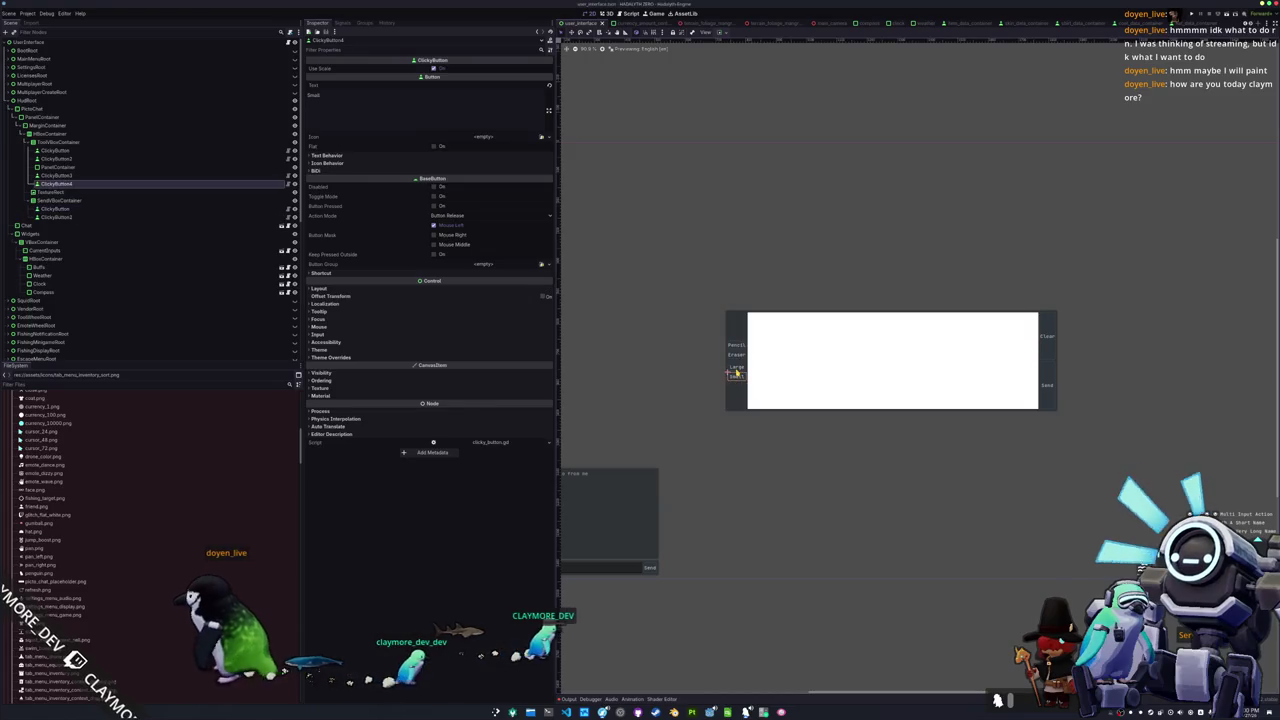
Step: Inspect the tool-button container and Pencil button, then bring the Pictochat.png reference image forward
left_click(737, 364)
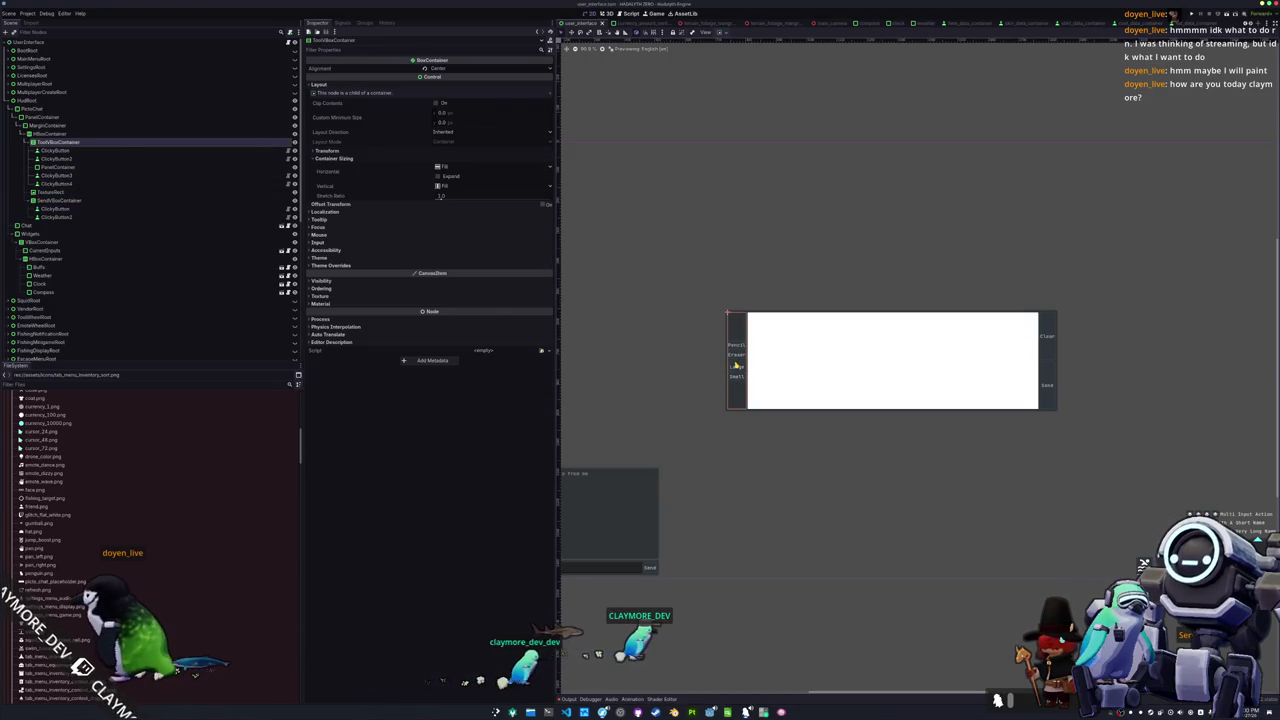
left_click(738, 345)
scroll(738, 350, "up", 4)
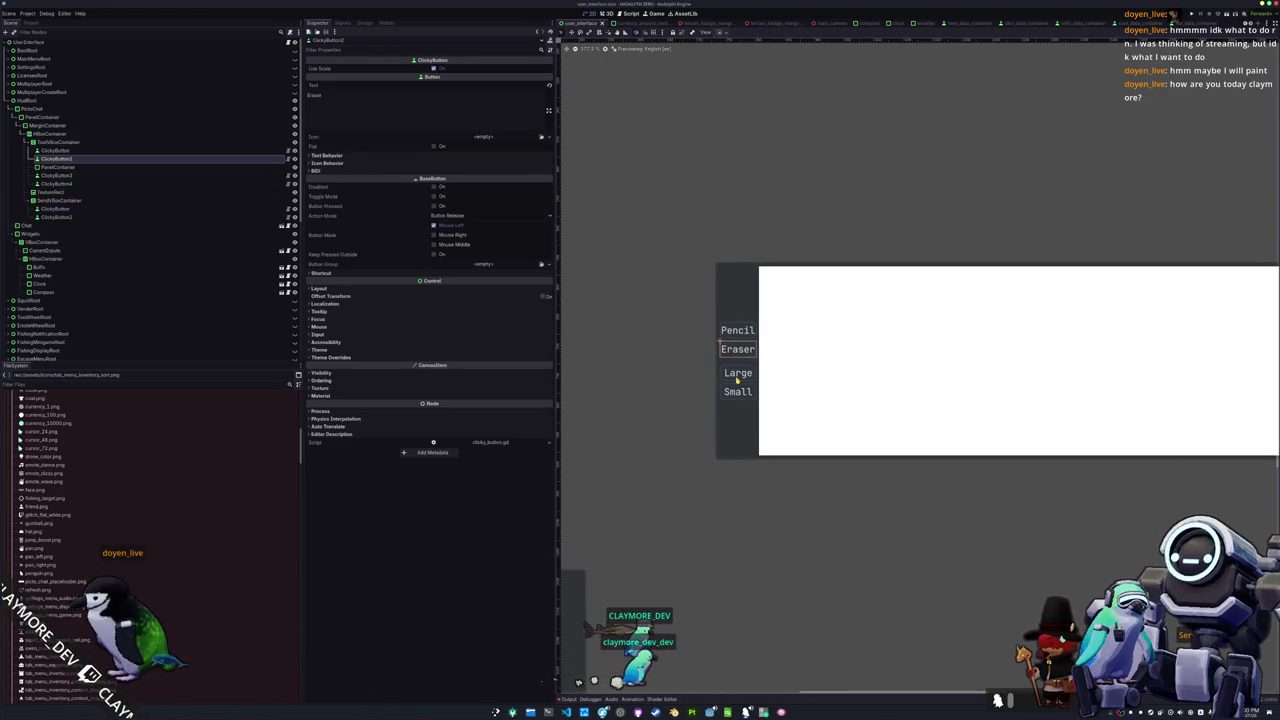
scroll(769, 413, "down", 4)
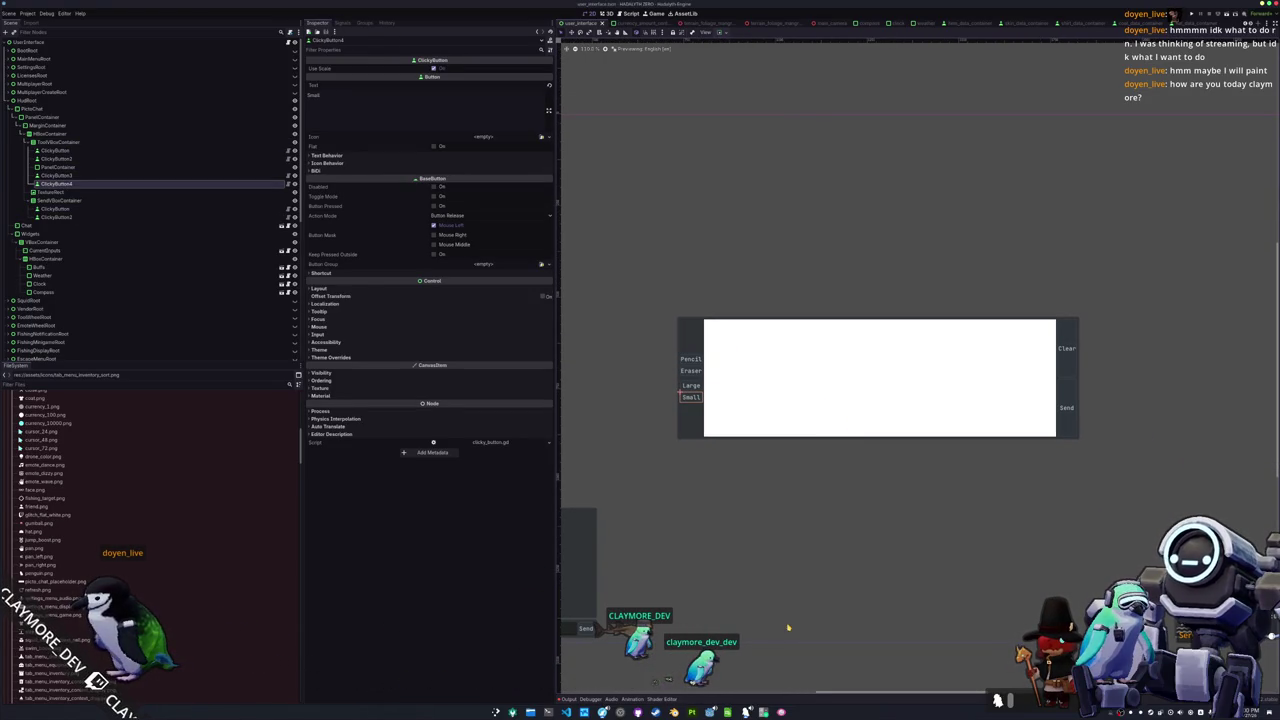
mouse_move(602, 712)
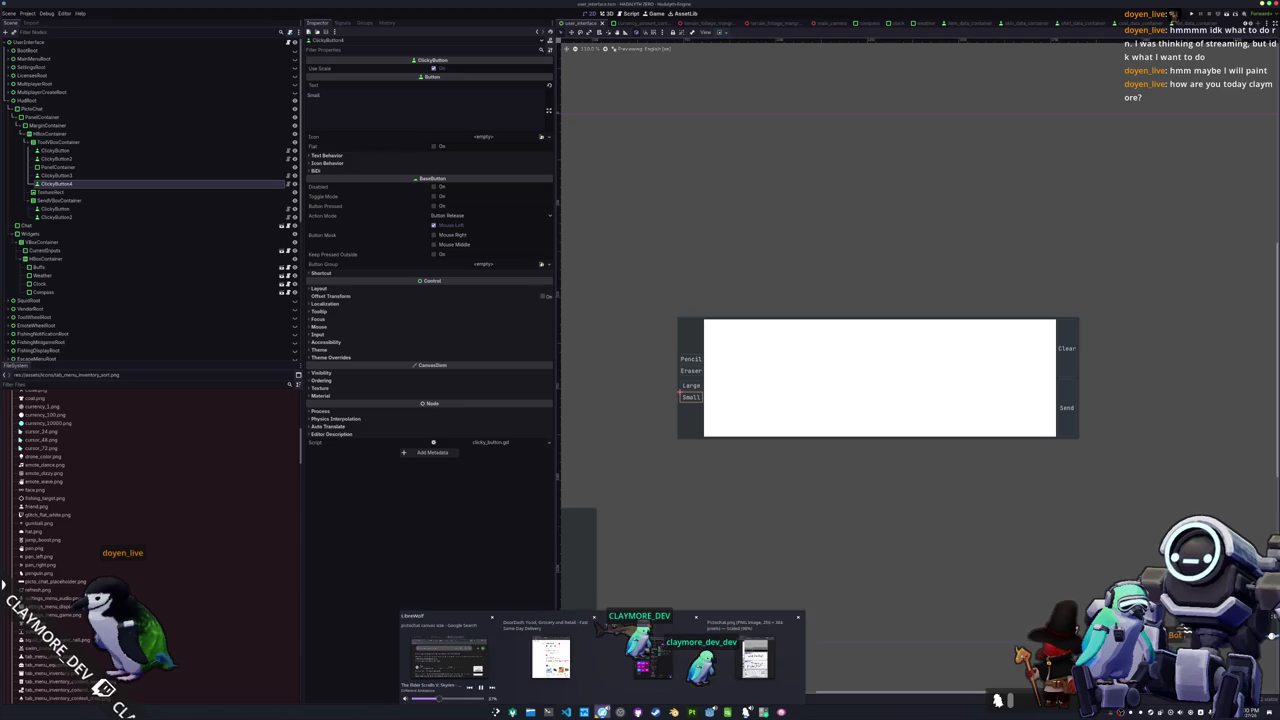
left_click(755, 657)
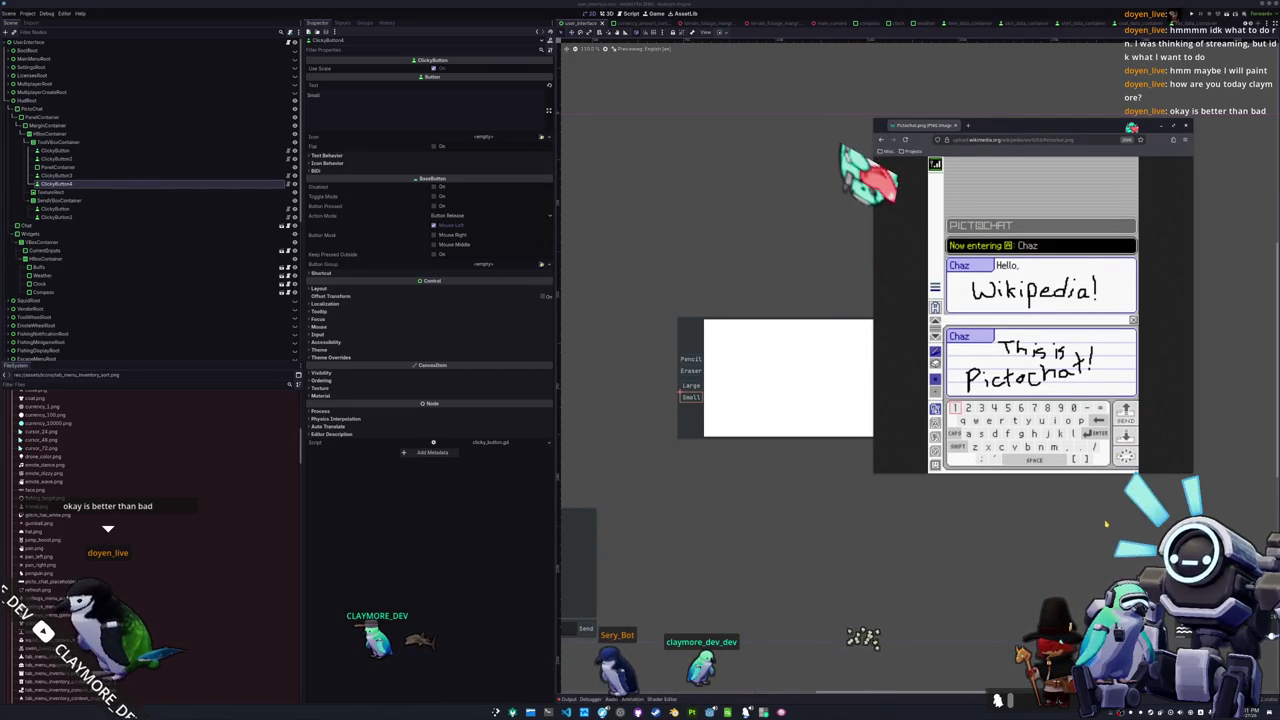
Step: Move the Send button above Clear, duplicate it, and relabel the copy 'Save'
left_click(1017, 478)
left_click(1068, 364)
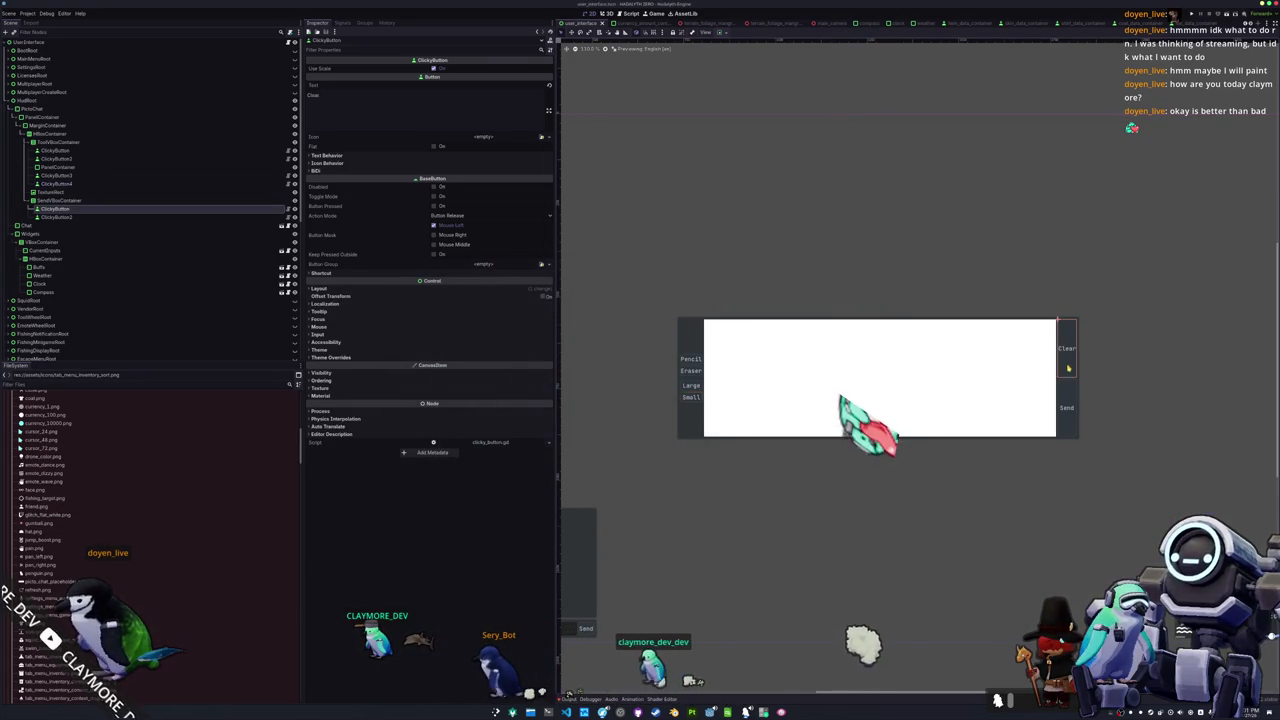
left_click(1066, 407)
left_click_drag(57, 213, 50, 204)
key("ctrl+d")
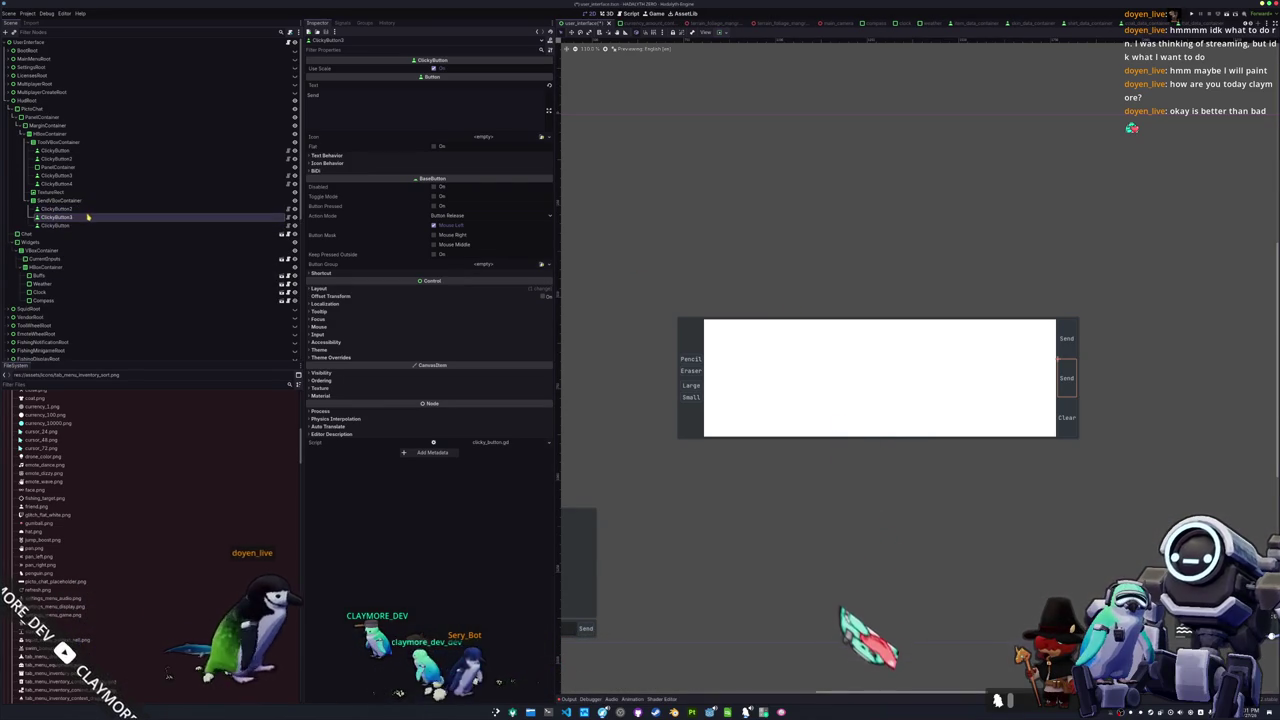
left_click(330, 94)
key("ctrl+a")
type("Save")
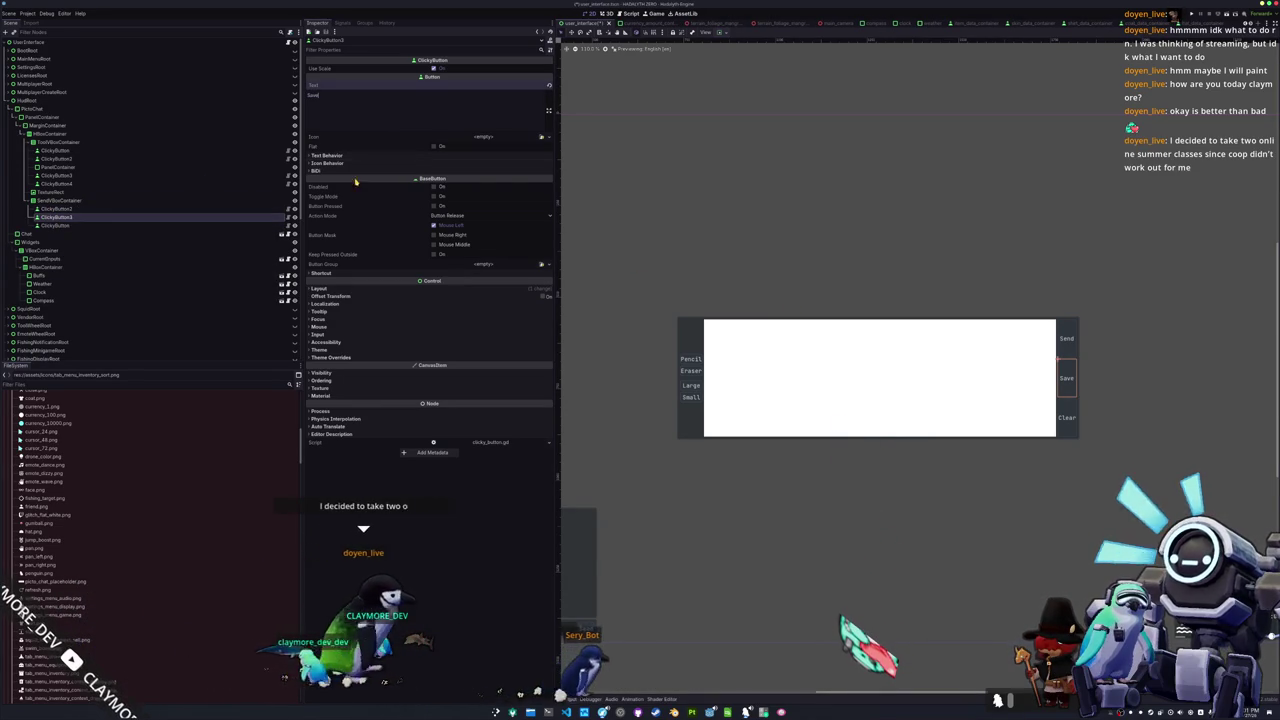
Step: Check the Send, Save, Clear order and compare the panel against the Pictochat reference
left_click(1064, 338)
left_click(1066, 417)
left_click(1066, 377)
left_click(1066, 338)
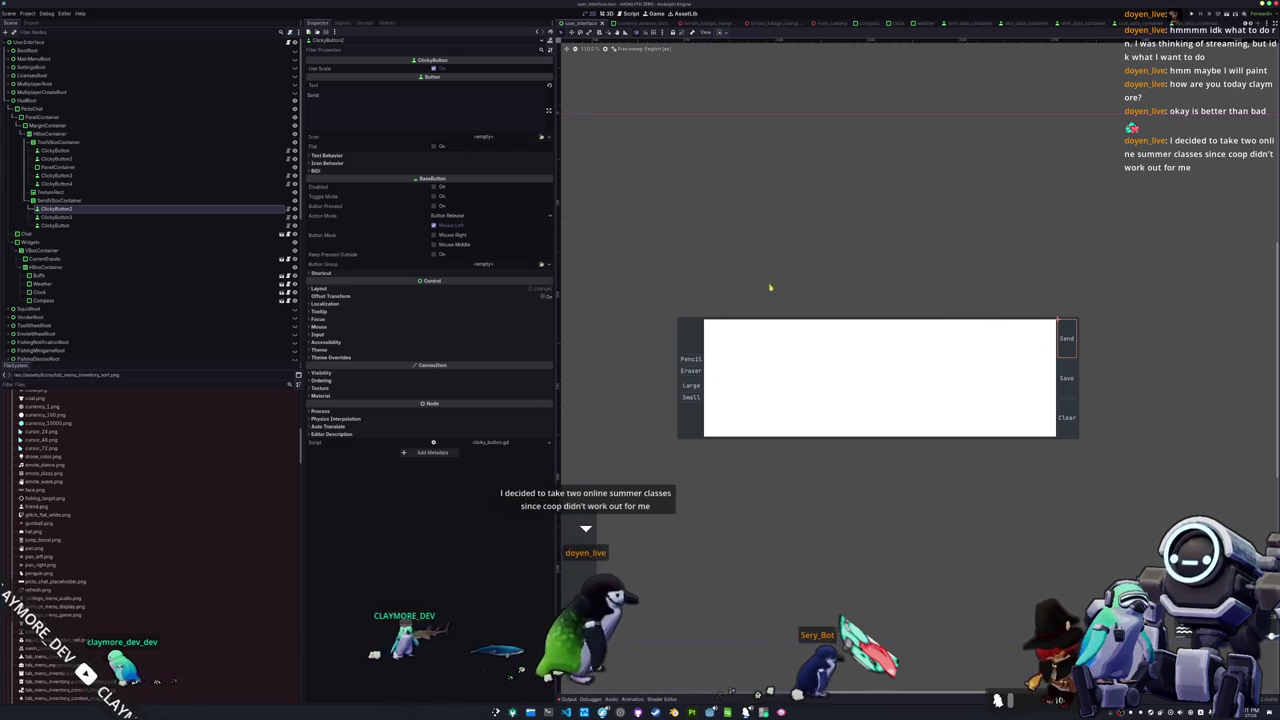
left_click(680, 352)
left_click(680, 370)
left_click(681, 371)
left_click(682, 372)
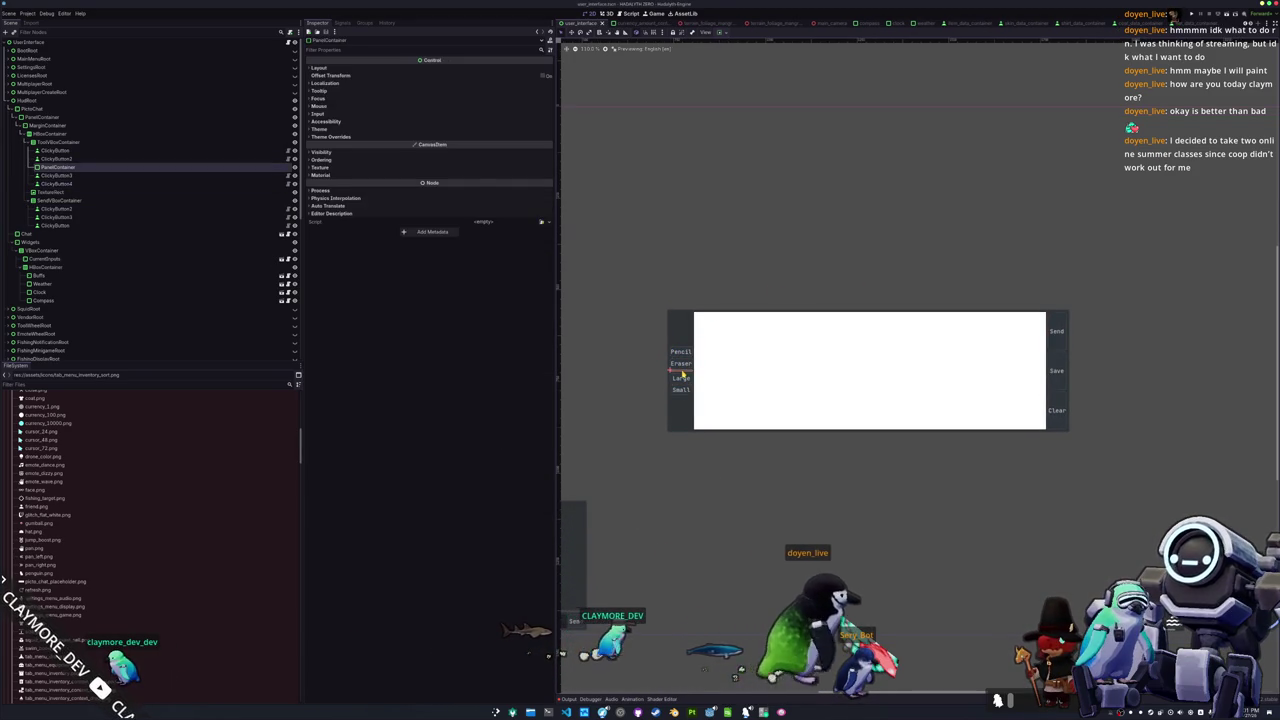
key("alt+Tab")
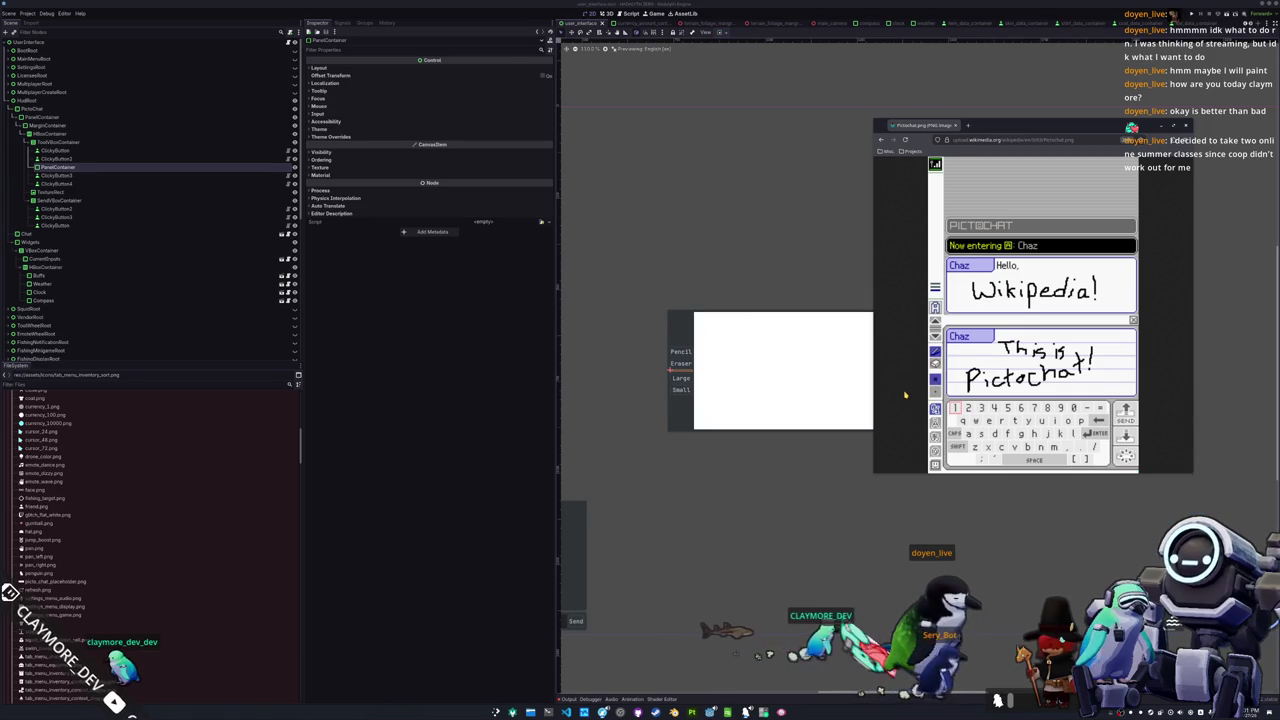
key("alt+Tab")
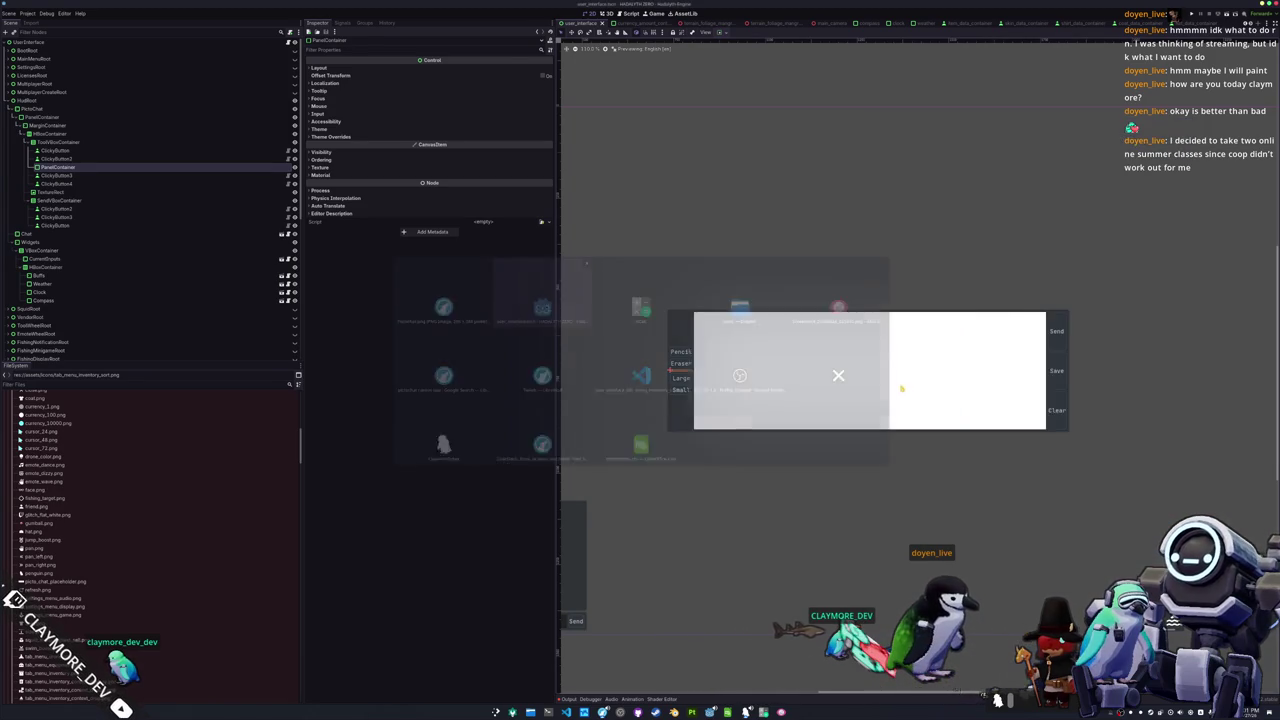
left_click(855, 445)
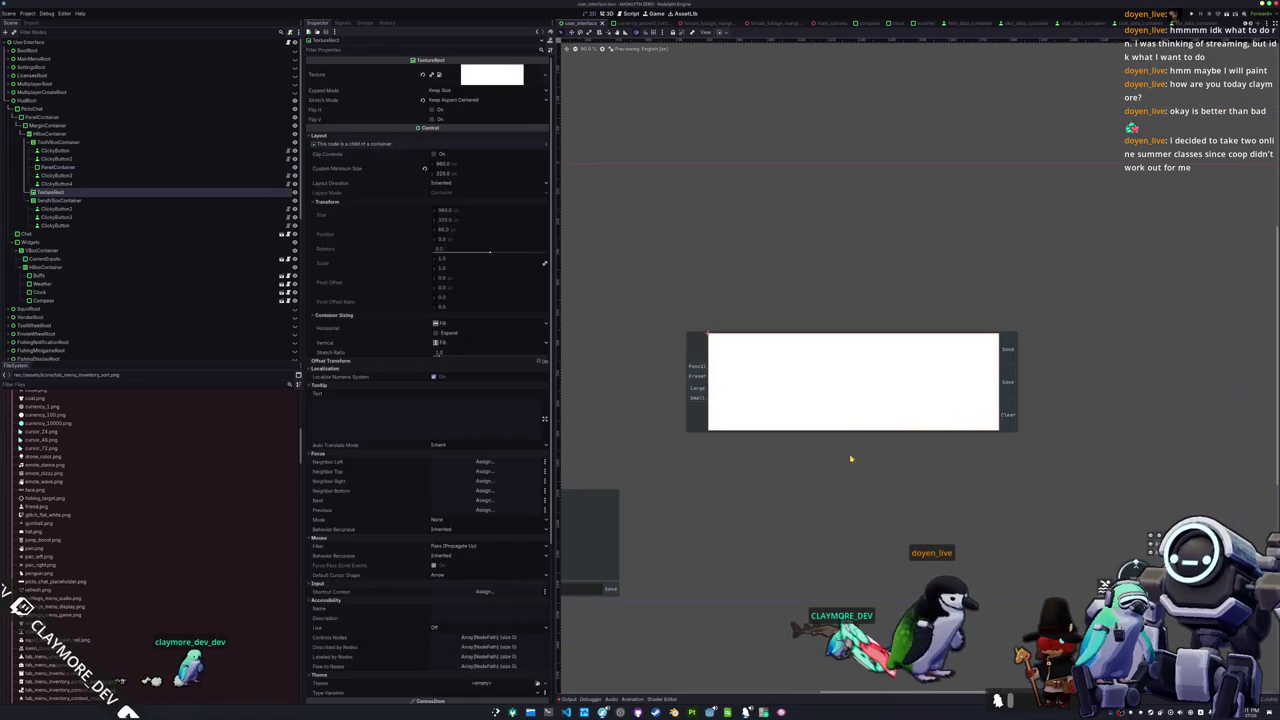
Step: Add a VBoxContainer as a child of the PanelContainer
left_click(62, 150)
left_click(58, 129)
left_click(58, 108)
left_click(58, 101)
left_click(61, 109)
left_click(42, 117)
right_click(58, 117)
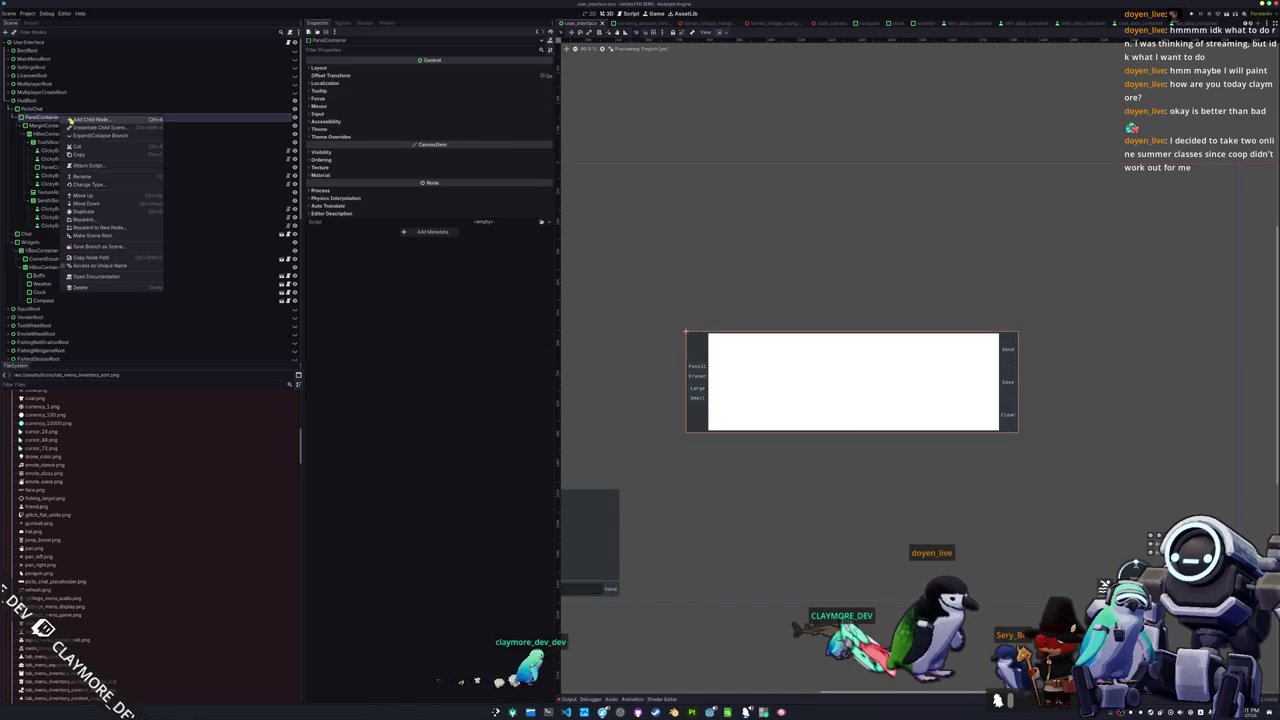
left_click(90, 125)
type("vbox")
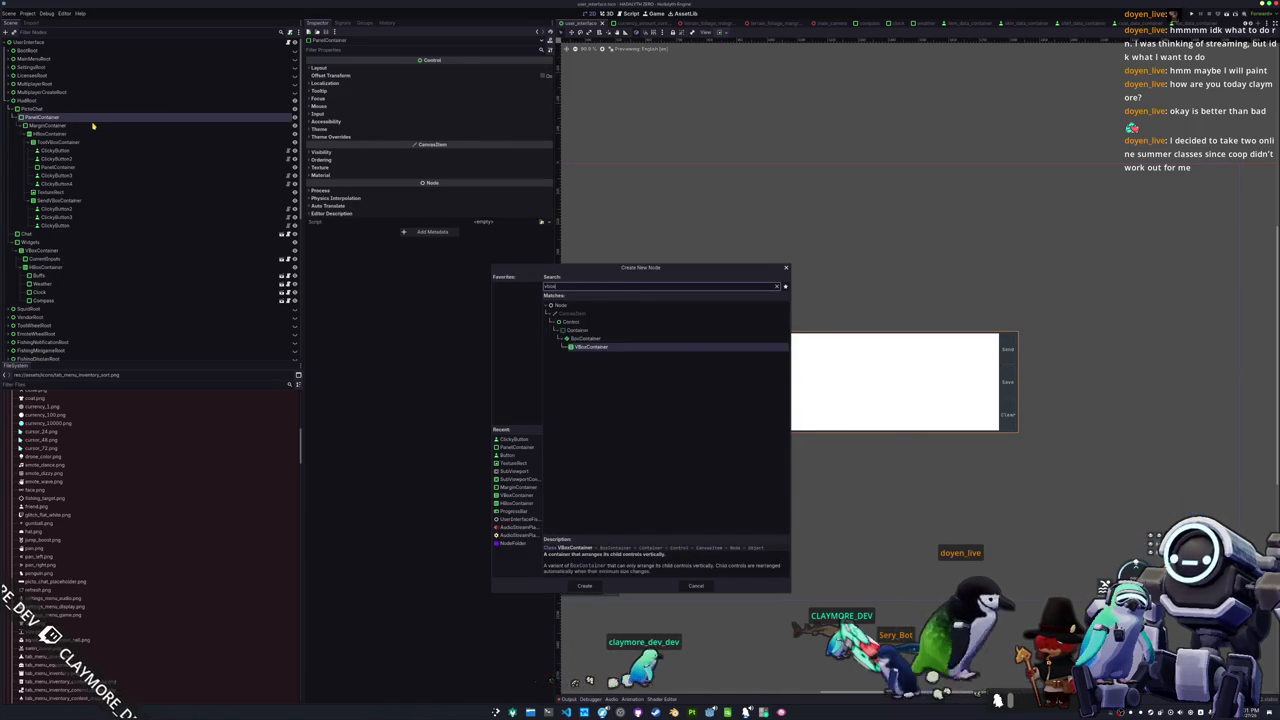
key("Return")
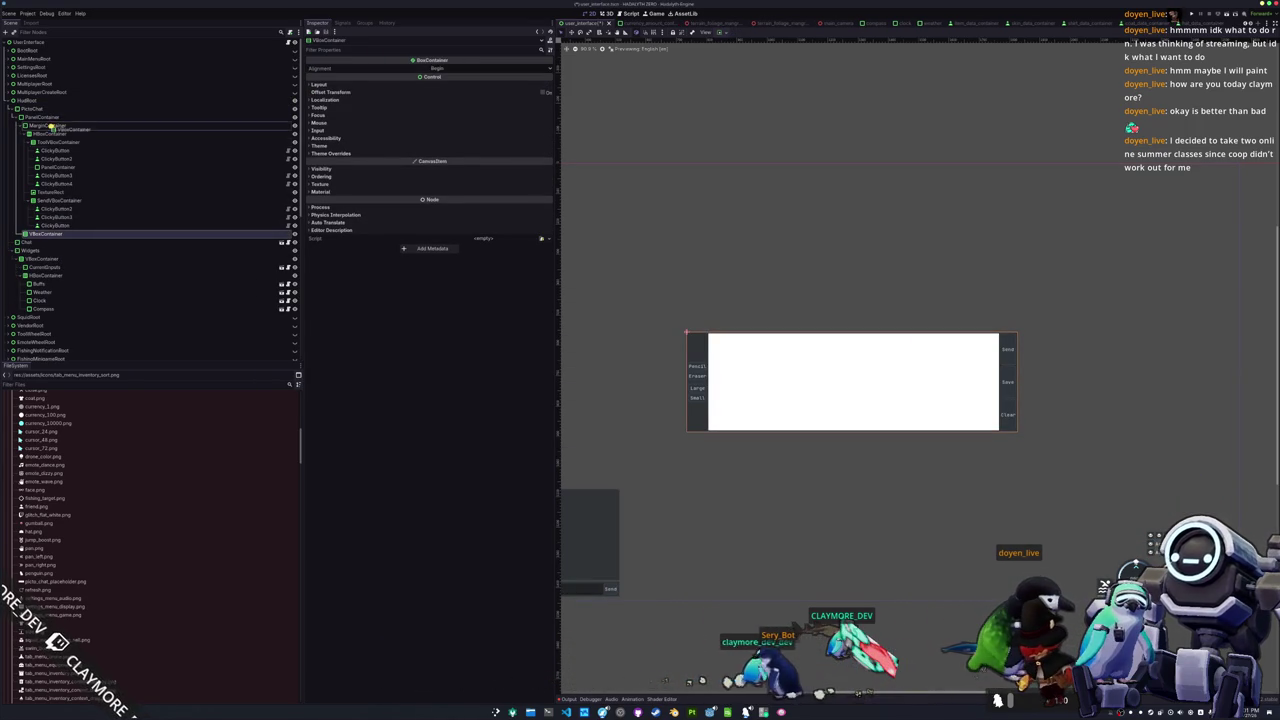
Step: Move the VBoxContainer under MarginContainer, give it a Label reading 'Picture Chat', and save
left_click_drag(48, 131, 49, 132)
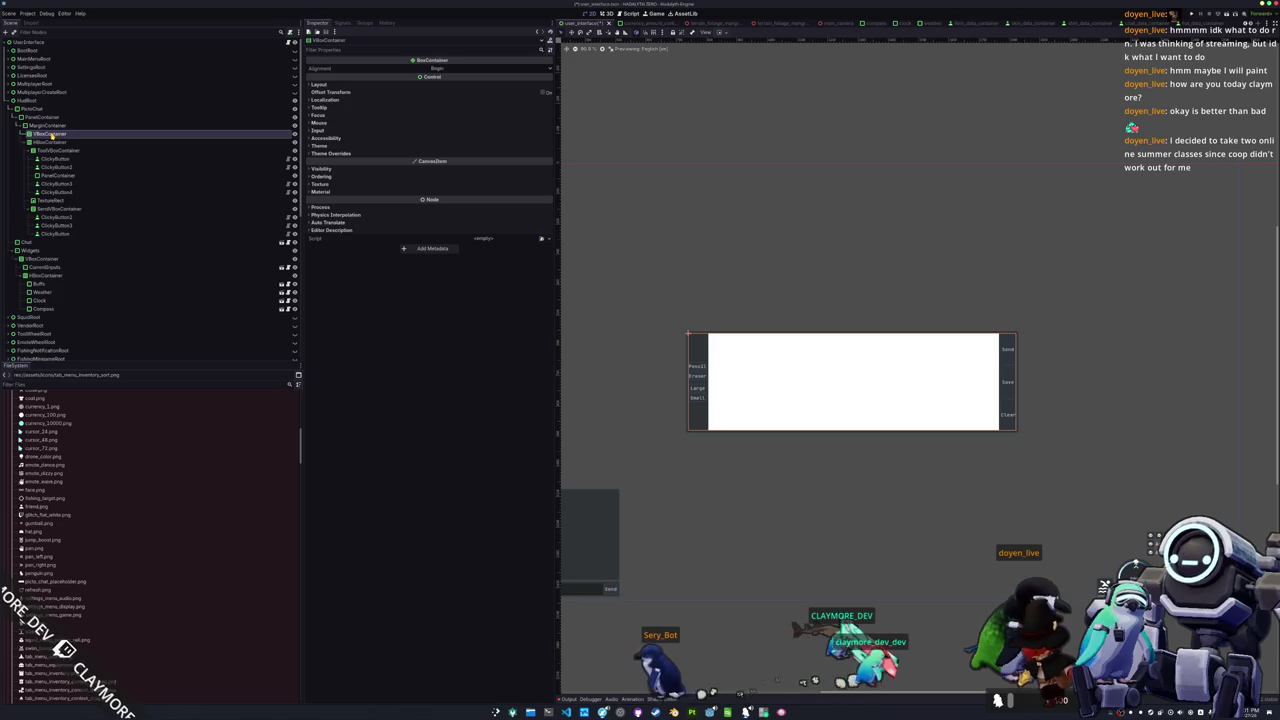
right_click(53, 135)
left_click(72, 139)
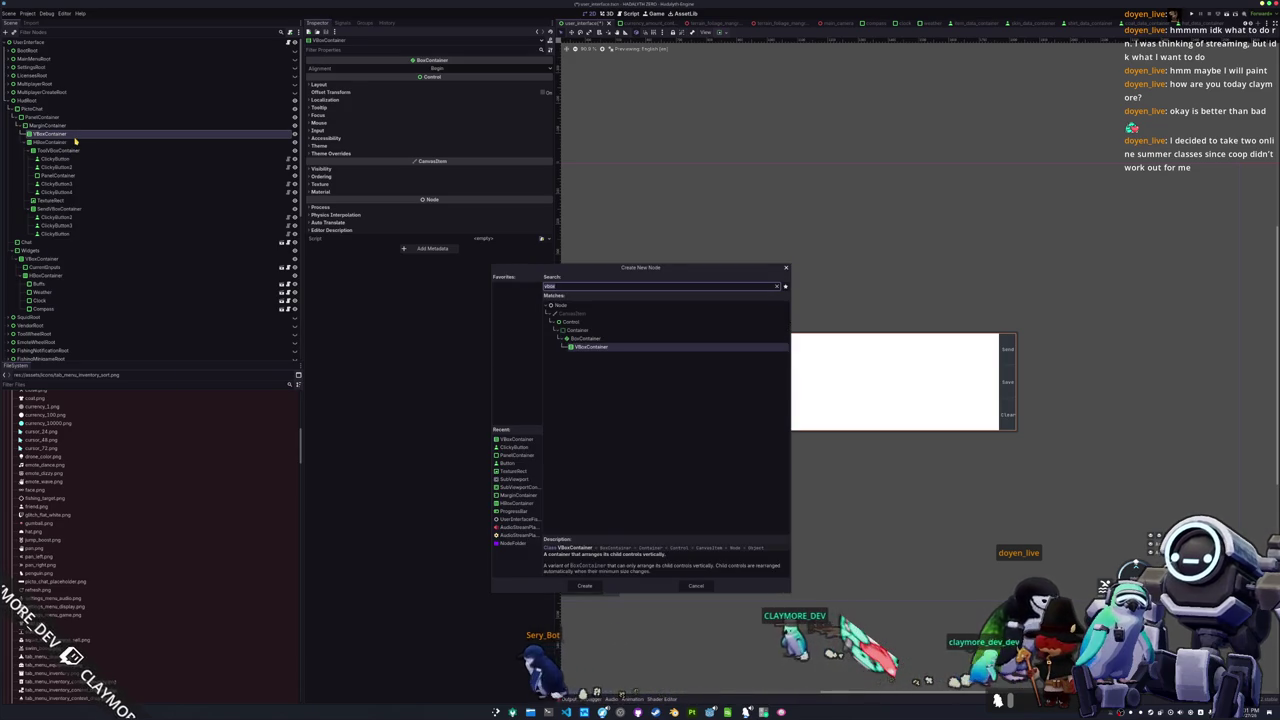
type("label")
key("Return")
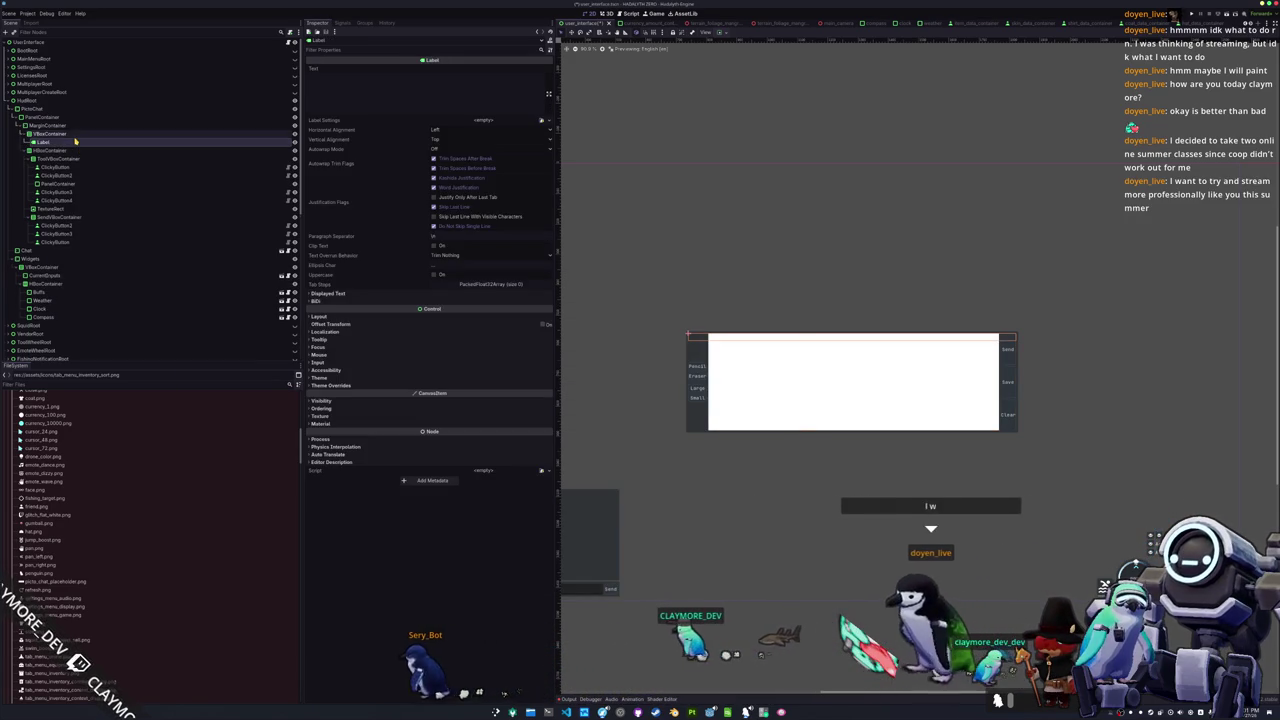
left_click(320, 107)
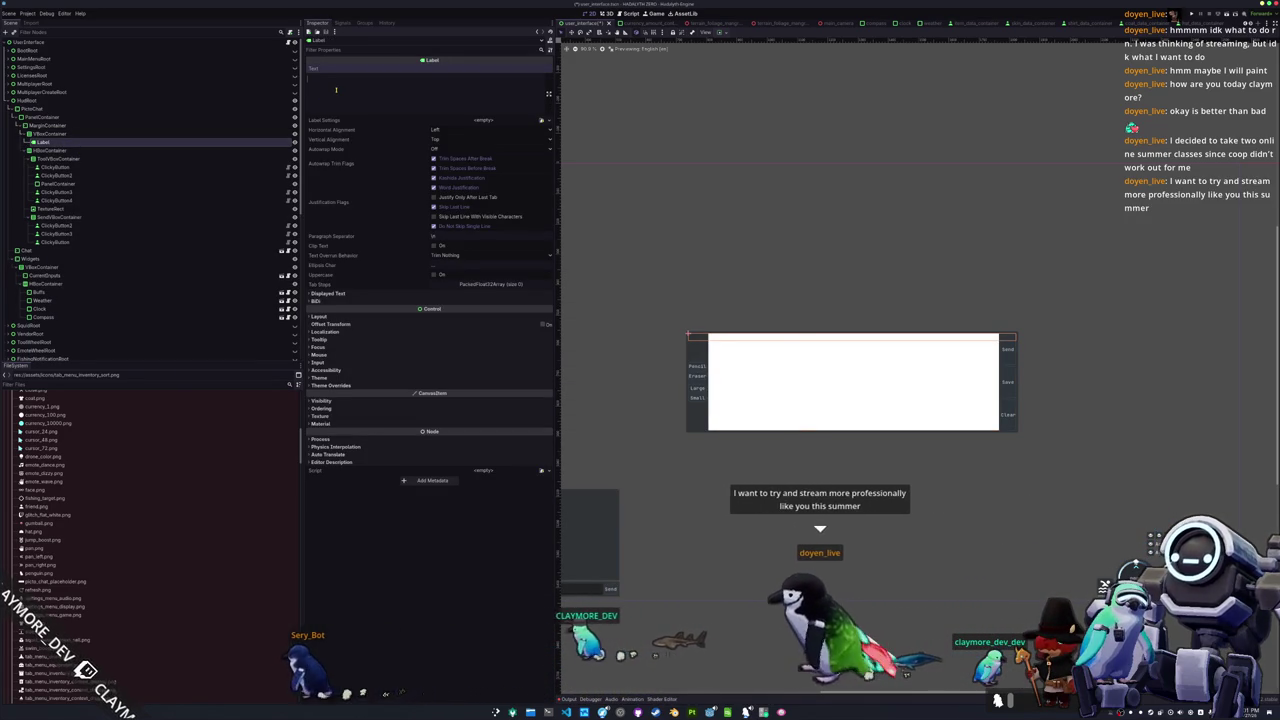
type("Picture Chat")
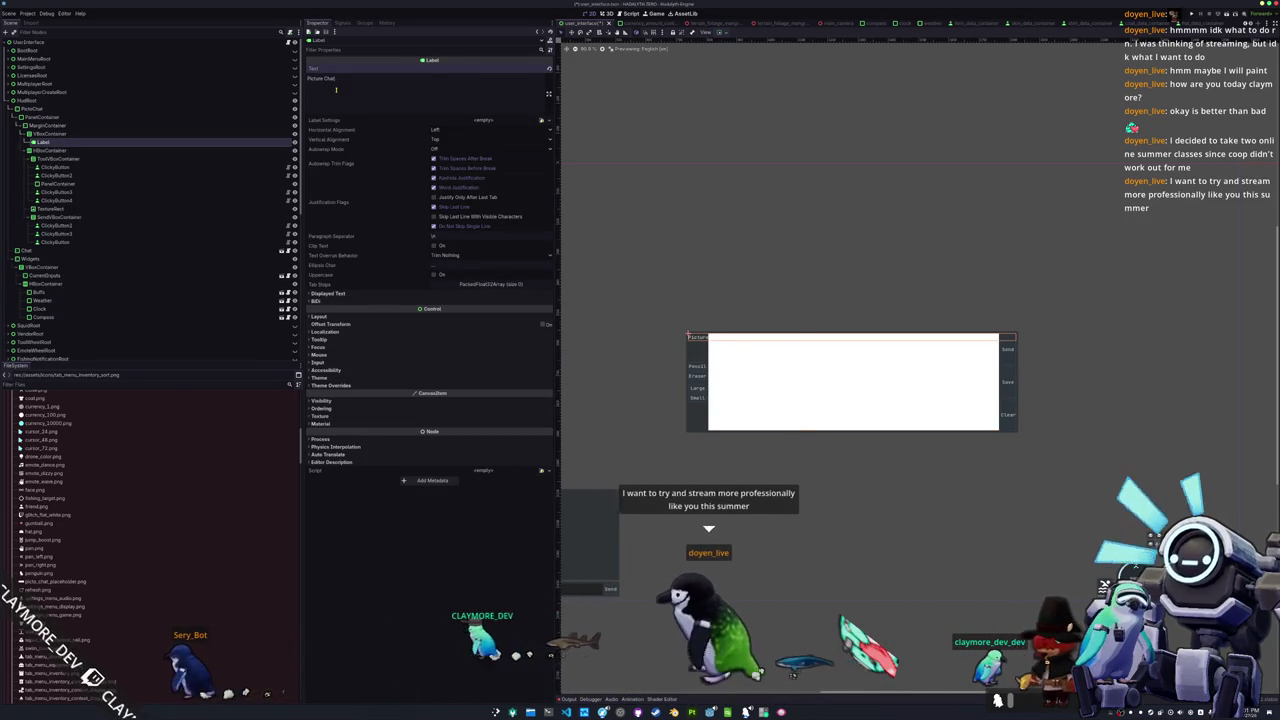
key("ctrl+s")
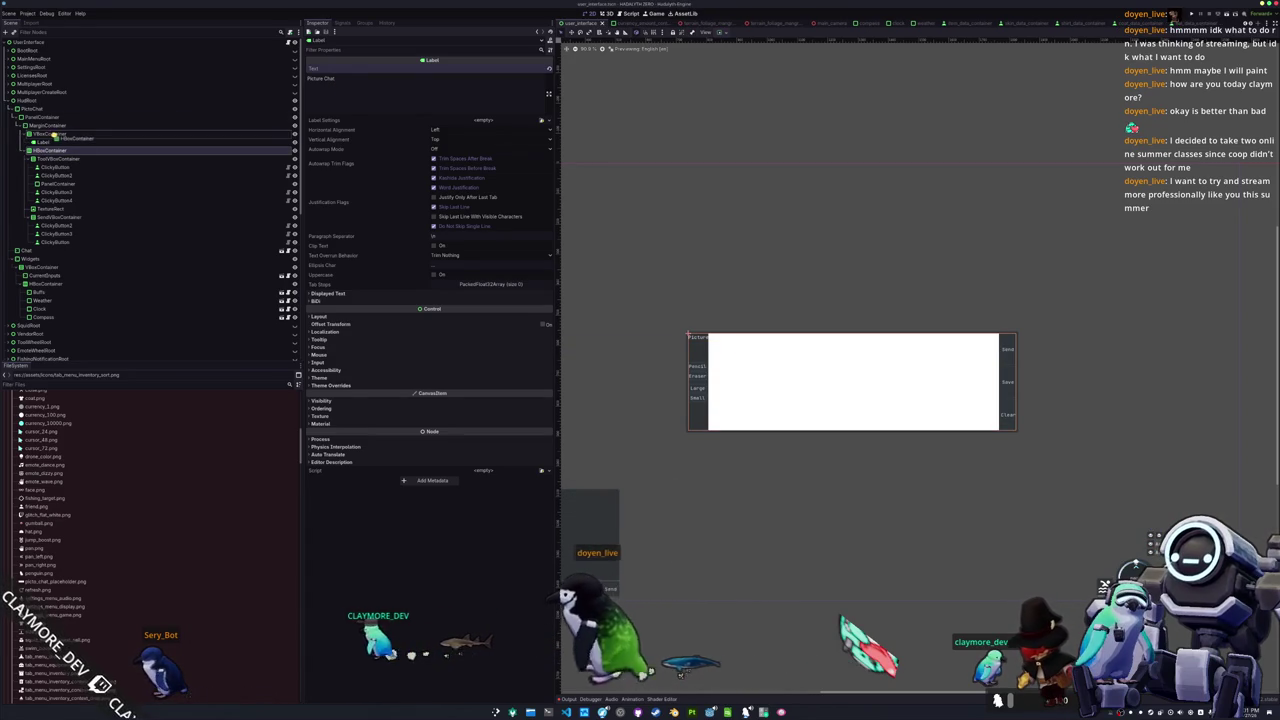
left_click(56, 149)
Step: Add a PanelContainer child to the VBoxContainer
left_click(50, 141)
right_click(49, 138)
left_click(89, 141)
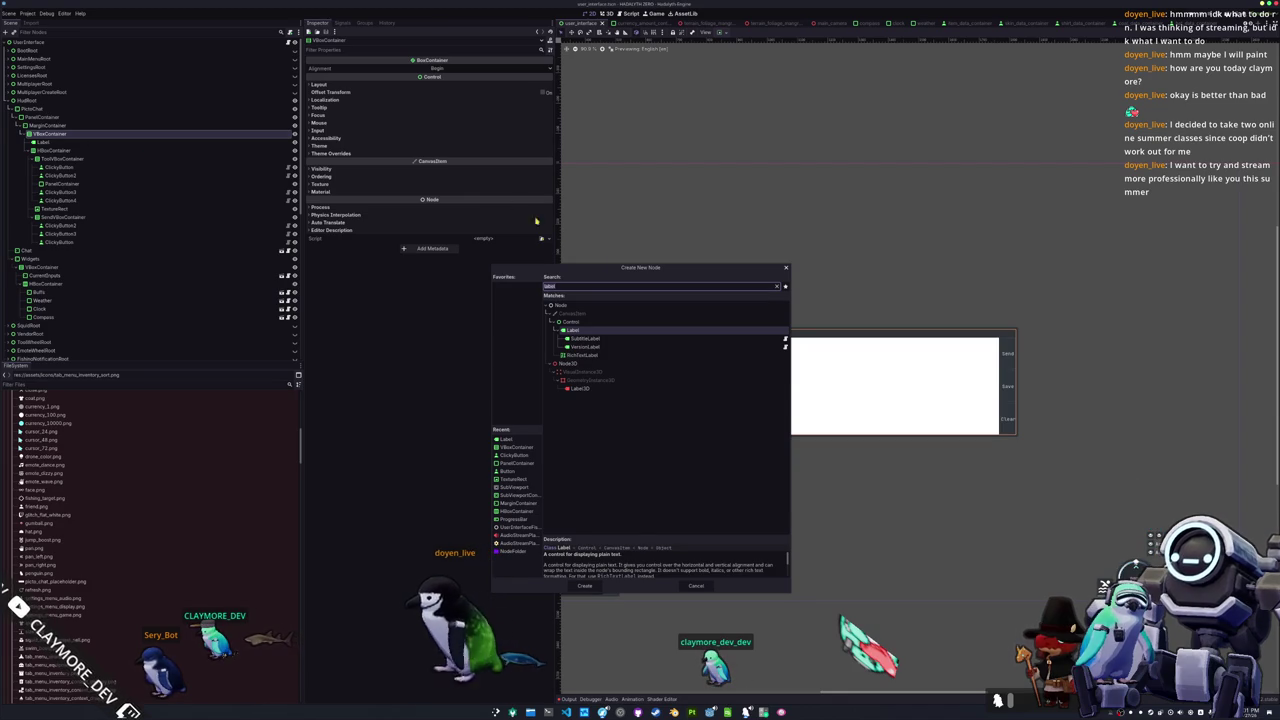
mouse_move(622, 268)
left_mouse_down()
mouse_move(440, 263)
mouse_move(511, 285)
left_mouse_up()
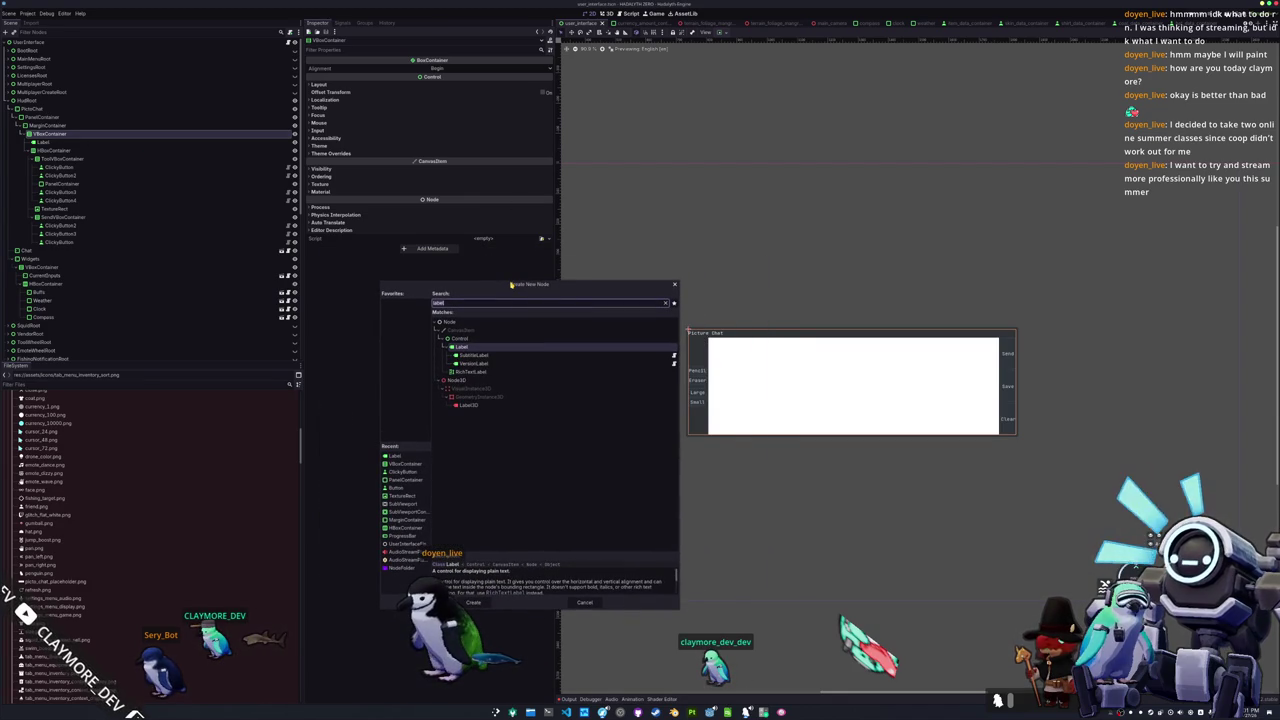
type("panel")
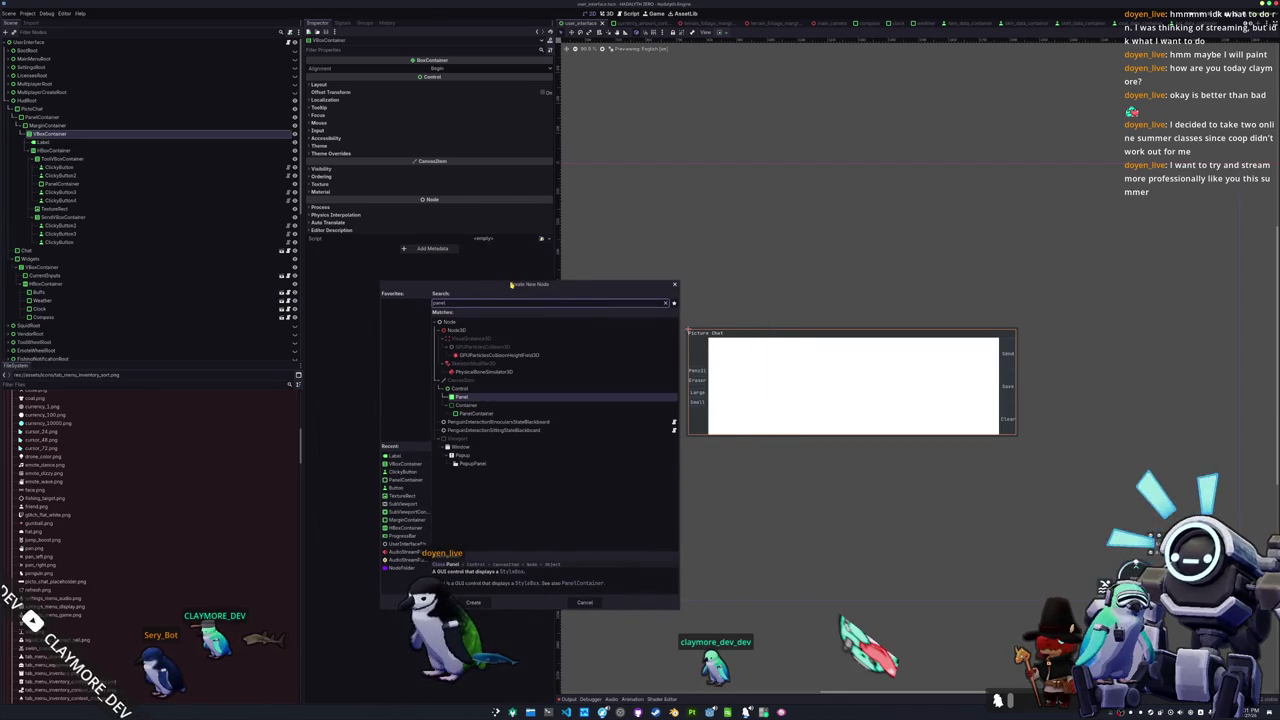
key("Down")
key("Down")
key("Return")
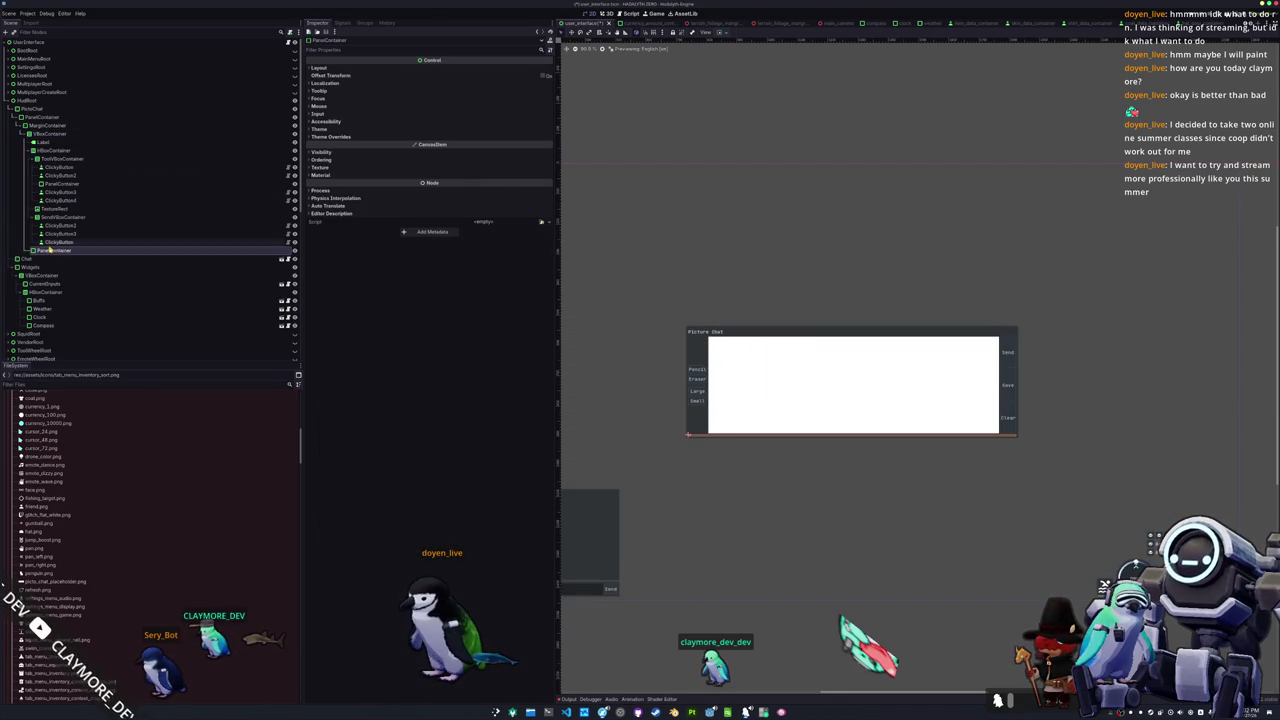
Step: Keep the Label above the new PanelContainer and move HBoxContainer inside the panel
left_click_drag(45, 142, 45, 142)
left_click(45, 150)
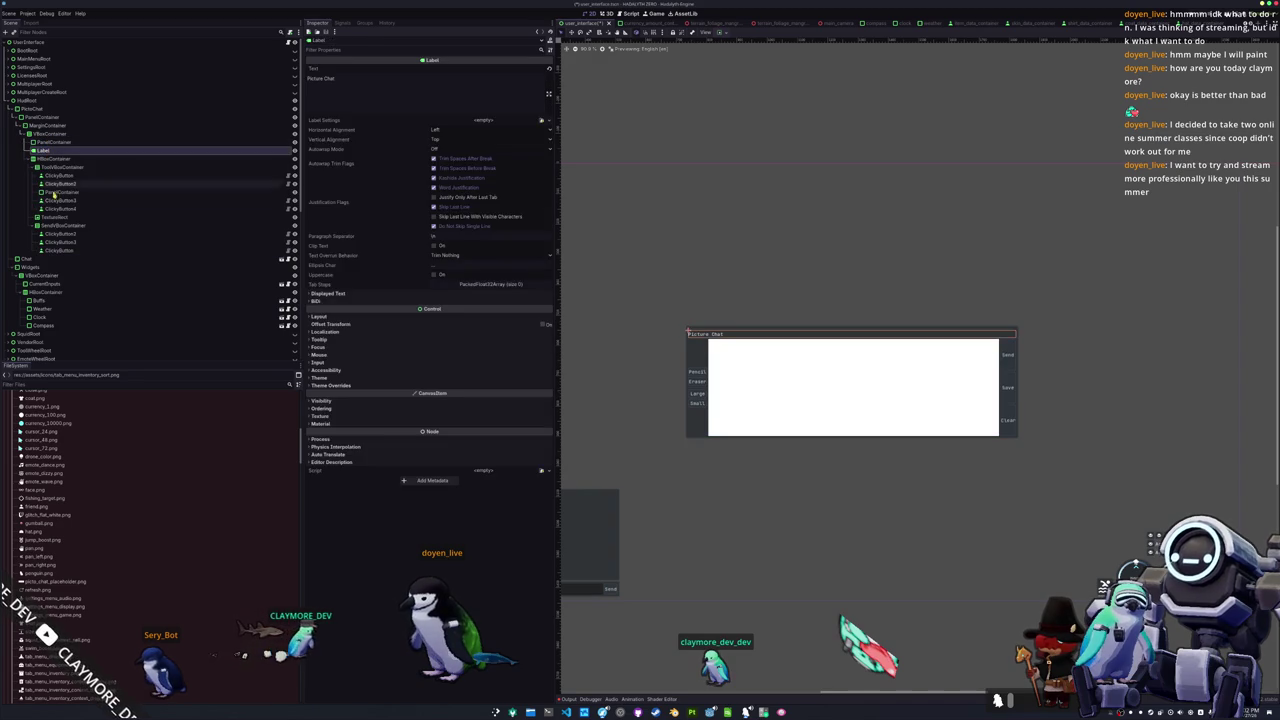
left_click(60, 251, "shift")
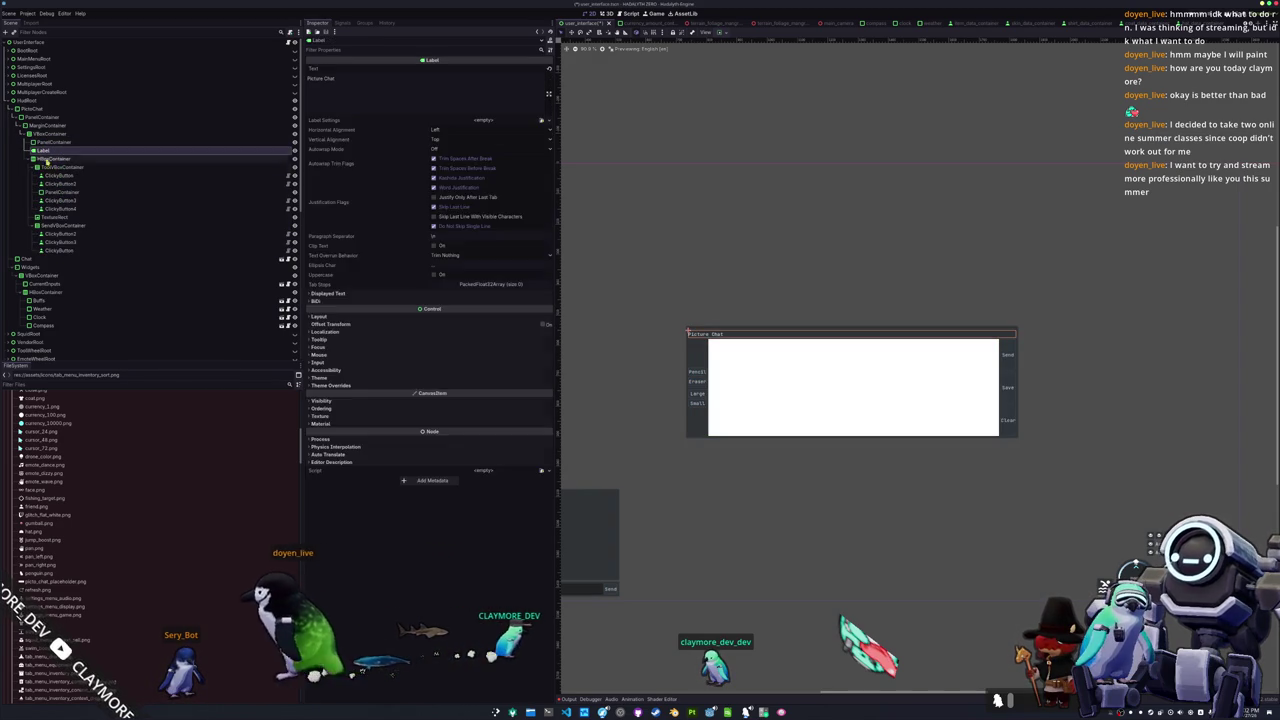
mouse_move(60, 149)
left_mouse_down()
mouse_move(34, 151)
mouse_move(52, 150)
left_mouse_up()
left_click(44, 160)
left_click(654, 320)
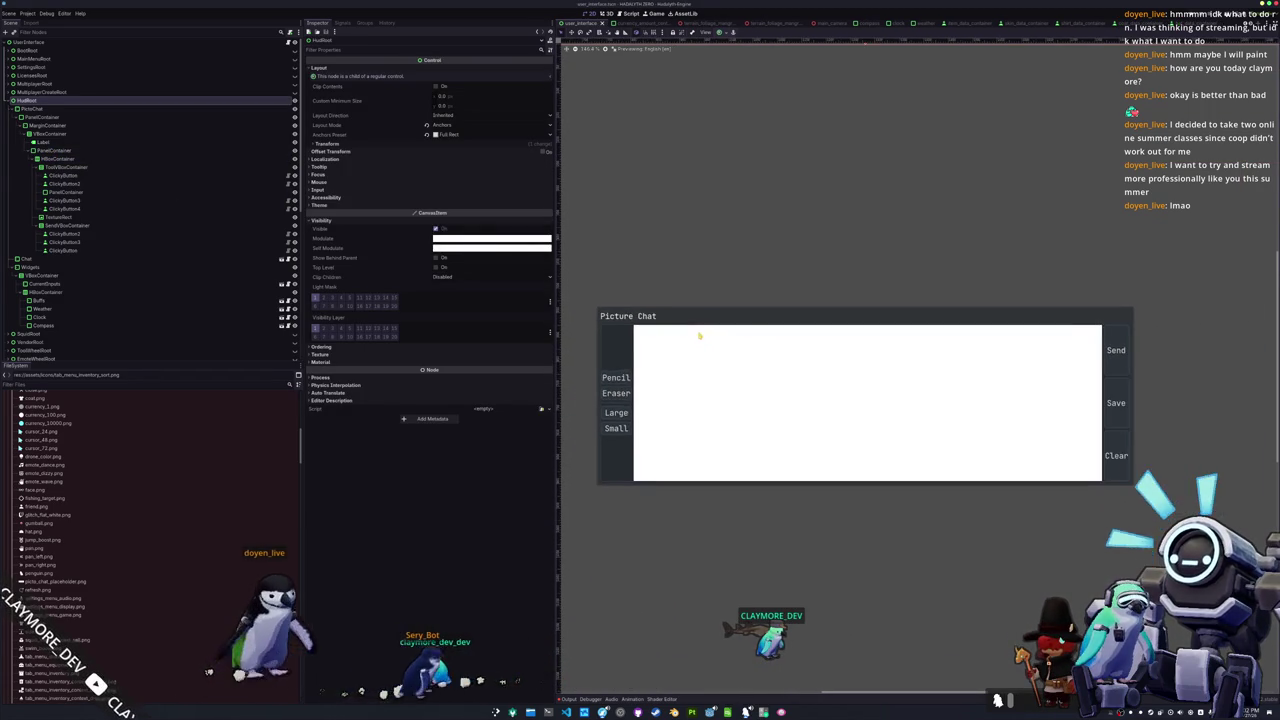
left_click(643, 323)
scroll(635, 316, "up", 4)
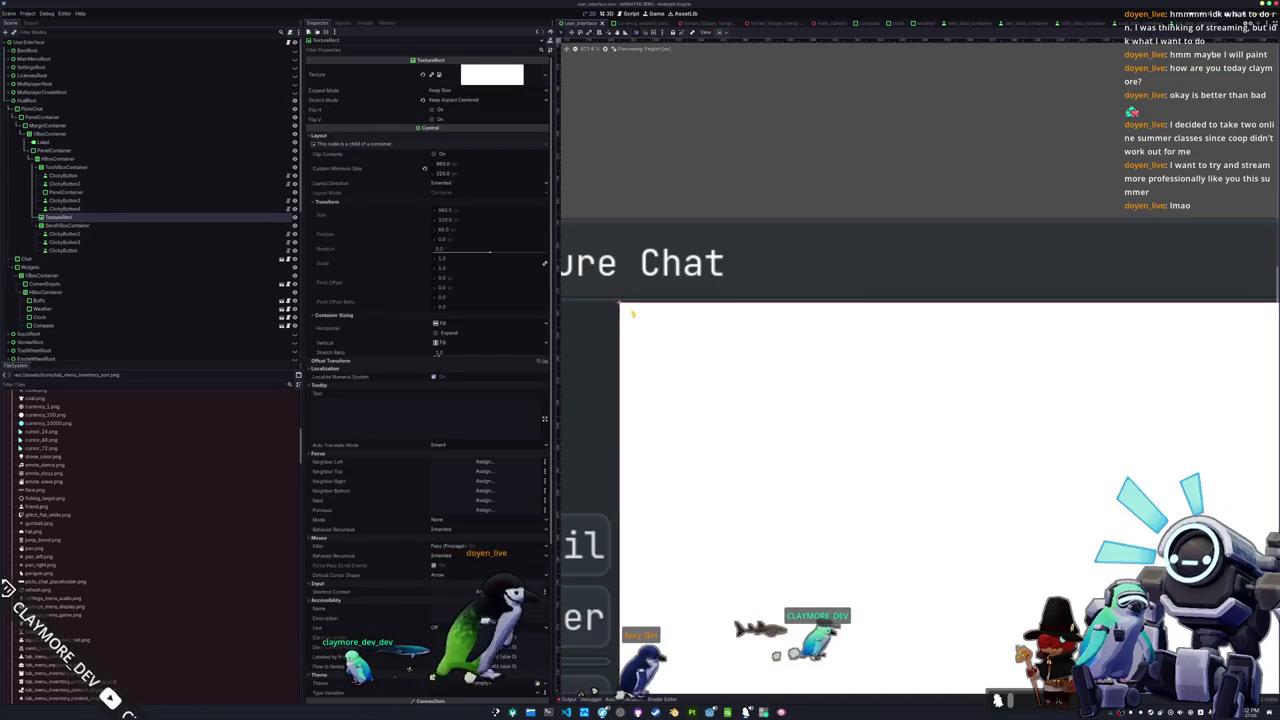
scroll(641, 336, "down", 2)
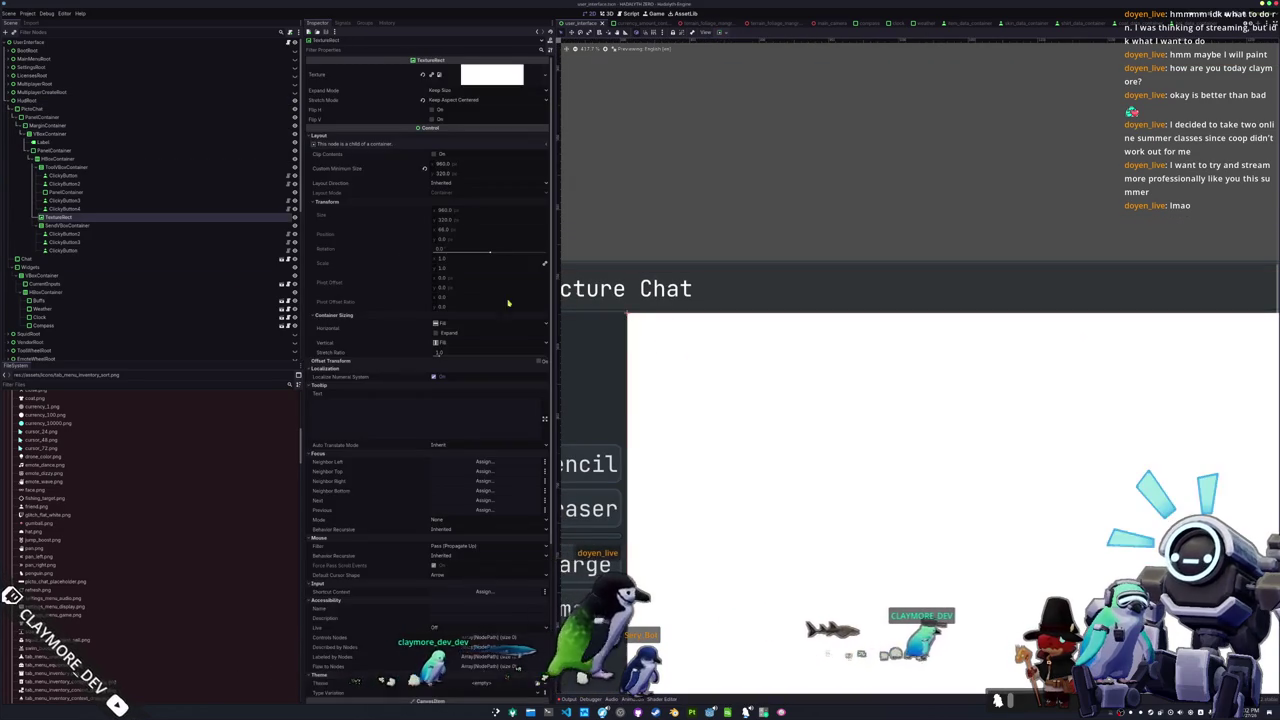
scroll(650, 312, "down", 1)
scroll(665, 372, "down", 3)
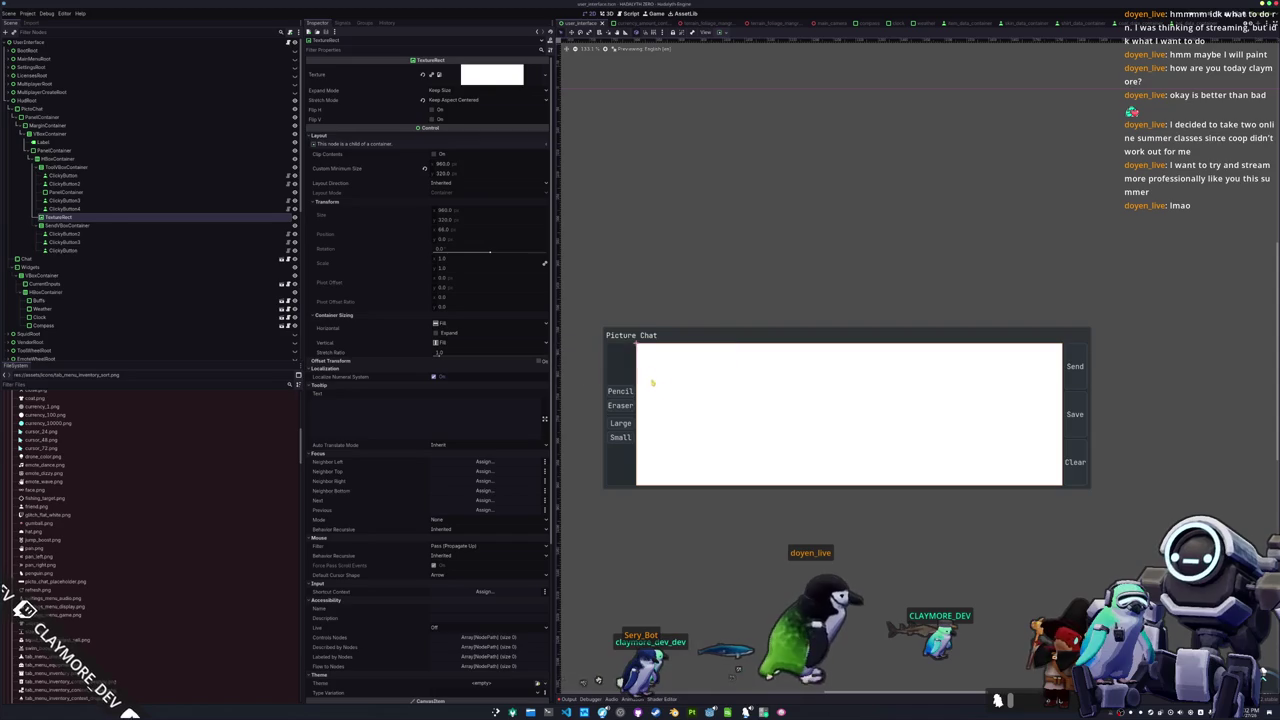
mouse_move(706, 624)
left_mouse_down()
mouse_move(779, 490)
mouse_move(988, 490)
mouse_move(721, 619)
left_mouse_up()
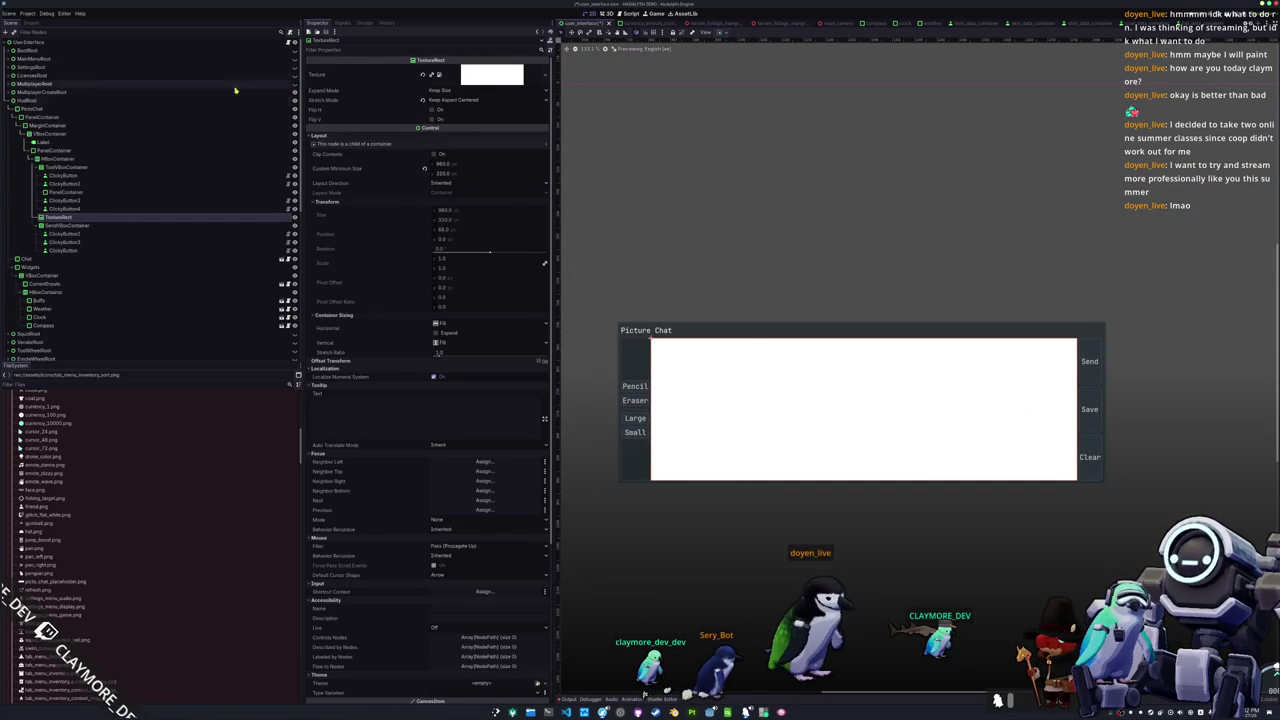
left_click(295, 84)
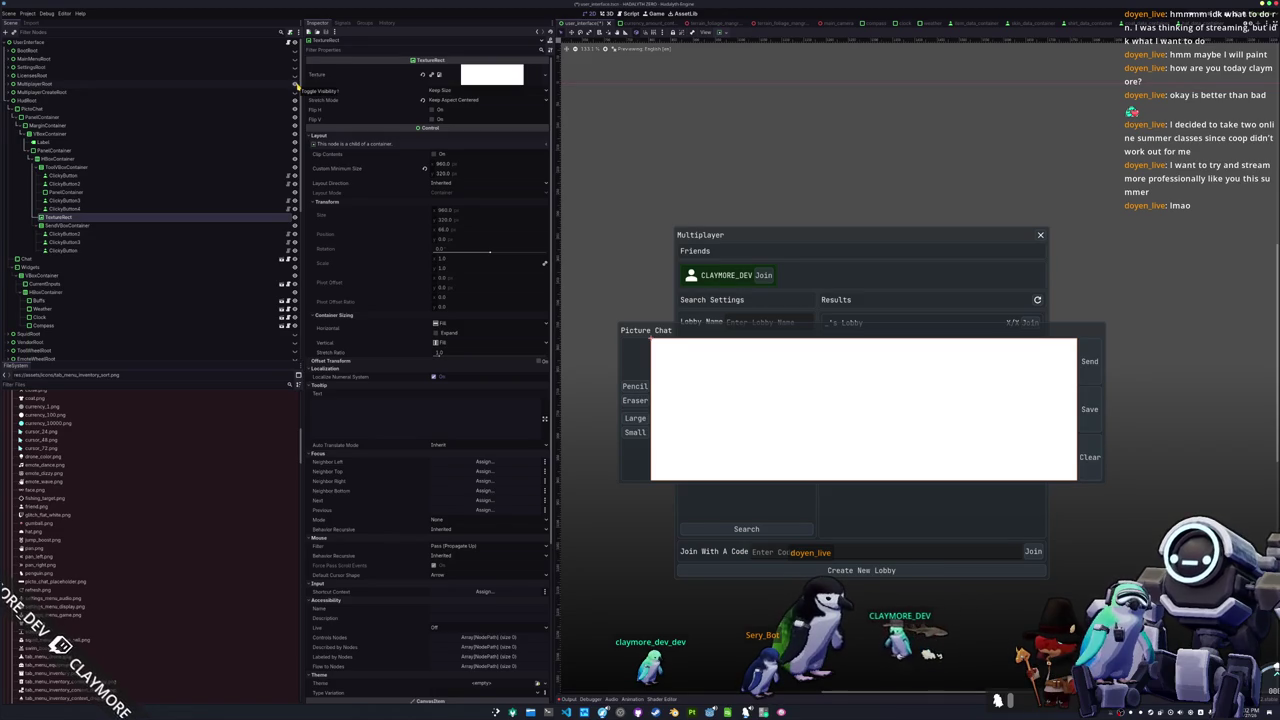
left_click(295, 84)
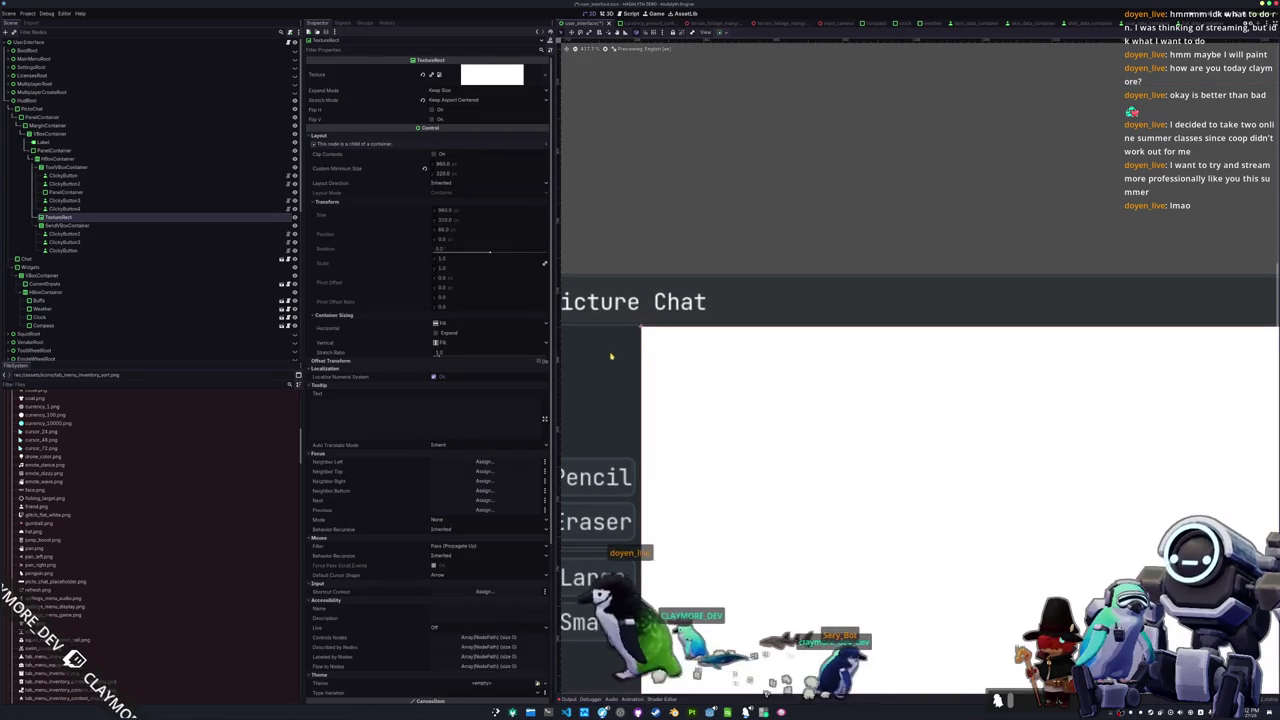
left_click(70, 166)
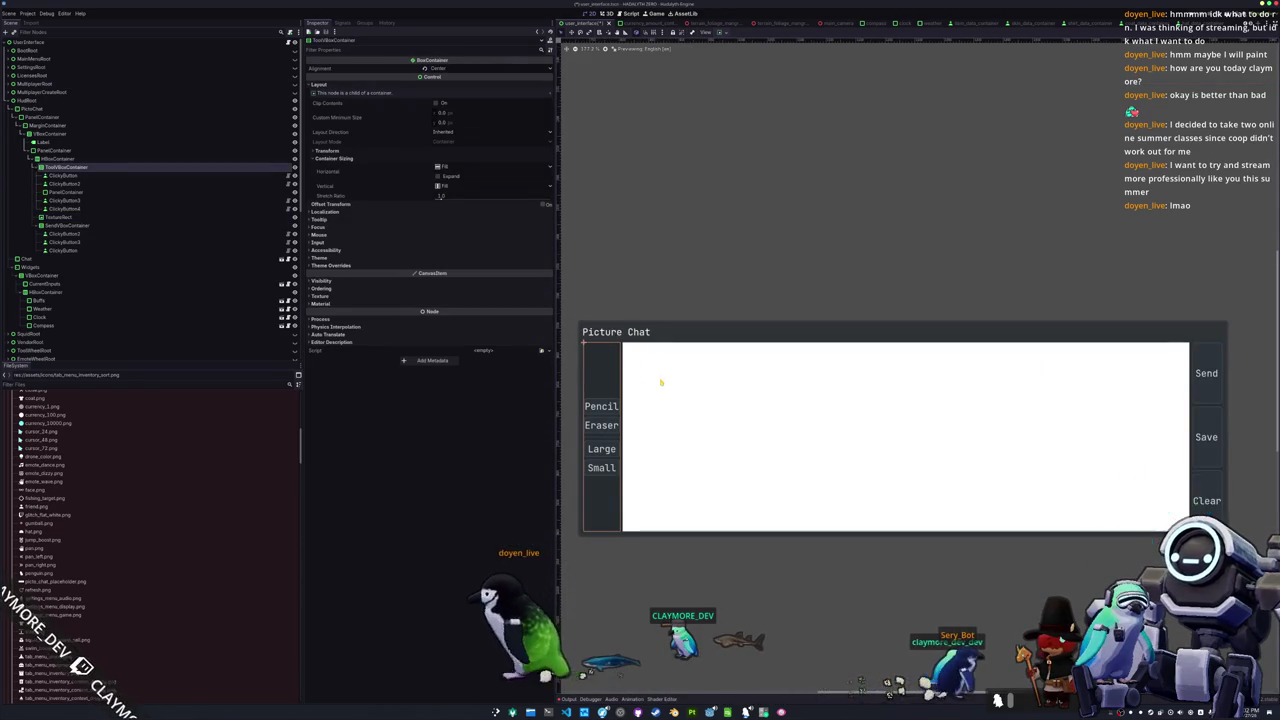
Step: Add a PanelContainer under HBoxContainer and move the tools column into it
scroll(654, 378, "down", 5)
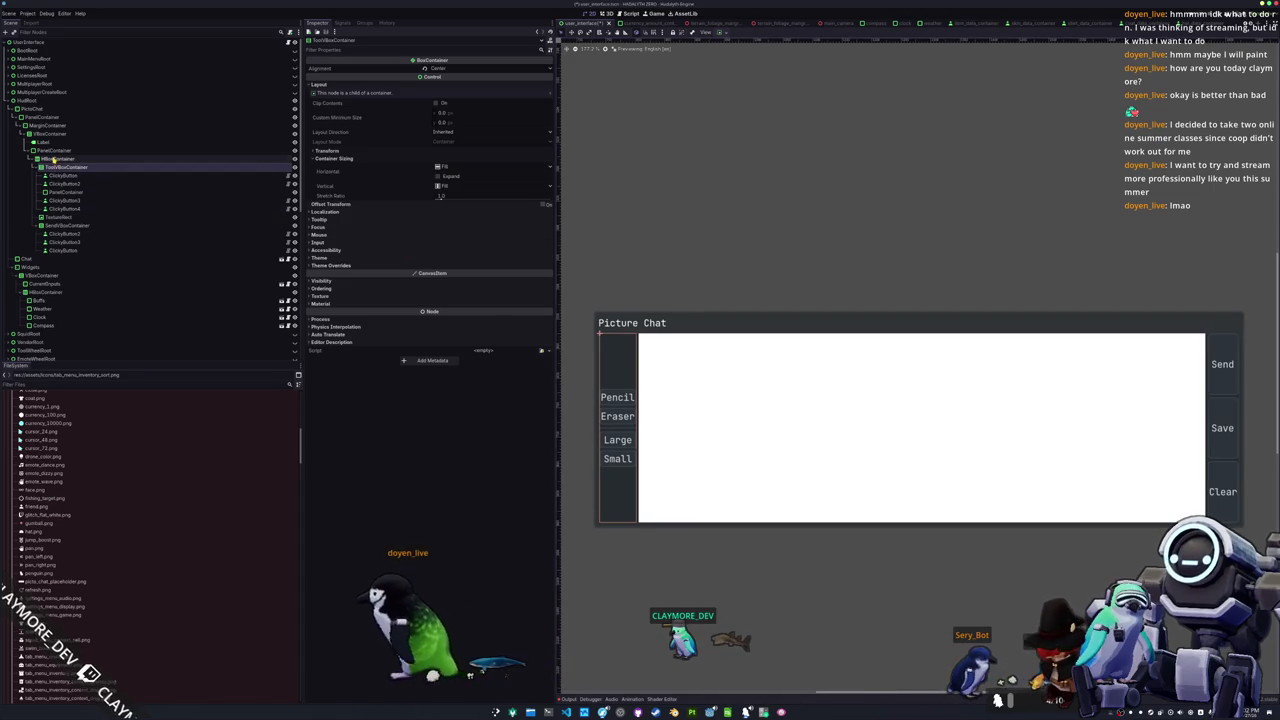
left_click_drag(50, 147, 60, 152)
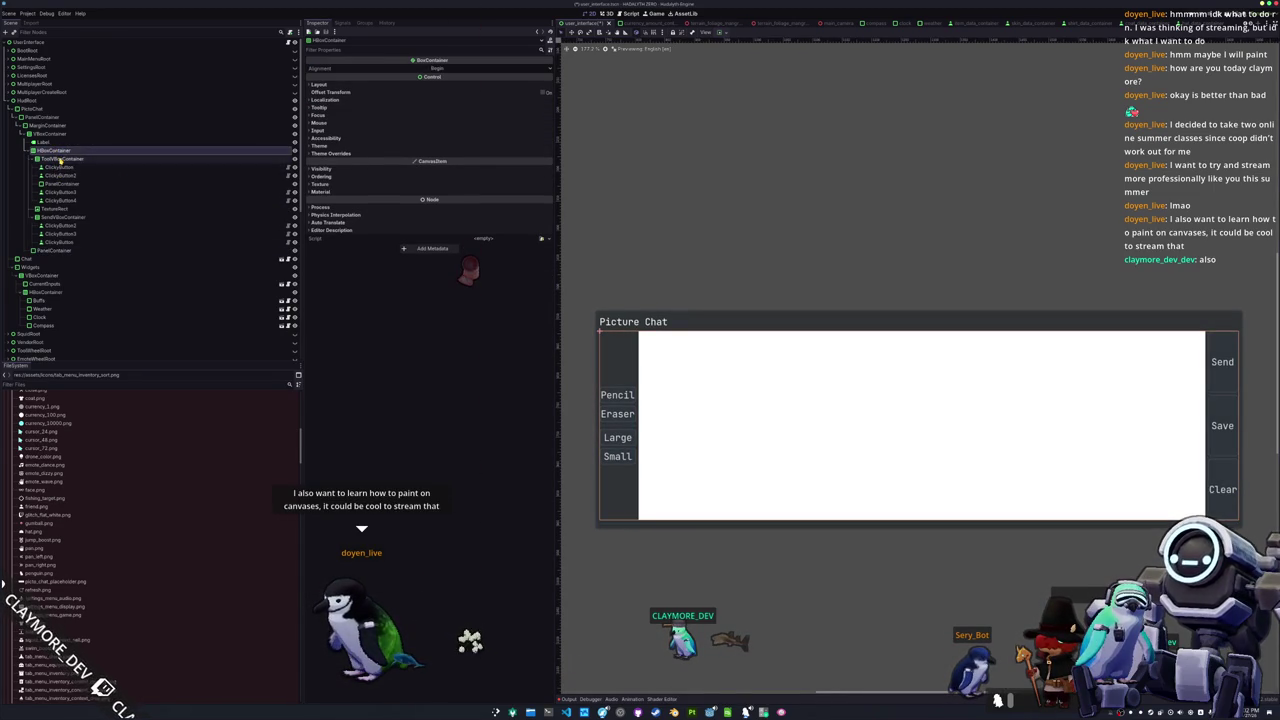
right_click(60, 151)
left_click(82, 157)
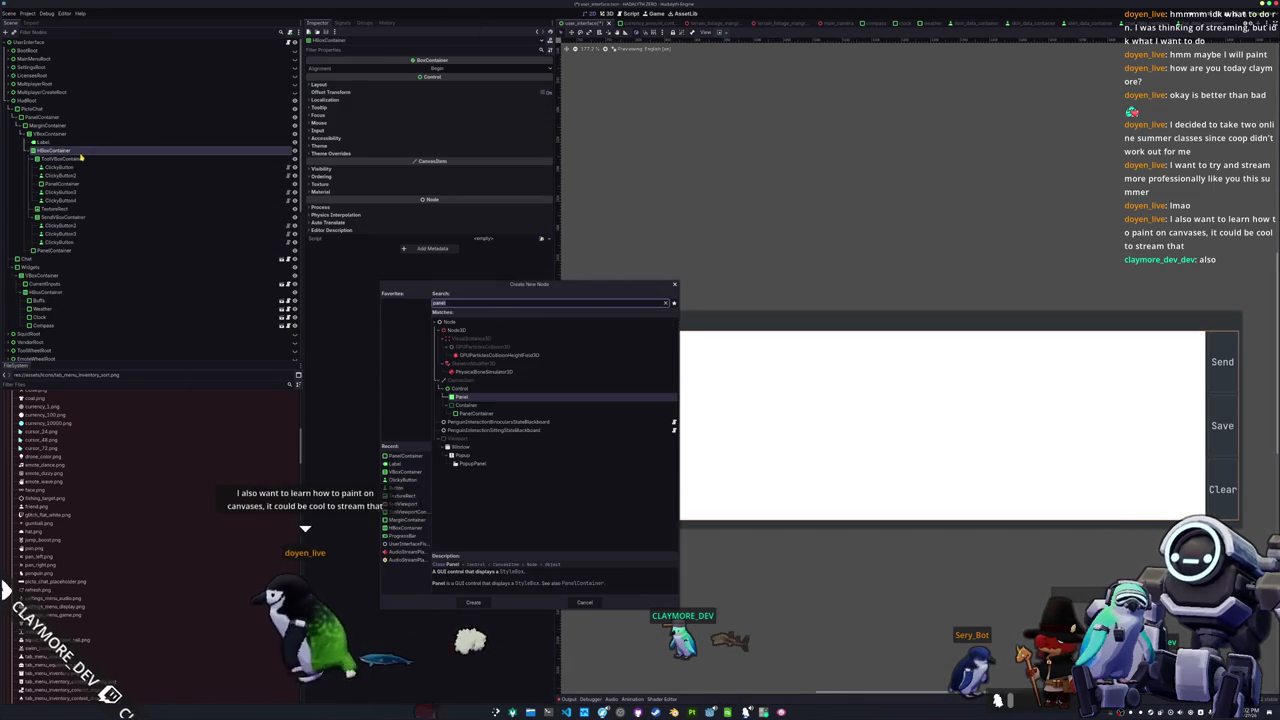
key("Down")
key("Down")
key("Return")
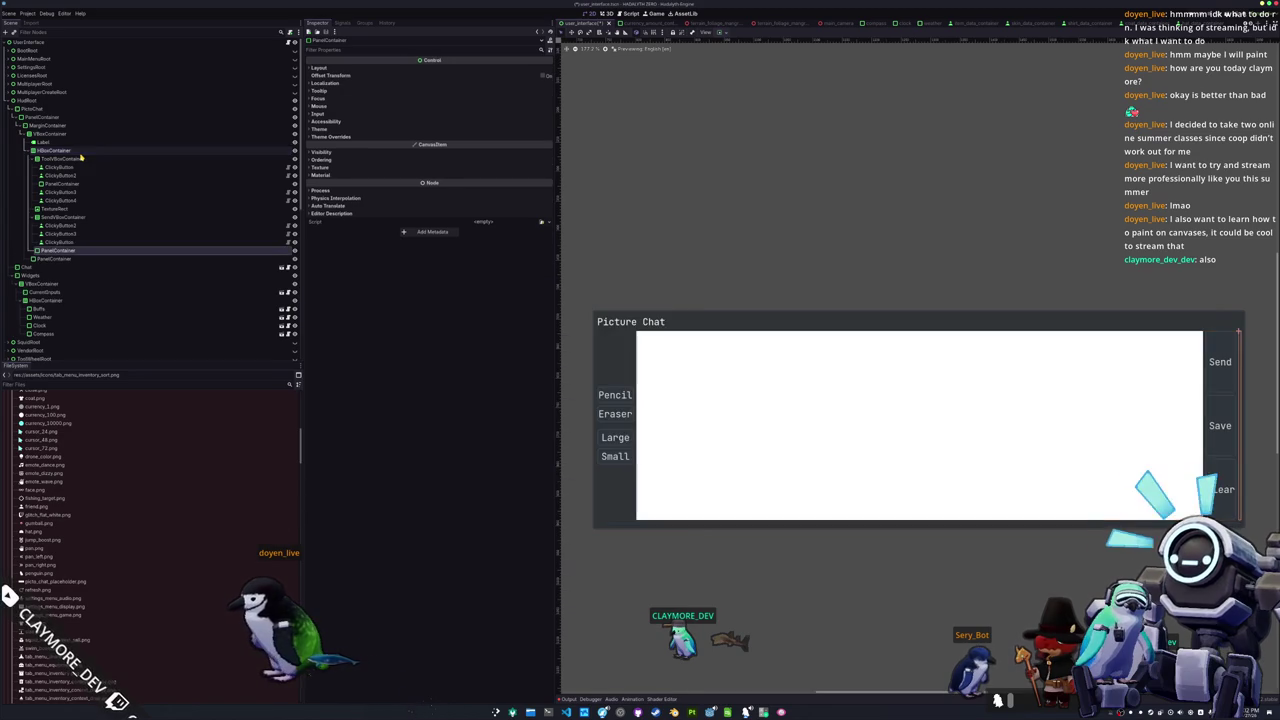
left_click_drag(57, 155, 60, 158)
Step: Add panel containers for the canvas and move SendVBoxContainer into PanelContainer3
left_click_drag(50, 258, 48, 222)
left_click(55, 225)
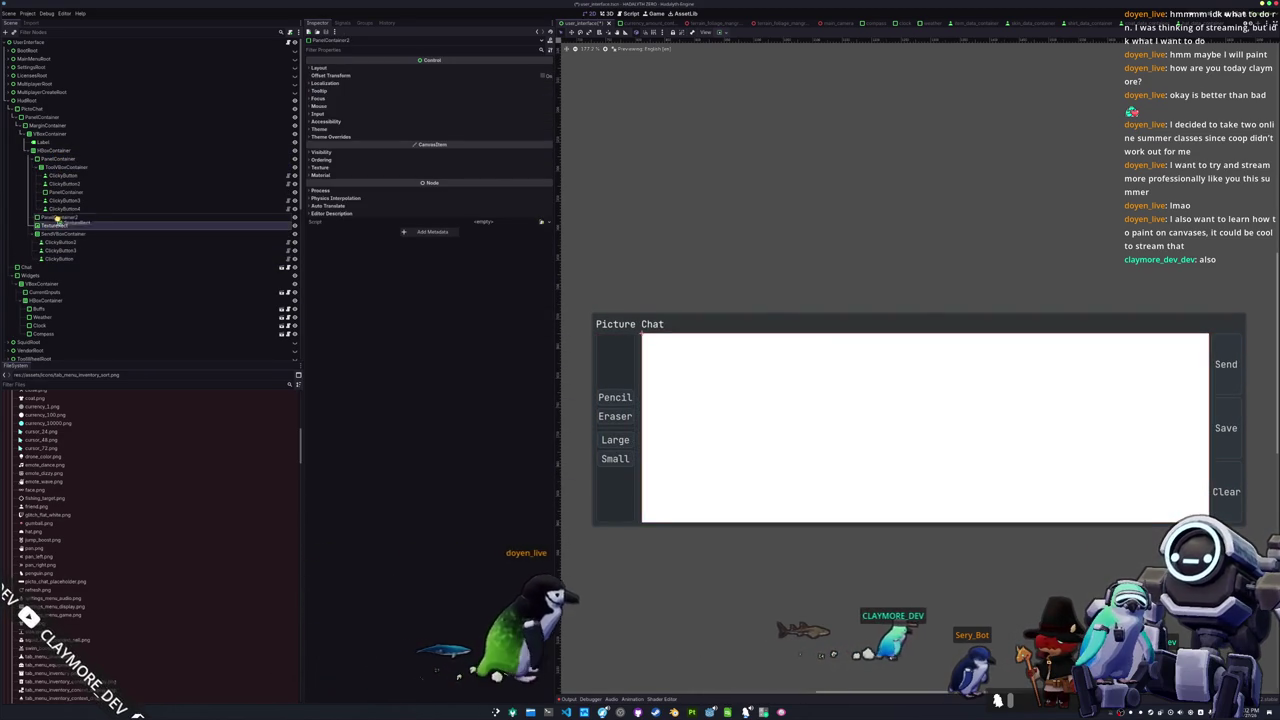
left_click(54, 150)
right_click(80, 150)
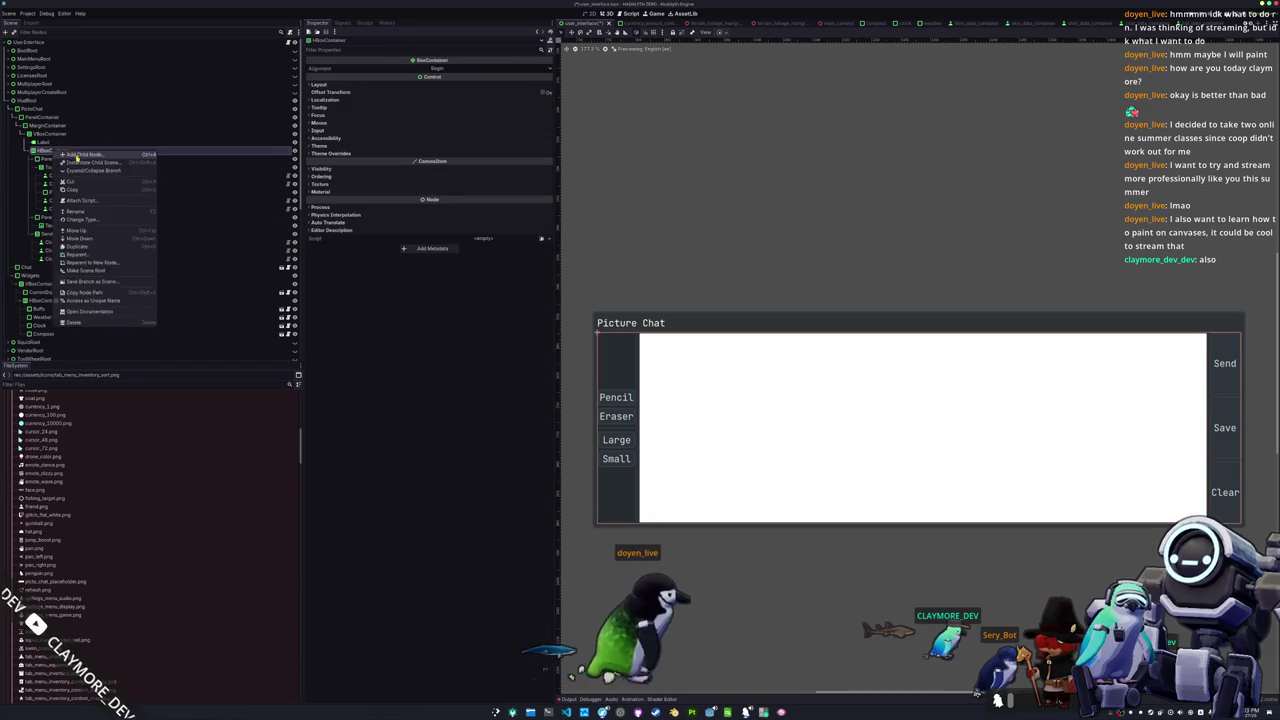
left_click(92, 151)
type("panelcon")
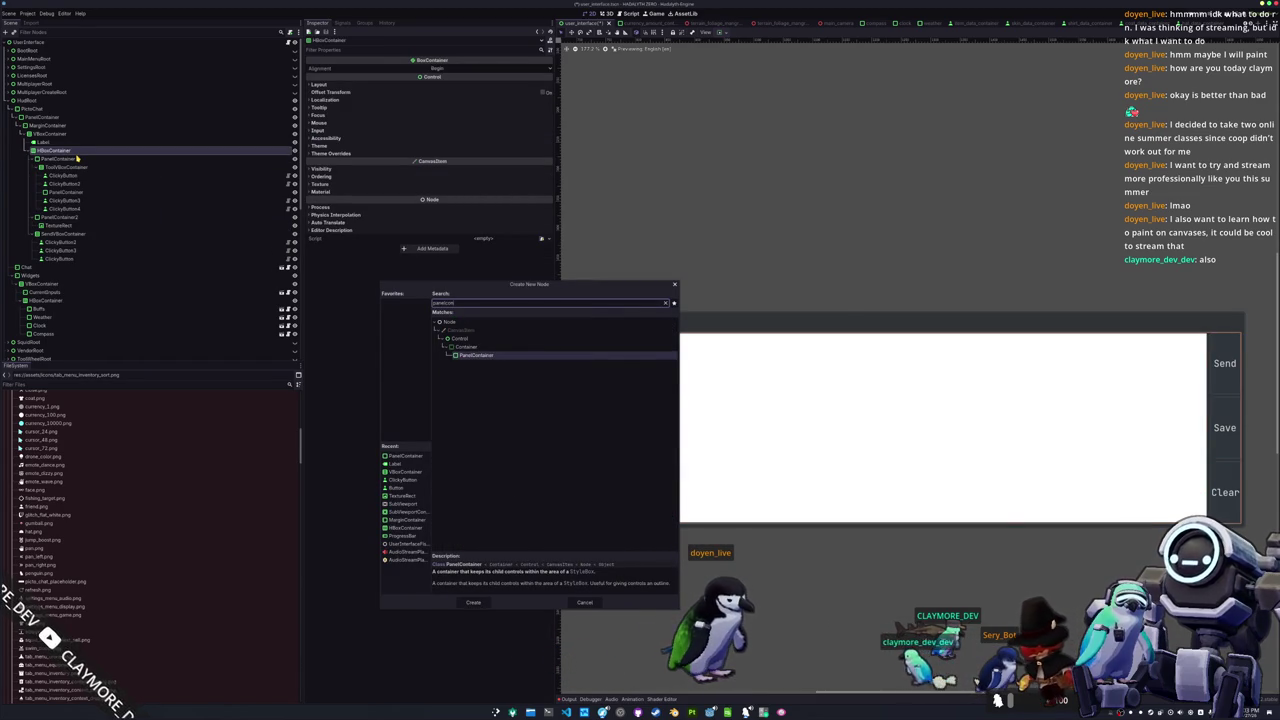
key("Return")
left_click_drag(63, 234, 83, 270)
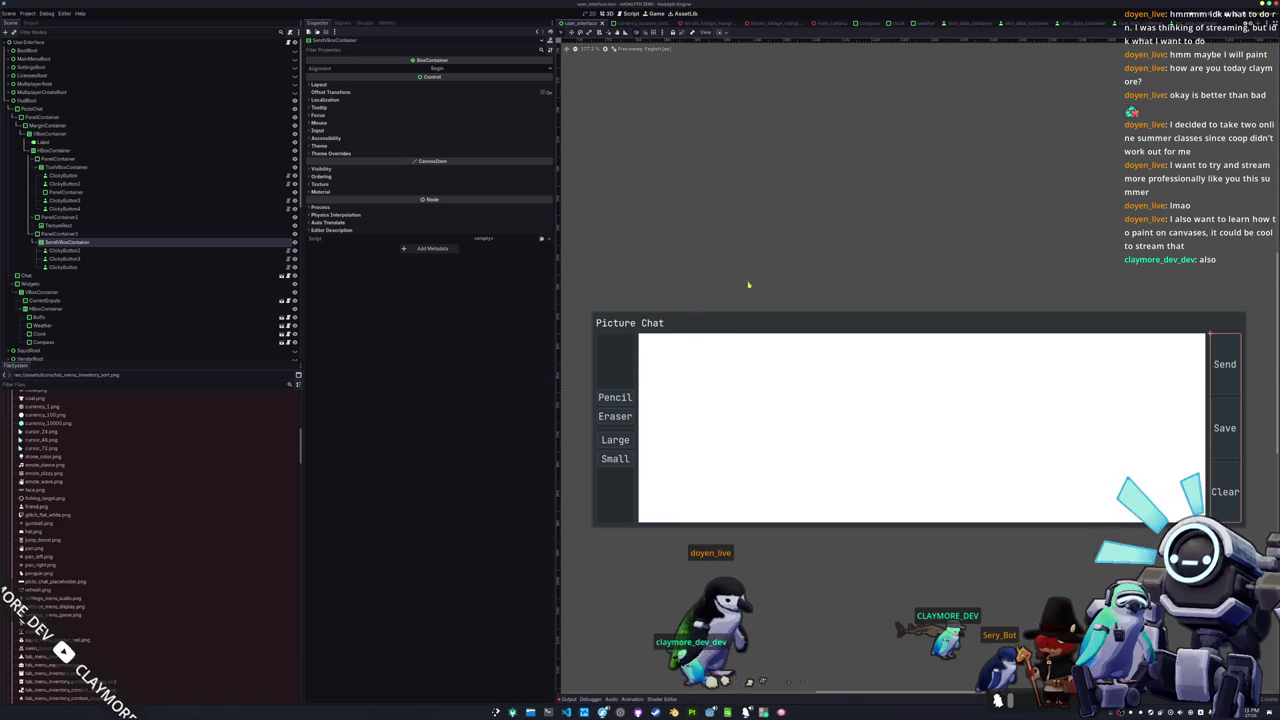
Step: Select the first PanelContainer to begin adding a child node to it
left_click(807, 245)
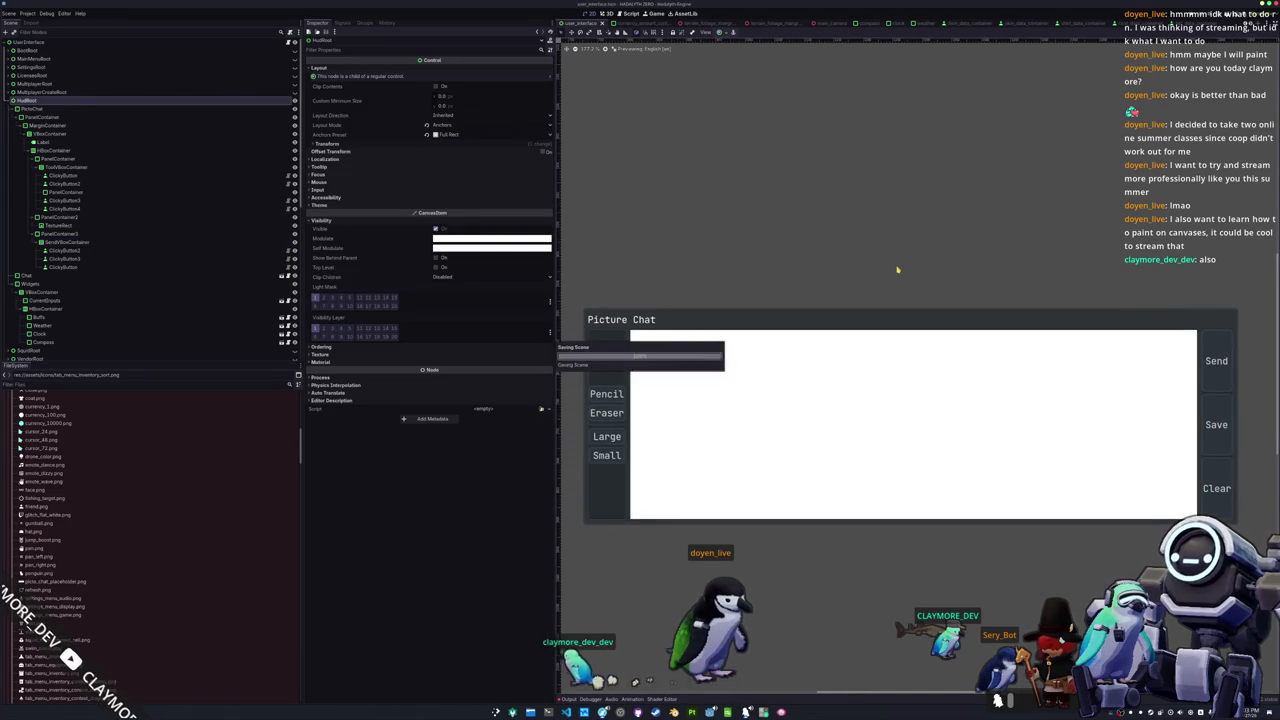
left_click(56, 234)
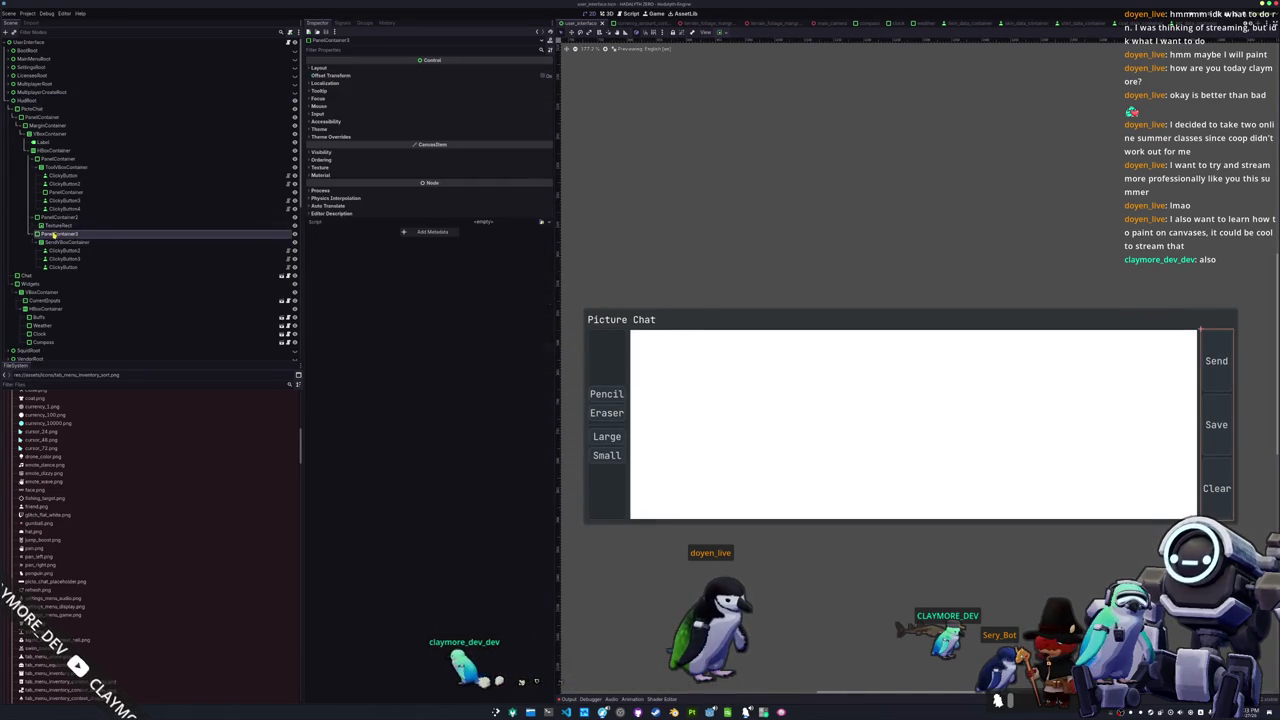
left_click(45, 158)
right_click(46, 158)
left_click(75, 165)
type("margin")
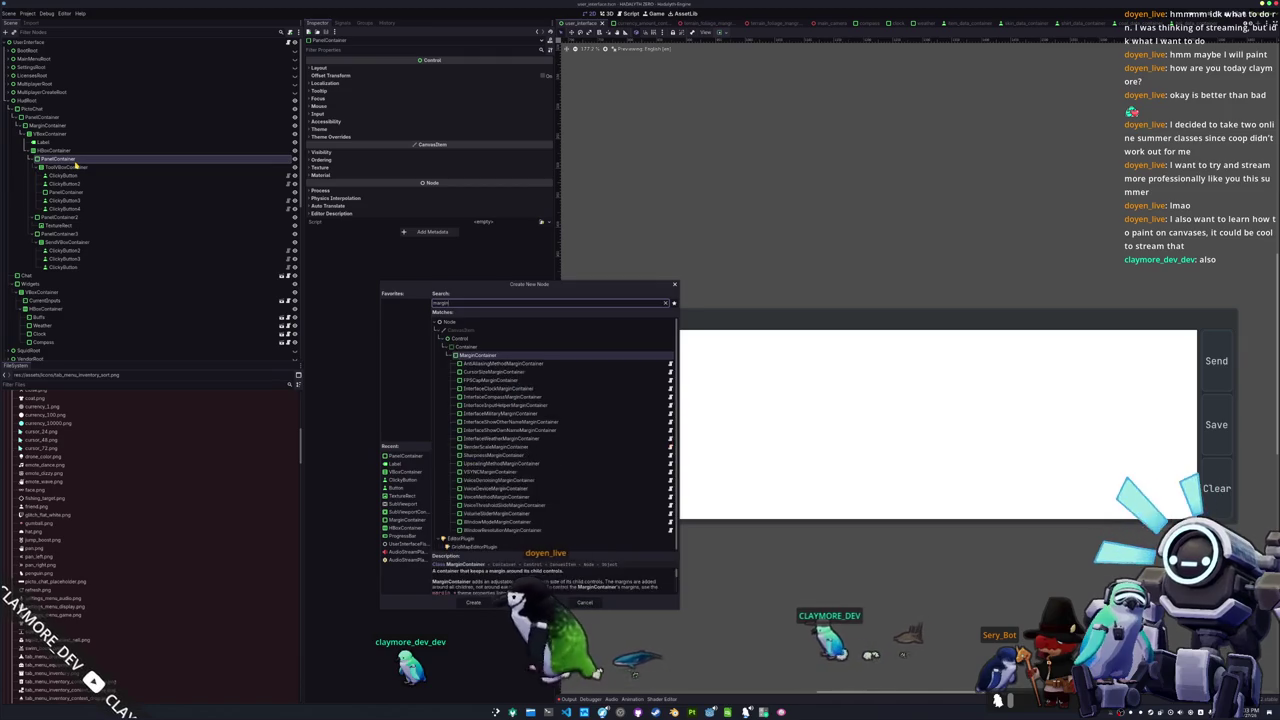
Step: Add a MarginContainer to each of the three panels and nest each column inside it
key("Return")
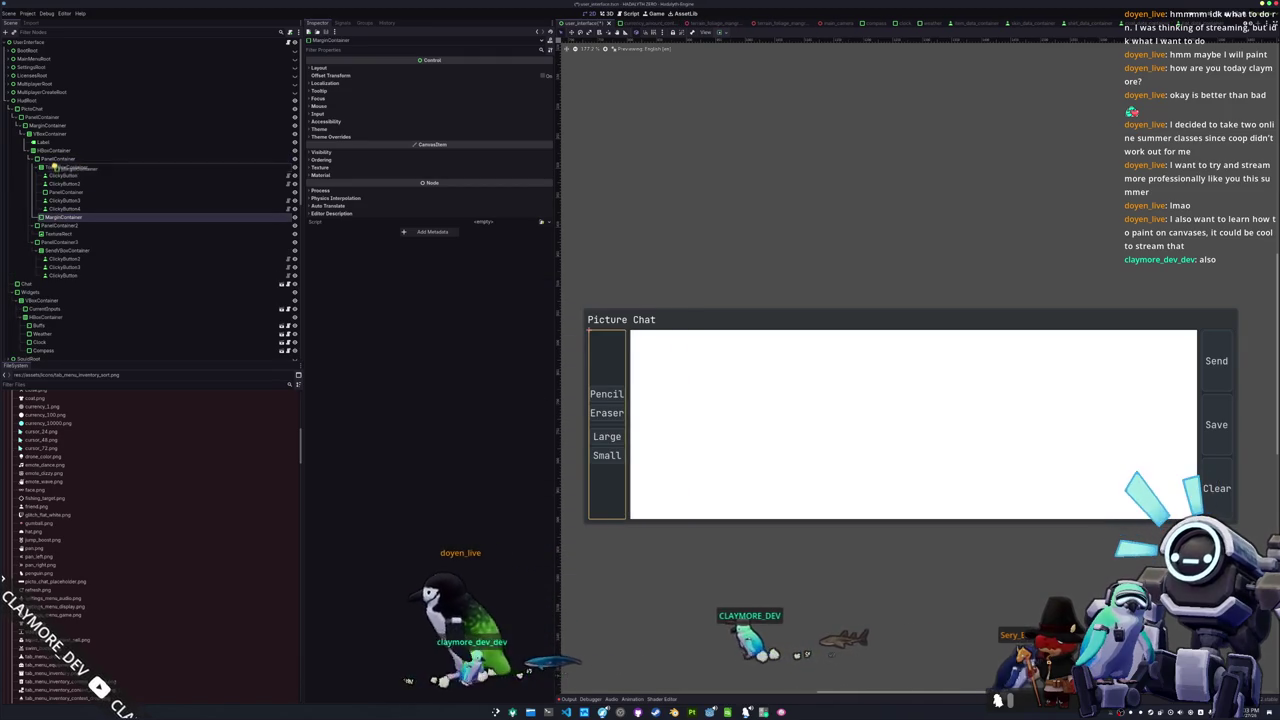
key("ctrl+Up")
left_click_drag(62, 224, 61, 229)
left_click(63, 251)
key("ctrl+v")
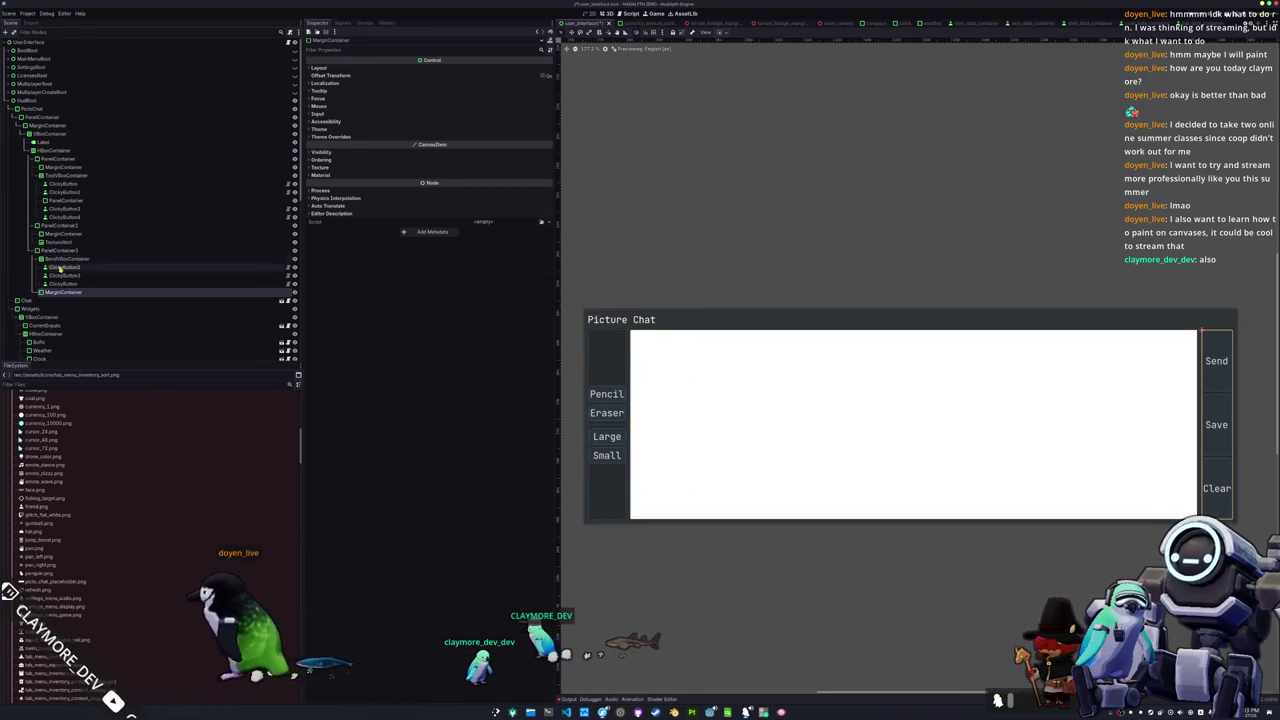
left_click(50, 268)
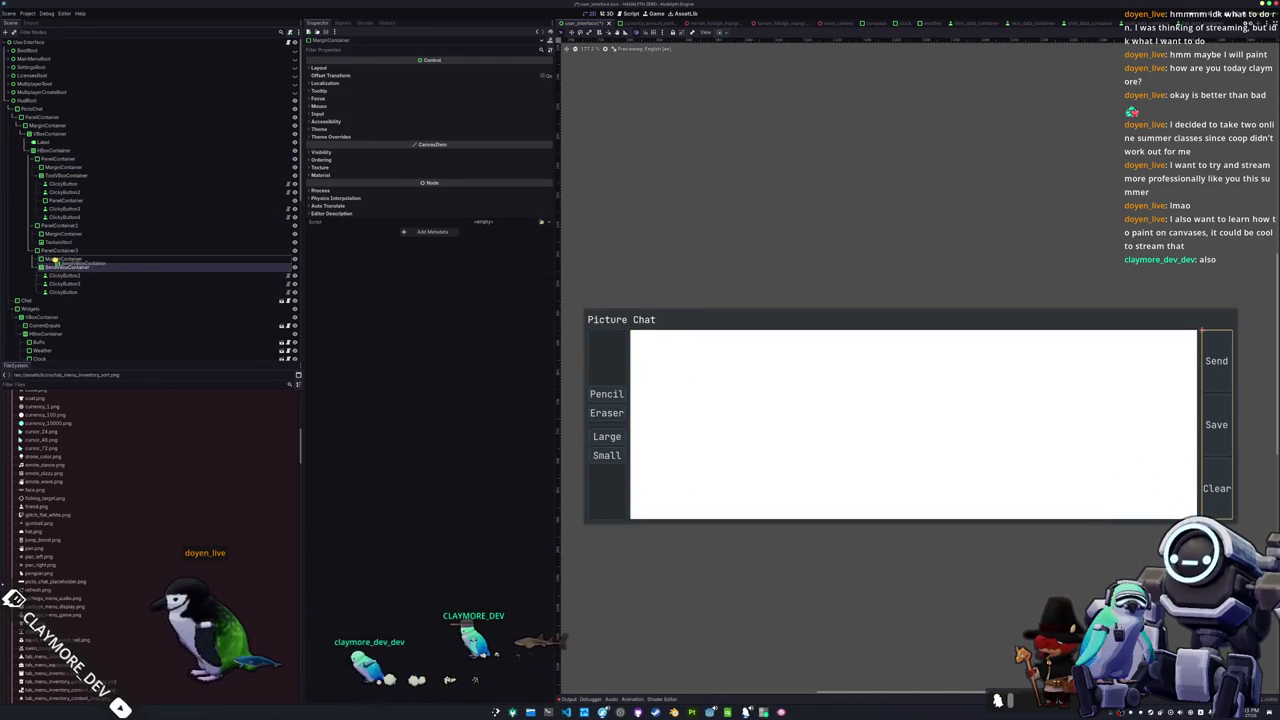
left_click(56, 241)
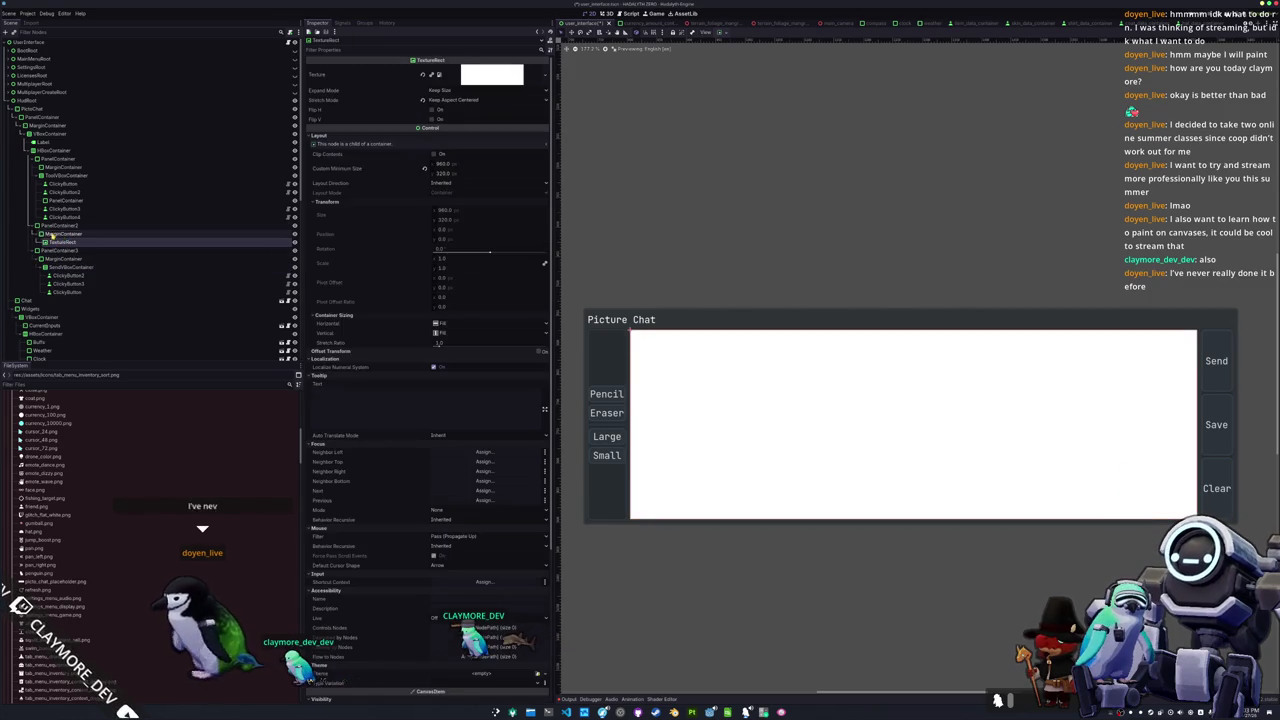
left_click_drag(57, 170, 52, 182)
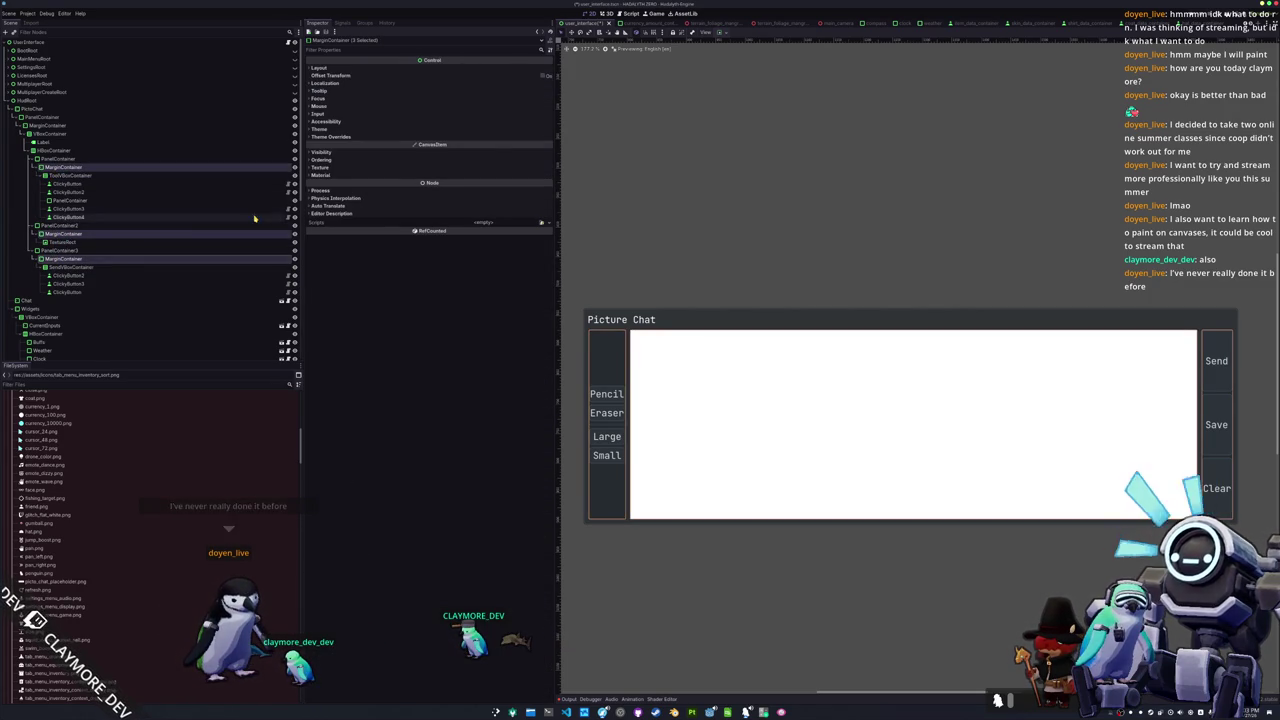
Step: Set the MarginContainer's theme override margins to 5 on all four sides
left_click(331, 137)
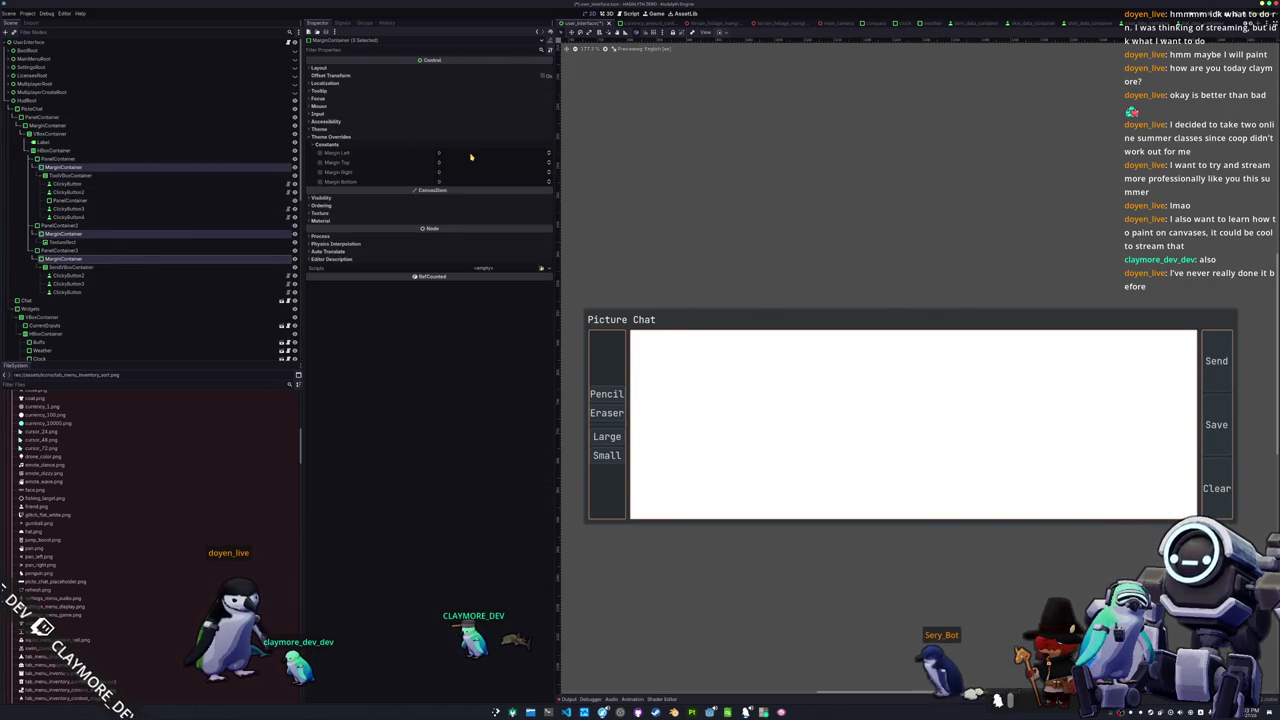
left_click(469, 155)
type("5")
key("Tab")
type("5")
key("Tab")
type("5")
key("Tab")
type("5")
left_click(628, 225)
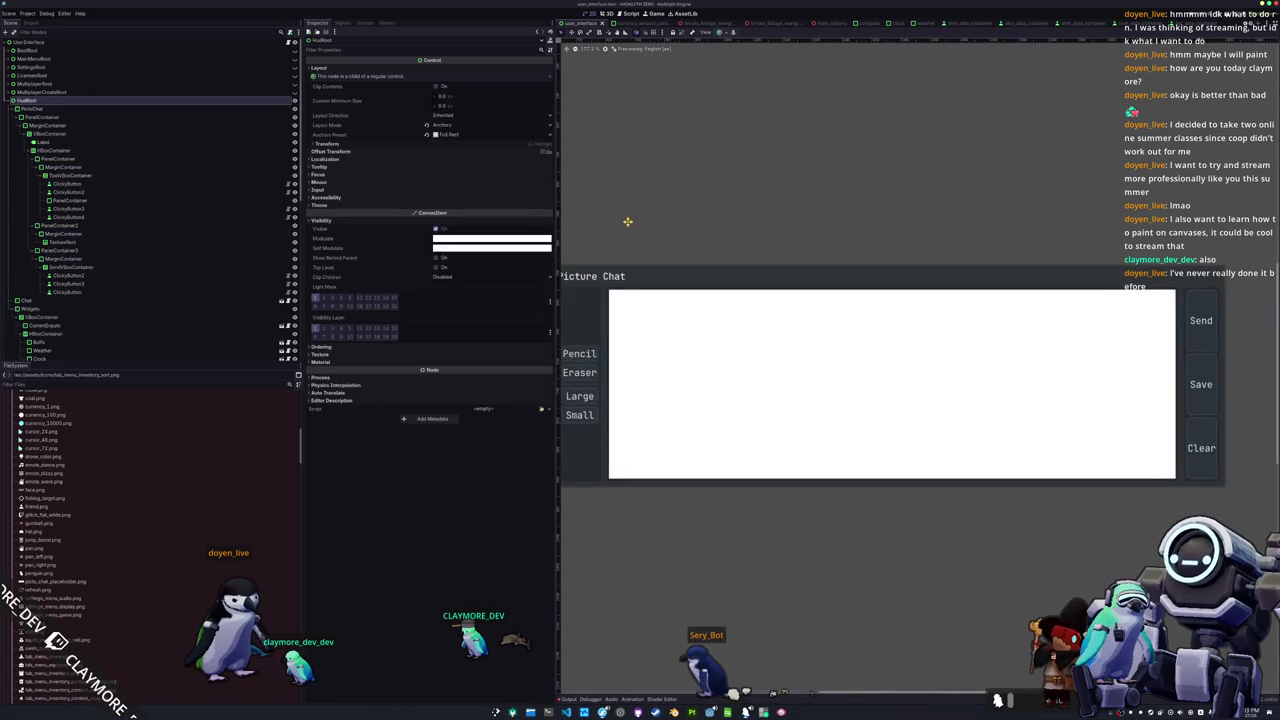
scroll(687, 241, "down", 1)
scroll(775, 254, "down", 1)
scroll(770, 257, "down", 1)
scroll(755, 263, "up", 1)
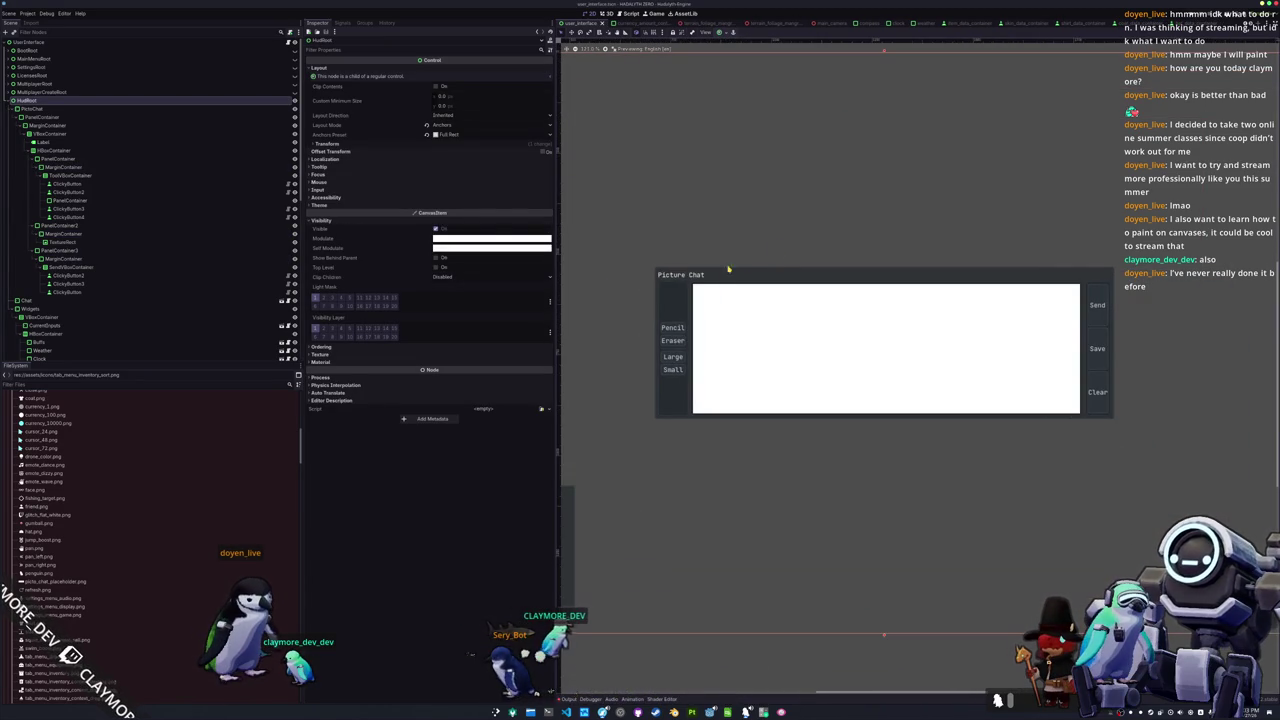
scroll(679, 287, "up", 1)
left_click(677, 291)
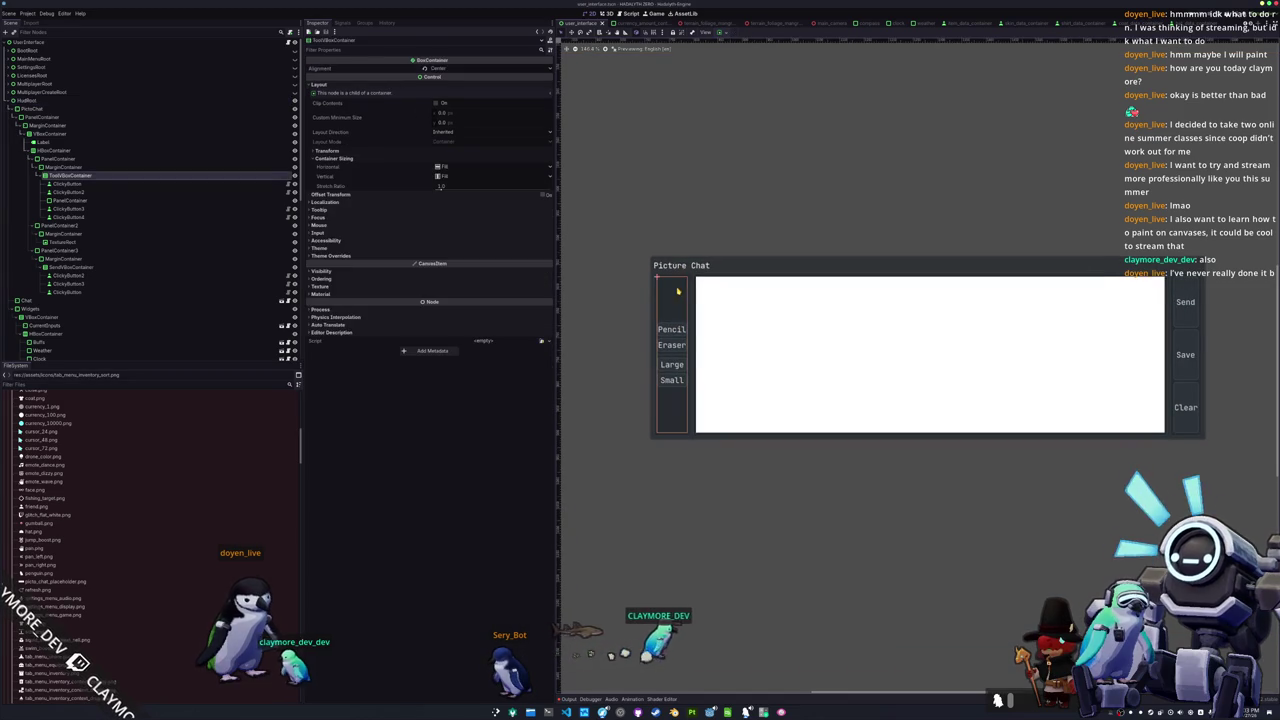
scroll(628, 322, "down", 1)
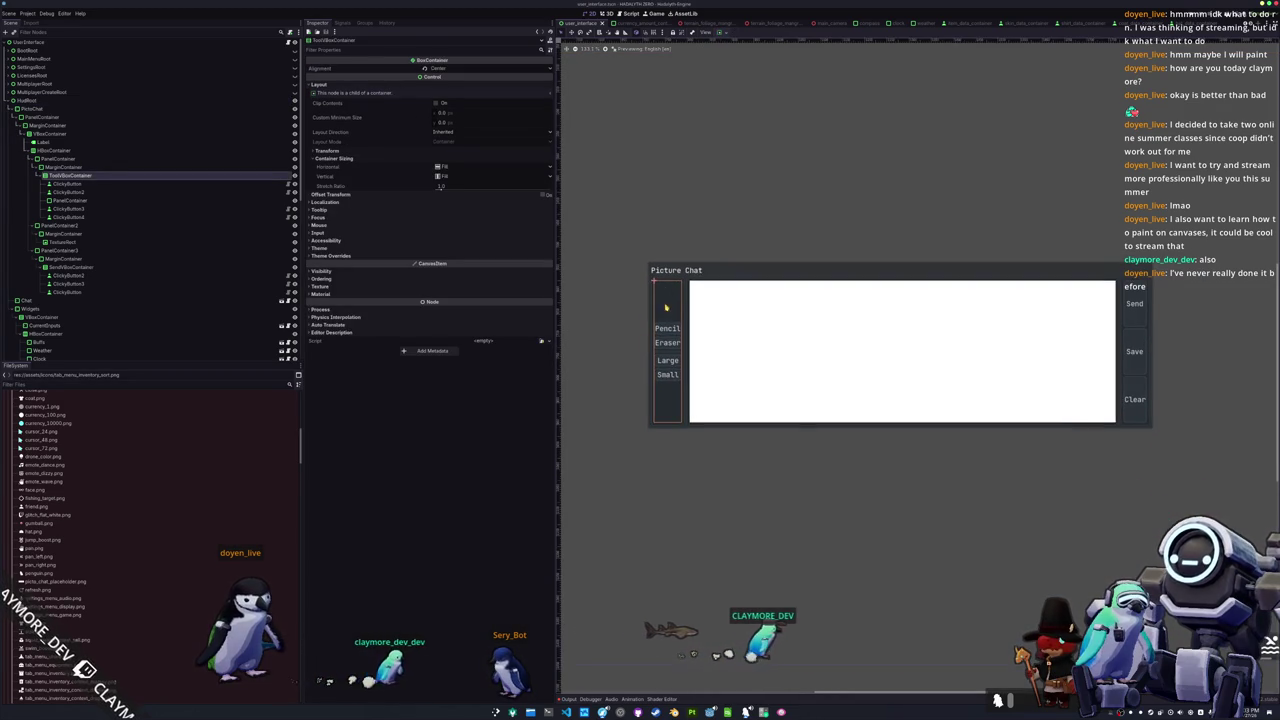
scroll(636, 356, "down", 2)
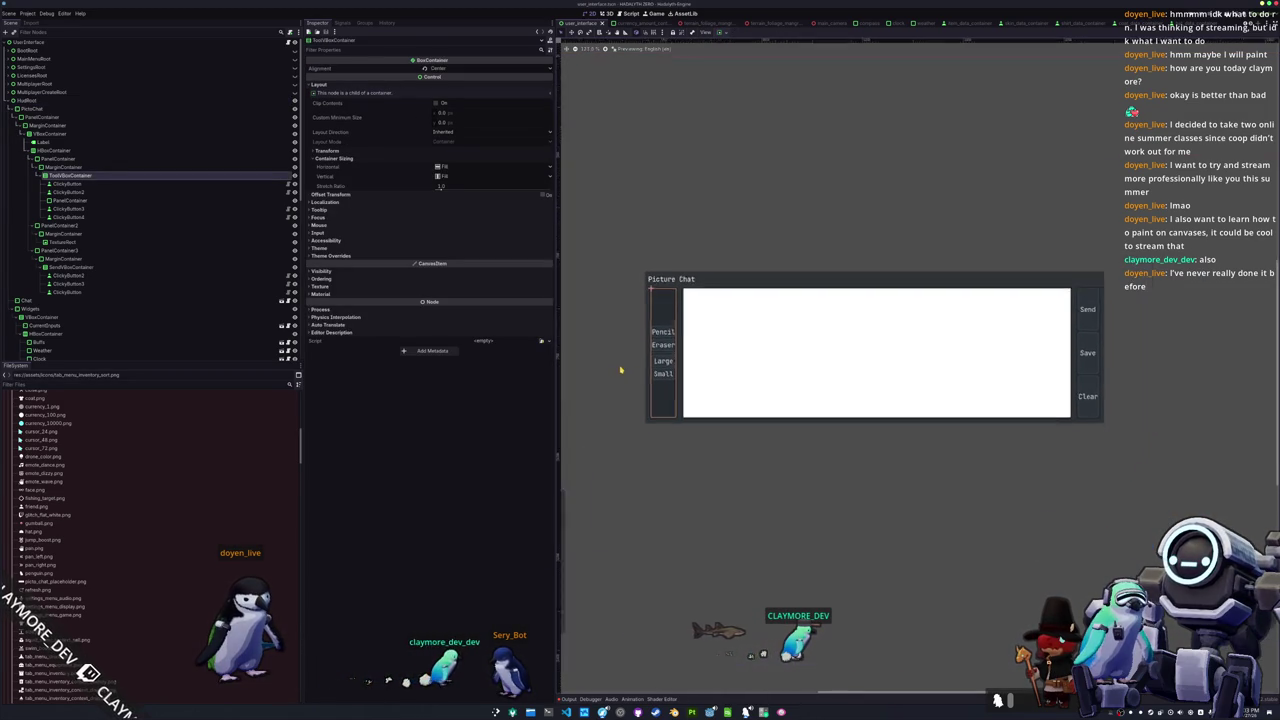
left_click(294, 84)
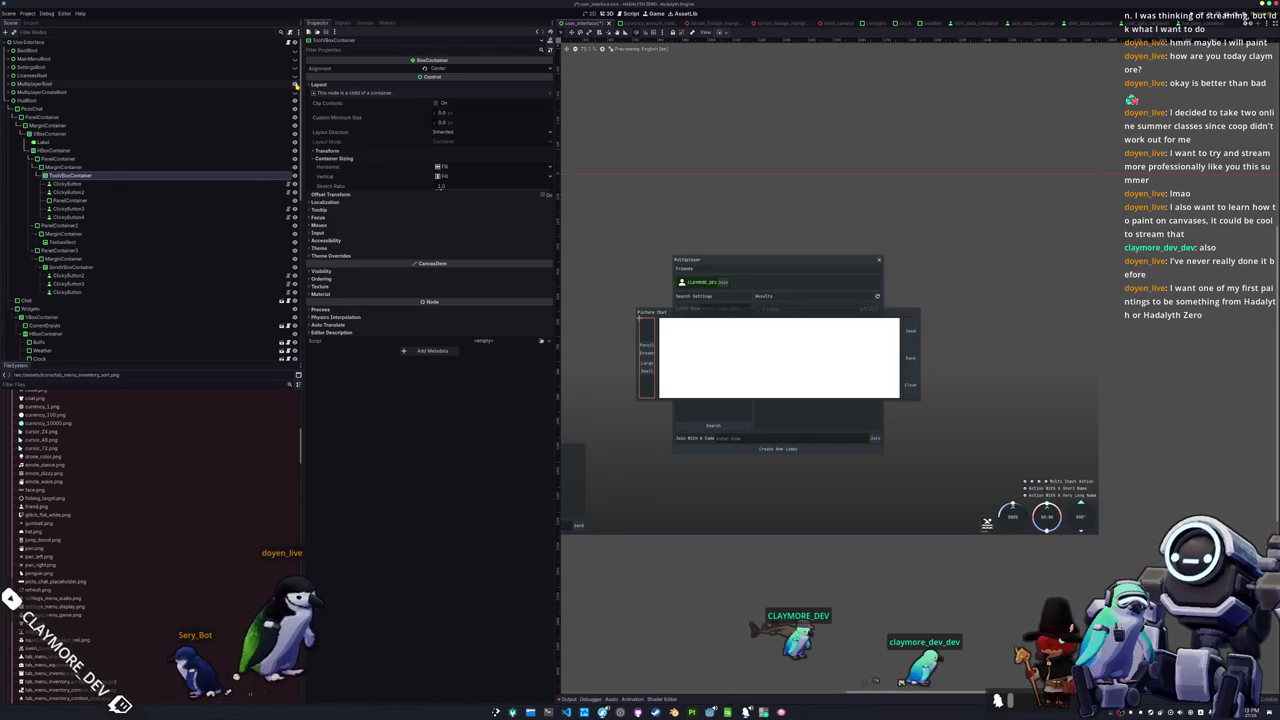
left_click(294, 84)
scroll(658, 315, "up", 2)
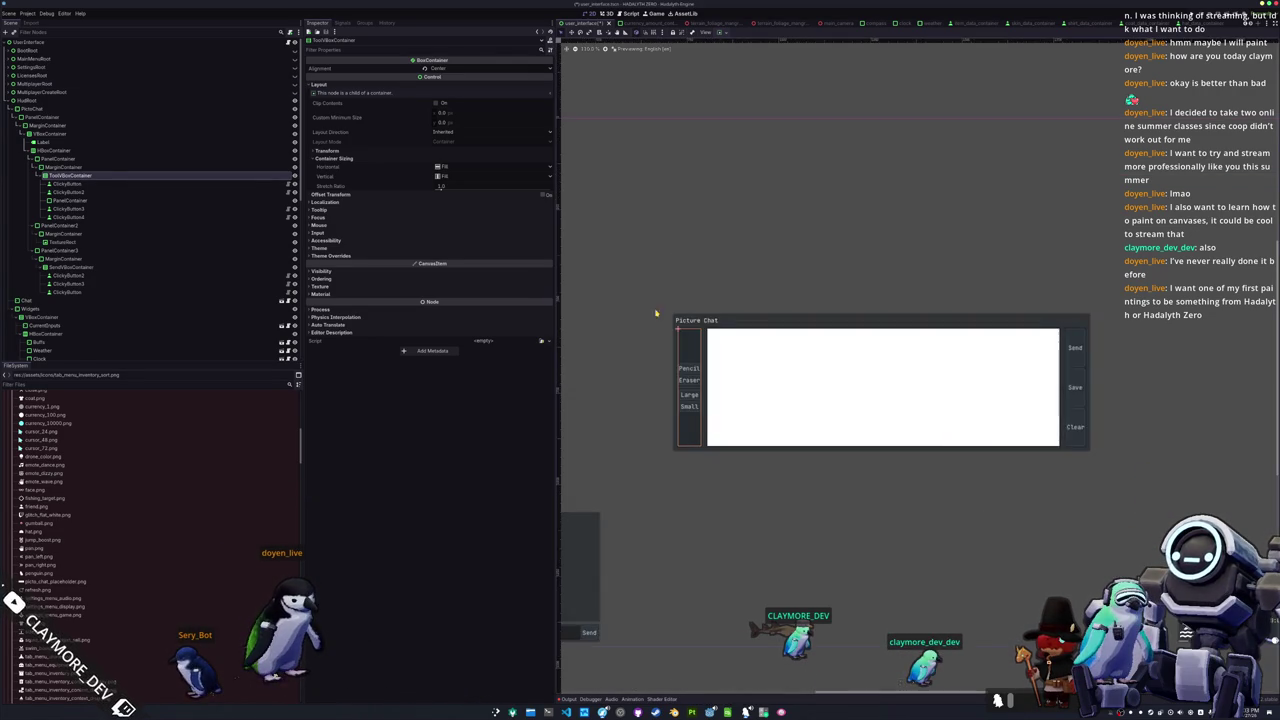
left_click(294, 93)
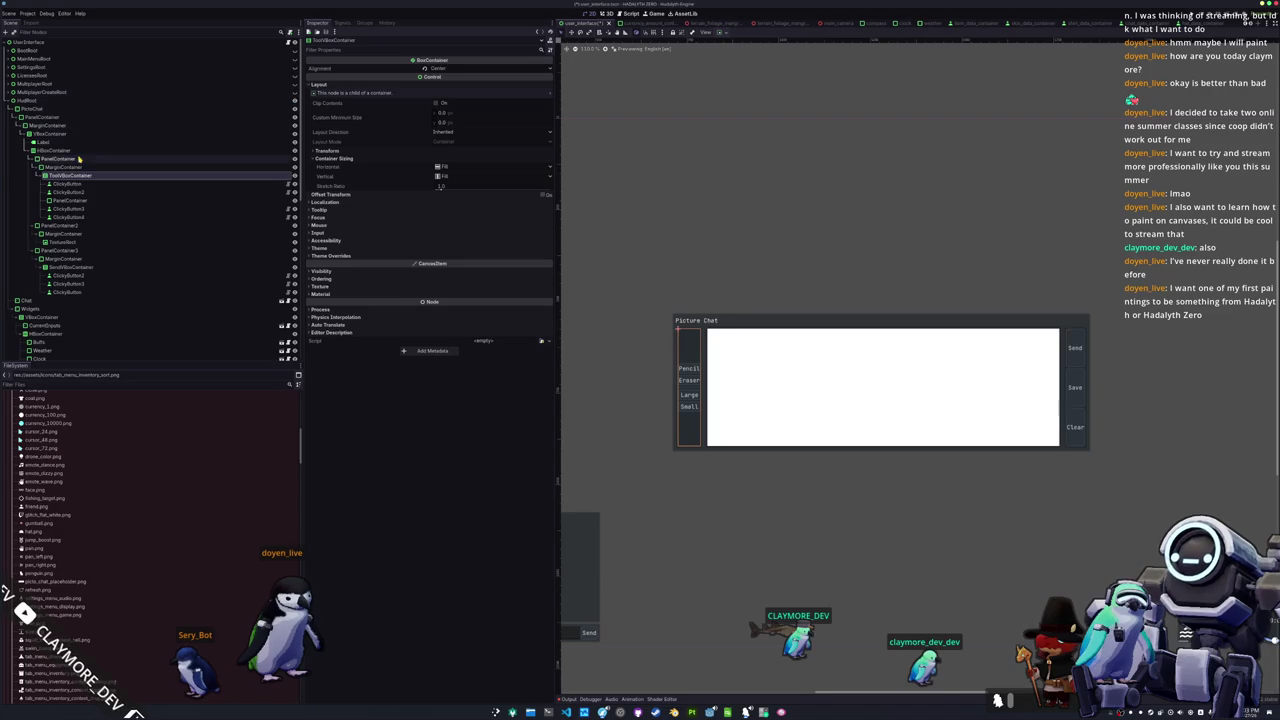
right_click(48, 133)
Step: Add an HBoxContainer2 and move the Picture Chat label into it
left_click(68, 141)
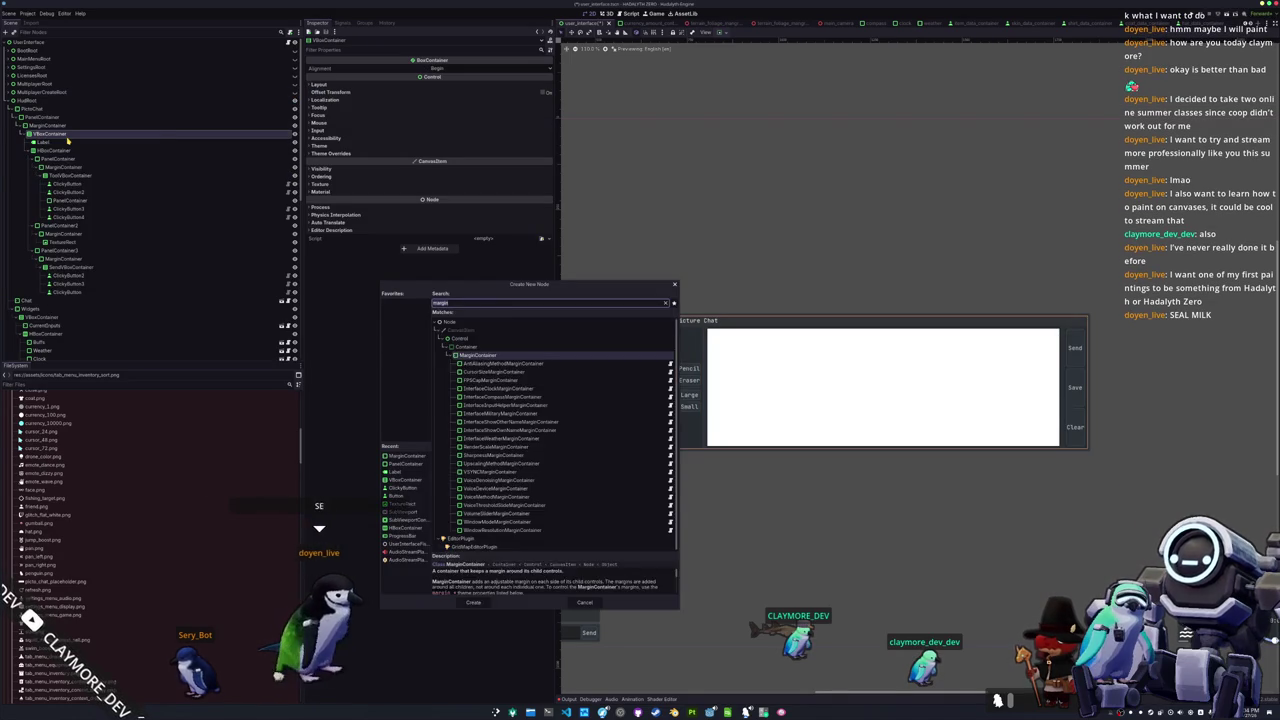
type("hboxcont")
key("Return")
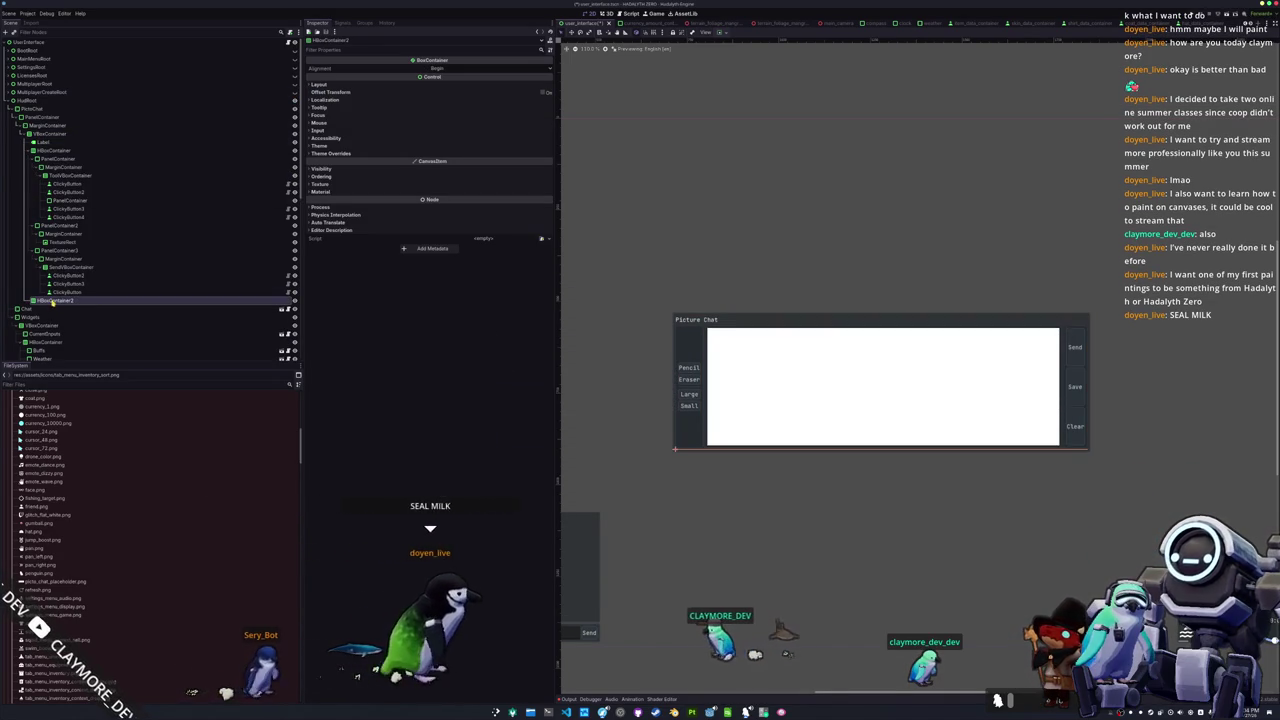
left_click_drag(48, 141, 48, 145)
Step: Add a MarginContainer inside HBoxContainer2 via the 'margi' search
left_click(70, 143)
key("ctrl+a")
type("margi")
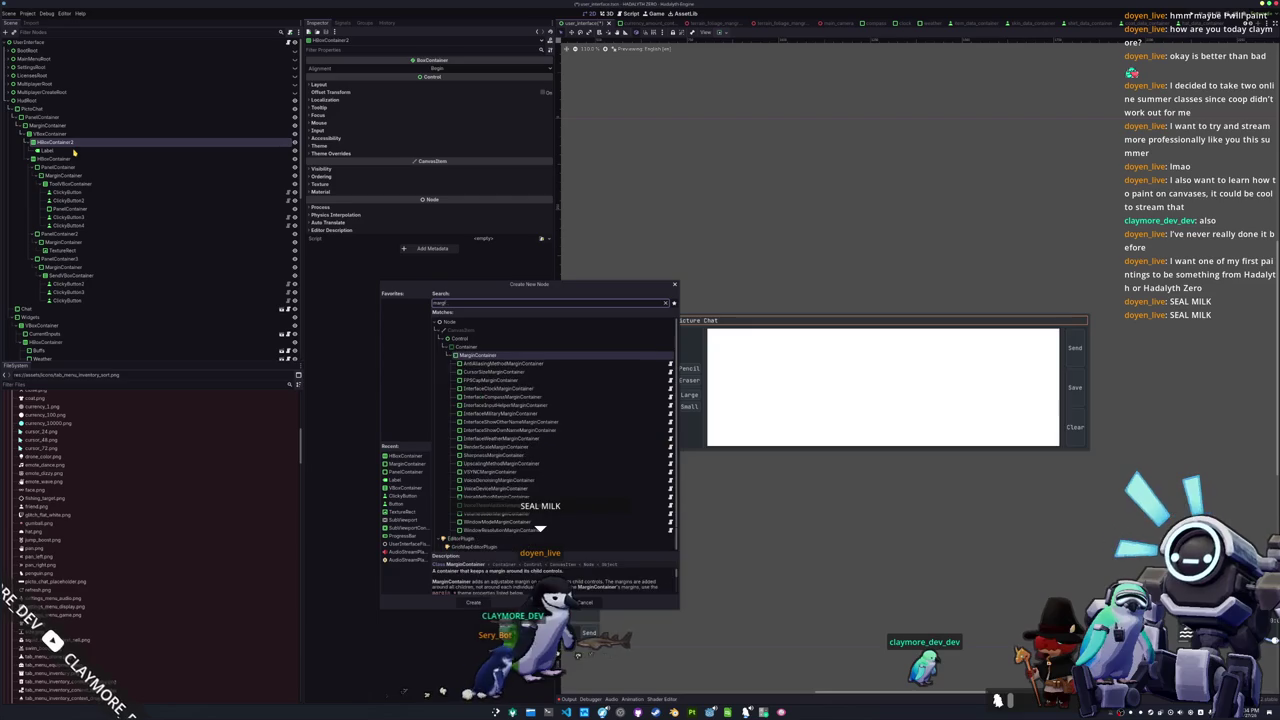
key("Return")
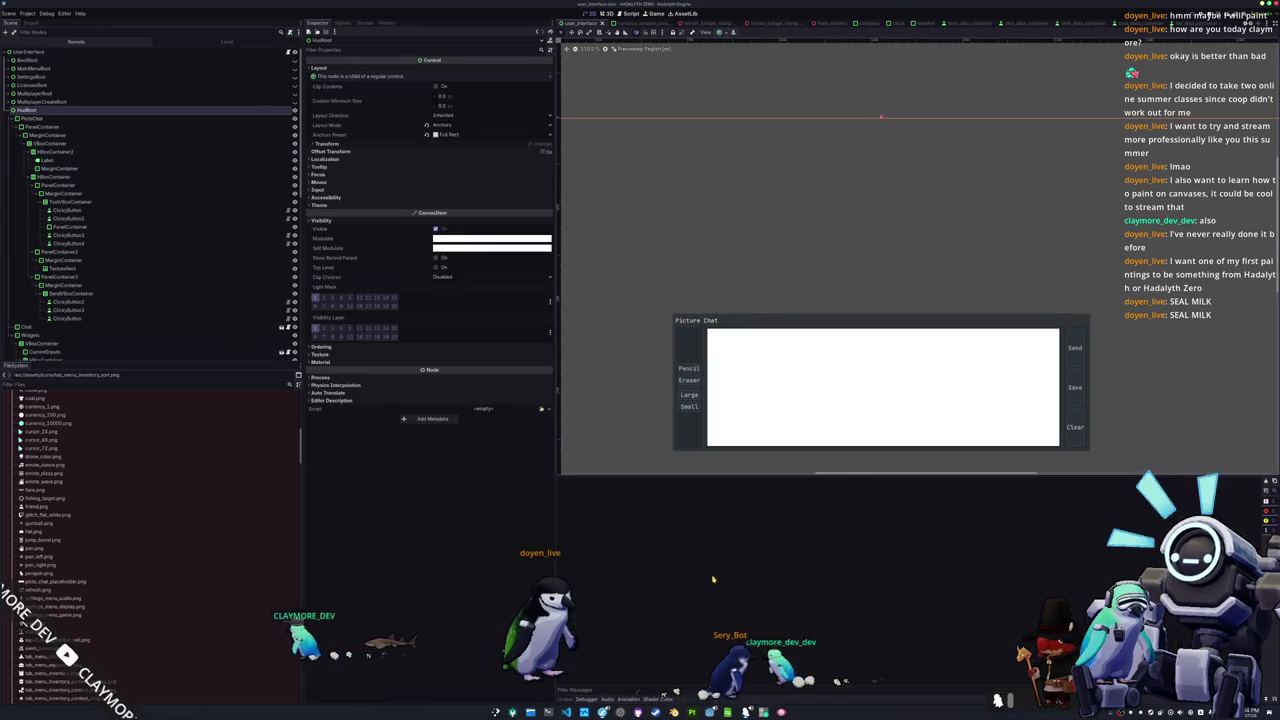
Step: Launch the game, buy Seal Milk from the vending machine, and toggle the Picture Chat panel
key("ctrl+a")
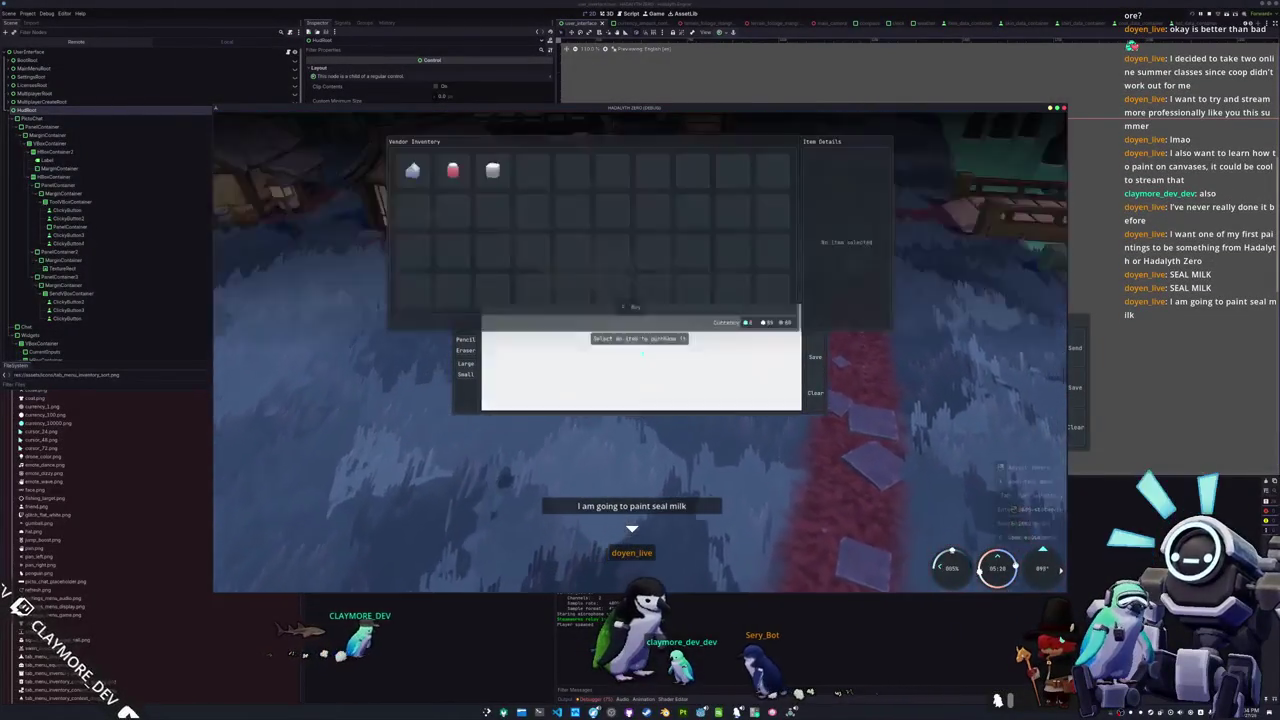
left_click(507, 177)
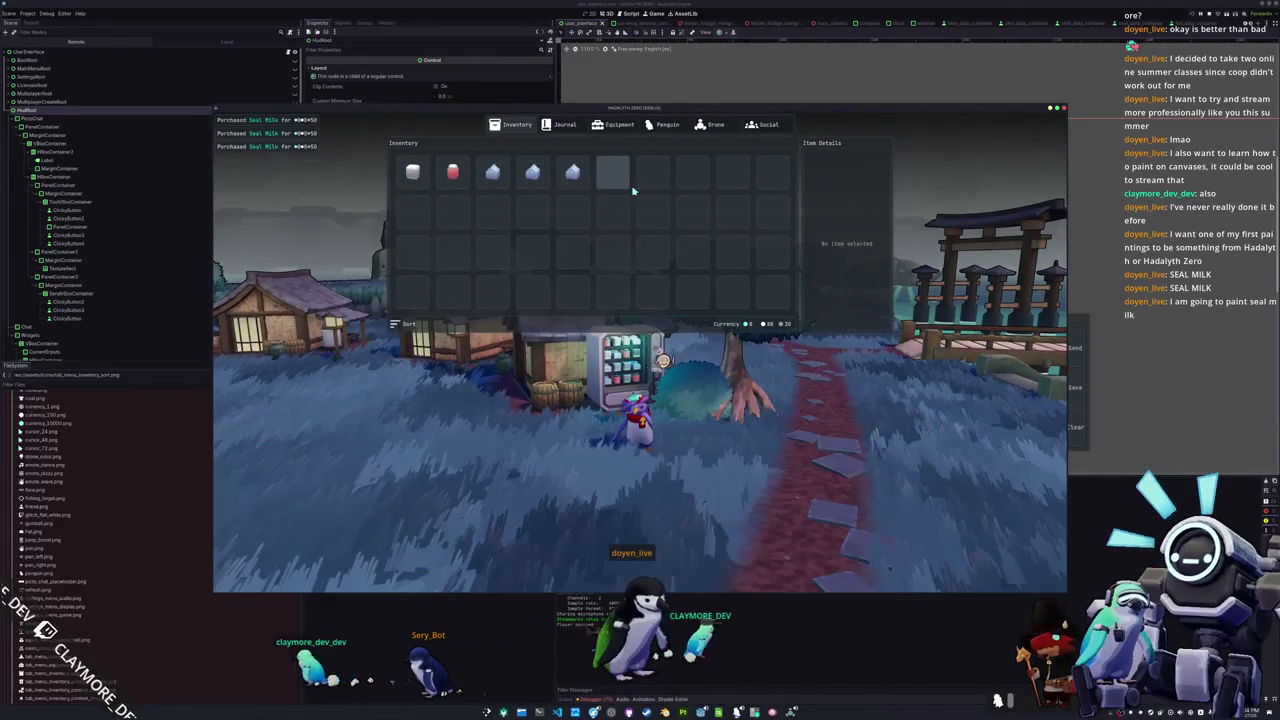
key("p")
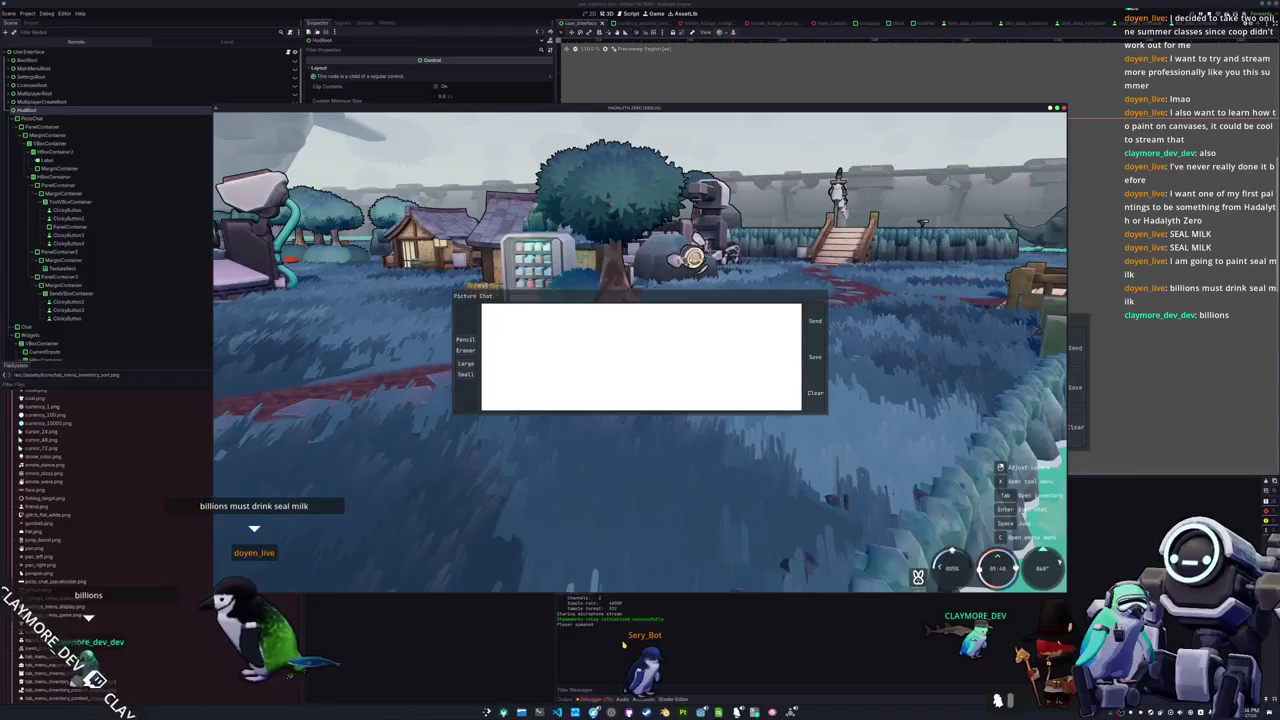
key("F8")
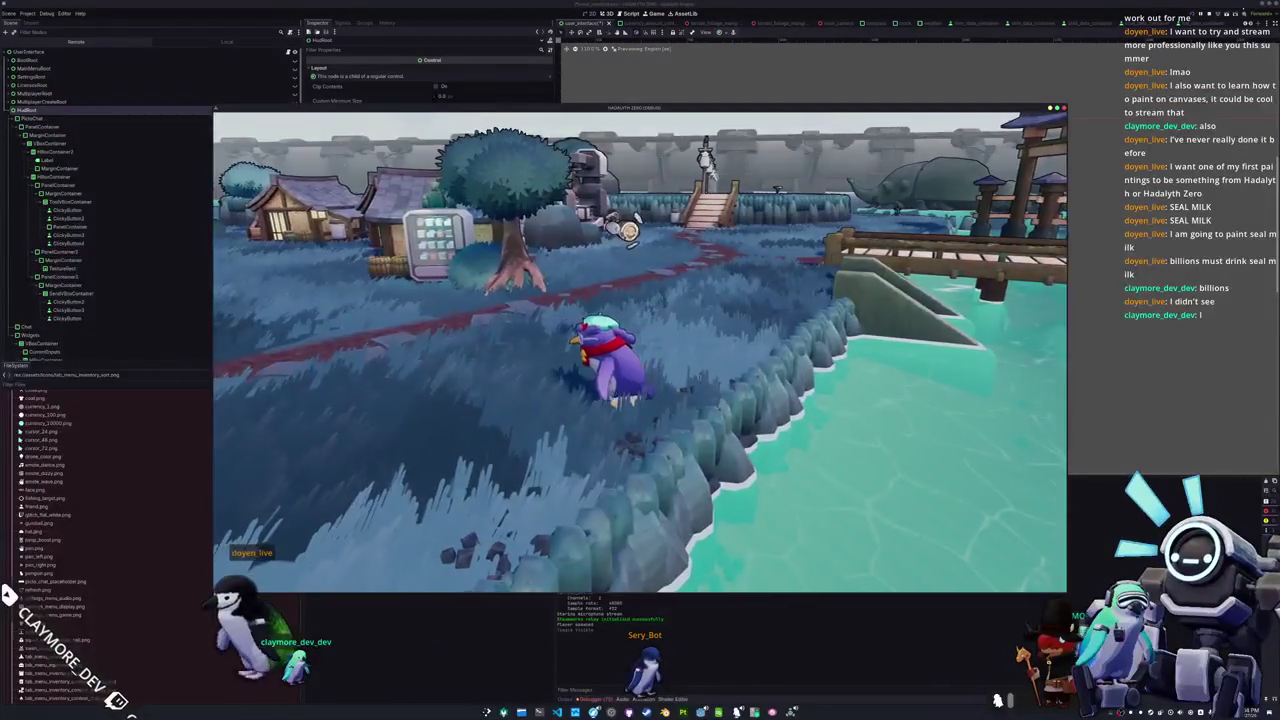
Step: Walk the penguin toward the houses, use the red drink in slot 2, then sort the inventory
key("w")
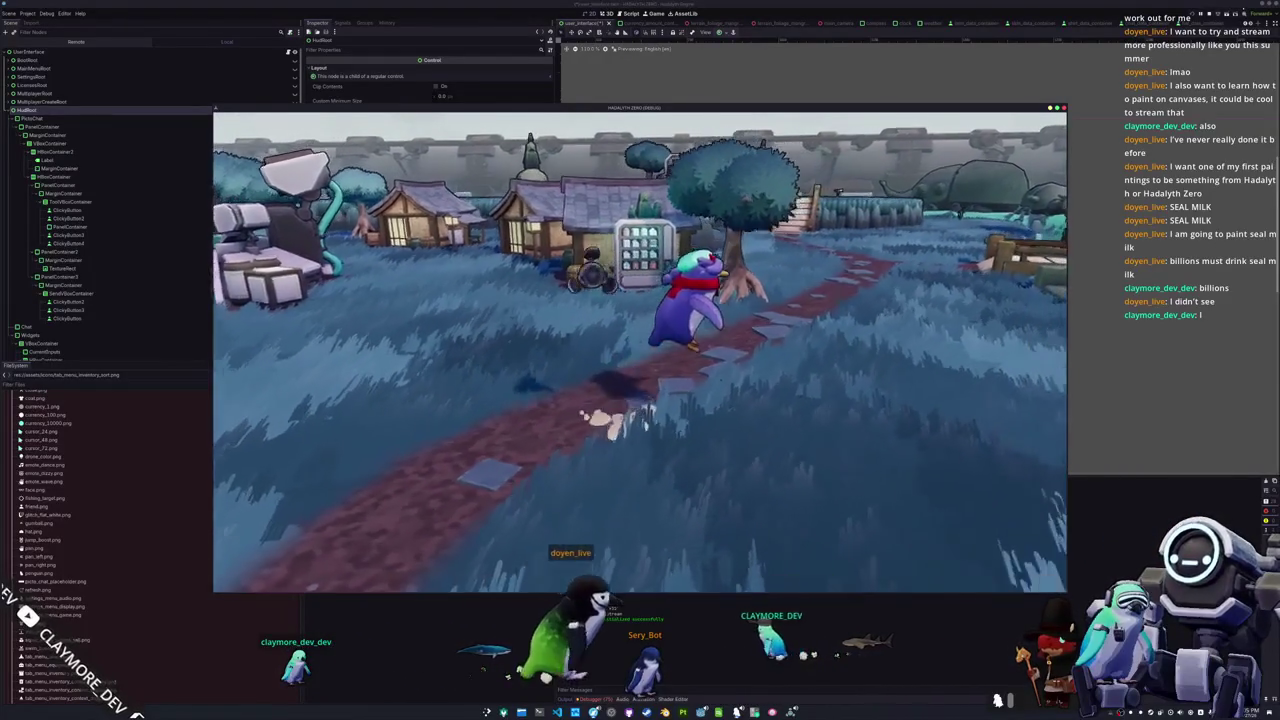
key("a")
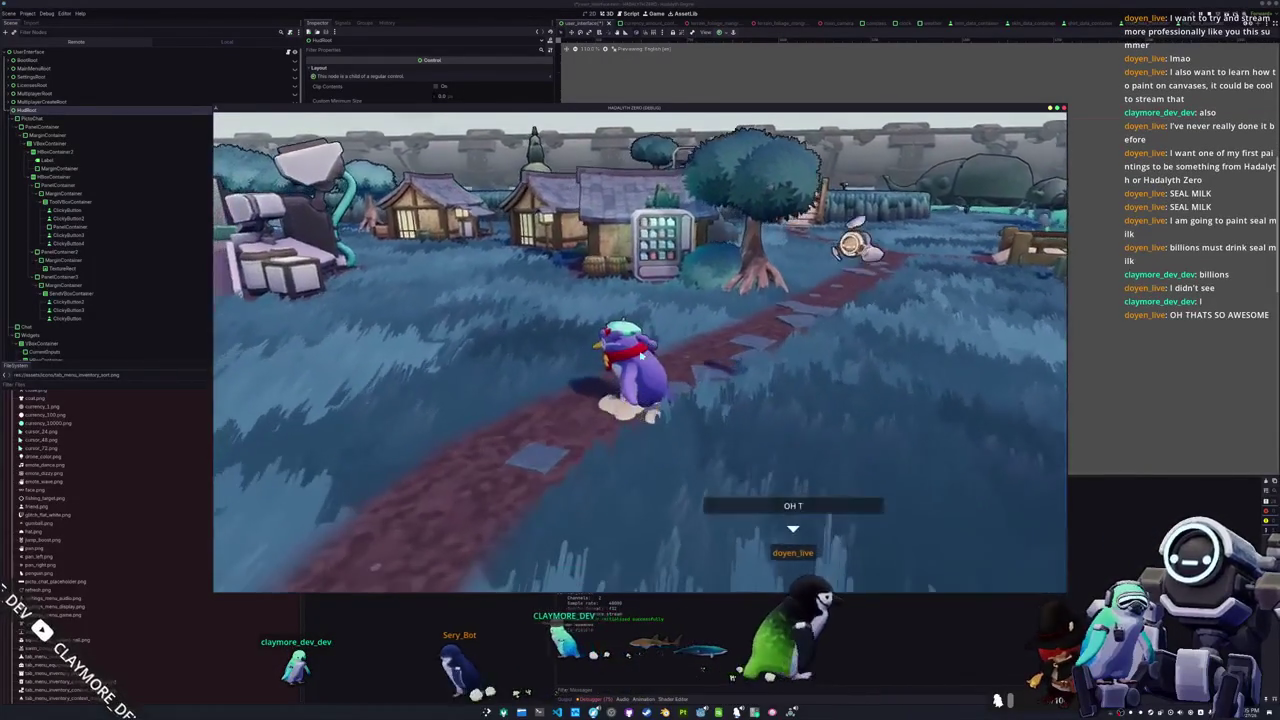
key("Tab")
left_click(445, 178)
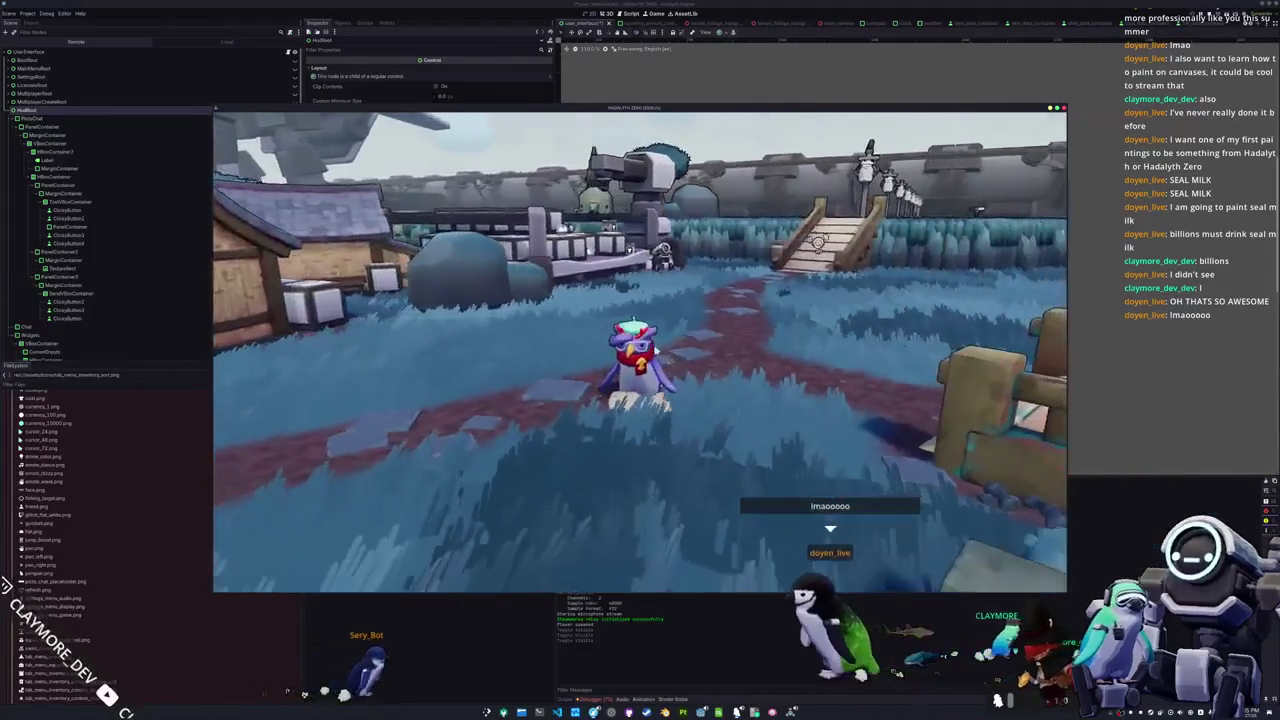
key("Tab")
left_click(407, 325)
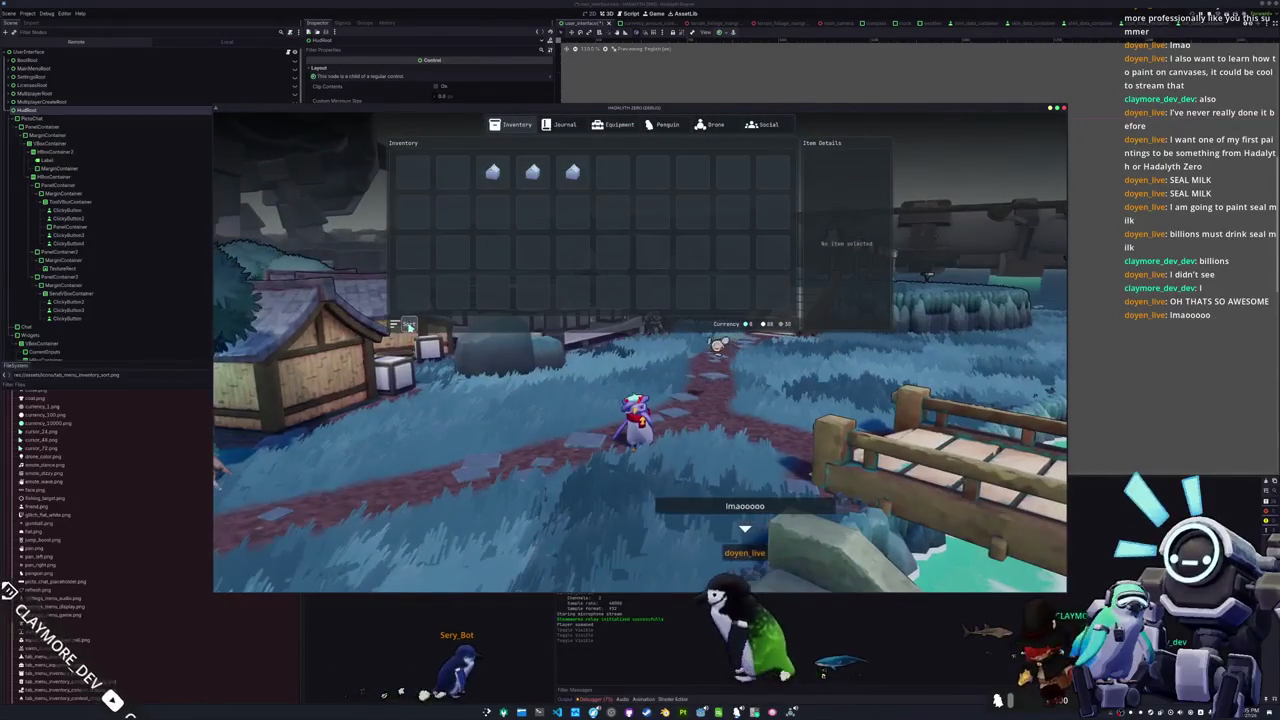
Step: Sort the inventory repeatedly so items fill the first slots
left_click(407, 325)
left_click(407, 325)
left_click(407, 325)
left_click(412, 346)
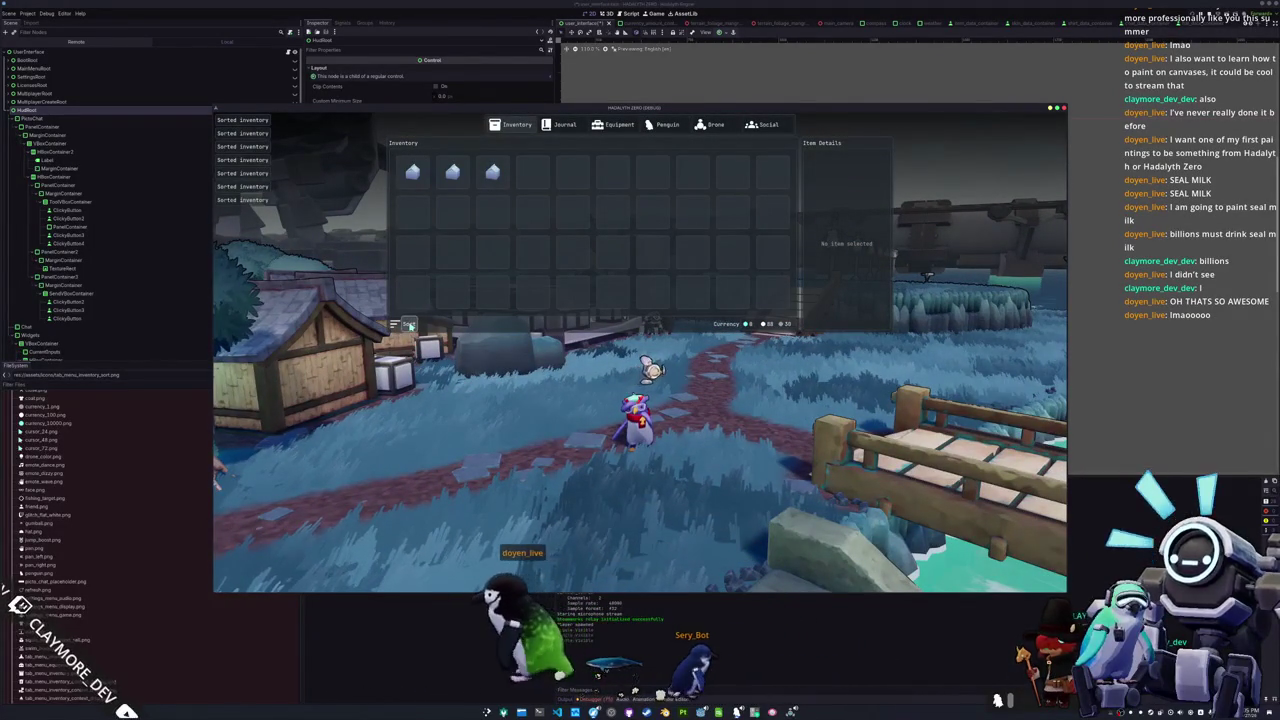
left_click(415, 348)
left_click(413, 341)
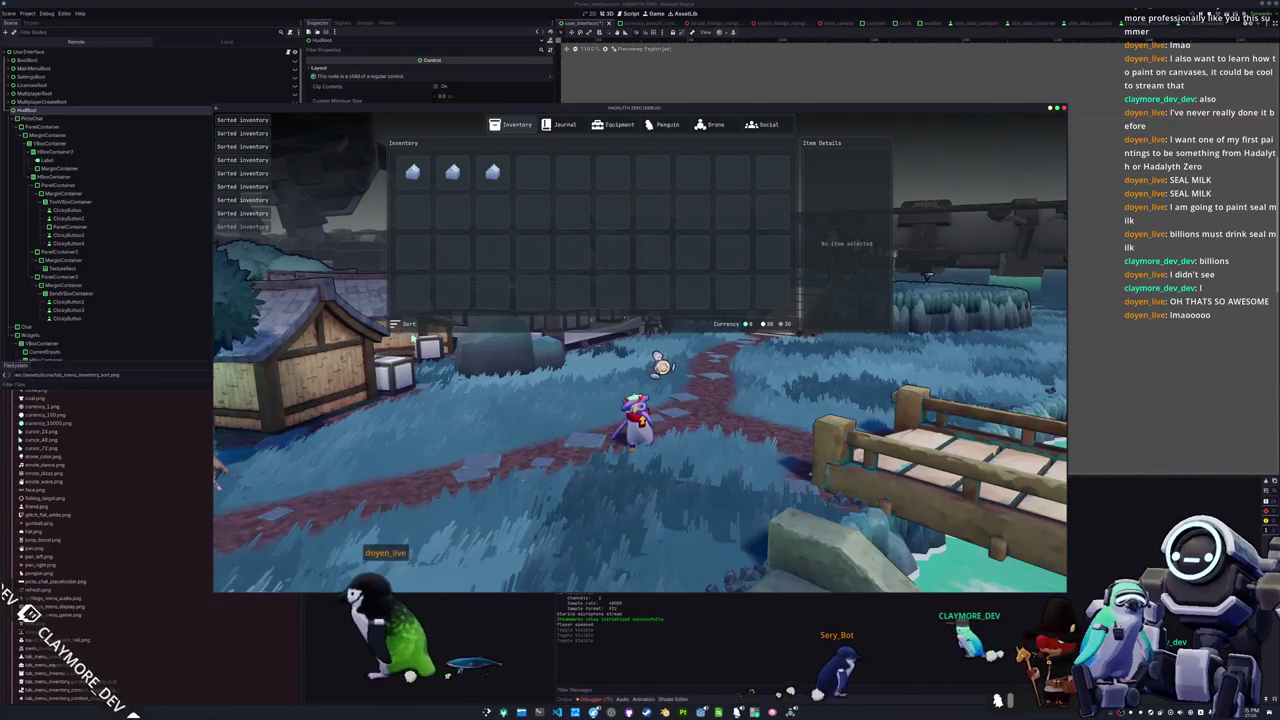
Step: Move the Seal Milk to another slot and bring up the Picture Chat drawing panel
left_click(493, 178)
left_click(661, 288)
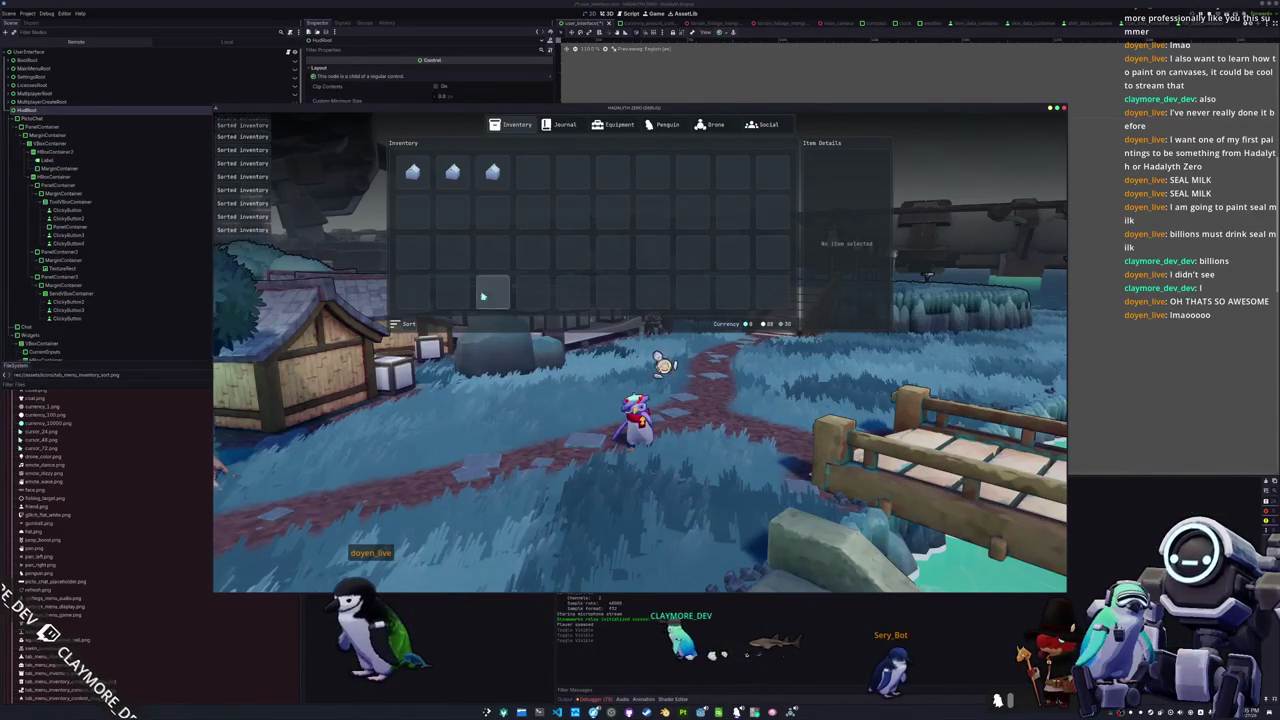
key("p")
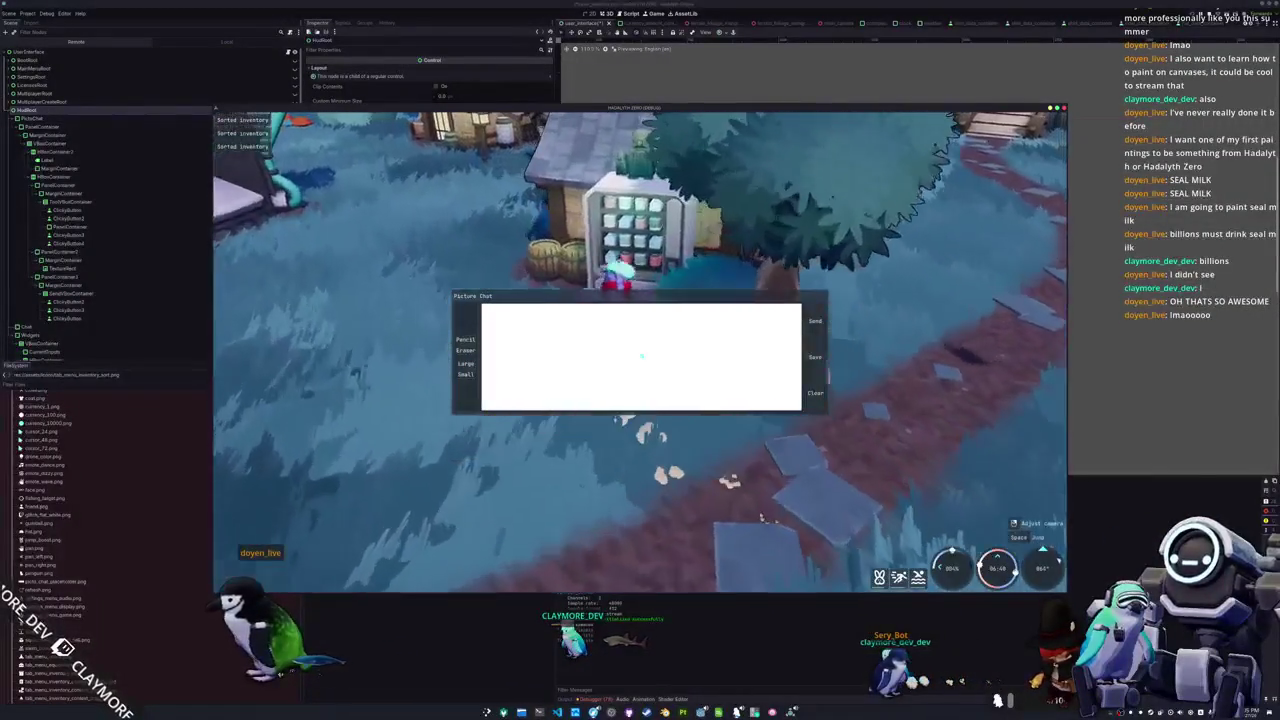
Step: Buy several Kelp Smoothies, Red Algae Juices and Seal Milks from the vending machine
key("e")
left_click(492, 170)
left_click(452, 170)
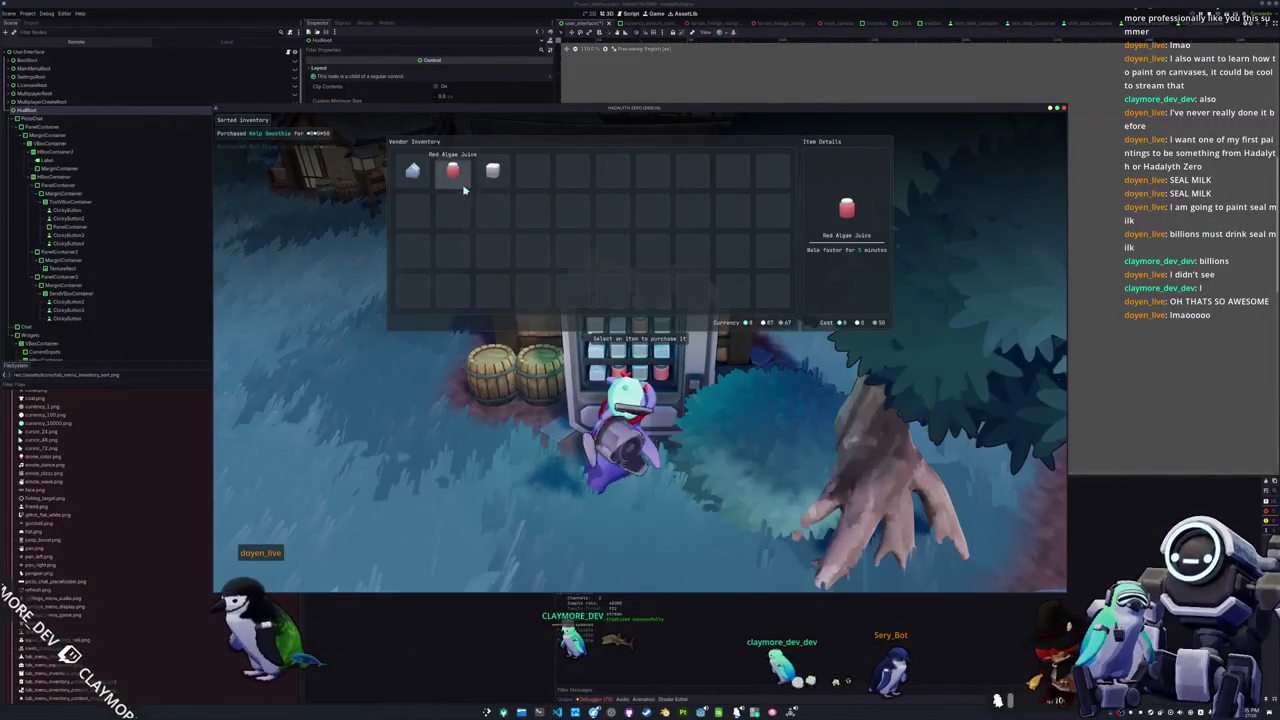
left_click(495, 178)
left_click(413, 171)
left_click(450, 171)
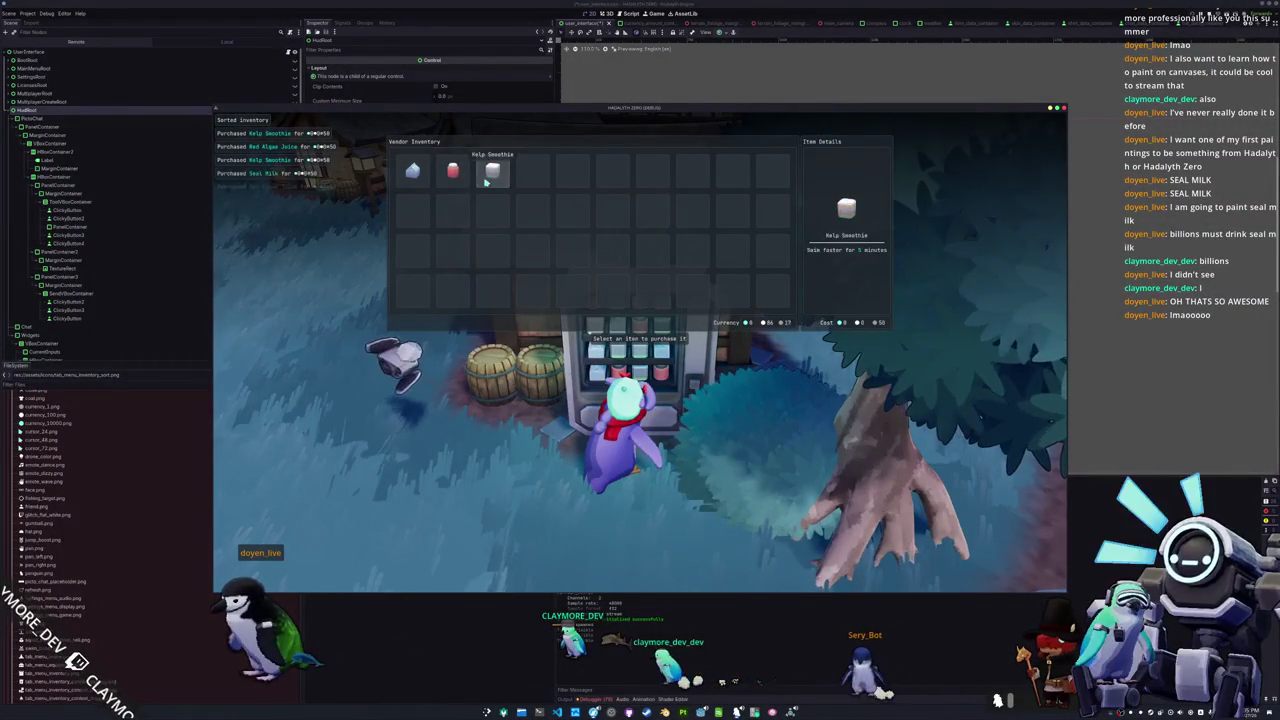
left_click(493, 178)
left_click(412, 174)
left_click(452, 174)
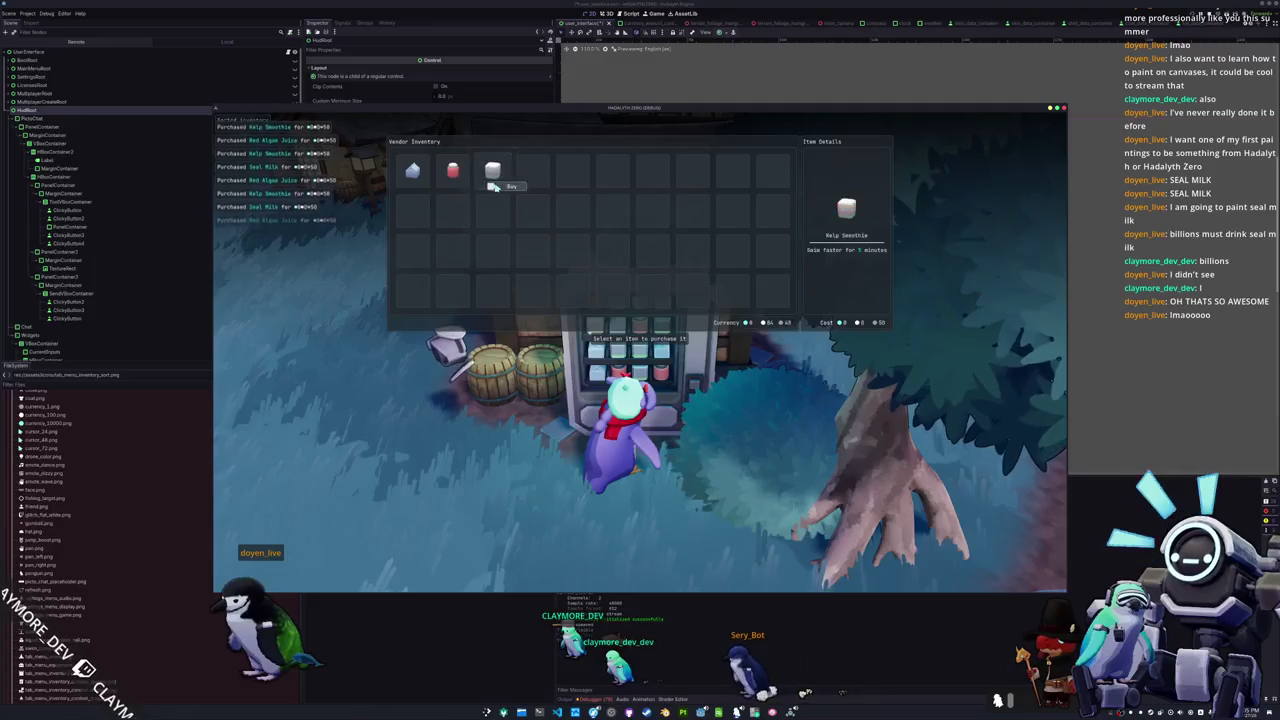
left_click(493, 174)
Step: Leave the vending machine, open the inventory and sort it by item type
key("Escape")
key("s")
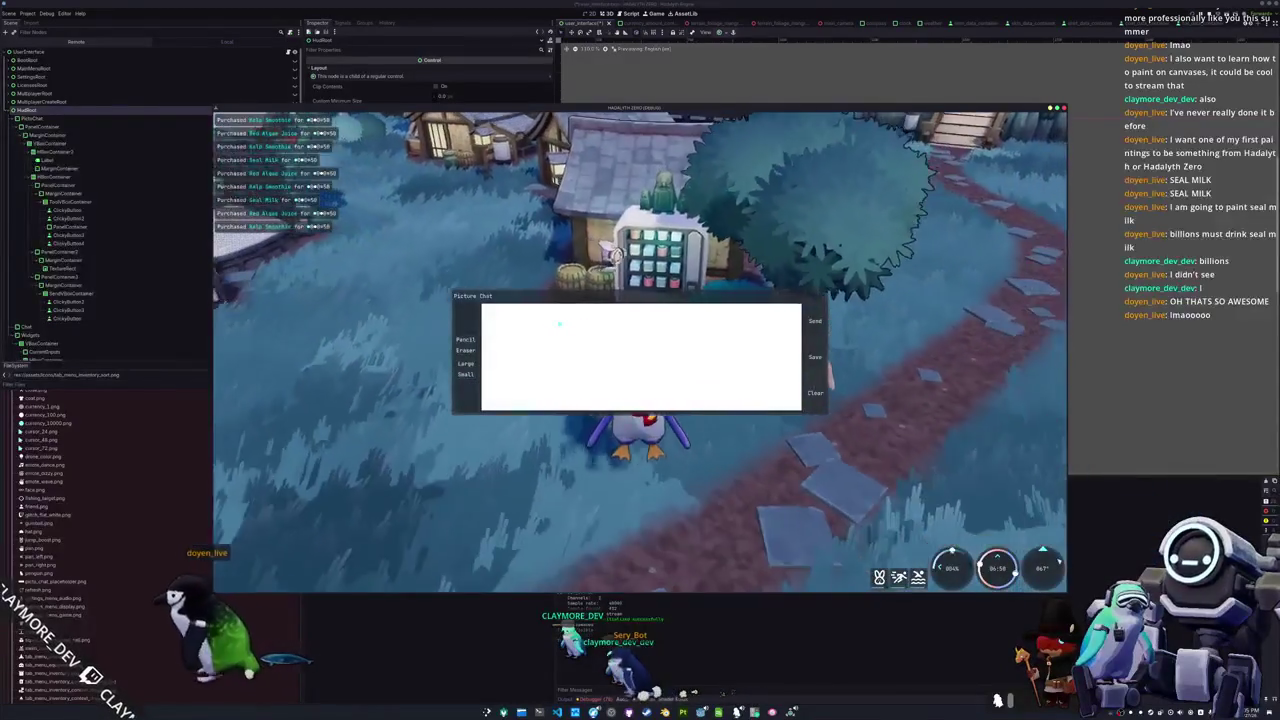
key("Escape")
key("i")
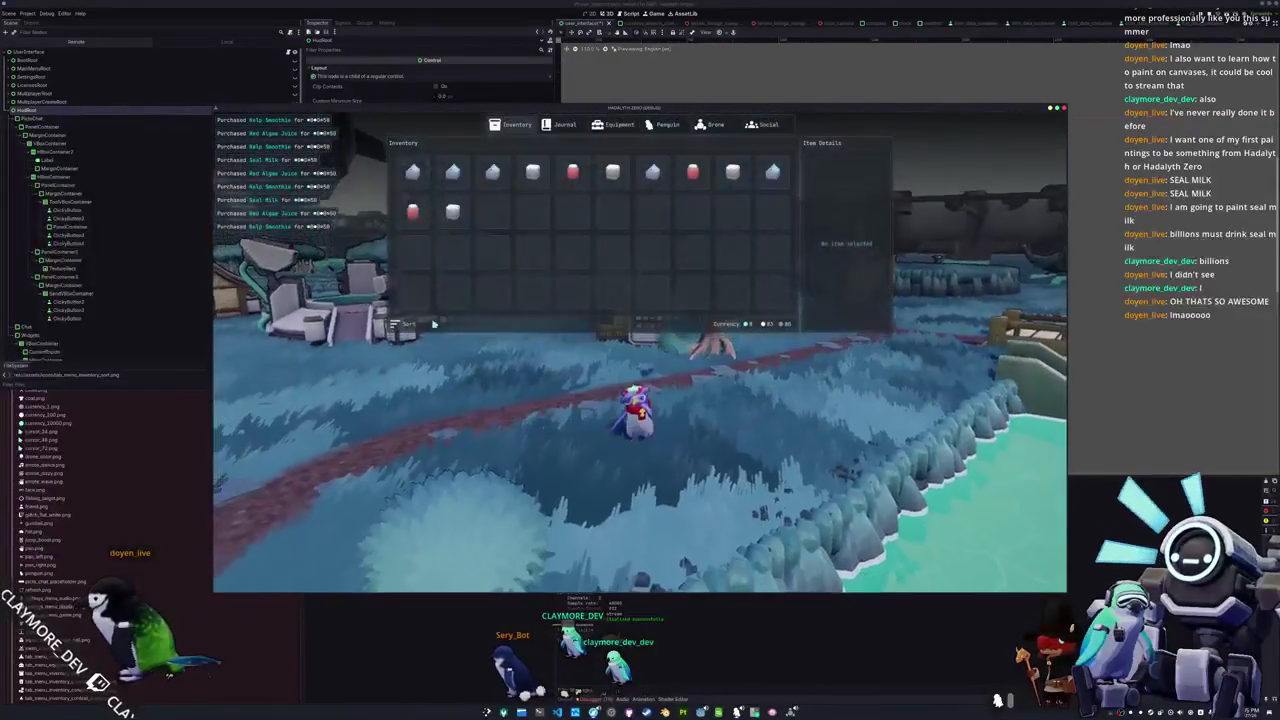
key("r")
double_click(410, 325)
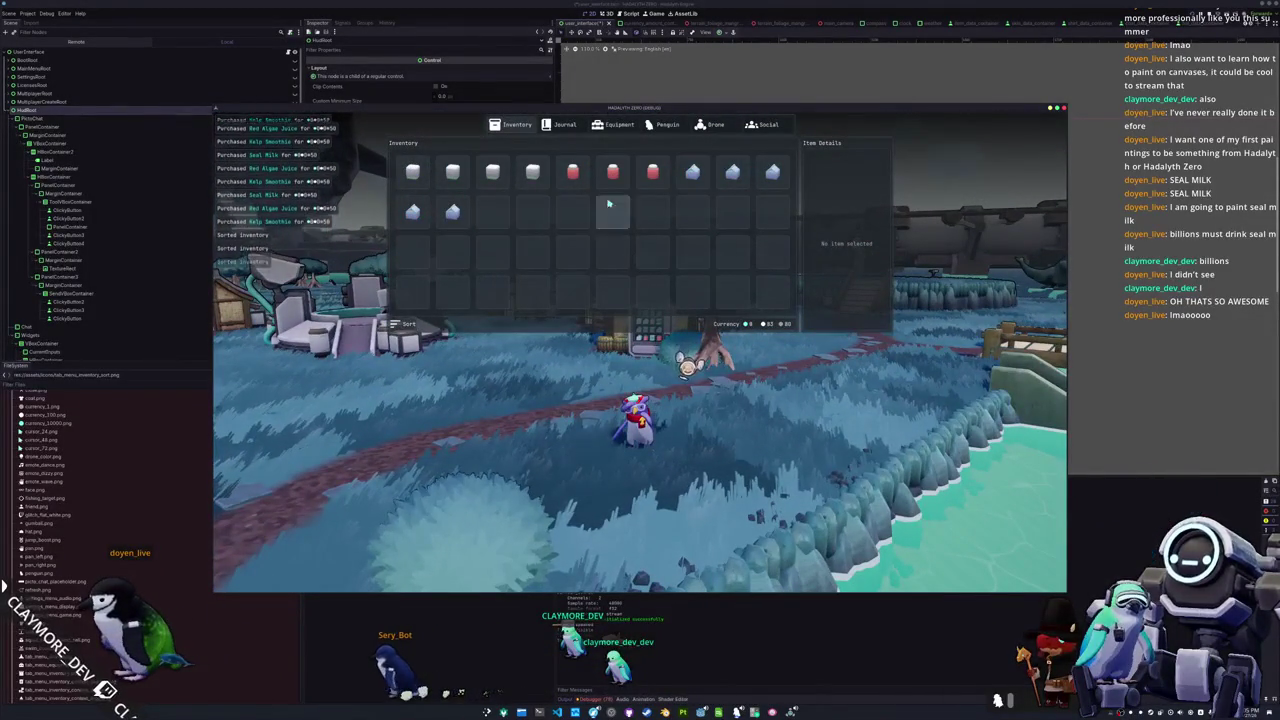
Step: Rearrange the Kelp Smoothies and Red Algae Juice into new inventory slots
right_click(532, 175)
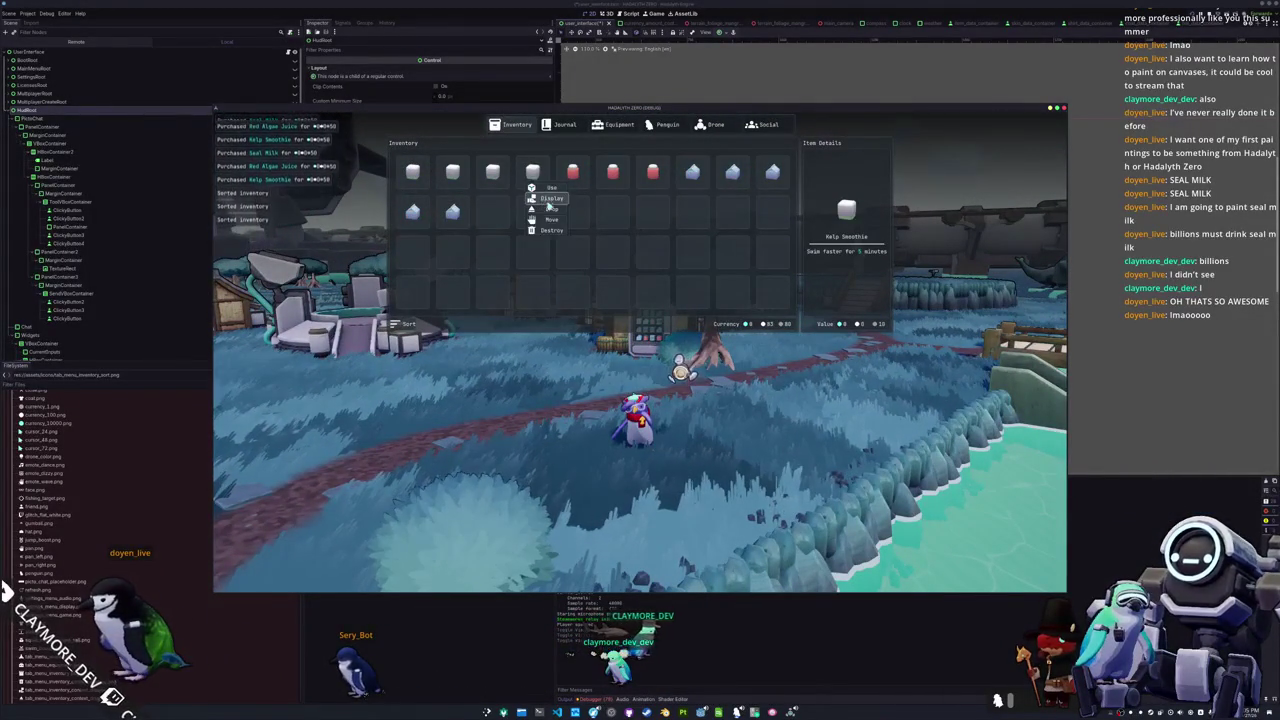
left_click(550, 219)
left_click(663, 259)
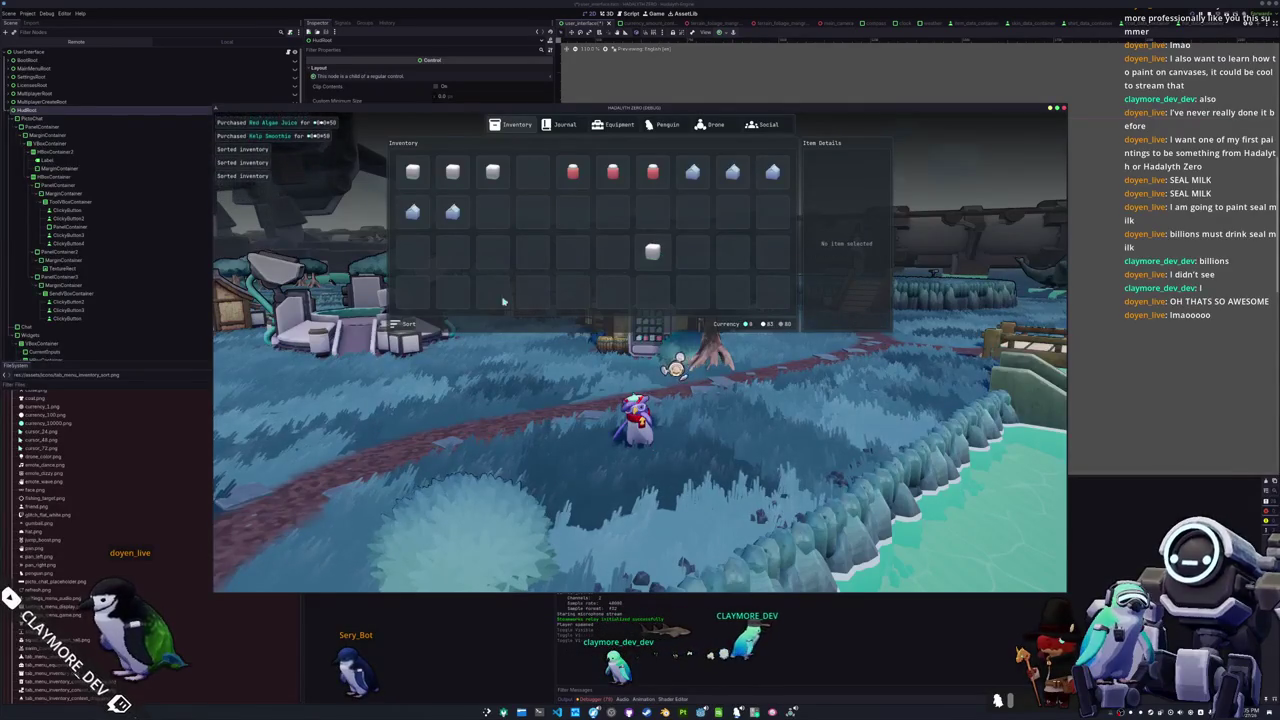
right_click(612, 176)
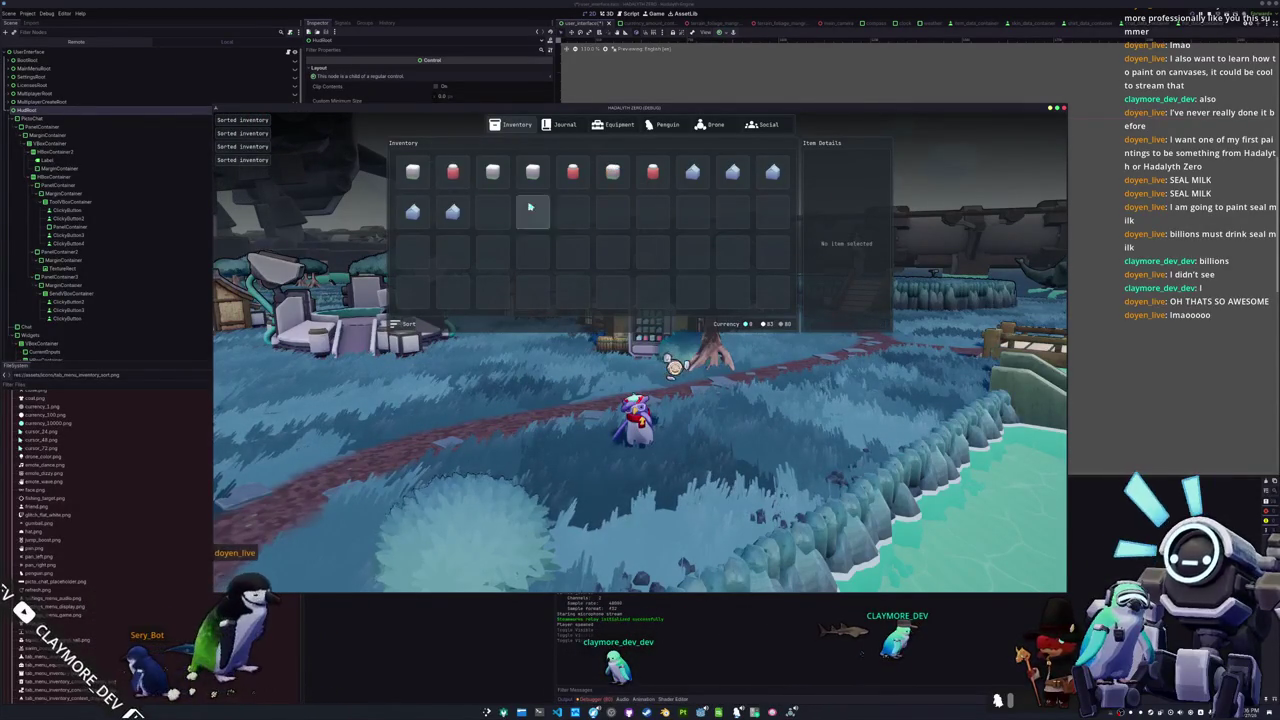
left_click(593, 219)
left_click(732, 172)
right_click(773, 174)
left_click(785, 220)
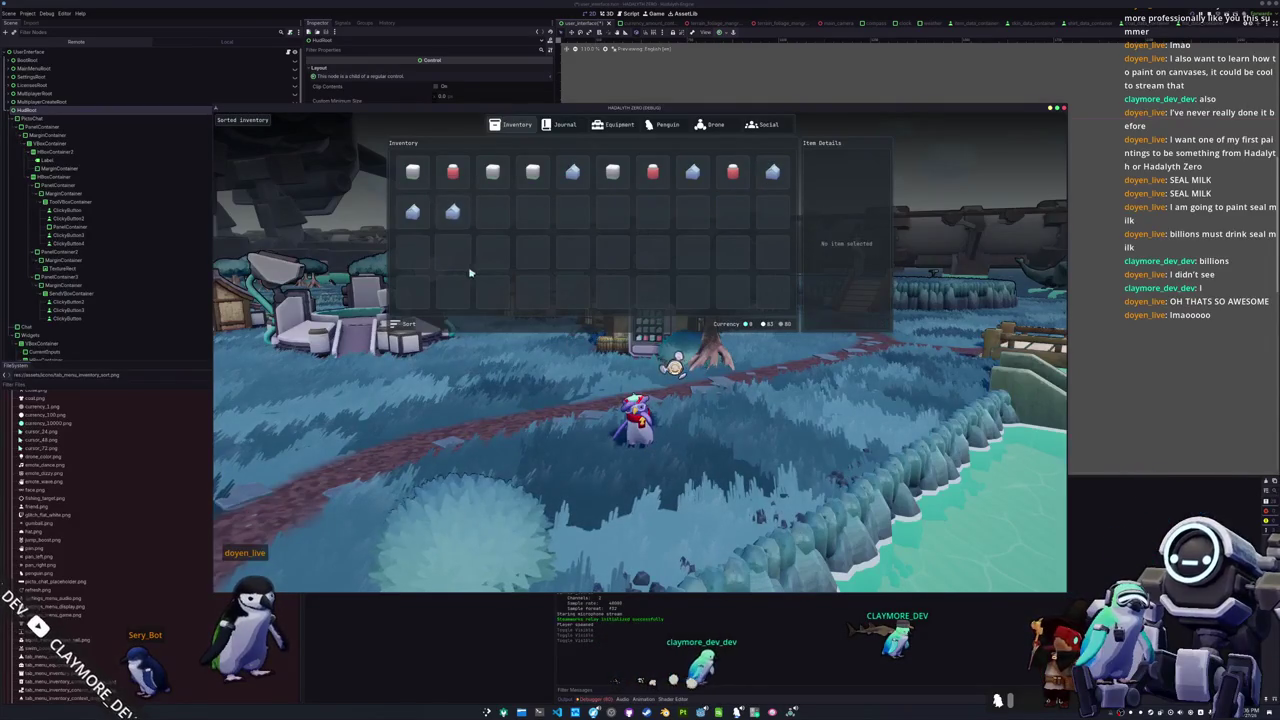
right_click(417, 175)
left_click(431, 219)
left_click(455, 214)
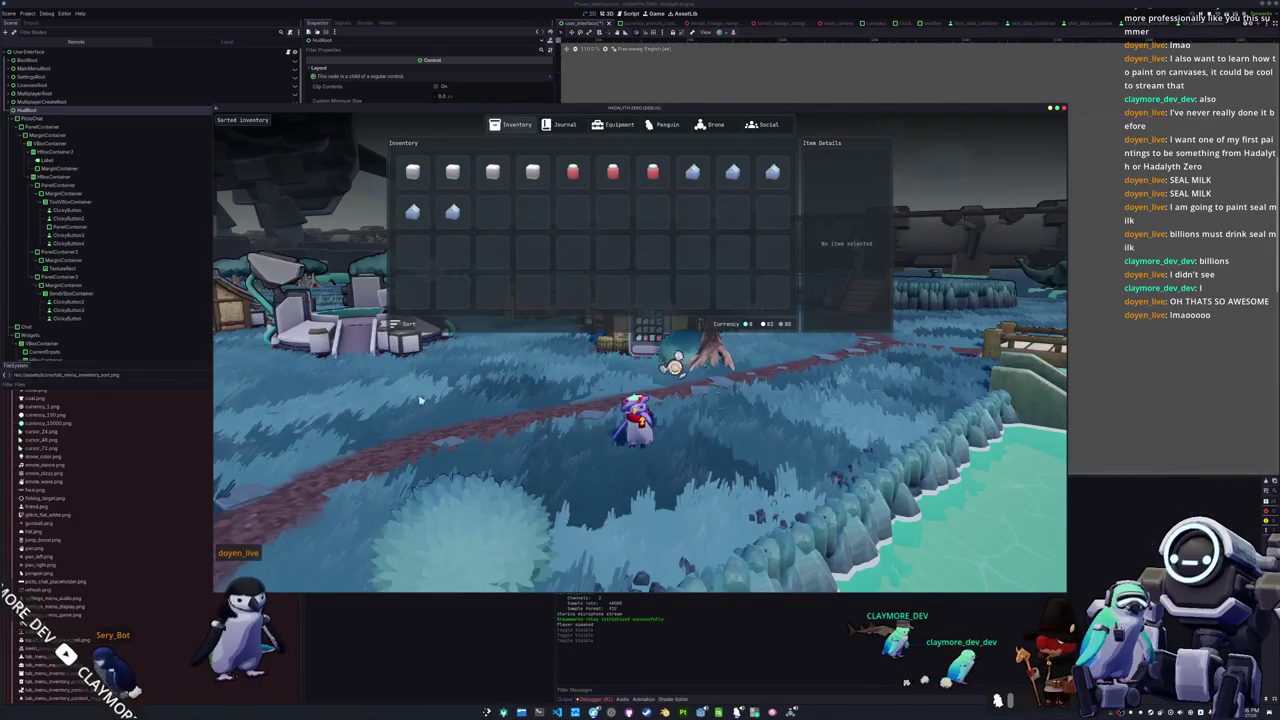
Step: Drink a Kelp Smoothie for a boost, then reopen the Picture Chat drawing panel
left_click(548, 188)
right_click(692, 174)
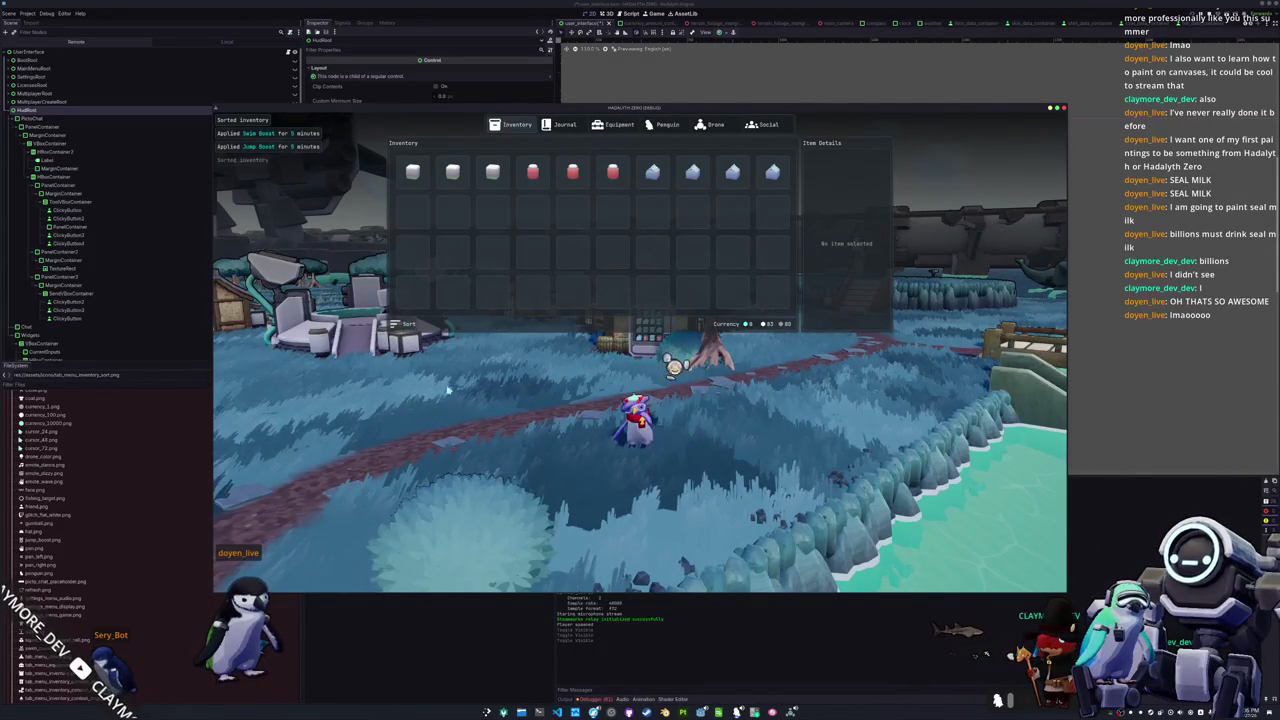
key("p")
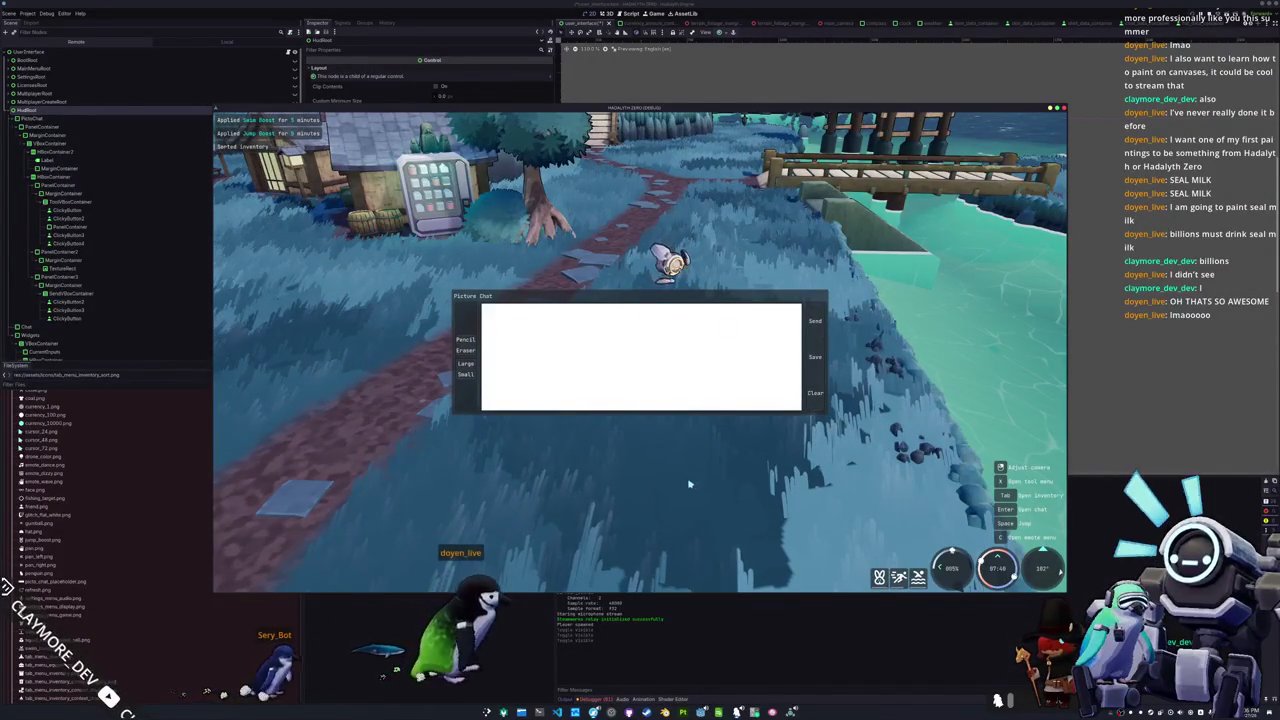
Step: Toggle between inventory and drawing panel, then return to the game's main menu
key("Tab")
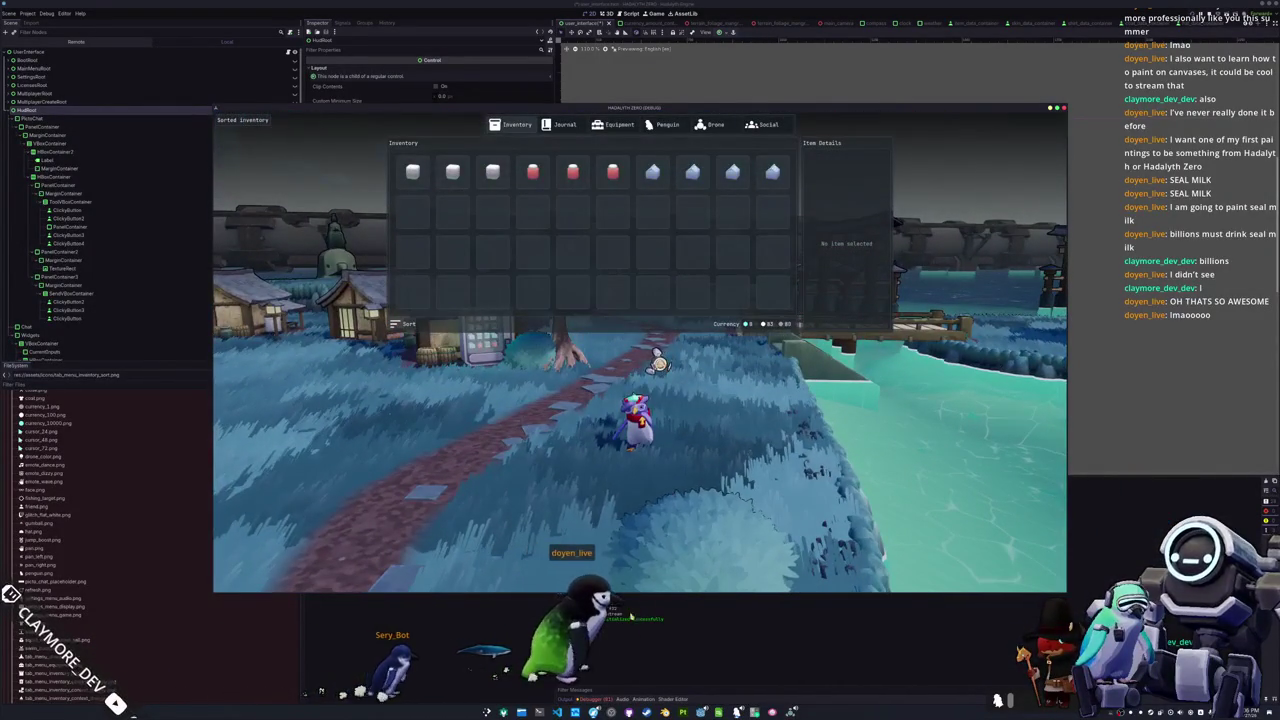
key("Tab")
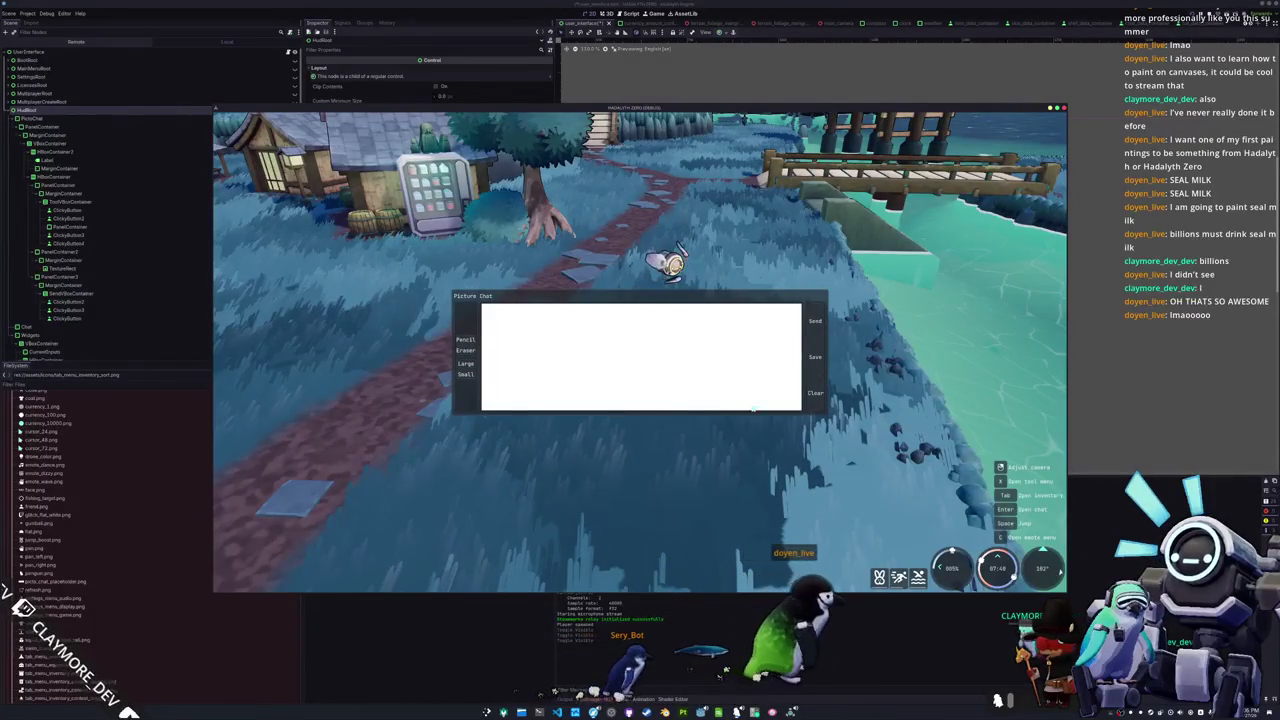
key("Escape")
left_click(638, 357)
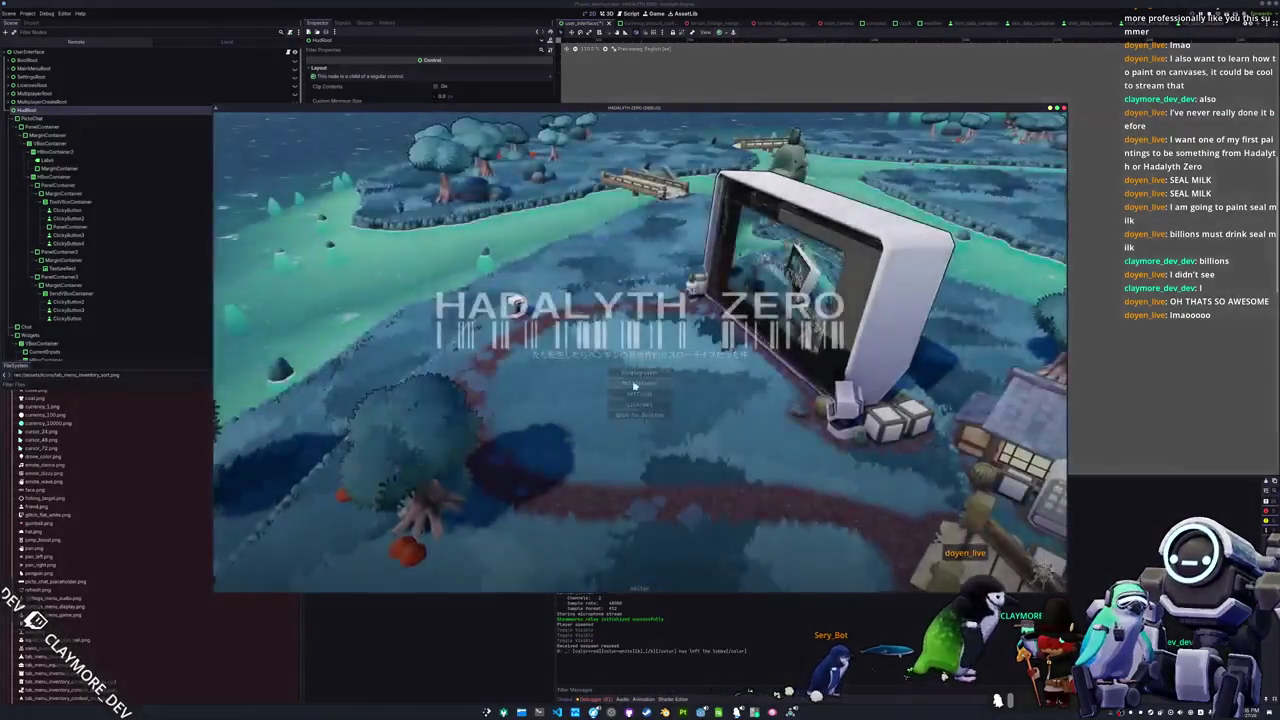
Step: Check the multiplayer lobby browser, restart the game, then stop the run with F8
left_click(634, 384)
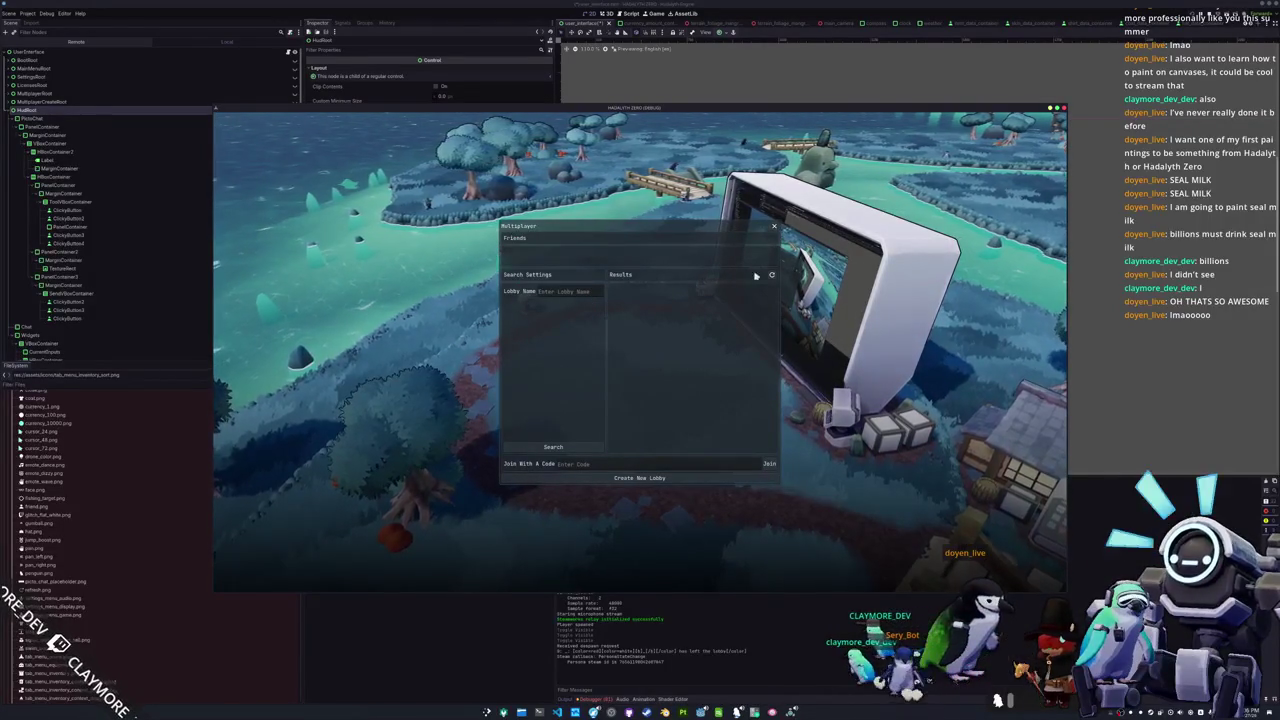
left_click(657, 541)
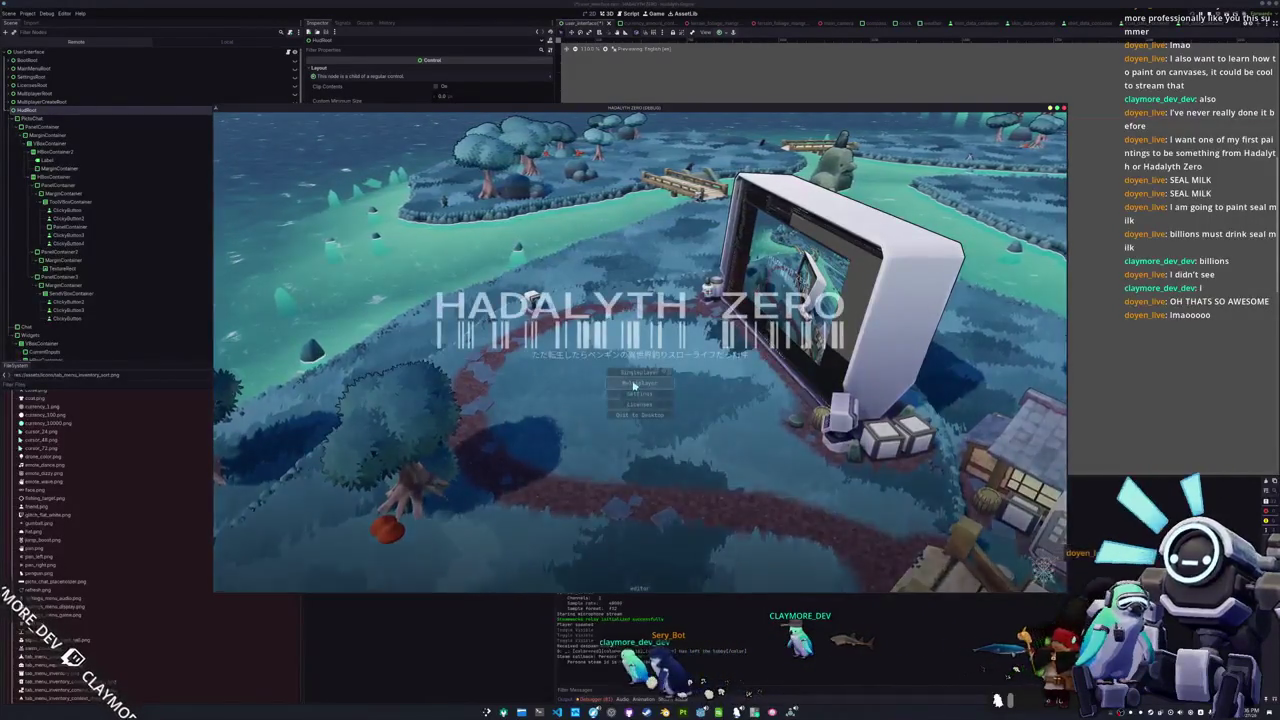
left_click(640, 373)
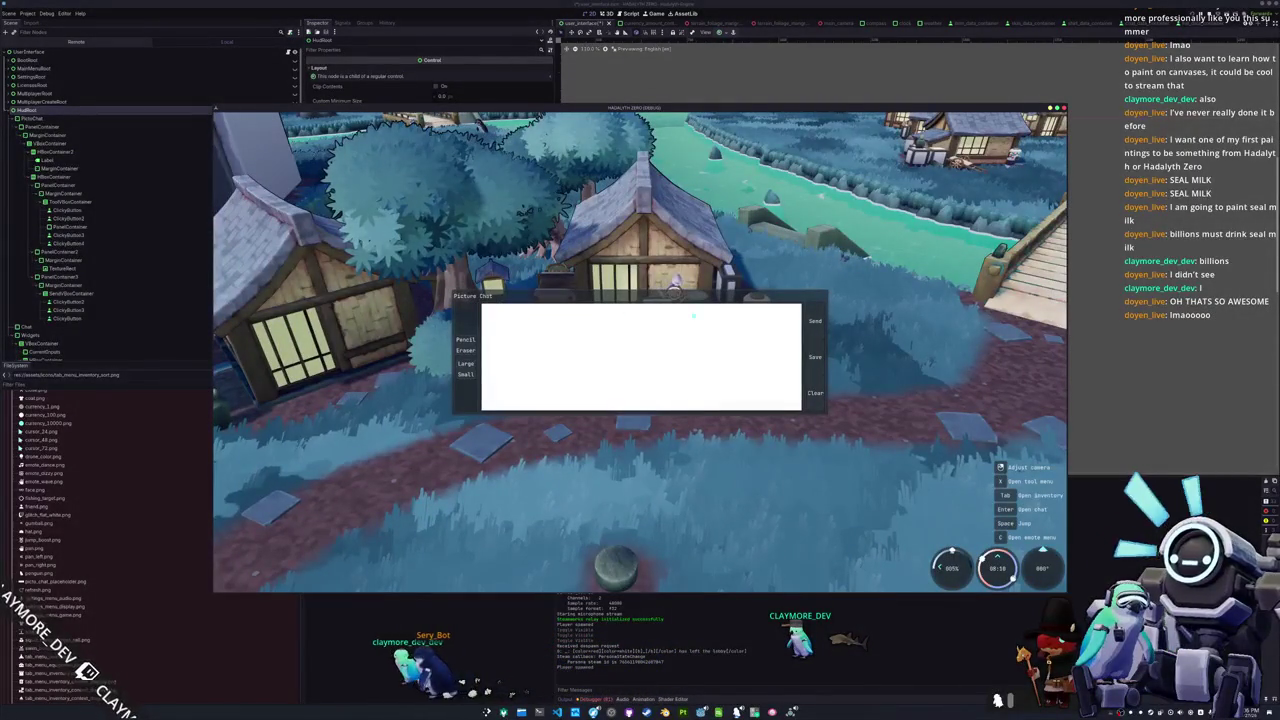
key("F8")
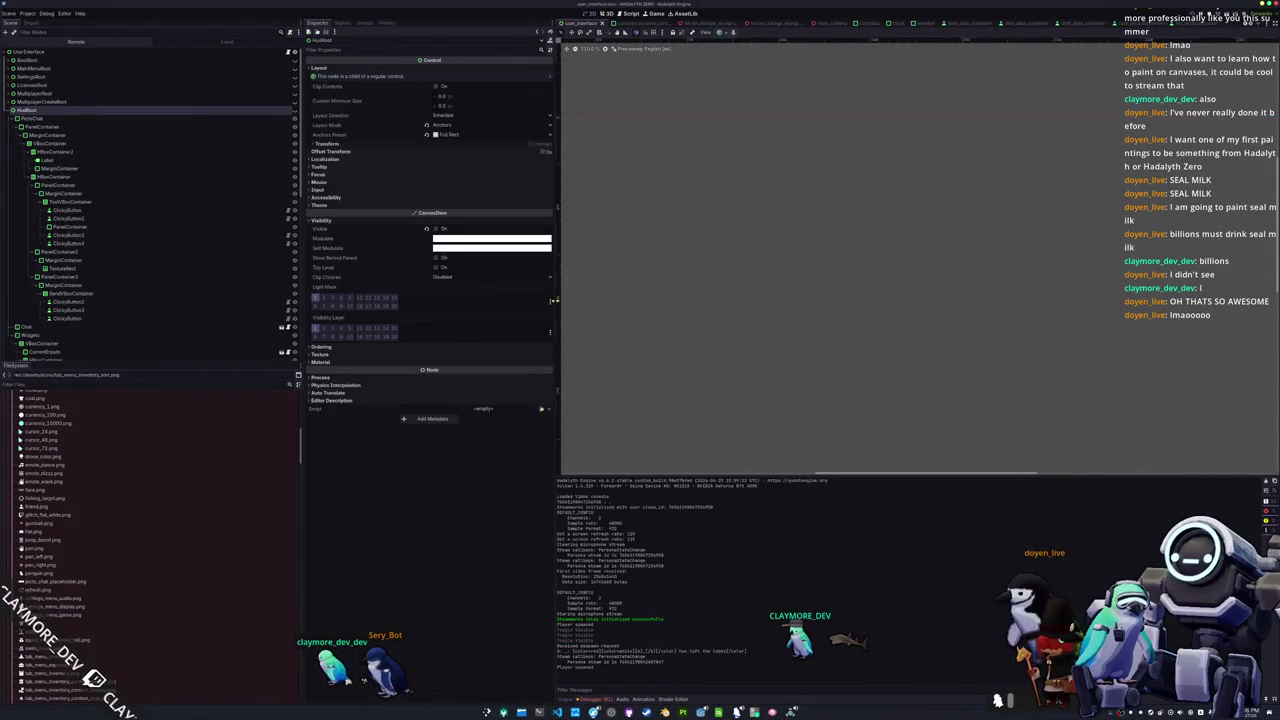
Step: Make HudRoot visible and add a Button child under the title bar's HBoxContainer2
left_click(294, 111)
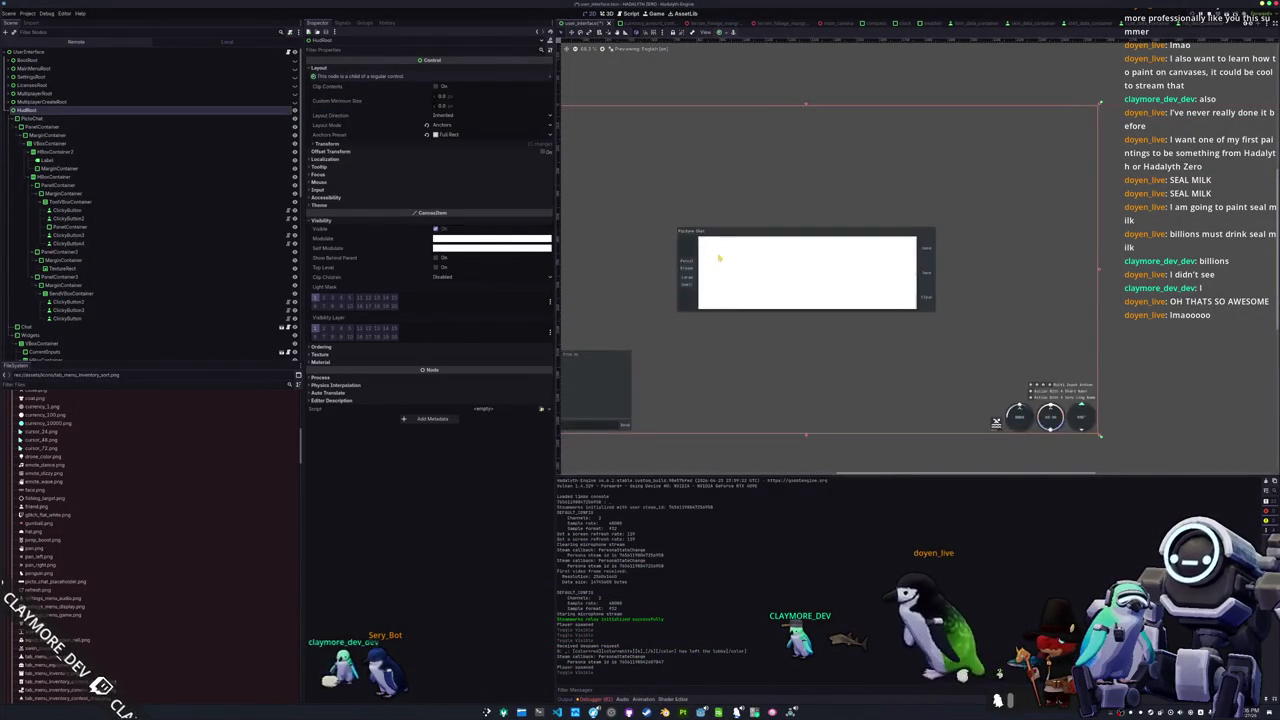
left_click(50, 135)
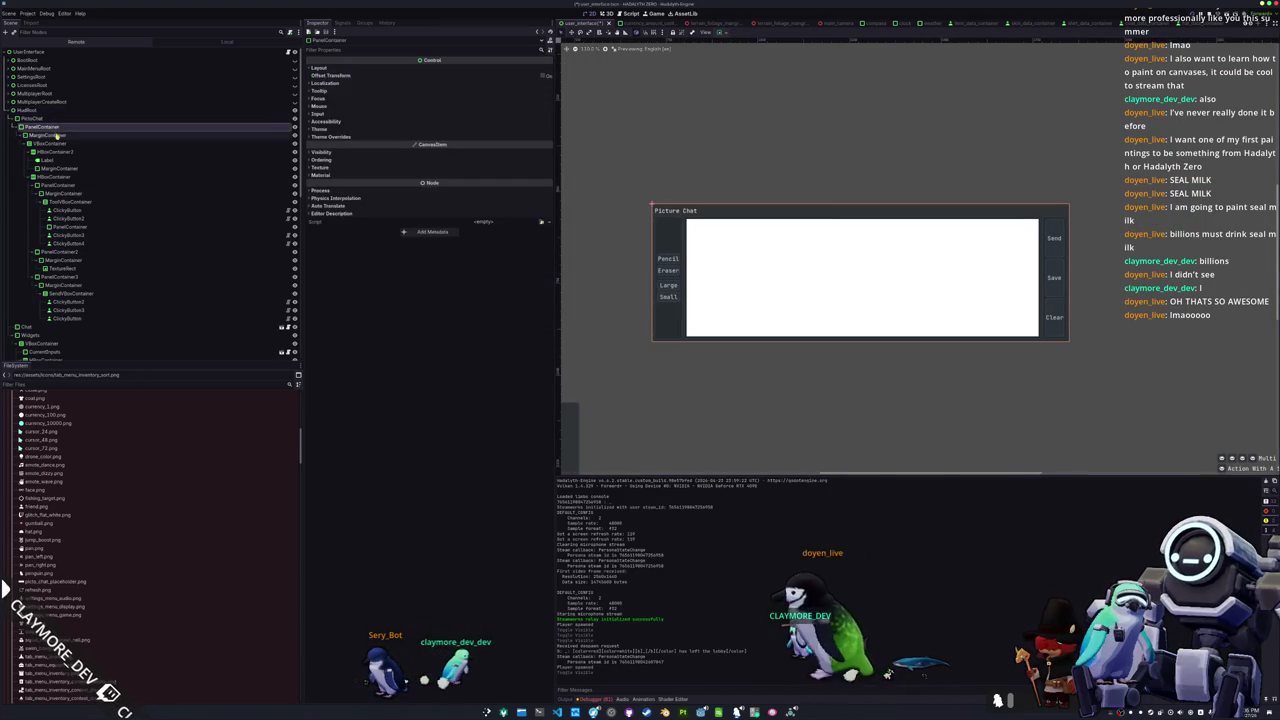
left_click(46, 160)
left_click(60, 151)
right_click(64, 152)
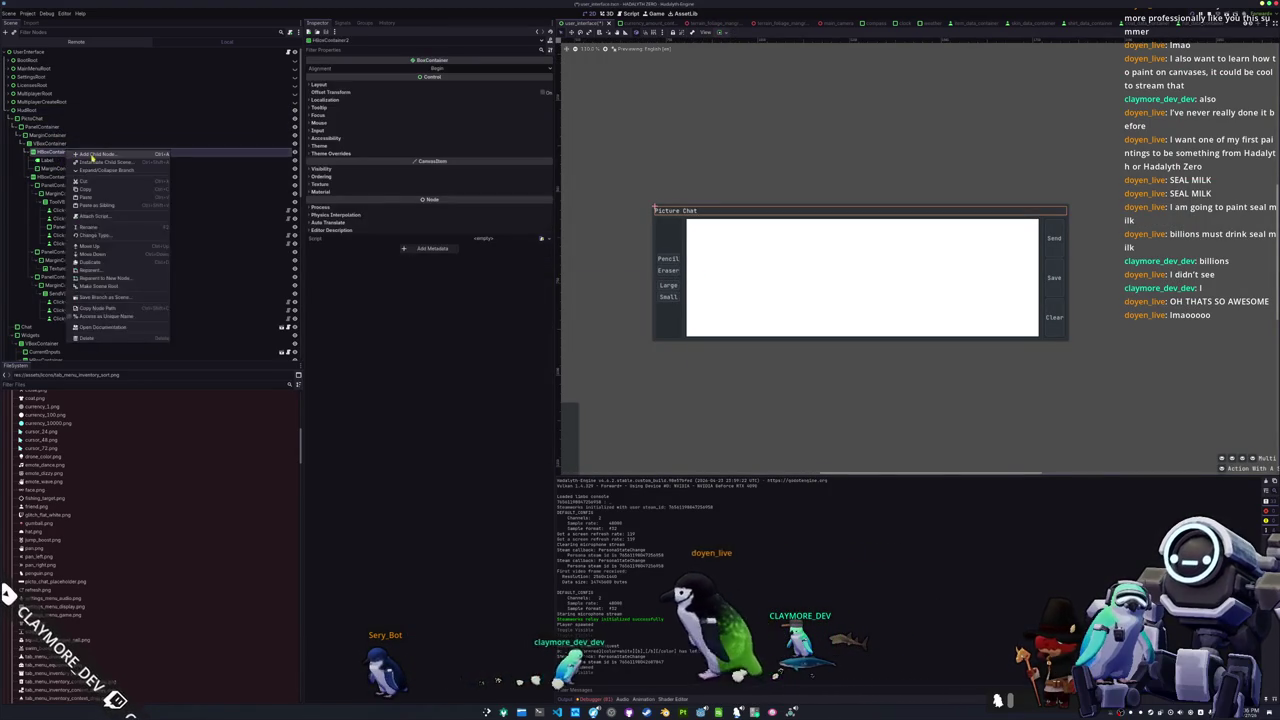
left_click(123, 160)
type("button")
key("Return")
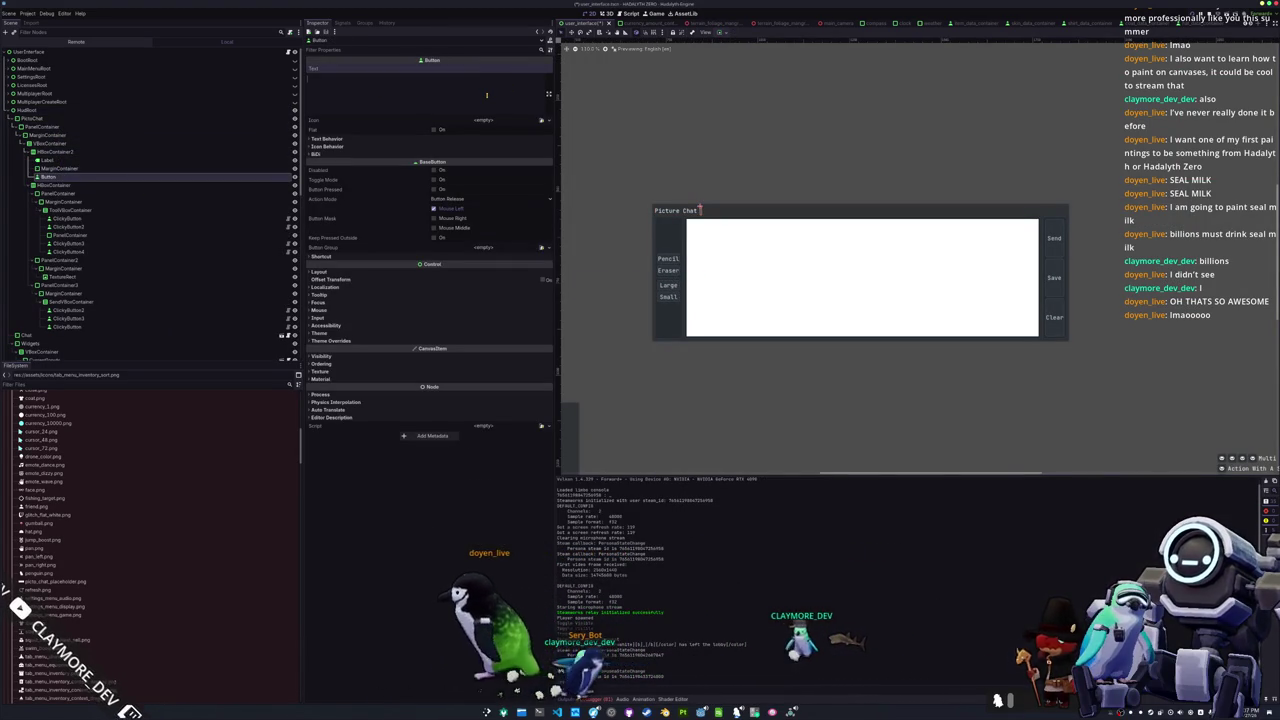
Step: Give the button the X image as its icon, centred and expanded to fit
left_click(538, 122)
scroll(640, 340, "down", 3)
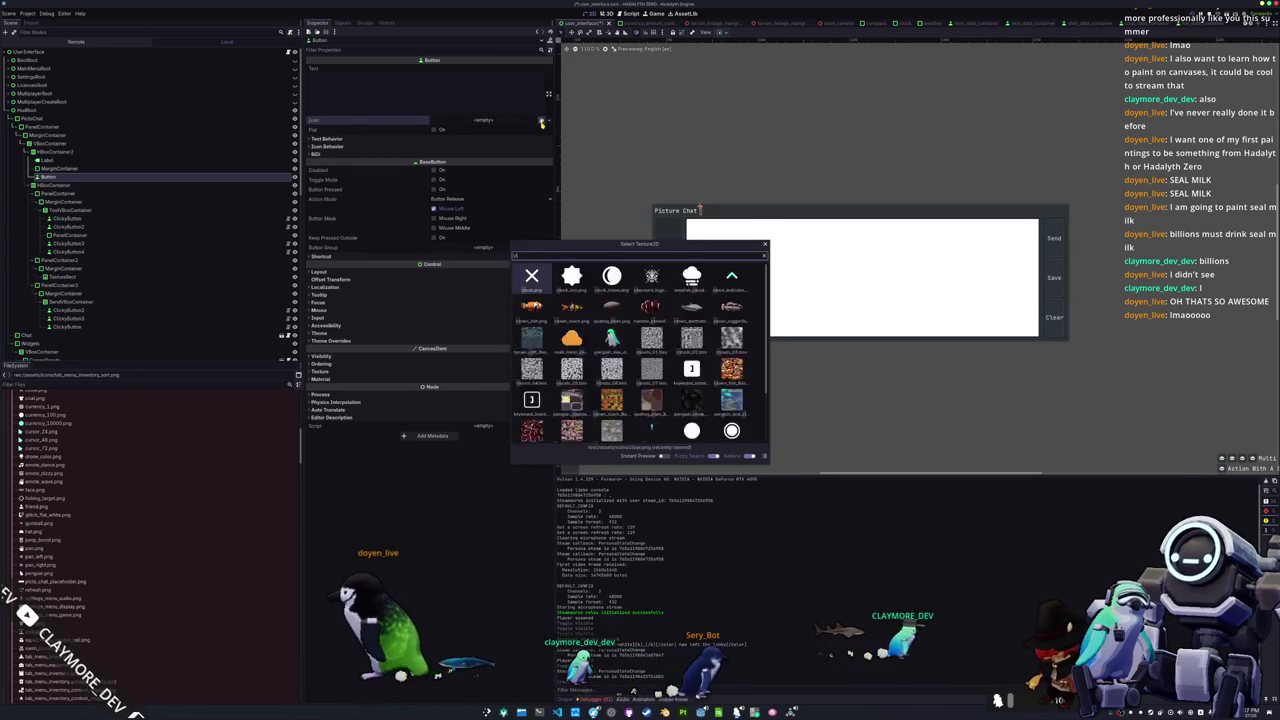
left_click(531, 272)
left_click(420, 158)
left_click(420, 158)
left_click(420, 158)
left_click(437, 167)
left_click(440, 186)
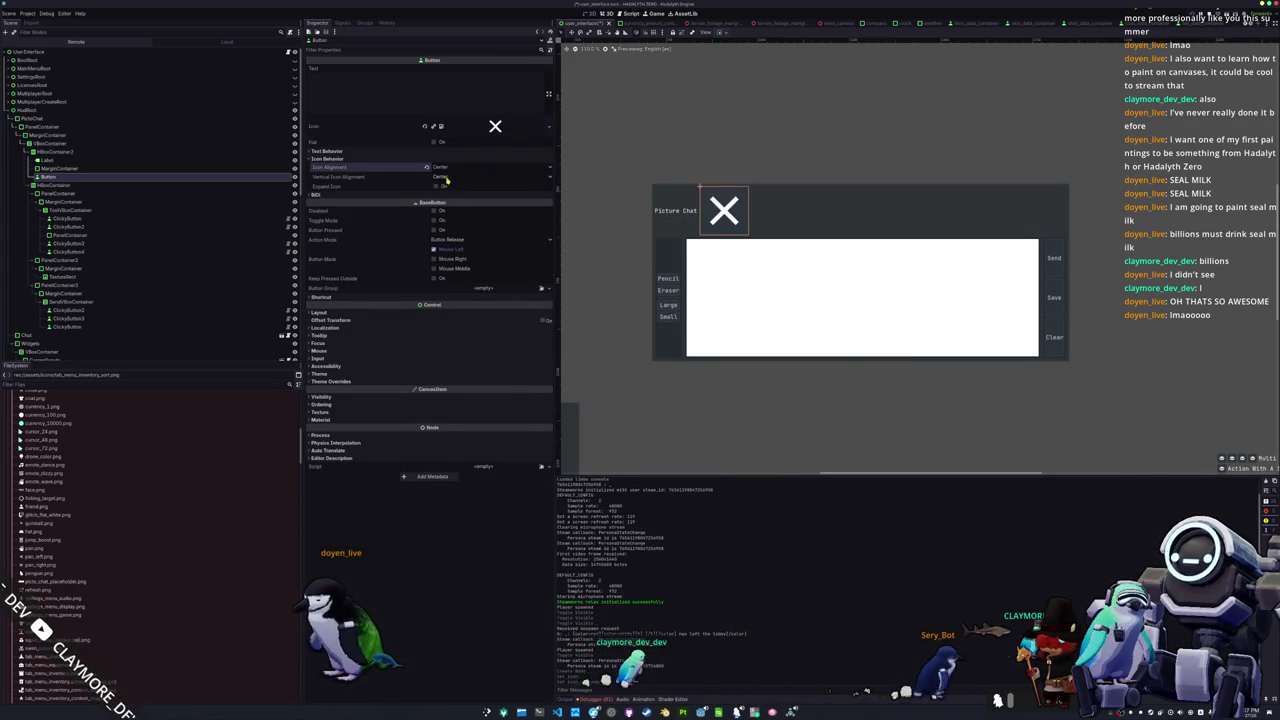
left_click(436, 186)
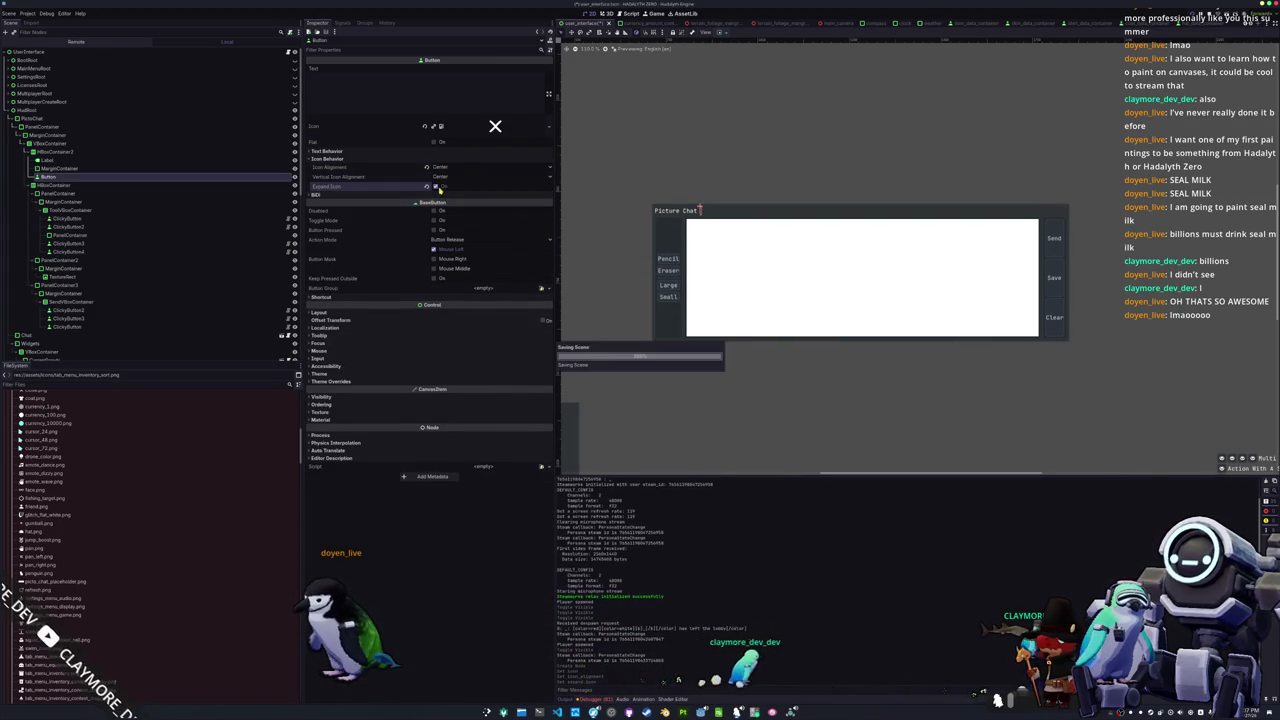
Step: Set the button's minimum size to 25×25
left_click(357, 311)
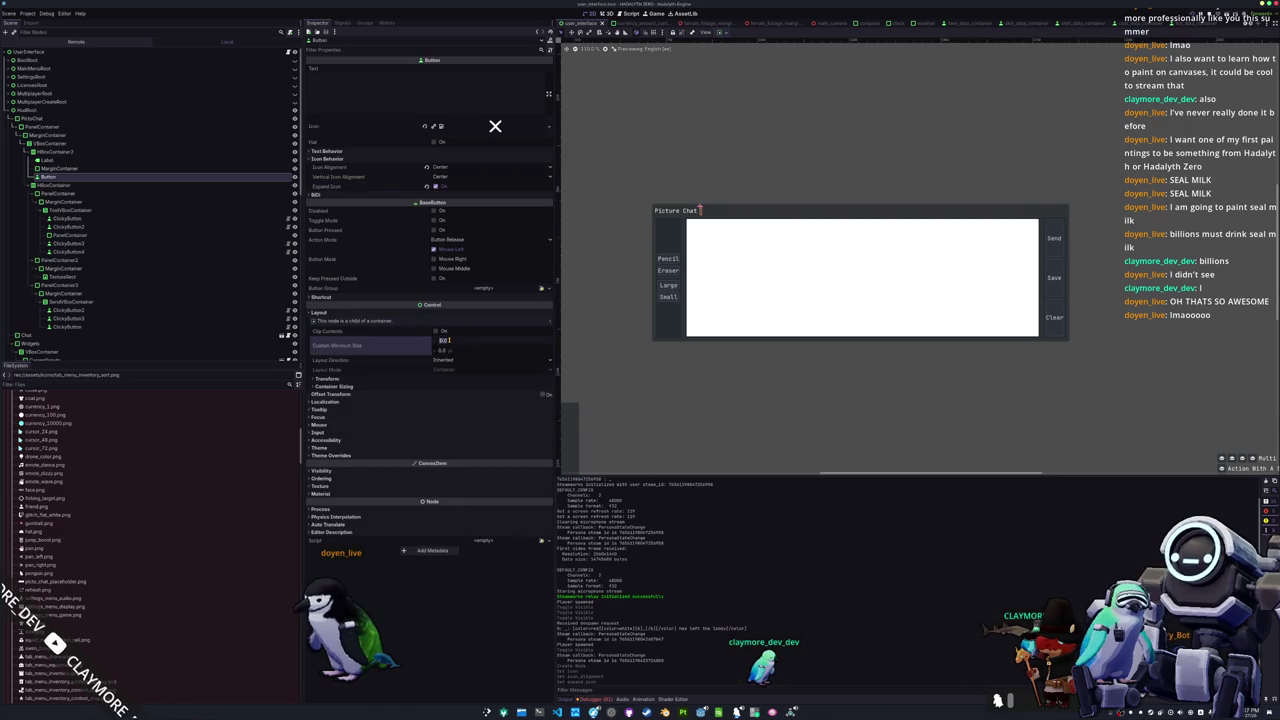
type("25")
left_click(449, 348)
type("25")
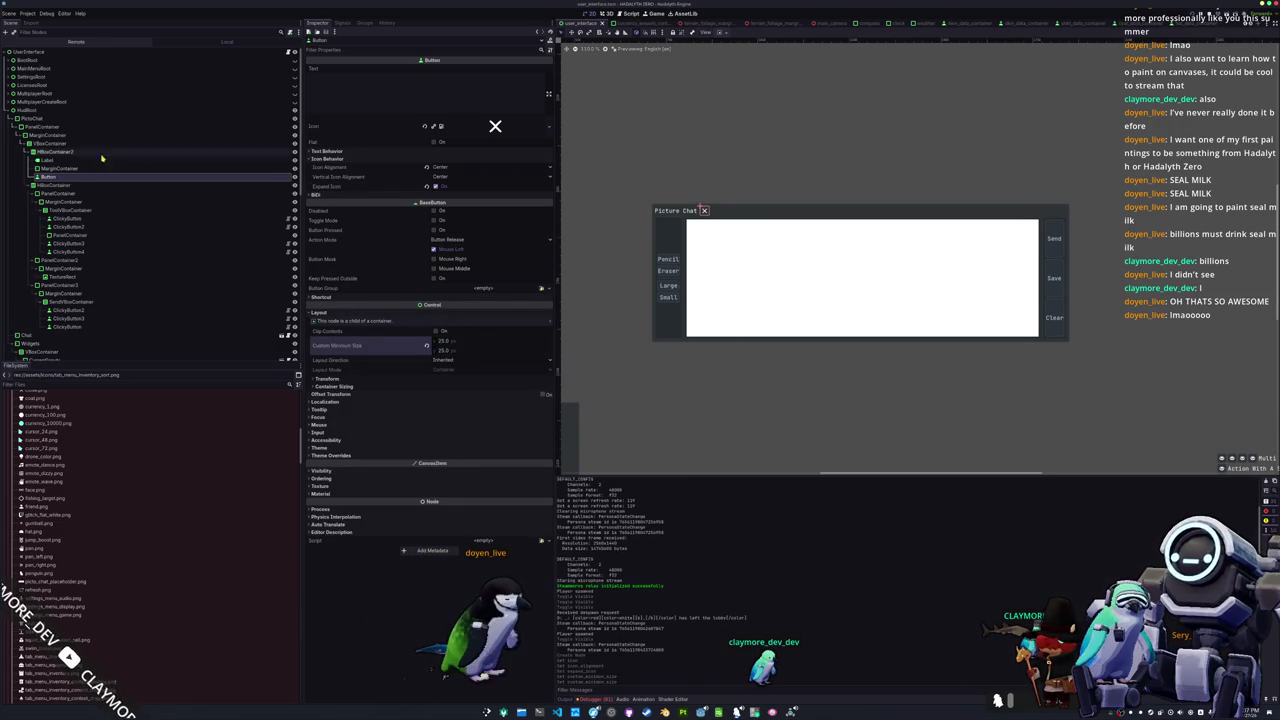
Step: Set the title bar's spacer MarginContainer to expand horizontally, pushing the X right
left_click(135, 167)
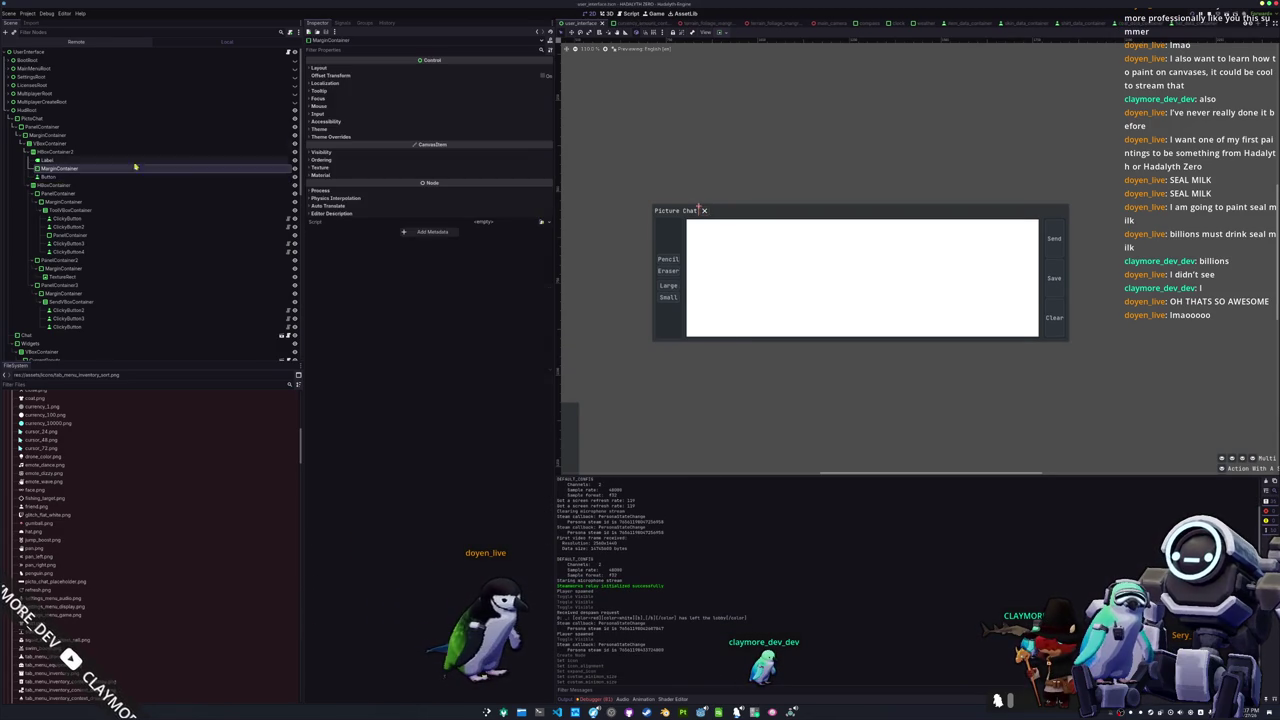
left_click(725, 33)
left_click(757, 64)
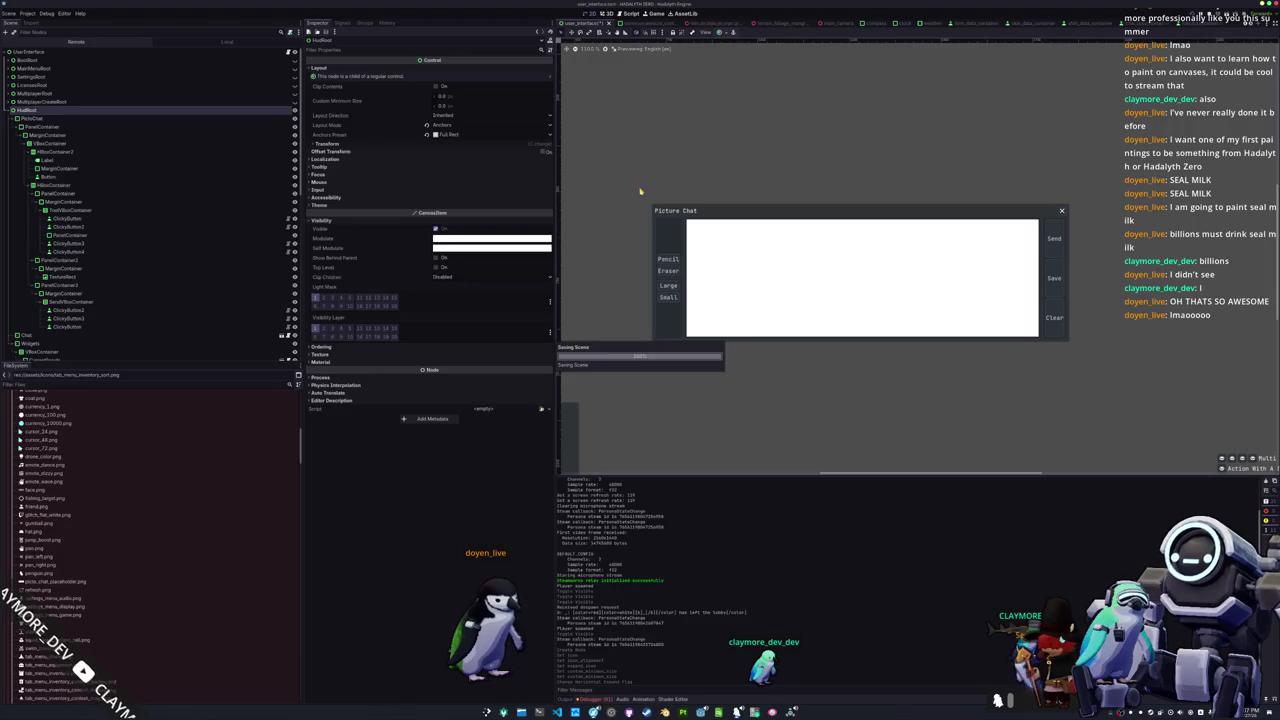
left_click(669, 228)
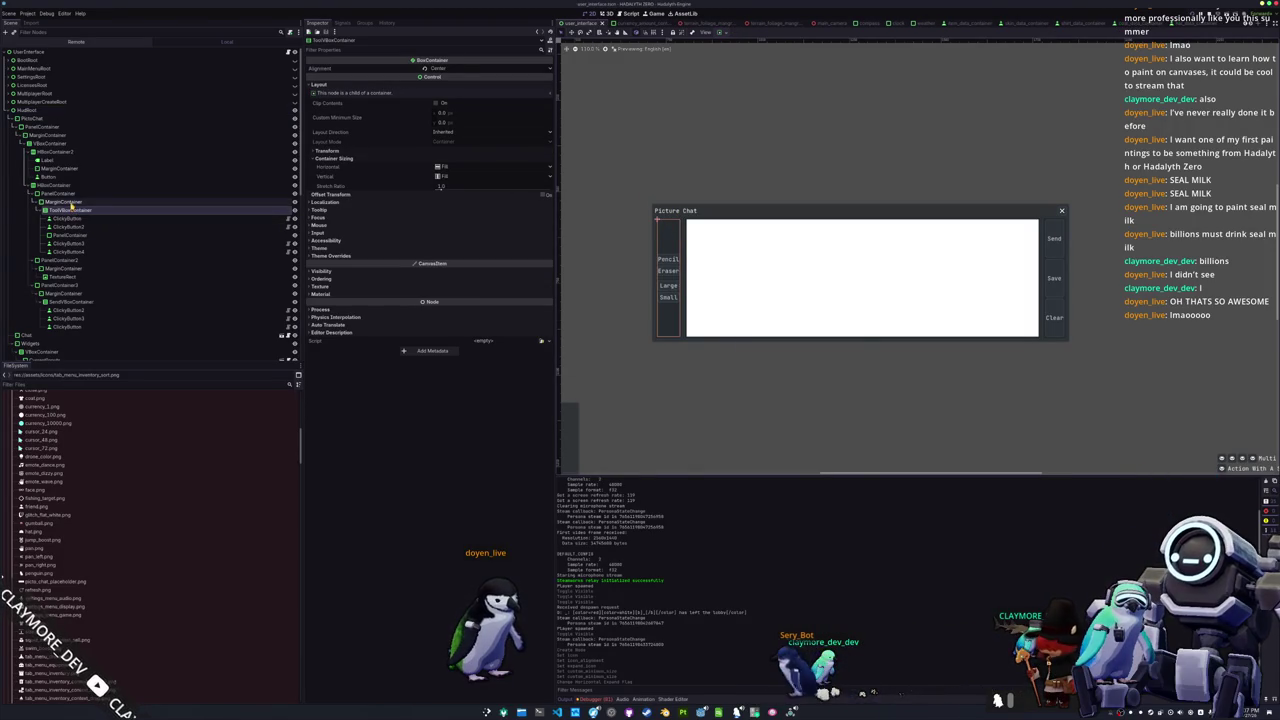
Step: Add a VBoxContainer first in HBoxContainer, with a PanelContainer at its top
right_click(70, 188)
left_click(91, 193)
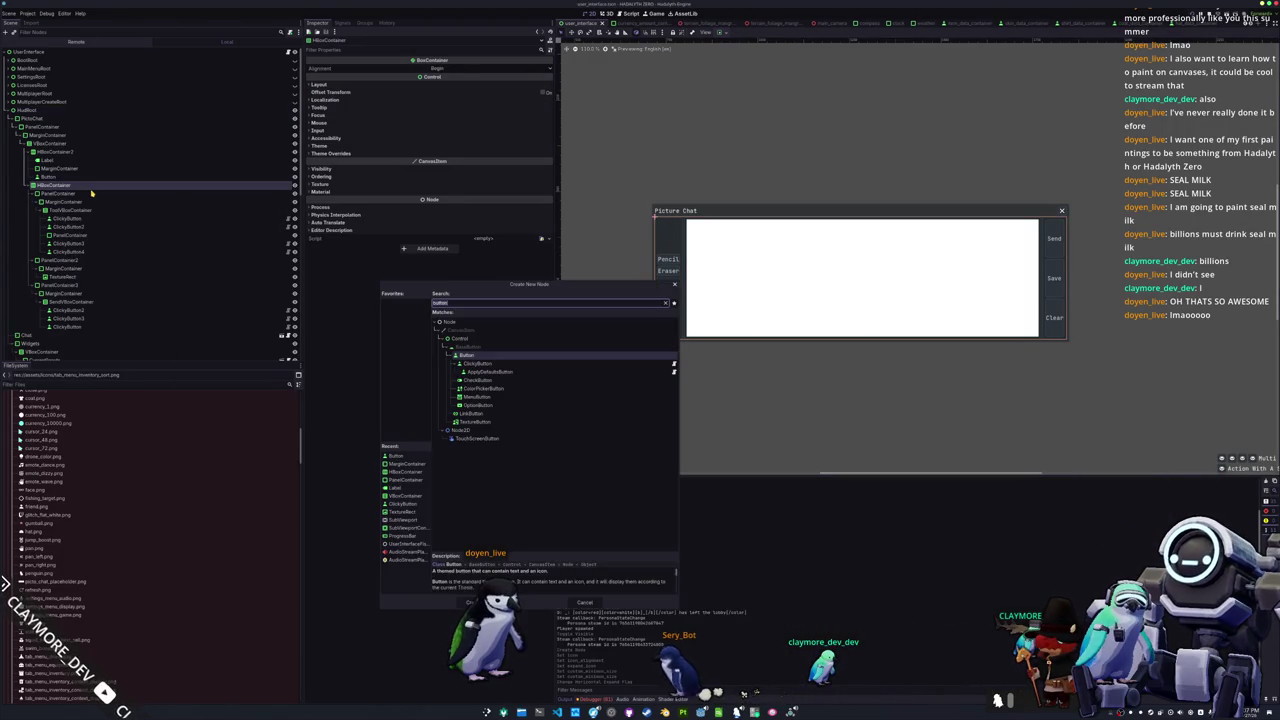
key("Return")
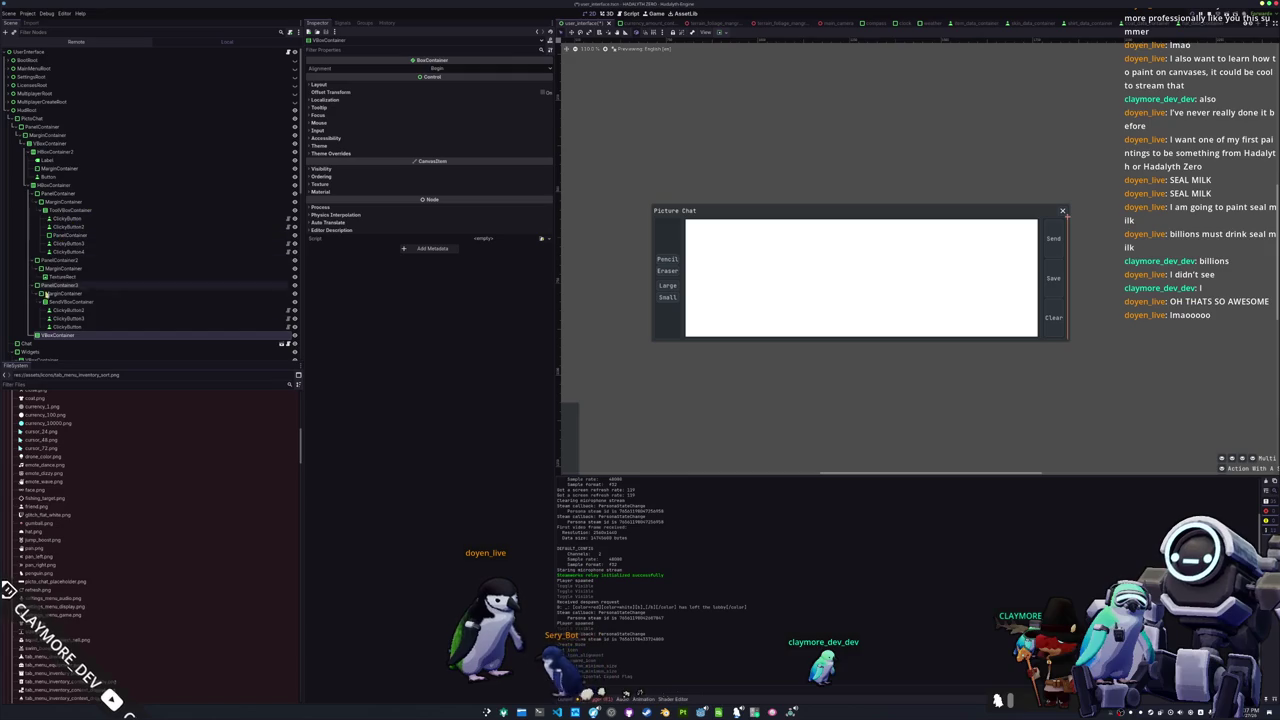
left_click_drag(47, 336, 59, 194)
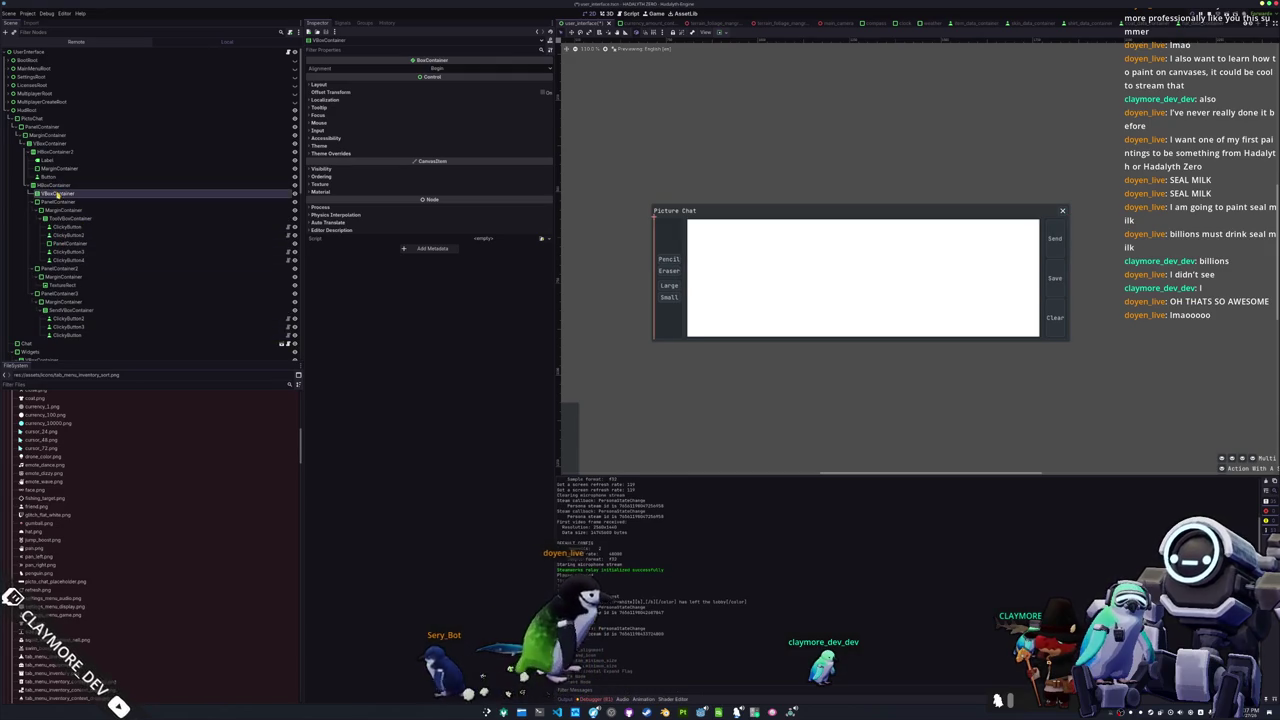
right_click(68, 195)
left_click(84, 196)
type("panelcon")
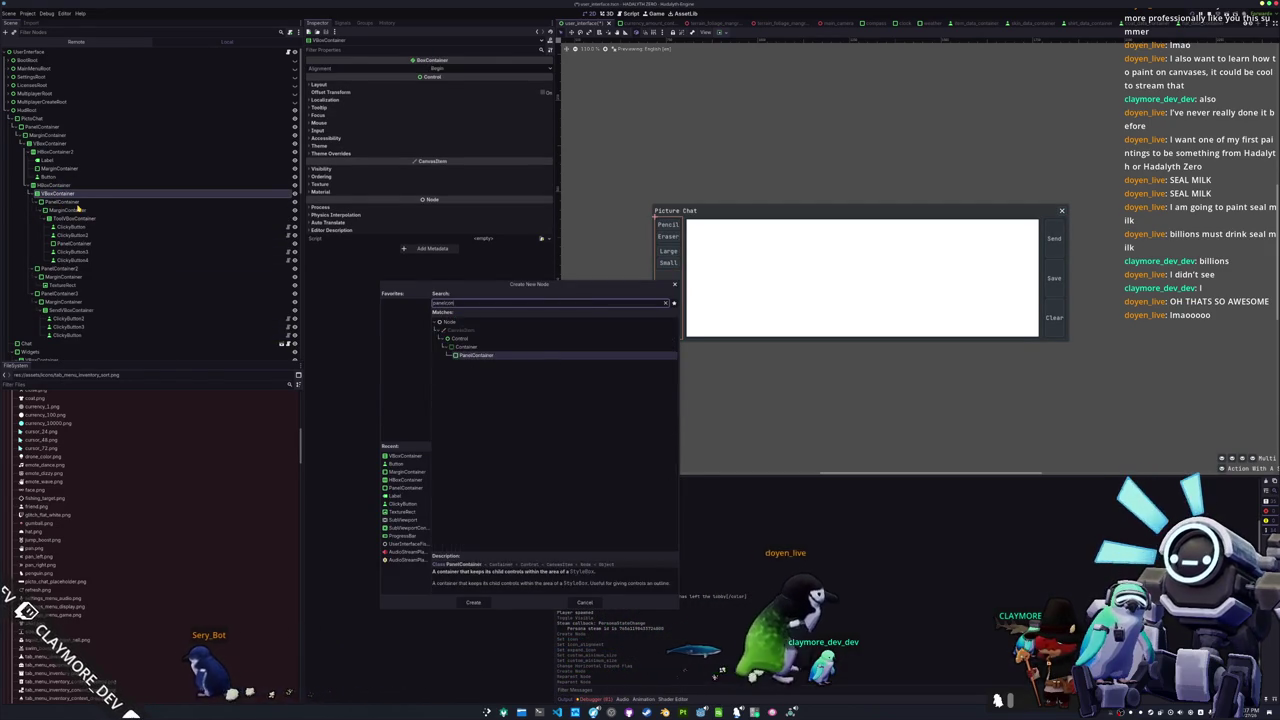
key("Return")
left_click_drag(52, 268, 60, 200)
Step: Nest a MarginContainer and a Label inside the new PanelContainer2
right_click(60, 201)
left_click(90, 211)
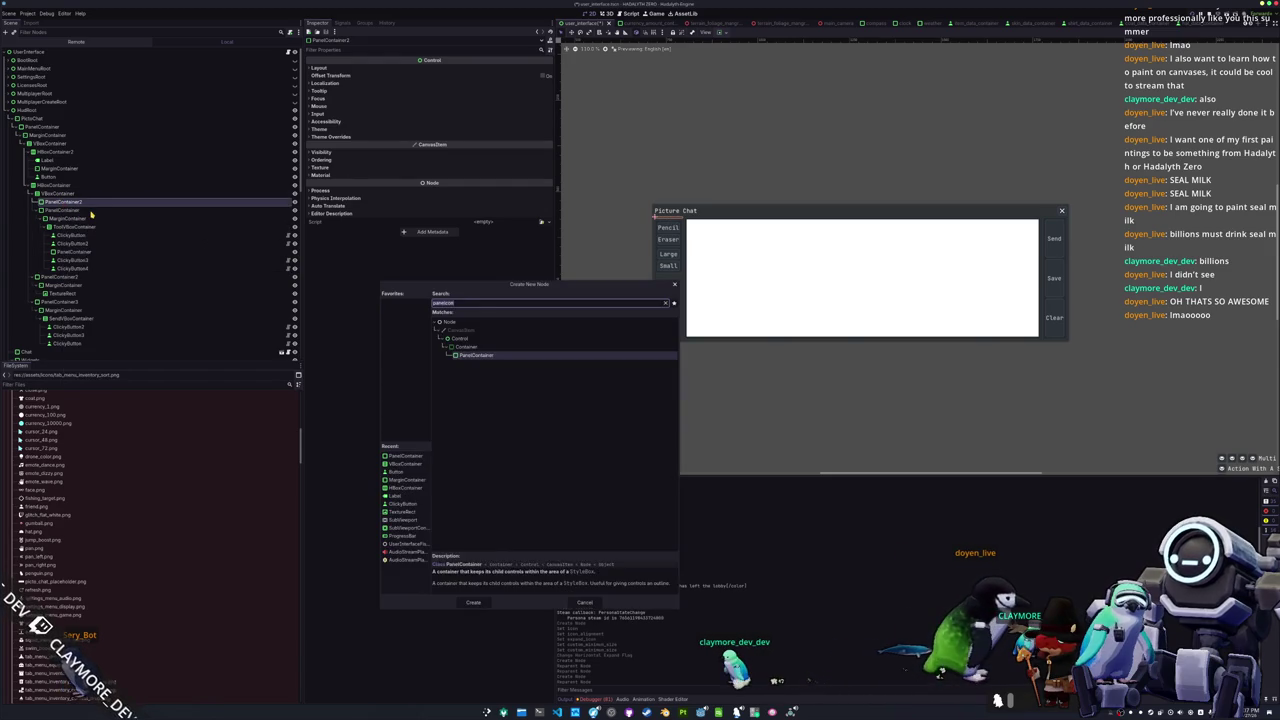
type("margi")
key("Return")
right_click(72, 213)
left_click(90, 213)
type("label")
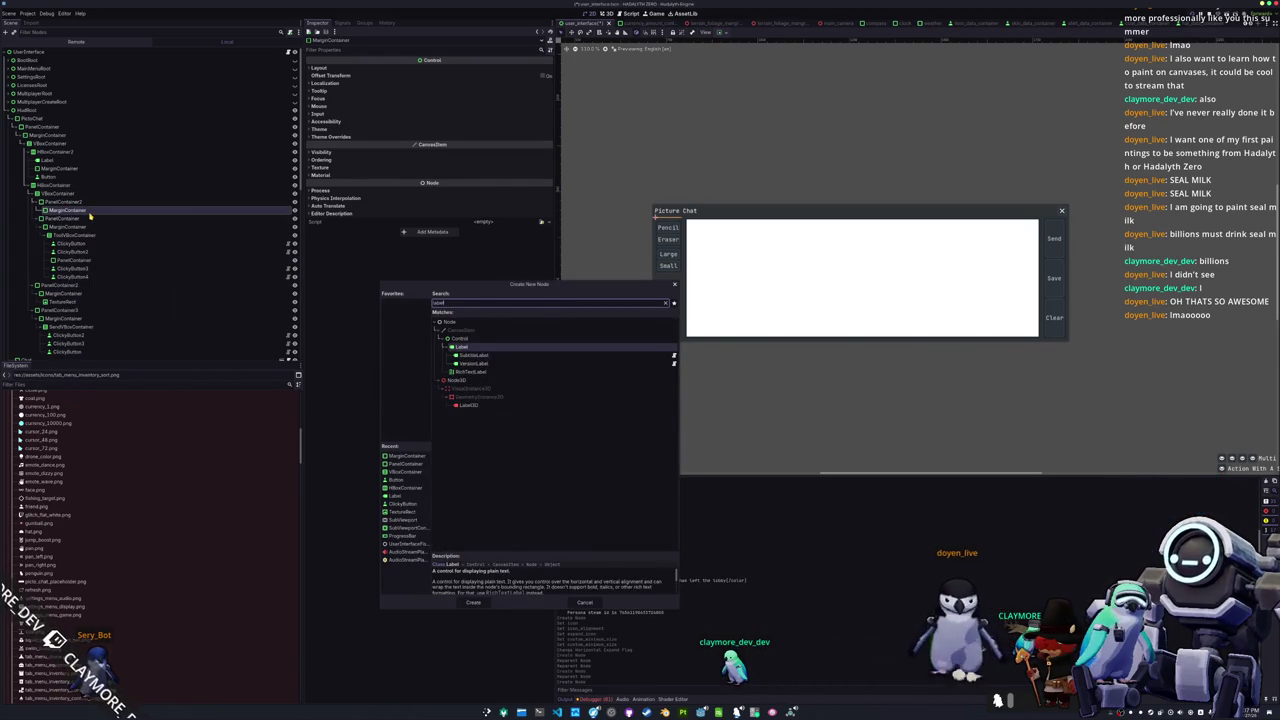
key("Return")
Step: Set the new label's text to 'Tools'
left_click(335, 90)
type("Tex")
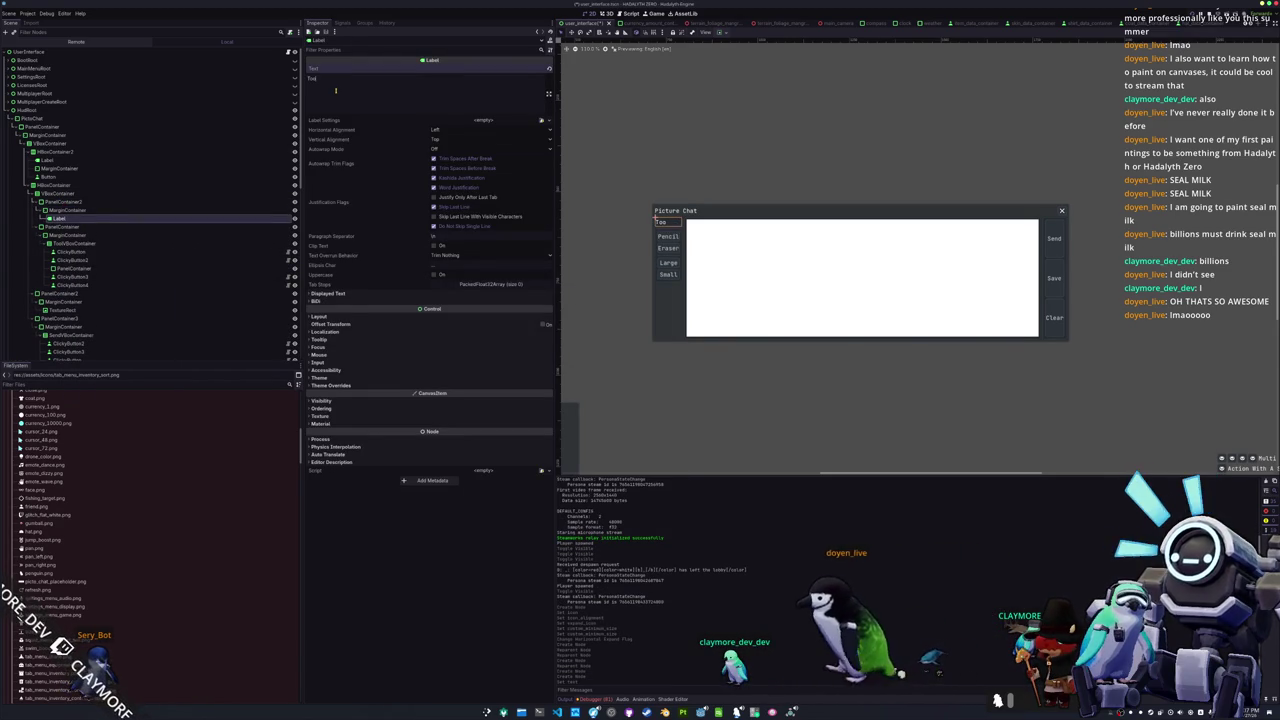
type("ls")
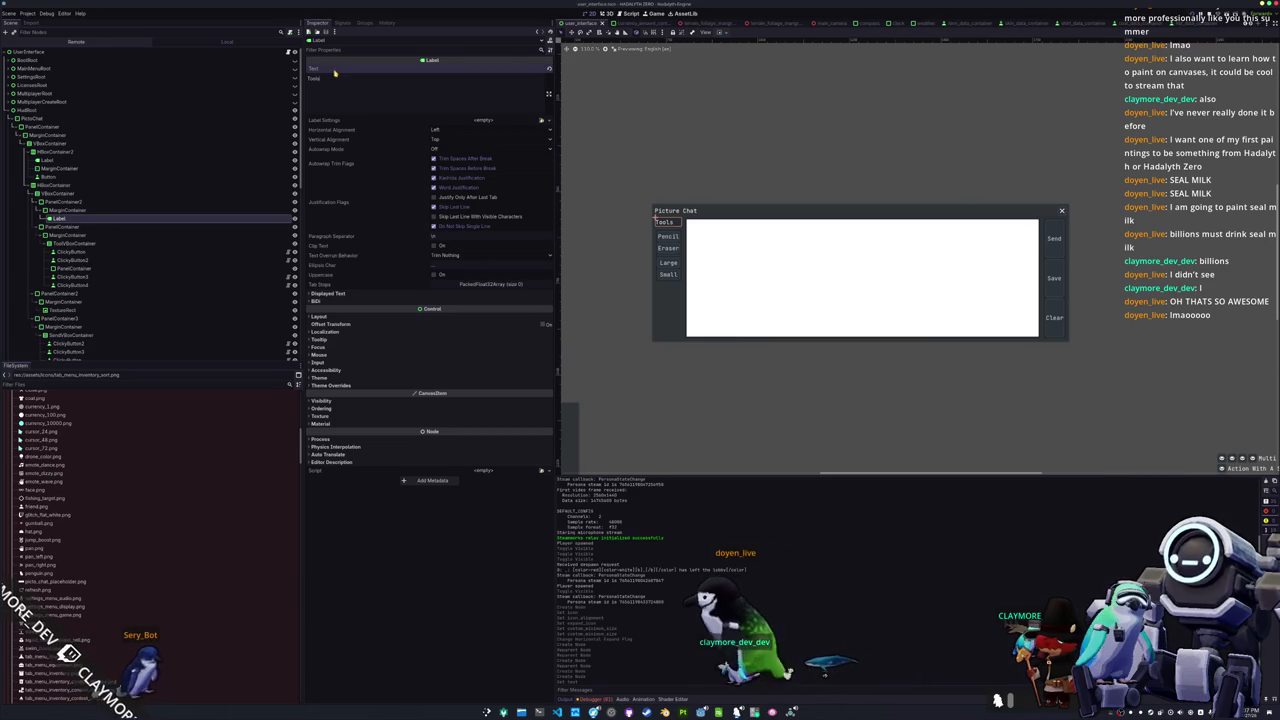
left_click(450, 129)
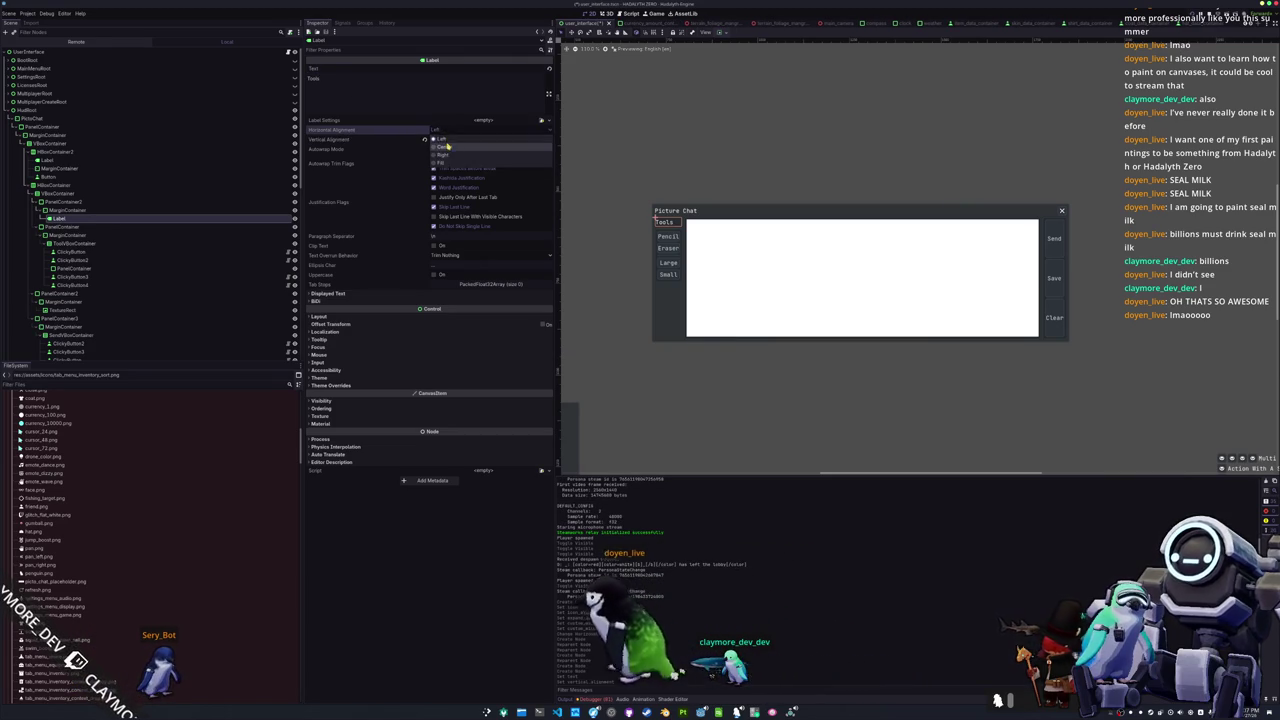
left_click(410, 139)
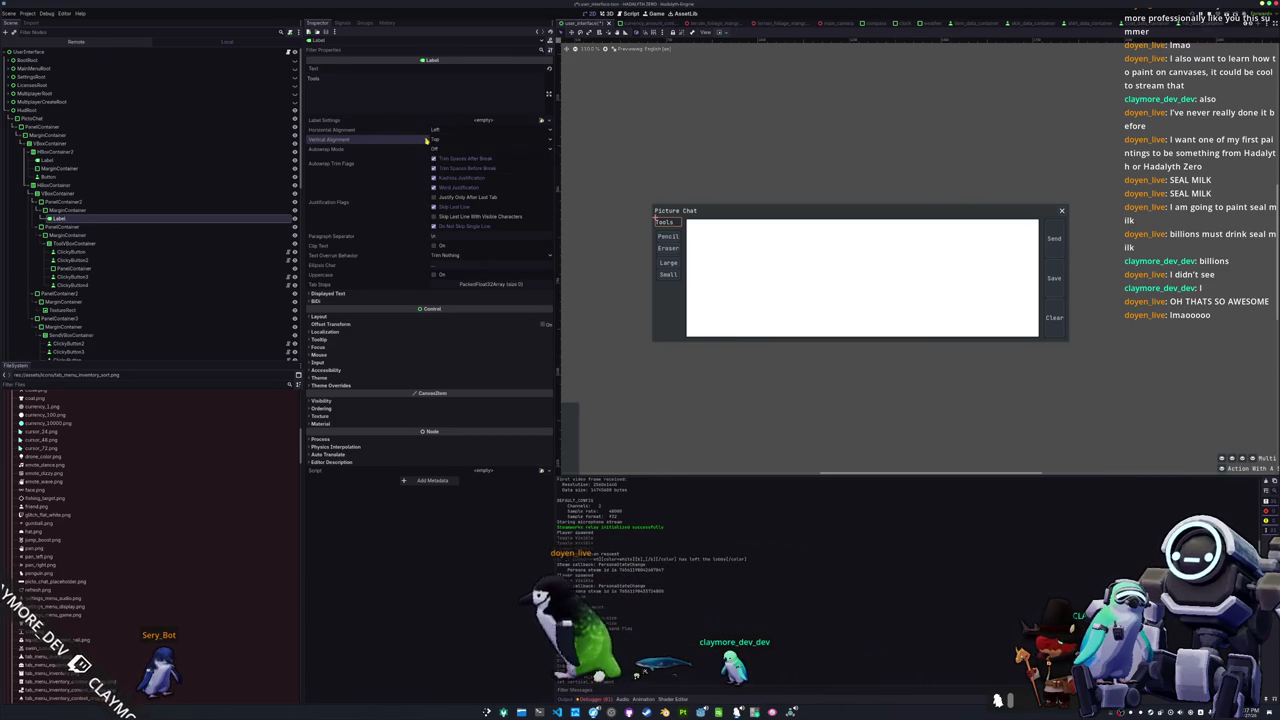
left_click(659, 366)
scroll(717, 329, "right", 2)
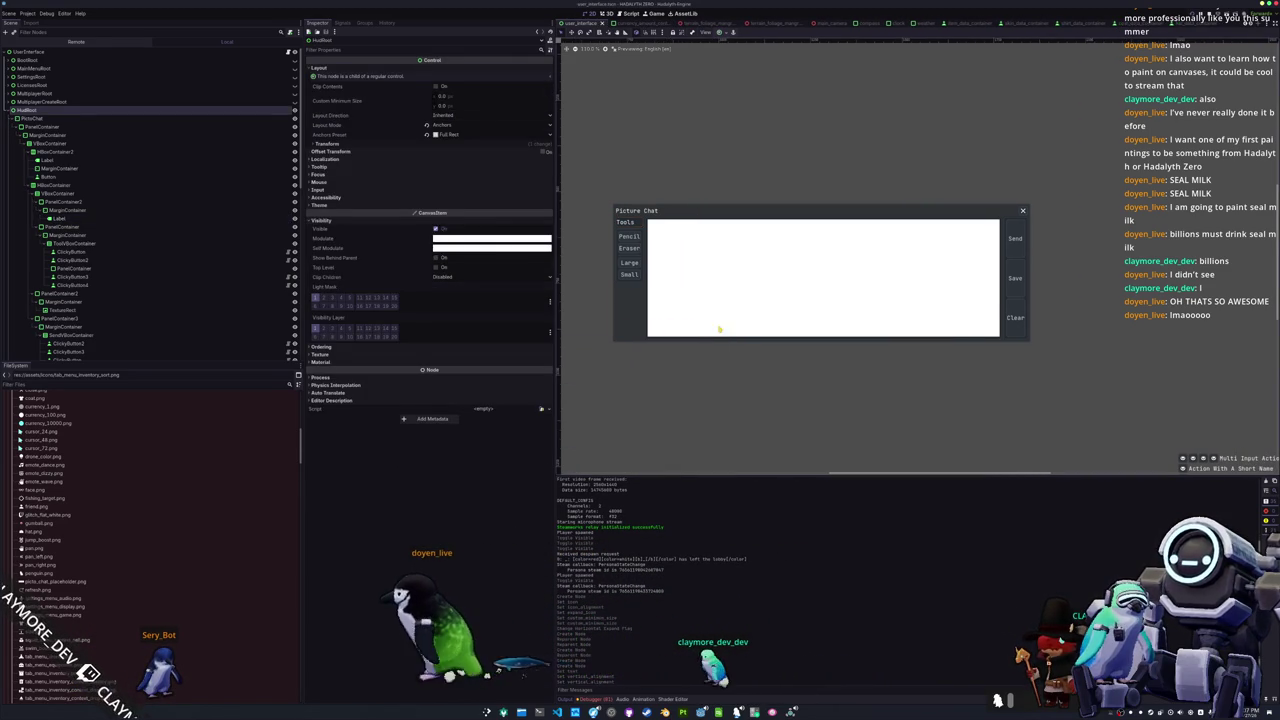
Step: Make the PanelContainer holding the tool buttons expand vertically
left_click(50, 186)
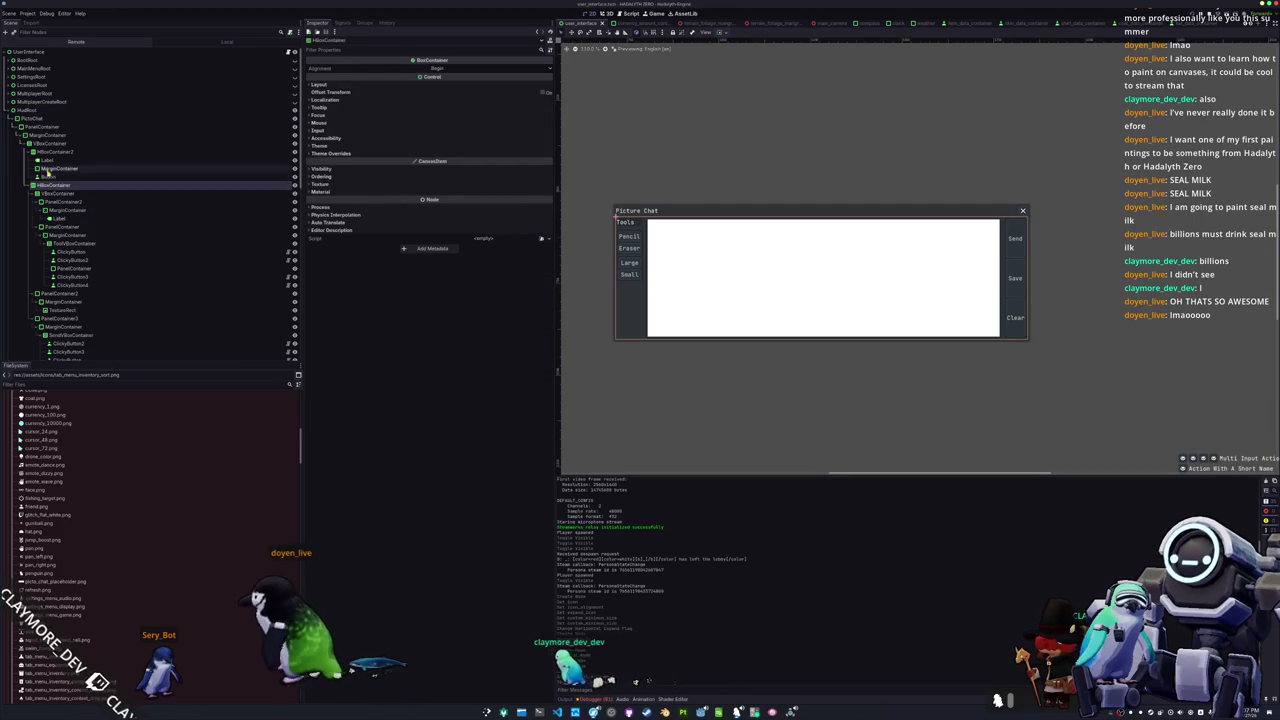
left_click(50, 168)
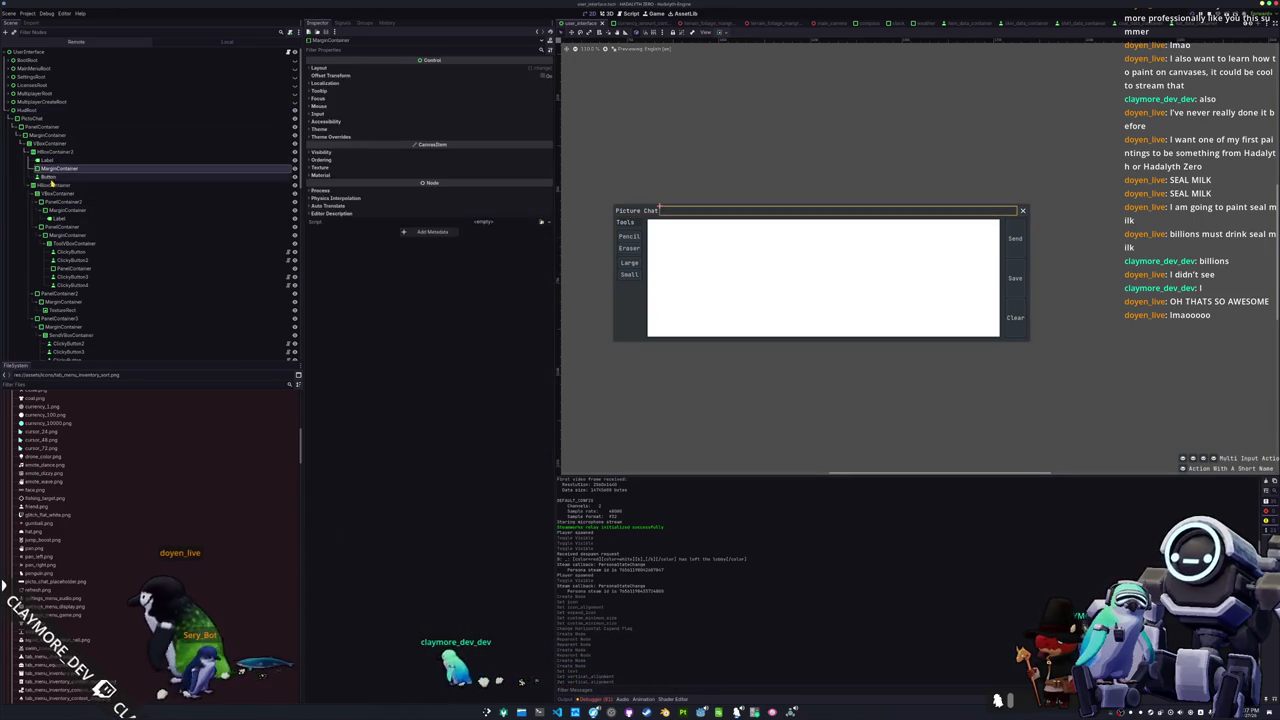
left_click(52, 178)
left_click(57, 210)
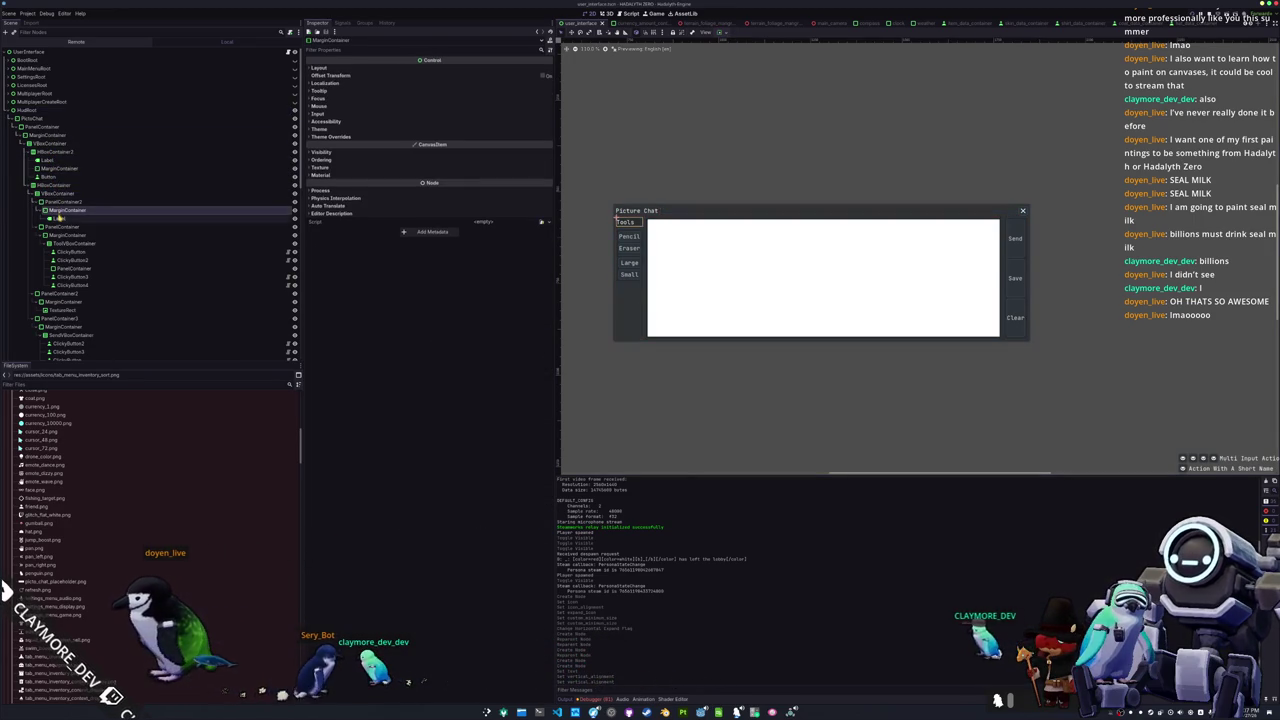
left_click(60, 227)
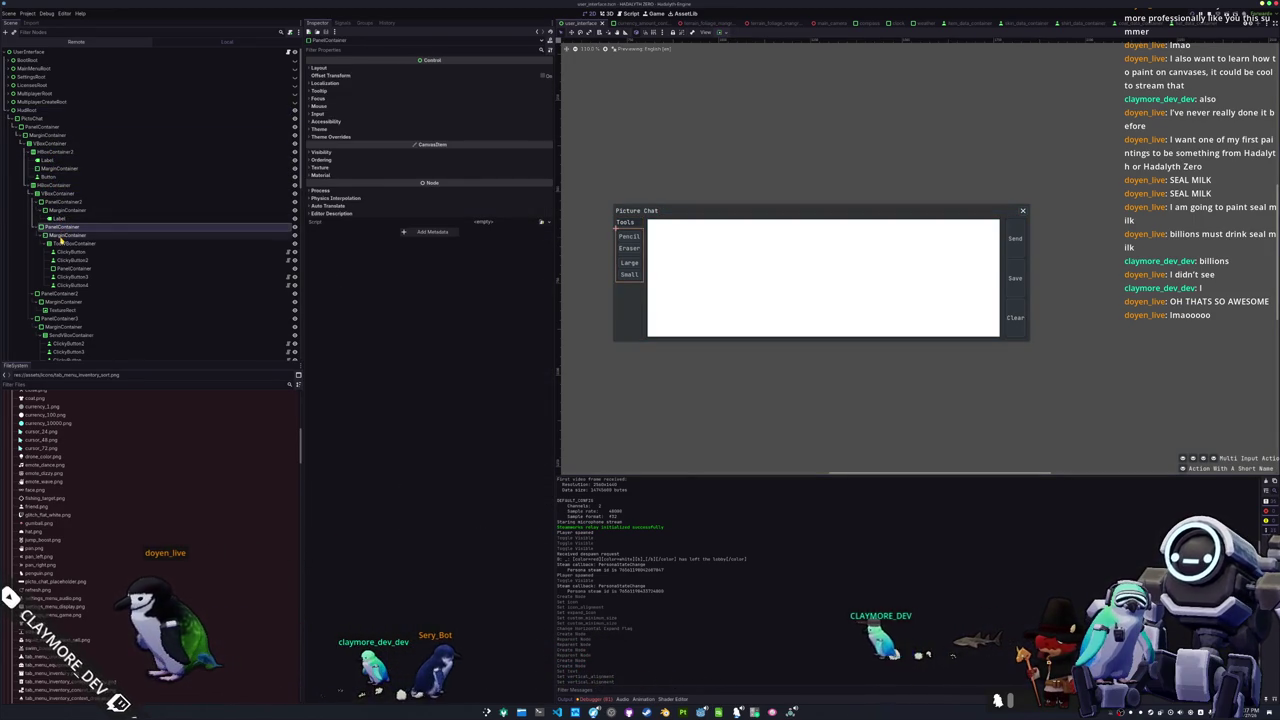
scroll(606, 323, "up", 2)
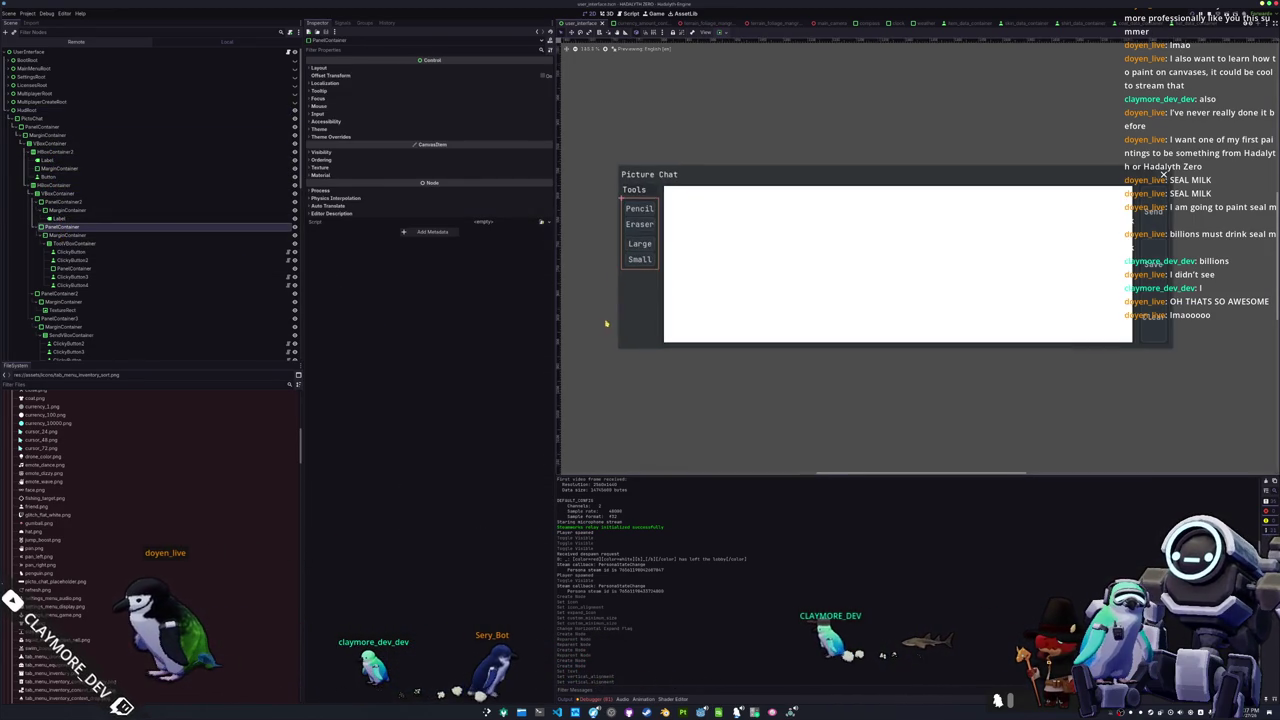
left_click(720, 32)
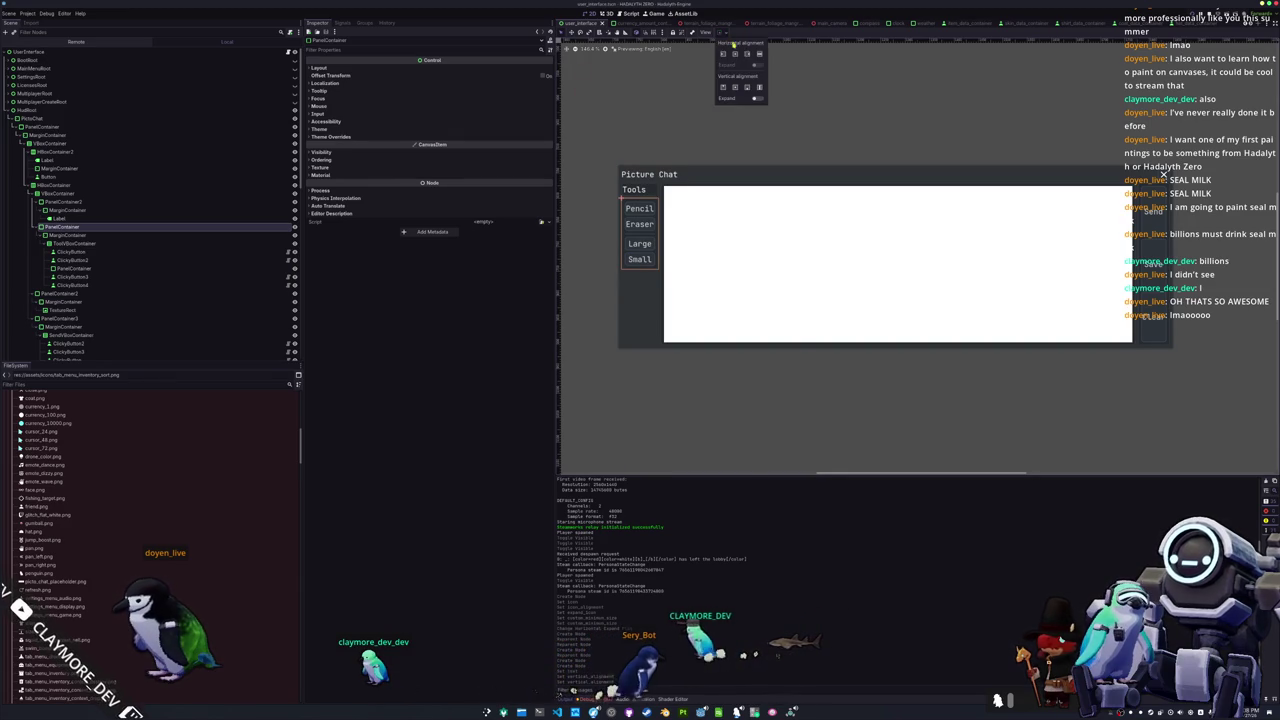
left_click(756, 99)
left_click(590, 265)
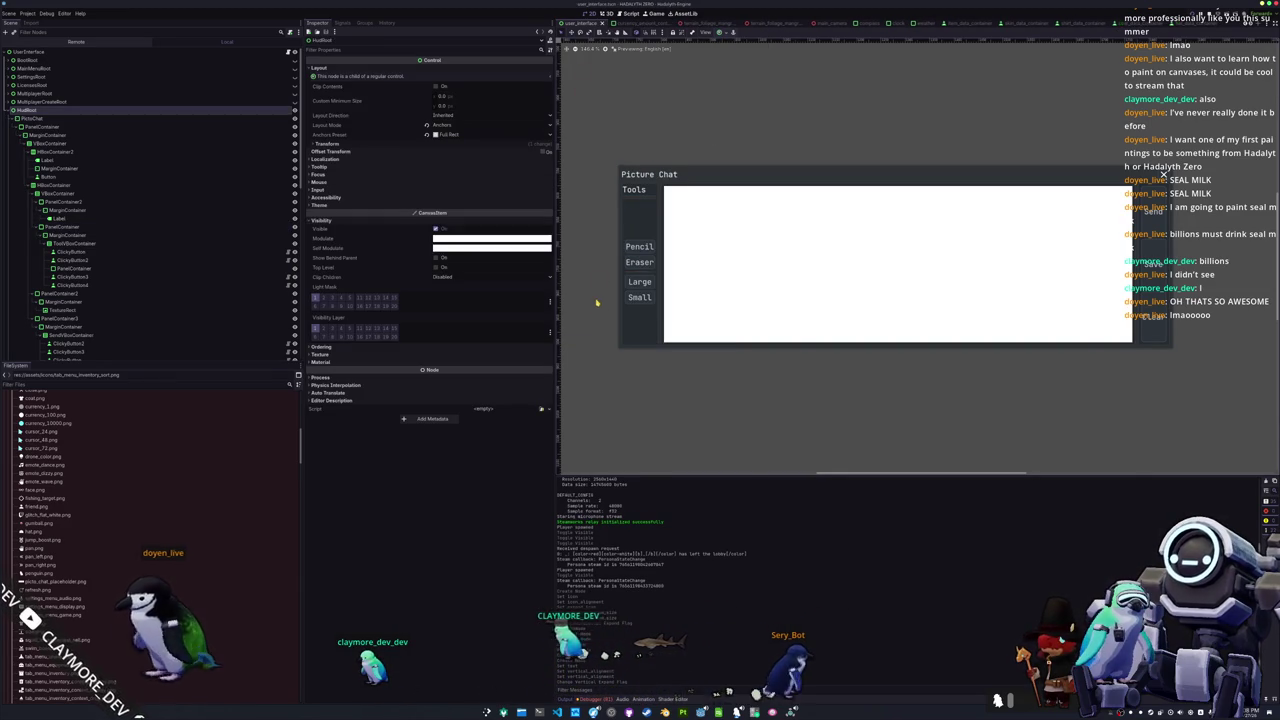
Step: Delete the thin PanelContainer between the Eraser and Large buttons
left_click(637, 272)
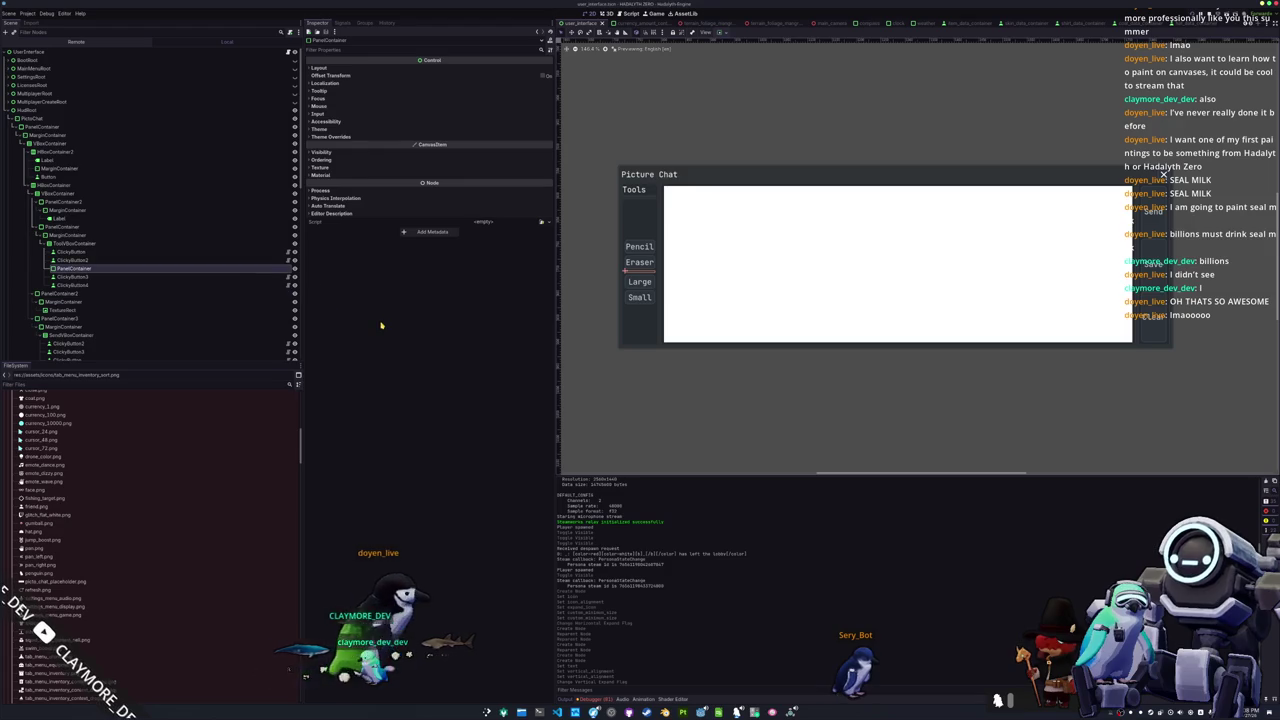
key("Delete")
key("Return")
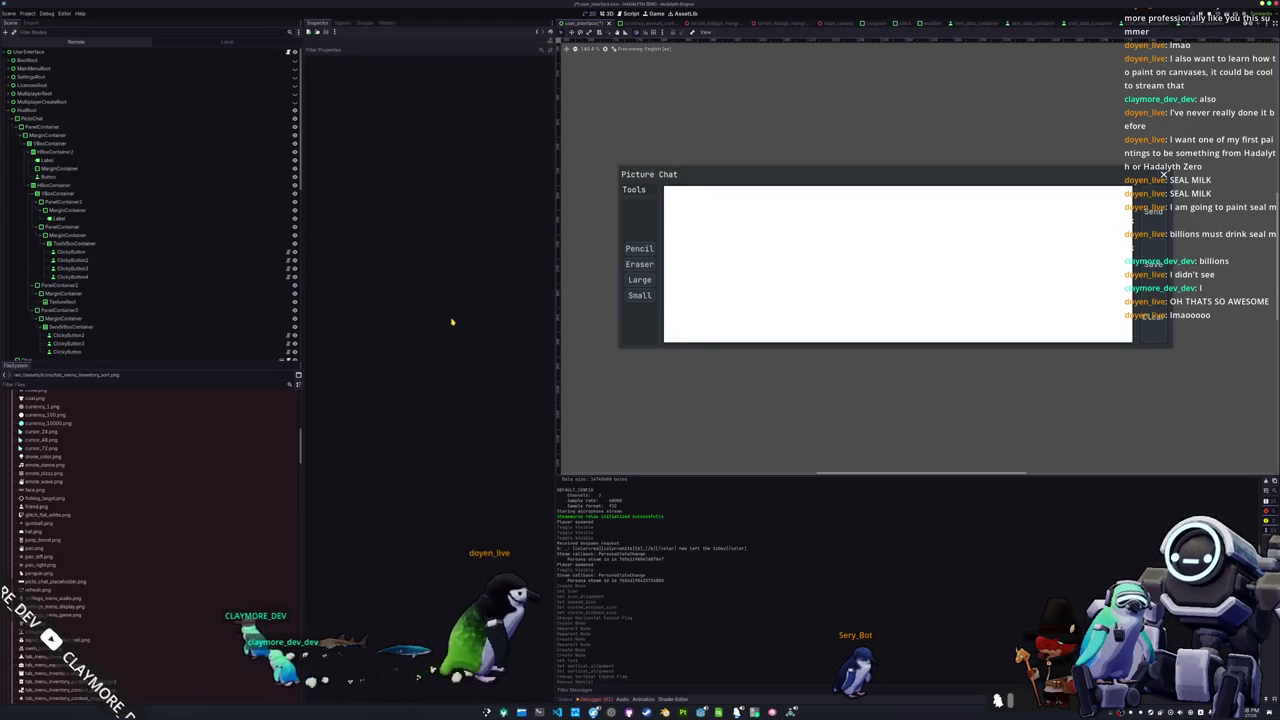
left_click(637, 264)
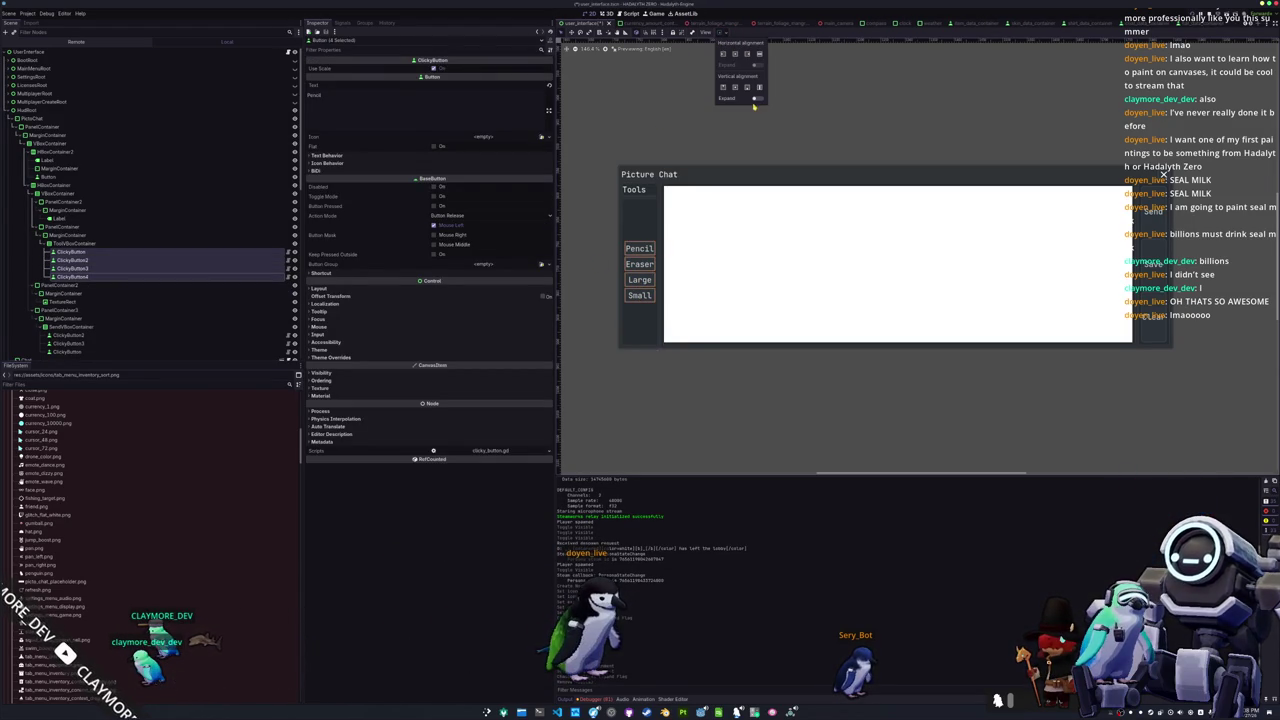
left_click(663, 109)
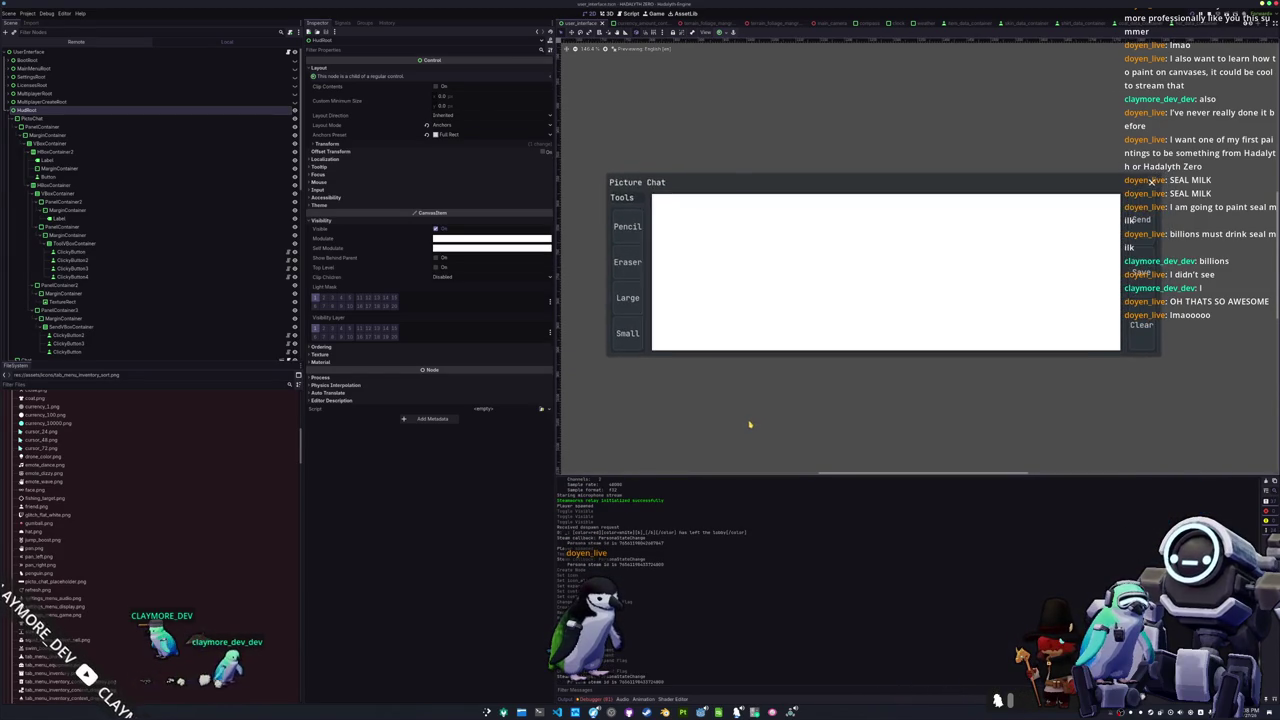
left_click(659, 217)
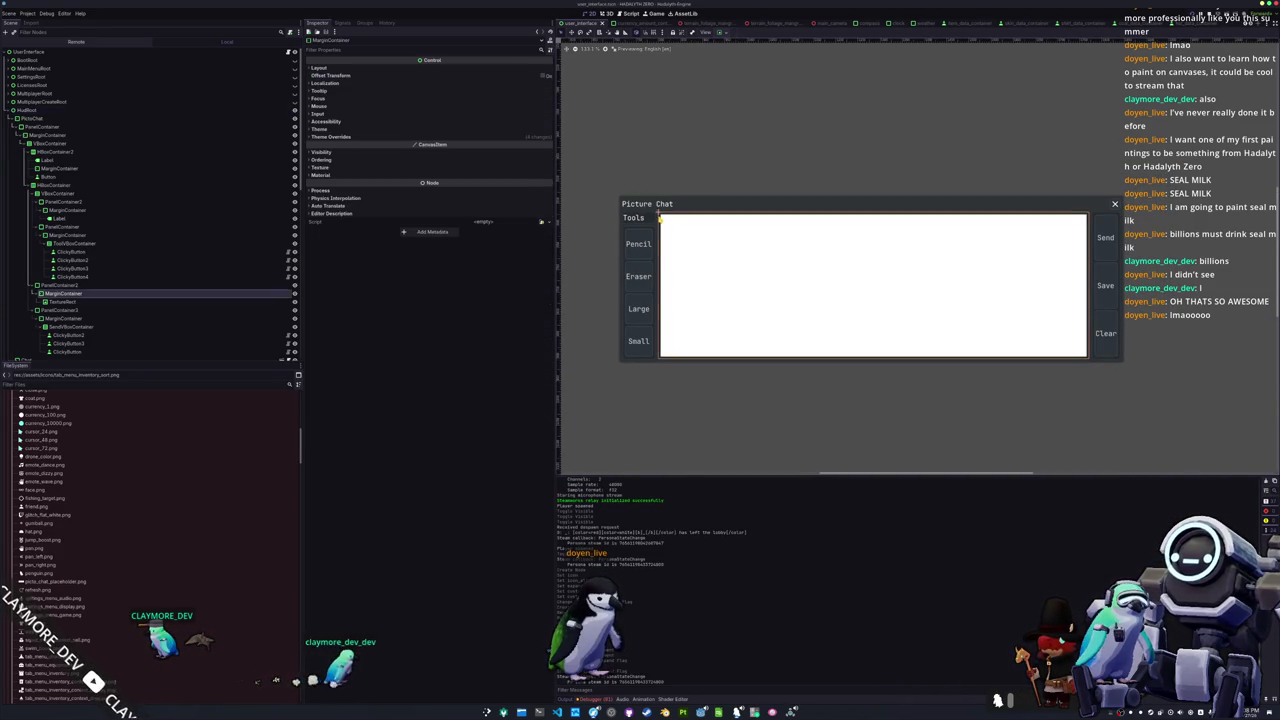
Step: Add a VBoxContainer above the canvas PanelContainer2 and put a PanelContainer inside it
left_click(60, 285)
right_click(52, 285)
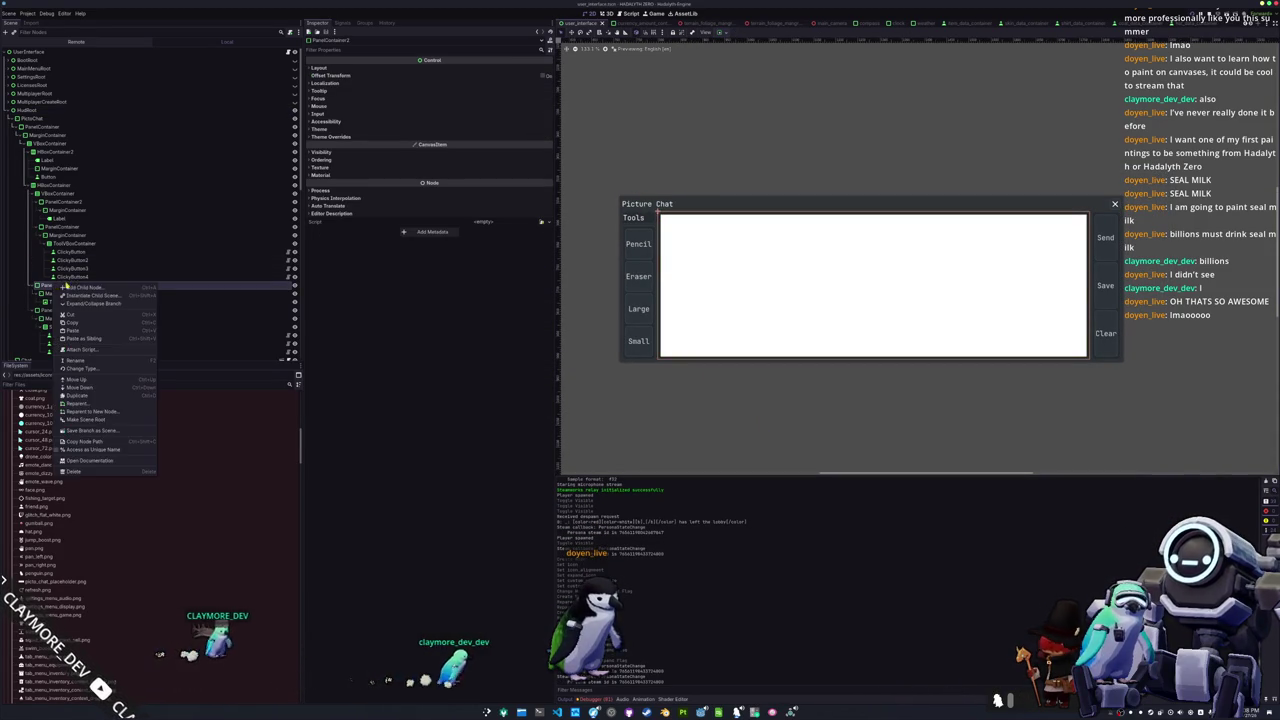
left_click(78, 290)
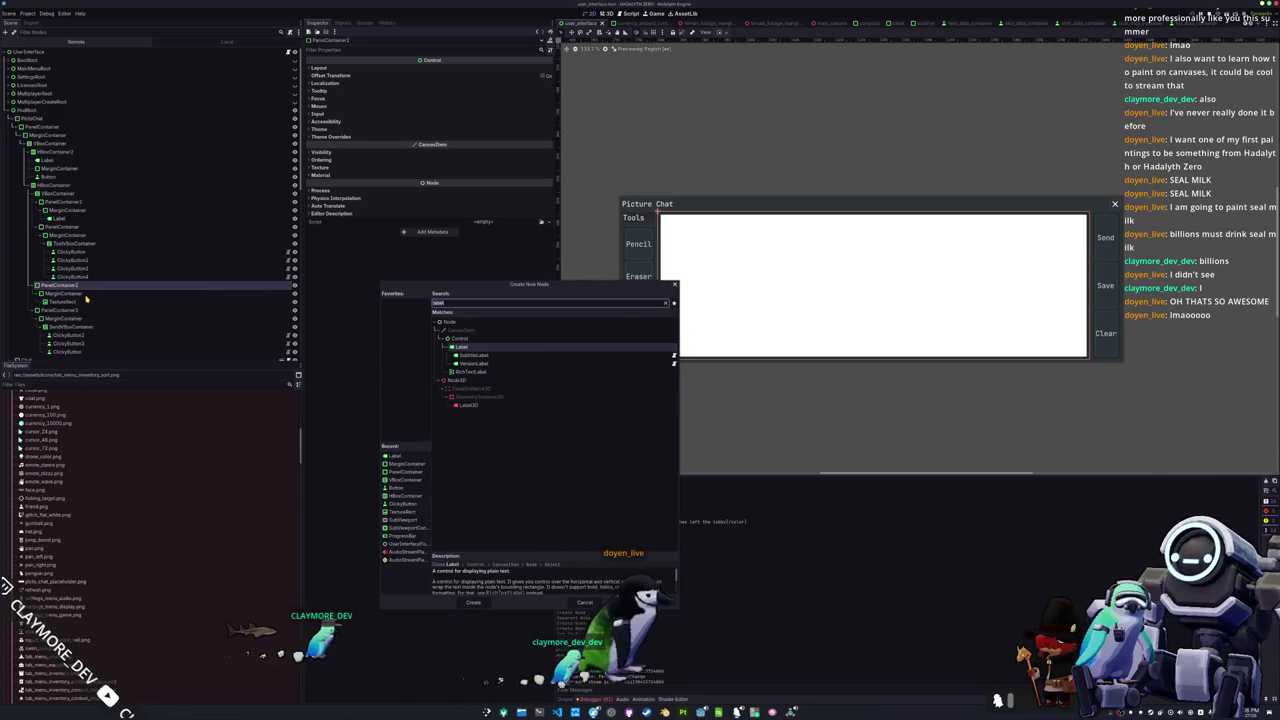
type("vbox")
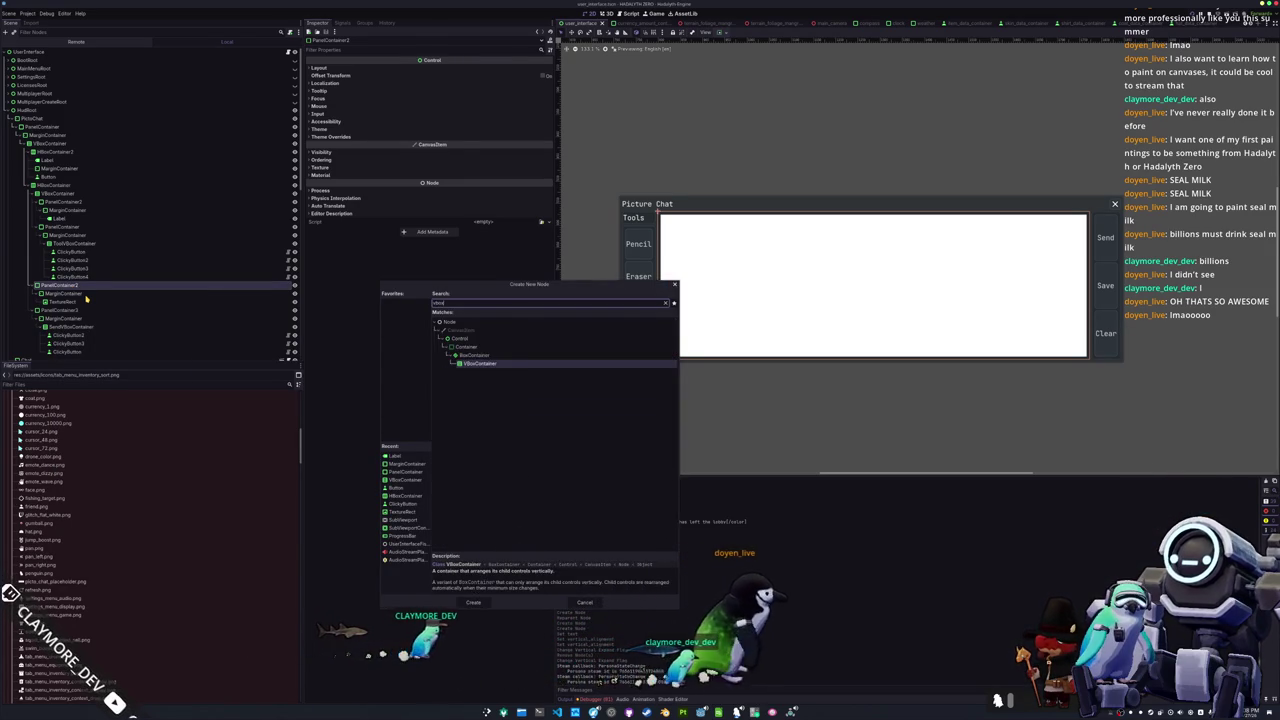
key("Return")
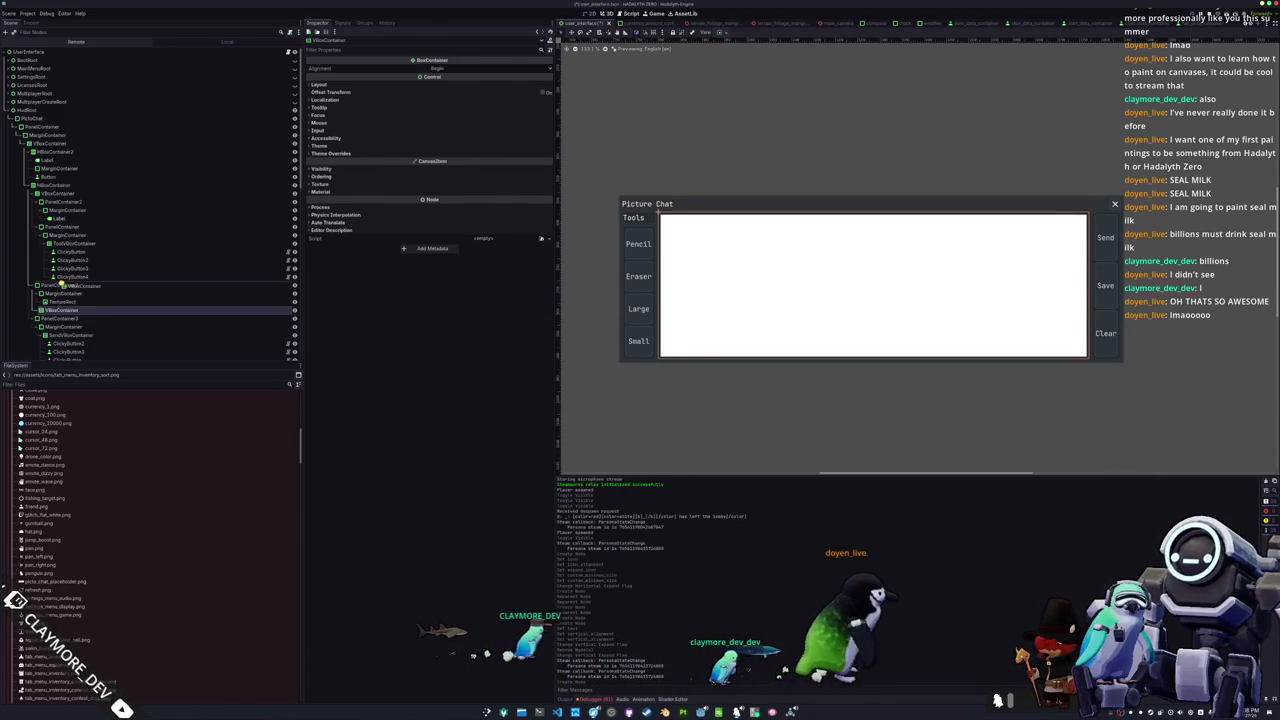
left_click_drag(52, 311, 60, 284)
right_click(62, 285)
left_click(76, 289)
type("panel")
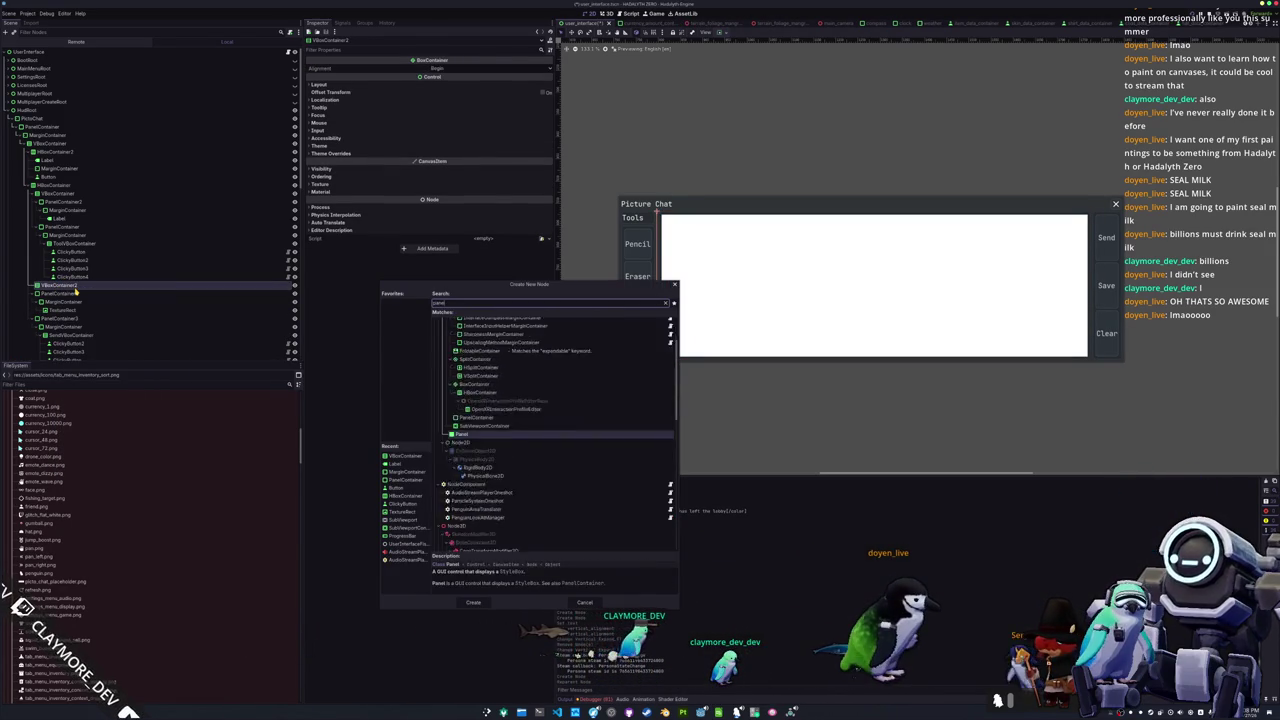
key("Return")
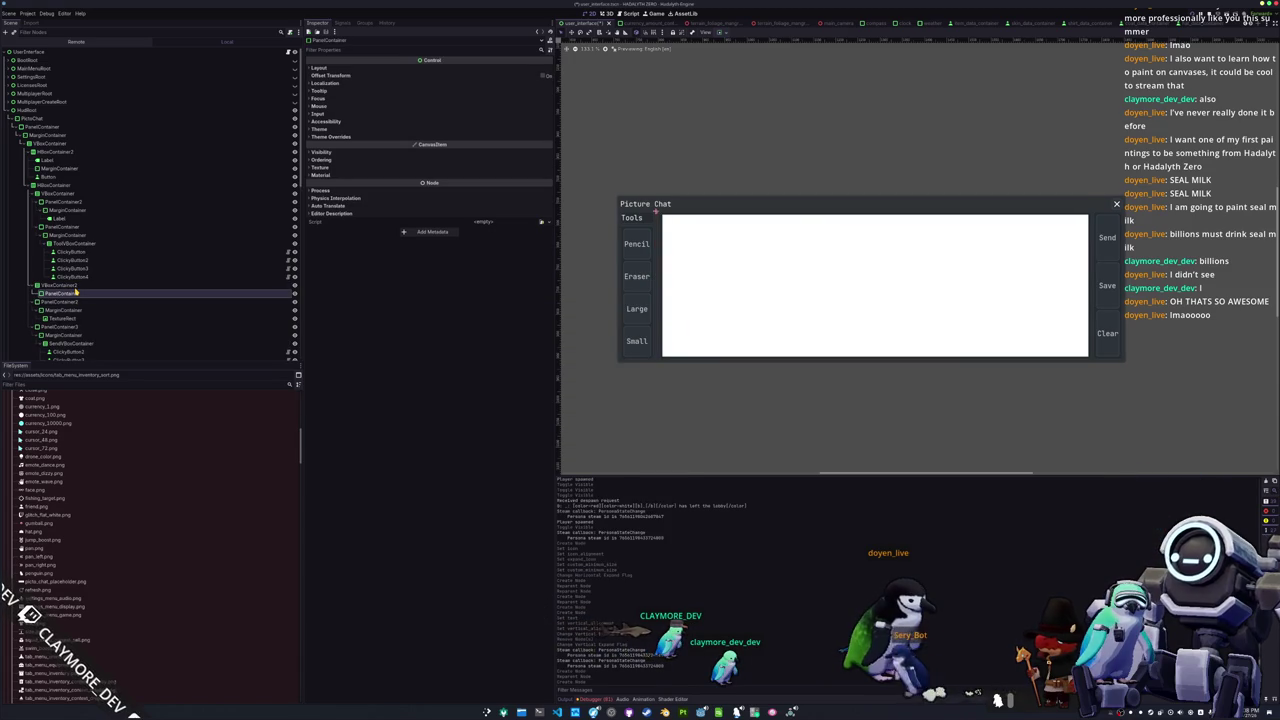
Step: Add a 'Canvas' label to the heading panel and move the canvas panel into the VBoxContainer
key("ctrl+a")
type("label")
key("Return")
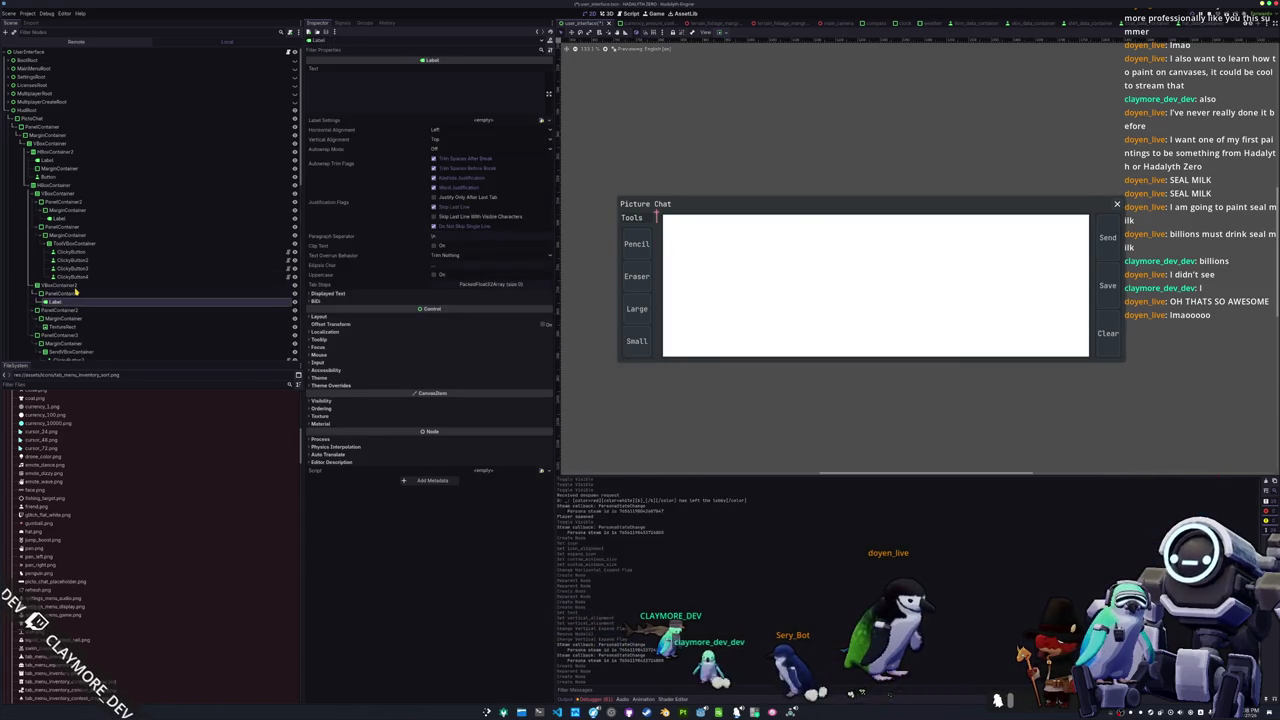
type("Canvas")
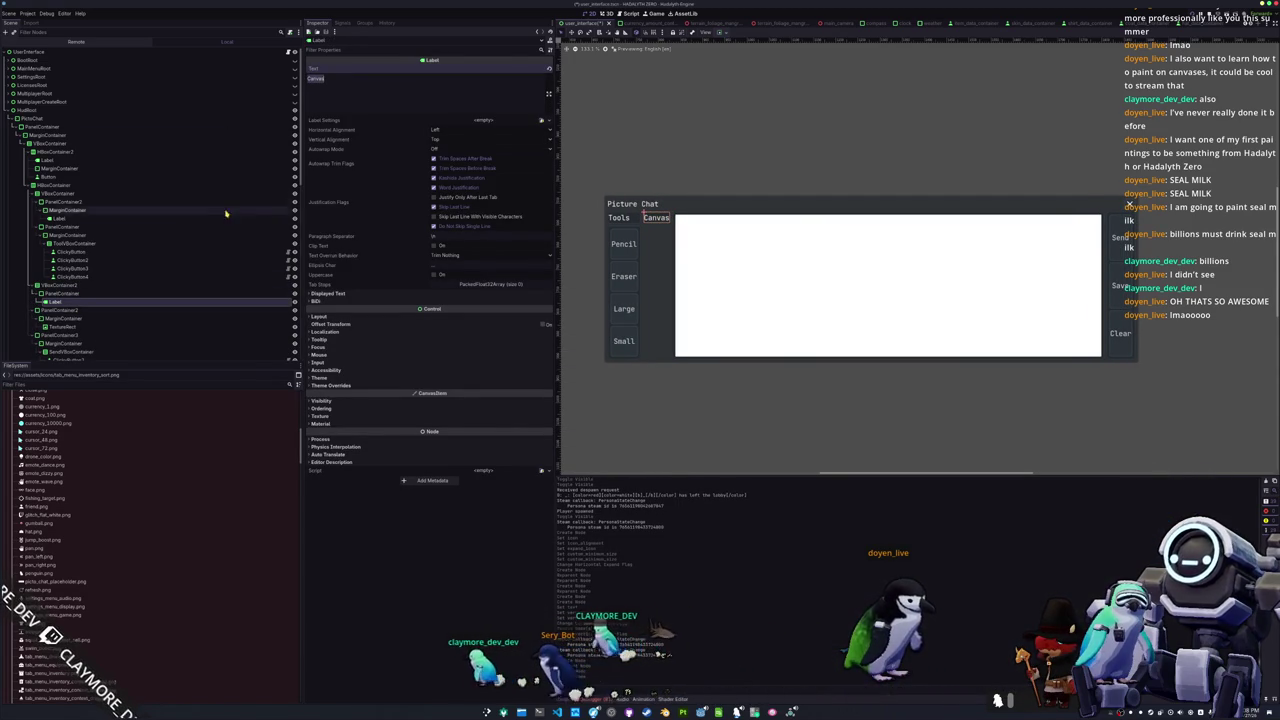
left_click(60, 309)
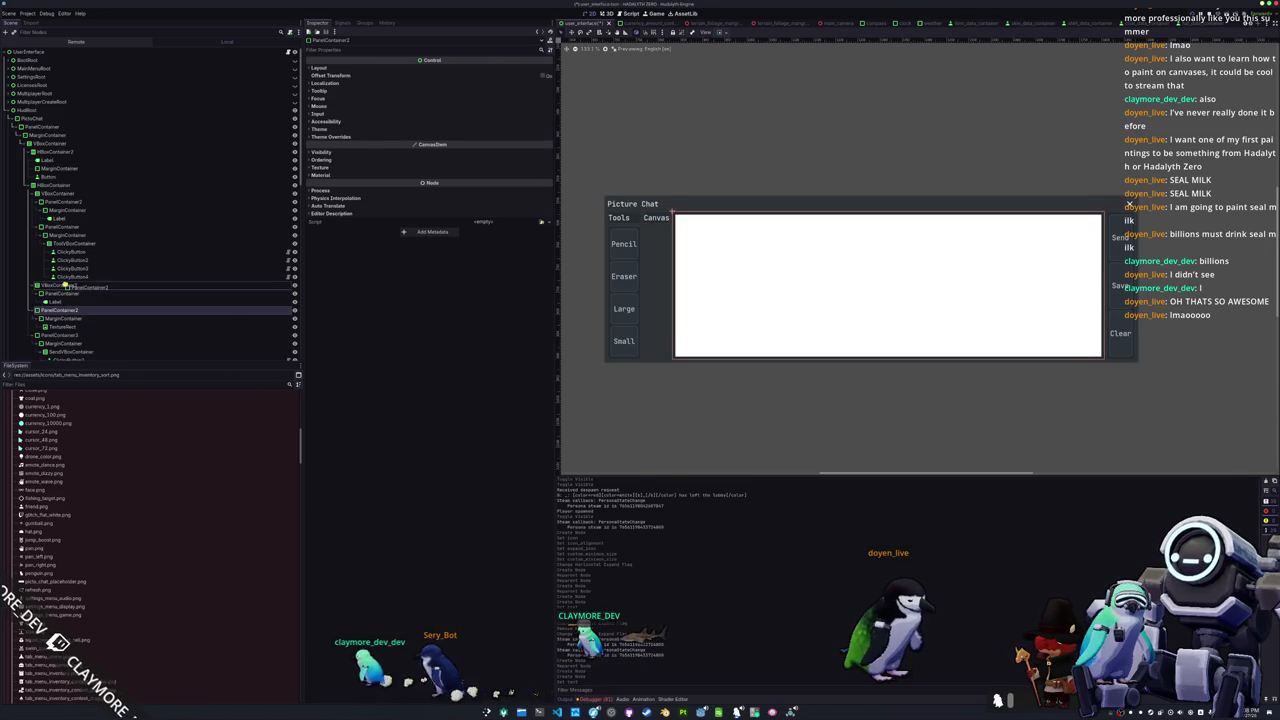
left_click_drag(68, 286, 68, 287)
Step: Wrap the Canvas label in a new MarginContainer inside the heading panel
right_click(86, 296)
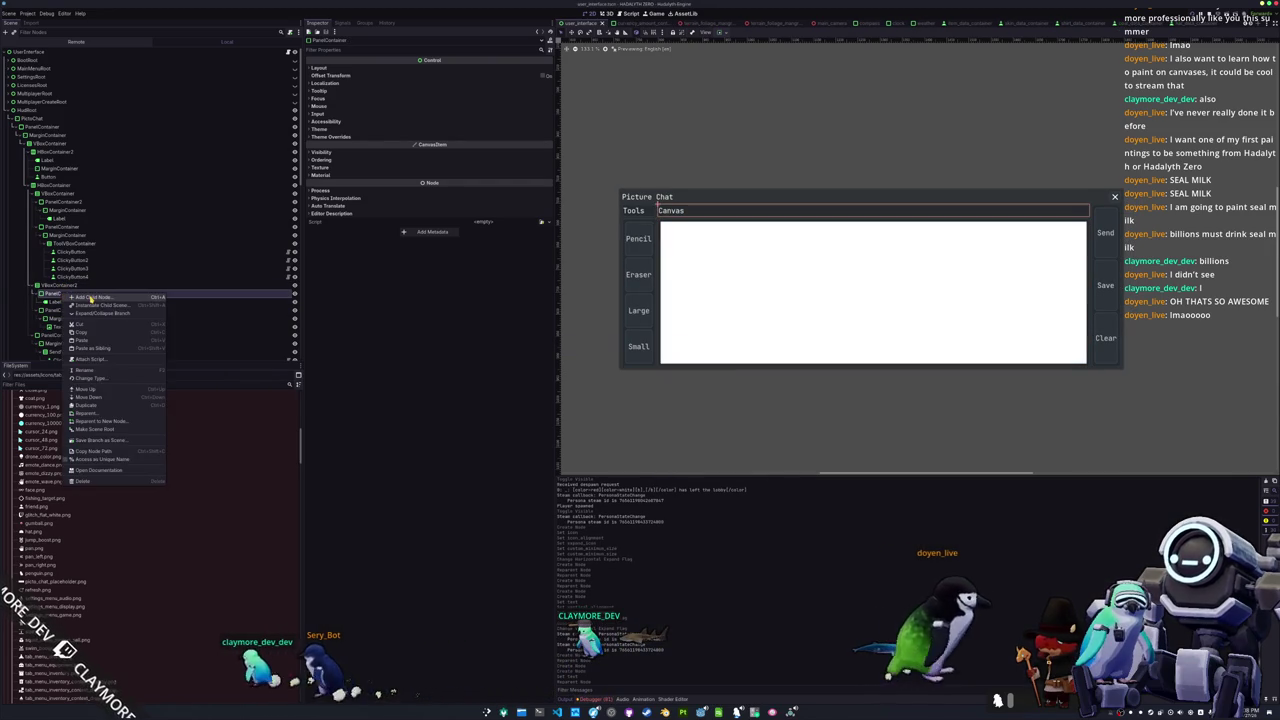
left_click(90, 297)
type("margincont")
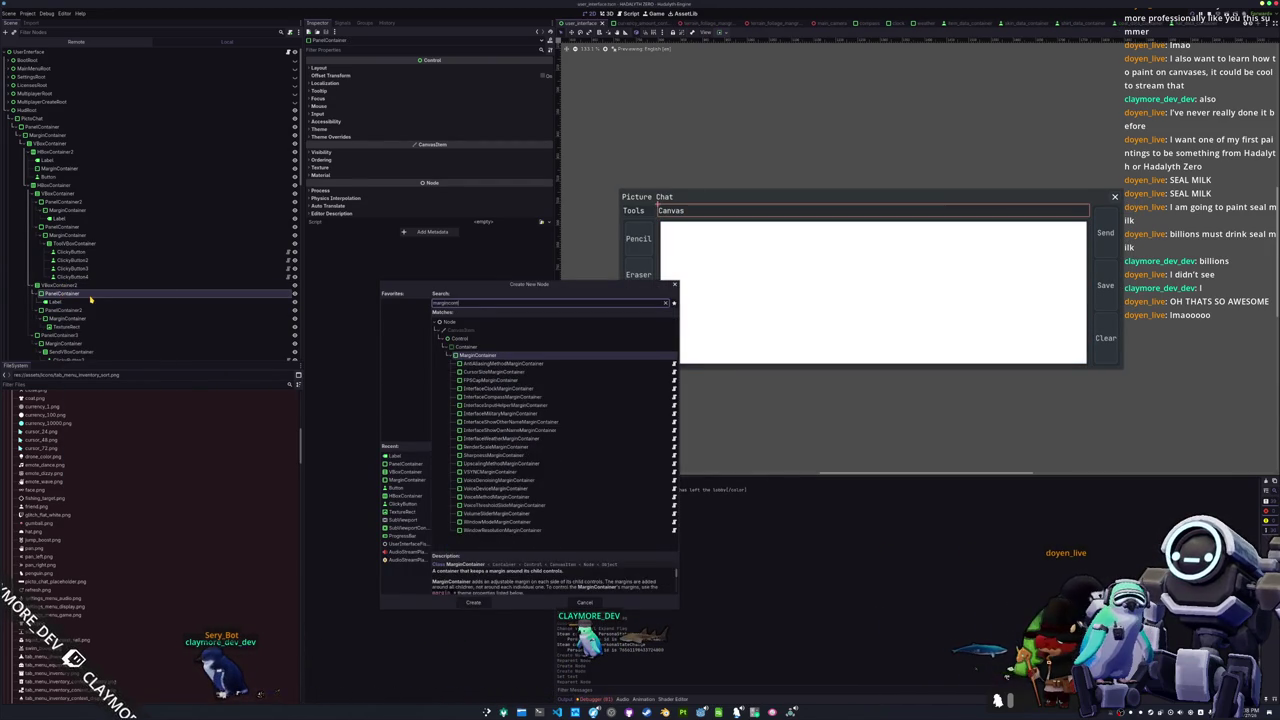
key("Return")
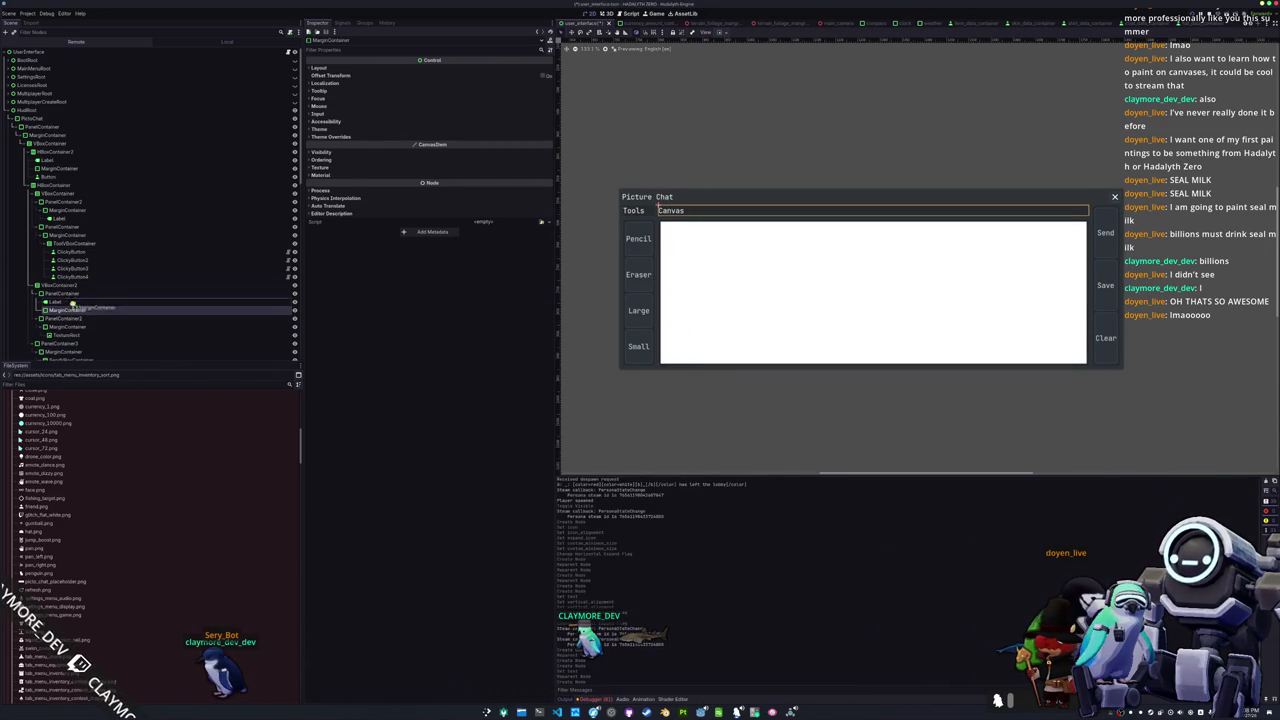
left_click_drag(75, 299, 86, 213)
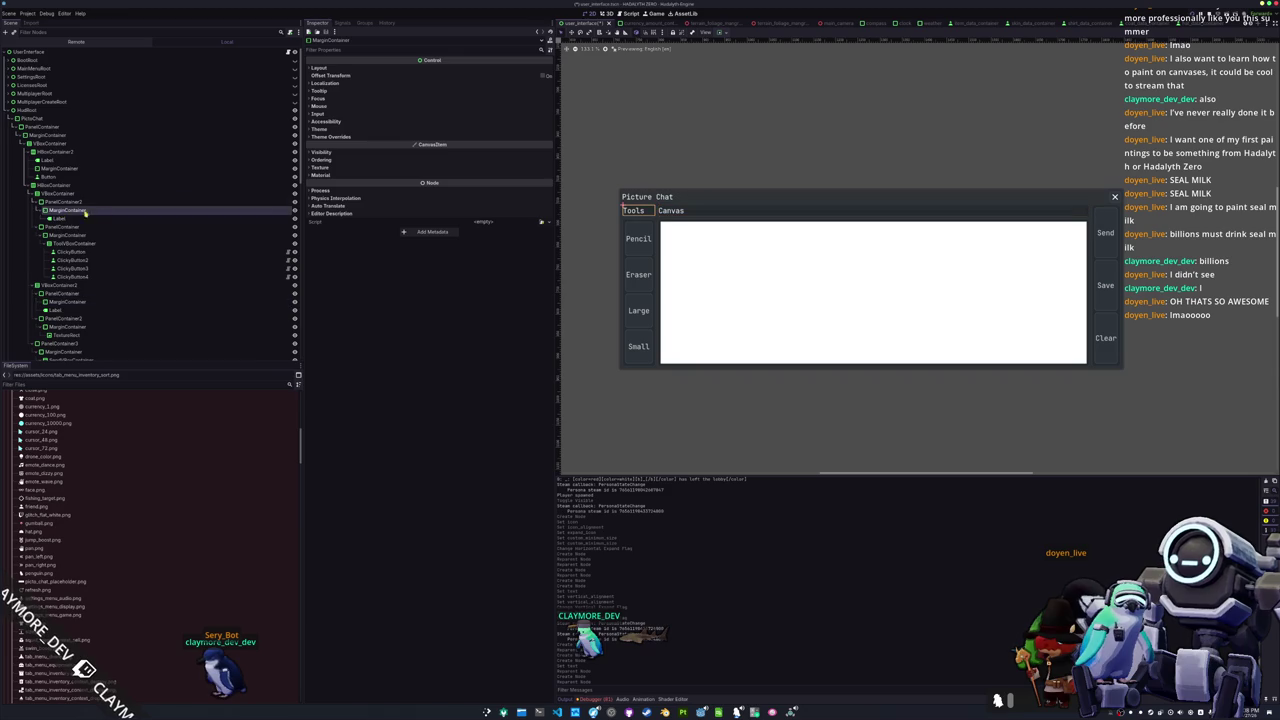
left_click(333, 138)
left_click(339, 145)
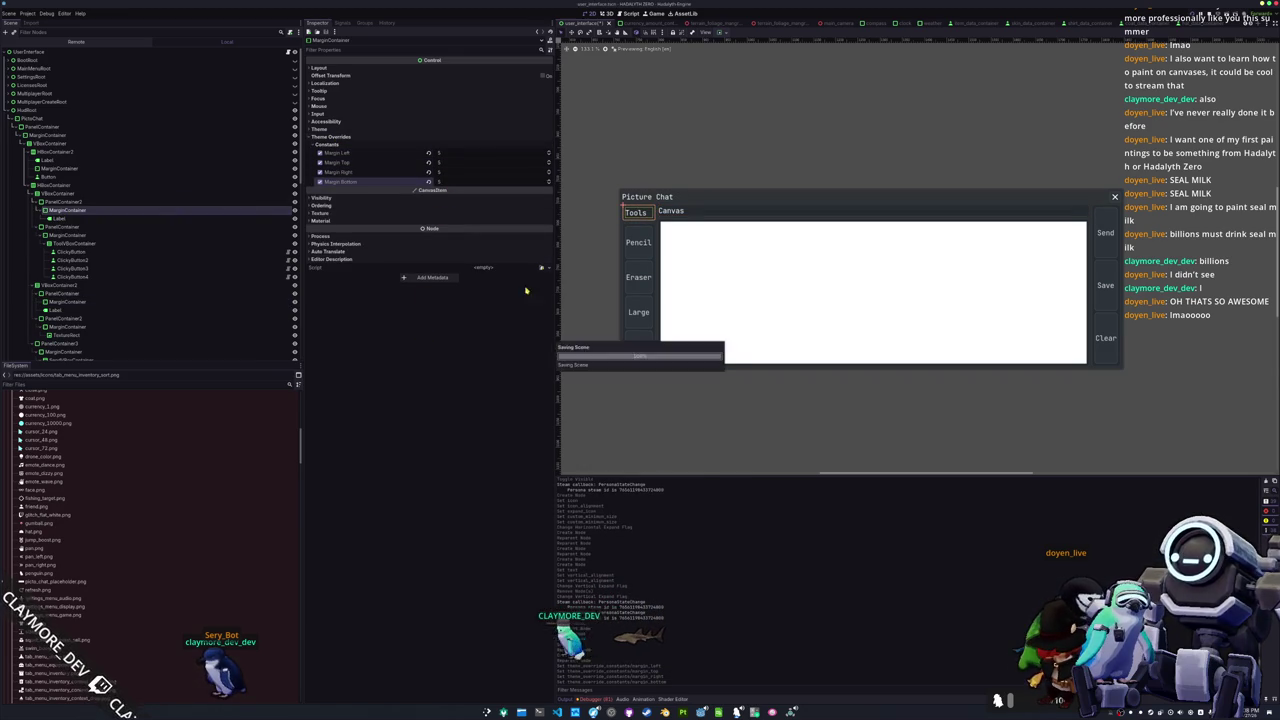
Step: Set the Canvas heading's margin overrides to 5 and shift the Picture Chat panel slightly
left_click(50, 310)
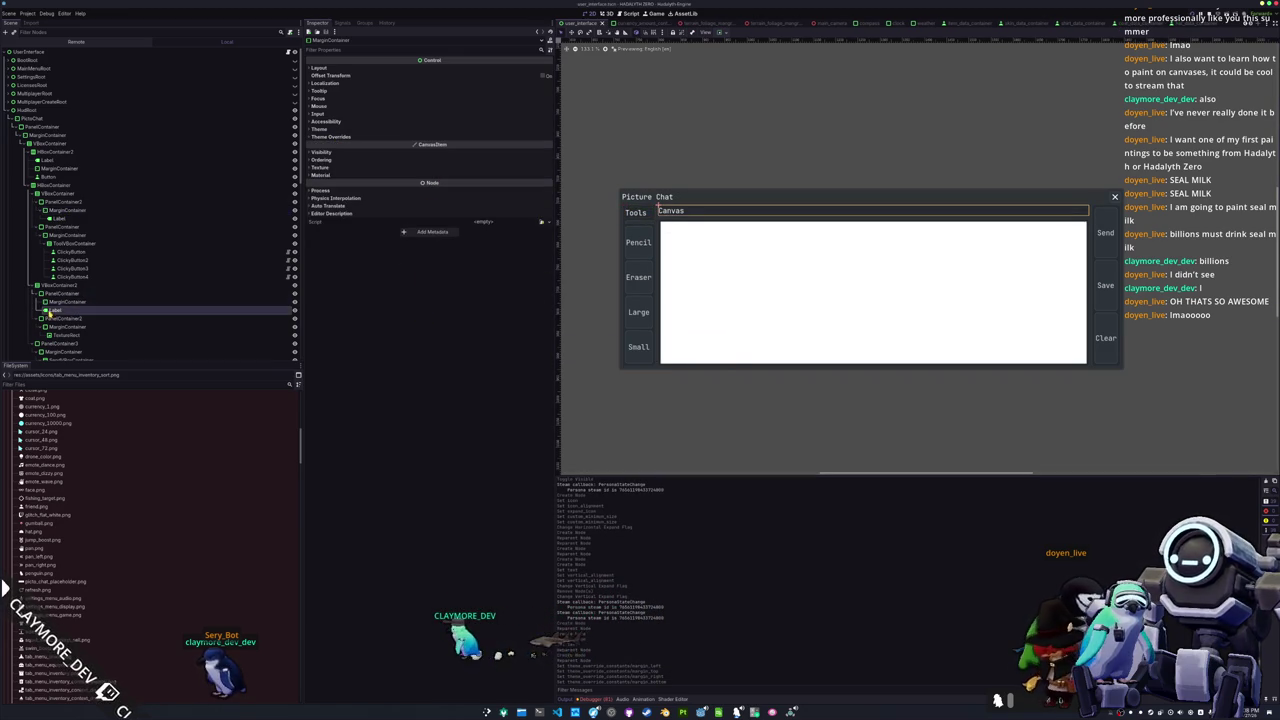
left_click(60, 301)
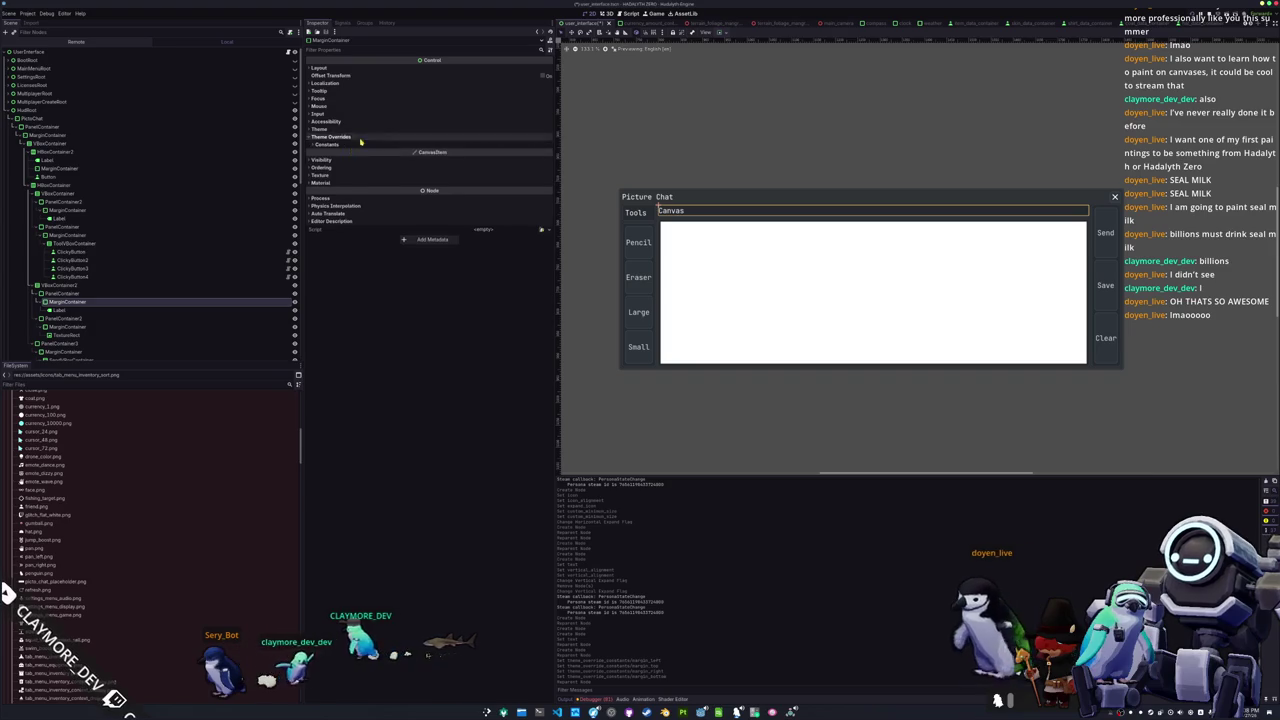
type("5")
key("Tab")
type("5")
key("Tab")
type("5")
key("Tab")
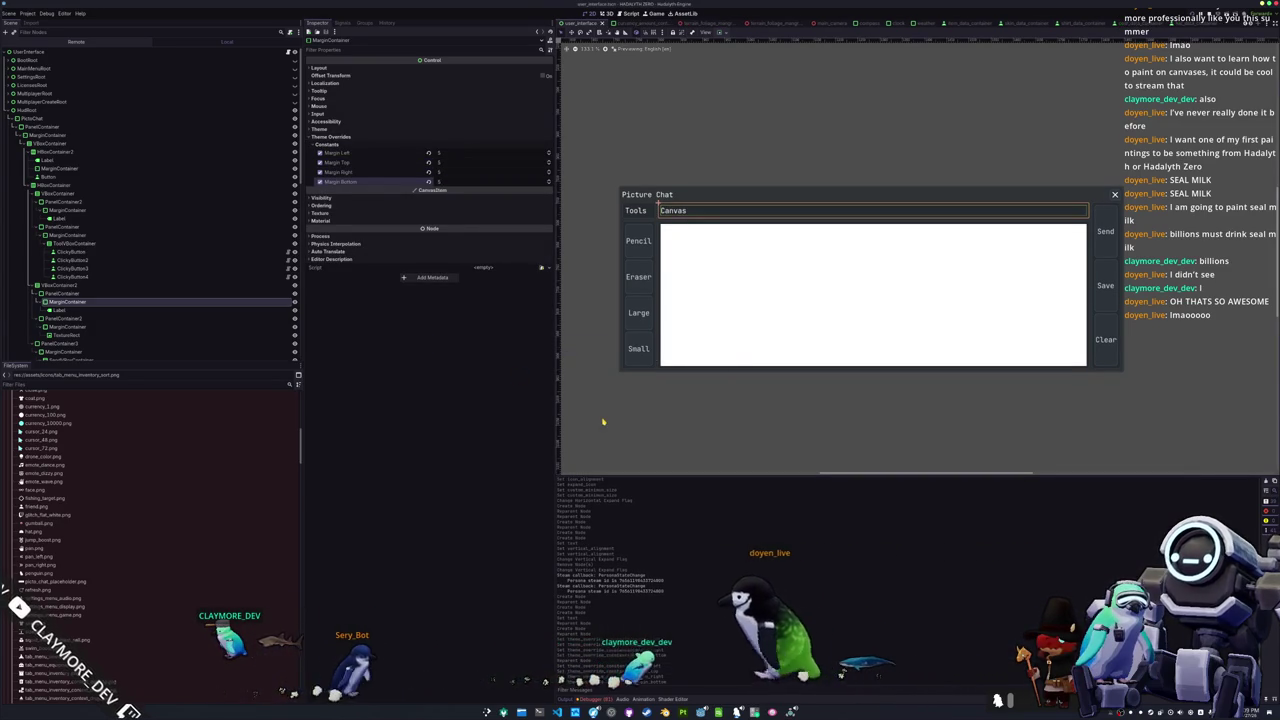
left_click(743, 361)
left_click_drag(743, 361, 726, 375)
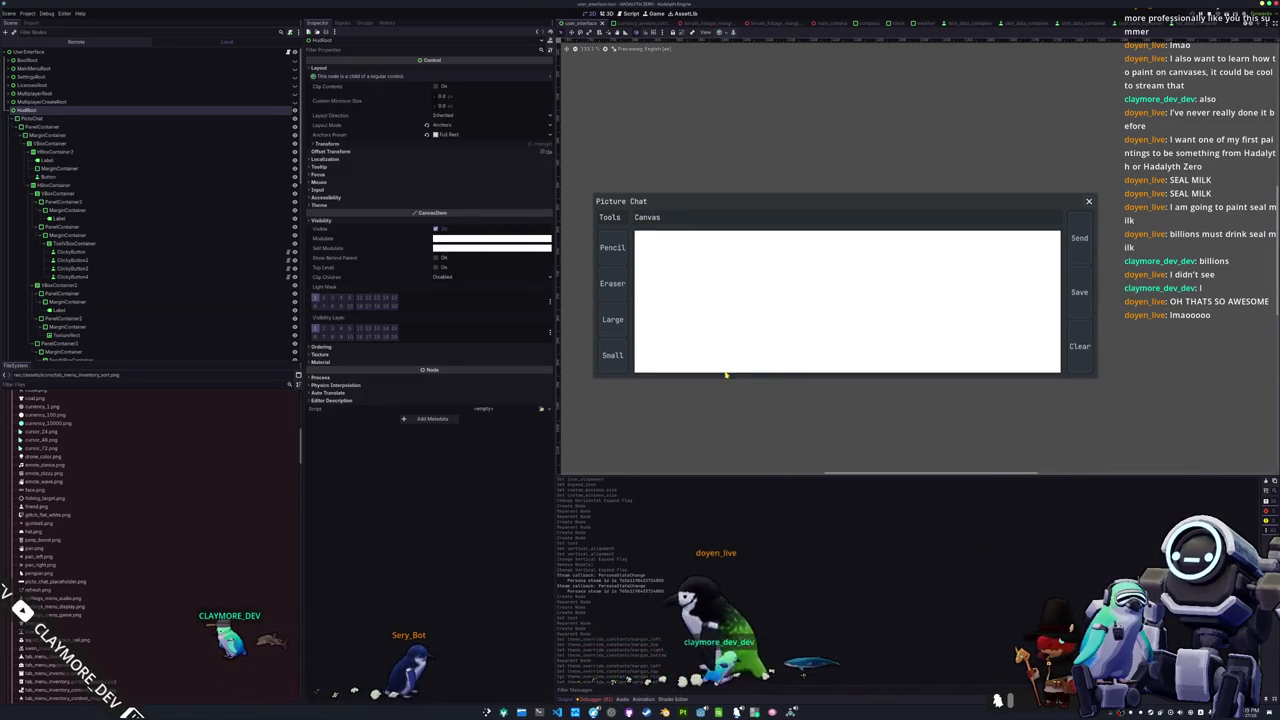
Step: Check the Tools and Canvas labels and save the scene
left_click(621, 220)
left_click(652, 220)
key("ctrl+s")
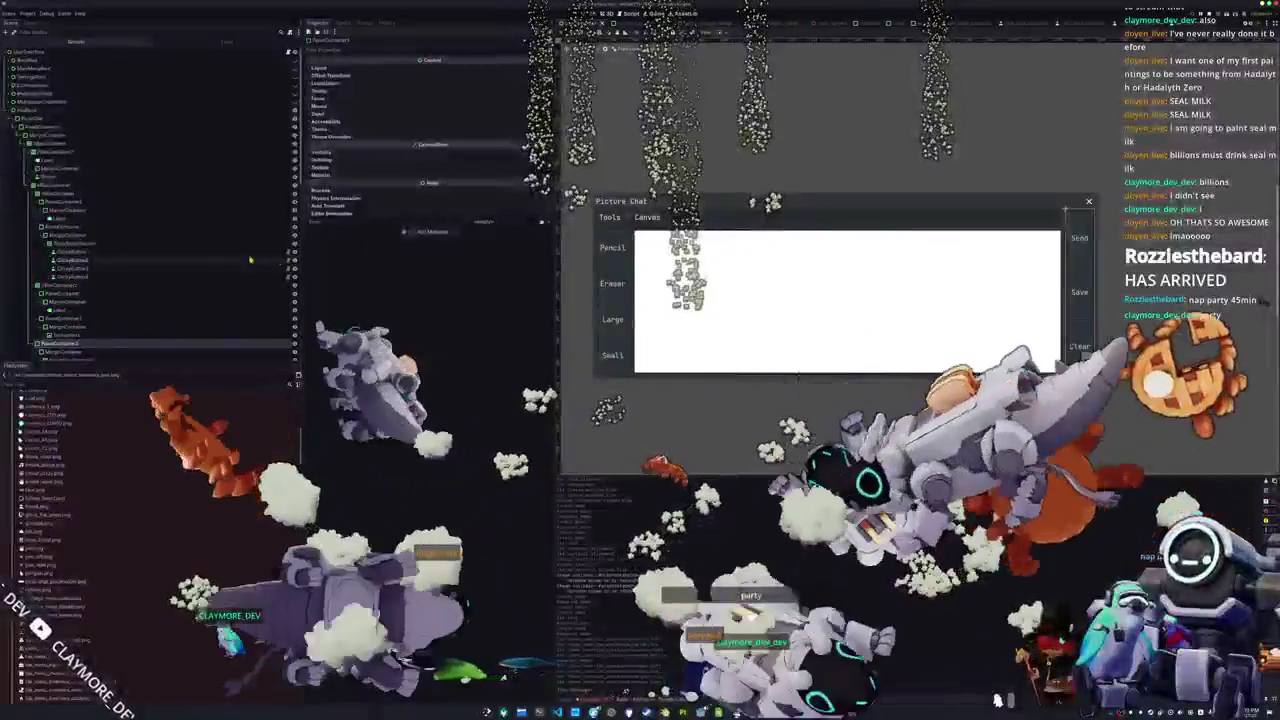
Step: Add a MarginContainer node and drag it higher in the scene tree
key("ctrl+a")
type("margincont")
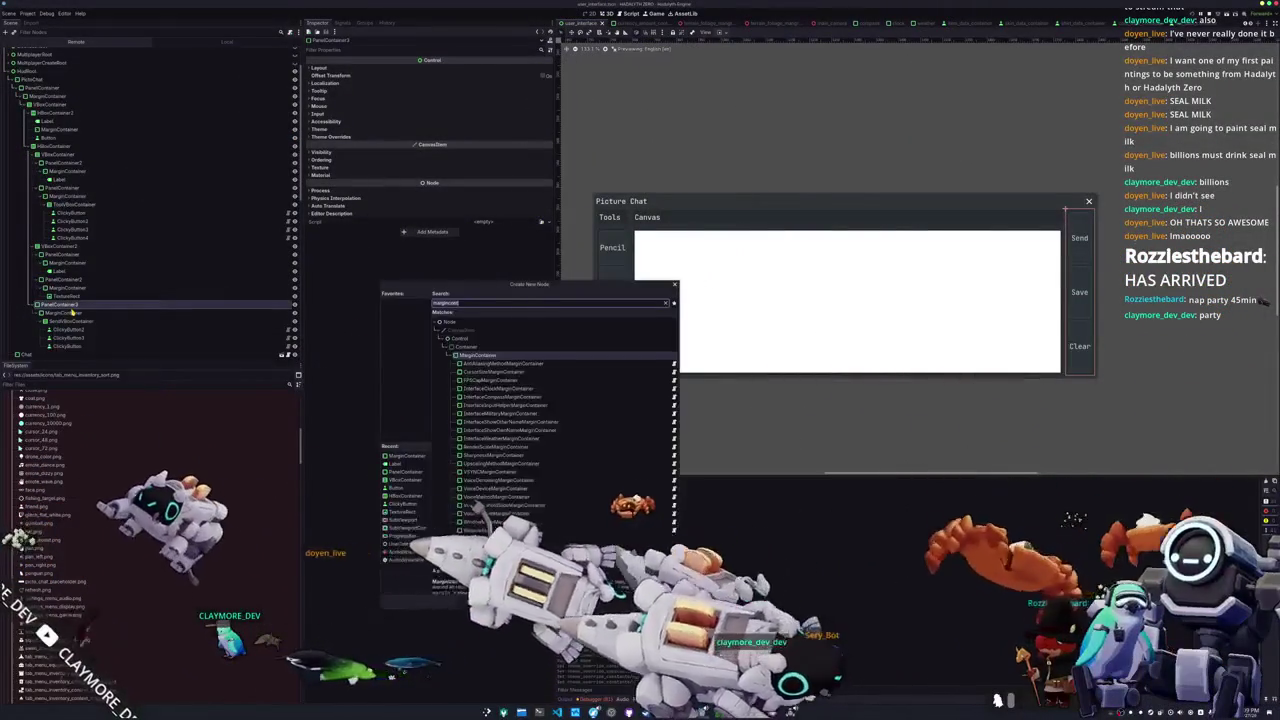
key("Return")
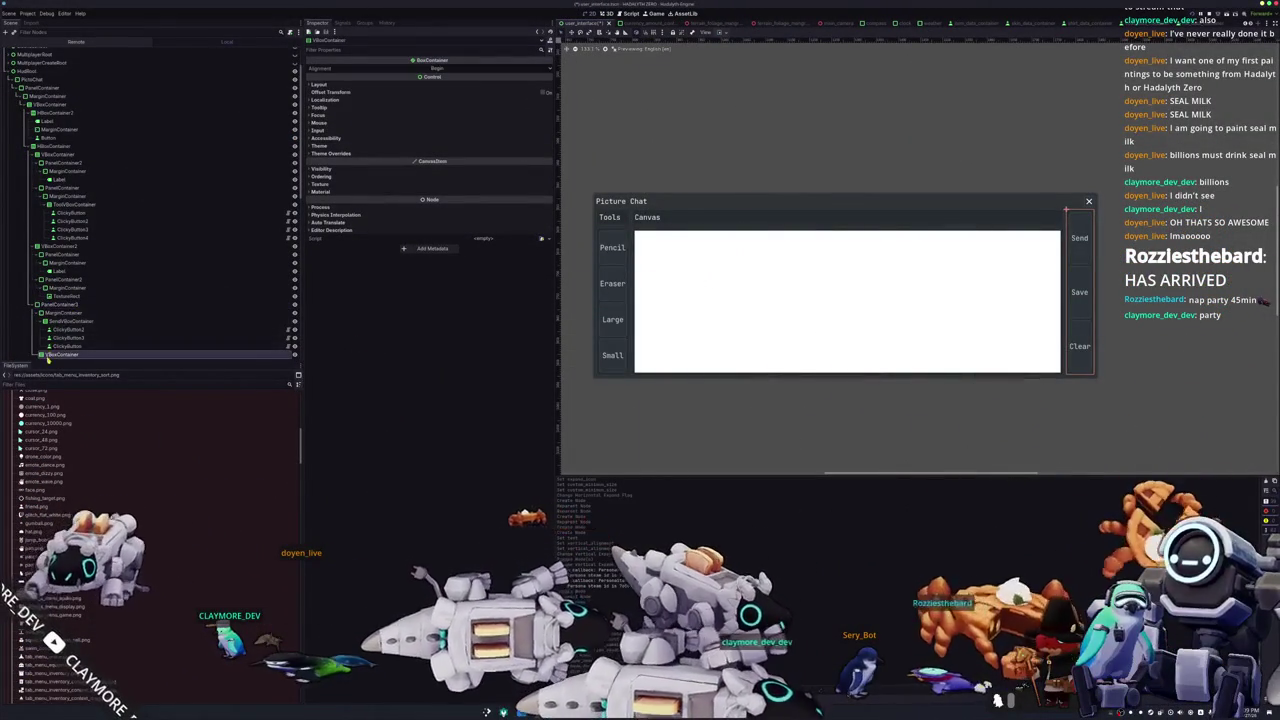
left_click_drag(47, 357, 50, 303)
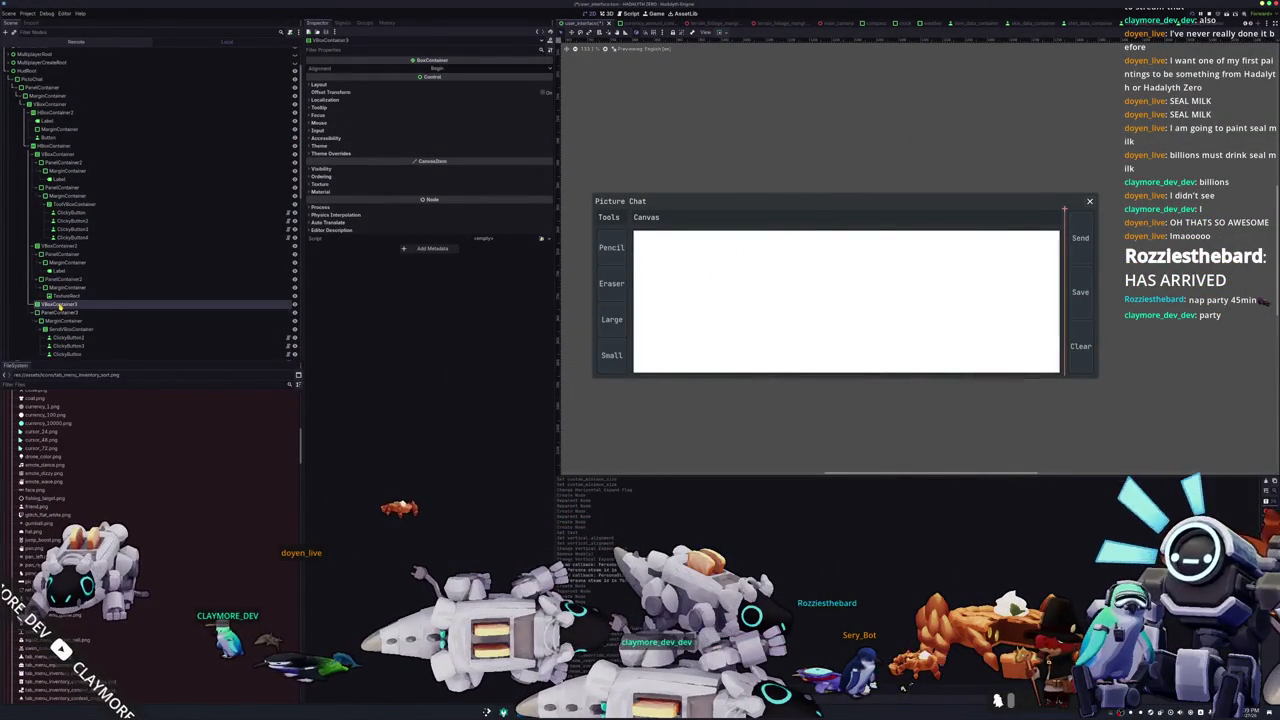
Step: Add a PanelContainer as a child of VBoxContainer3
right_click(60, 307)
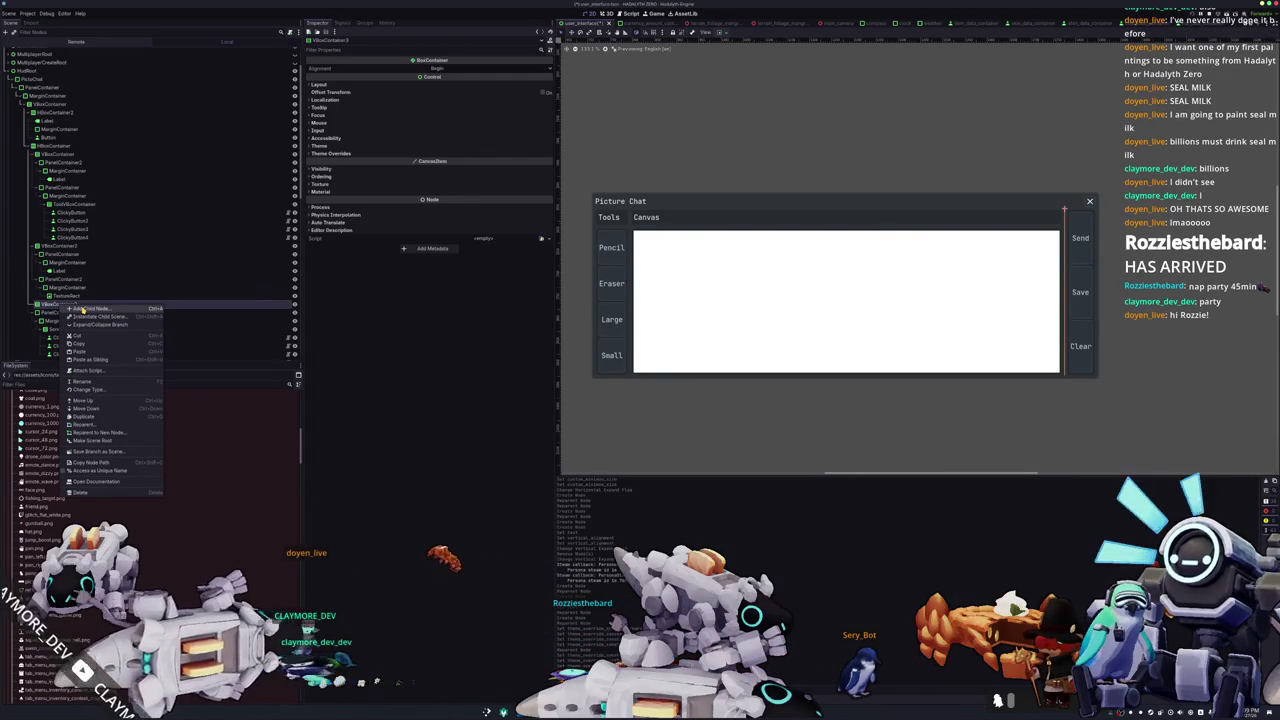
left_click(84, 309)
type("panel")
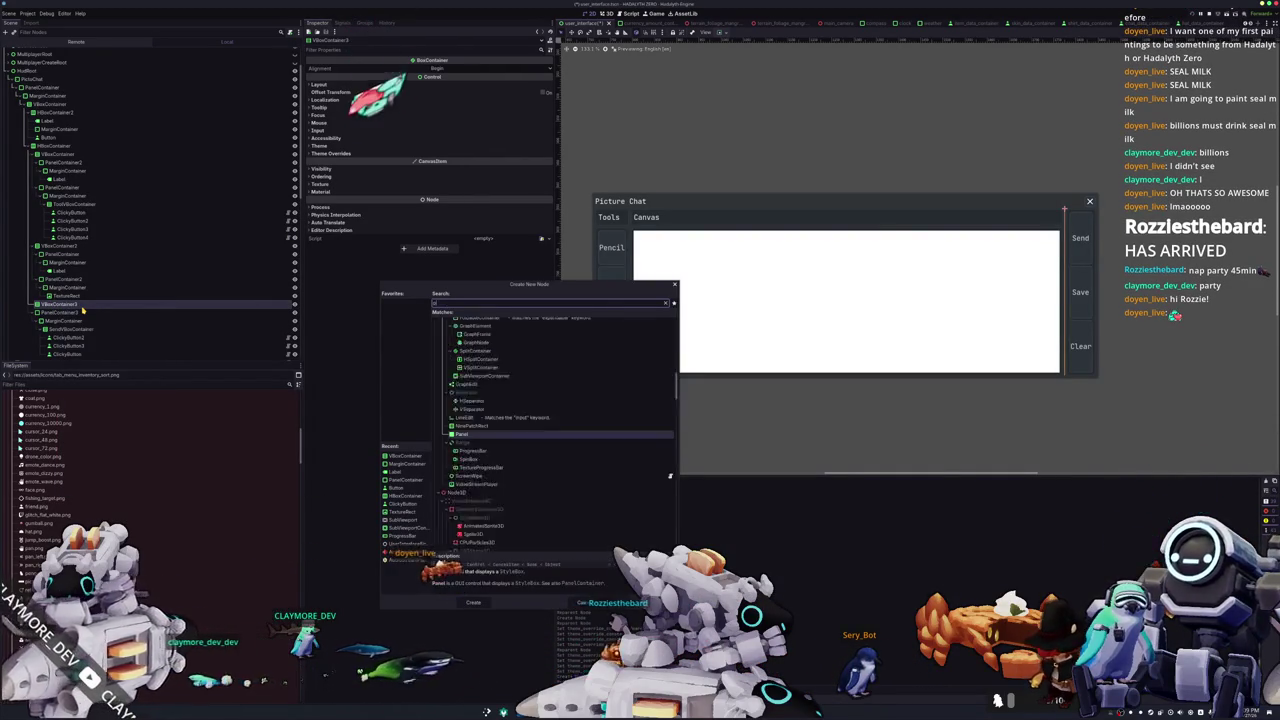
key("Down")
key("Down")
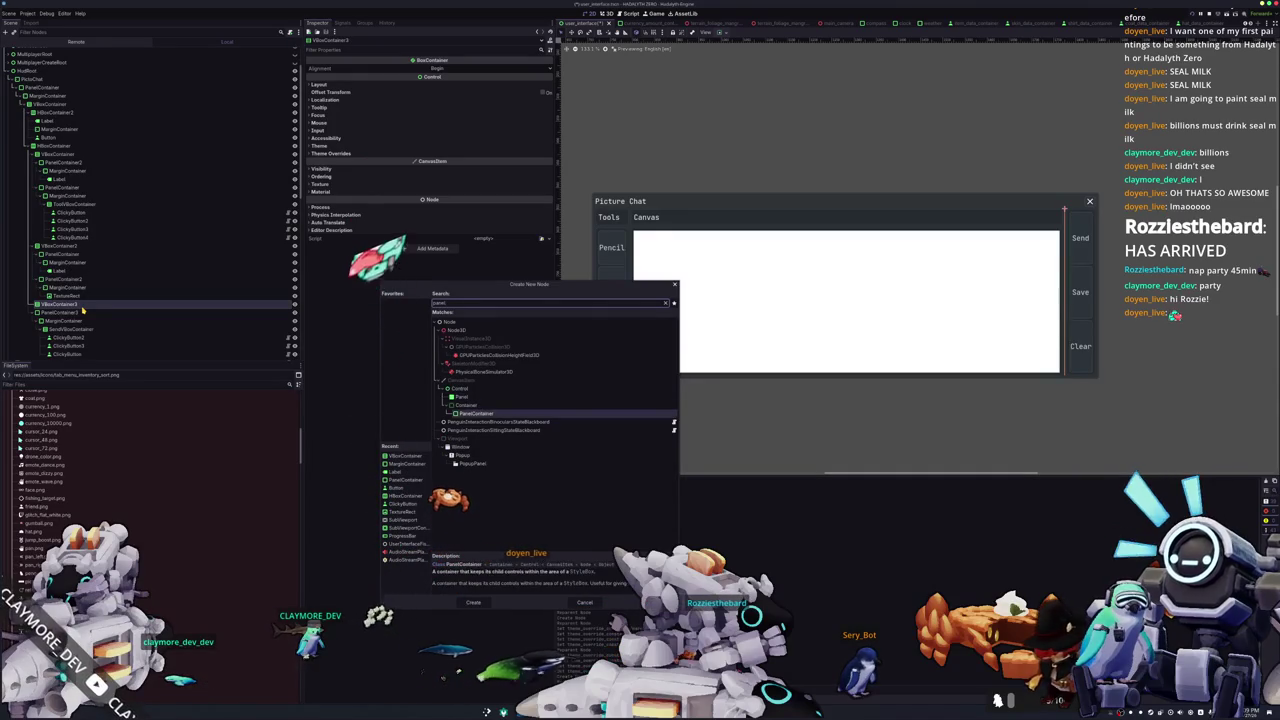
key("Return")
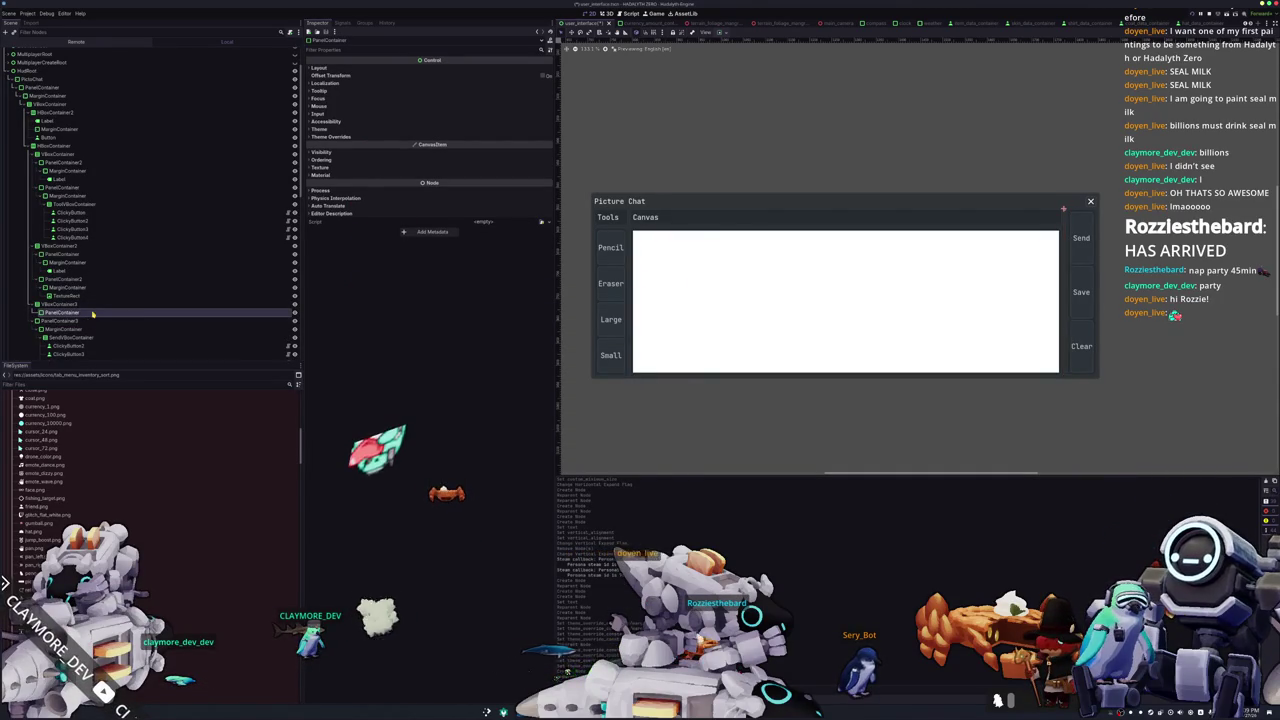
Step: Nest a MarginContainer holding a Label inside the PanelContainer
key("ctrl+a")
type("margin")
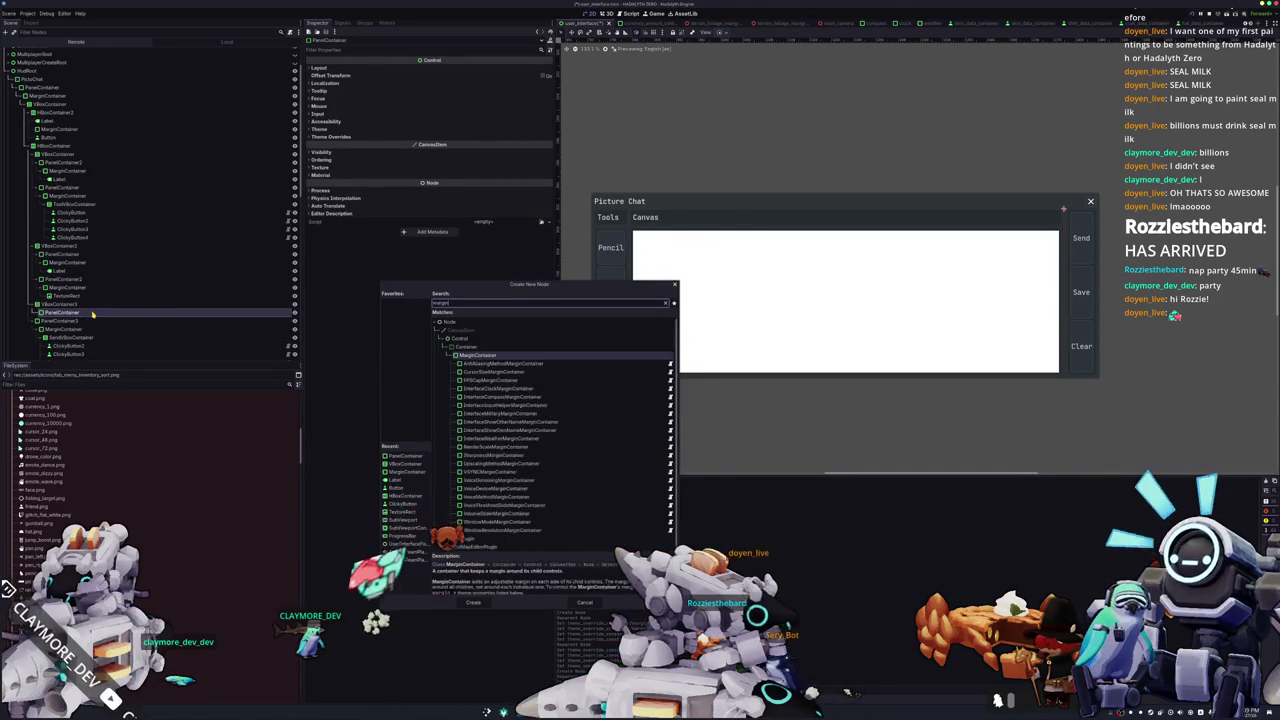
key("Return")
key("ctrl+a")
type("label")
key("Return")
left_click(70, 320)
left_click(340, 137)
Step: Enable the left, top, right and bottom margin overrides, each set to 5
left_click(405, 145)
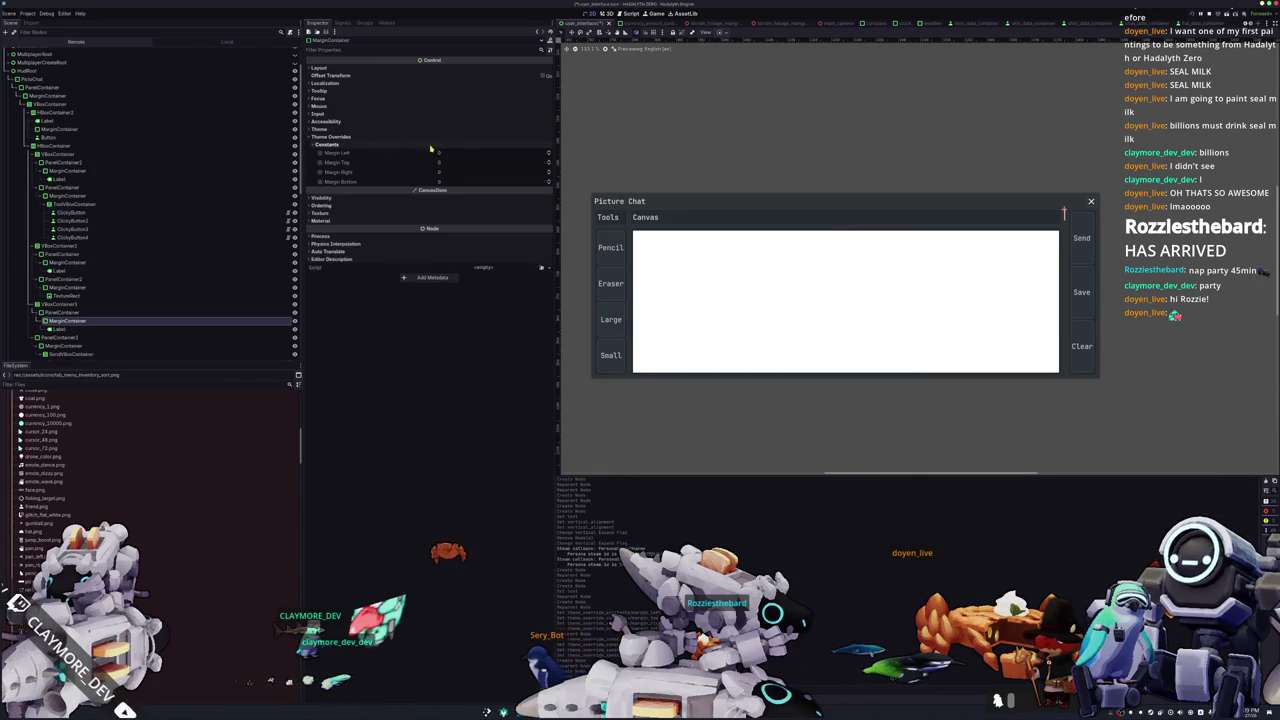
left_click(443, 162)
type("5")
left_click(443, 172)
type("5")
left_click(443, 181)
type("5")
key("Return")
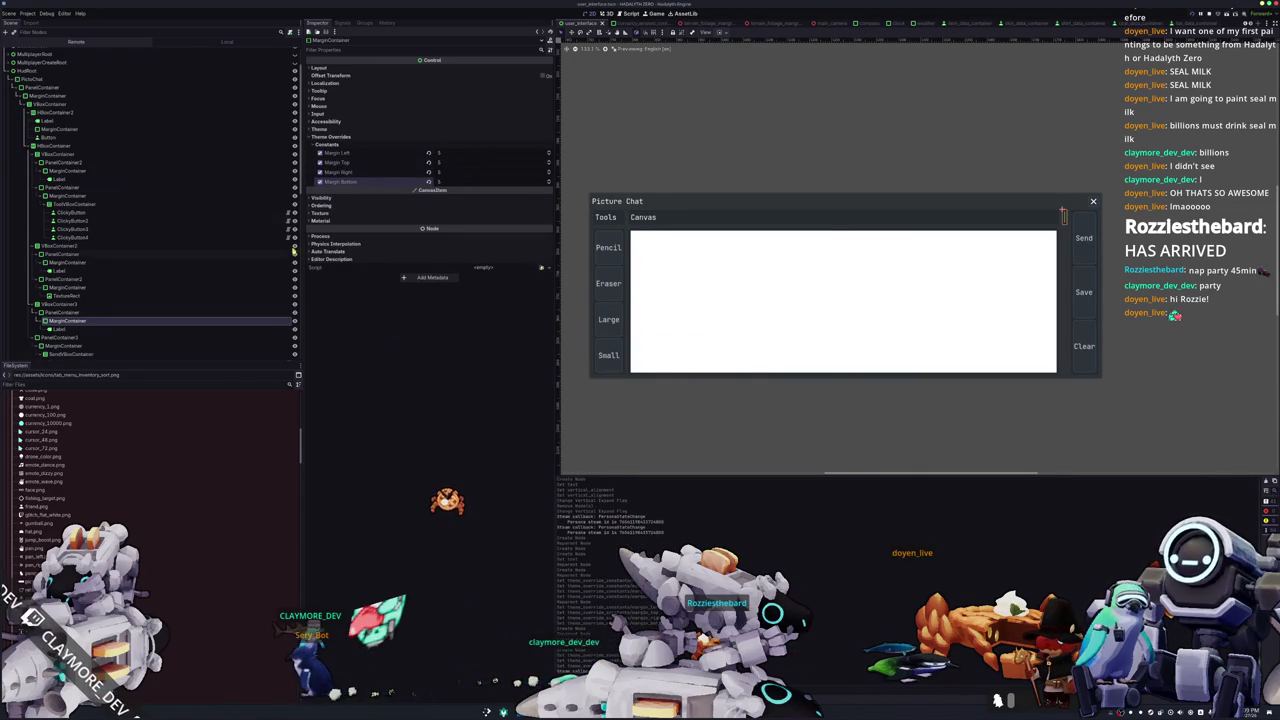
left_click(62, 329)
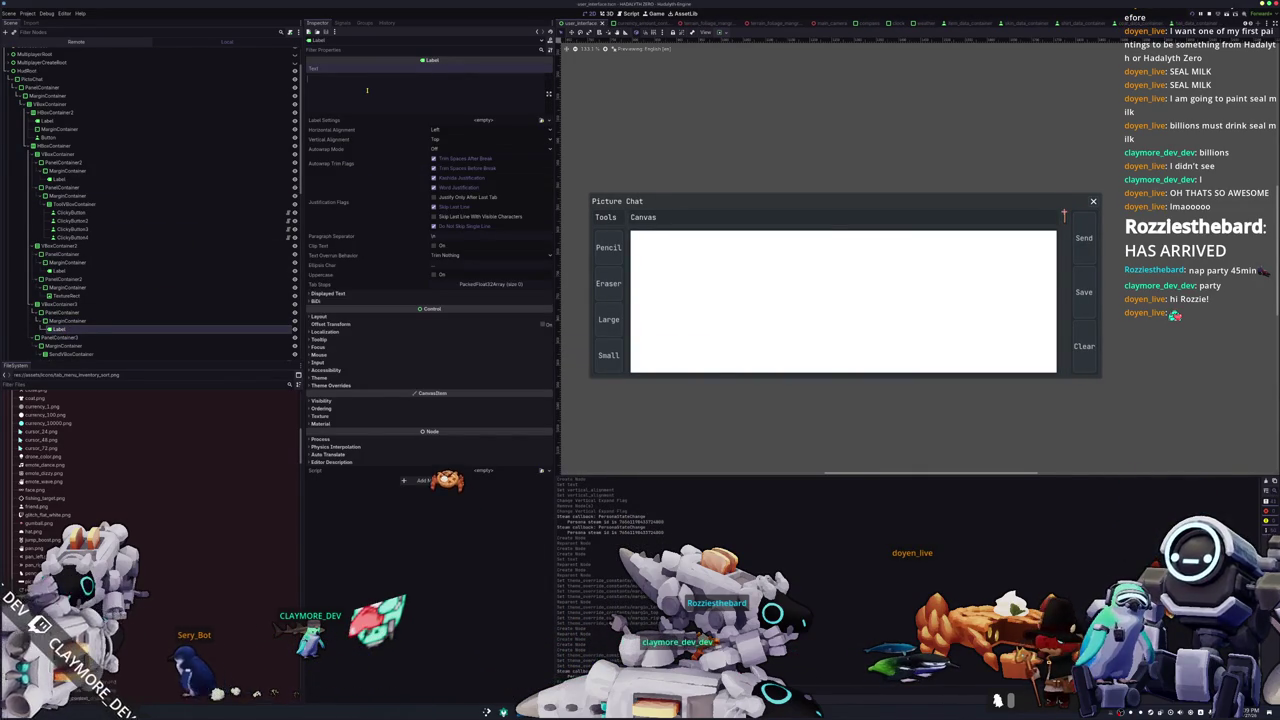
Step: Change the right column's label text from 'Send' to 'Actions'
type("Send")
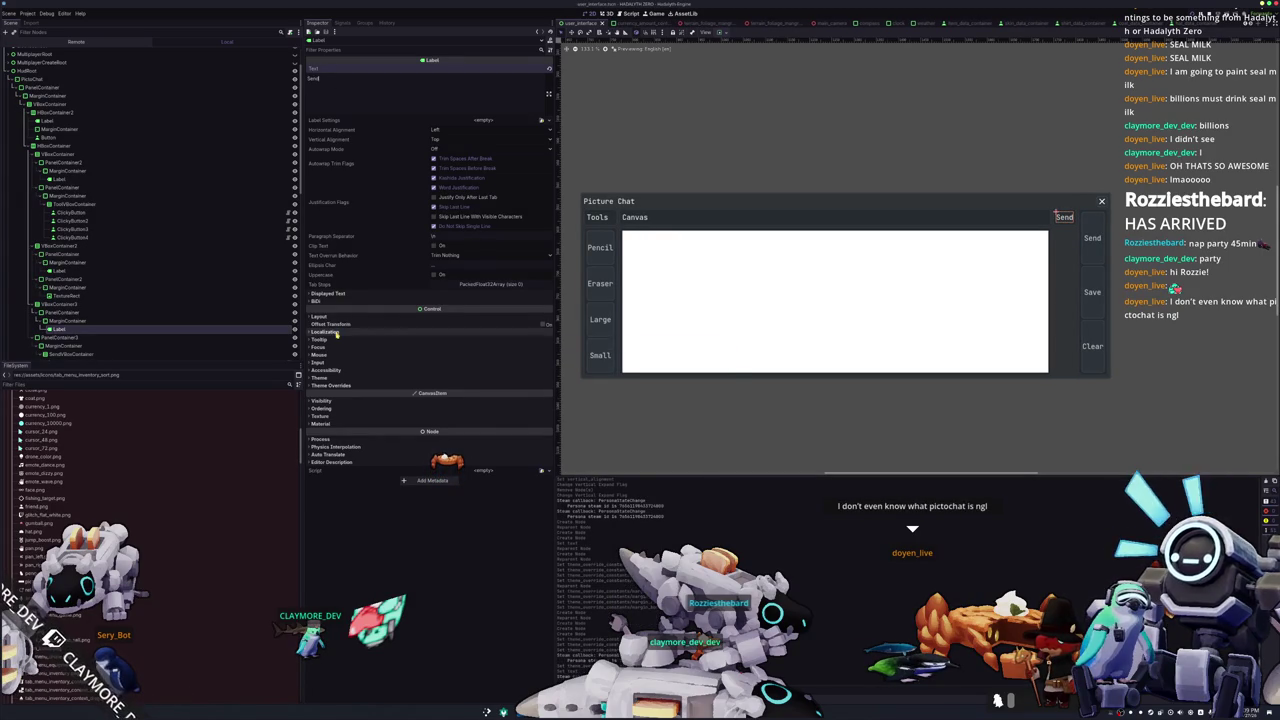
left_click(747, 460)
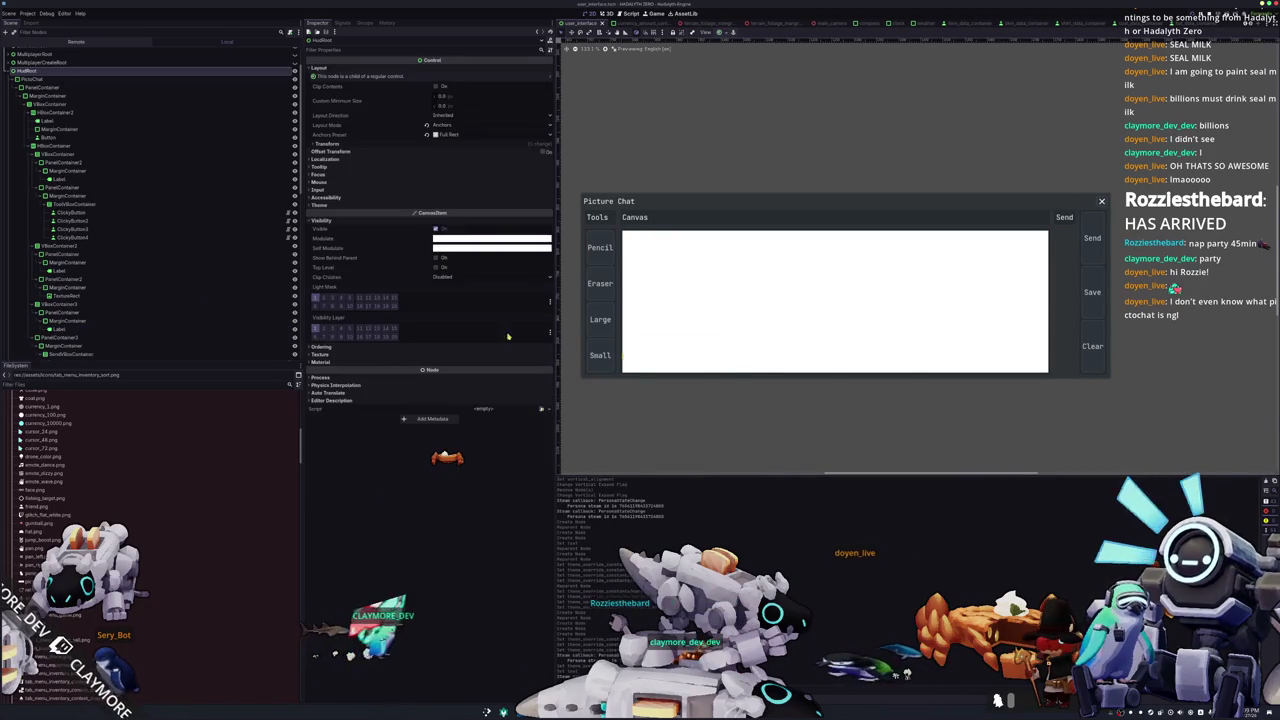
left_click(58, 246)
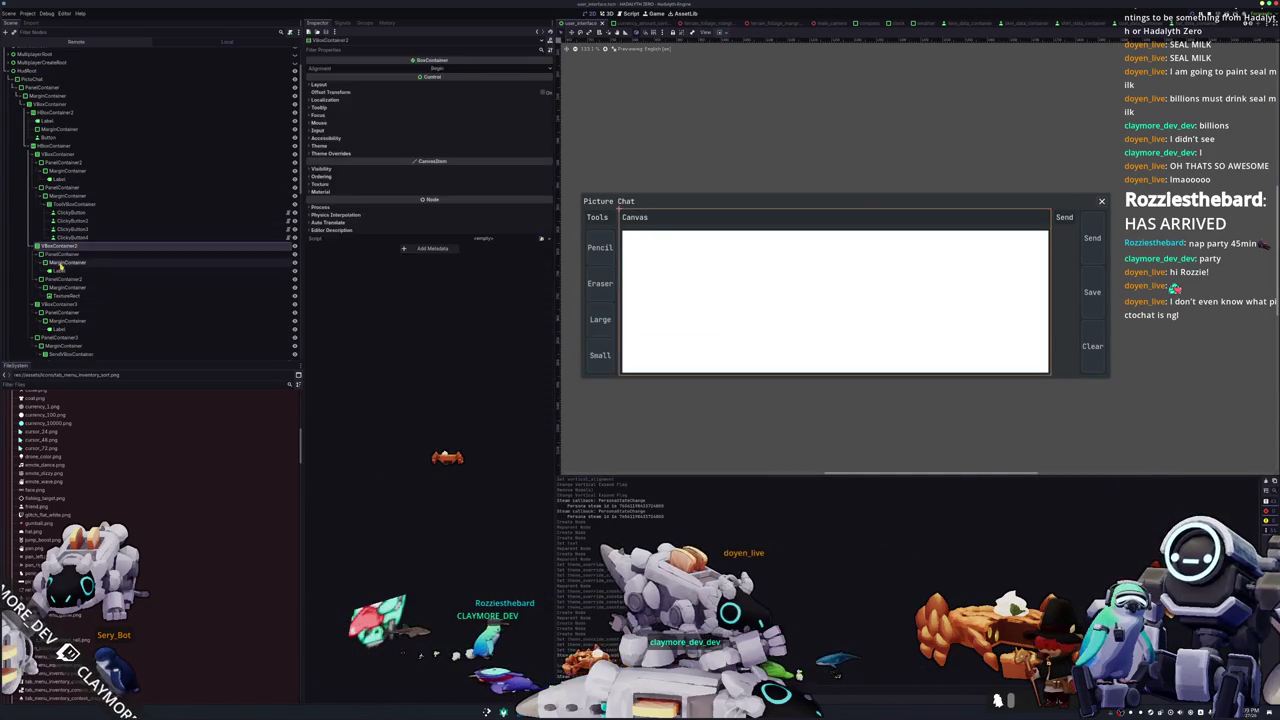
left_click(64, 296)
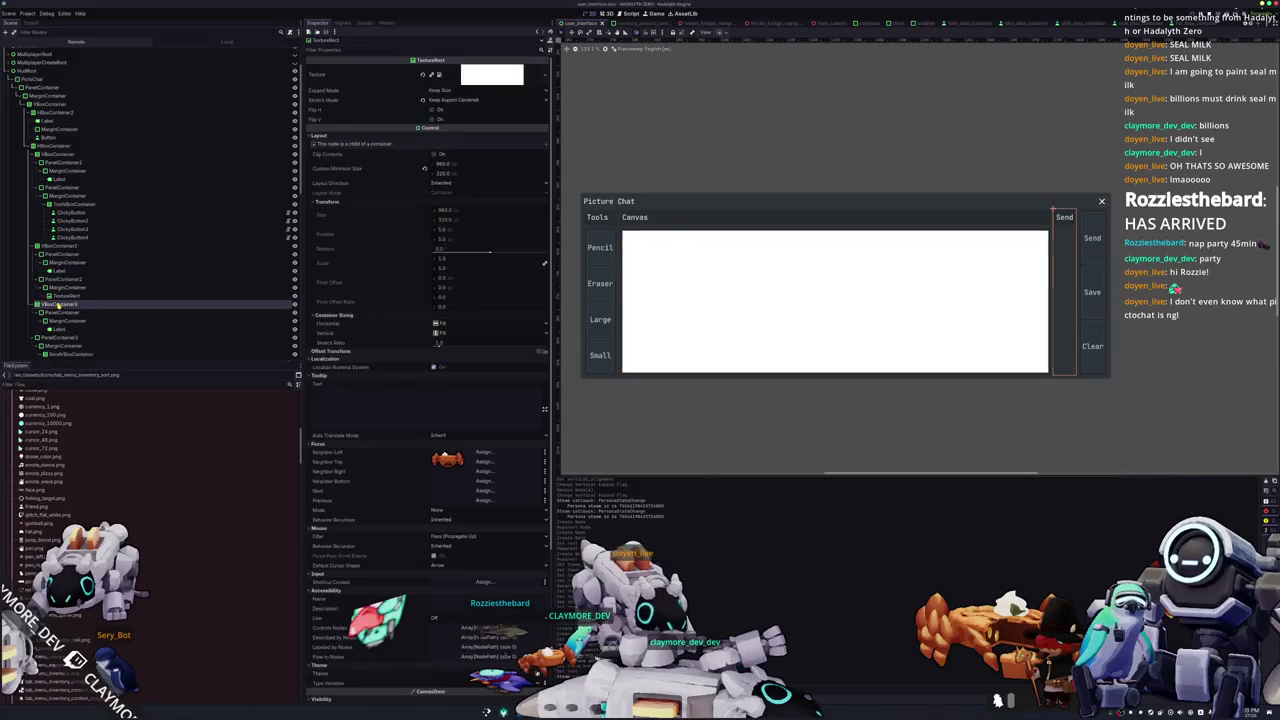
left_click(58, 304)
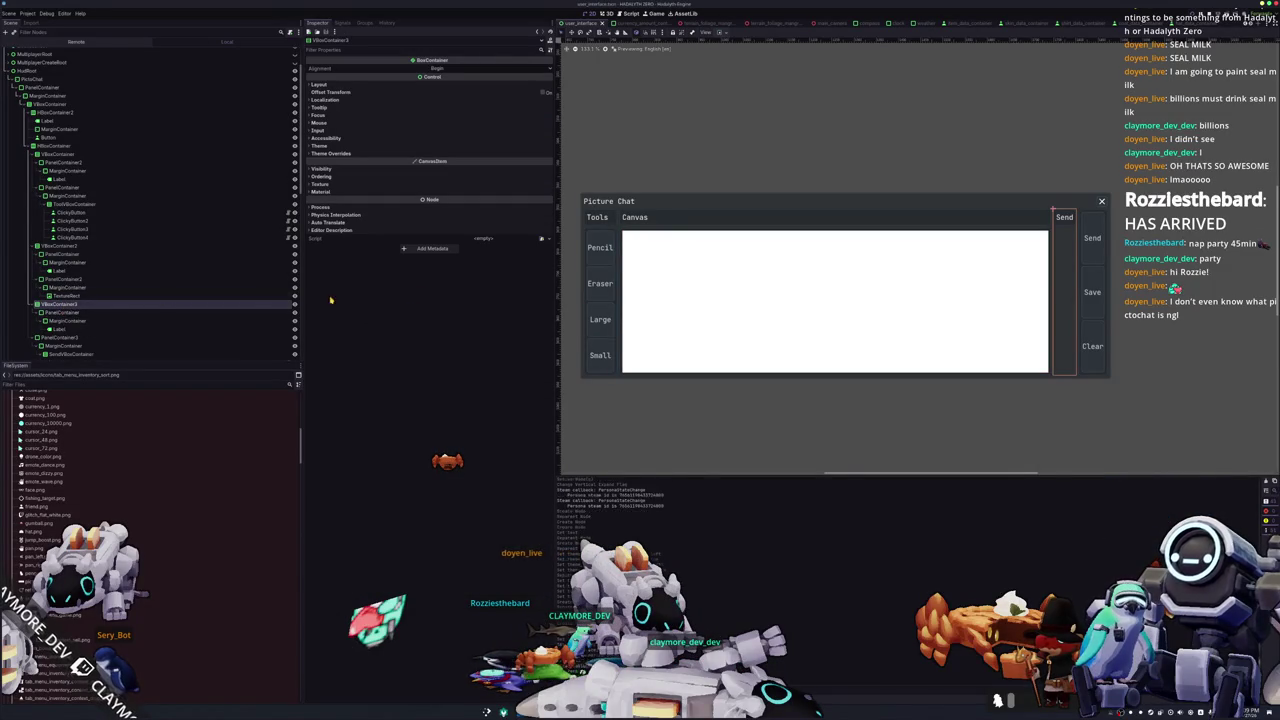
left_click(78, 327)
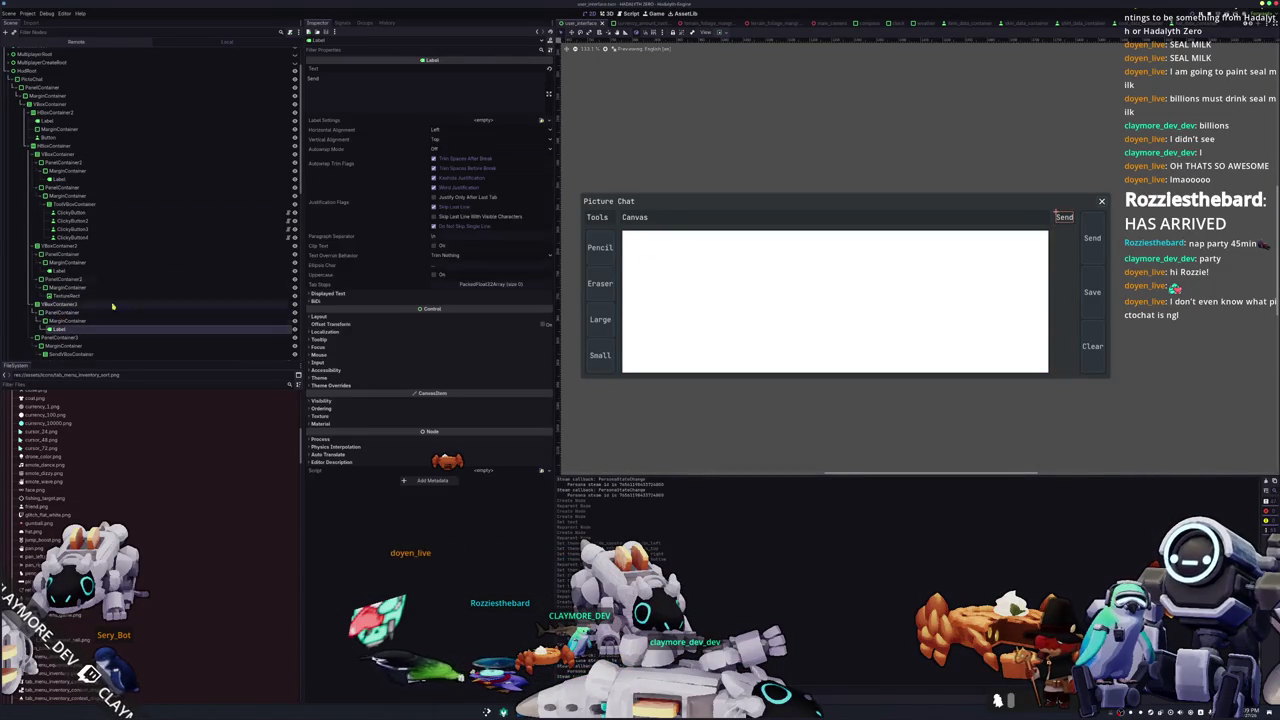
double_click(370, 87)
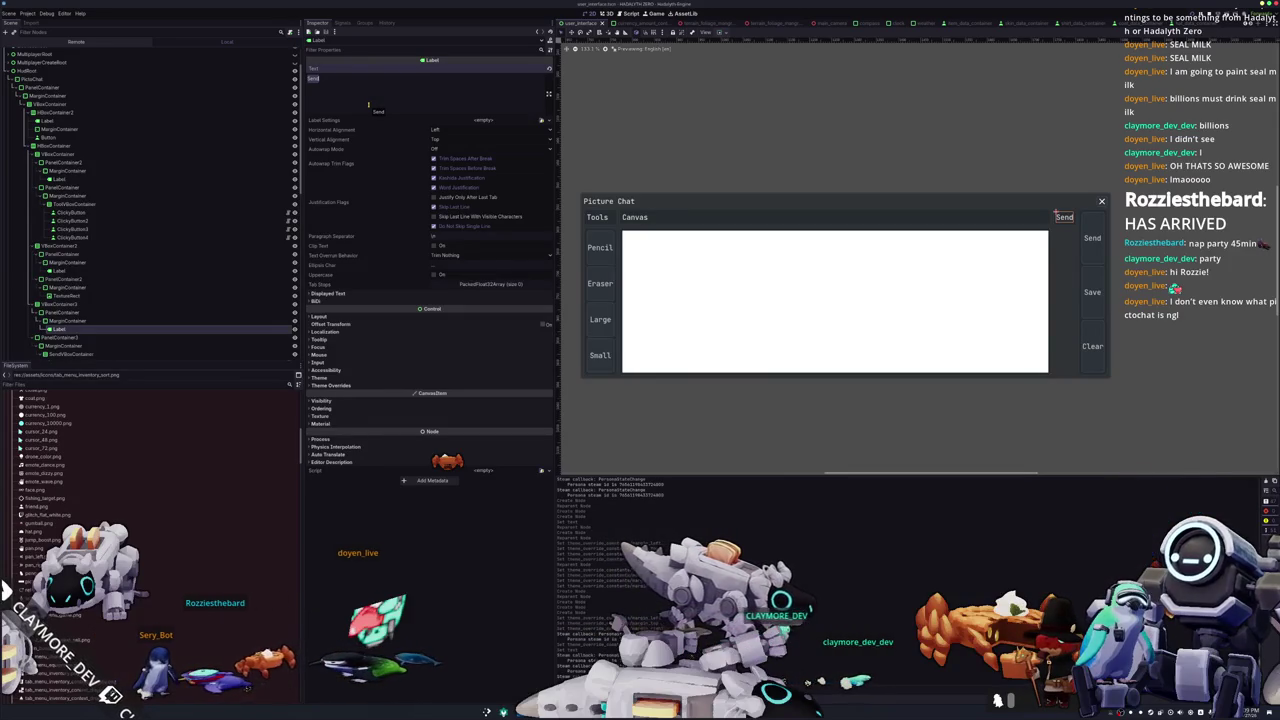
type("Actions")
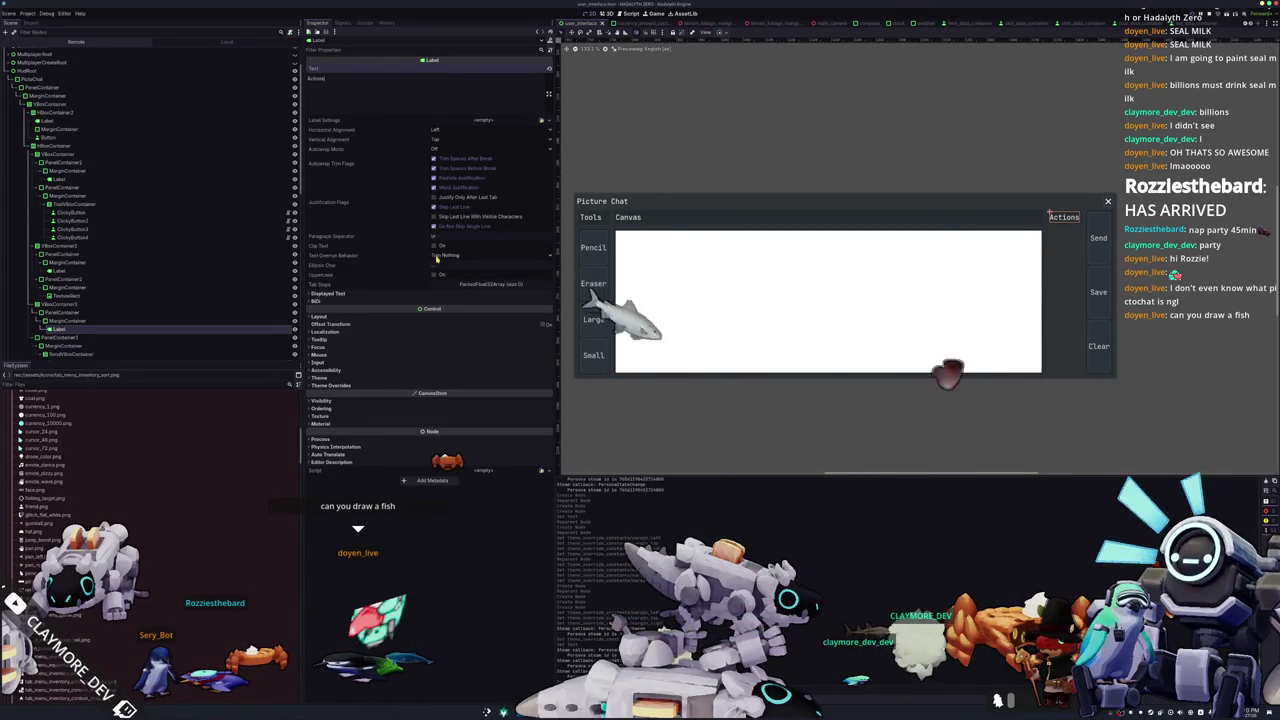
mouse_move(730, 406)
left_mouse_down()
mouse_move(768, 408)
mouse_move(786, 380)
mouse_move(770, 399)
left_mouse_up()
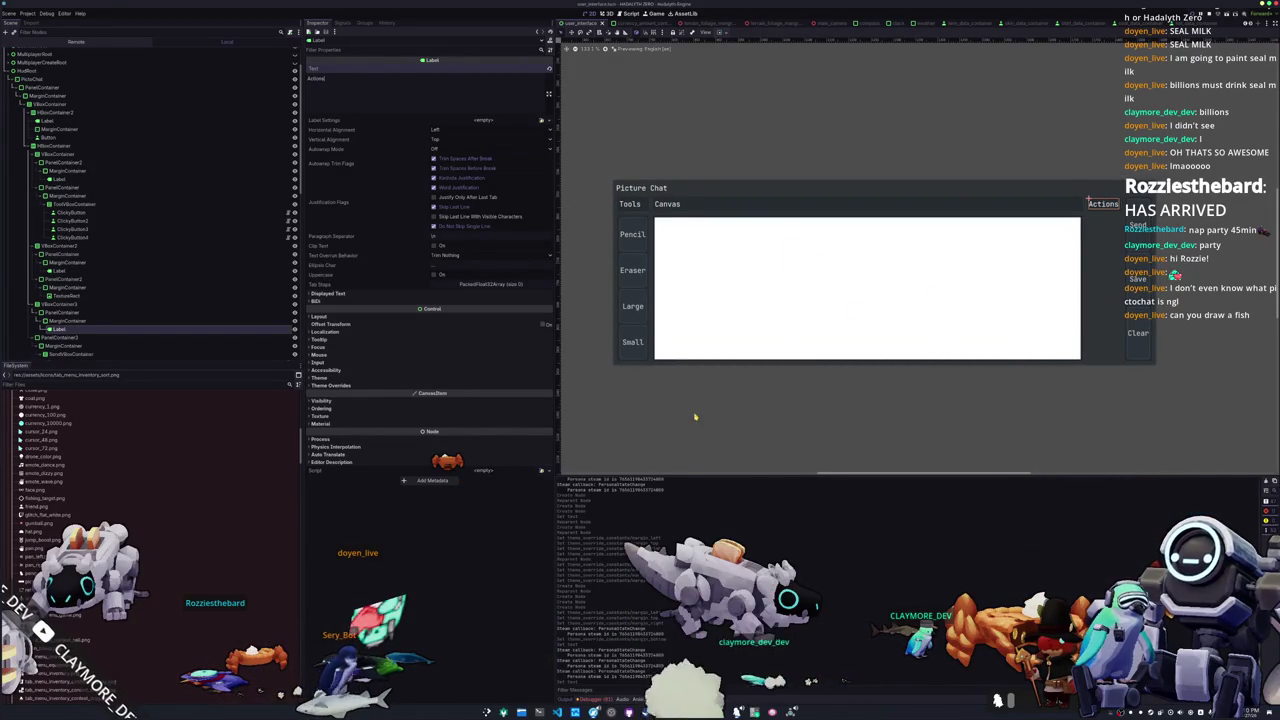
Step: Reorder PanelContainer3 in the scene tree, then bring up the Pictochat reference picture
left_click(82, 318)
left_click(80, 312)
left_click(80, 320)
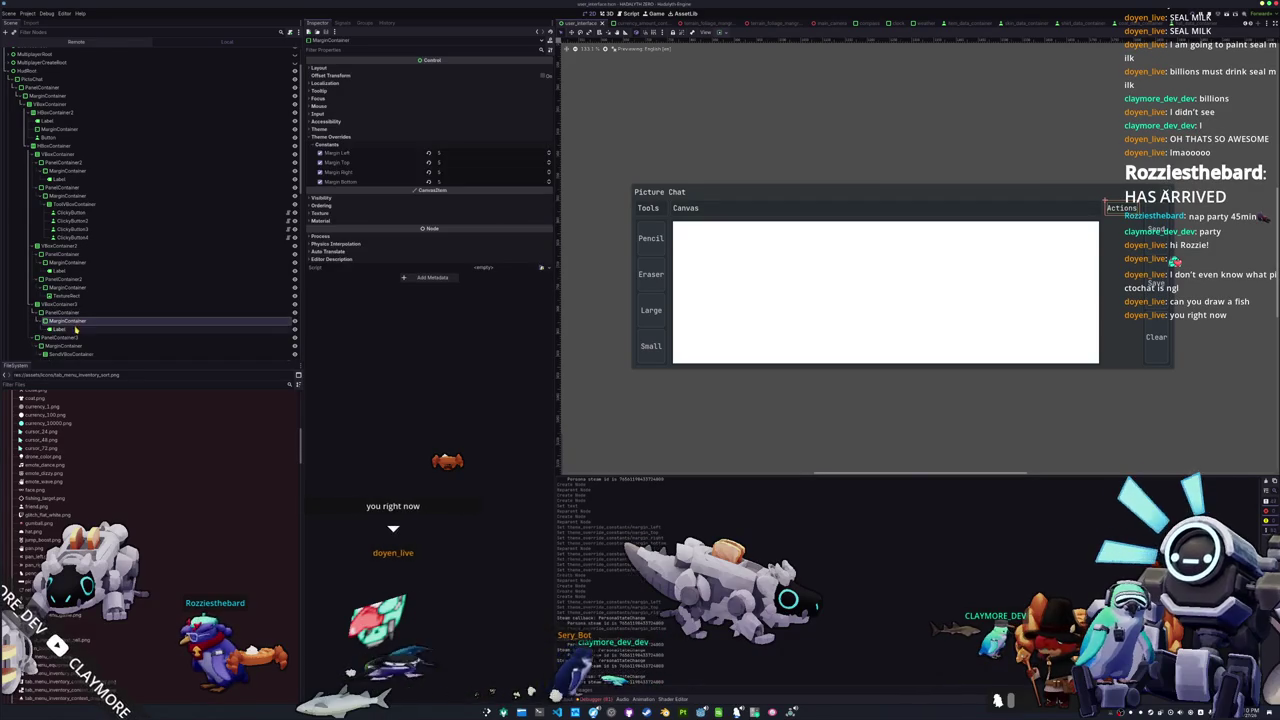
left_click(74, 329)
left_click(73, 338)
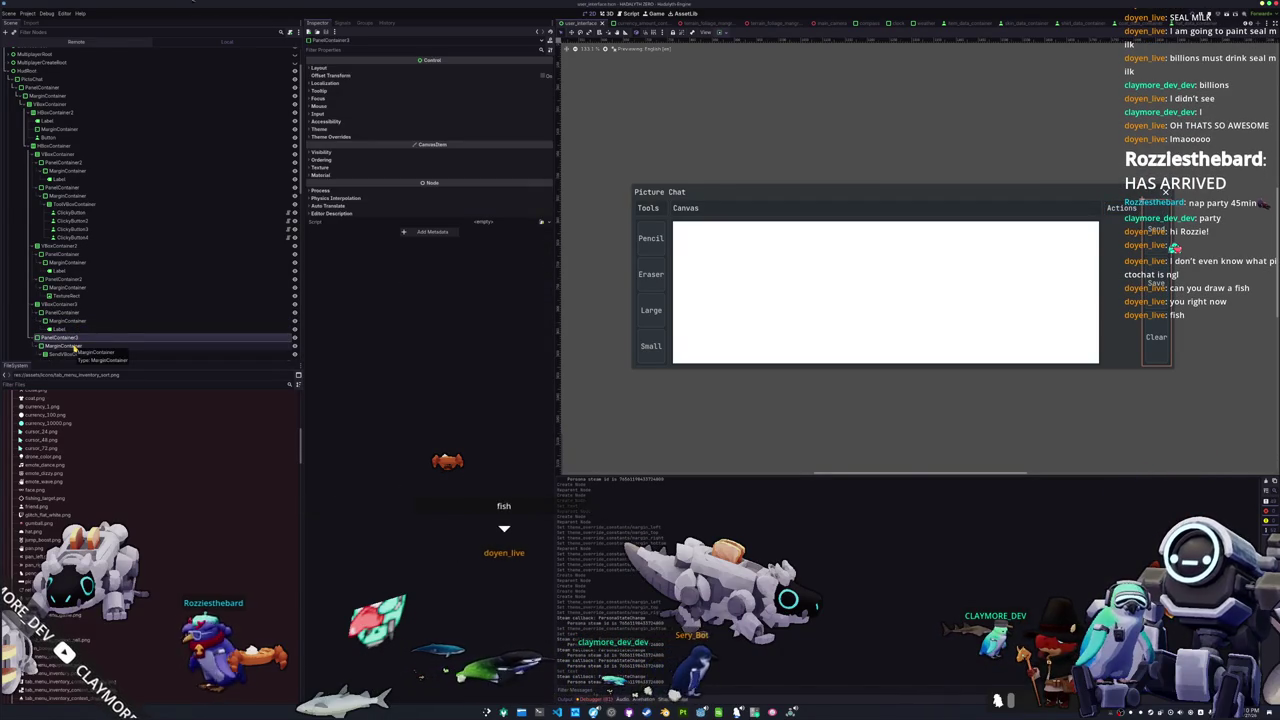
left_click_drag(71, 327, 44, 338)
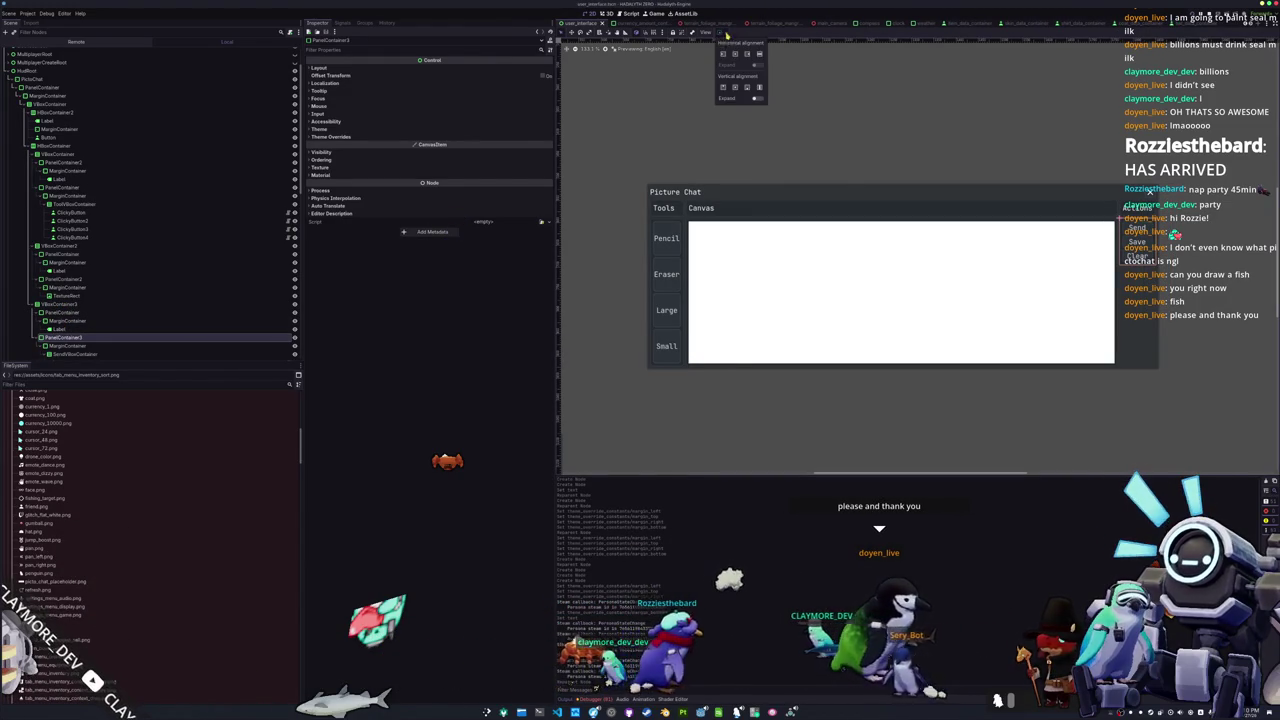
left_click(848, 122)
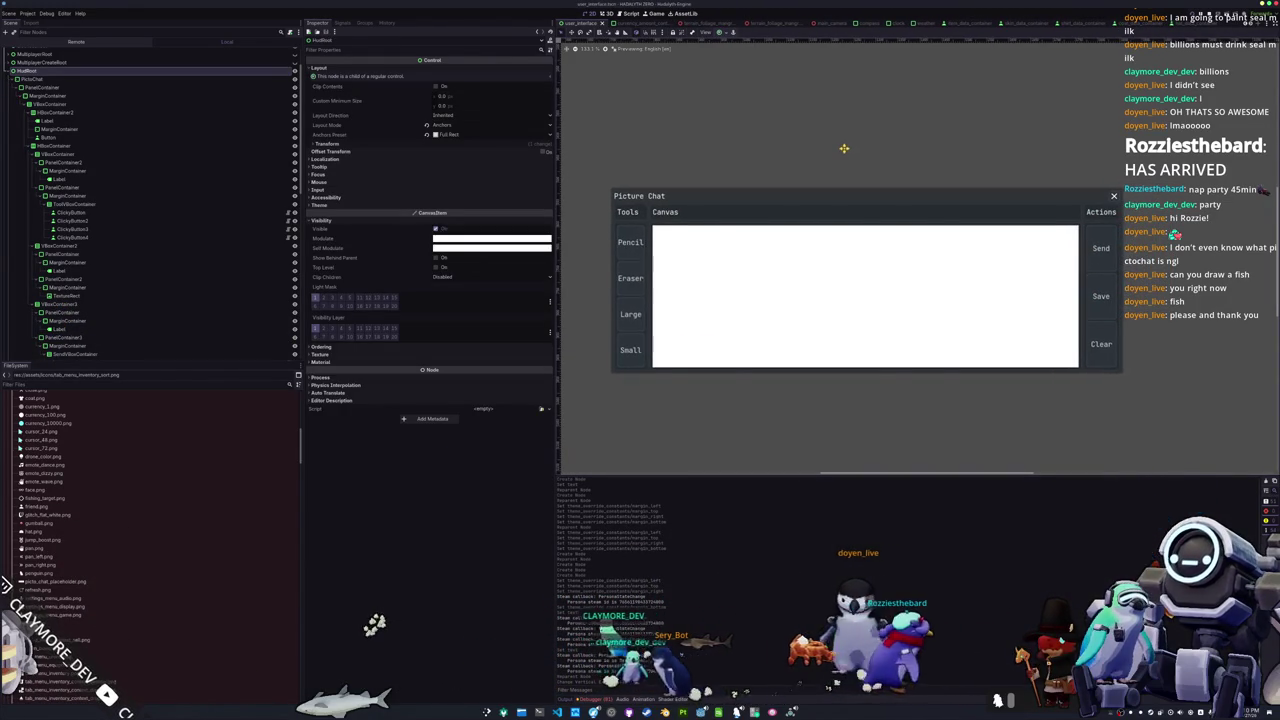
mouse_move(846, 149)
left_mouse_down()
mouse_move(877, 151)
mouse_move(841, 195)
left_mouse_up()
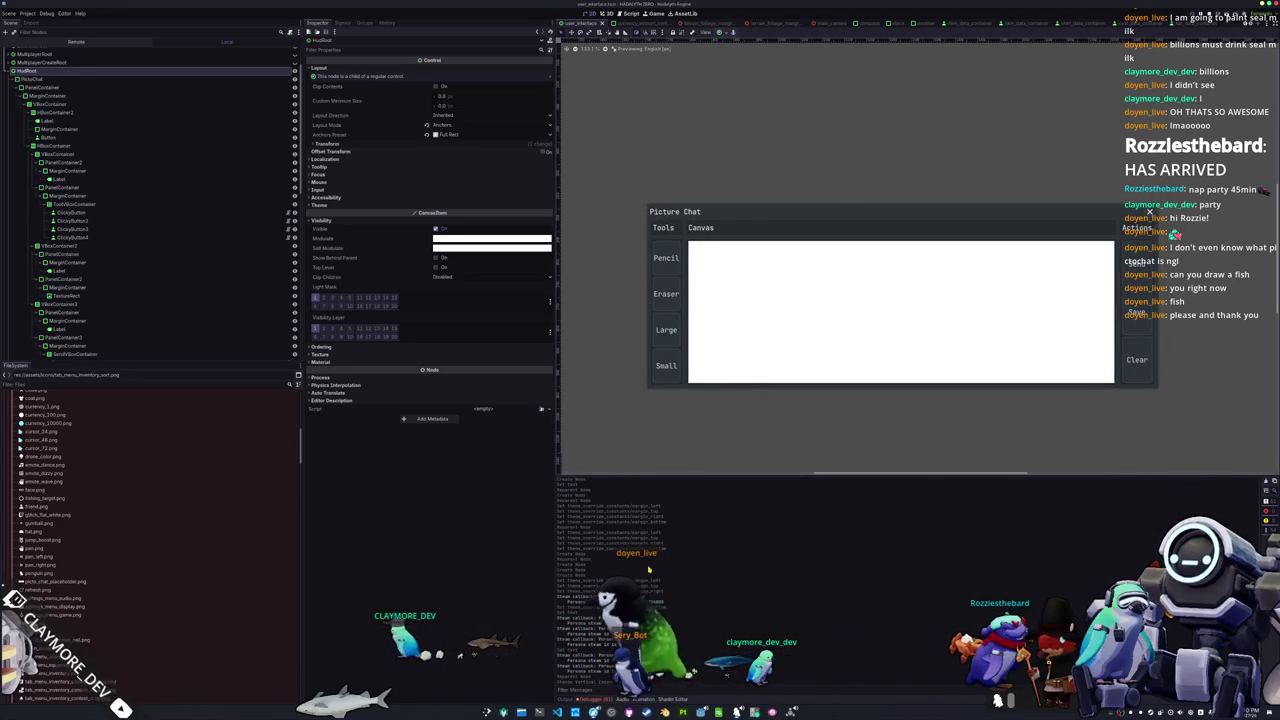
left_click(594, 712)
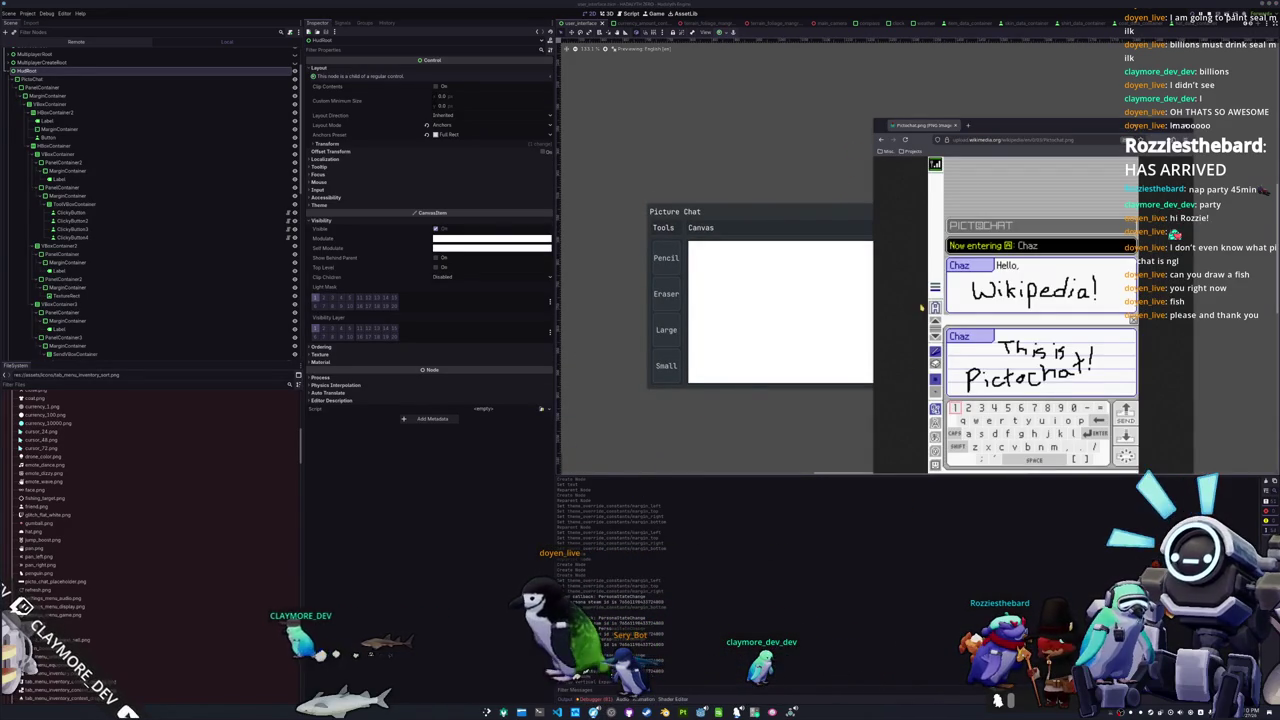
Step: Move the Pictochat reference window aside and switch to the Material Symbols page
mouse_move(990, 128)
left_mouse_down()
mouse_move(1020, 178)
mouse_move(1140, 250)
mouse_move(1150, 212)
left_mouse_up()
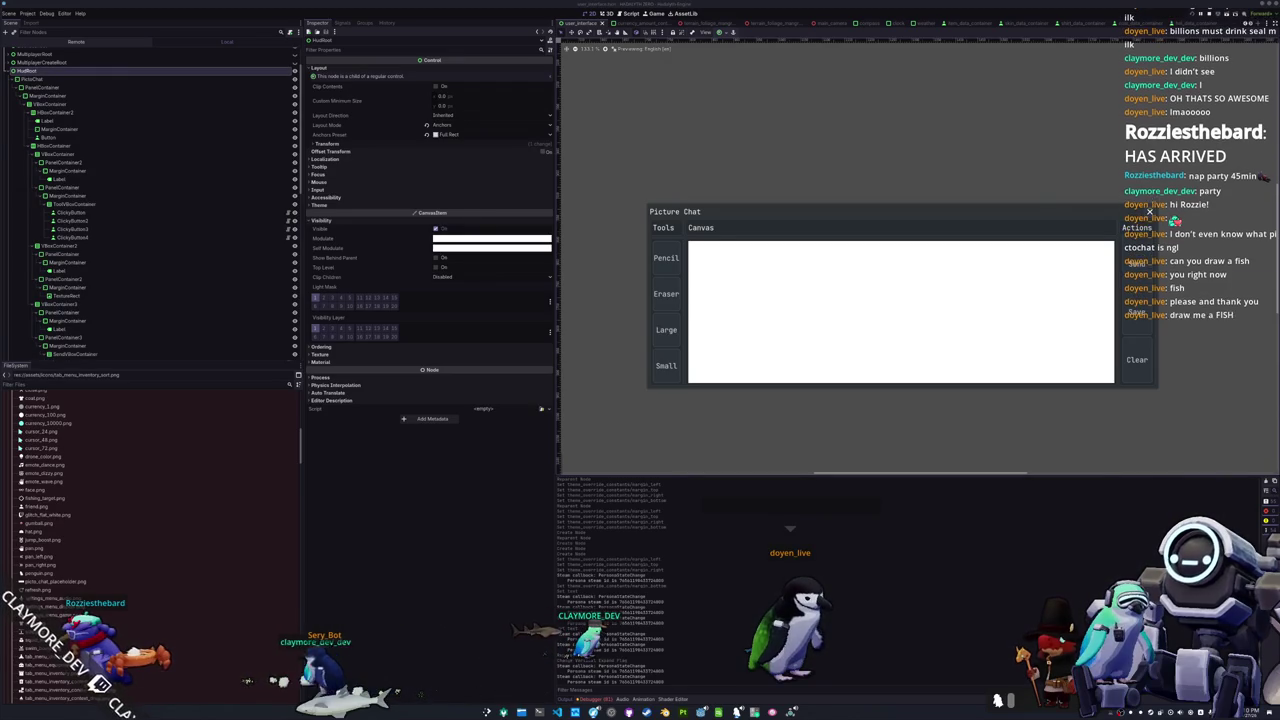
key("alt+Tab")
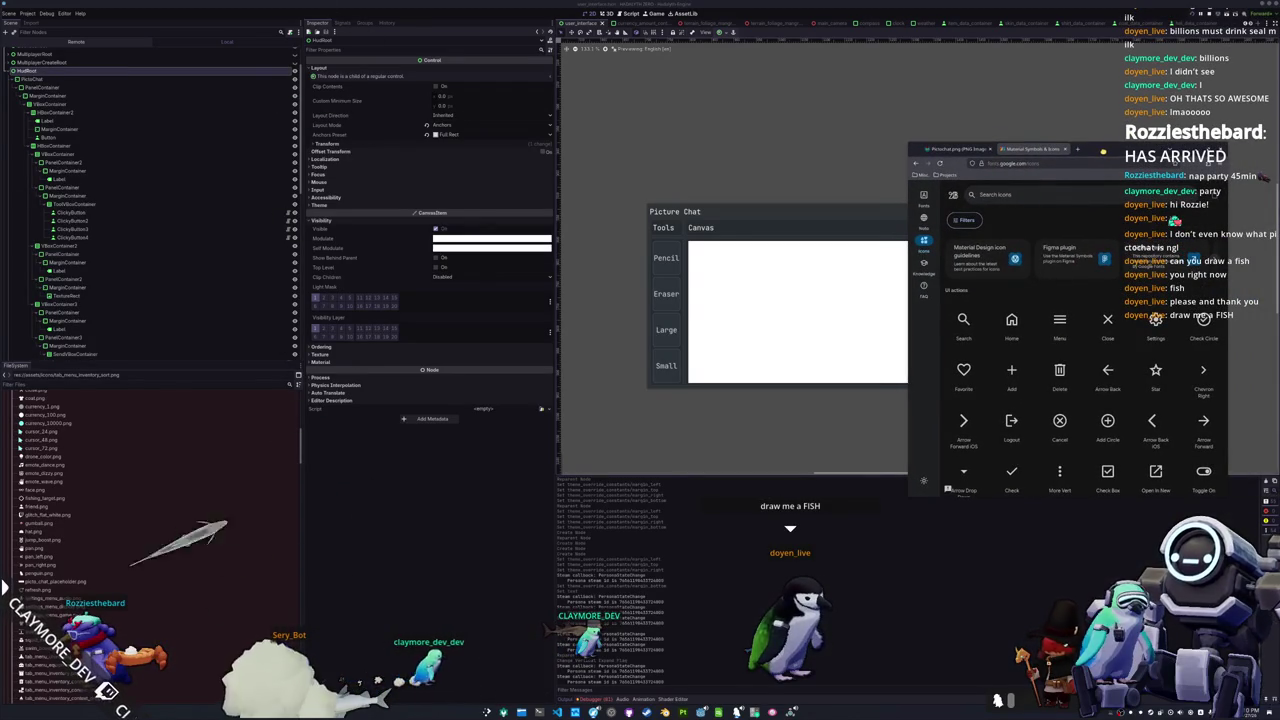
Step: Widen the icon library window and search Material Symbols for 'pencil'
left_click_drag(1000, 148, 794, 148)
type("pencil")
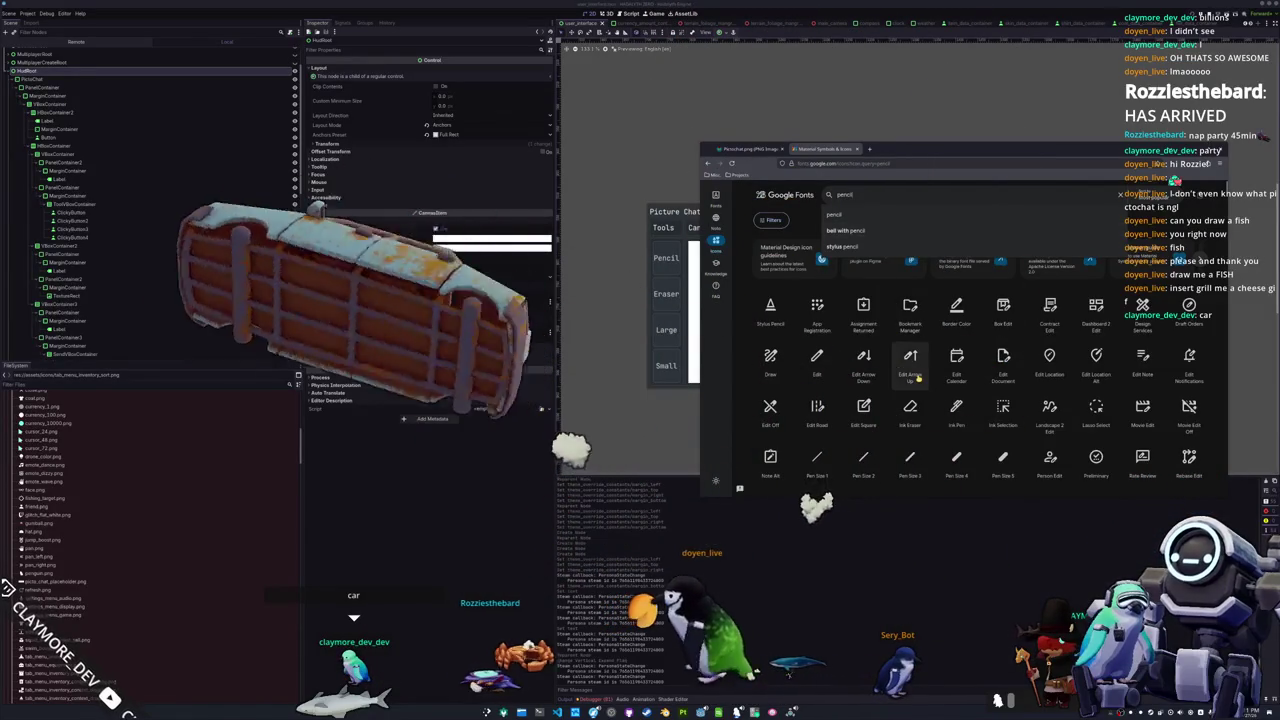
Step: Select the Pencil button node, save the scene, and close the test run
left_click(676, 328)
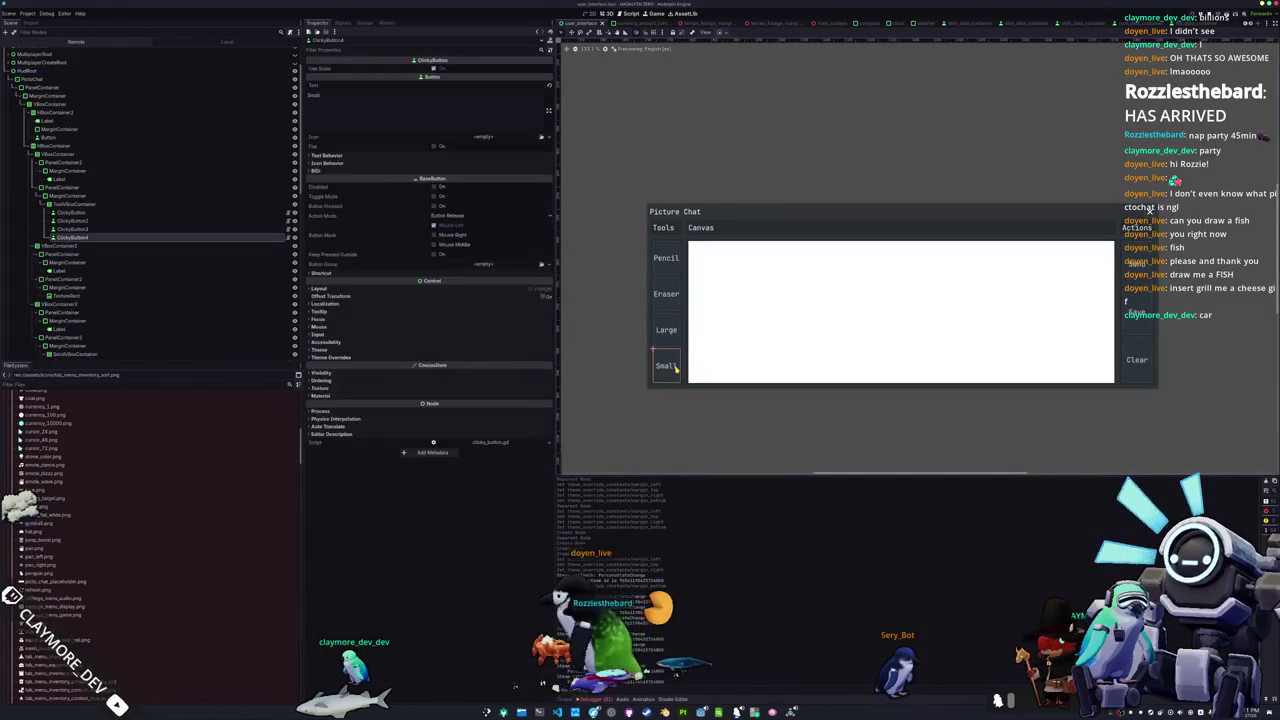
left_click(666, 257)
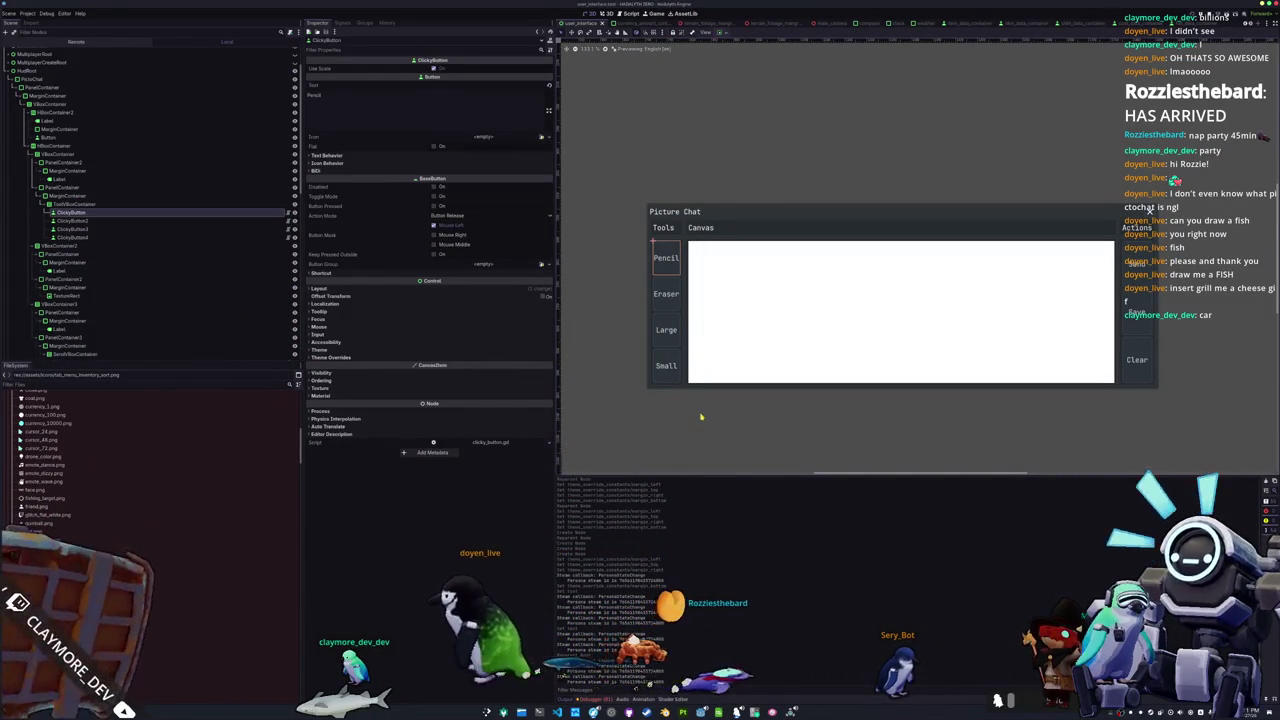
key("ctrl+s")
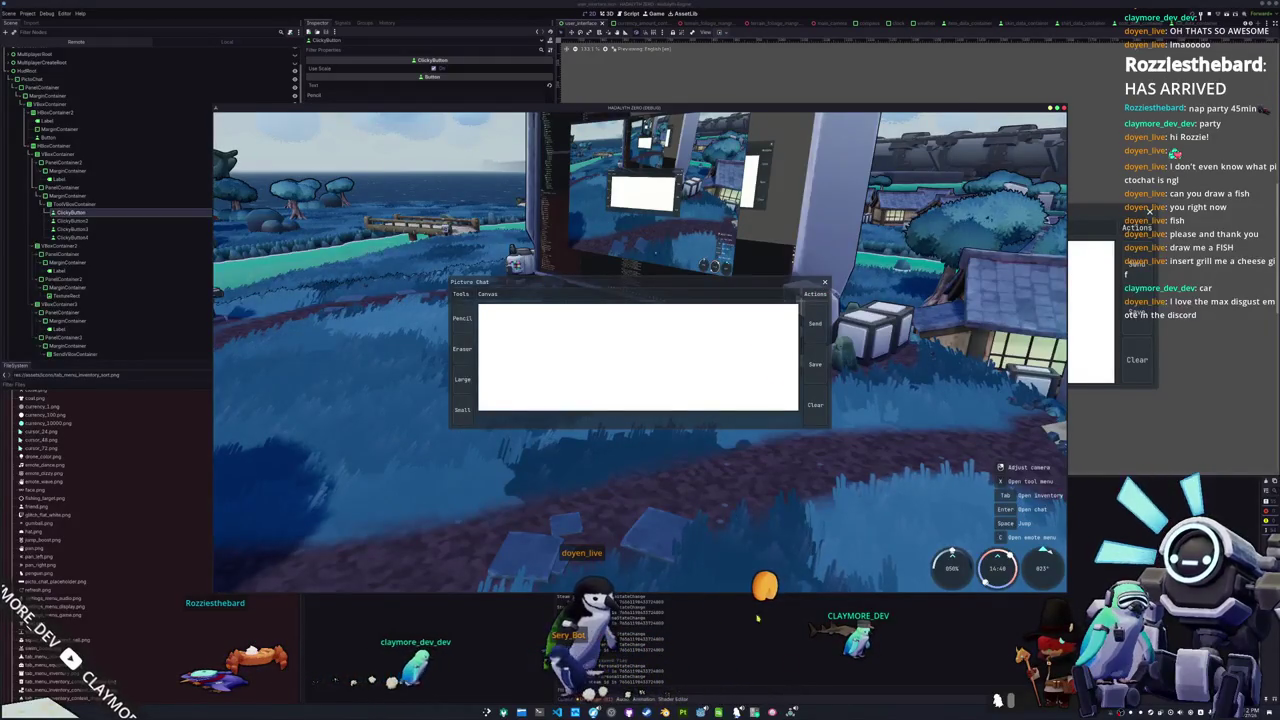
key("F8")
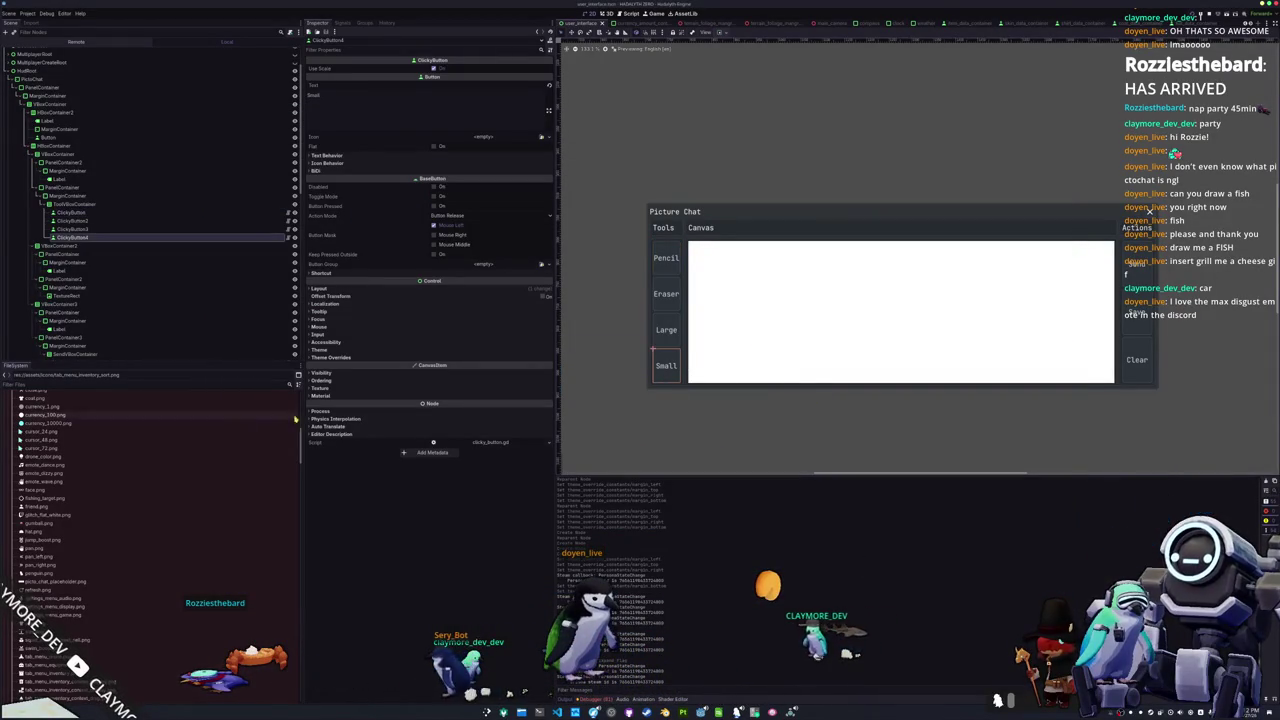
Step: Add a ColorPickerButton child to ToolVBoxContainer and select its black swatch
right_click(120, 205)
left_click(135, 208)
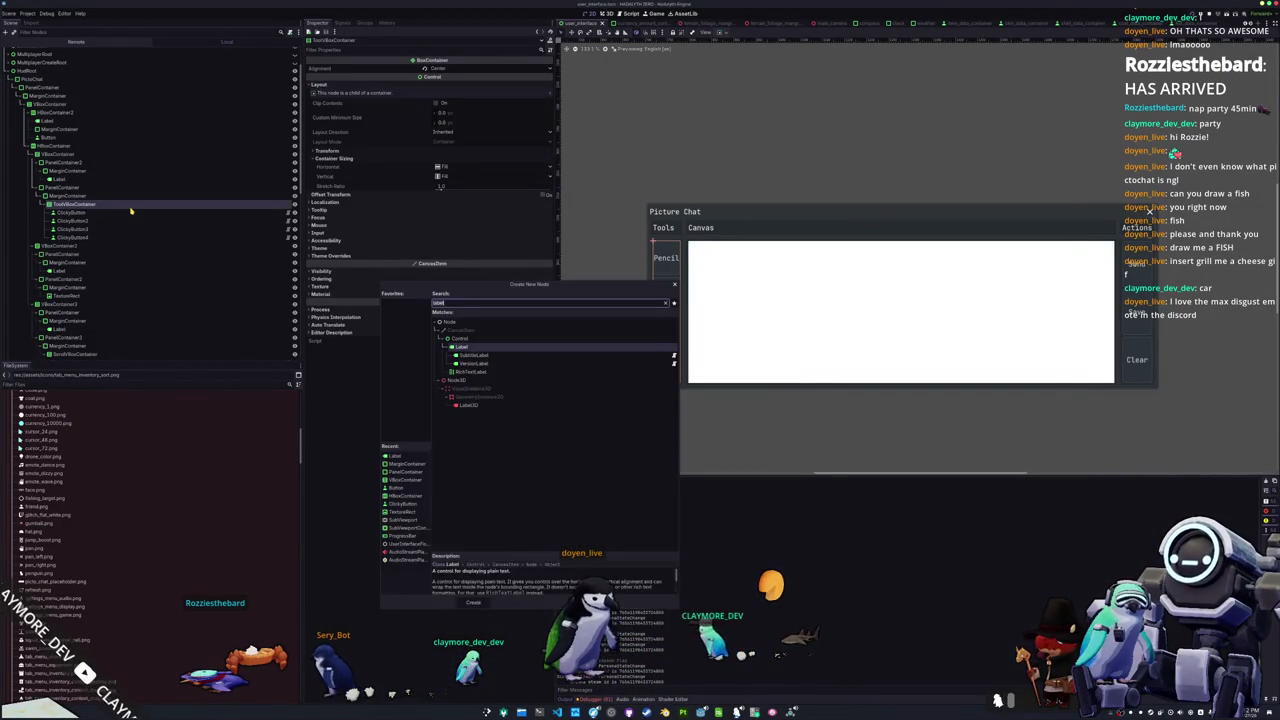
type("color")
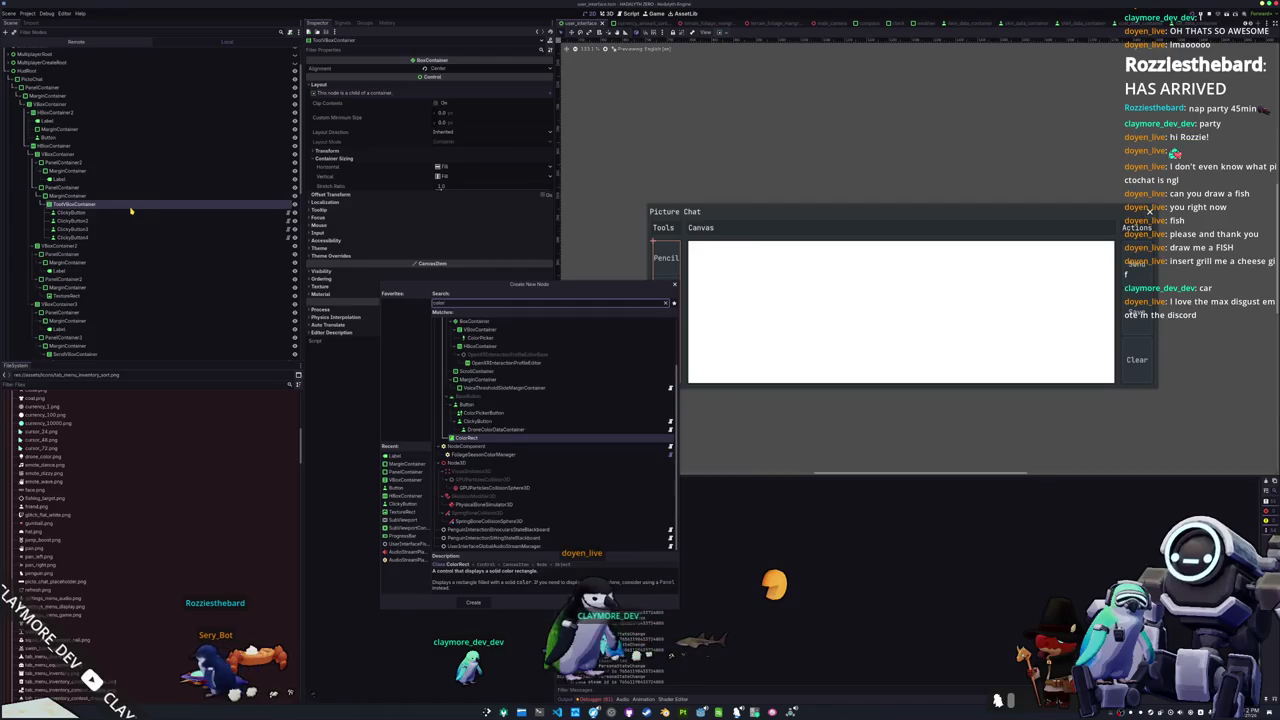
key("Up")
key("Up")
key("Up")
key("Return")
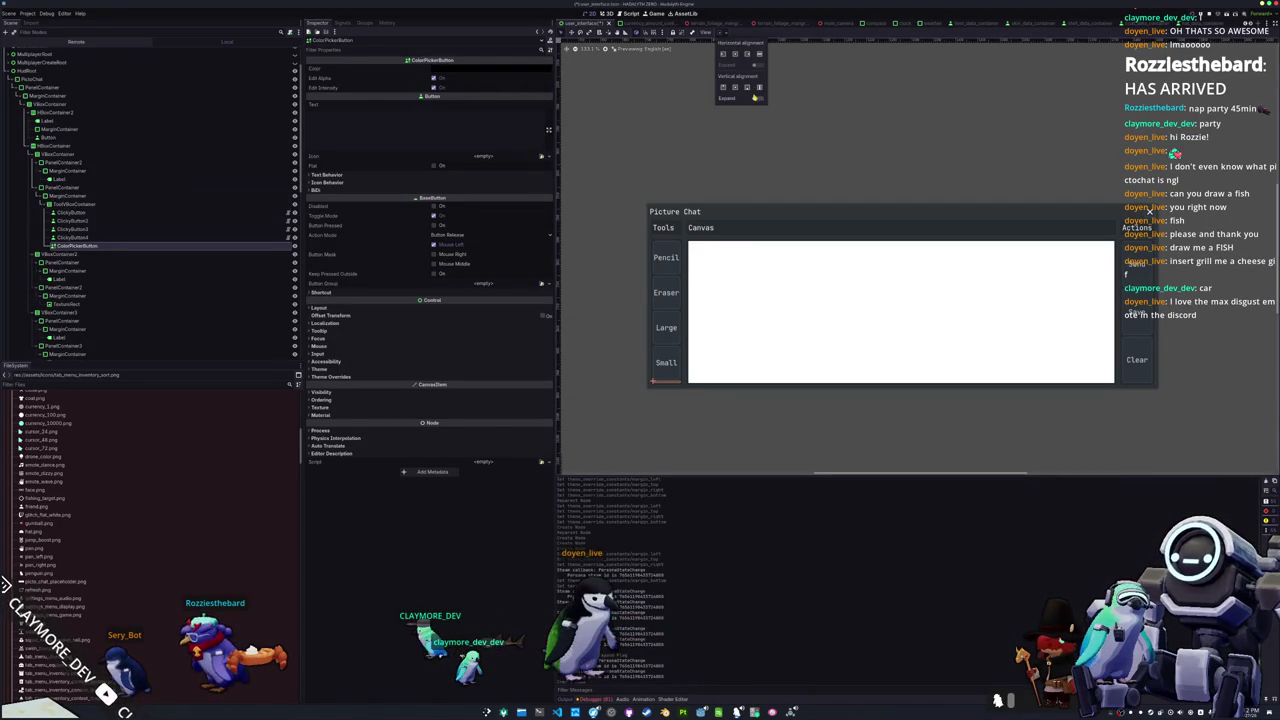
left_click(581, 306)
scroll(640, 330, "up", 3)
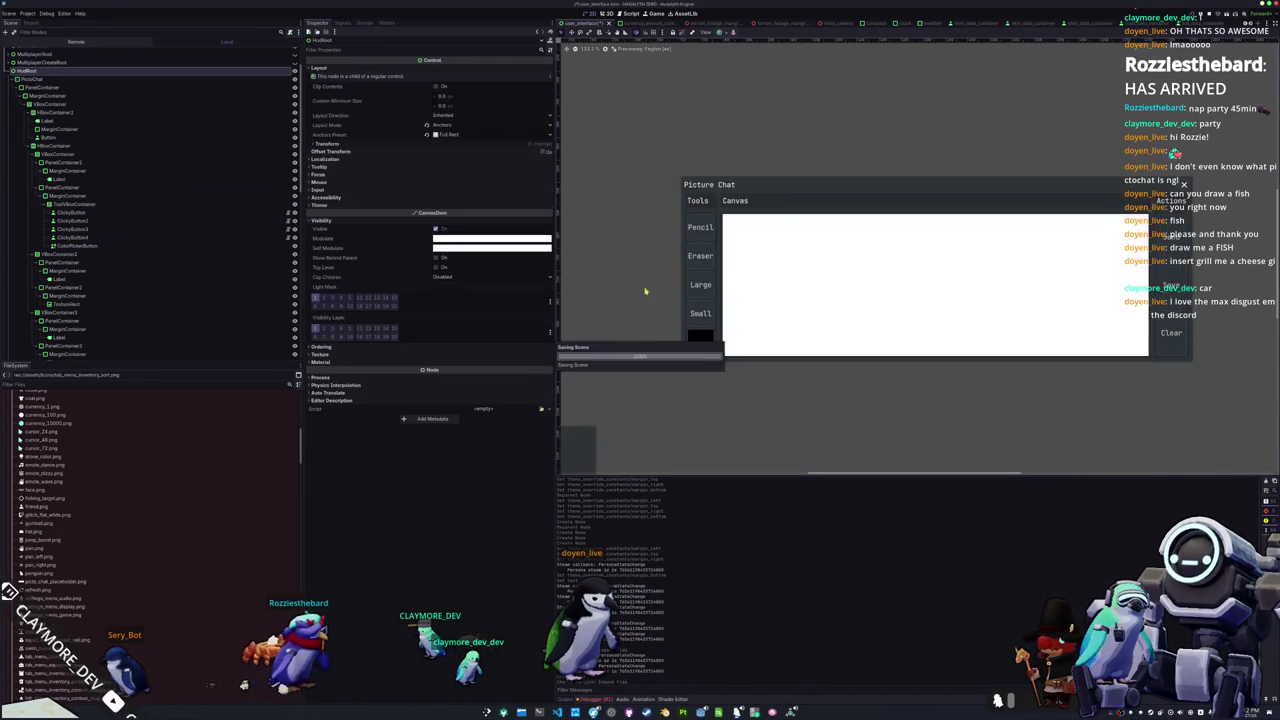
left_click(704, 353)
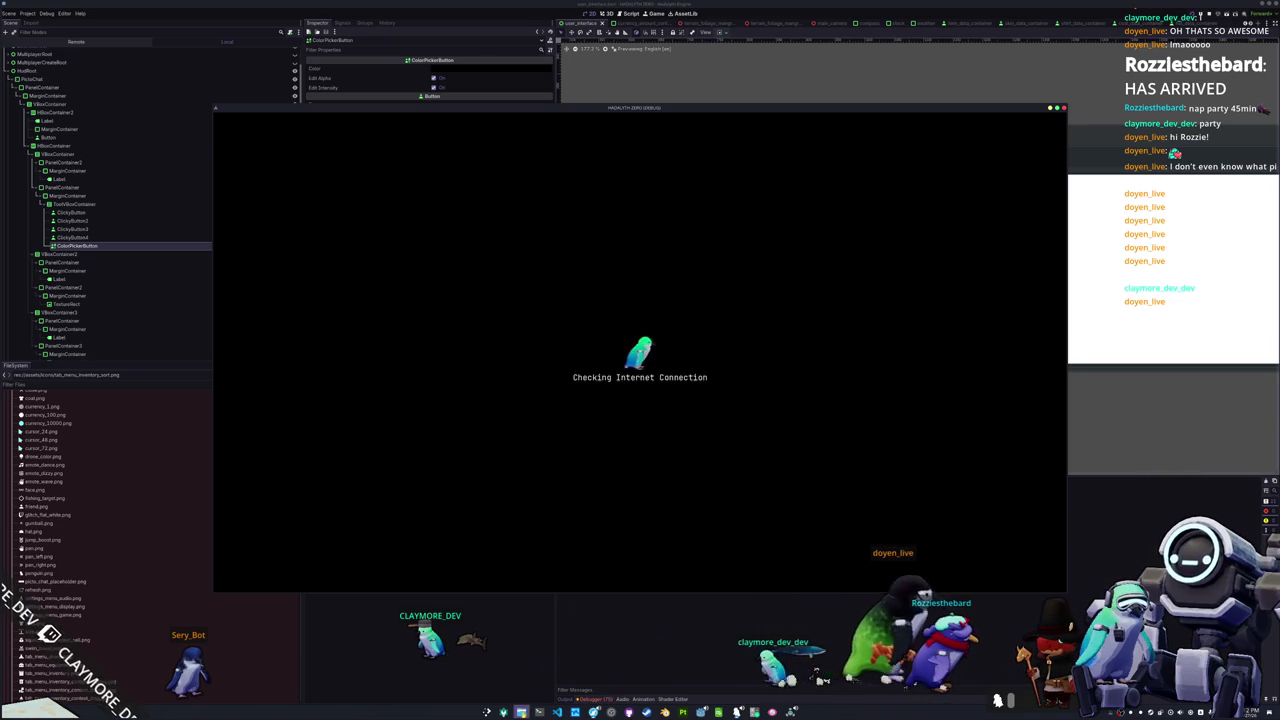
Step: Inspect picto_chat_placeholder.png in the file manager, then start a singleplayer session
key("alt+Tab")
left_click(558, 372)
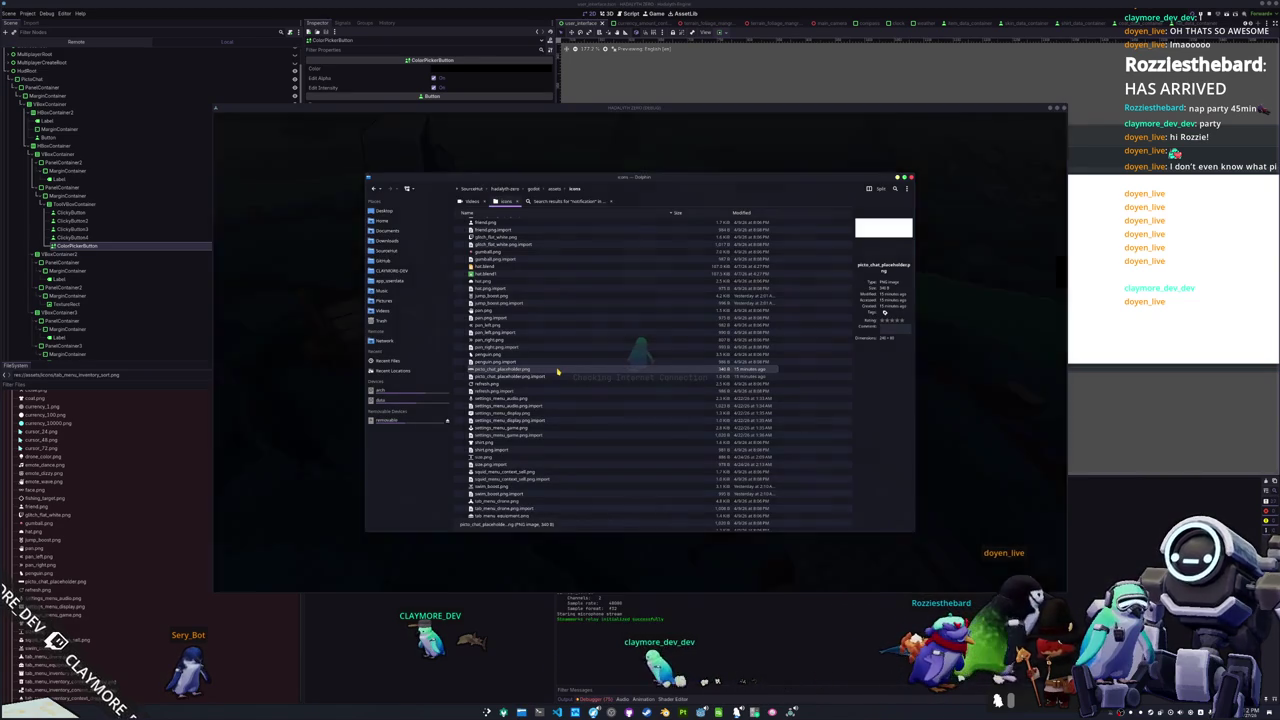
key("alt+Tab")
left_click(638, 373)
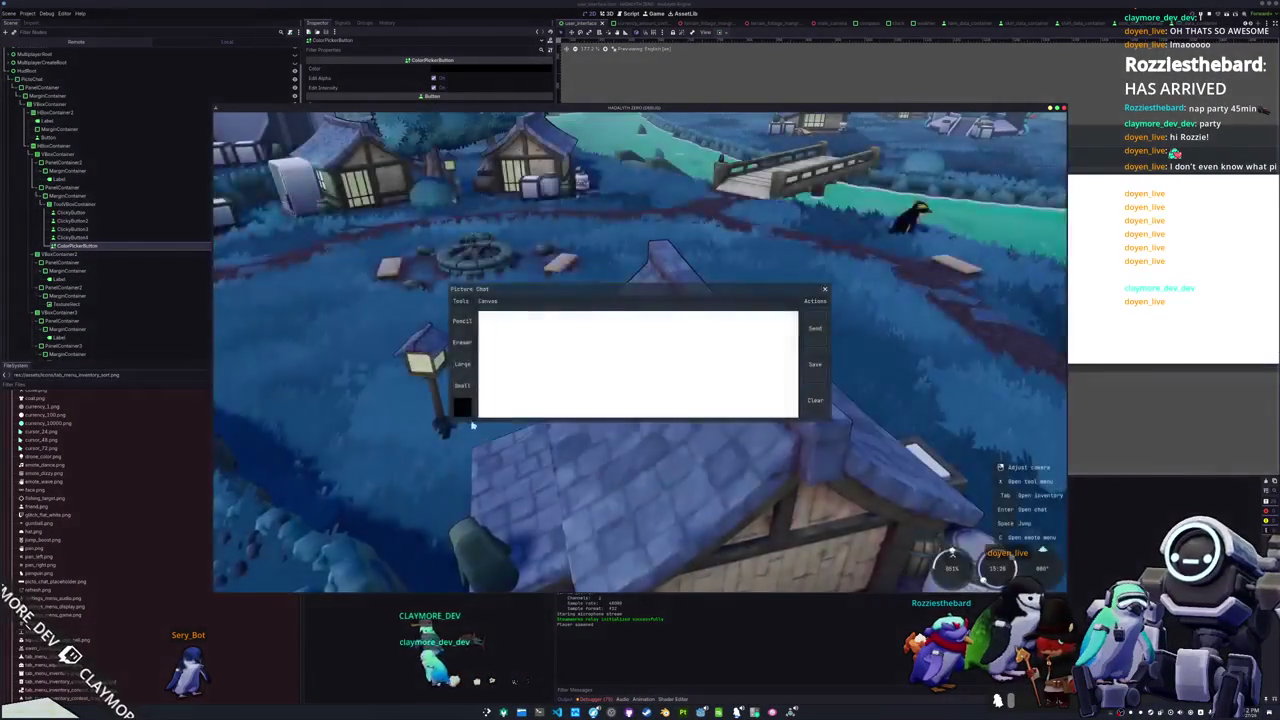
Step: Try pink and red shades, settle on dark red, and open palette saving
left_click(464, 406)
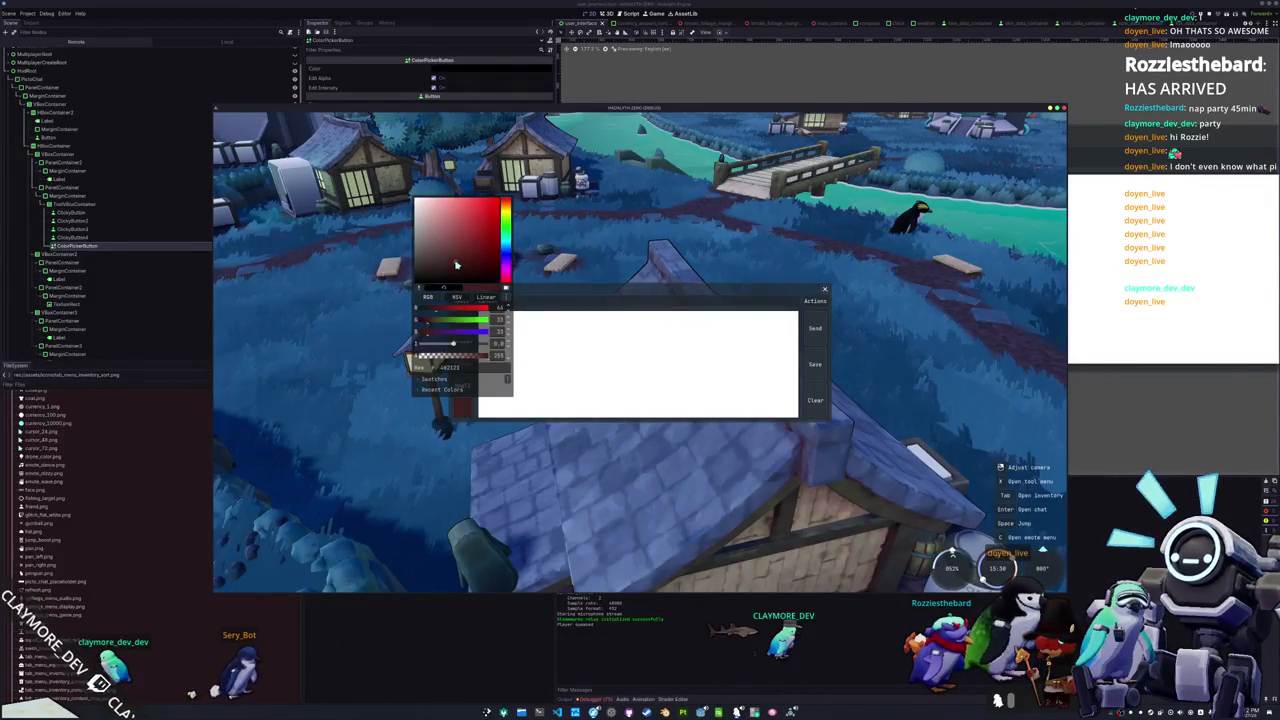
mouse_move(421, 251)
left_mouse_down()
mouse_move(421, 196)
mouse_move(507, 203)
left_mouse_up()
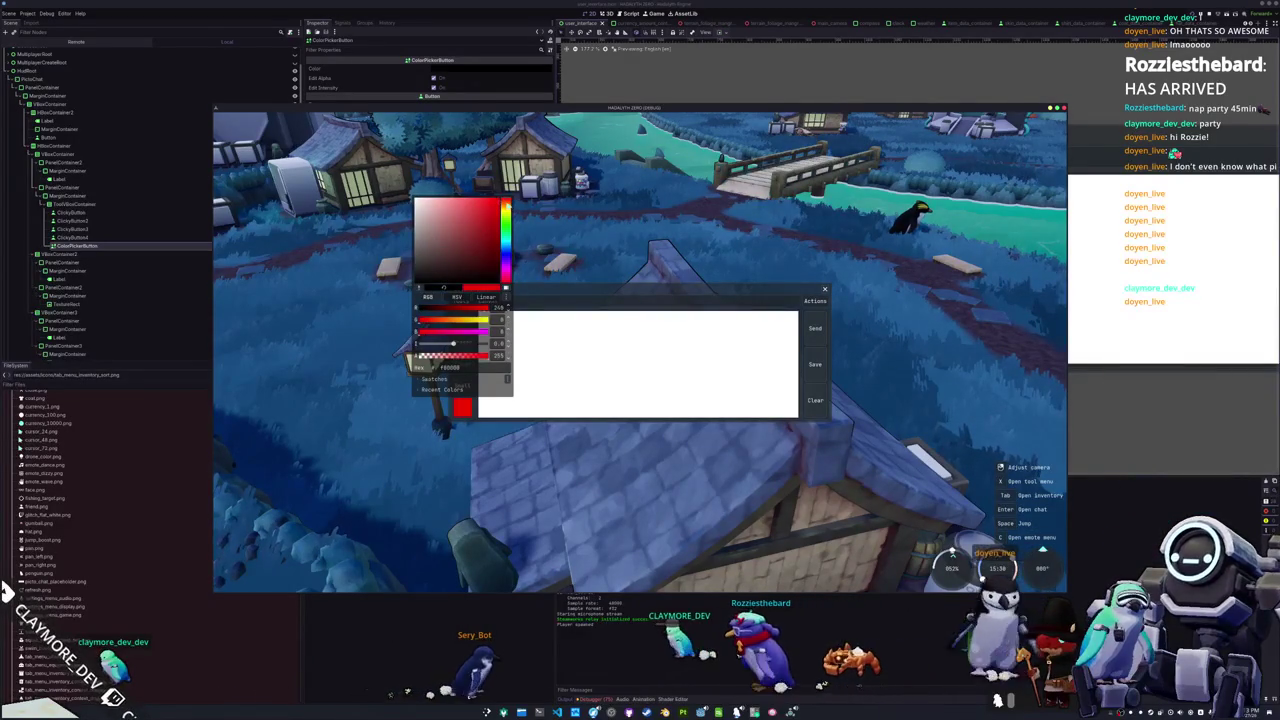
left_click(481, 218)
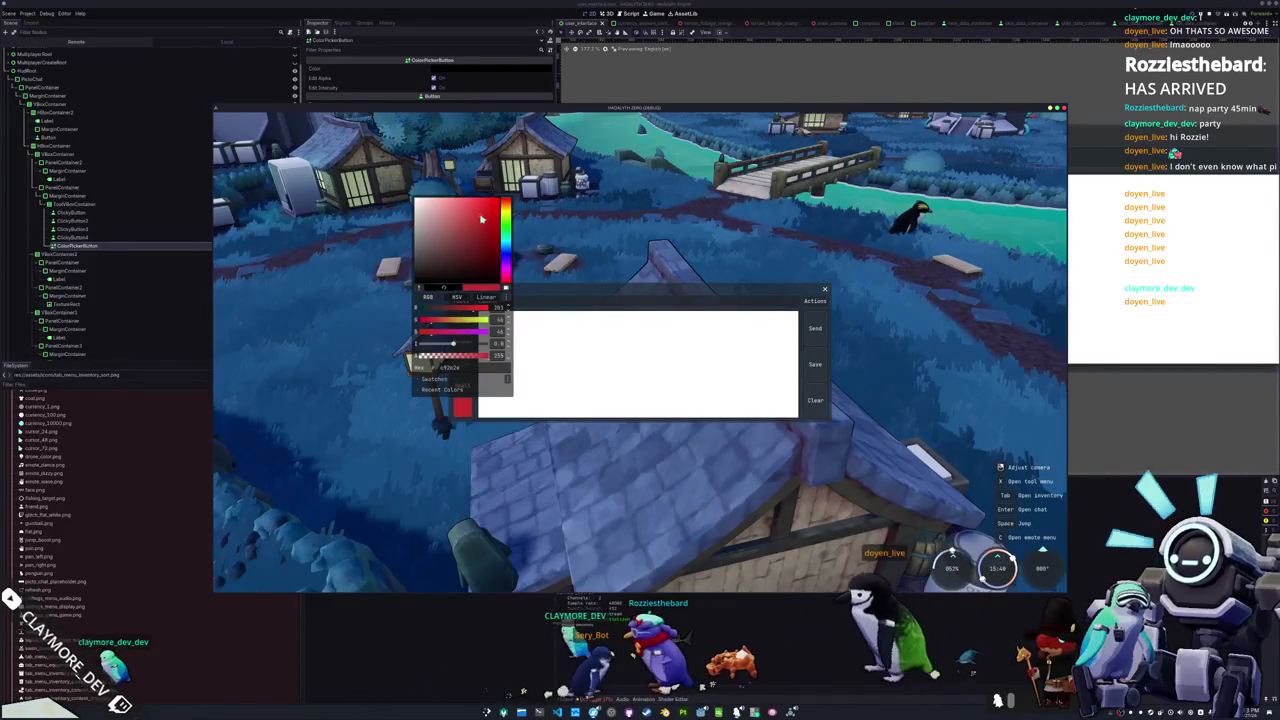
left_click(549, 345)
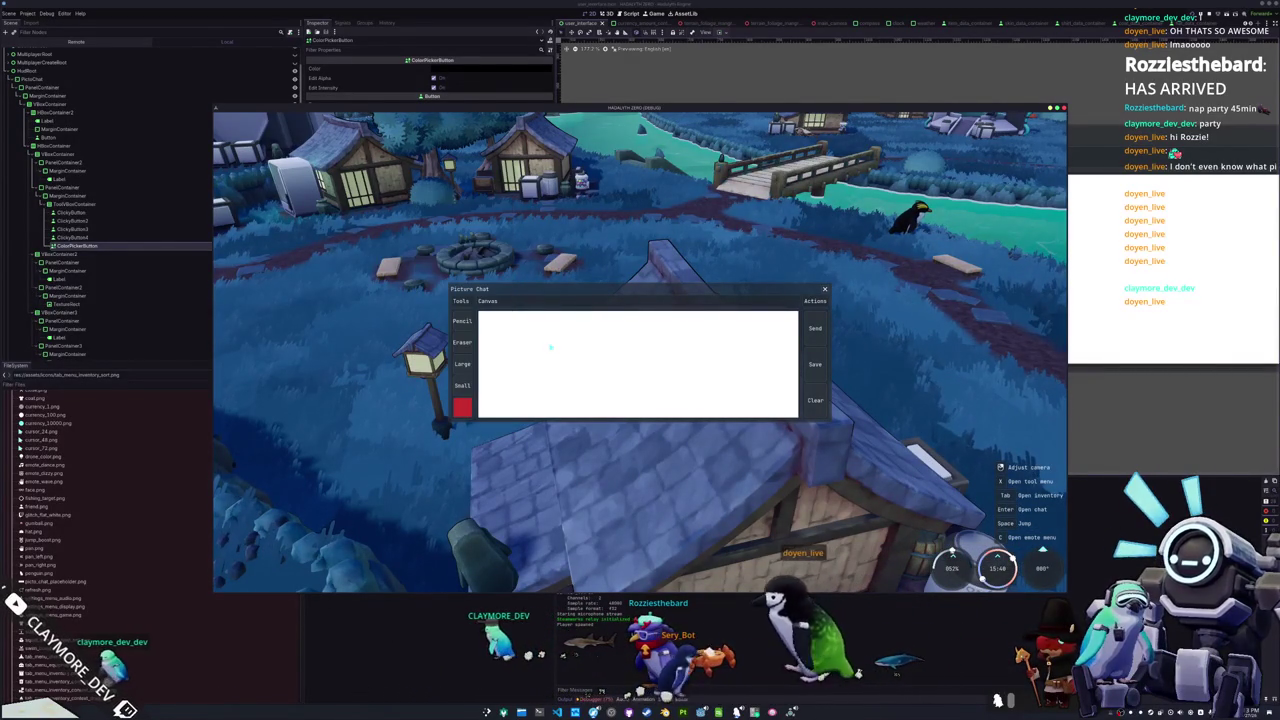
left_click(463, 411)
left_click(498, 252)
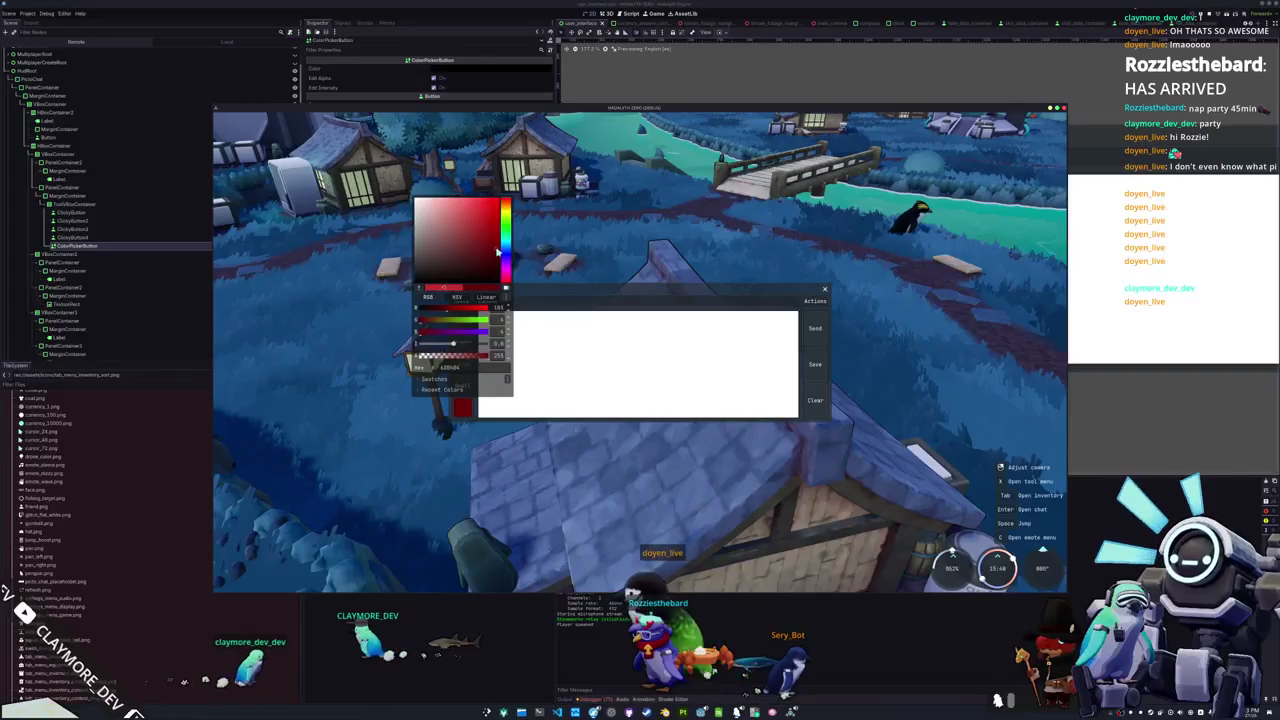
left_click(457, 410)
left_click(455, 411)
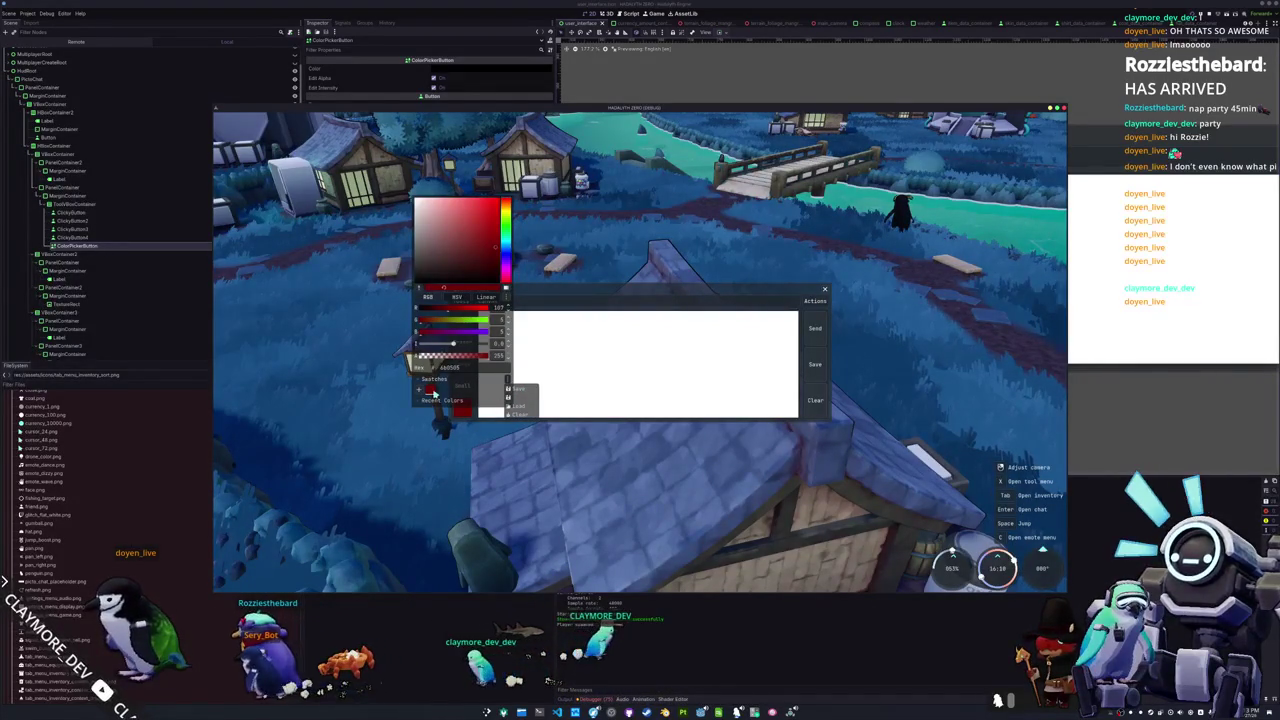
left_click(524, 394)
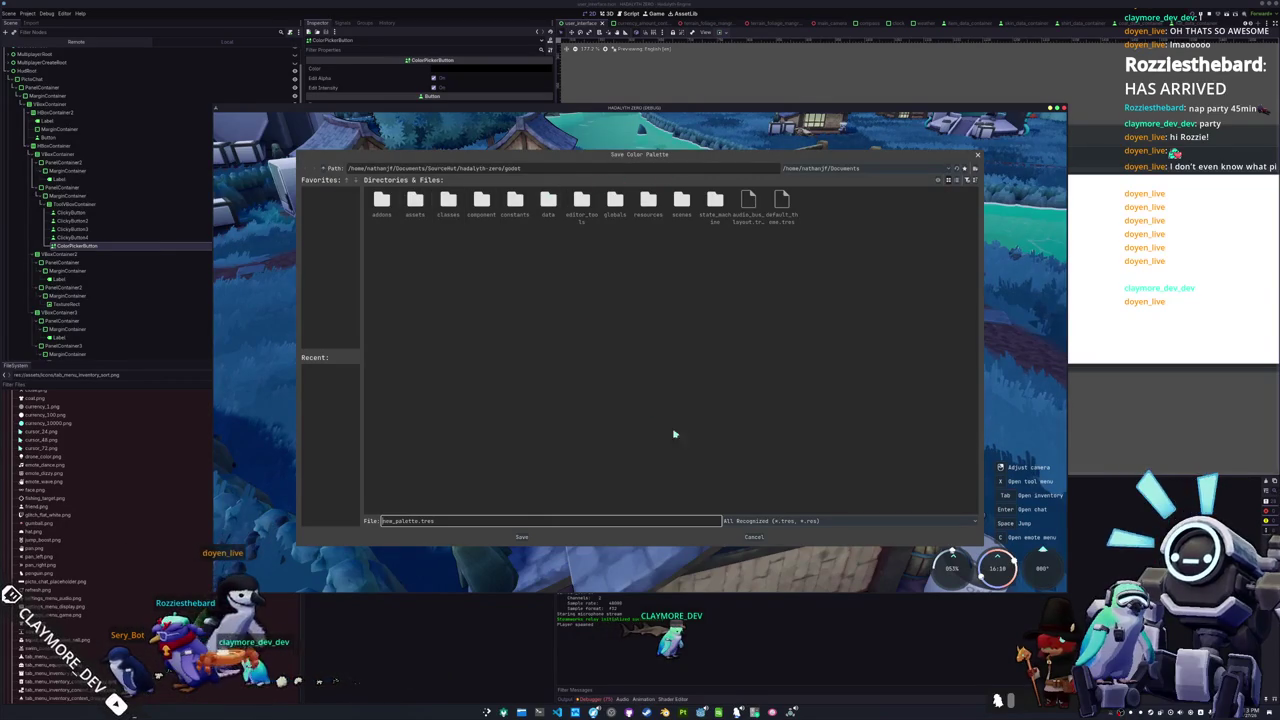
Step: Reopen the Save Color Palette dialog, reposition it, and check the file-type list
left_click(754, 537)
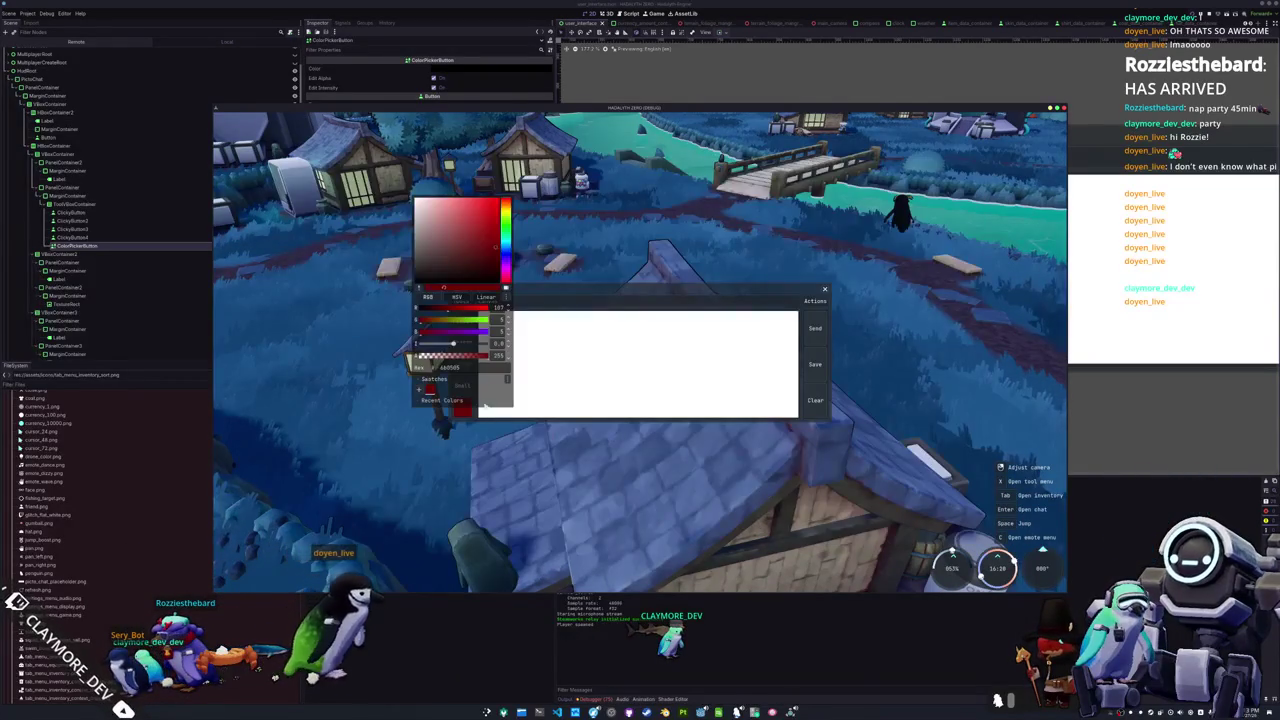
left_click(507, 379)
left_click(524, 394)
mouse_move(608, 160)
left_mouse_down()
mouse_move(650, 58)
mouse_move(727, 115)
mouse_move(727, 210)
mouse_move(523, 208)
mouse_move(523, 134)
mouse_move(606, 164)
mouse_move(628, 138)
mouse_move(600, 131)
left_mouse_up()
left_click(746, 497)
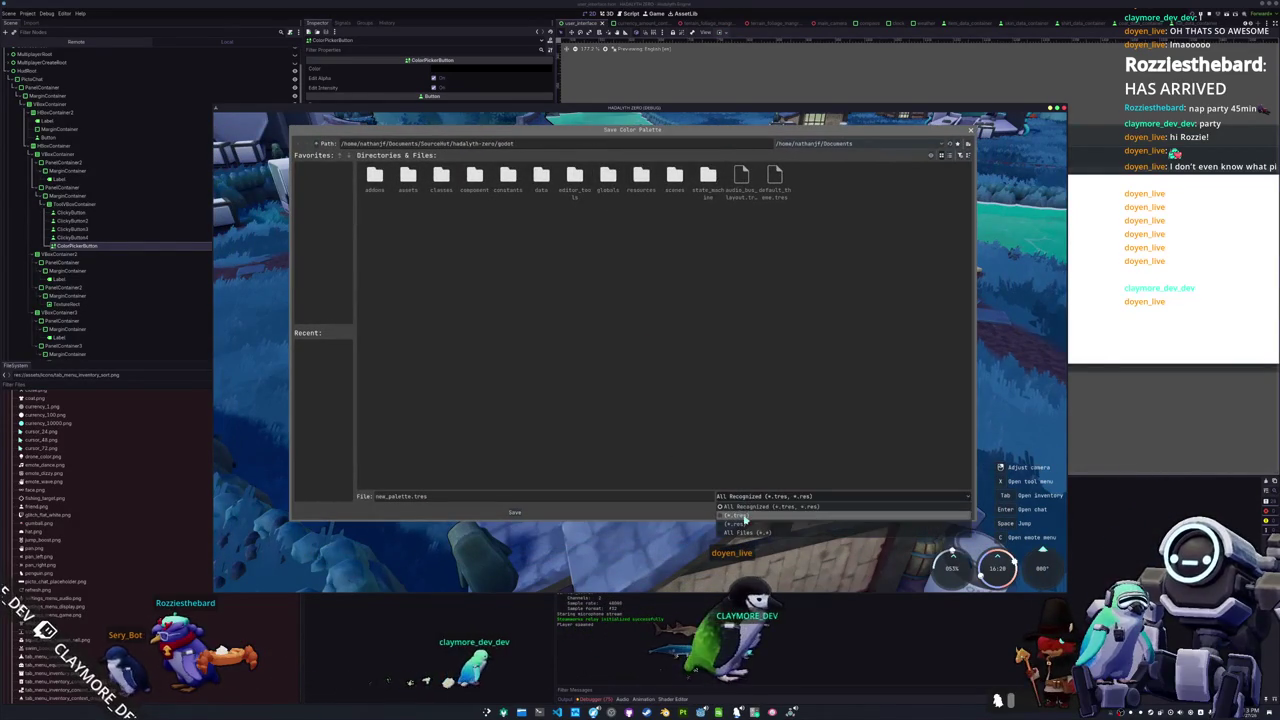
left_click(748, 507)
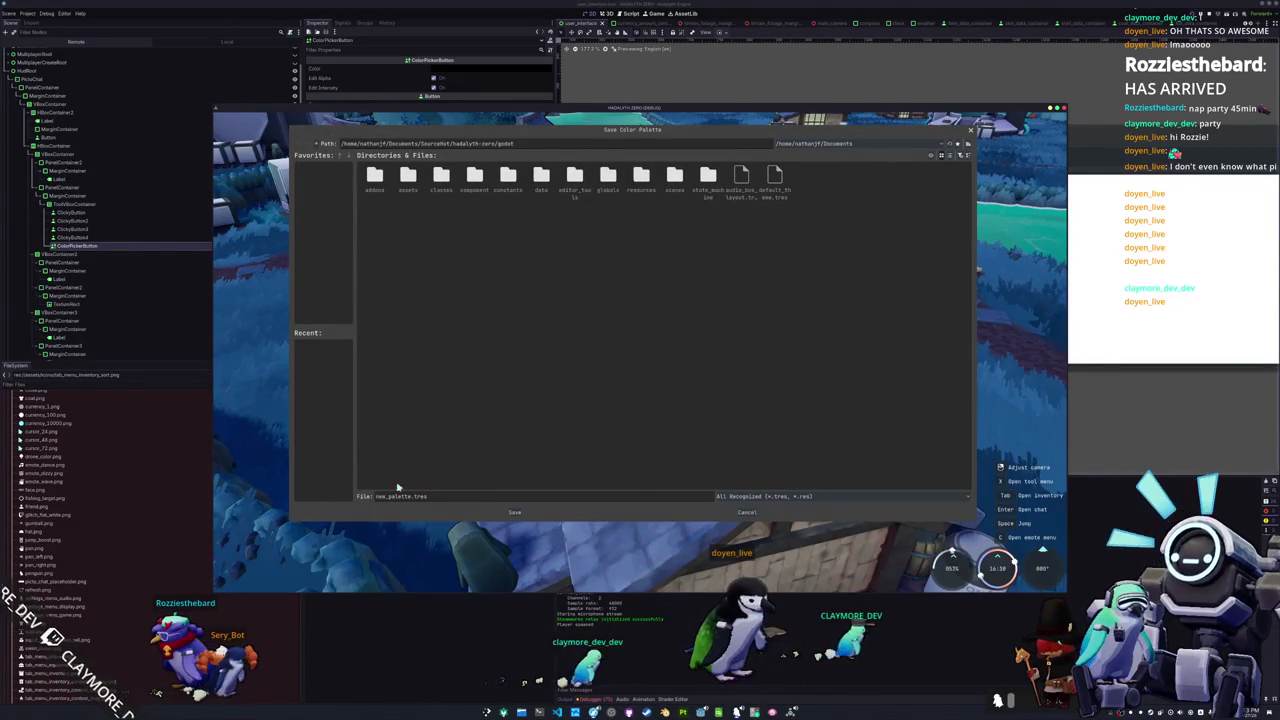
Step: Browse the addons and hadalyth_zero folders, cancel without saving, then pick a blue hue
double_click(374, 177)
double_click(376, 177)
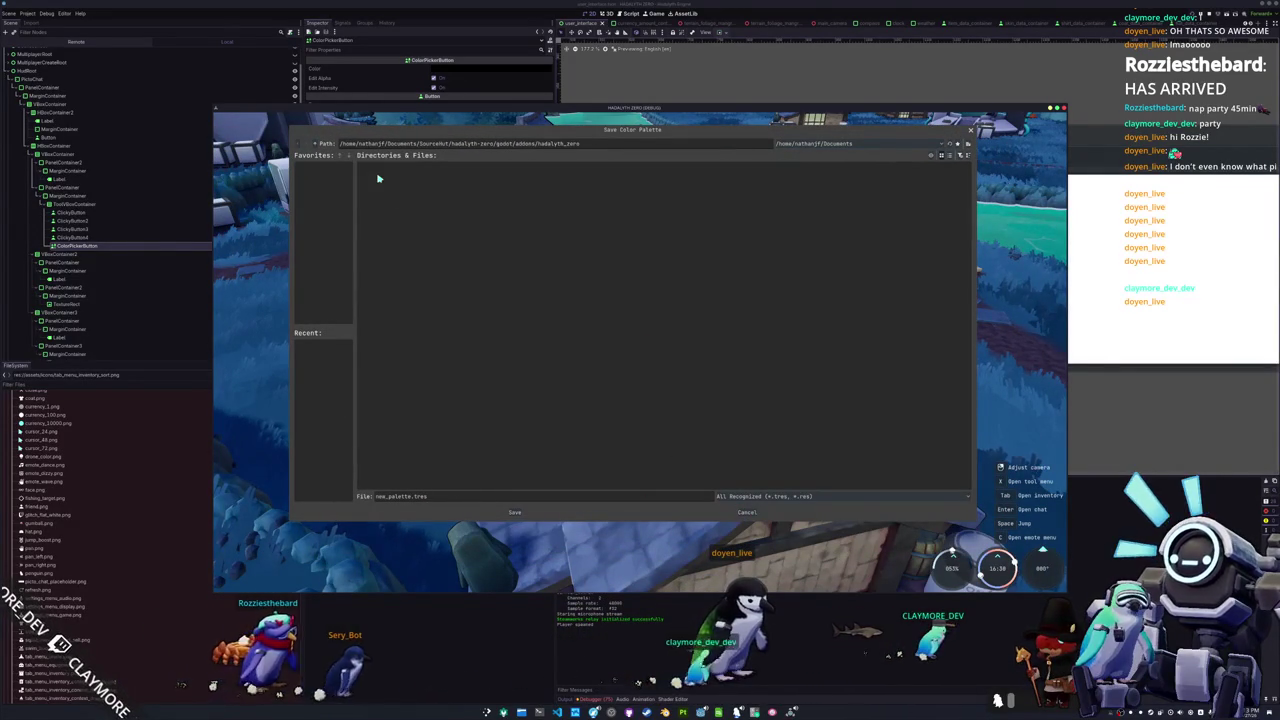
left_click(316, 143)
left_click(316, 143)
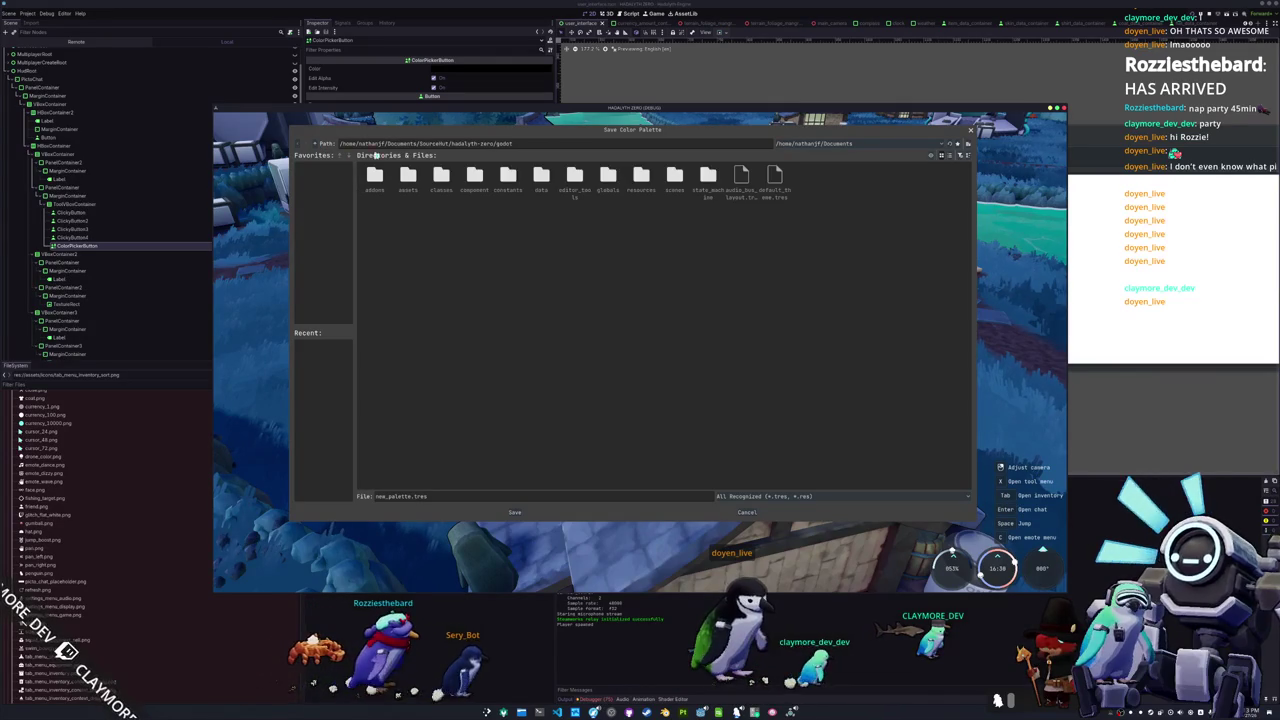
left_click(849, 143)
left_click(849, 144)
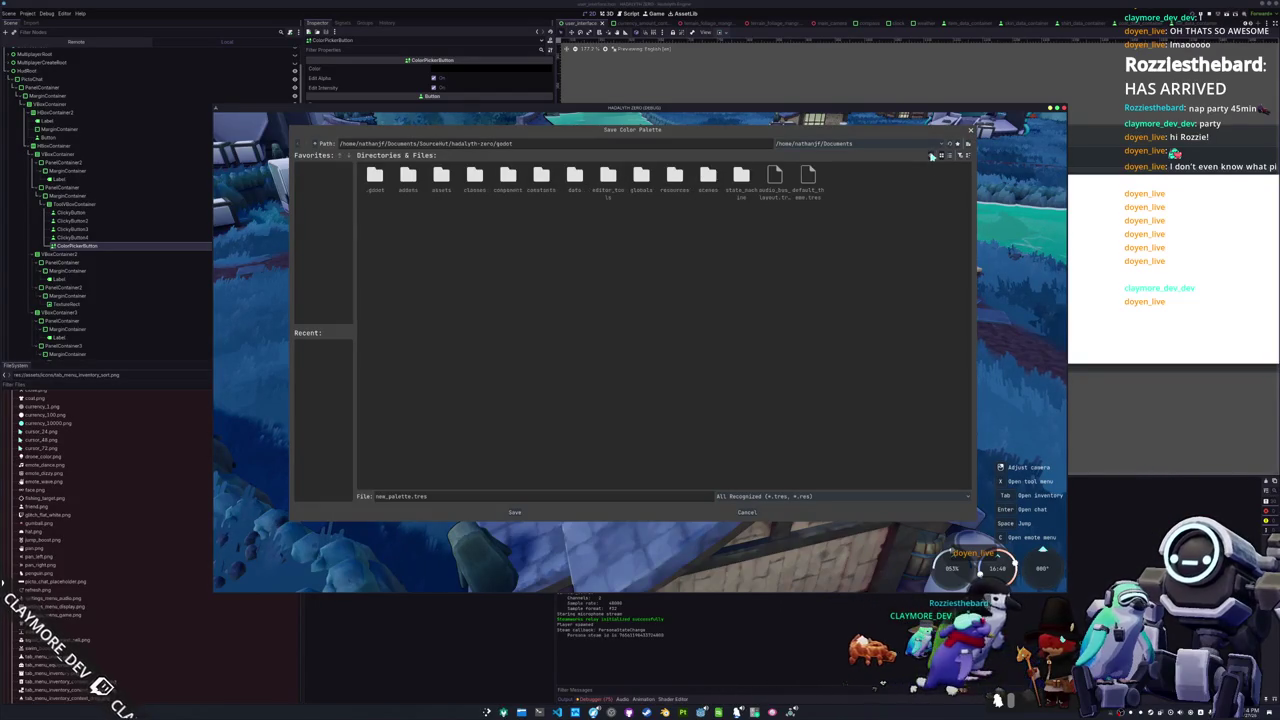
left_click(971, 132)
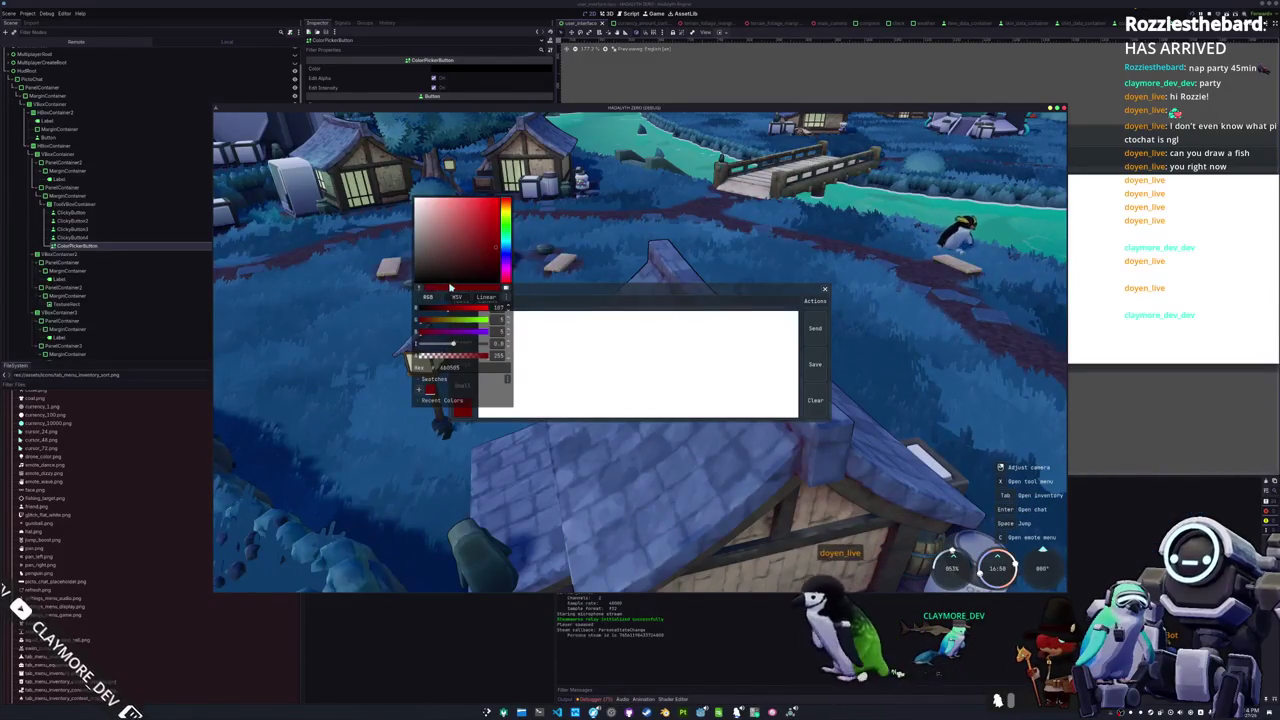
left_click(507, 258)
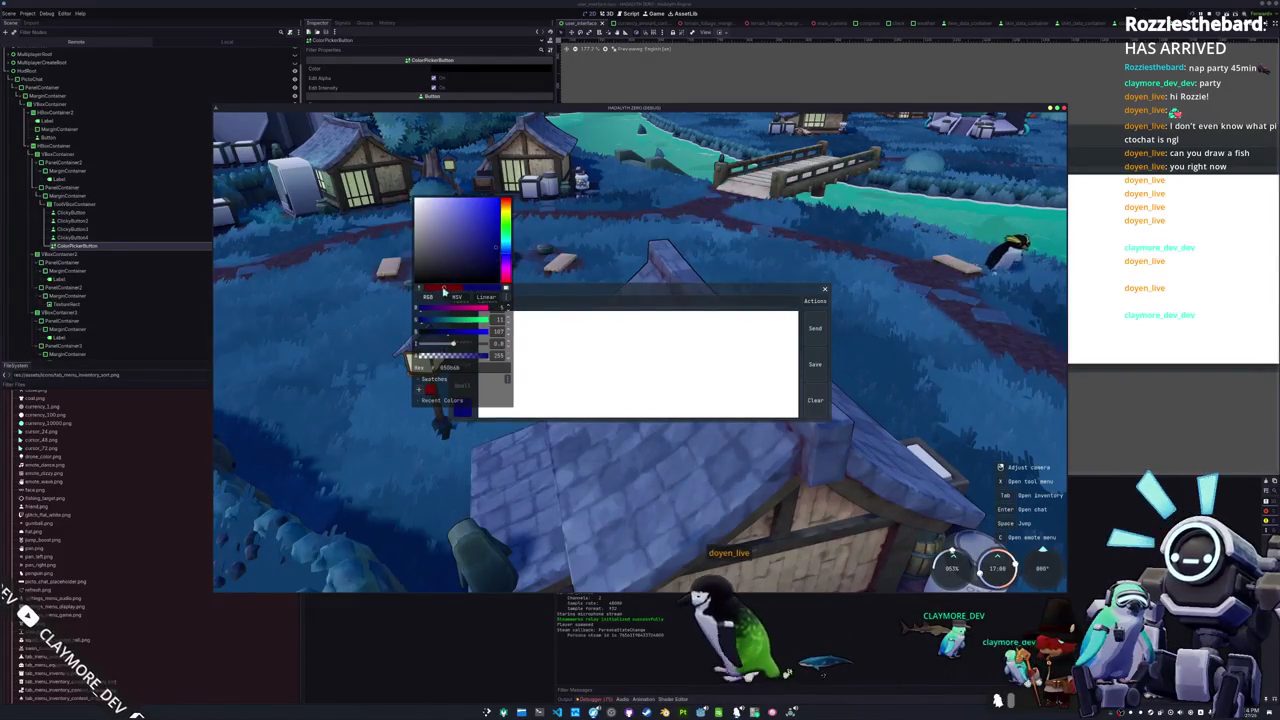
left_click(600, 295)
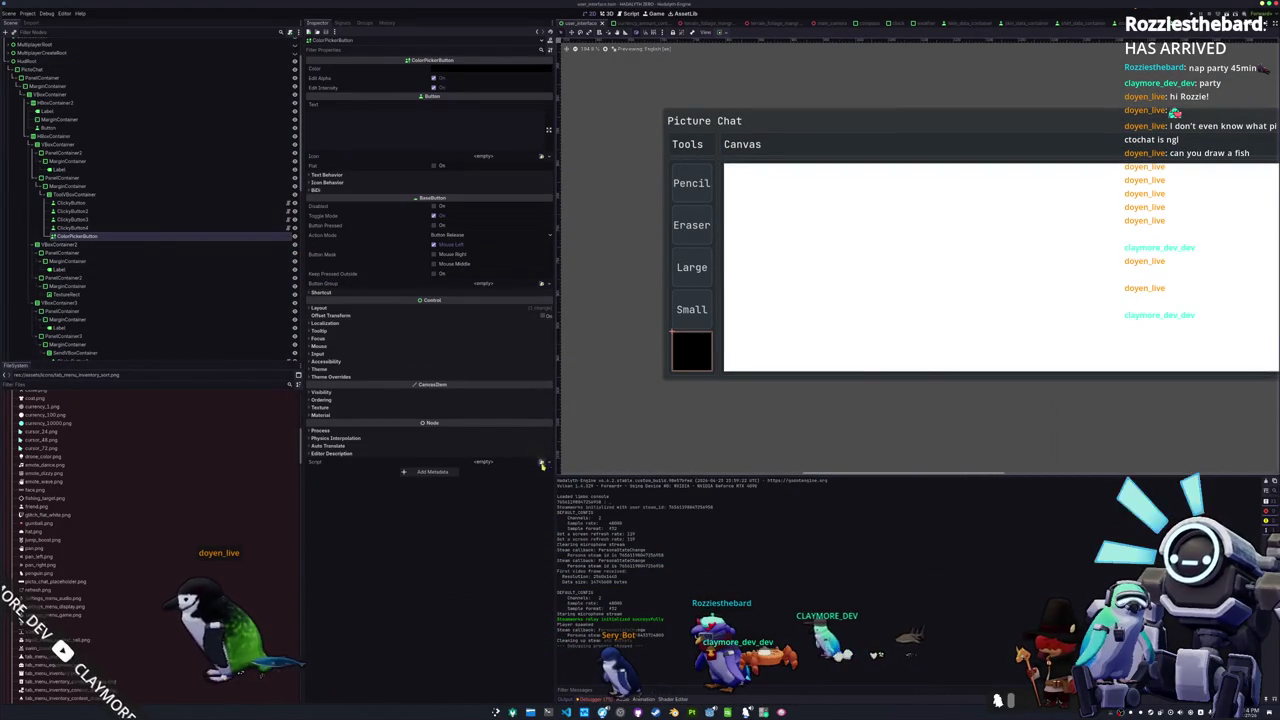
Step: Attach clicky_button.gd to the colour picker button via Quick Load
left_click(541, 463)
left_click(534, 484)
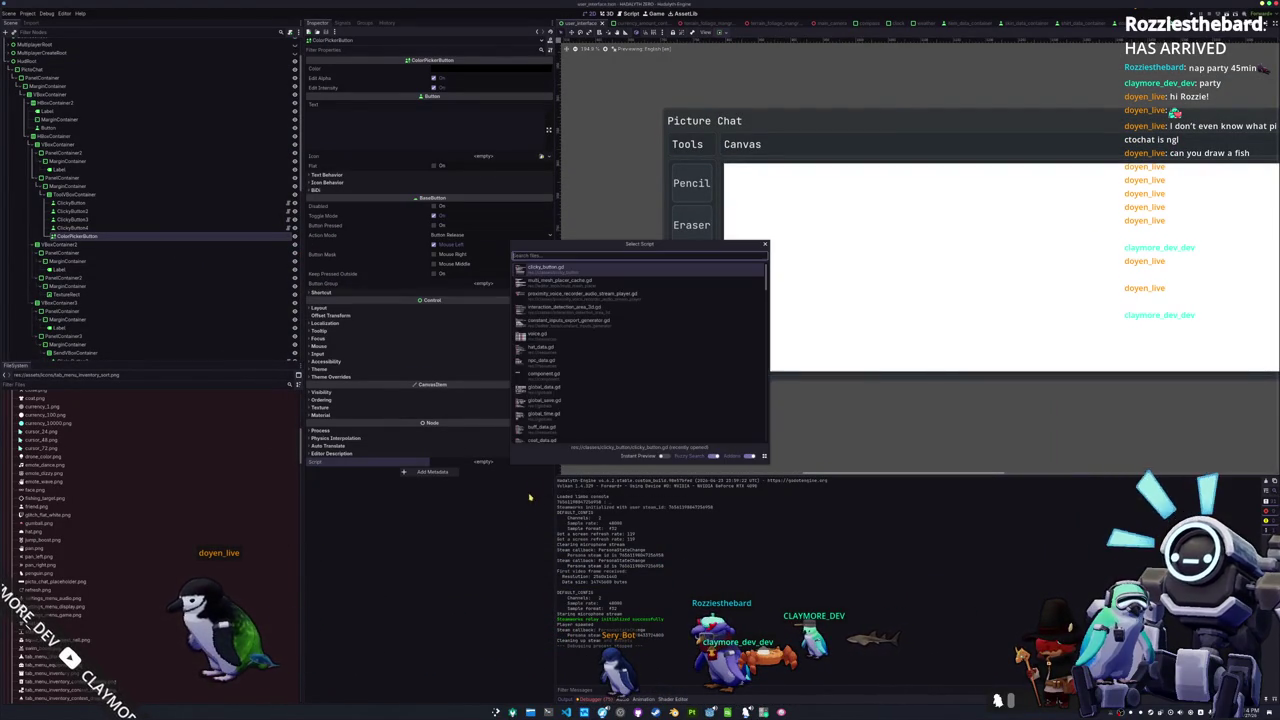
key("Return")
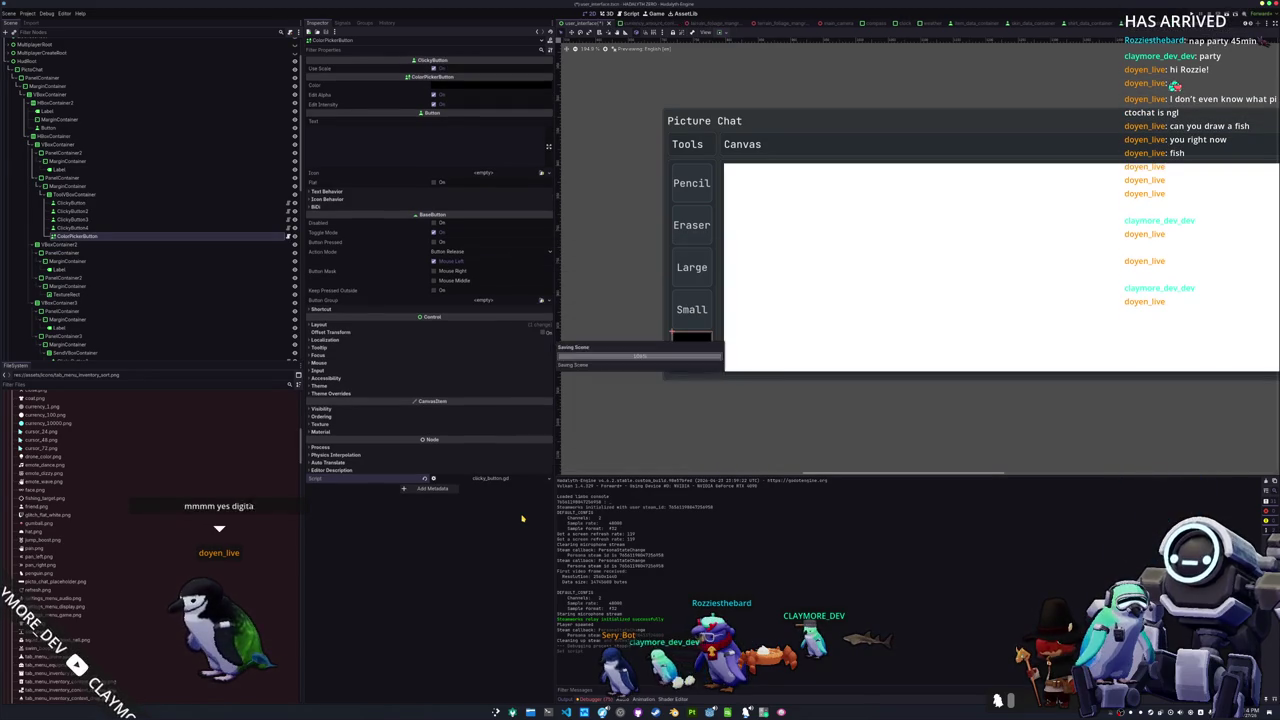
Step: Run the game and toggle the colour picker from the black swatch
key("F5")
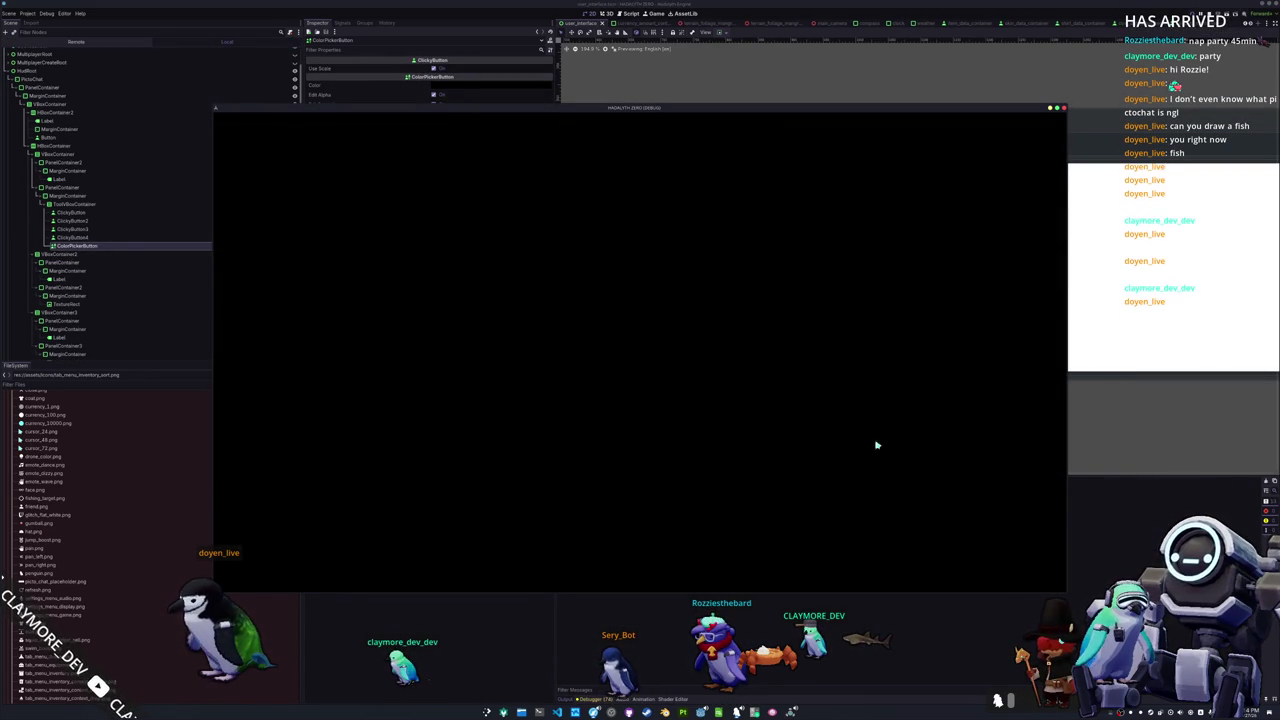
key("super")
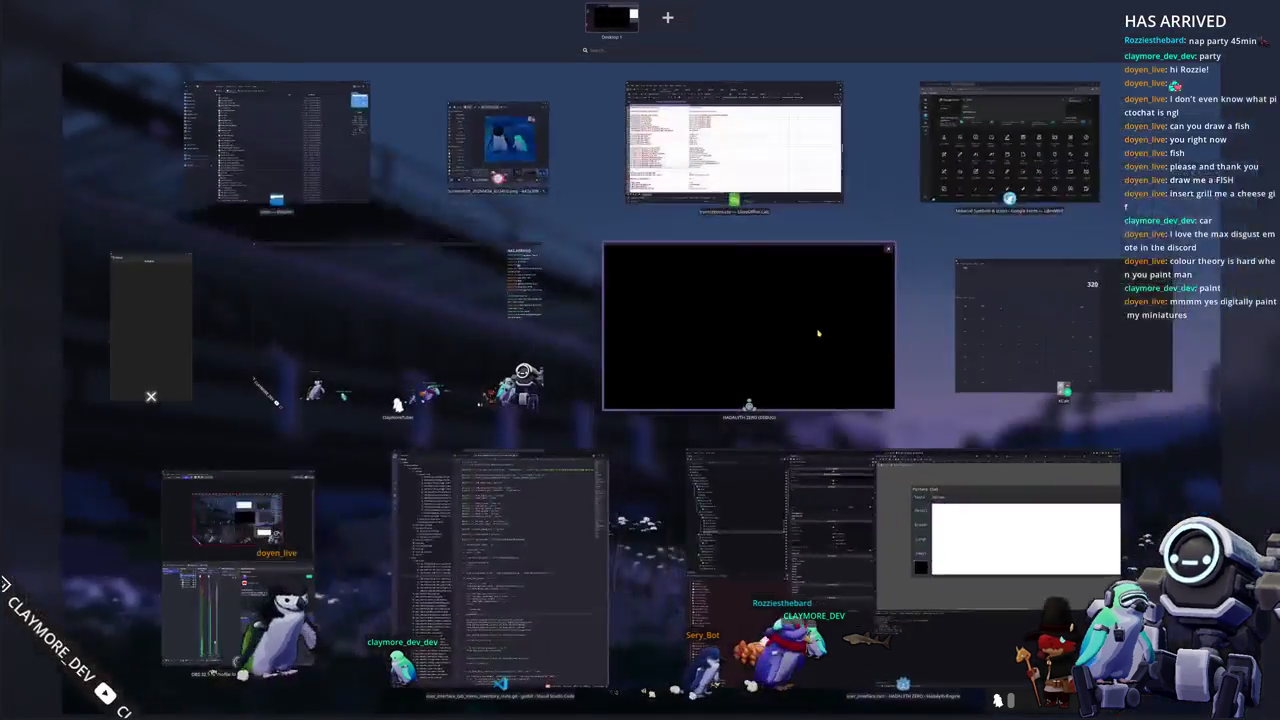
left_click(830, 337)
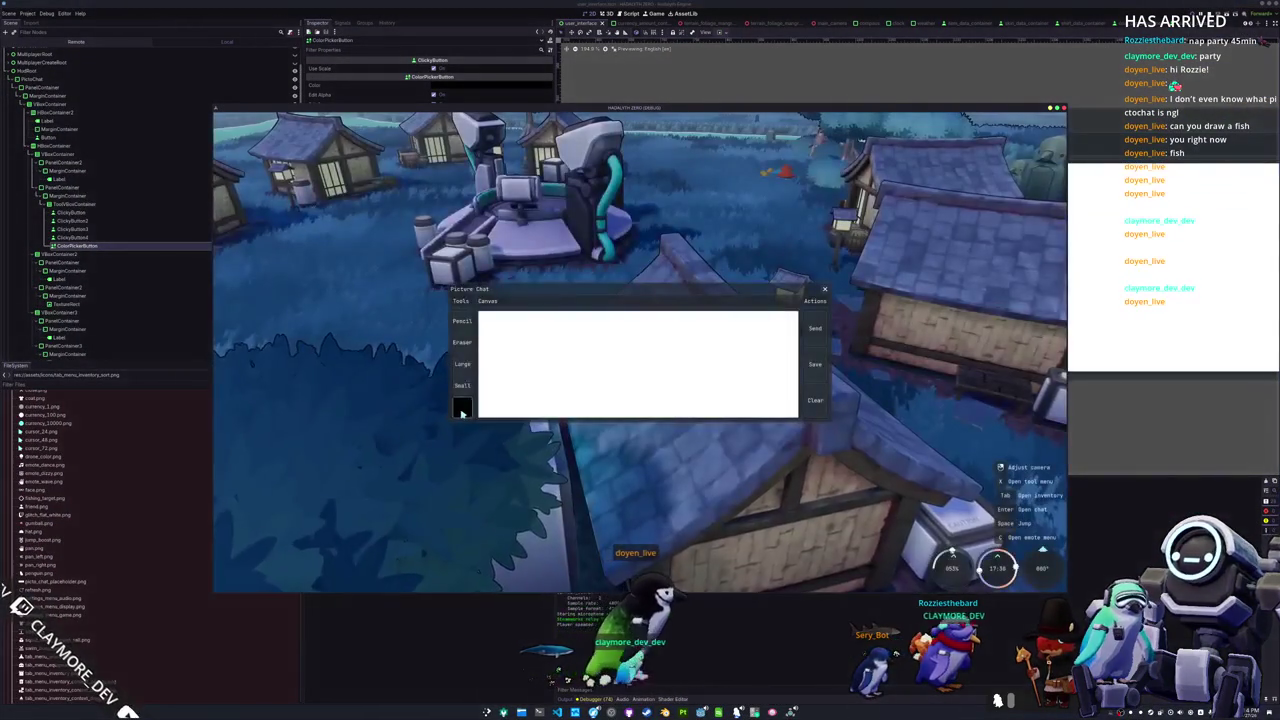
left_click(462, 410)
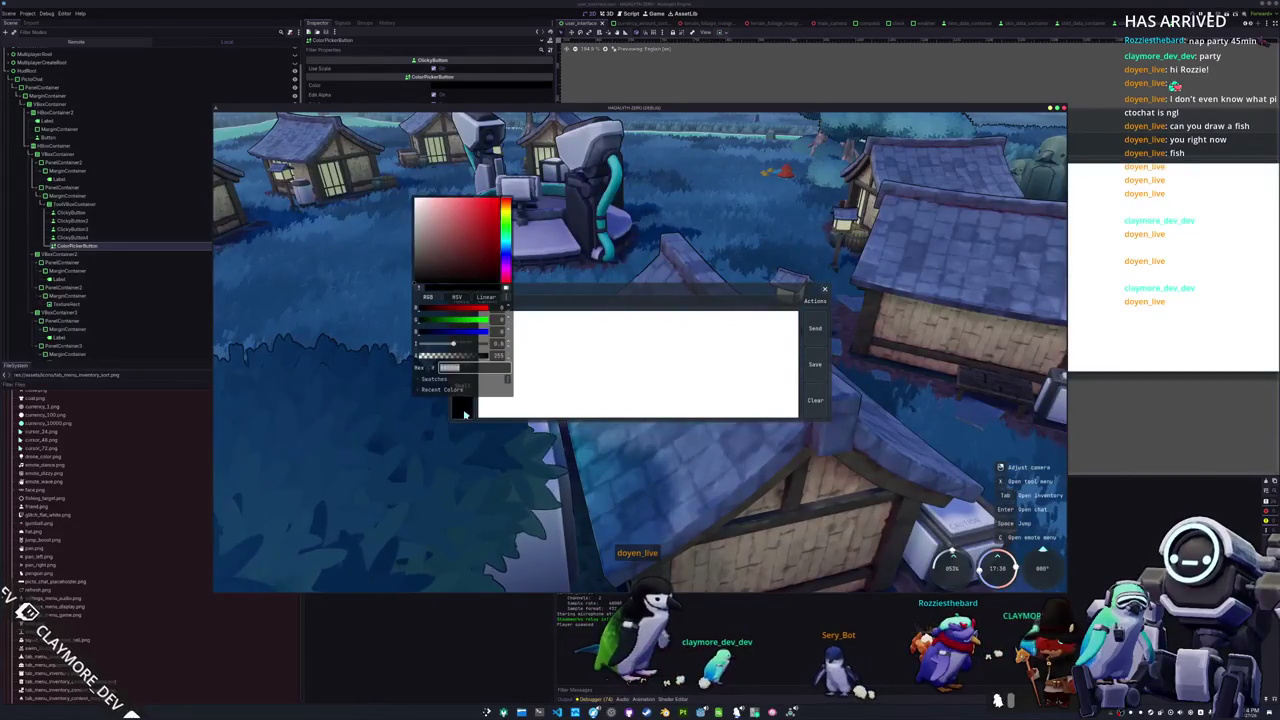
left_click(463, 415)
left_click(463, 412)
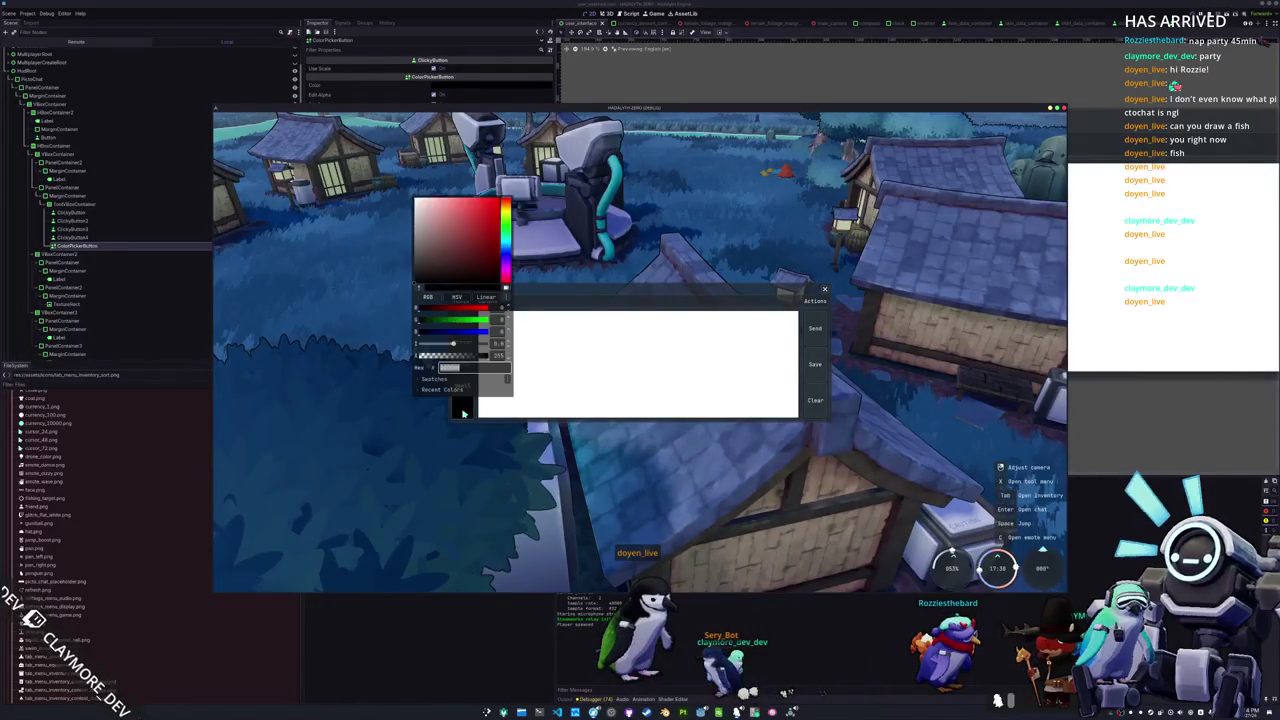
left_click(463, 412)
left_click(463, 412)
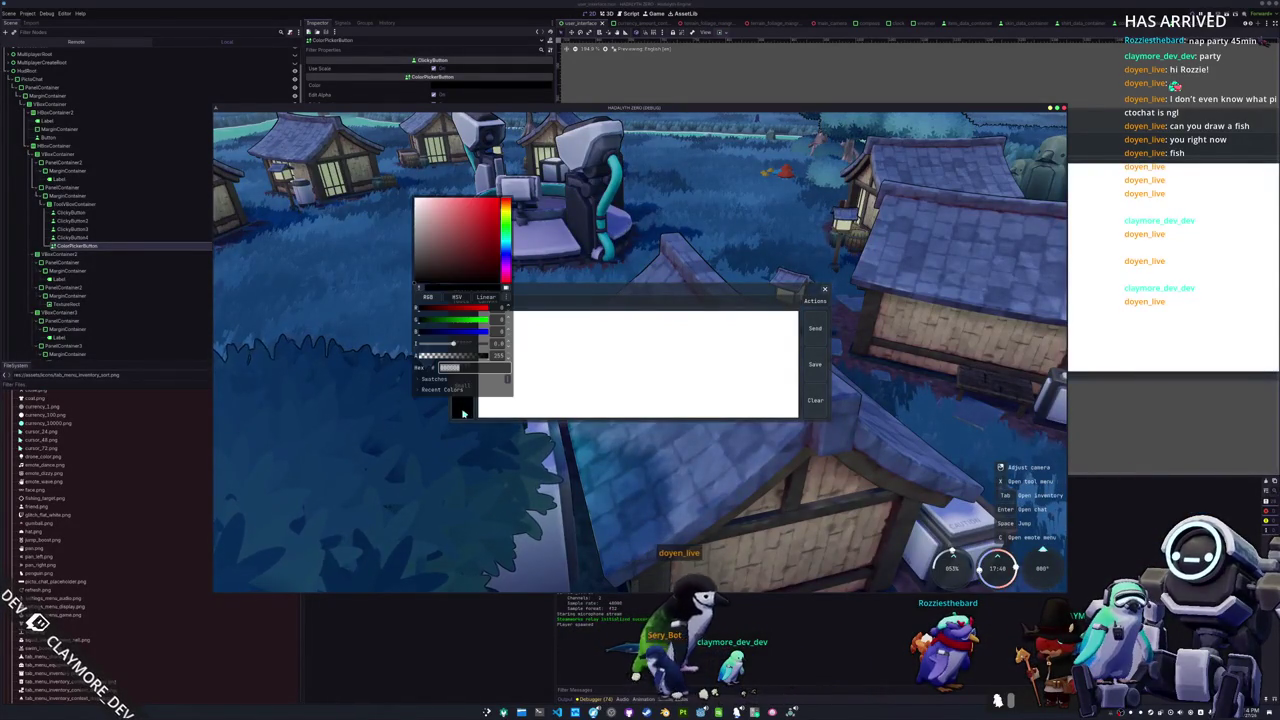
Step: Push the drawing colour to pure red FF0000, view recent colours, then close the game
left_click(478, 313)
left_click_drag(478, 313, 492, 315)
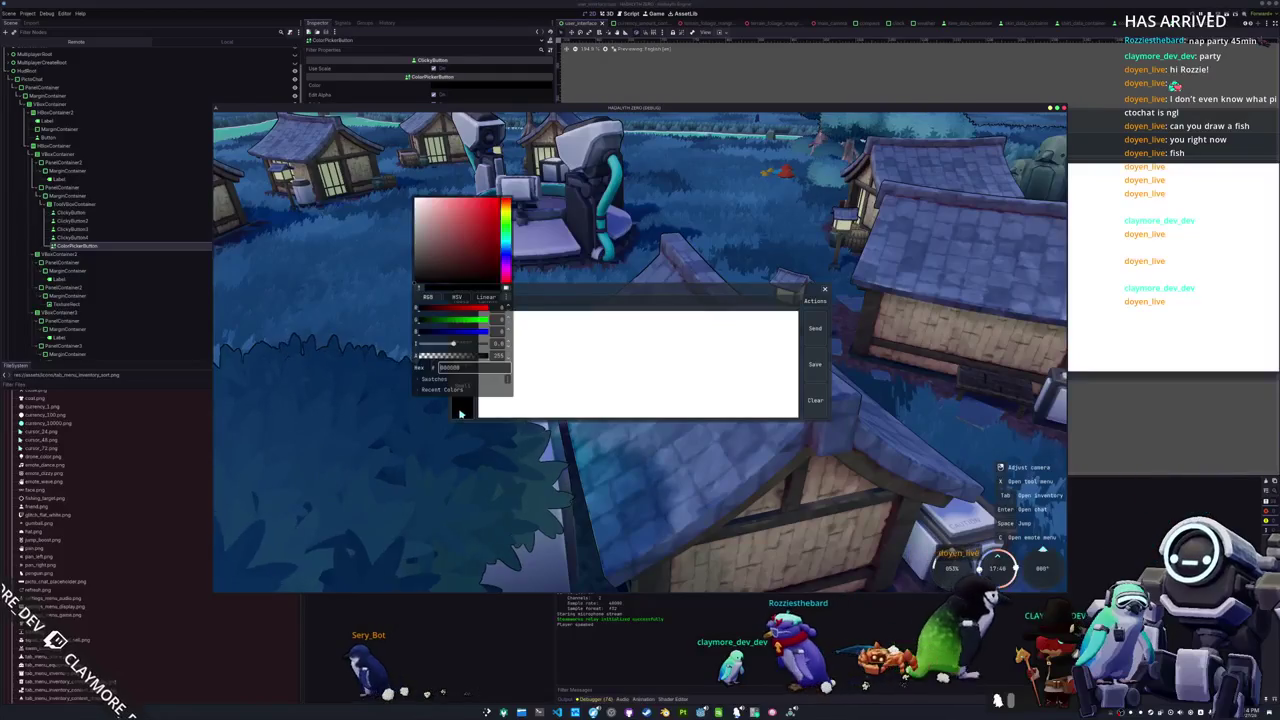
left_click(460, 412)
left_click(460, 406)
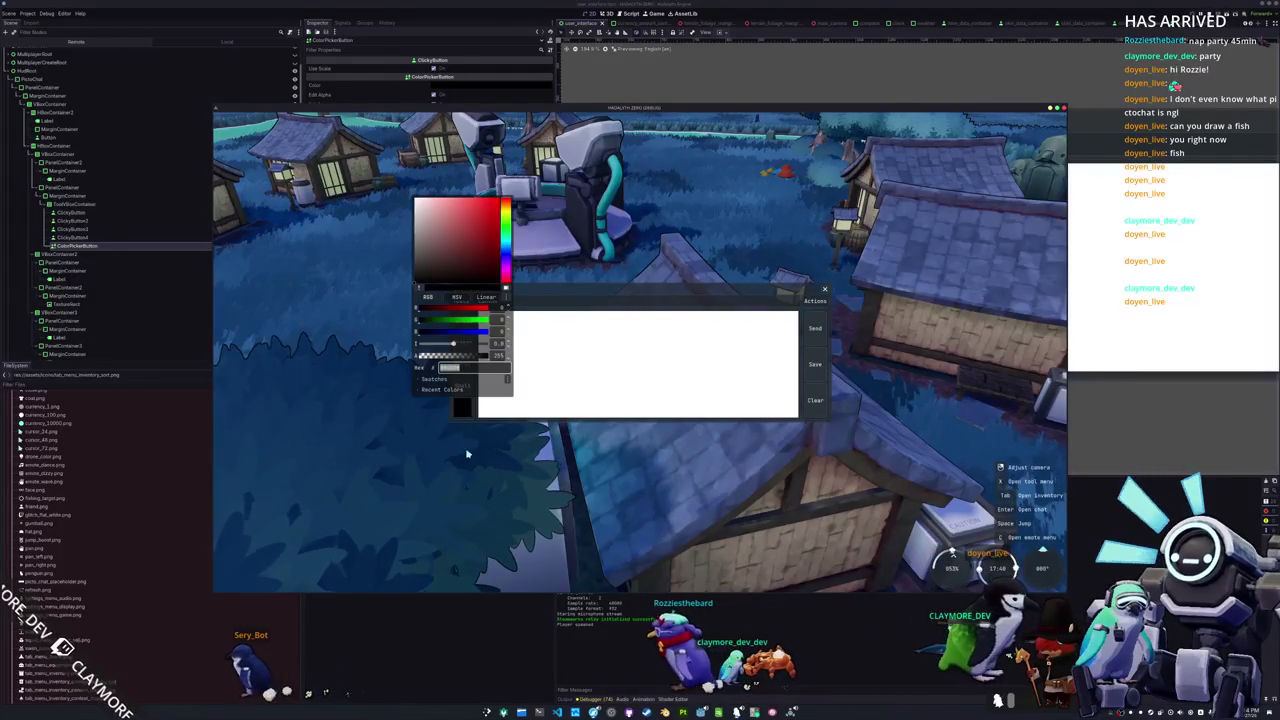
left_click(447, 390)
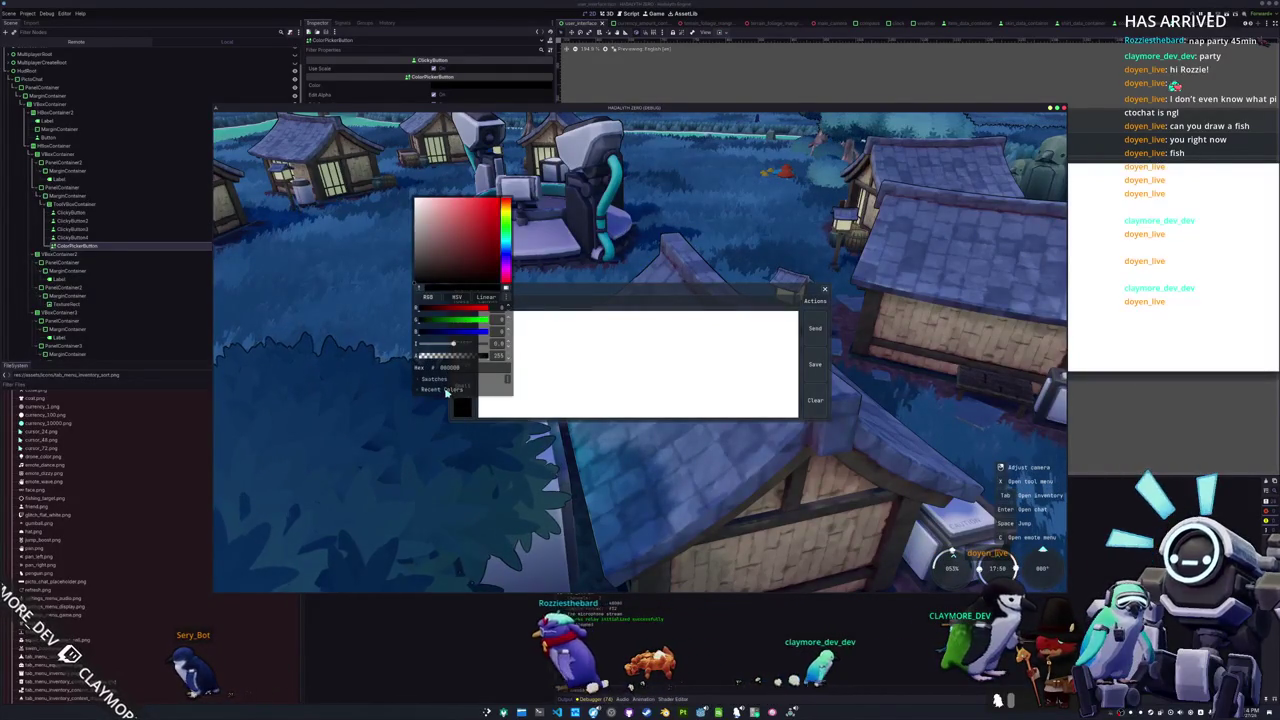
left_click(460, 405)
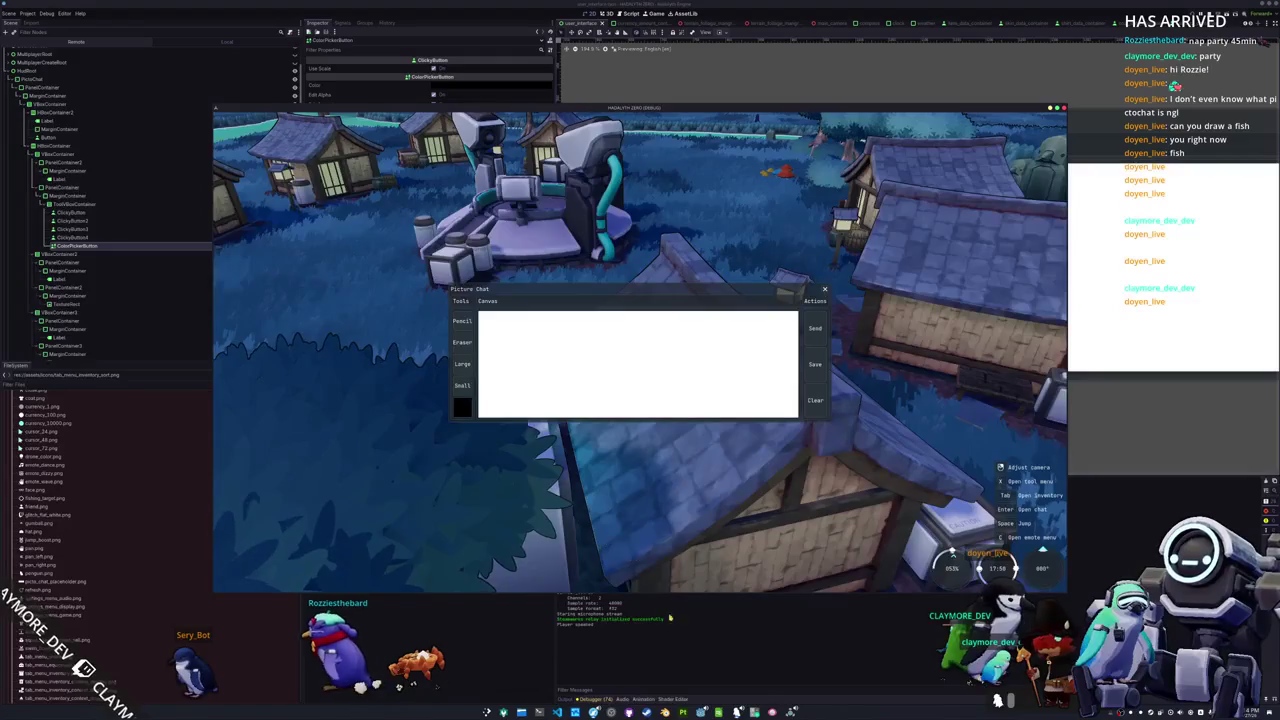
left_click(668, 606)
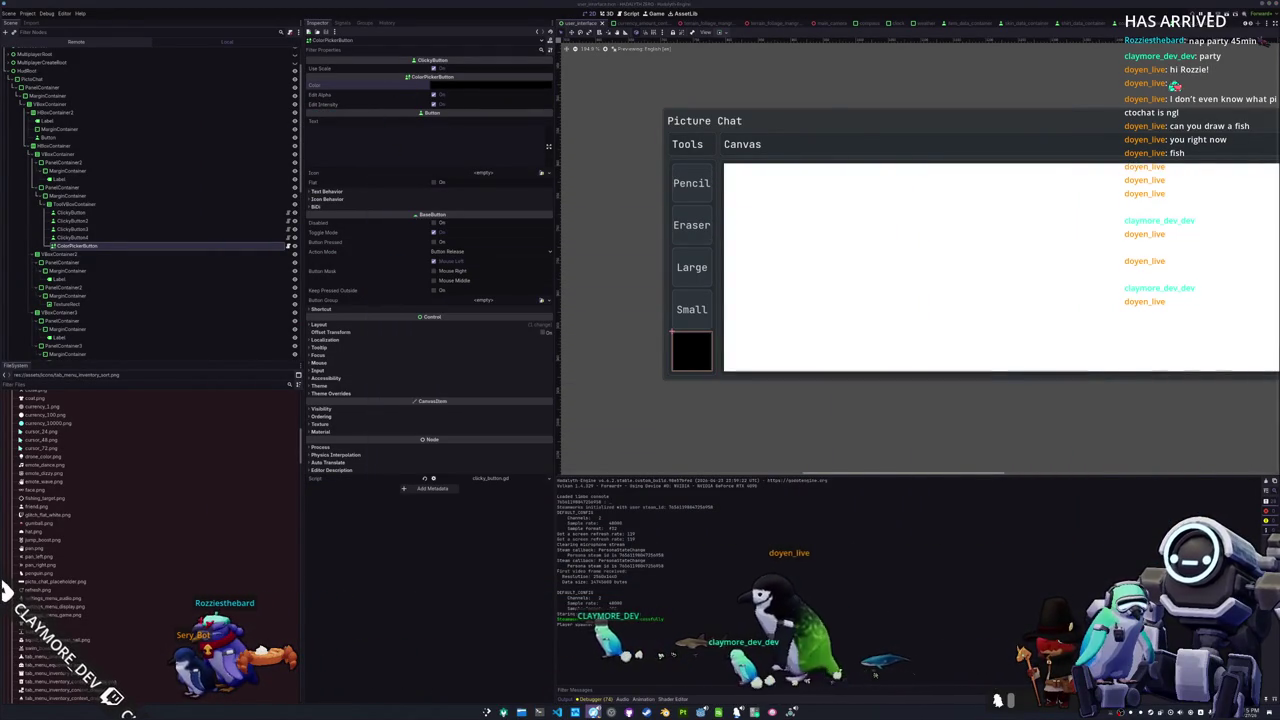
Step: Style the pencil icons as filled, weight 700, with maximum grade
key("alt+Tab")
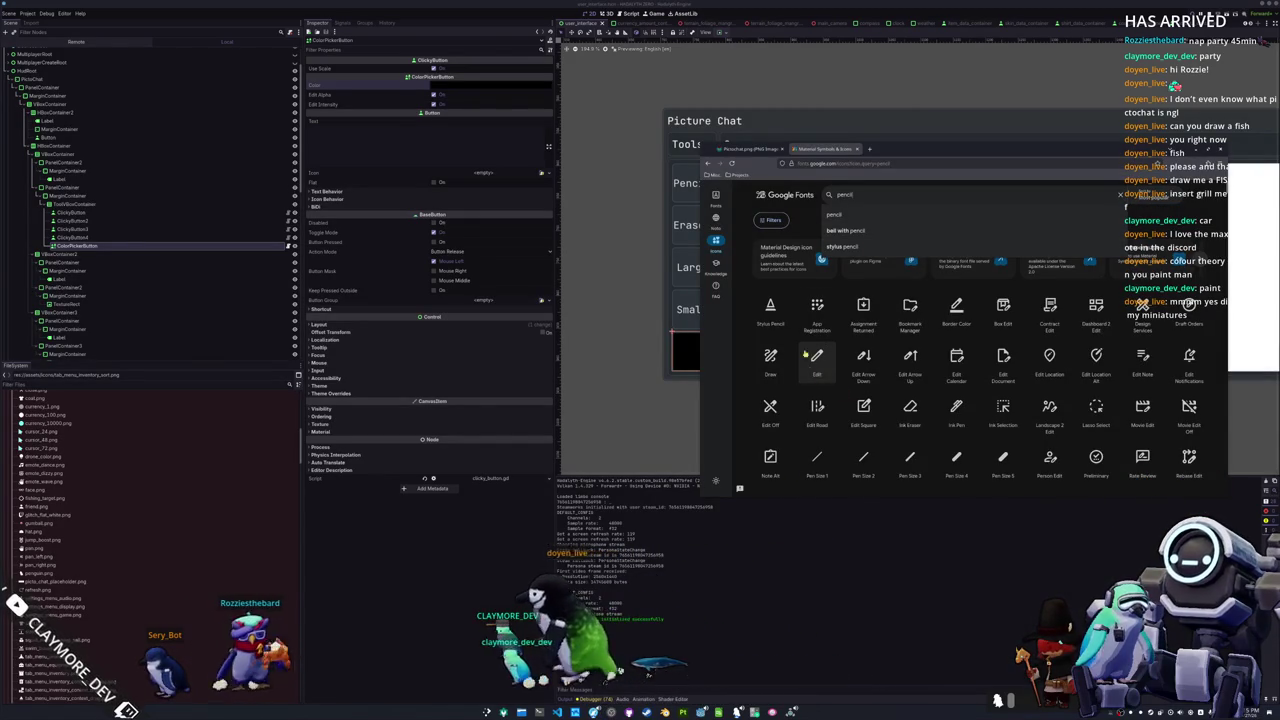
left_click(772, 219)
mouse_move(703, 271)
left_mouse_down()
mouse_move(587, 271)
mouse_move(716, 270)
mouse_move(716, 302)
left_mouse_up()
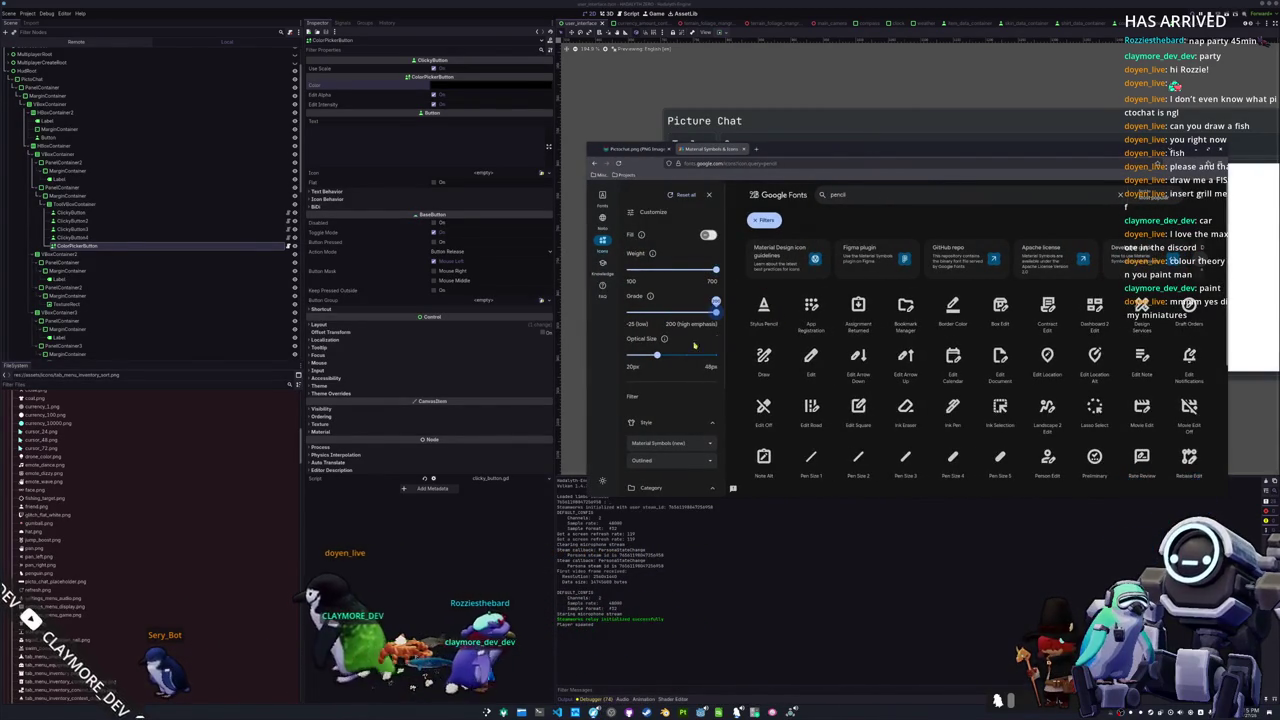
left_click_drag(657, 355, 716, 355)
left_click(710, 235)
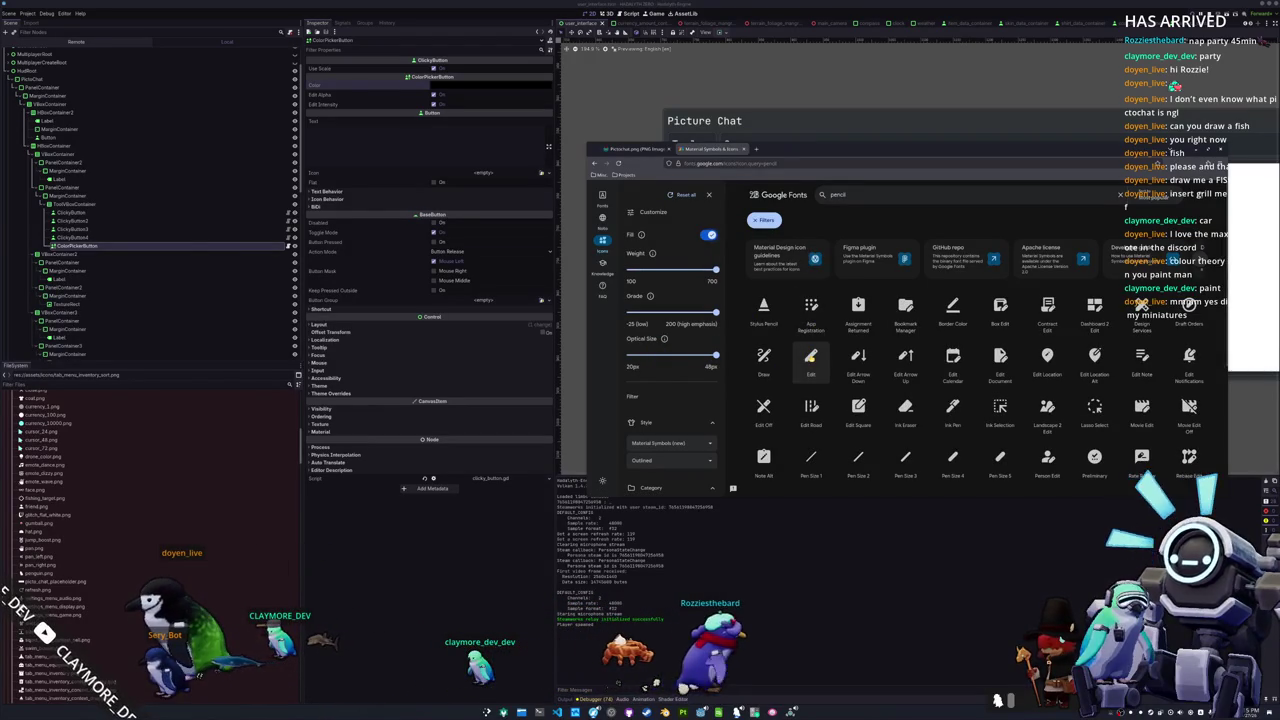
Step: Download the Ink Pen icon as a PNG and return to the Godot editor
left_click(811, 360)
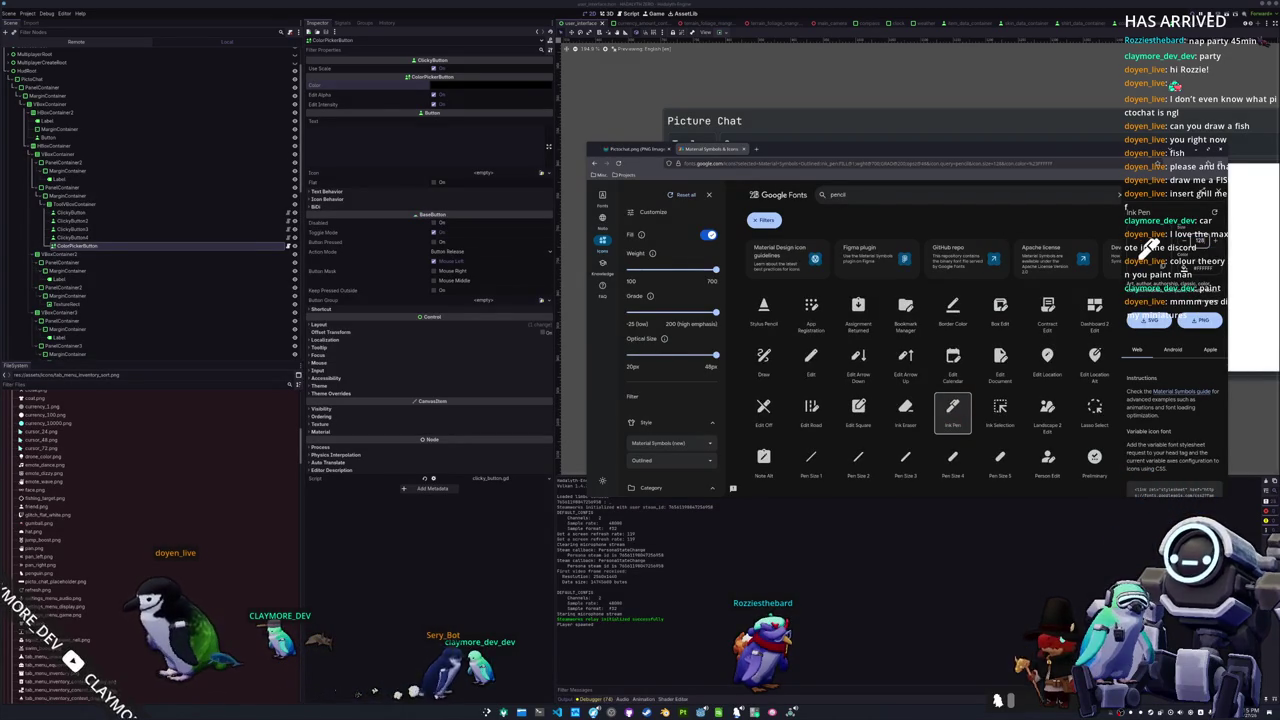
left_click(1200, 320)
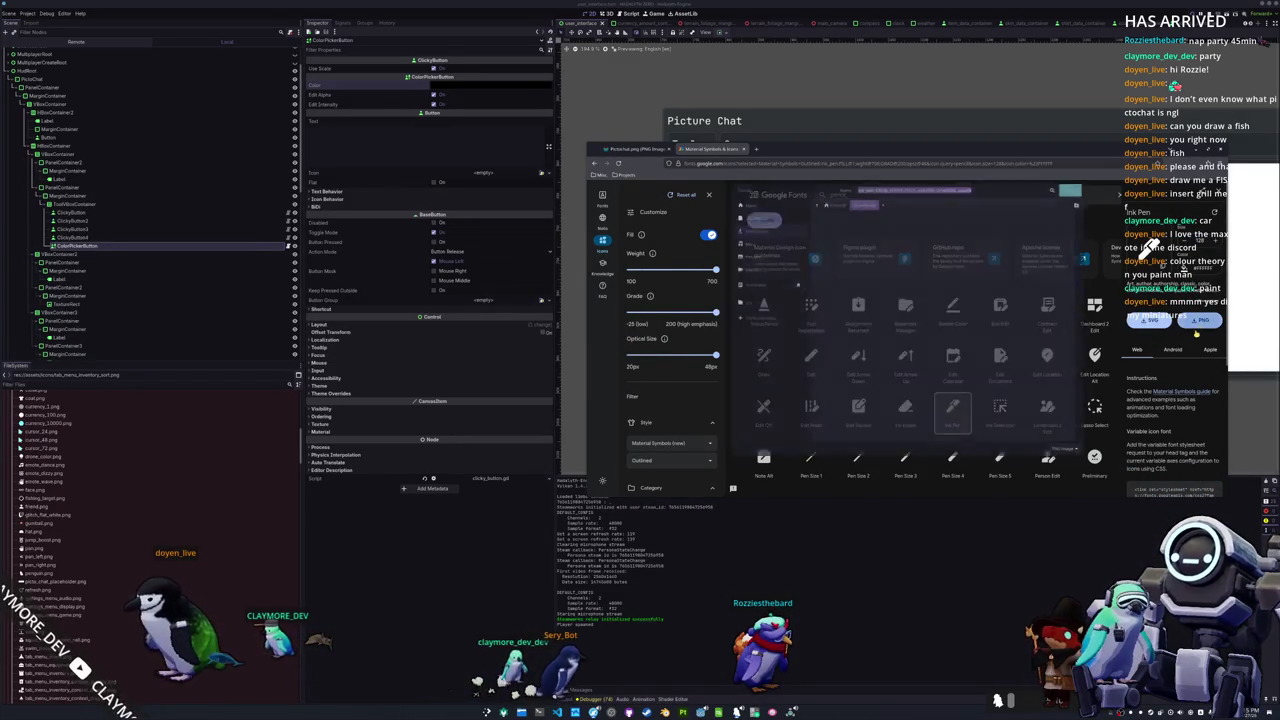
key("Return")
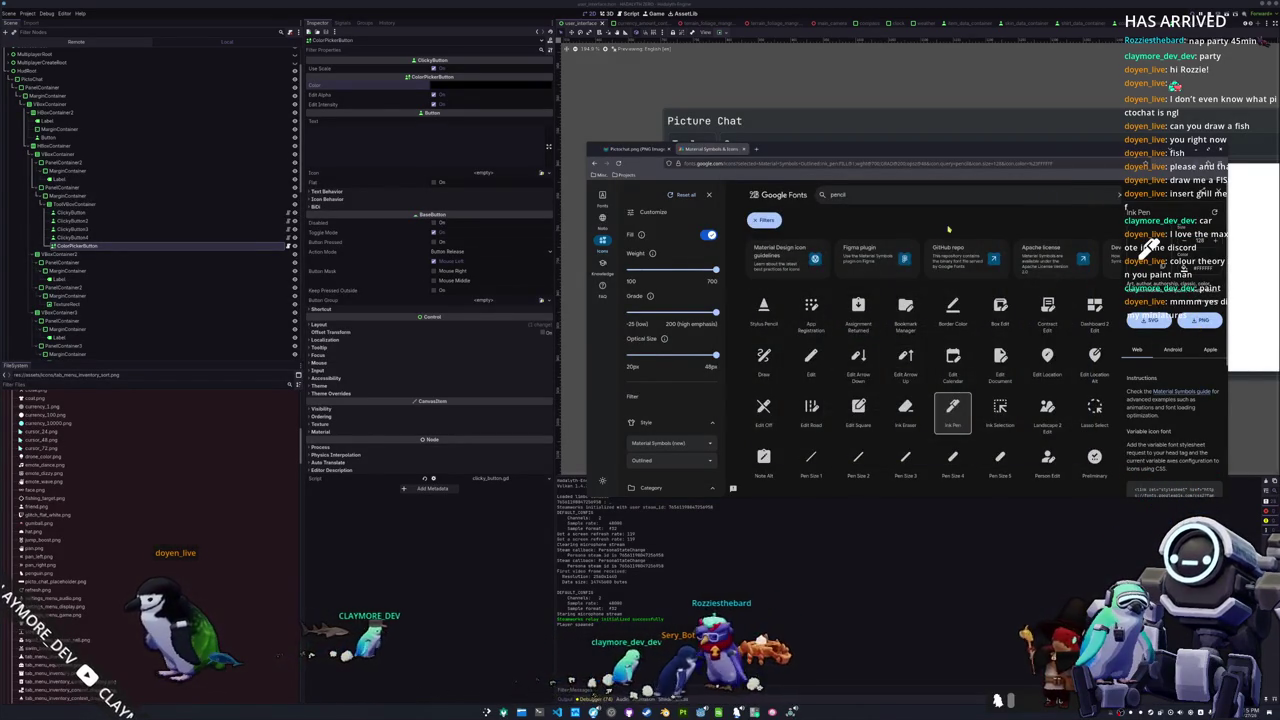
left_click(75, 545)
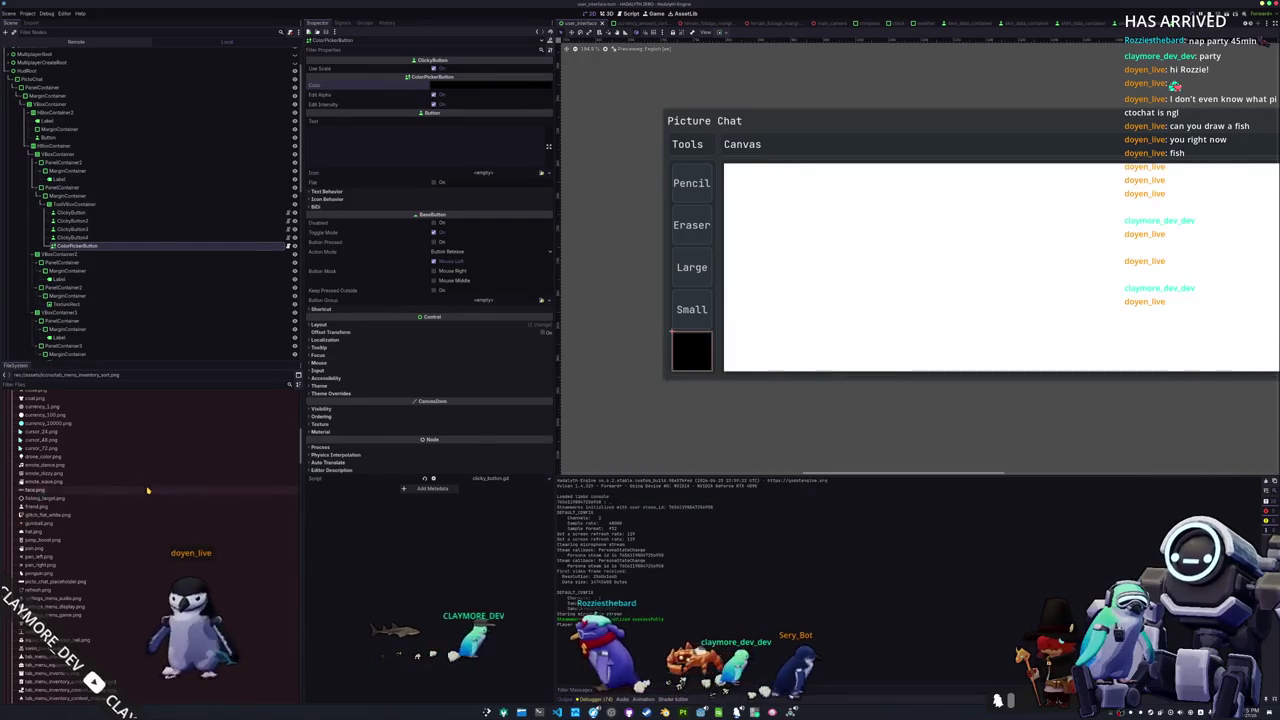
Step: Rename the downloaded pen PNG and load it as the Pencil button's icon texture
left_click(75, 540)
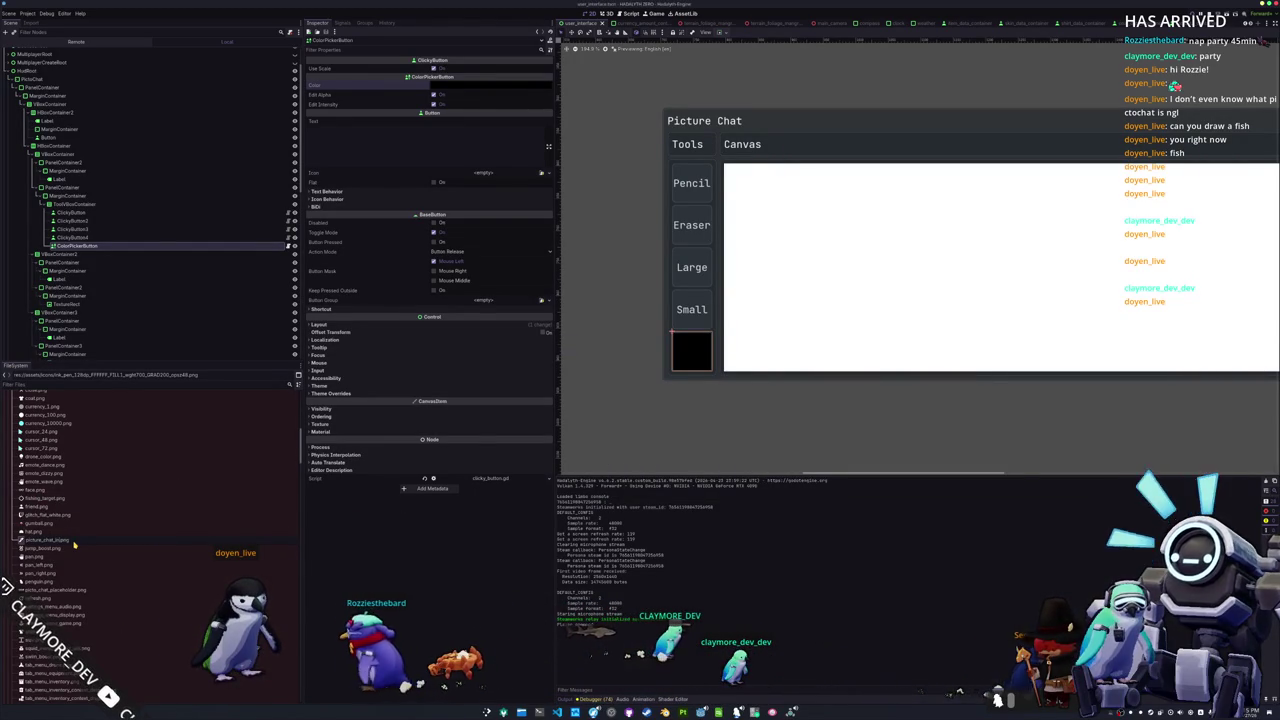
key("Return")
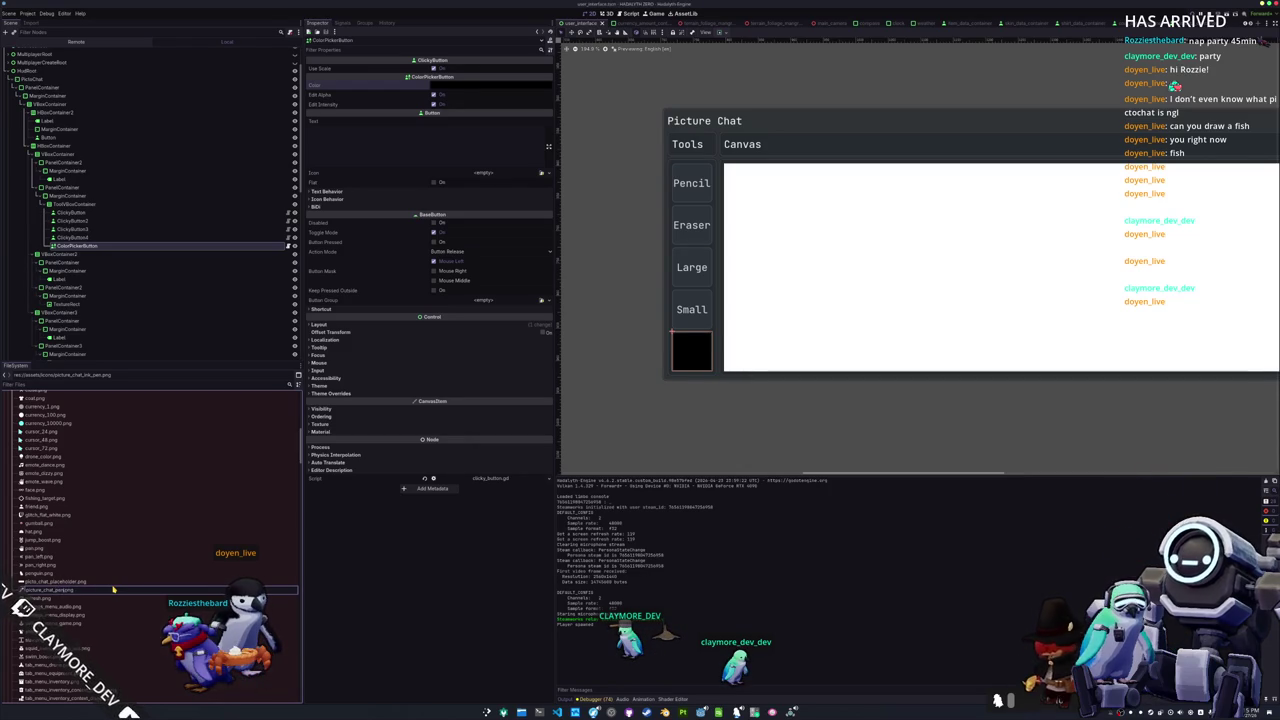
left_click(674, 201)
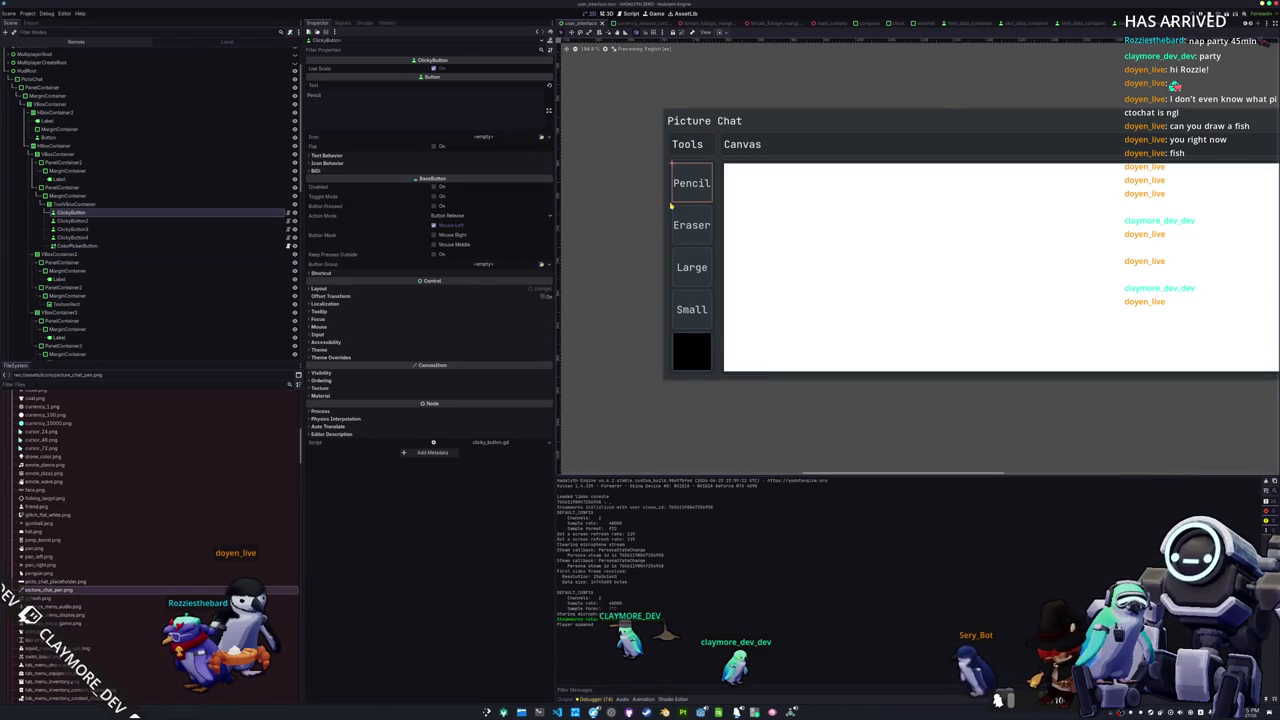
left_click(540, 137)
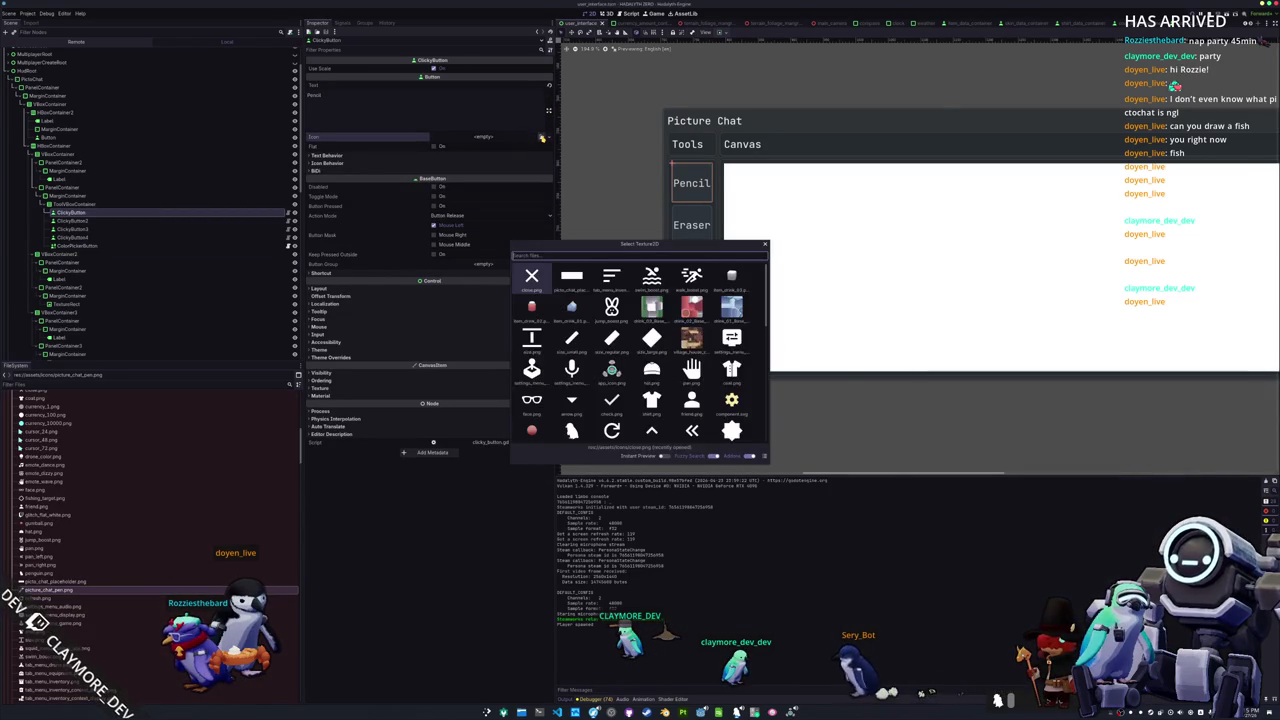
key("Return")
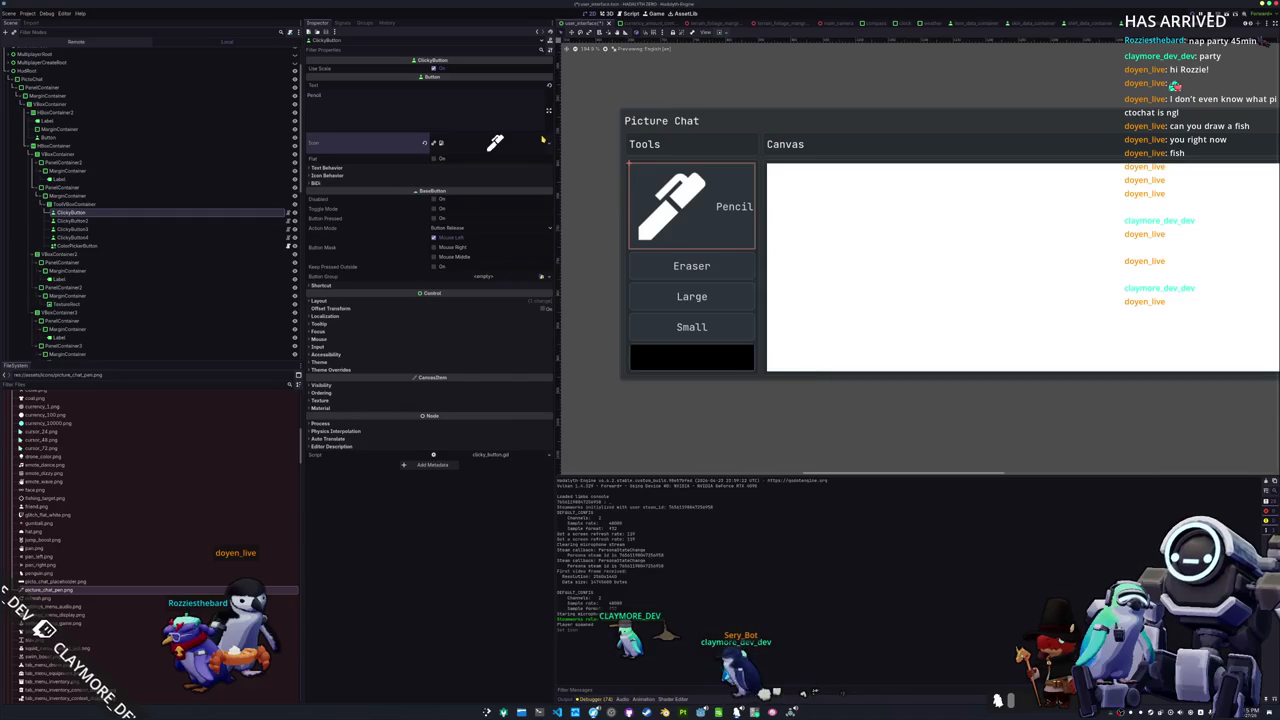
Step: Turn off Expand Icon, try horizontal icon alignments, and center the icon vertically
left_click(465, 175)
left_click(437, 204)
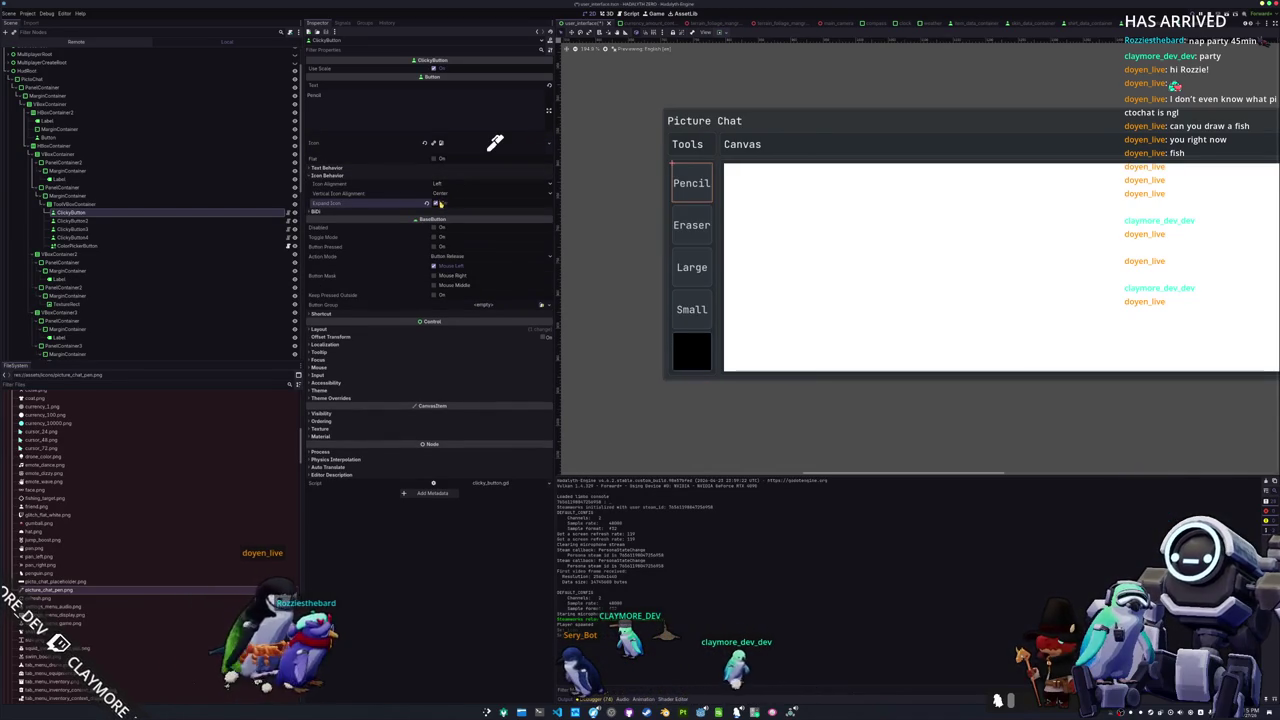
left_click(447, 188)
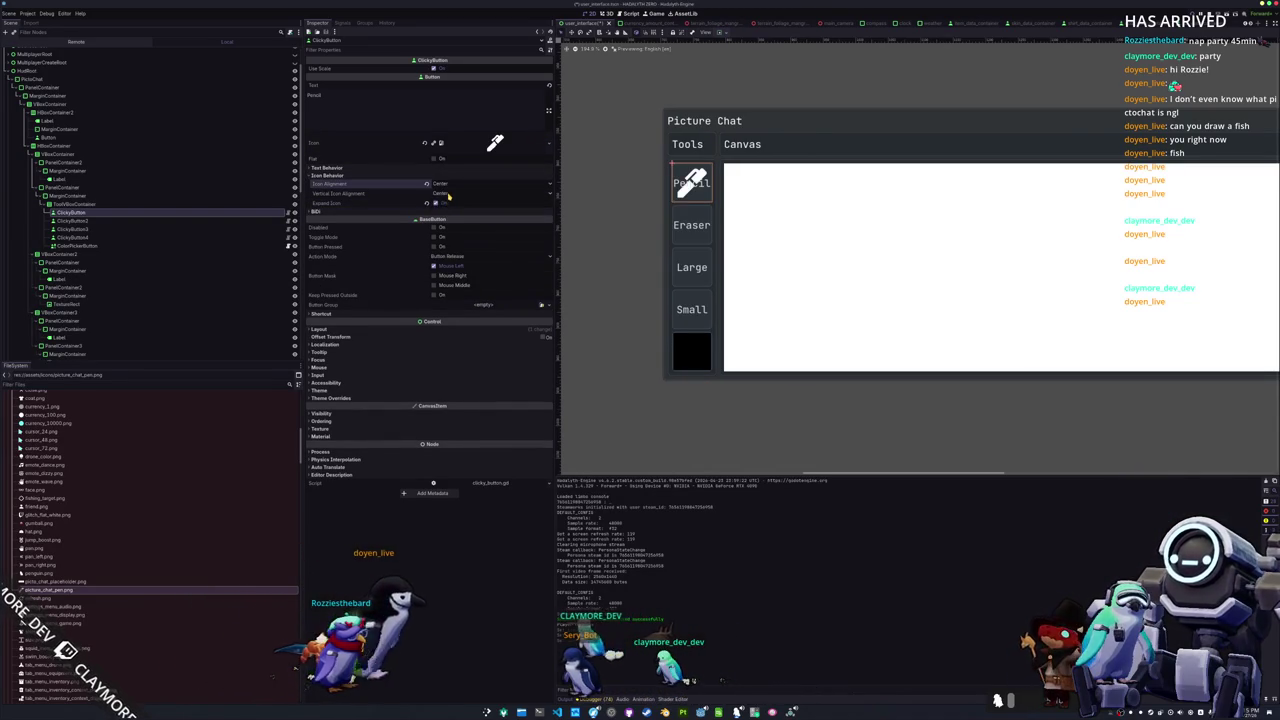
left_click(437, 204)
left_click(437, 204)
left_click(440, 185)
left_click(445, 197)
left_click(442, 191)
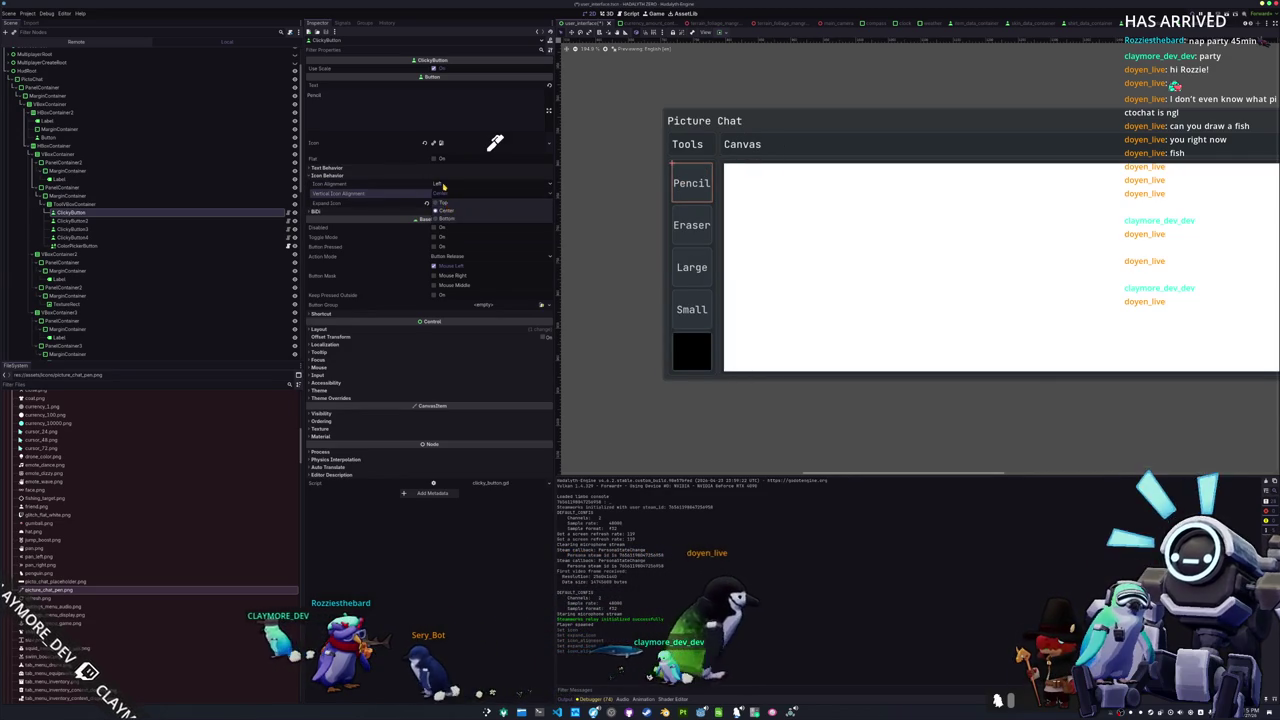
left_click(440, 210)
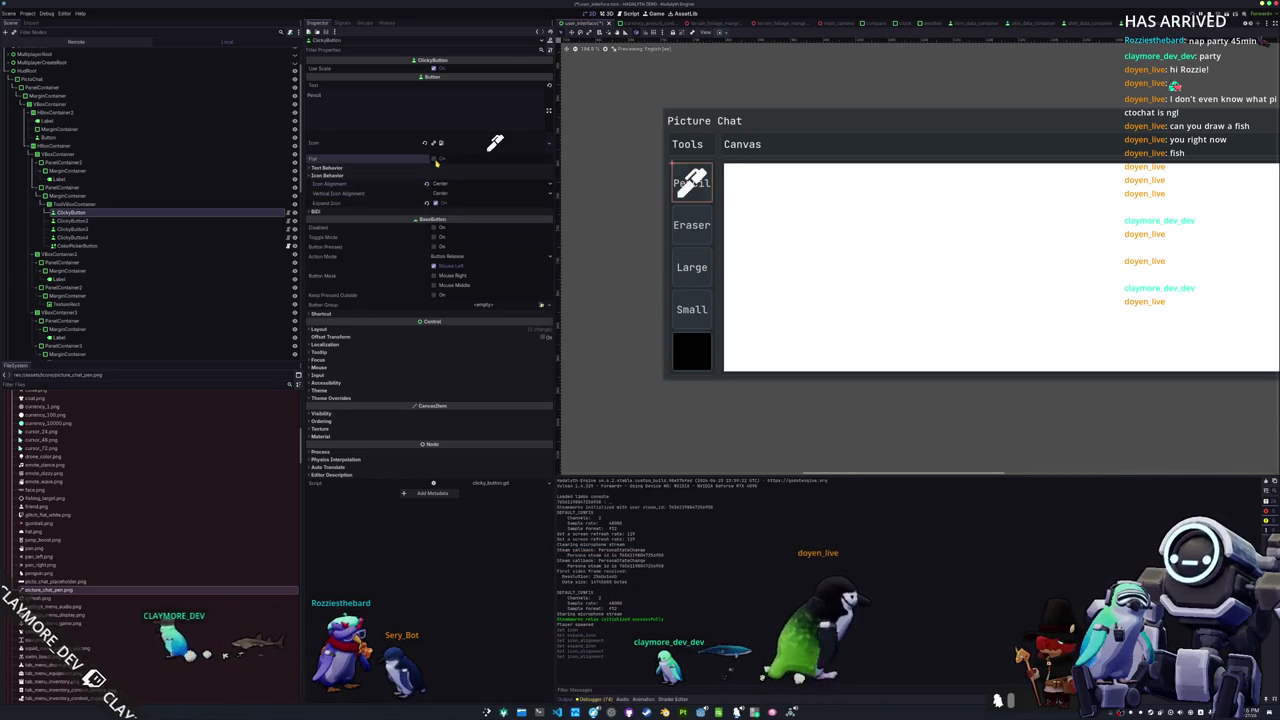
Step: Re-enable Expand Icon and set the pen icon's horizontal alignment back to Left
left_click(430, 203)
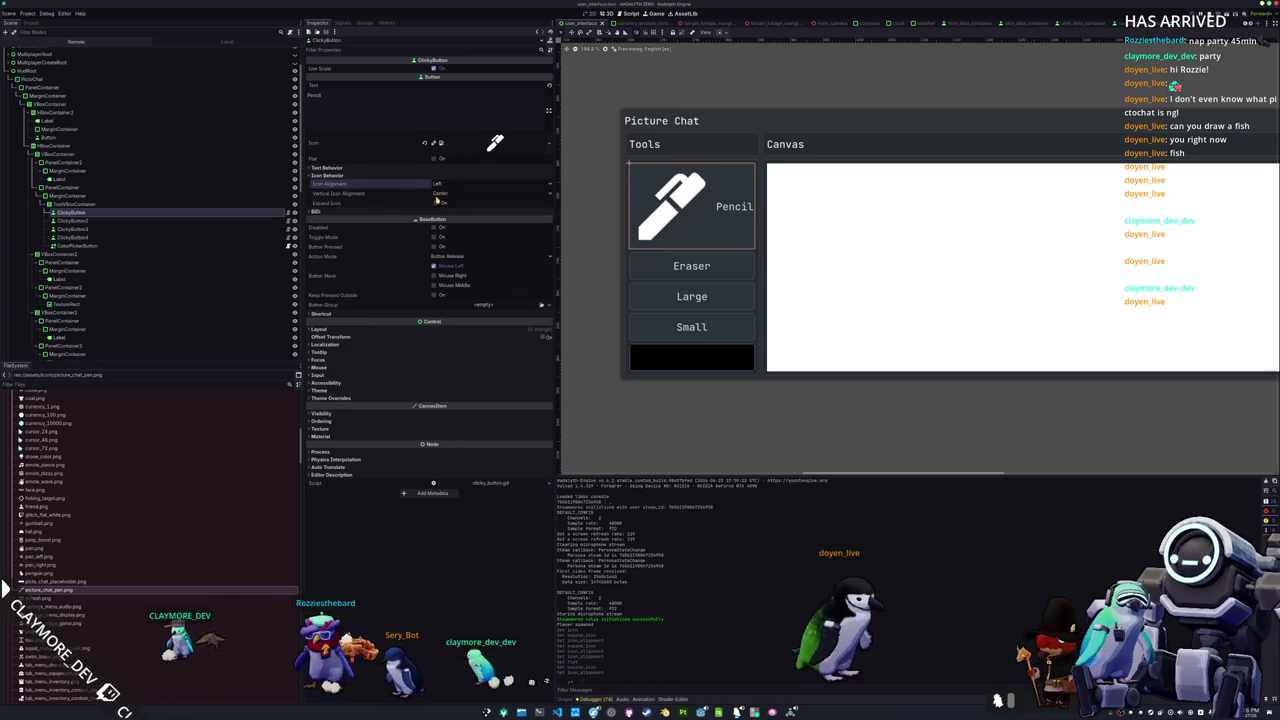
left_click(437, 194)
left_click(435, 204)
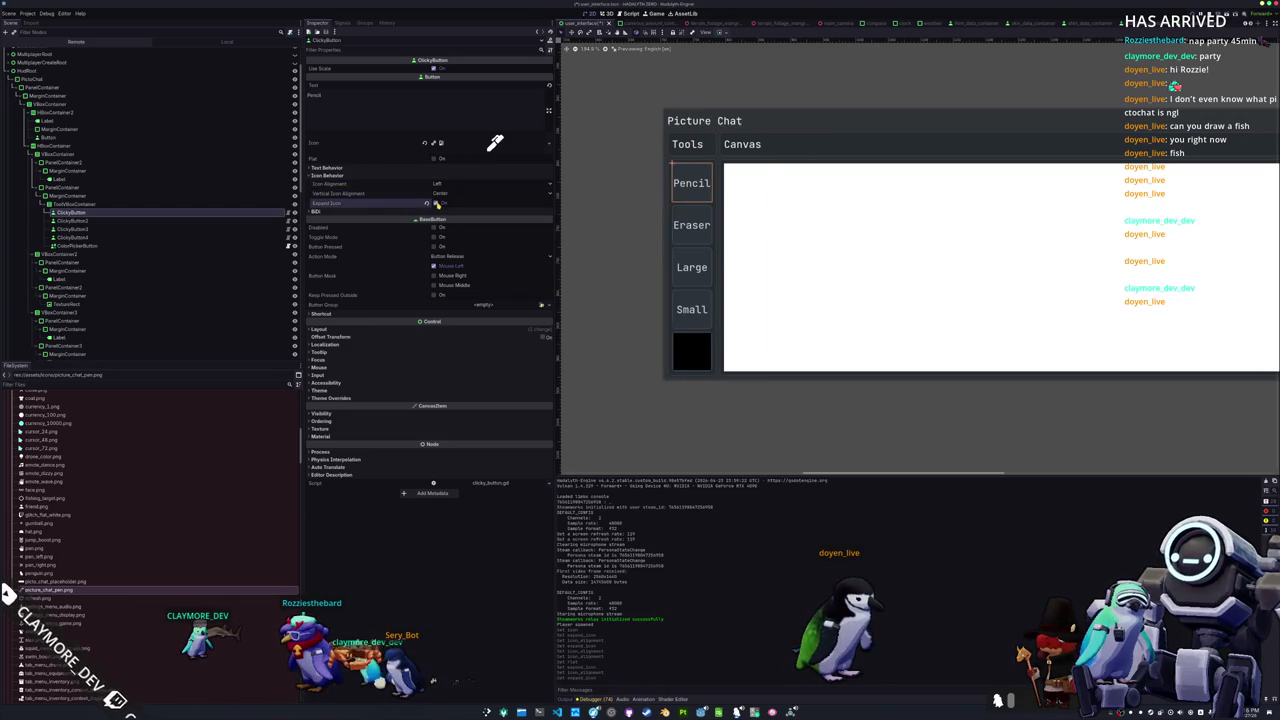
left_click(435, 204)
left_click(441, 185)
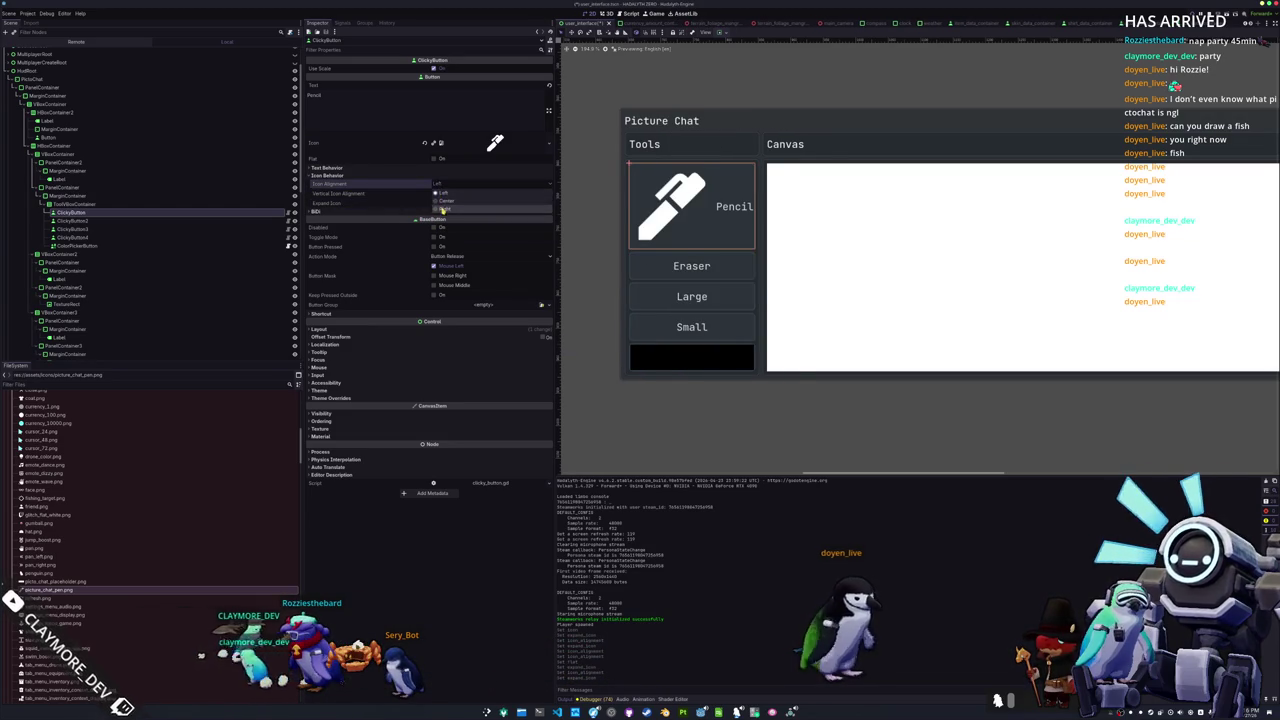
left_click(443, 207)
left_click(437, 185)
left_click(437, 192)
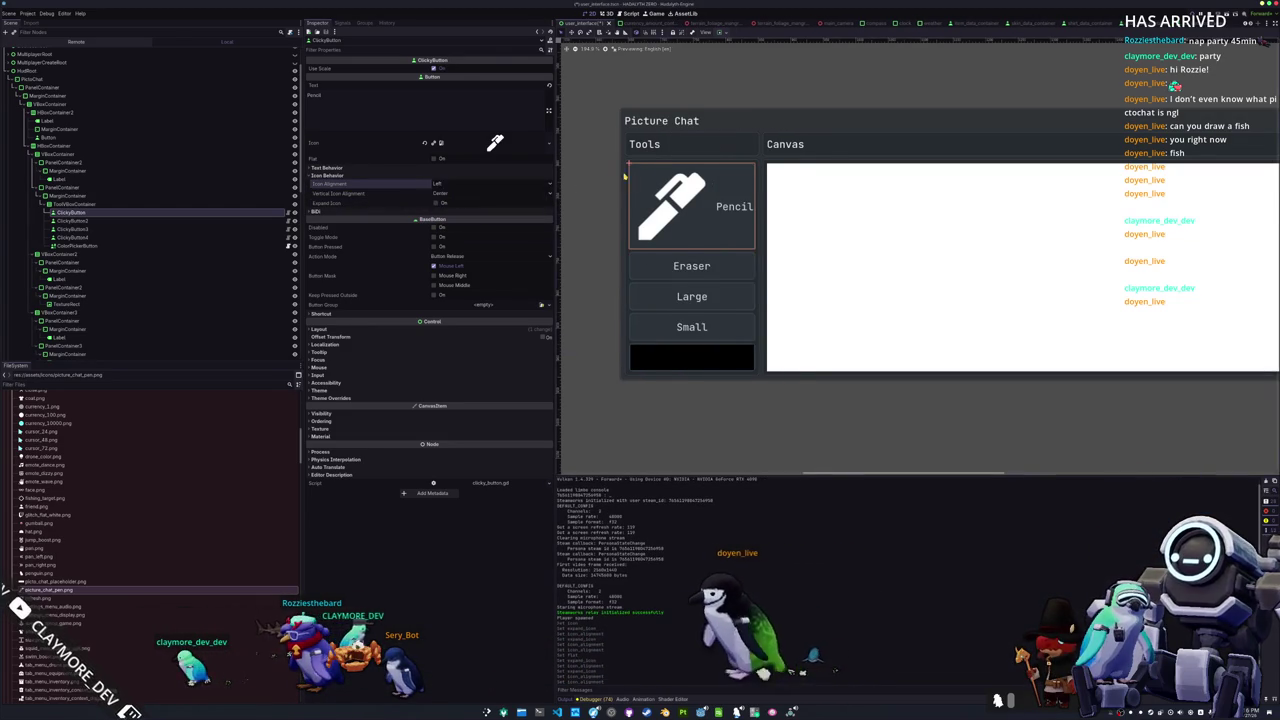
left_click(383, 168)
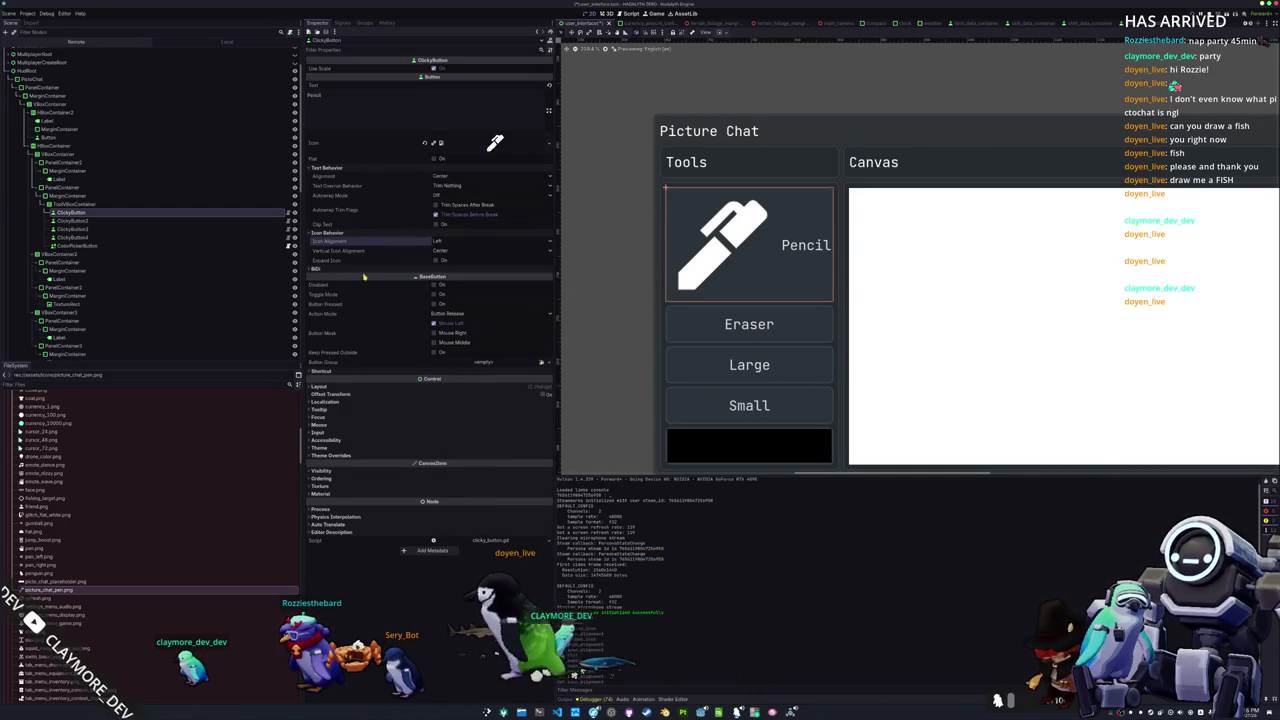
Step: Keep the Pencil label text centered and uncheck Expand Icon to shrink the button
left_click(388, 387)
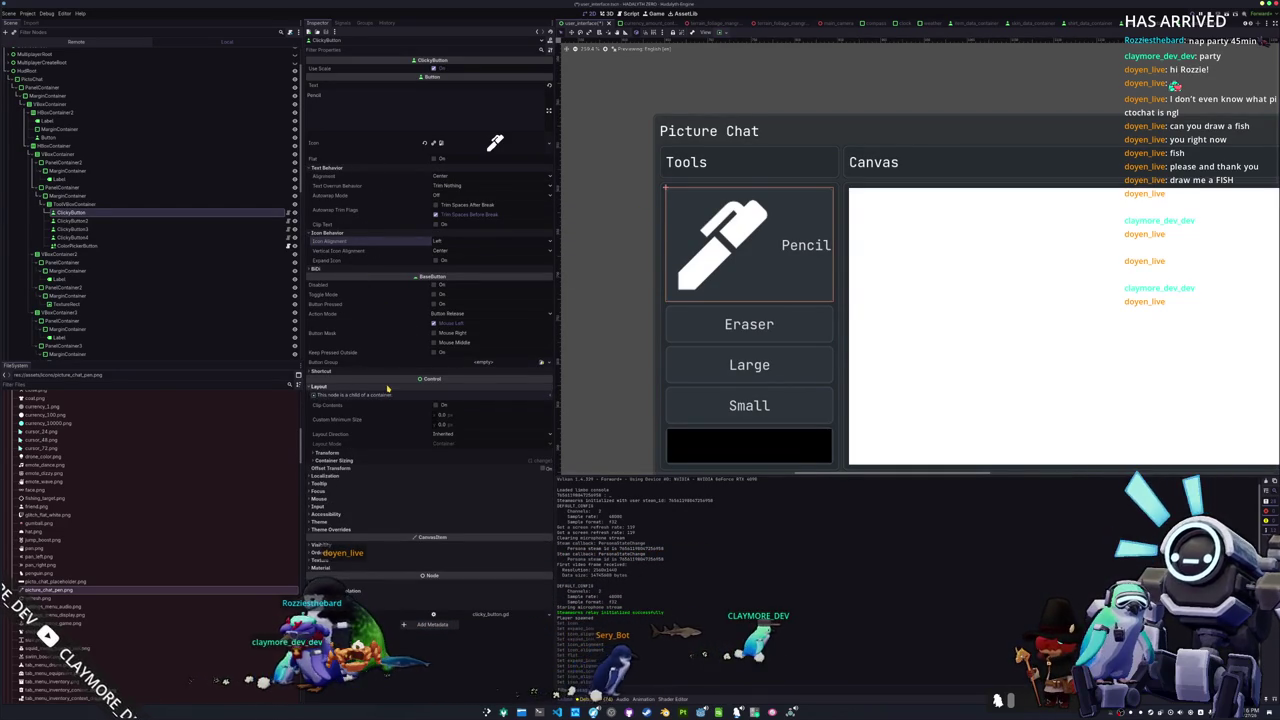
left_click(381, 388)
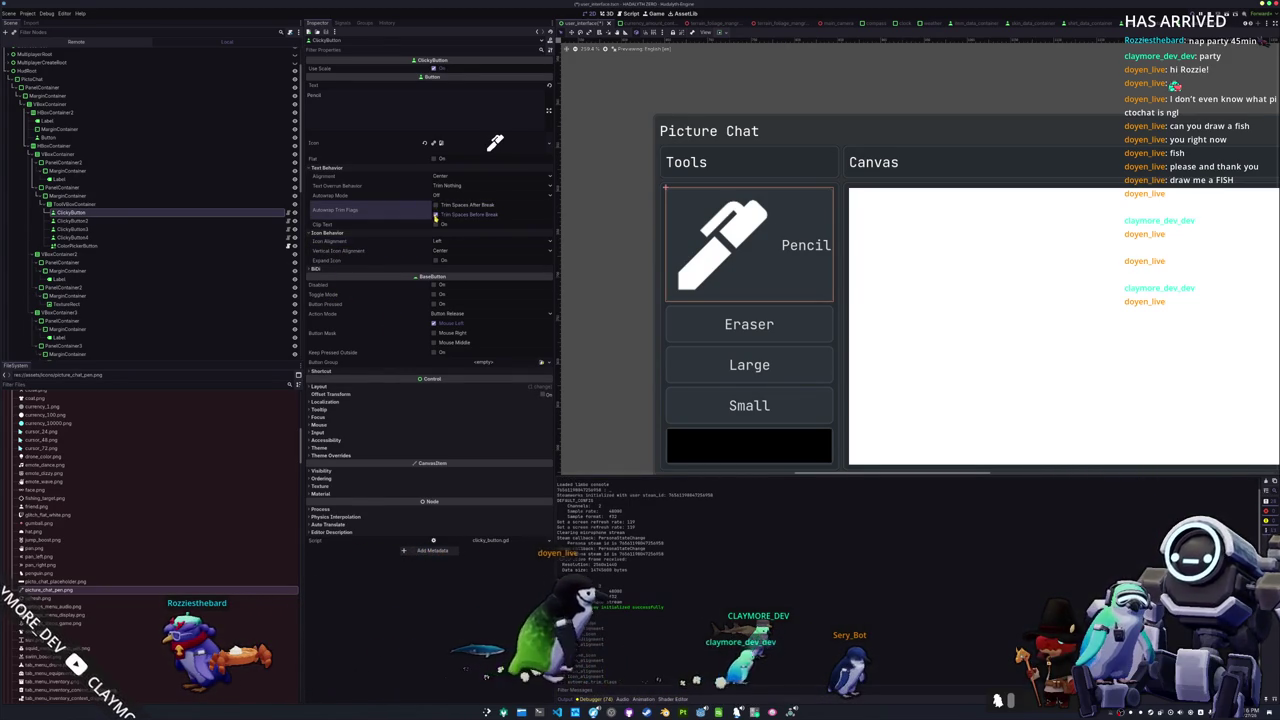
left_click(444, 177)
left_click(440, 193)
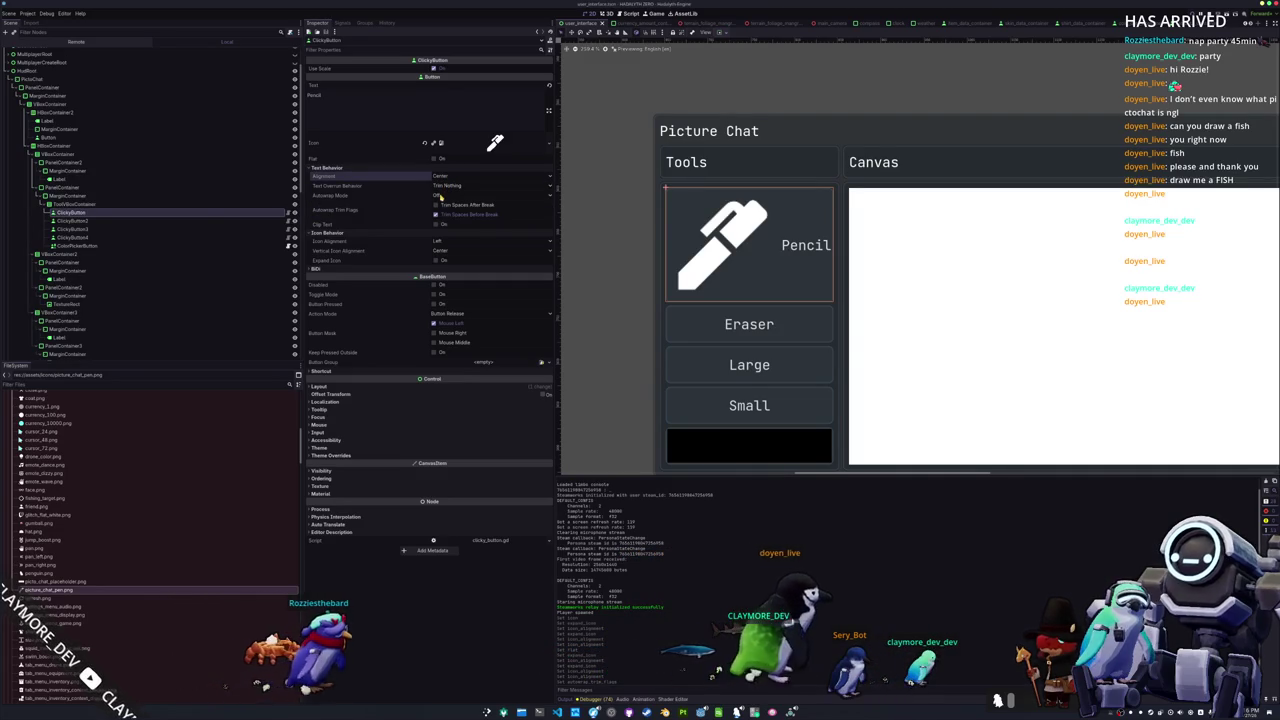
left_click(437, 247)
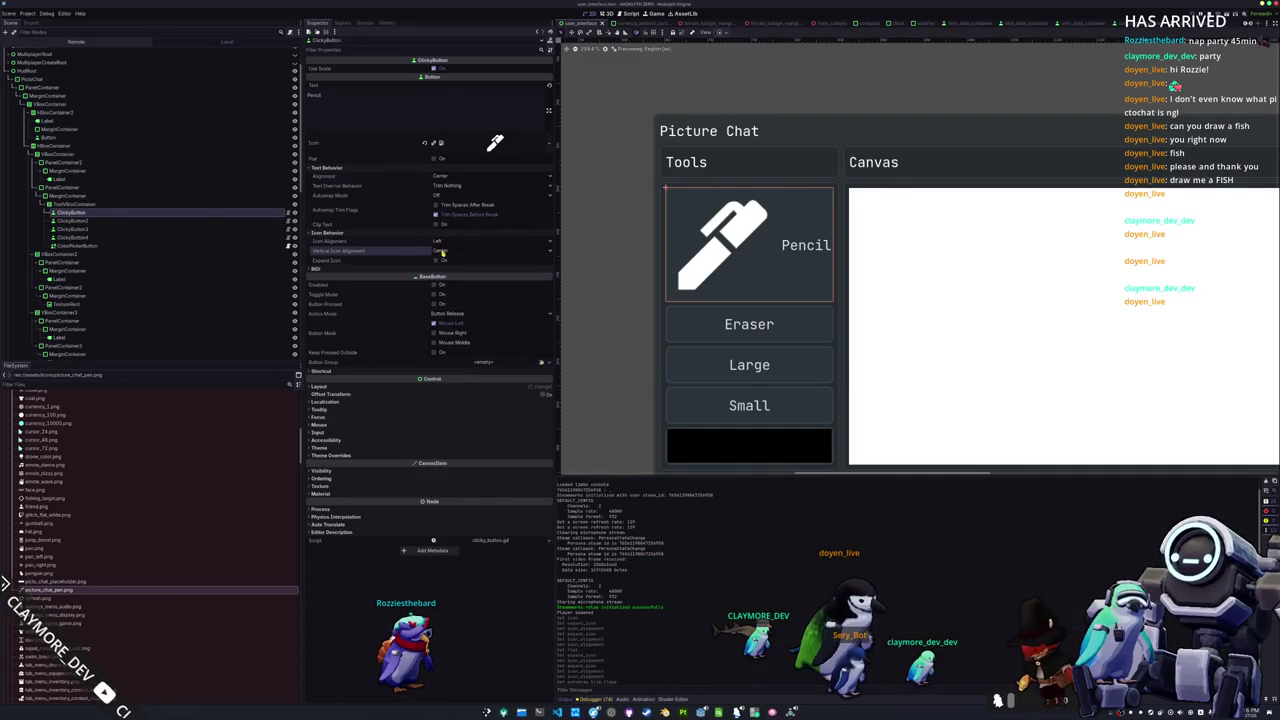
left_click(437, 261)
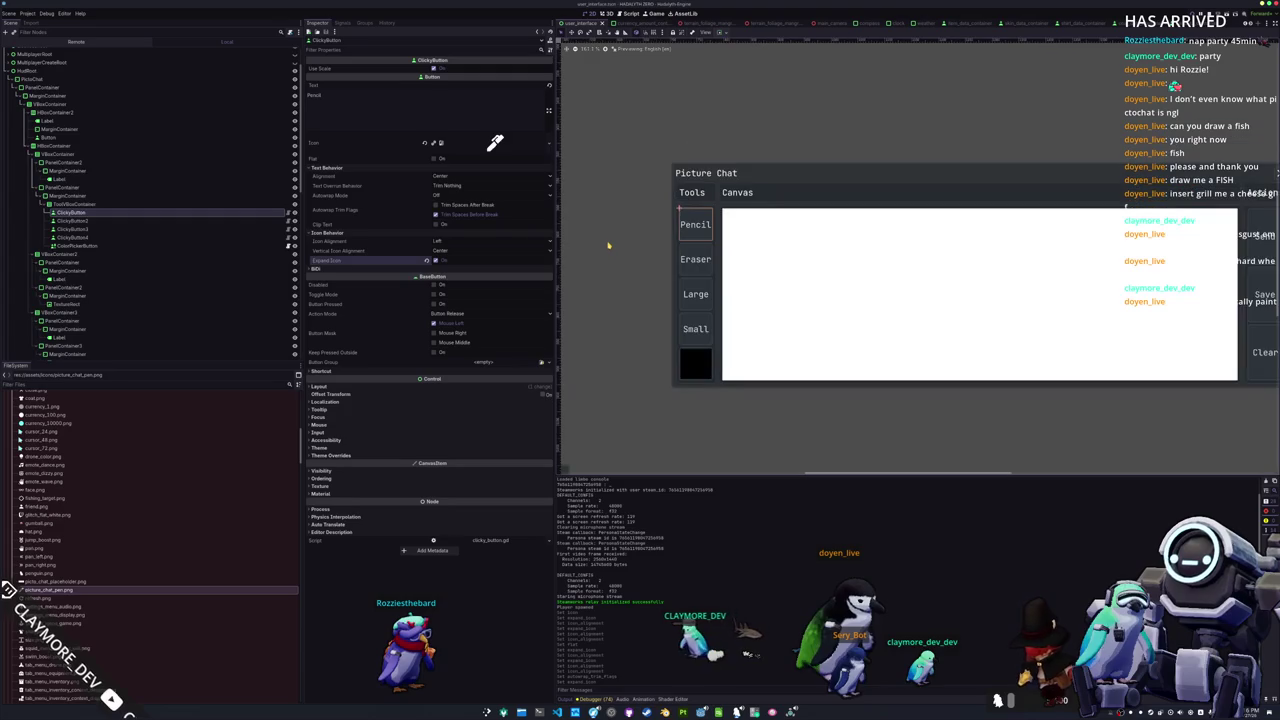
Step: Set the Pencil button's custom minimum width to 150, then test the label text and restore 'Pencil'
scroll(608, 244, "up", 1)
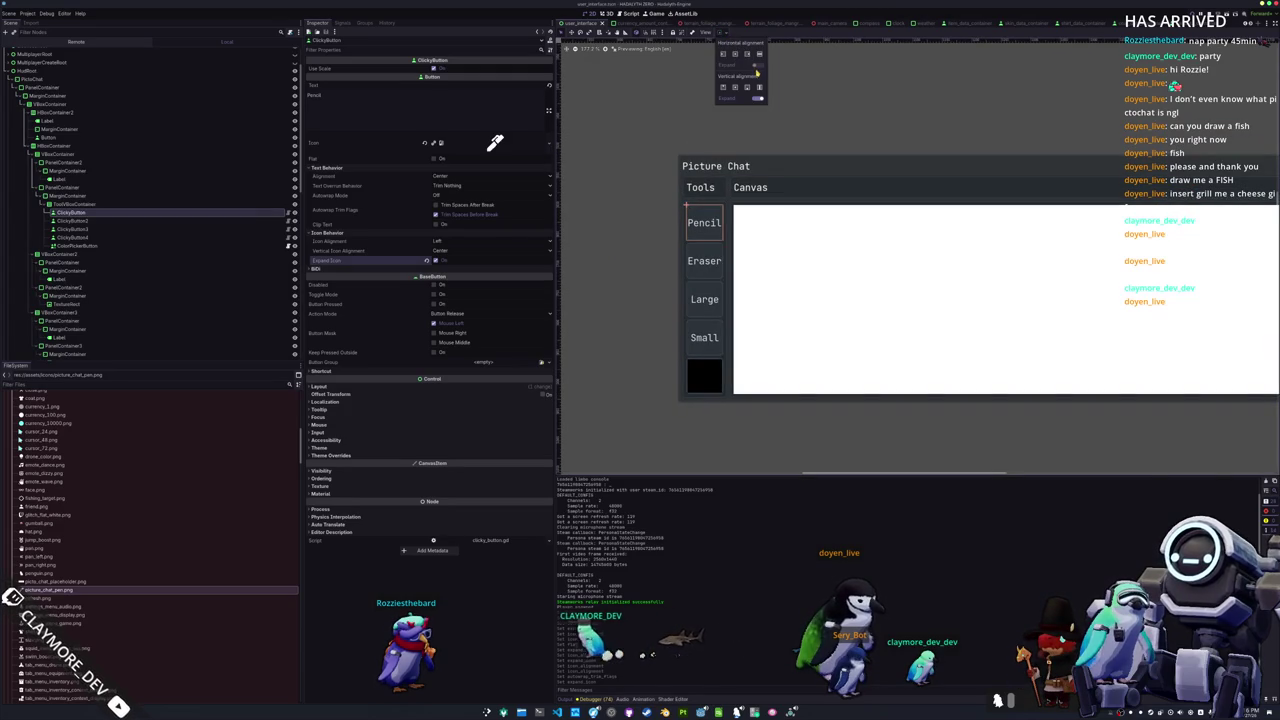
left_click(390, 387)
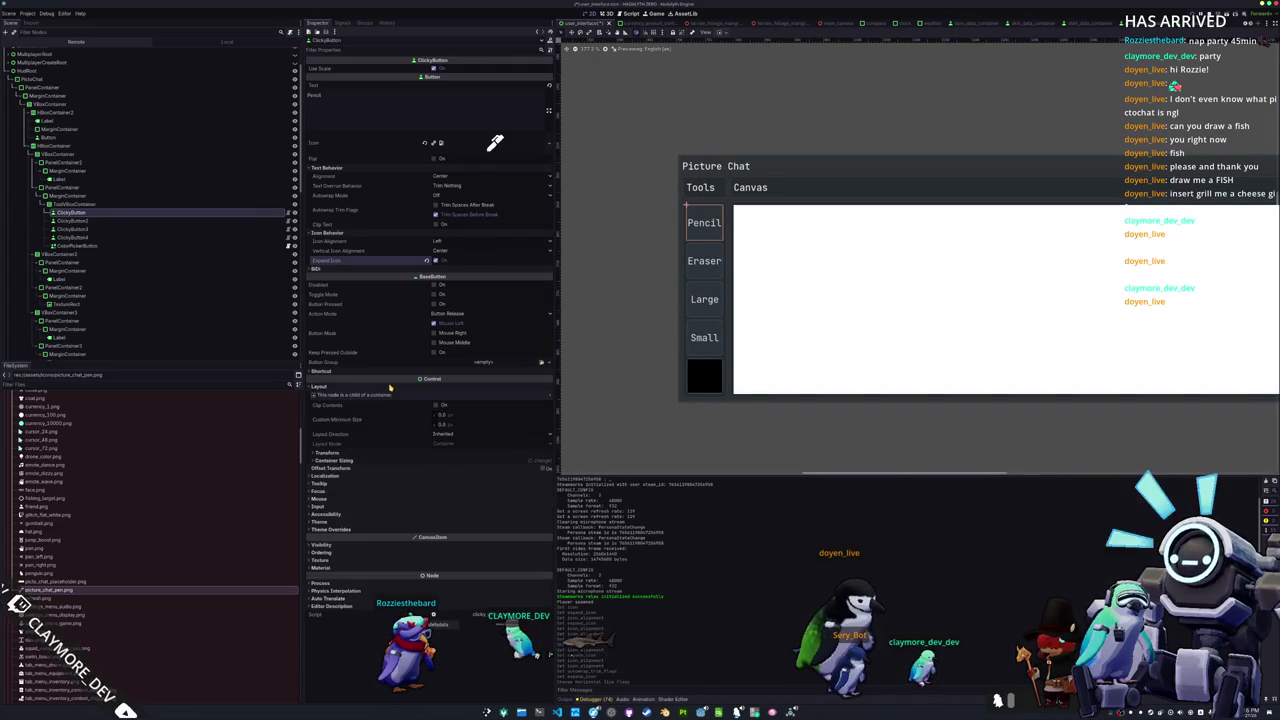
left_click_drag(440, 416, 490, 416)
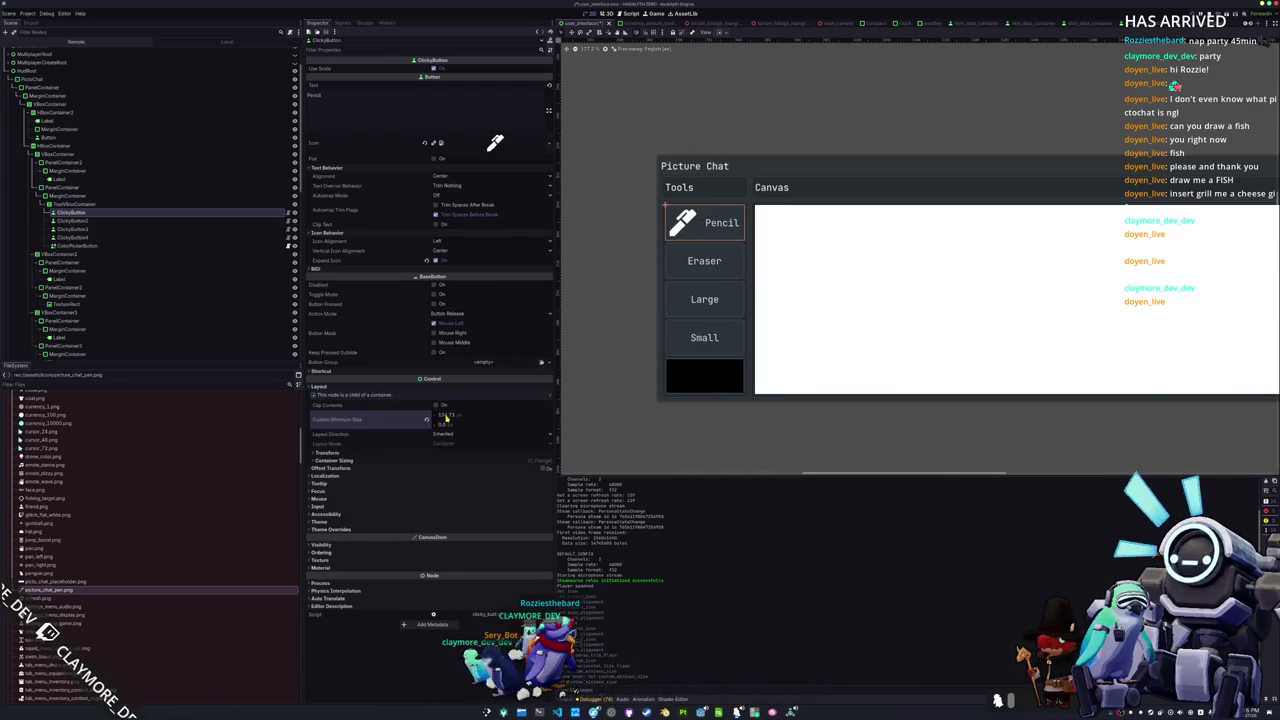
key("Return")
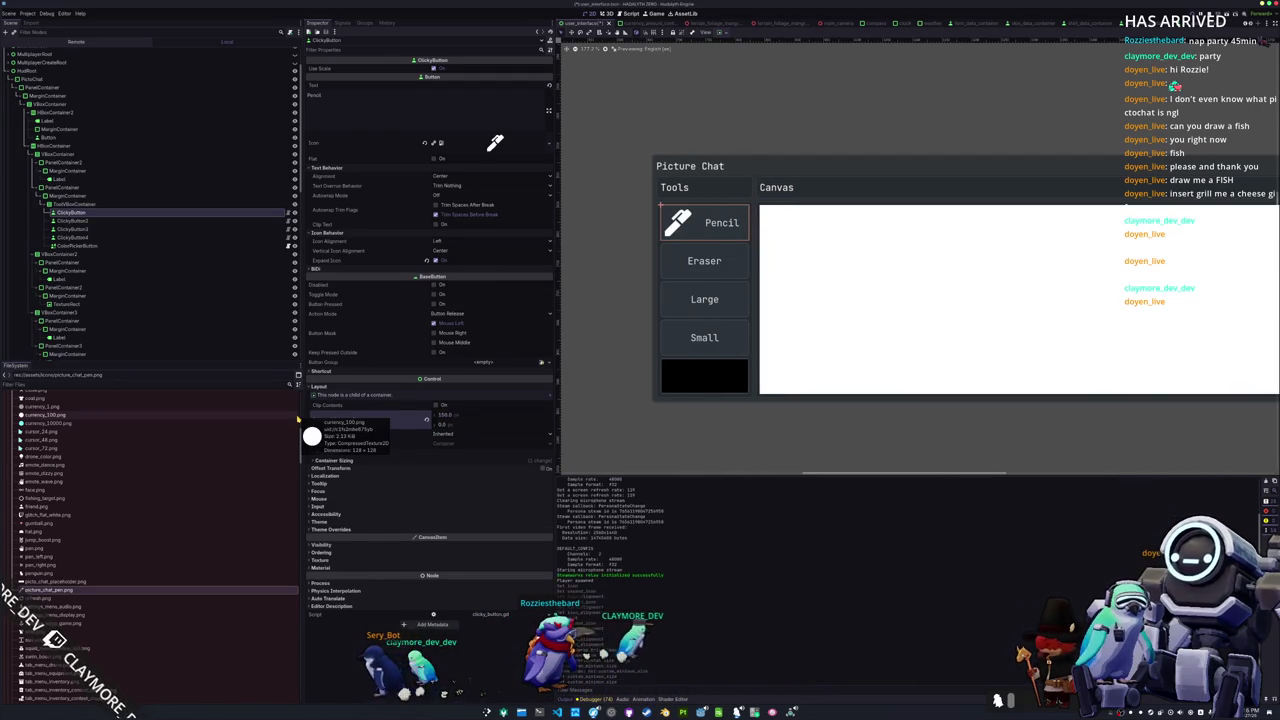
left_click(387, 101)
type("aaaaaaaaa")
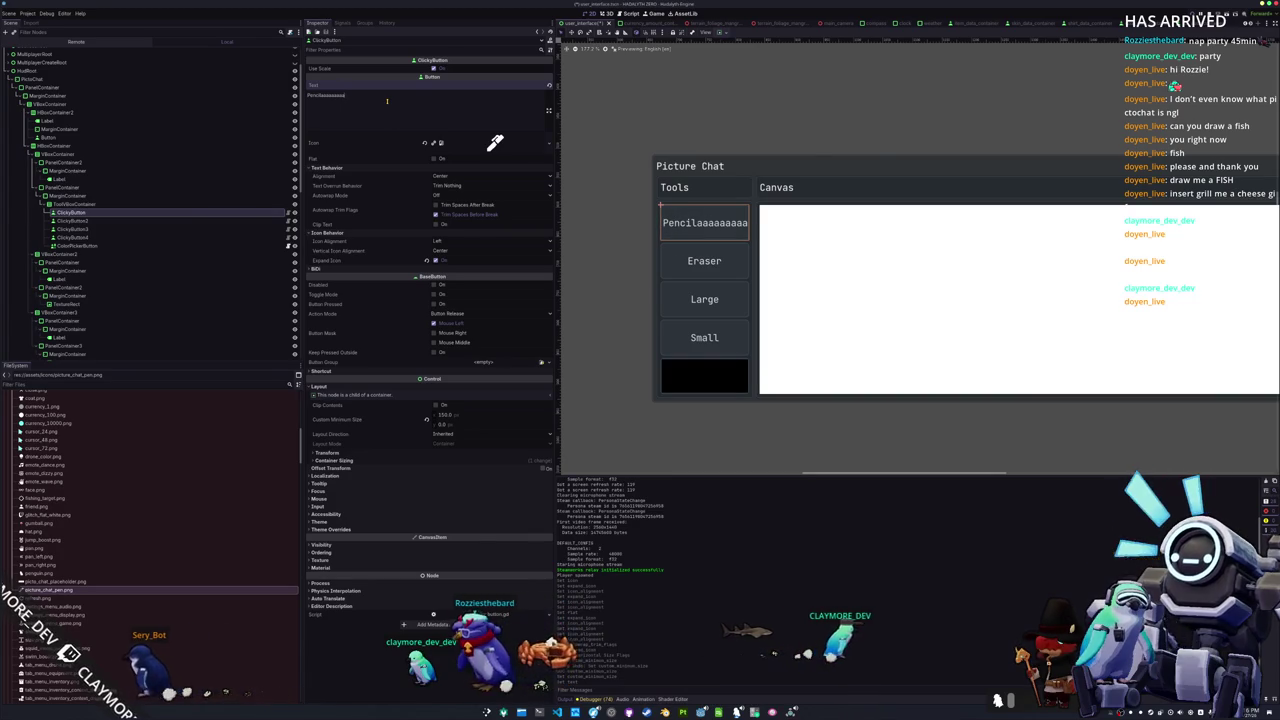
key("BackSpace")
key("BackSpace")
key("BackSpace")
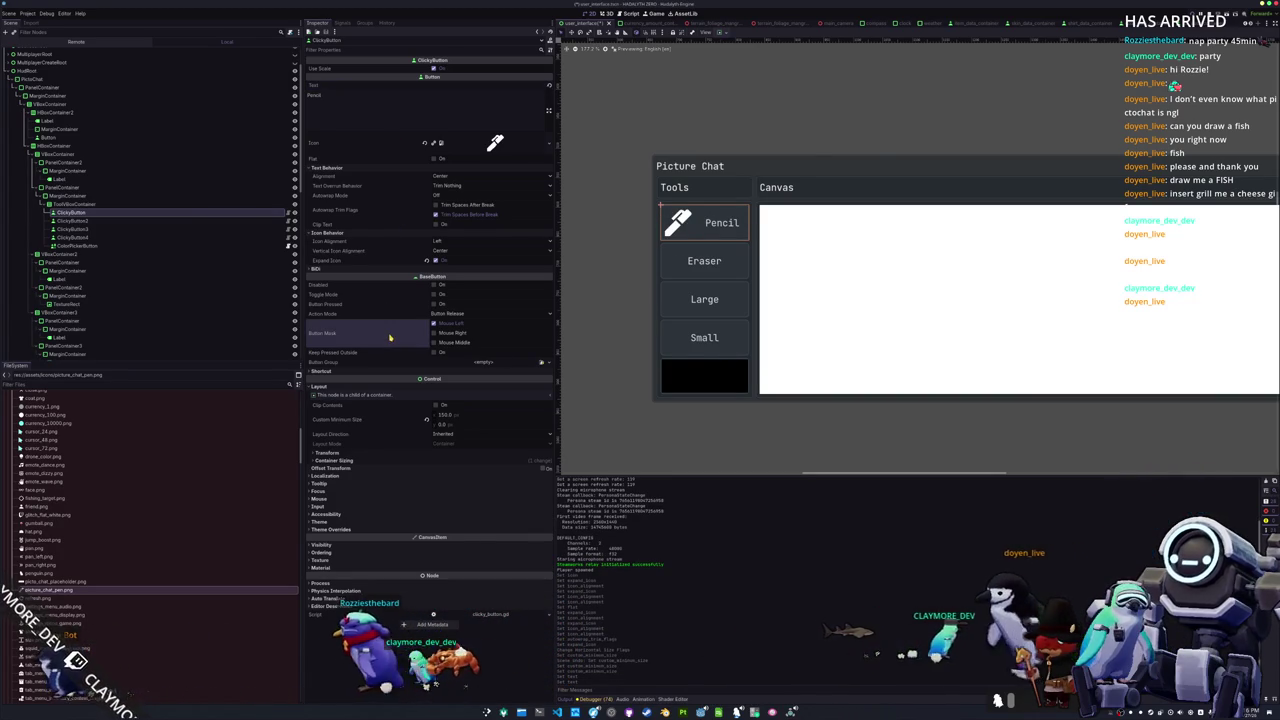
Step: Narrow the Pencil button's minimum width to 126 and restart the game
left_click(633, 317)
left_click(700, 222)
mouse_move(450, 415)
left_mouse_down()
mouse_move(438, 415)
mouse_move(460, 415)
mouse_move(448, 419)
left_mouse_up()
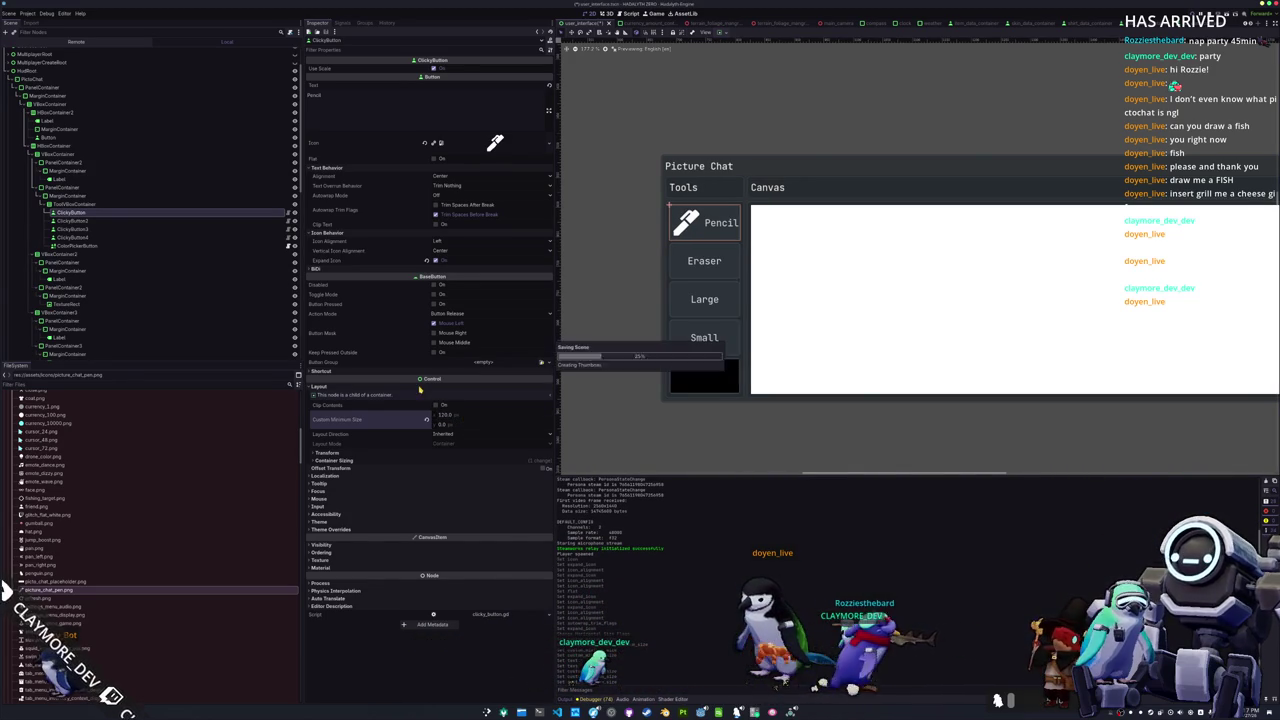
left_click(609, 369)
scroll(611, 371, "down", 2)
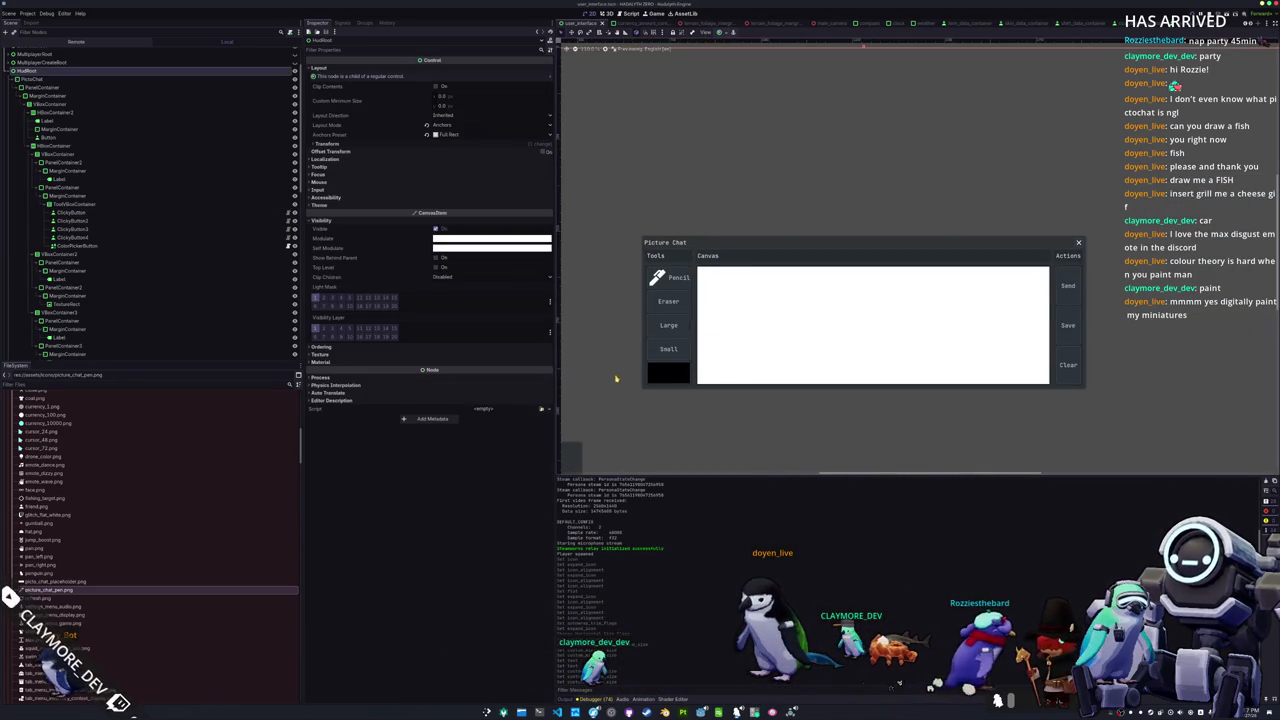
scroll(616, 379, "up", 2)
left_click(684, 258)
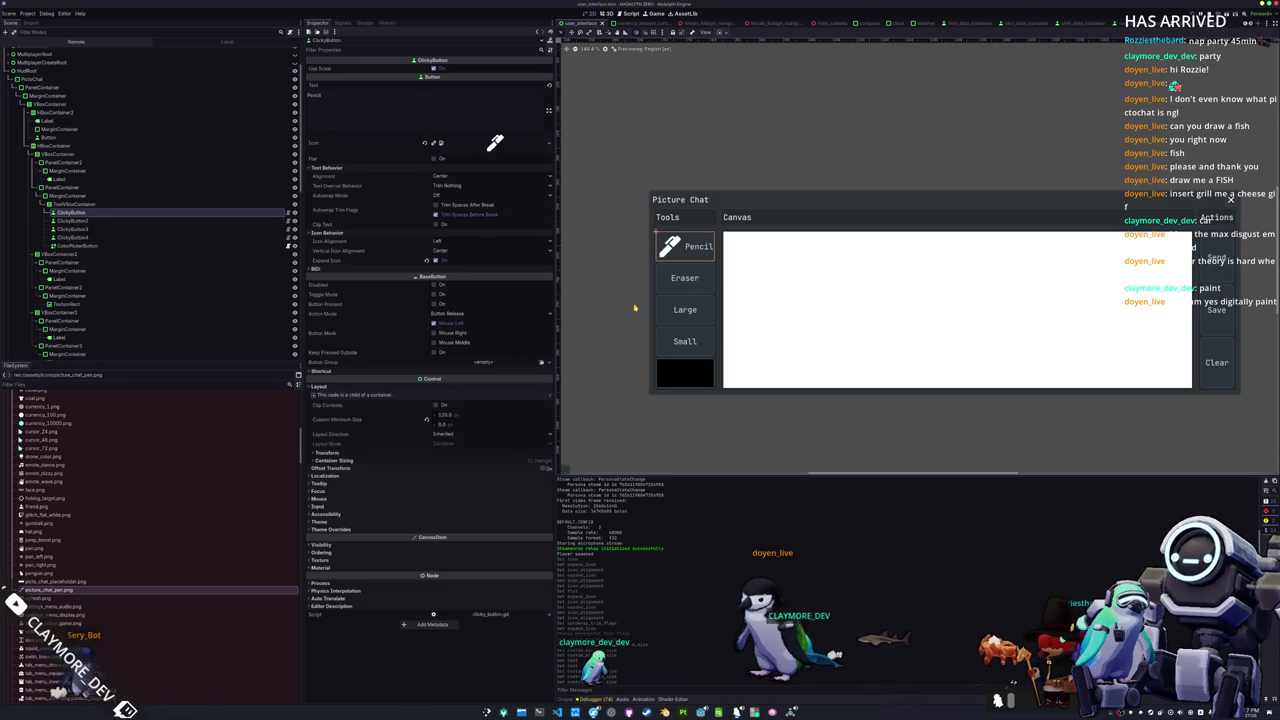
key("F8")
key("F5")
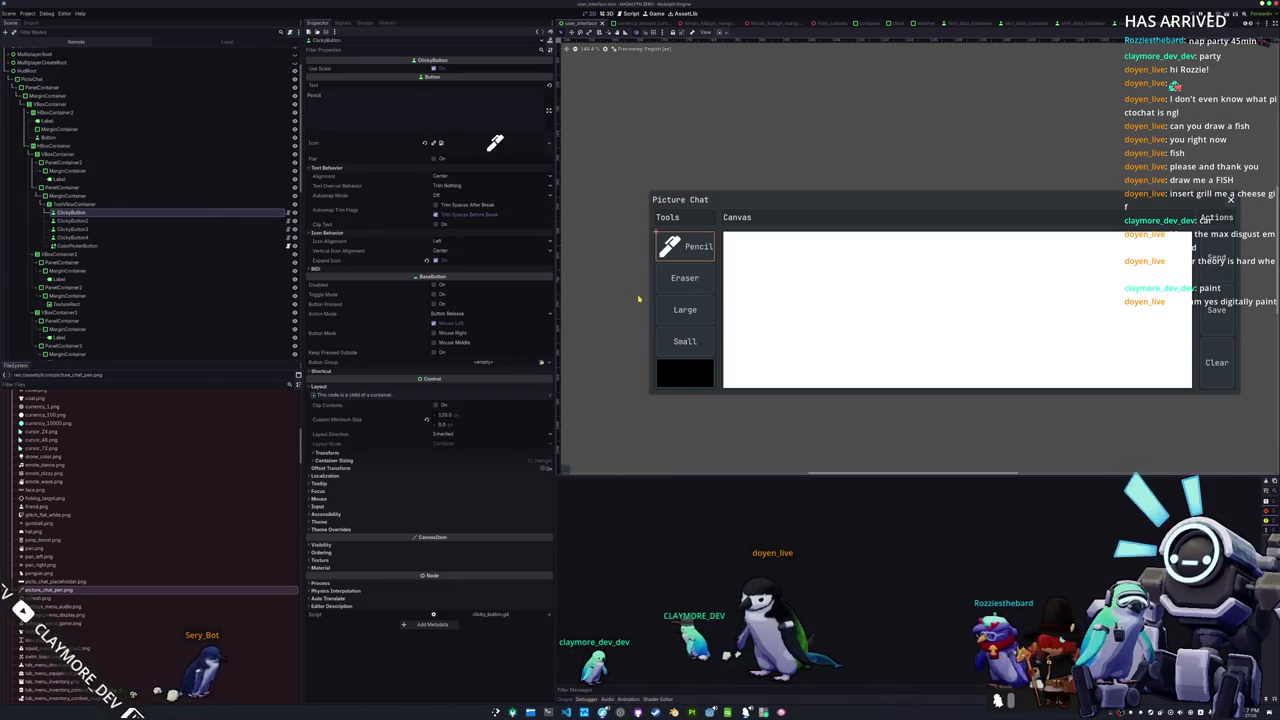
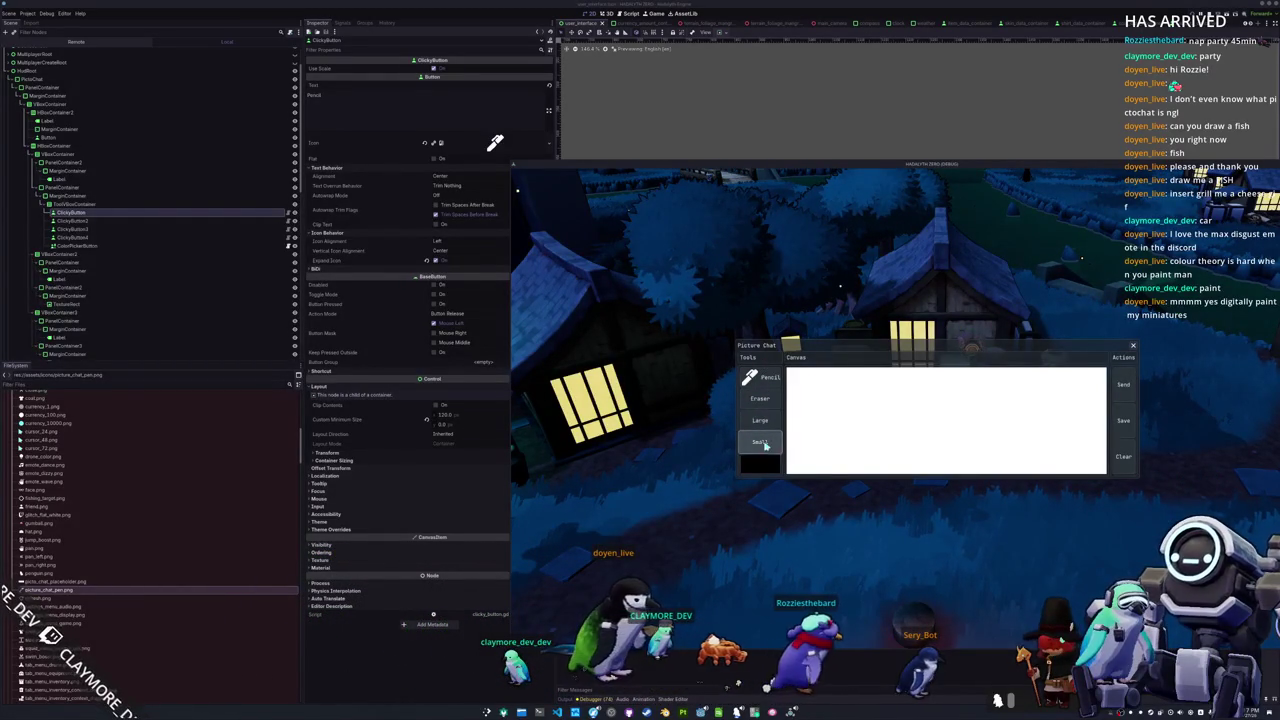
Step: Try the Large brush and colour picker in the running game, then toggle the inventory and menus
left_click(757, 420)
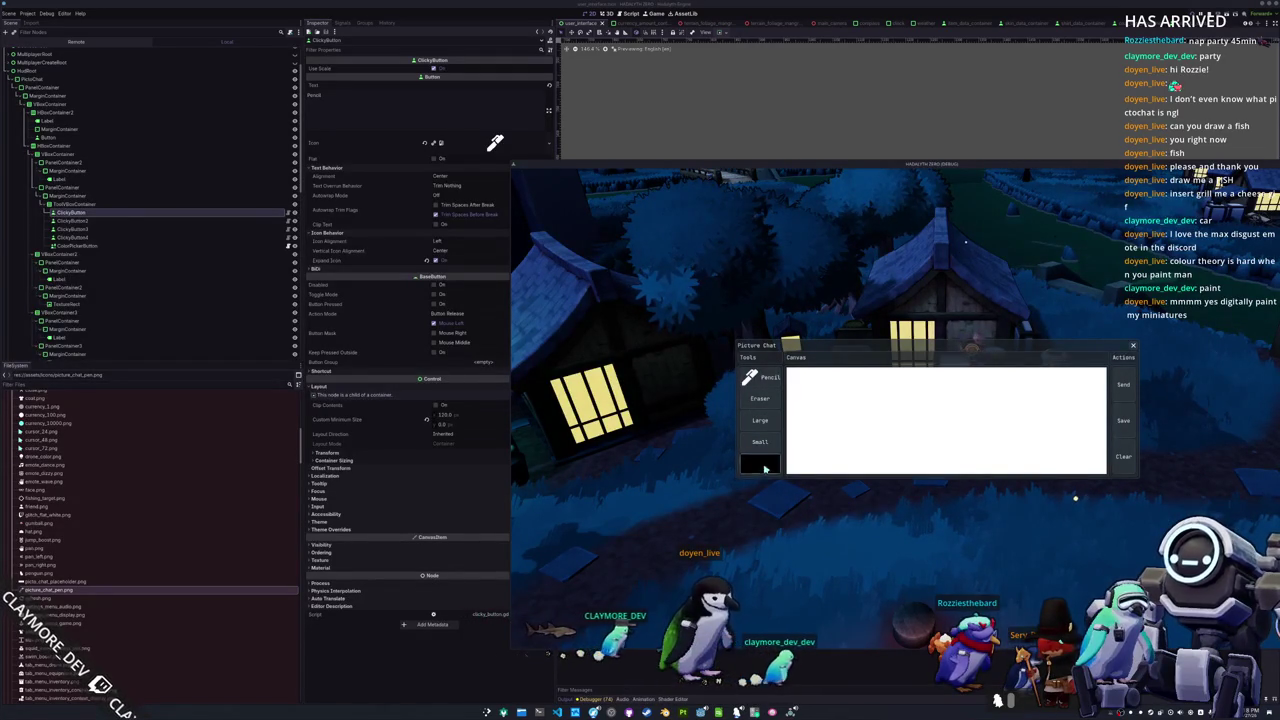
left_click(760, 466)
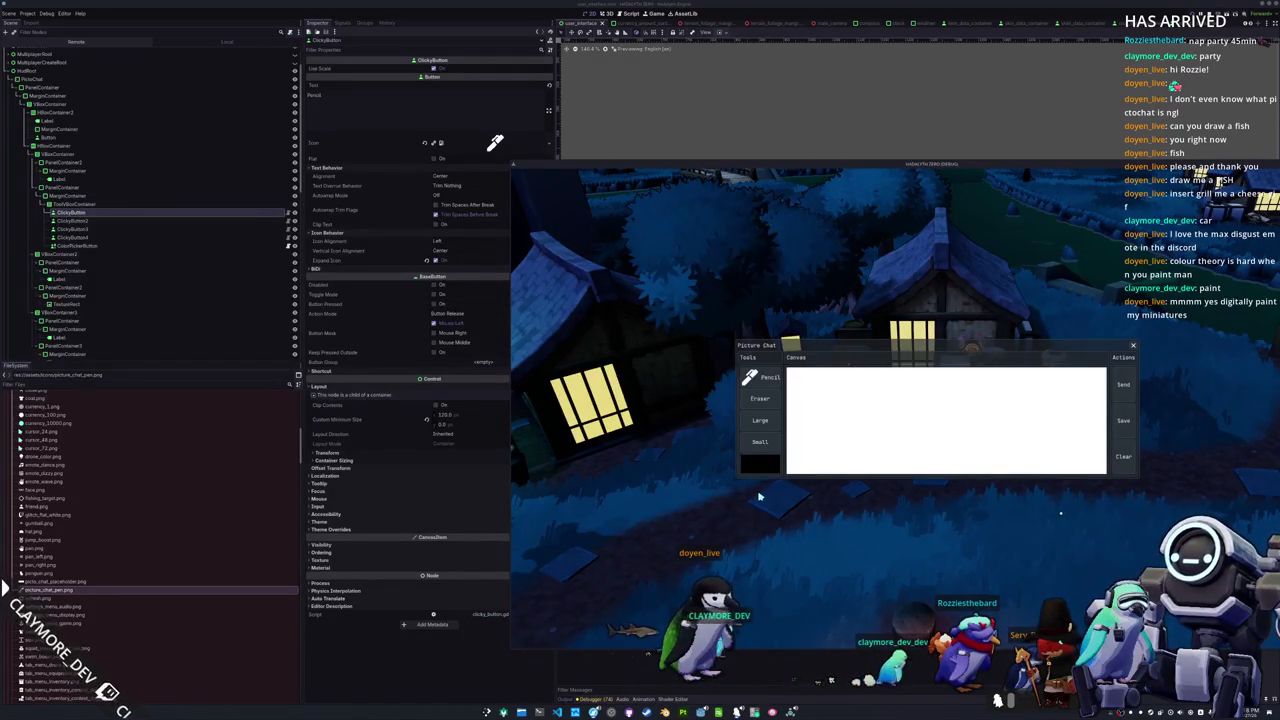
key("i")
key("i")
key("i")
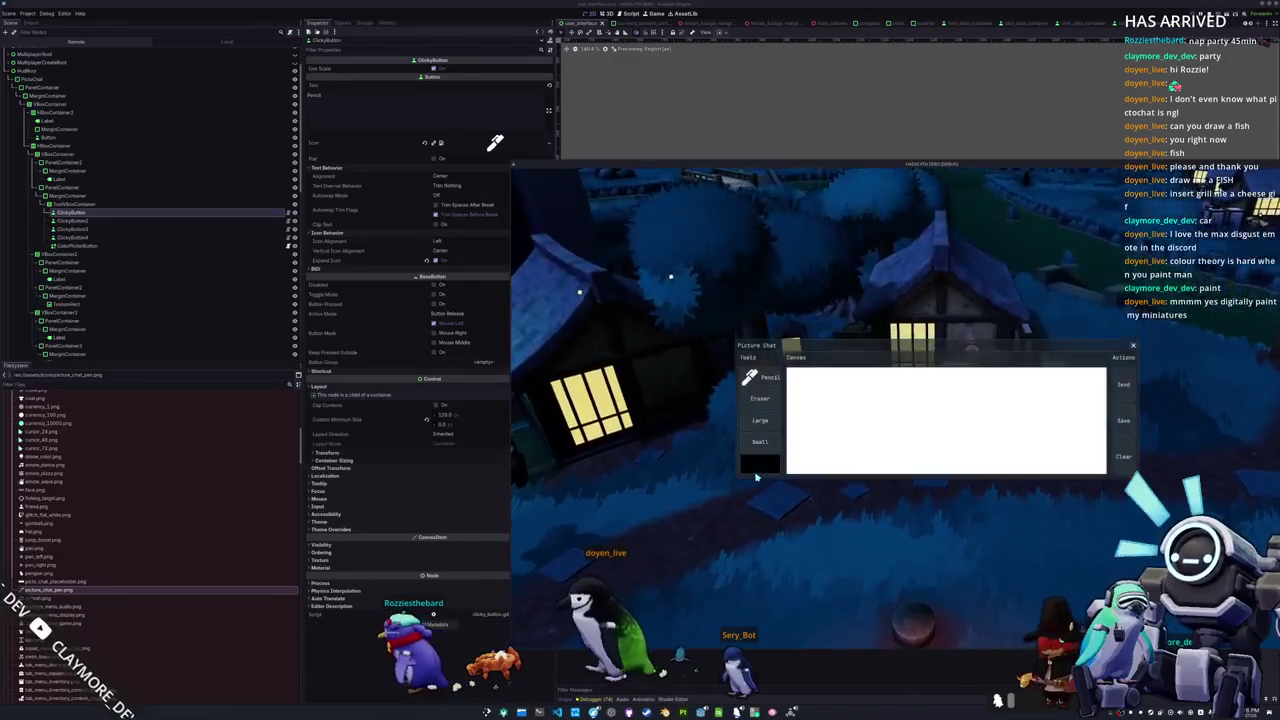
key("Tab")
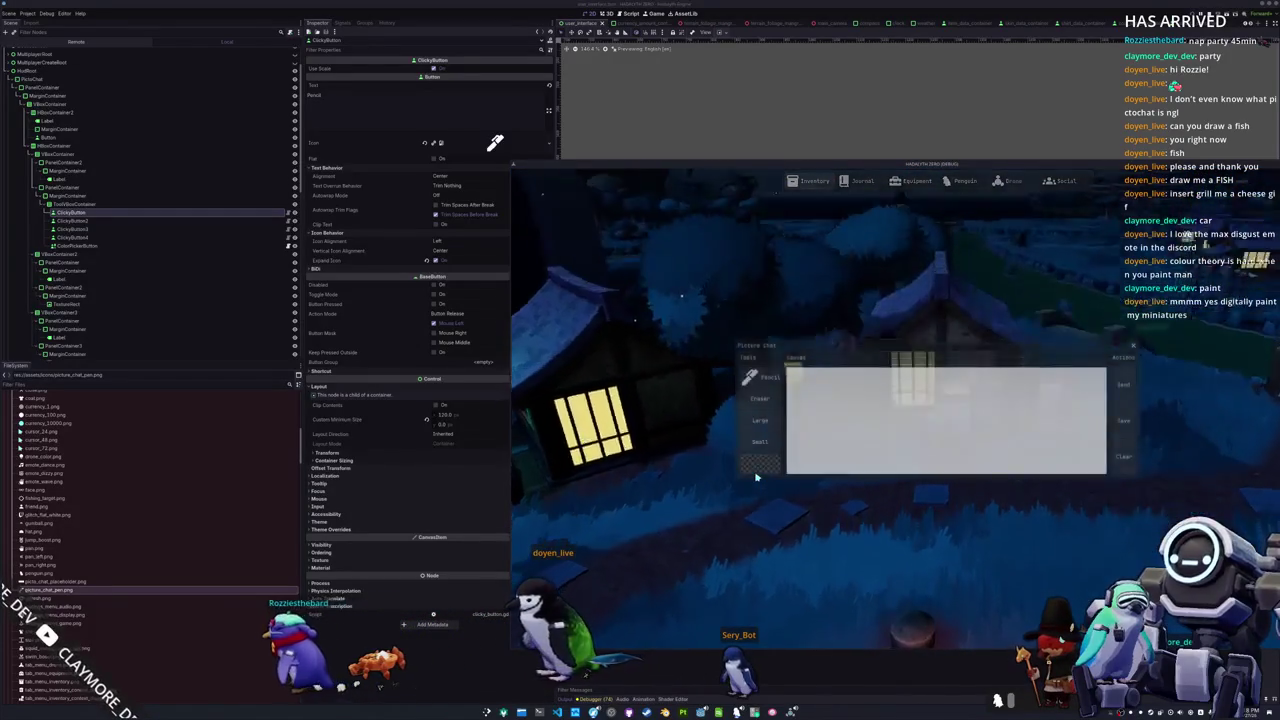
key("Tab")
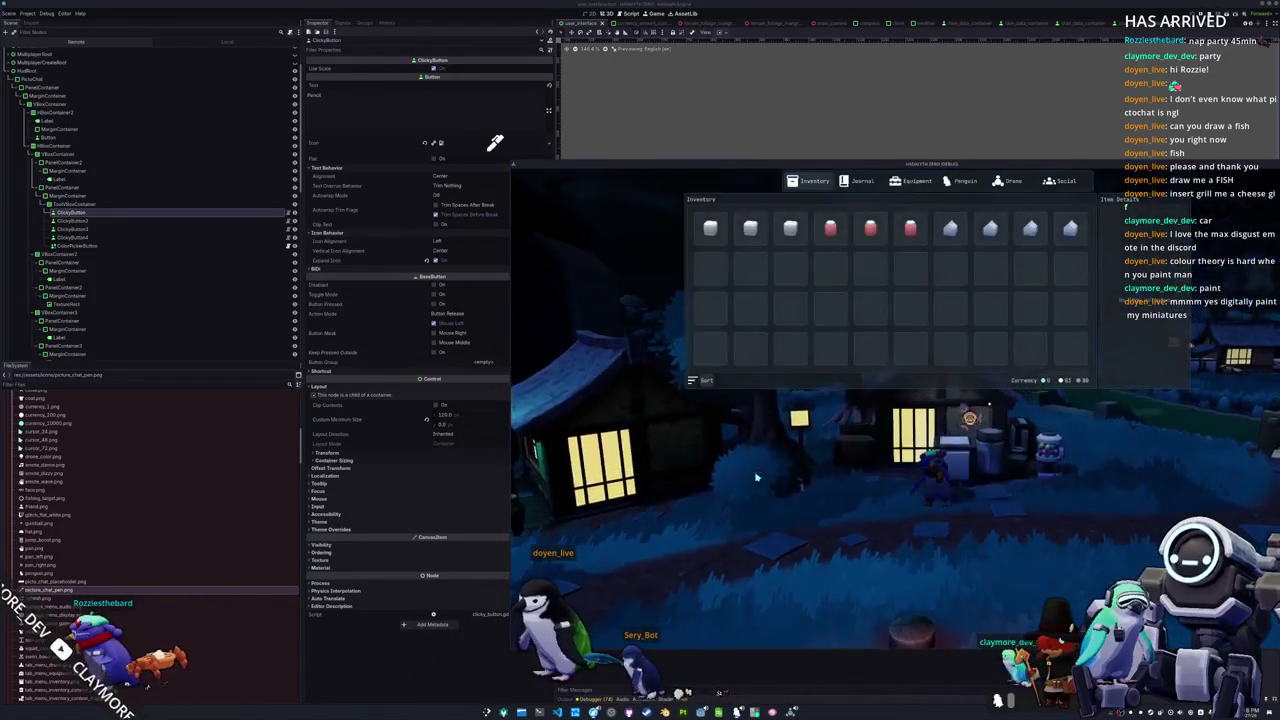
Step: Move the game window aside and open the running game's Remote tree with Main and UserInterface expanded
left_click(127, 240)
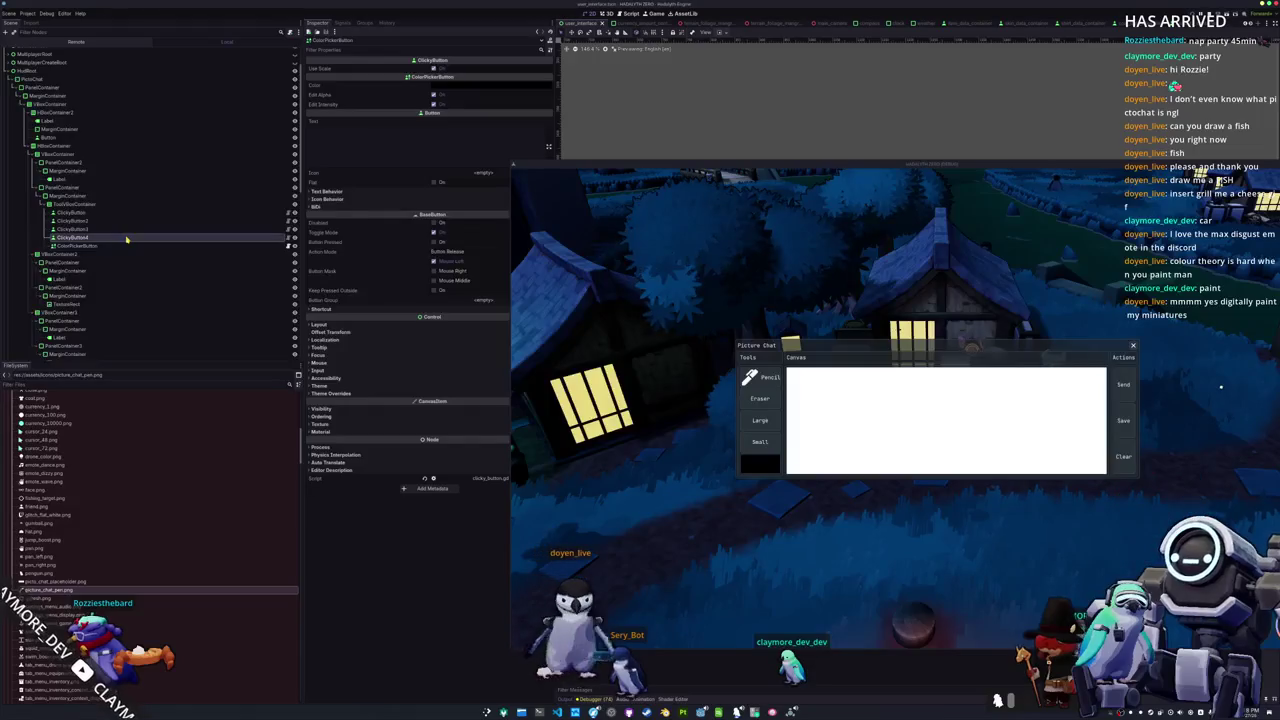
left_click_drag(577, 168, 665, 167)
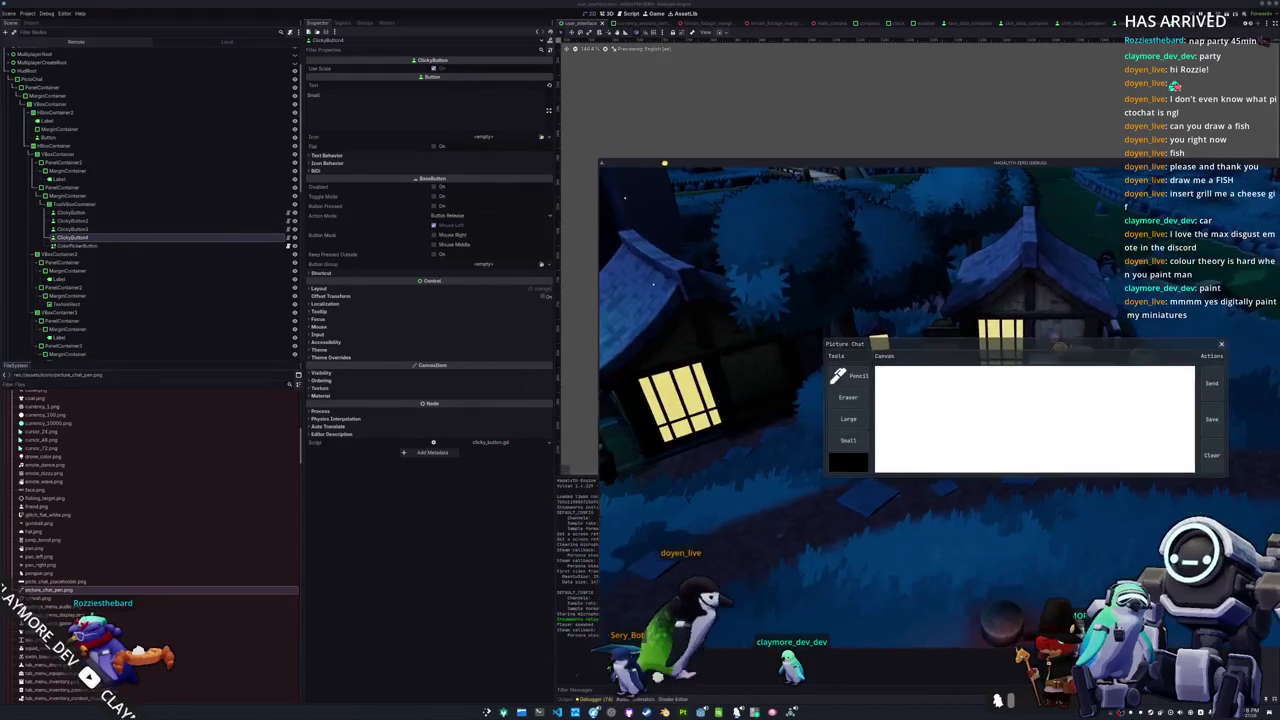
left_click(76, 41)
left_click(12, 202)
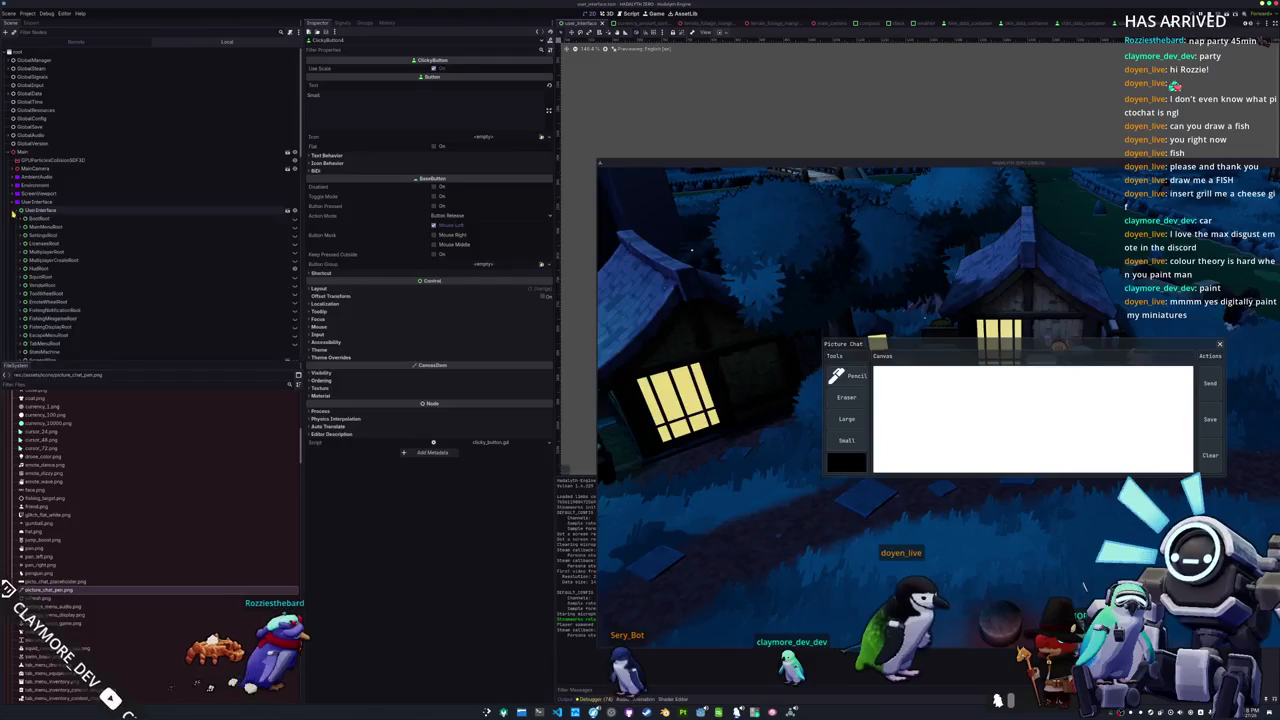
scroll(18, 296, "down", 2)
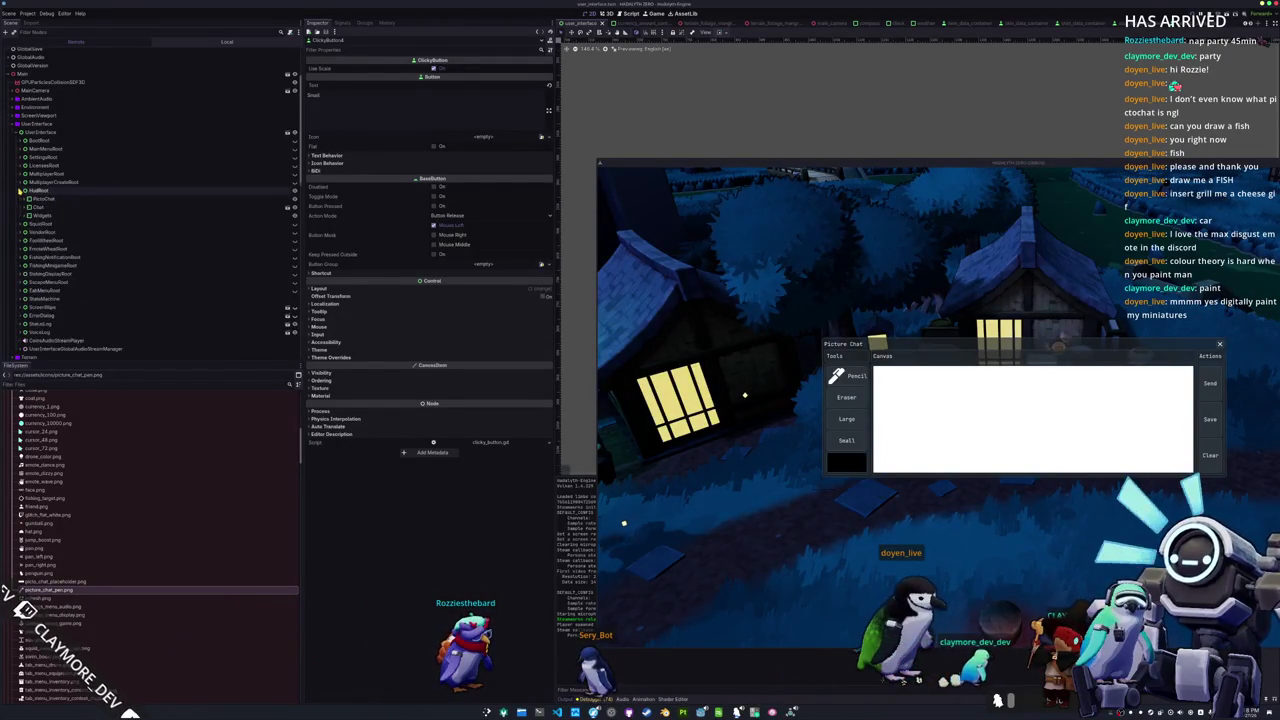
Step: Expand PictoChat's nested containers down to PanelContainer2
left_click(26, 207)
left_click(30, 215)
left_click(34, 223)
left_click(40, 240)
left_click(42, 248)
left_click(46, 257)
left_click(50, 265)
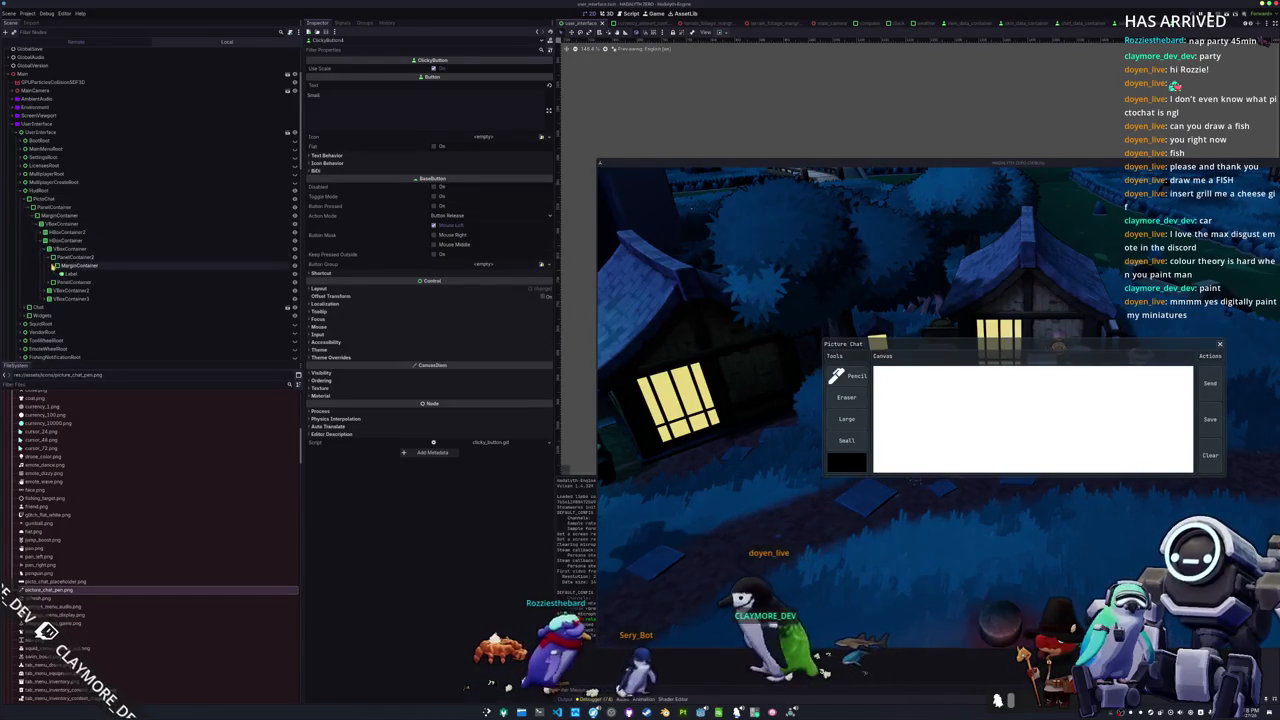
left_click(50, 282)
left_click(54, 290)
left_click(54, 298)
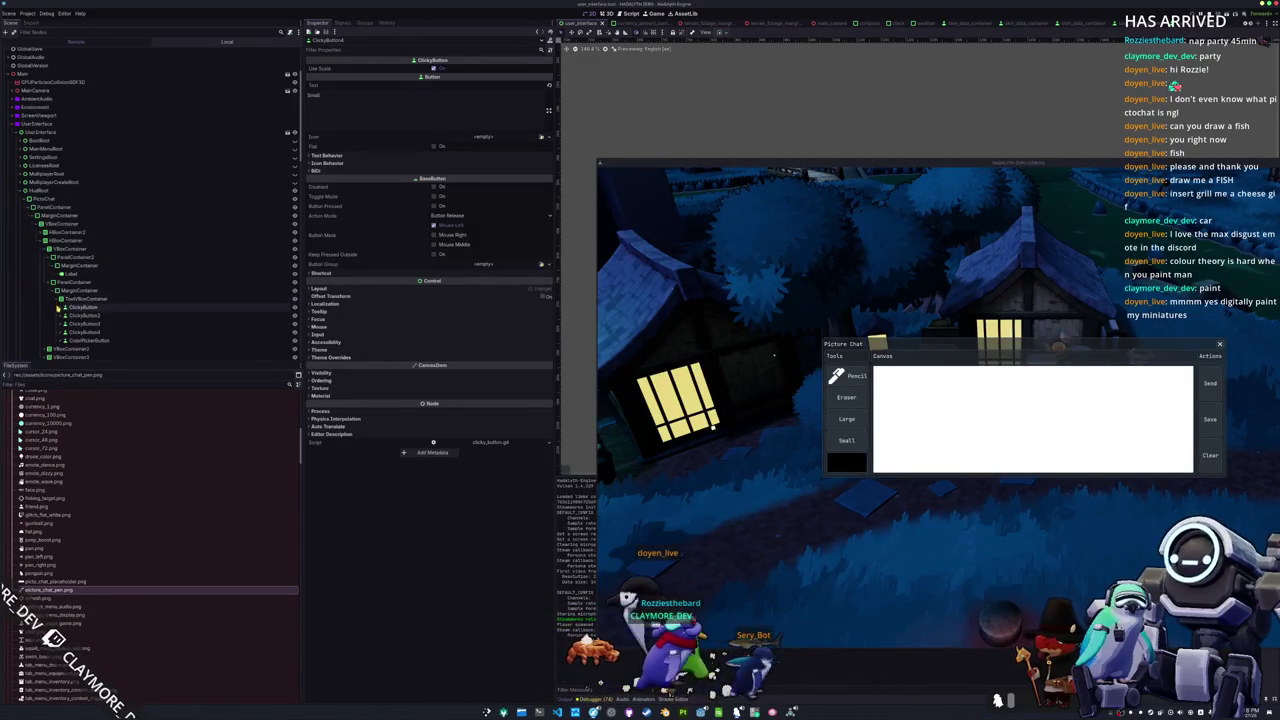
left_click(60, 307)
left_click(66, 315)
left_click(90, 331)
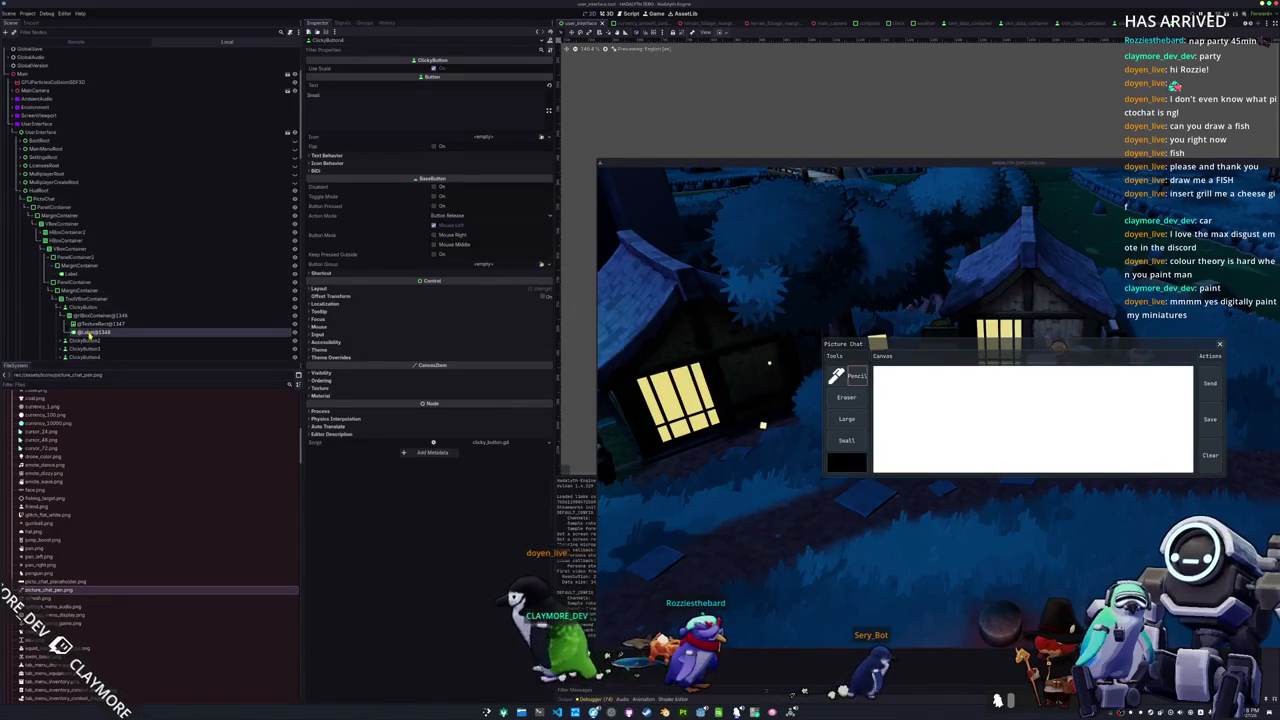
type("fasdfasdfasdfasdfasdfasdfasd")
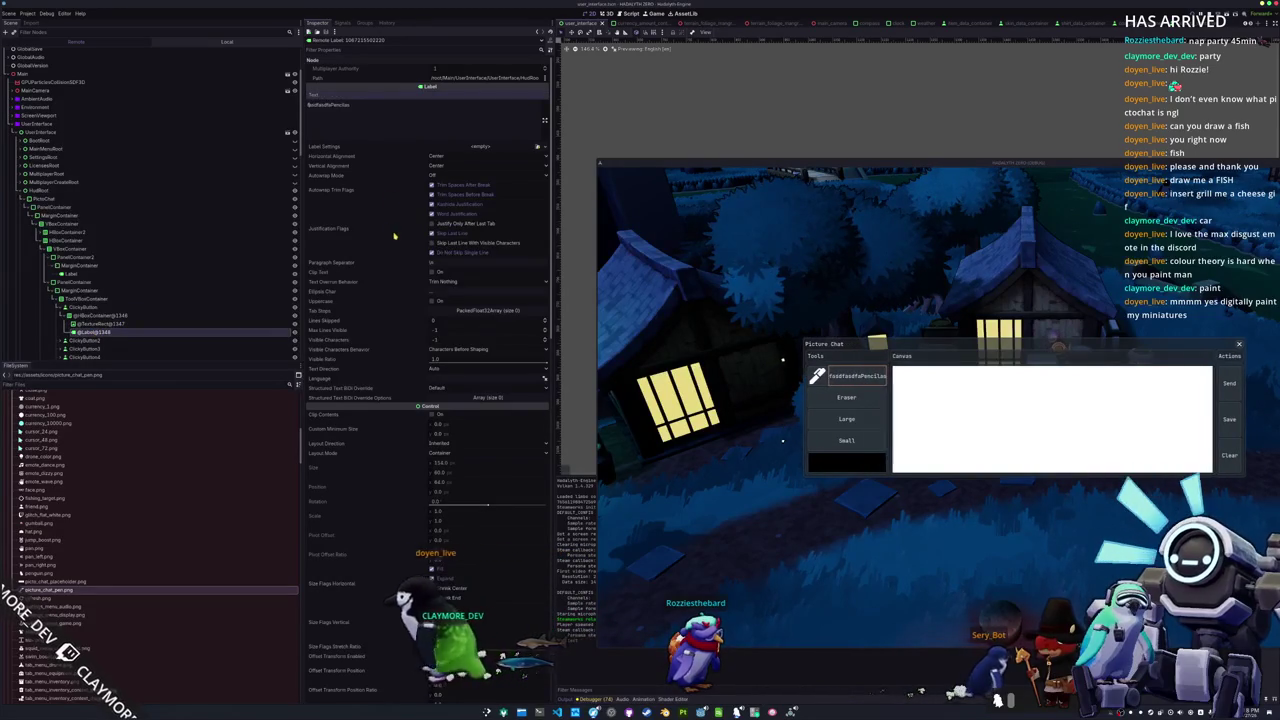
type("fasdfasdfasdf")
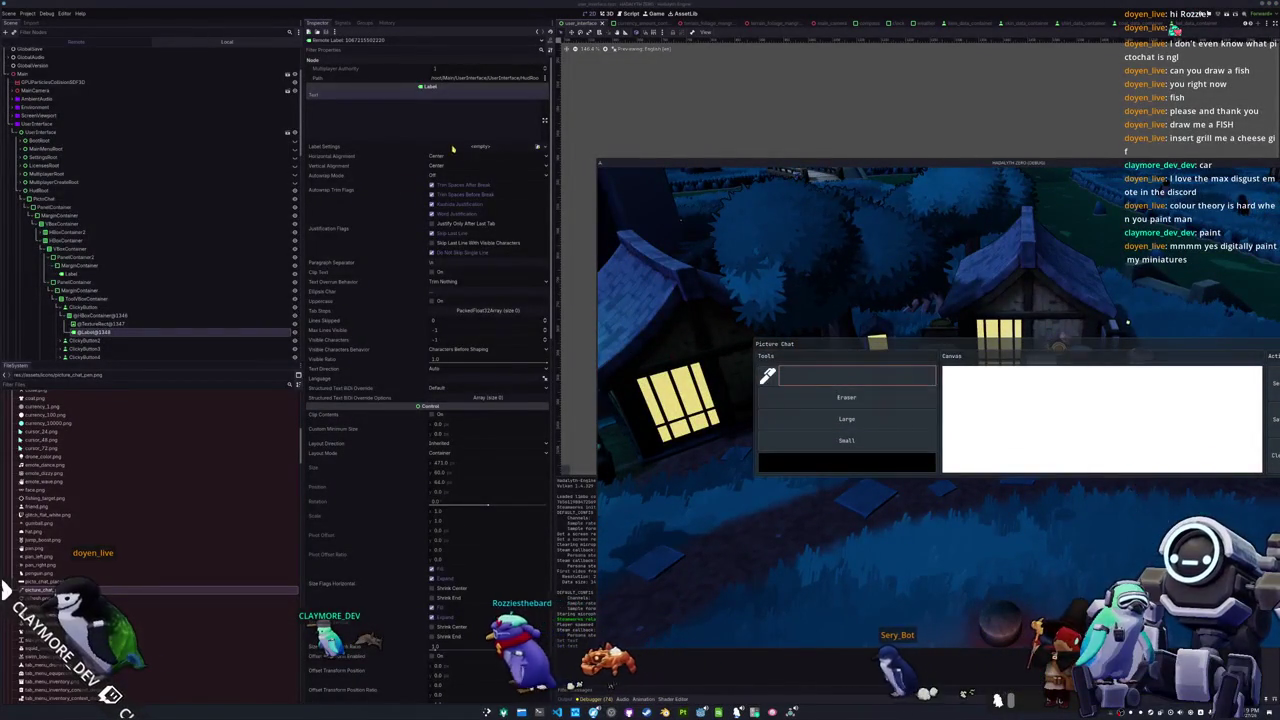
Step: Set the Pencil label to Shrink Center, narrow its HBoxContainer to 83 wide, then bring up the Escape Menu
scroll(395, 457, "down", 3)
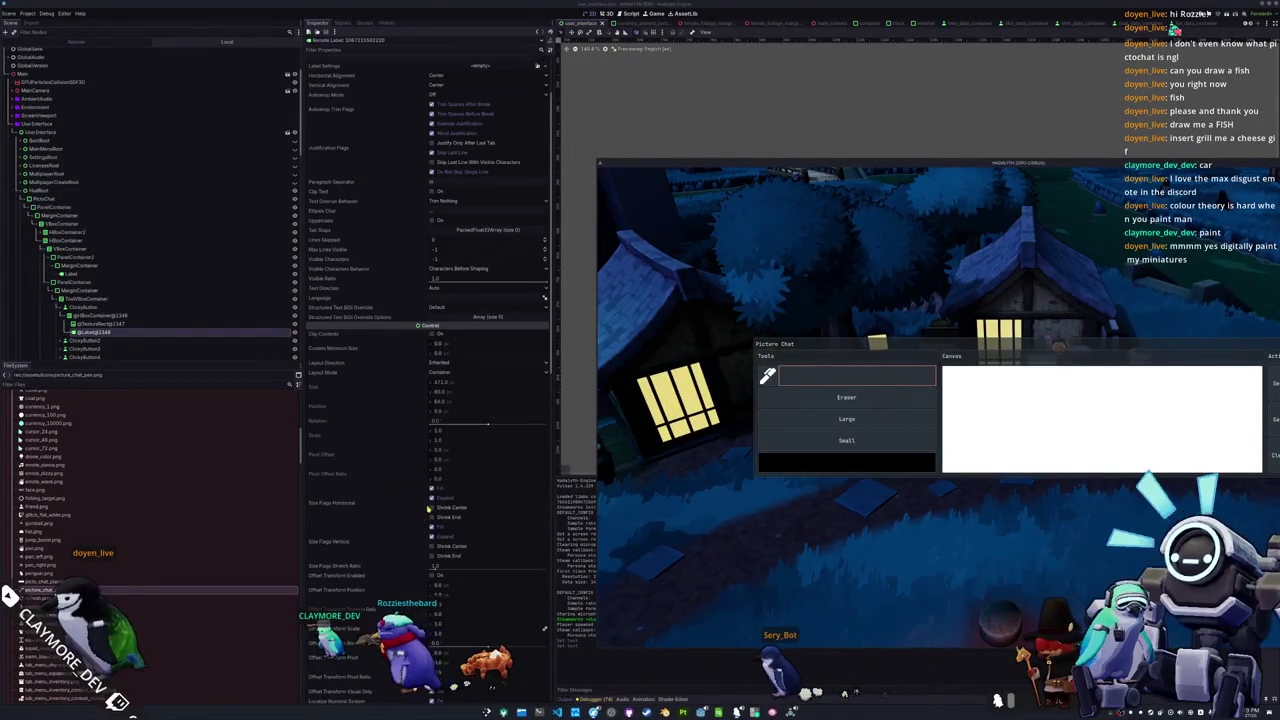
left_click(432, 508)
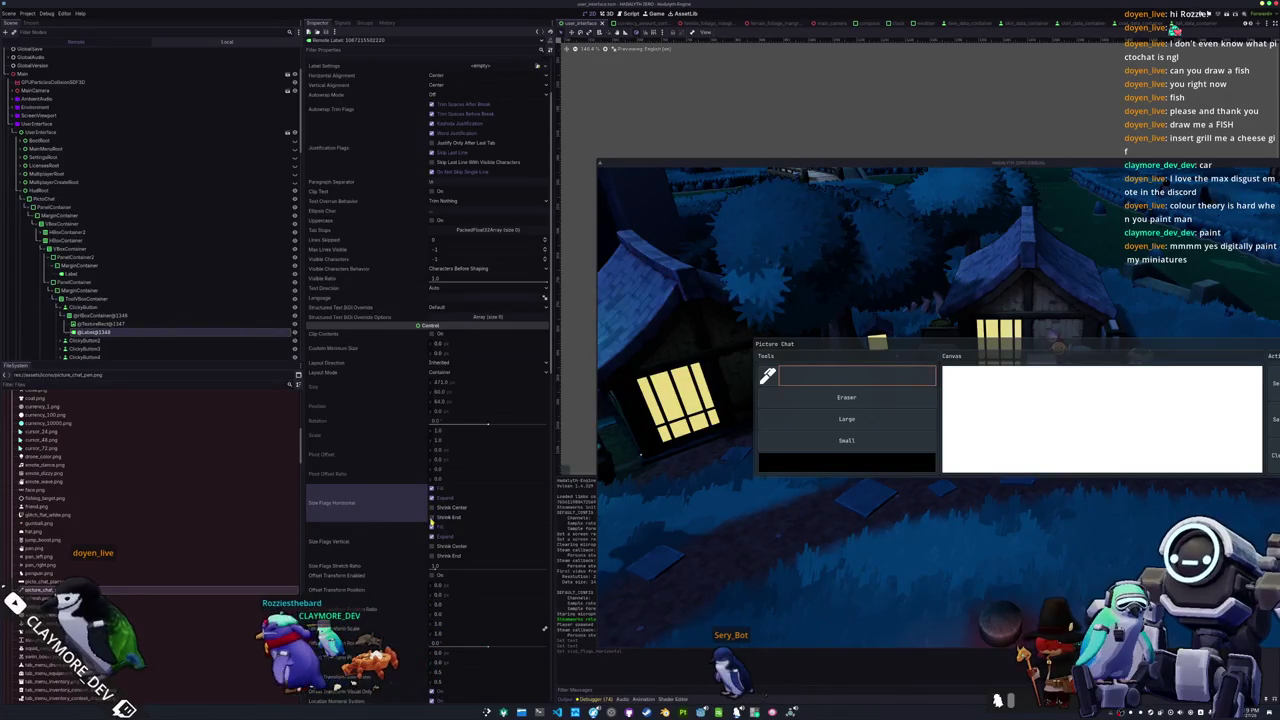
left_click(108, 324)
left_click(105, 315)
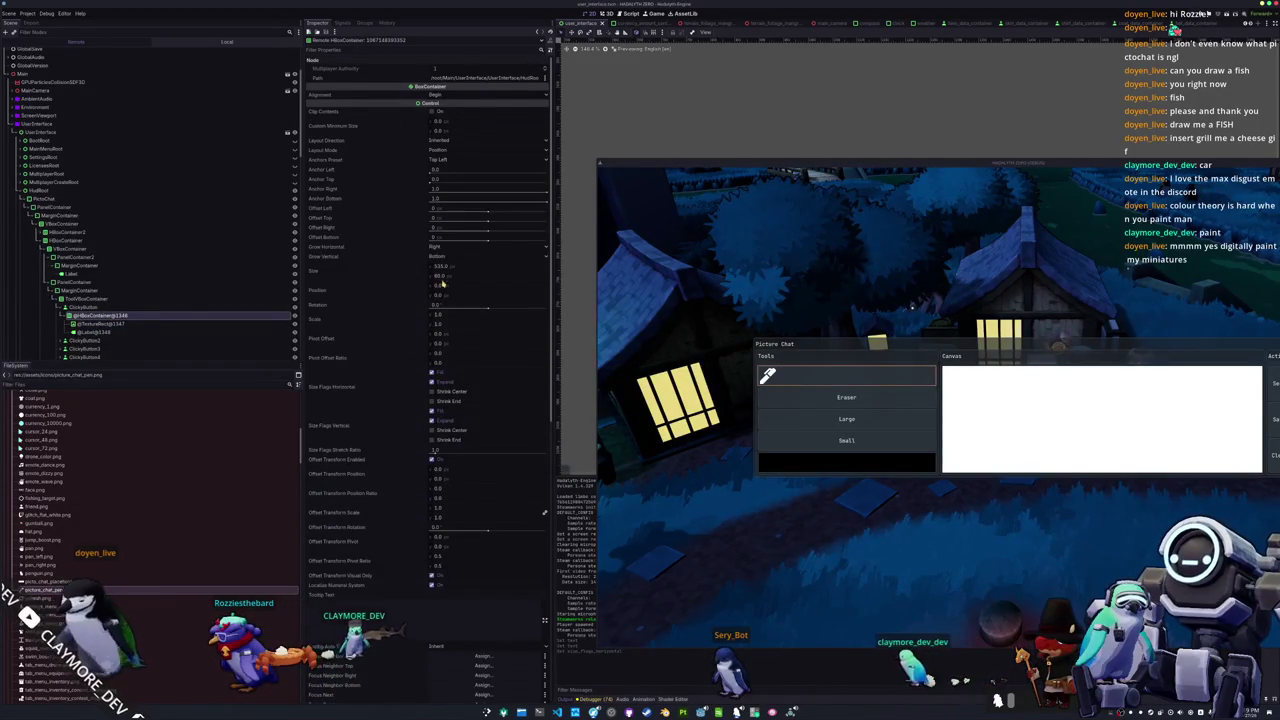
left_click_drag(445, 268, 390, 268)
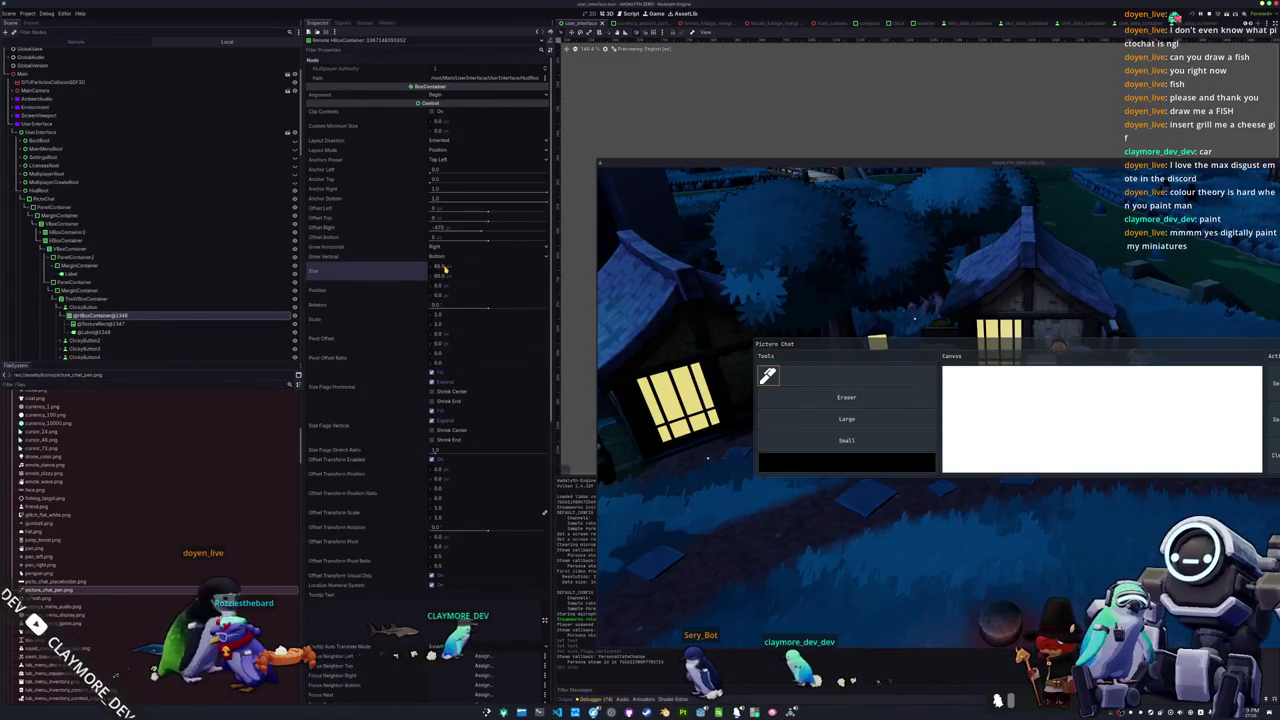
left_click(85, 306)
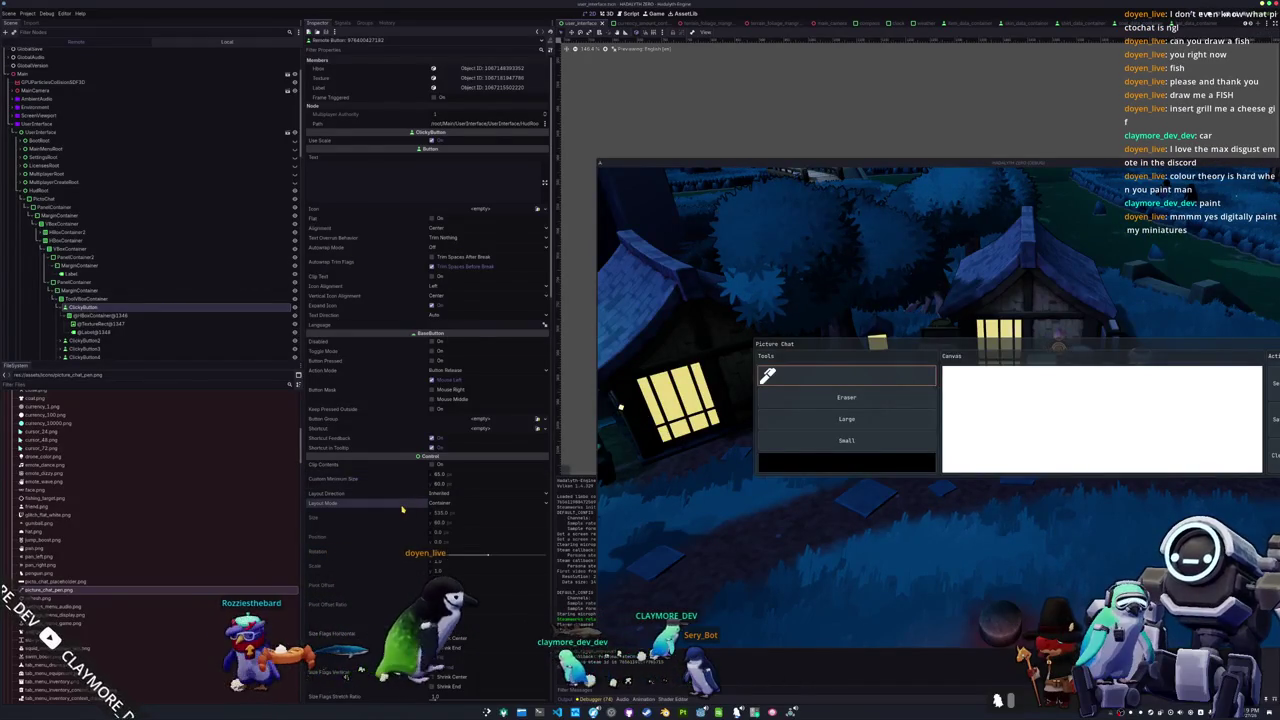
key("Escape")
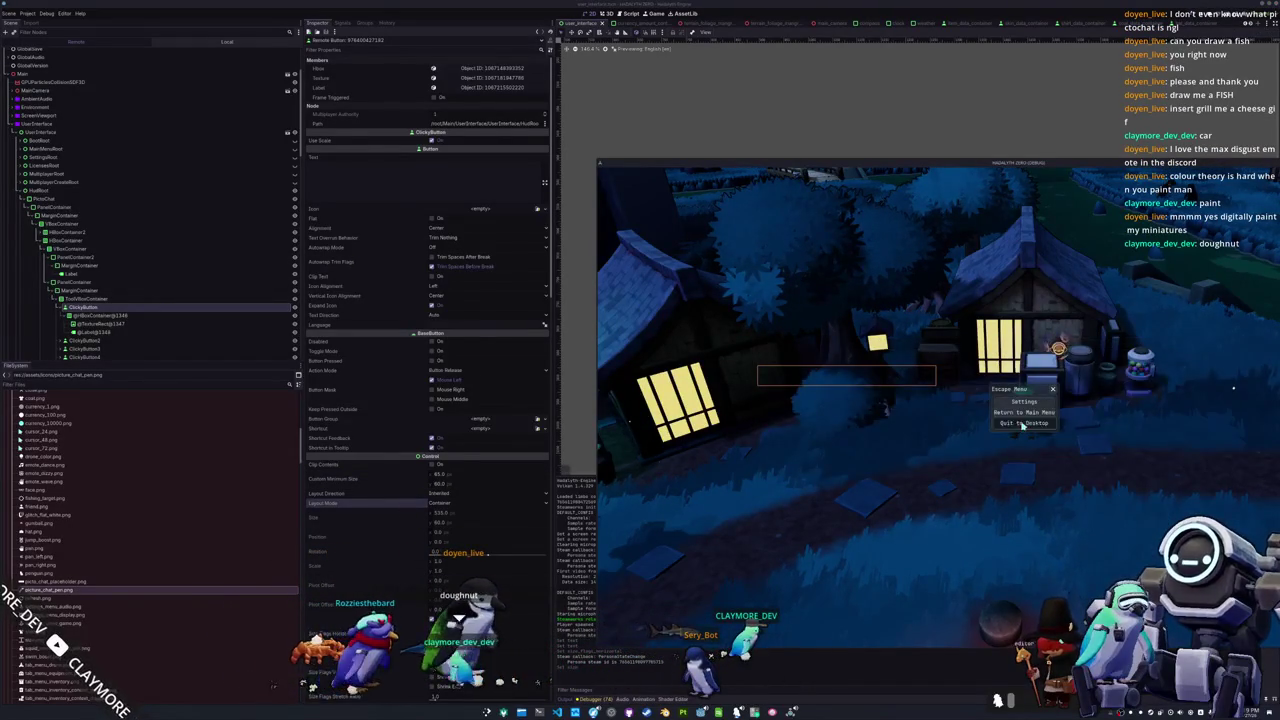
Step: Quit the game, run the PictureChat scene alone, and duplicate the Tools VBoxContainer
left_click(1022, 424)
key("F6")
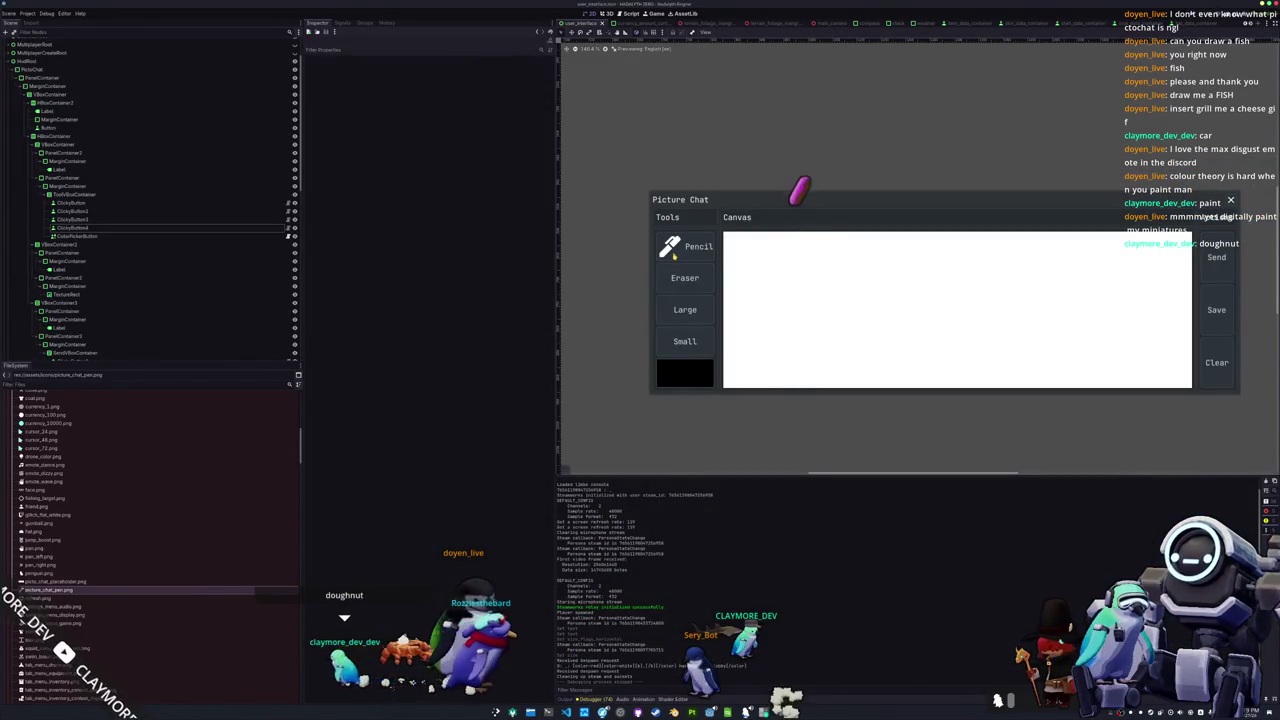
left_click(684, 277)
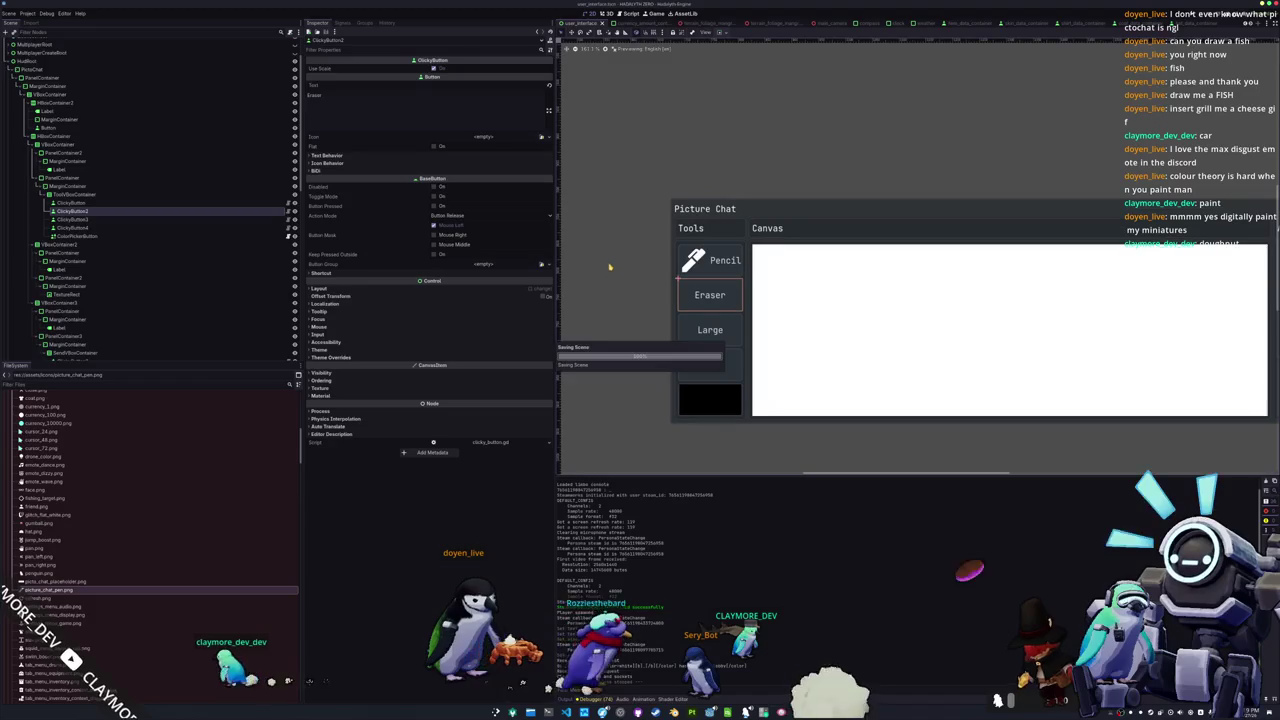
left_click(55, 145)
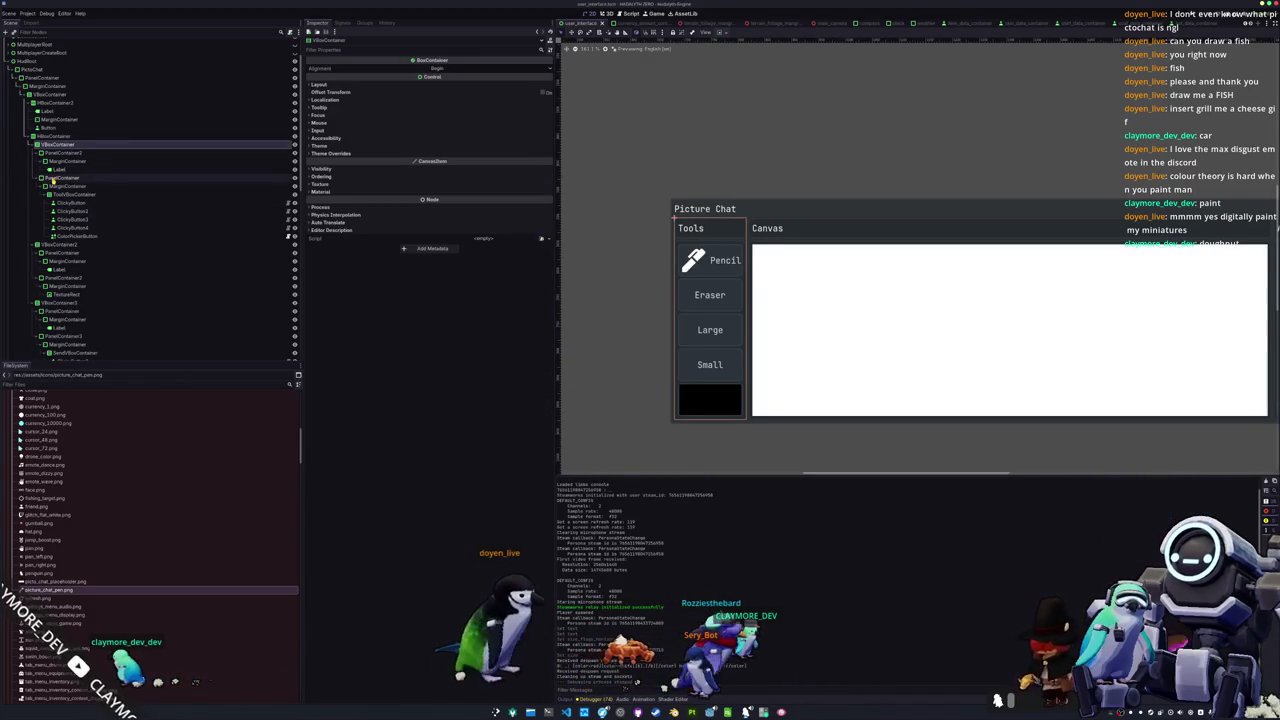
key("ctrl+d")
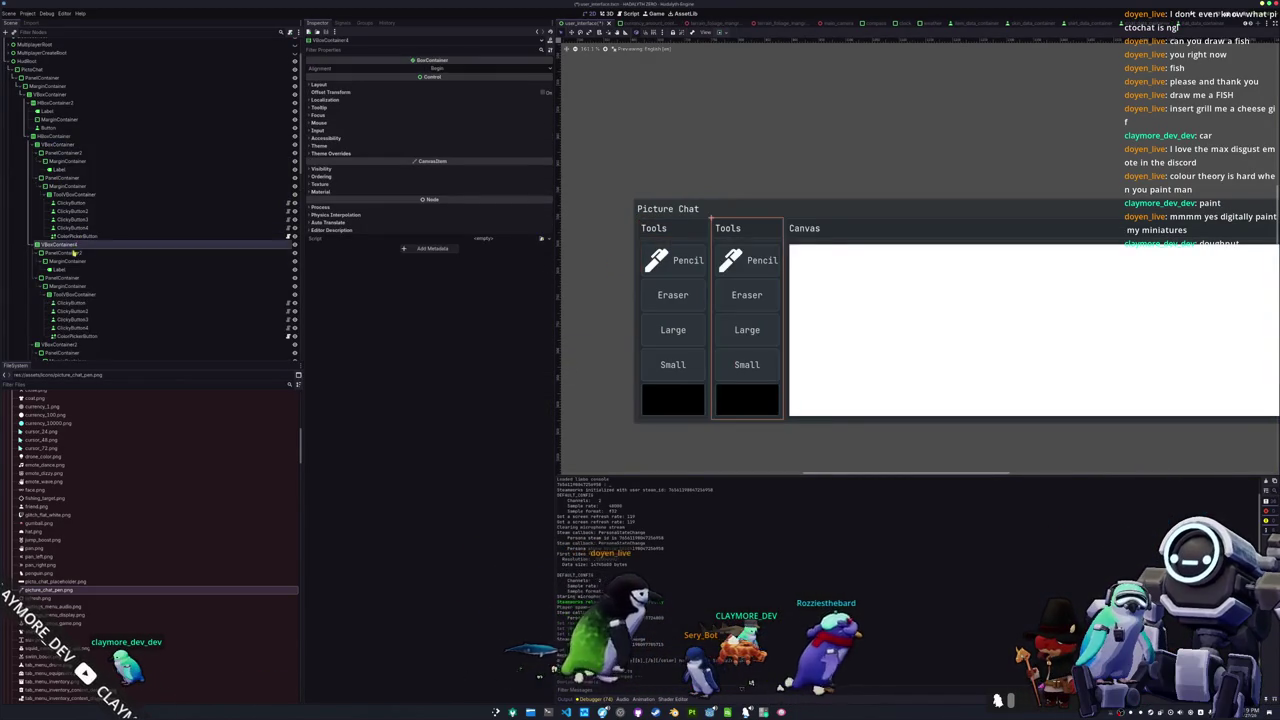
Step: Move the copied Tools PanelContainer into the top VBoxContainer beneath the original
left_click(74, 262)
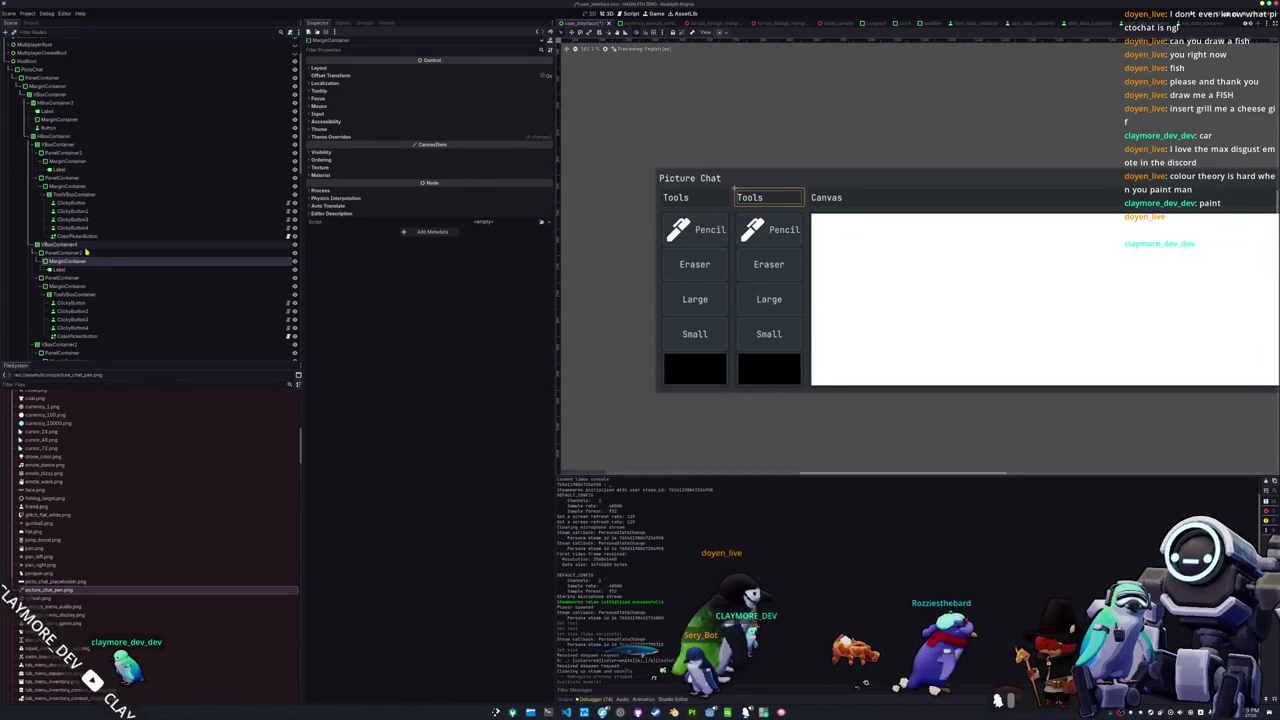
left_click(62, 244)
left_click(68, 270)
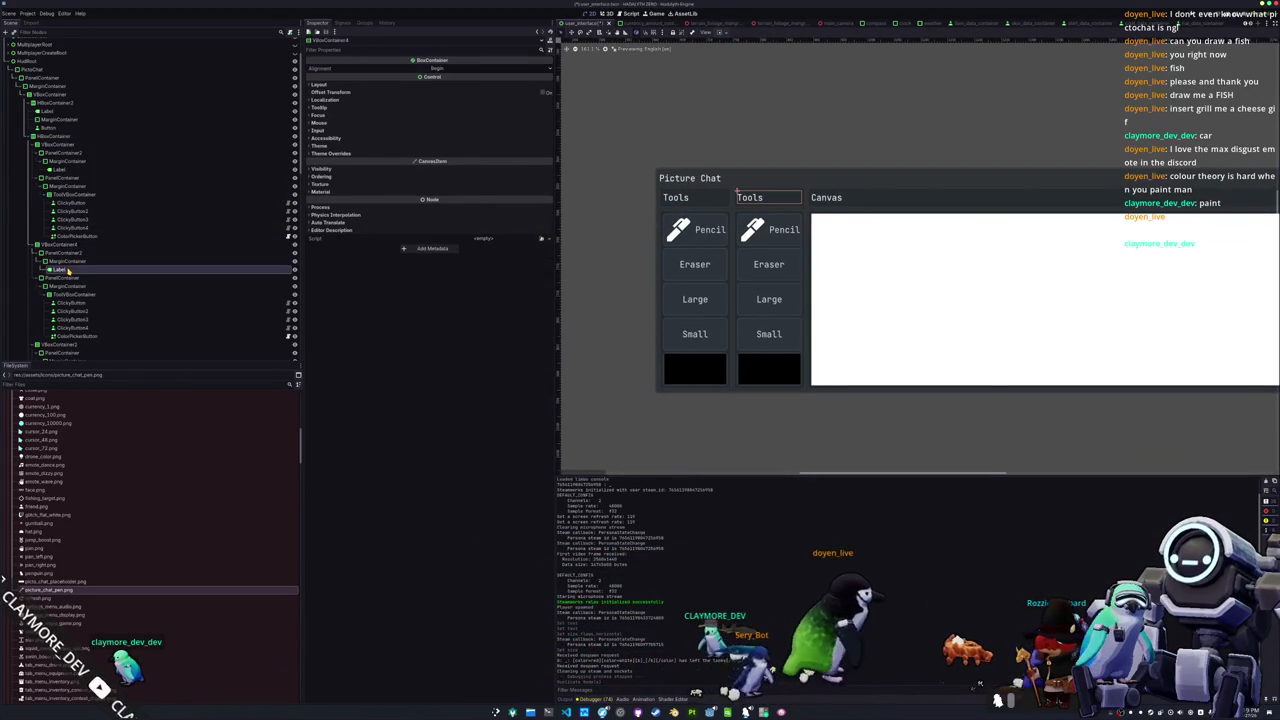
left_click(66, 286)
left_click(72, 302)
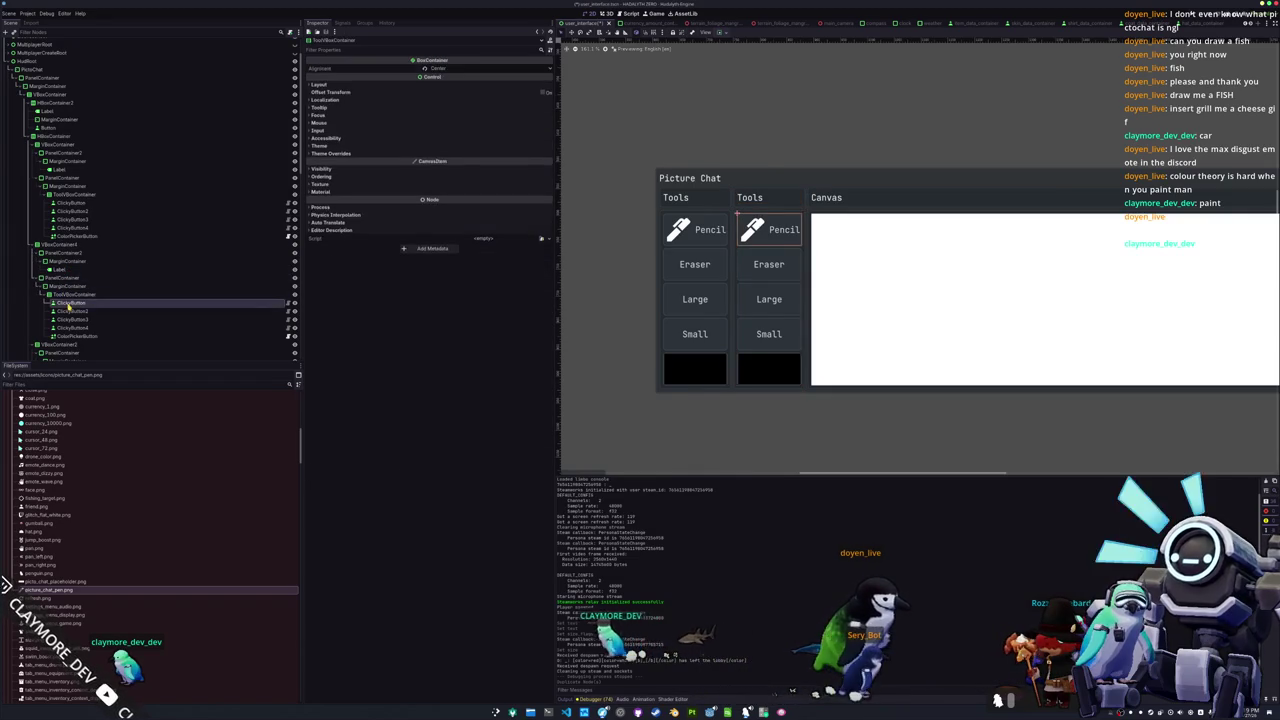
left_click(42, 144)
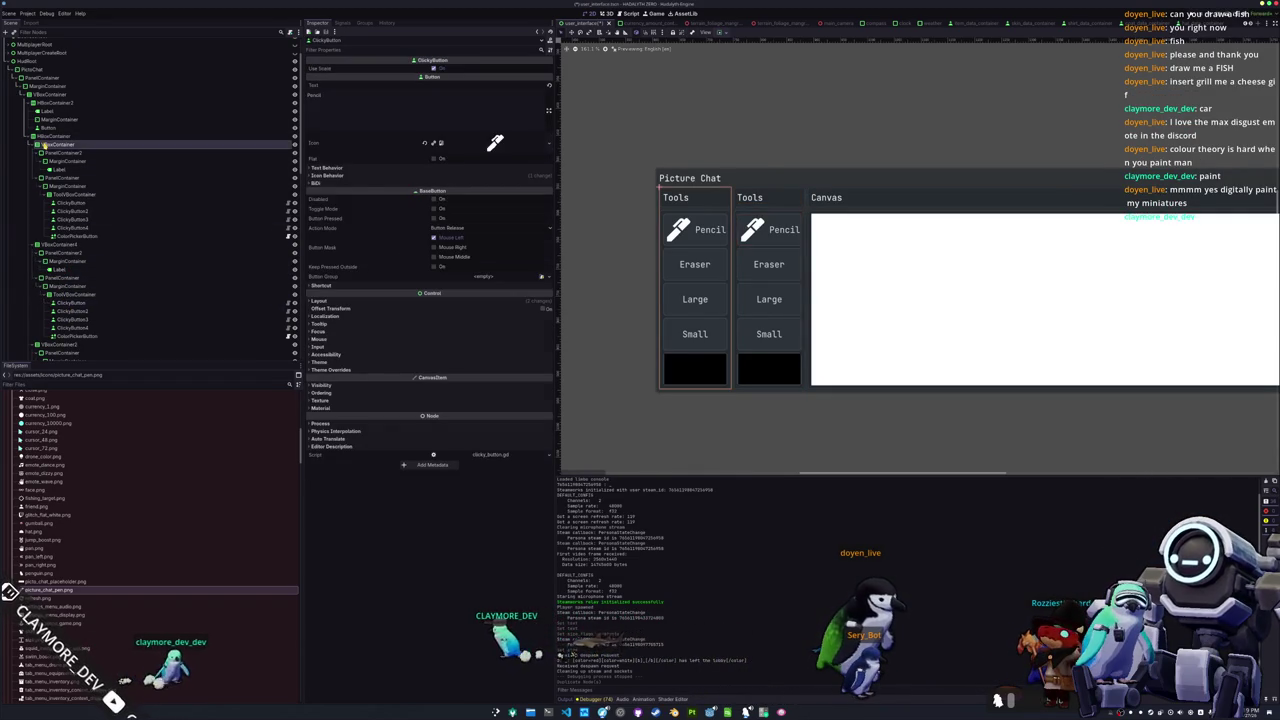
left_click(44, 178)
left_click(42, 244)
left_click_drag(42, 244, 55, 146)
left_click_drag(50, 255, 62, 147)
left_click_drag(50, 277, 62, 147)
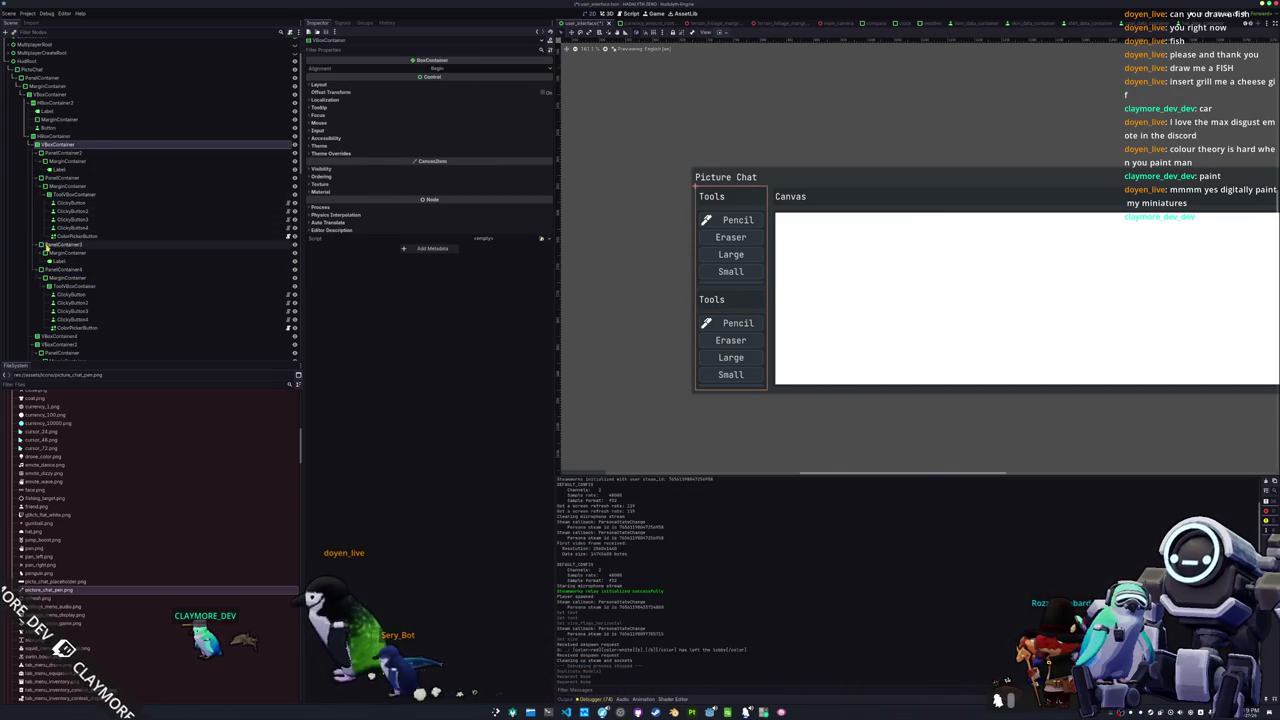
Step: Delete the copied Pencil and Eraser buttons from the duplicate panel
left_click(50, 244)
left_click(48, 269)
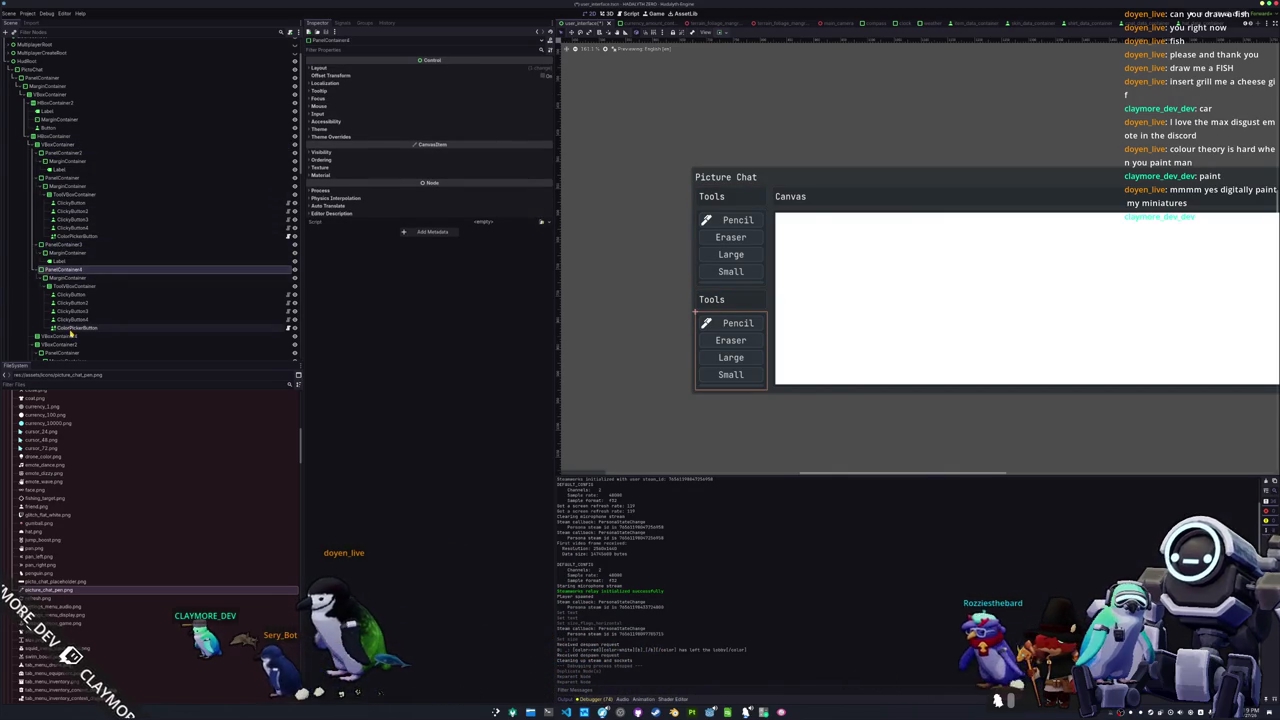
left_click(70, 303)
left_click(70, 295, "ctrl")
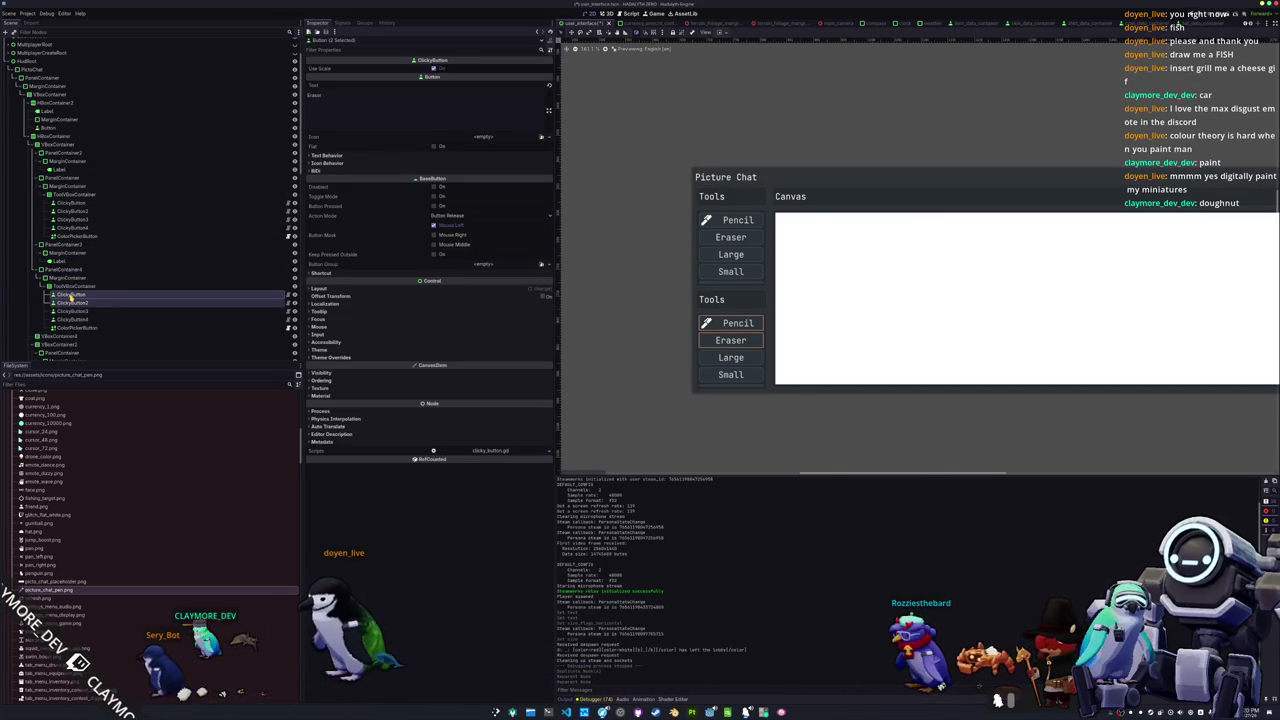
key("Return")
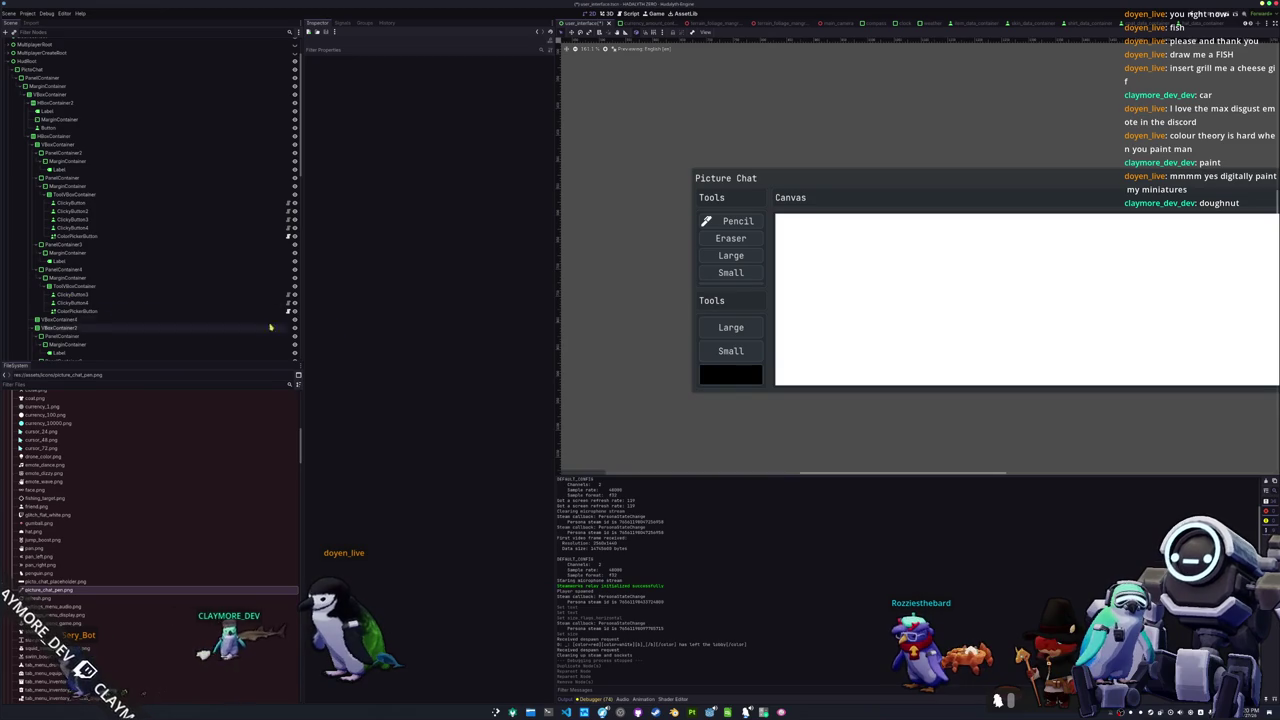
Step: Rename the second Tools heading to Settings
scroll(643, 314, "down", 2)
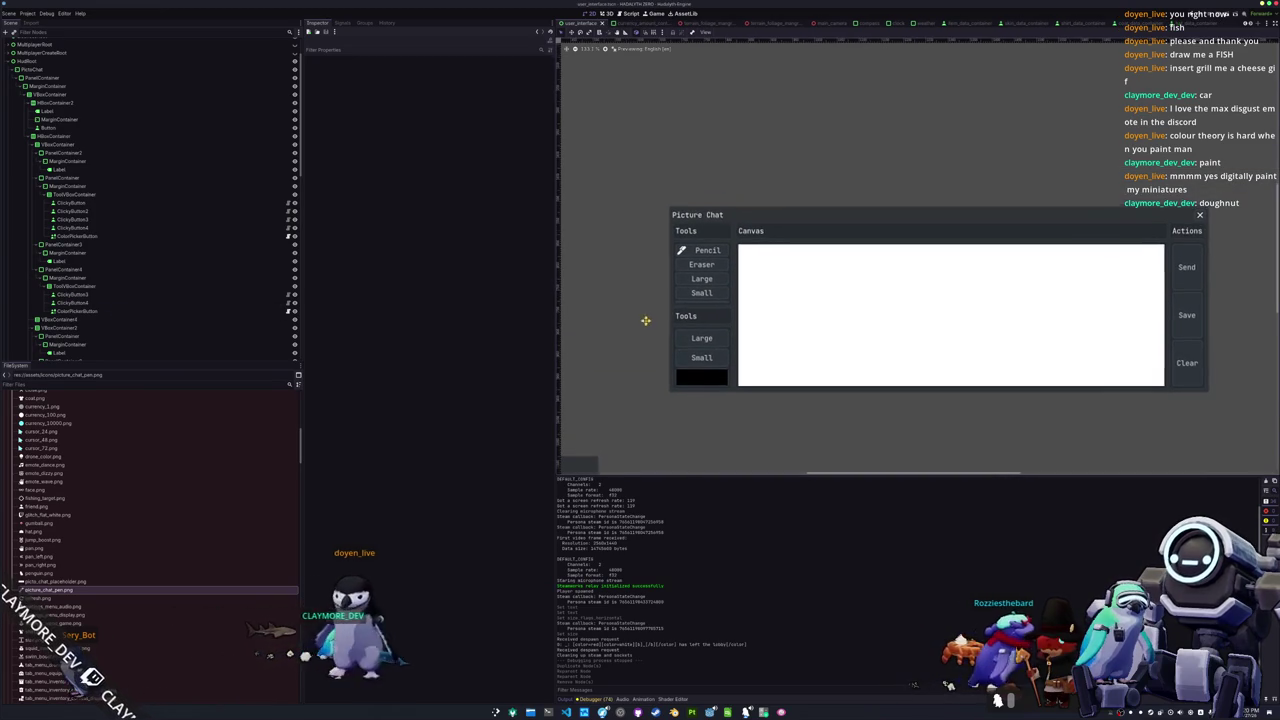
left_click(676, 330)
left_click(686, 316)
type("Settings")
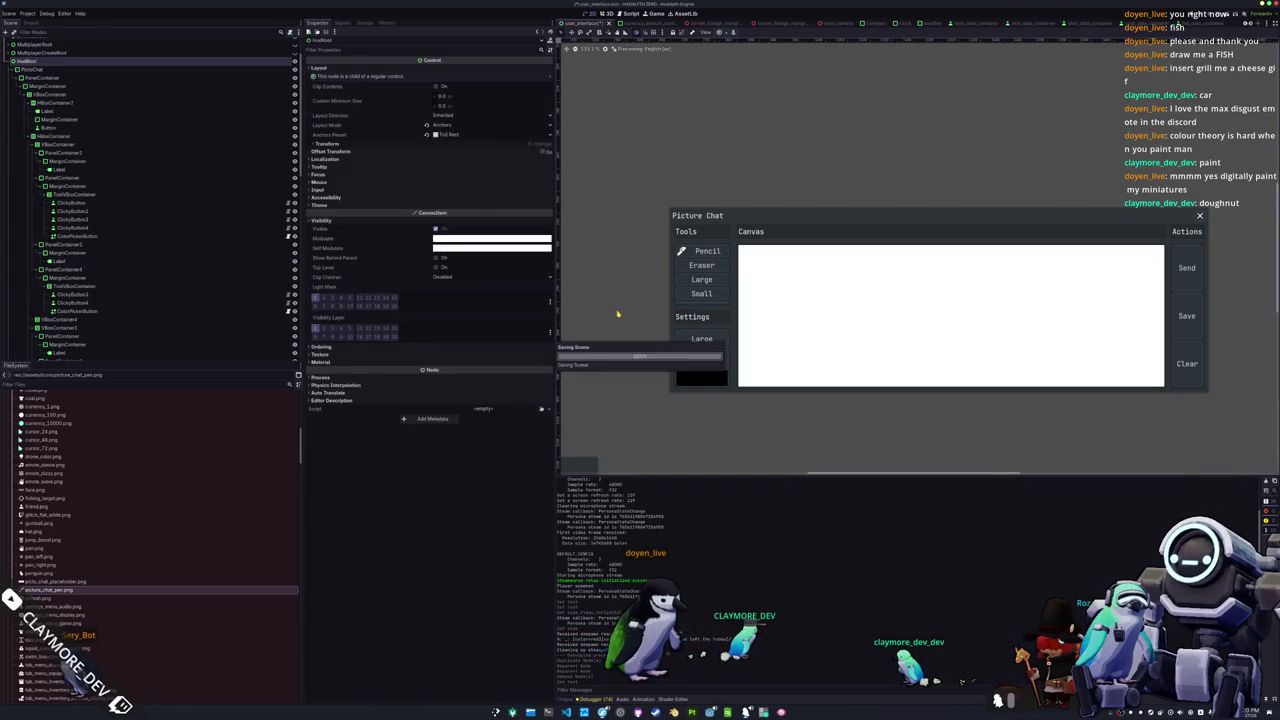
Step: Delete the now-duplicate Large and Small buttons from the Tools group
left_click(703, 352)
left_click(702, 339, "shift")
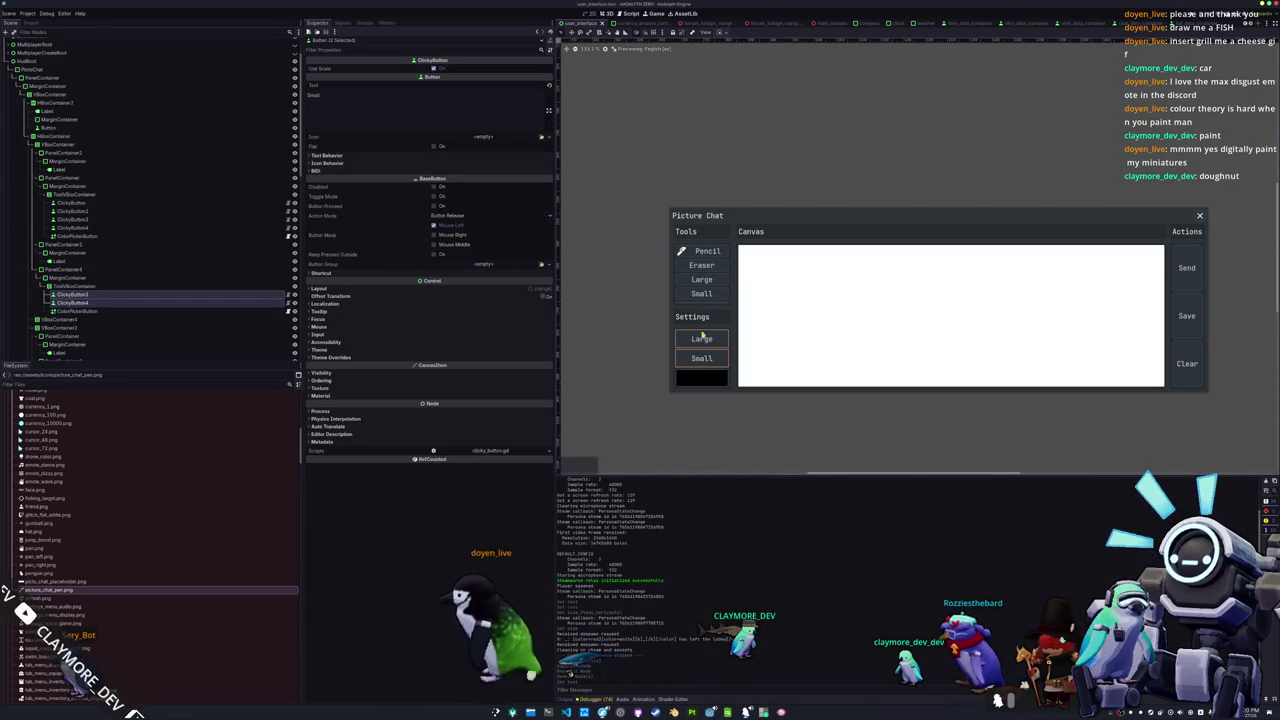
left_click(107, 228)
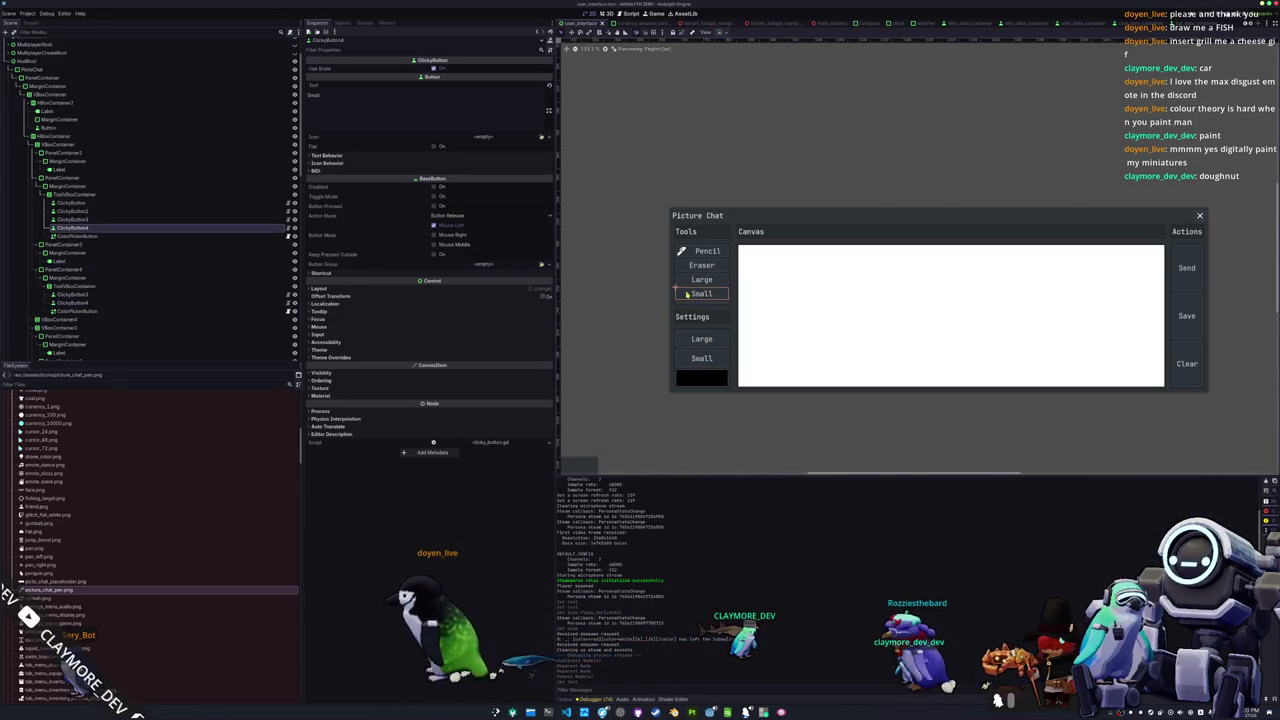
left_click(99, 220, "shift")
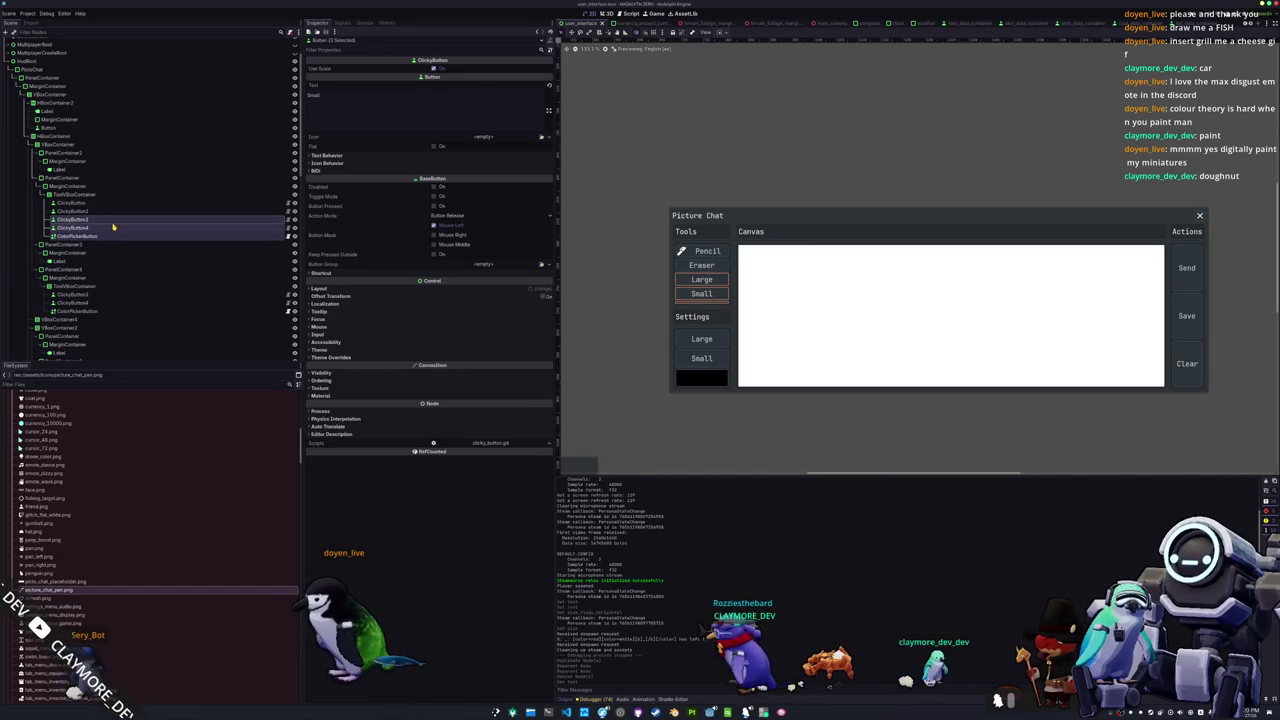
key("Delete")
key("Return")
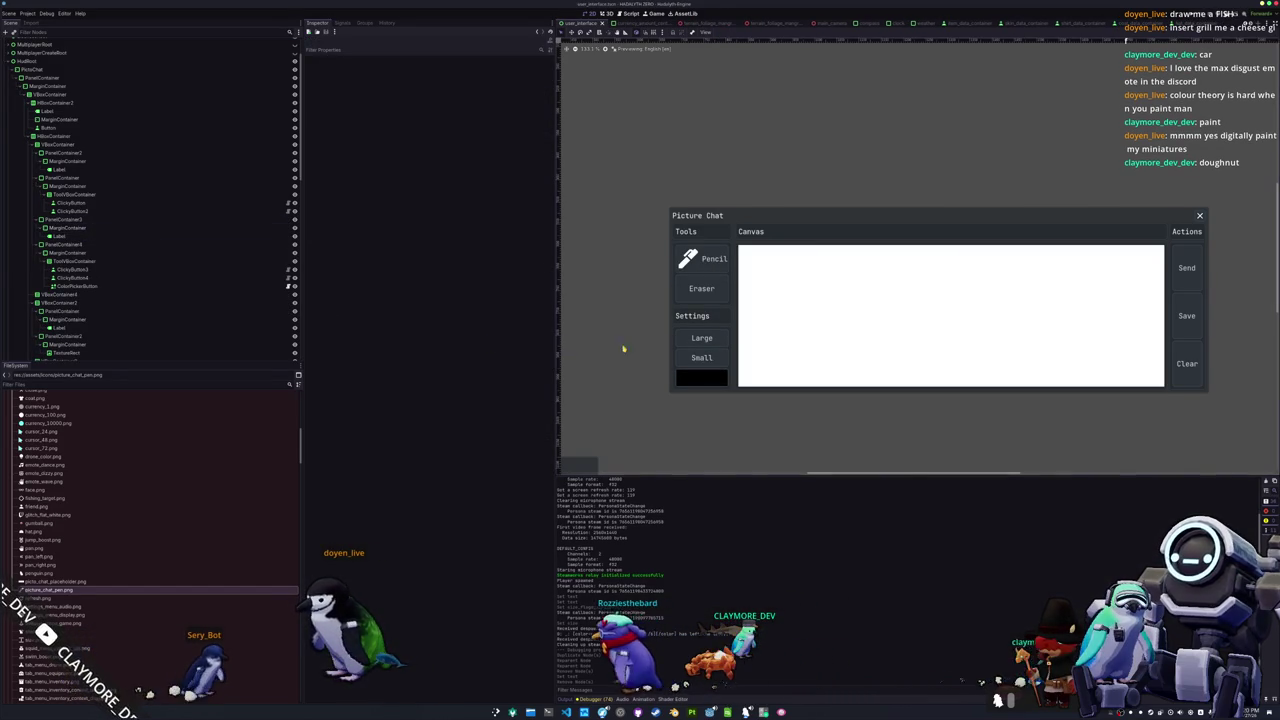
Step: Turn on vertical Expand for the Settings section's Large and Small buttons
left_click_drag(586, 349, 740, 372)
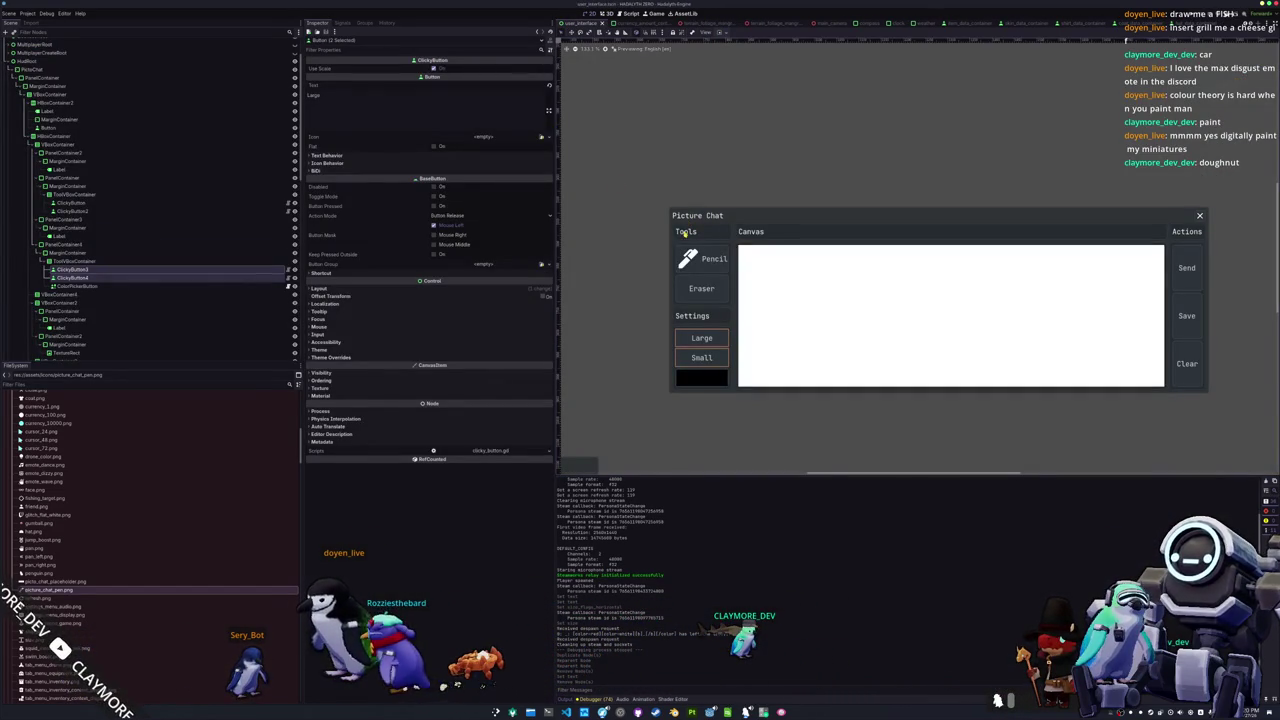
left_click(724, 33)
left_click(757, 100)
left_click(758, 100)
left_click(758, 100)
left_click(759, 100)
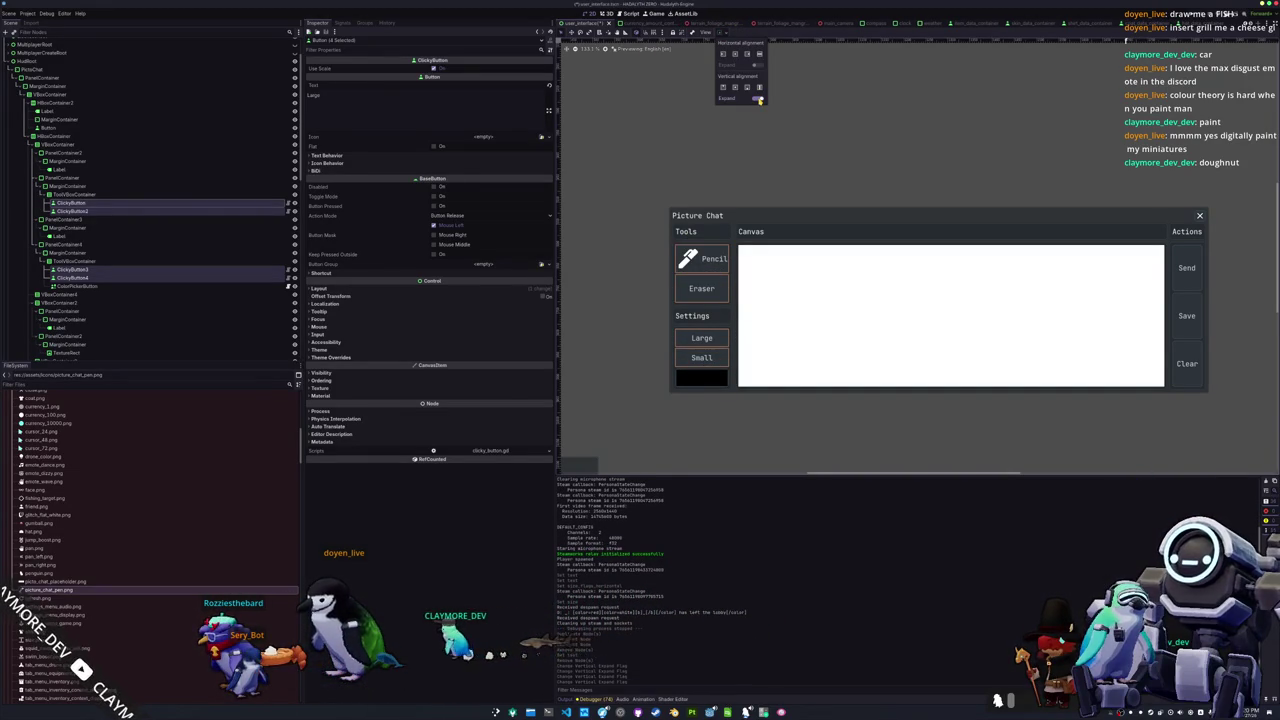
Step: Select the colour swatch, the root control, and then the Eraser button
left_click(698, 370)
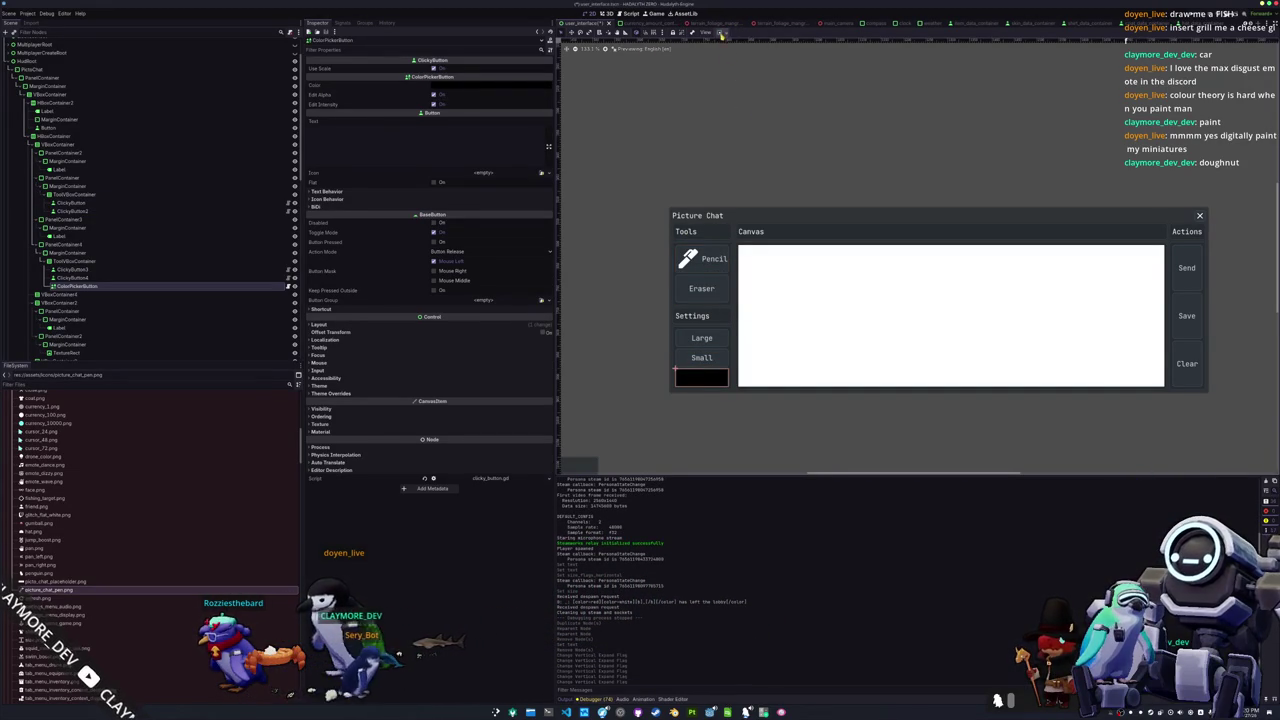
left_click(614, 220)
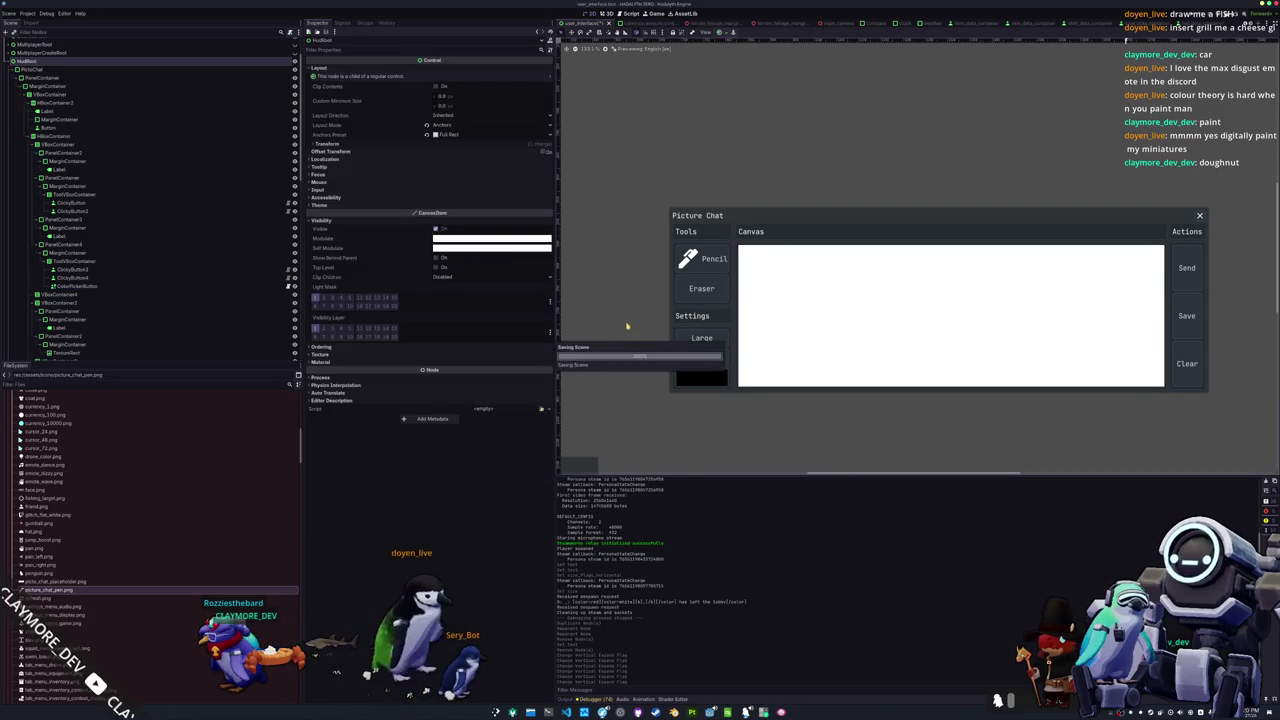
left_click(703, 292)
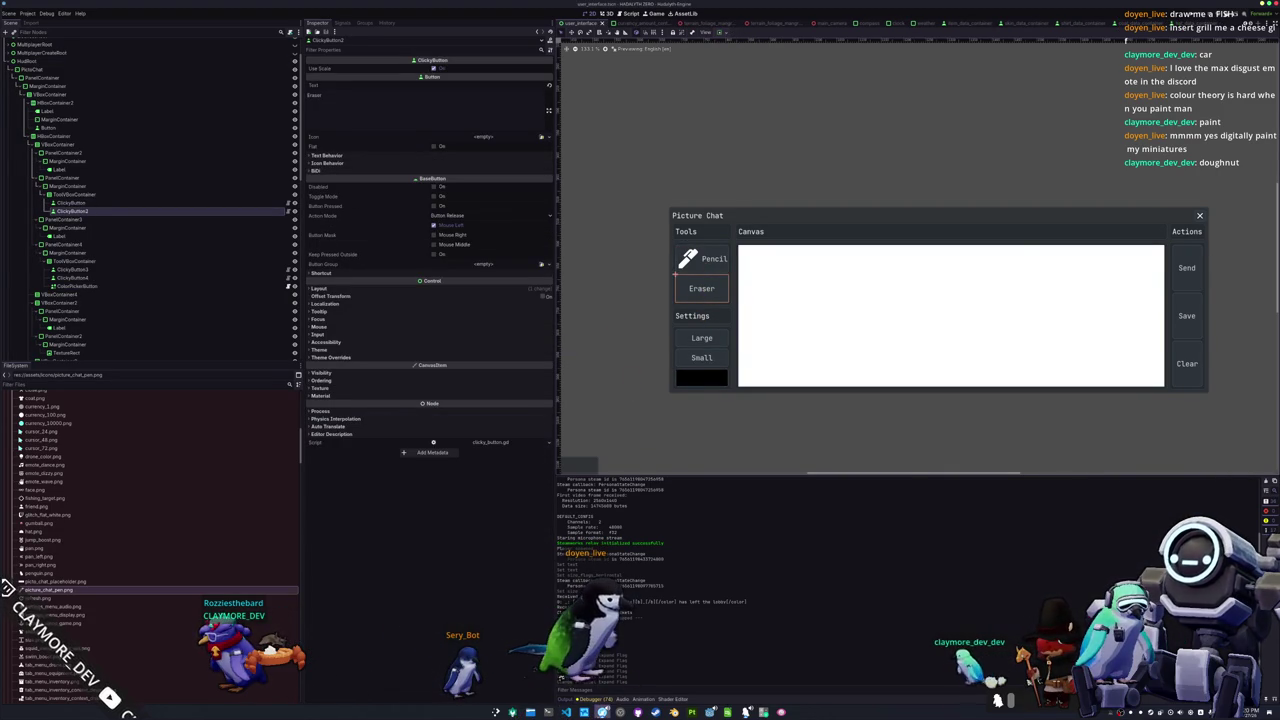
Step: Search Material Symbols for 'eraser' and download the Ink Eraser icon as PNG
key("alt+Tab")
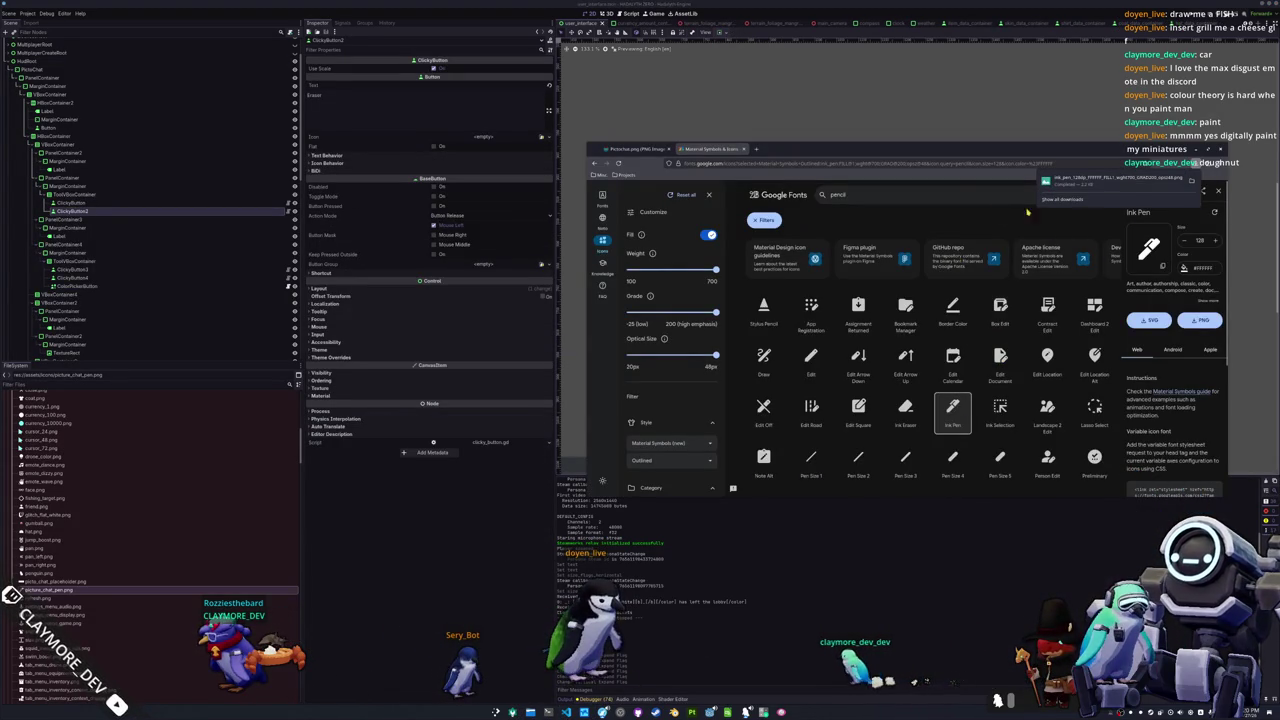
triple_click(952, 196)
type("eraser")
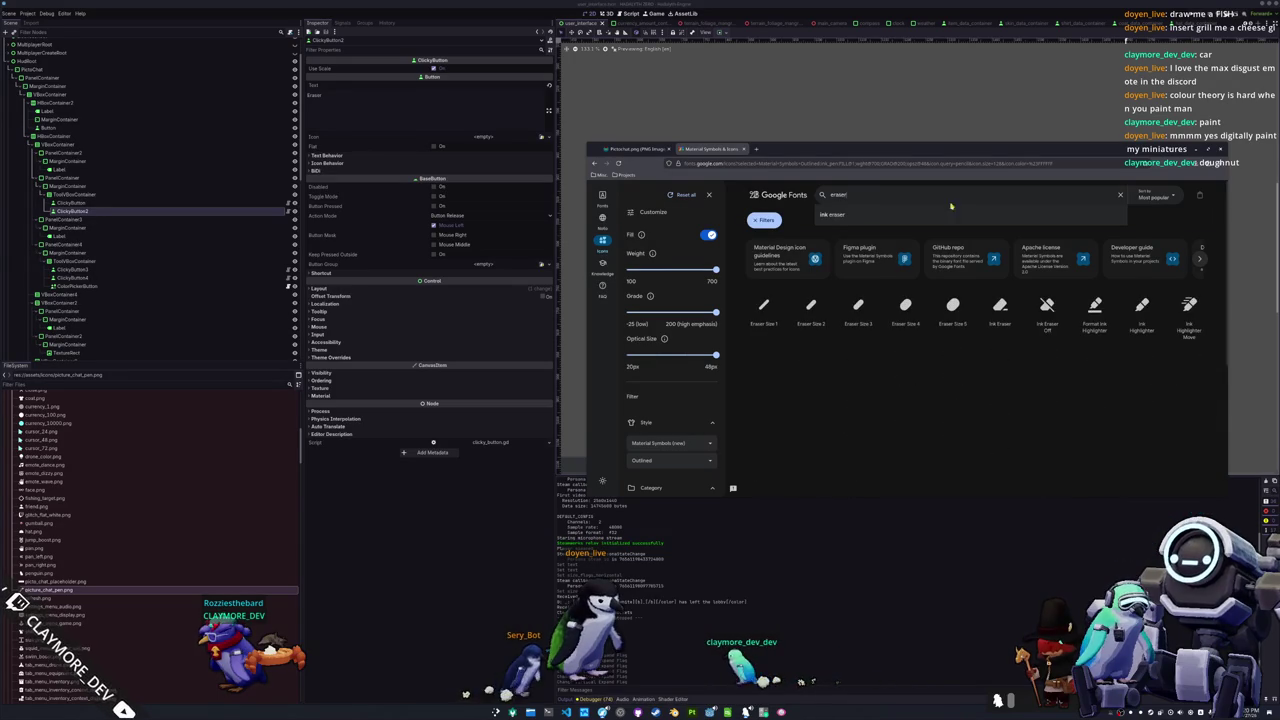
key("Return")
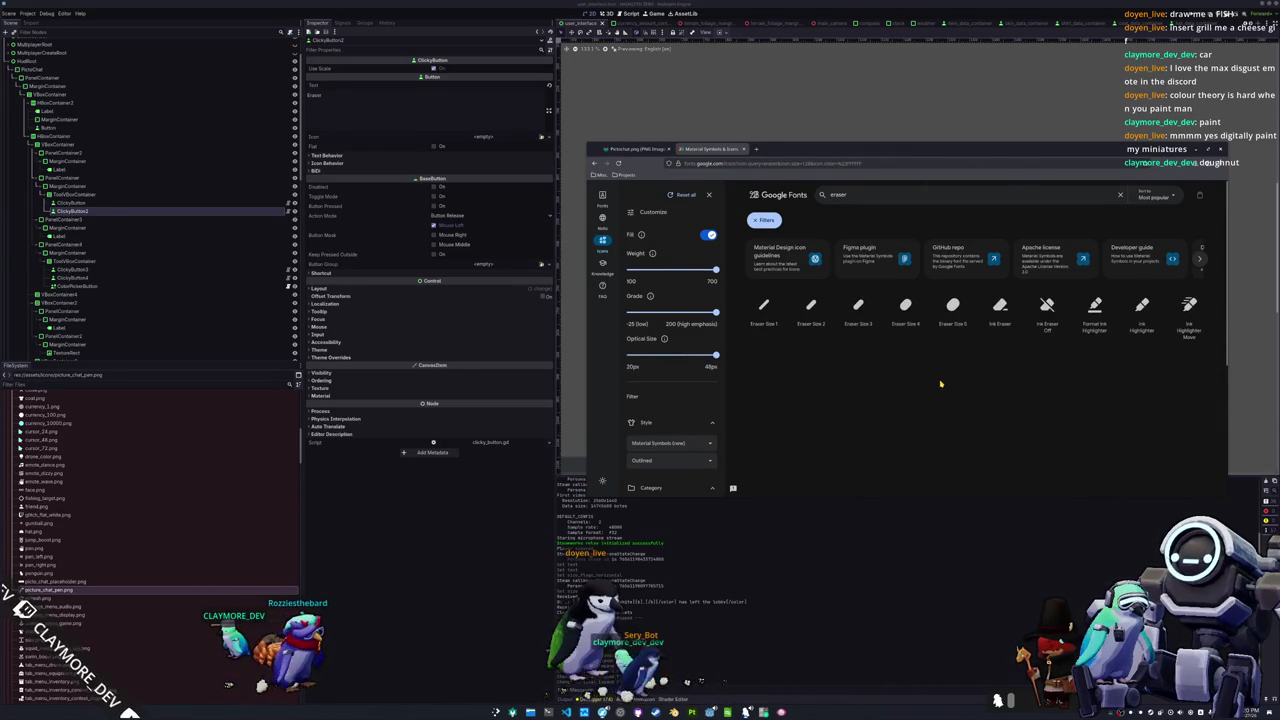
left_click(1000, 308)
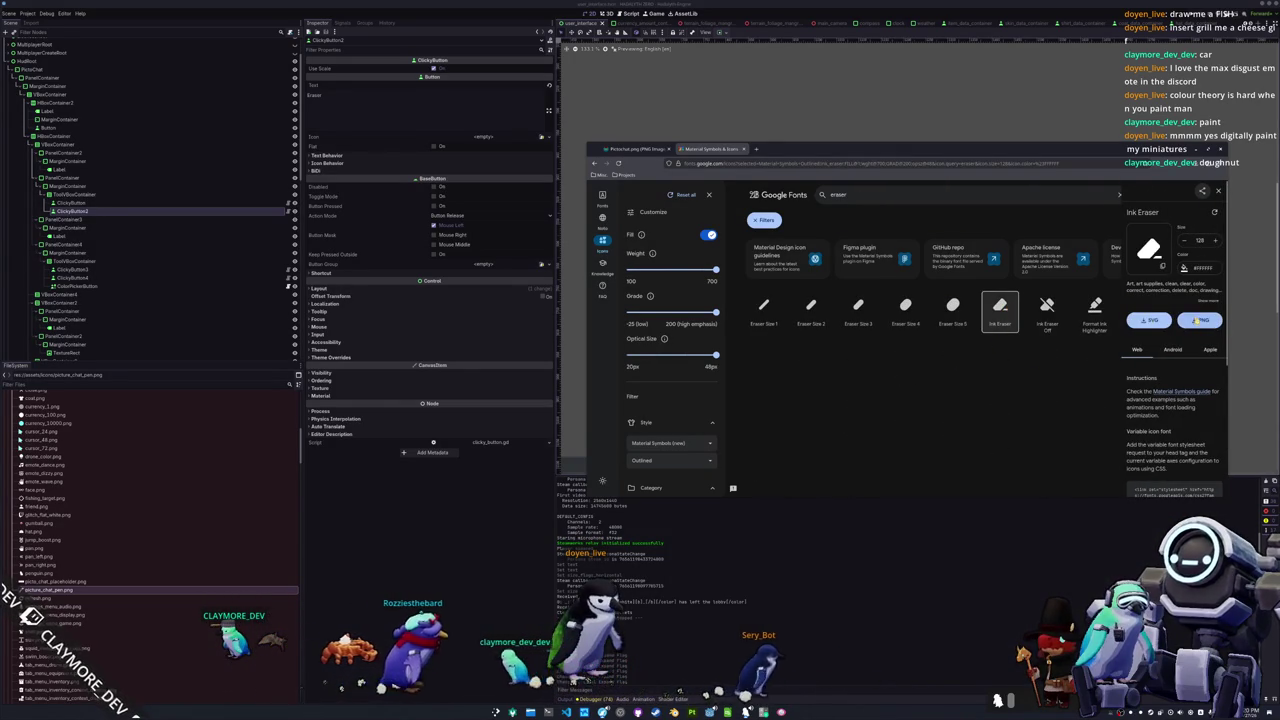
left_click(1197, 320)
key("Return")
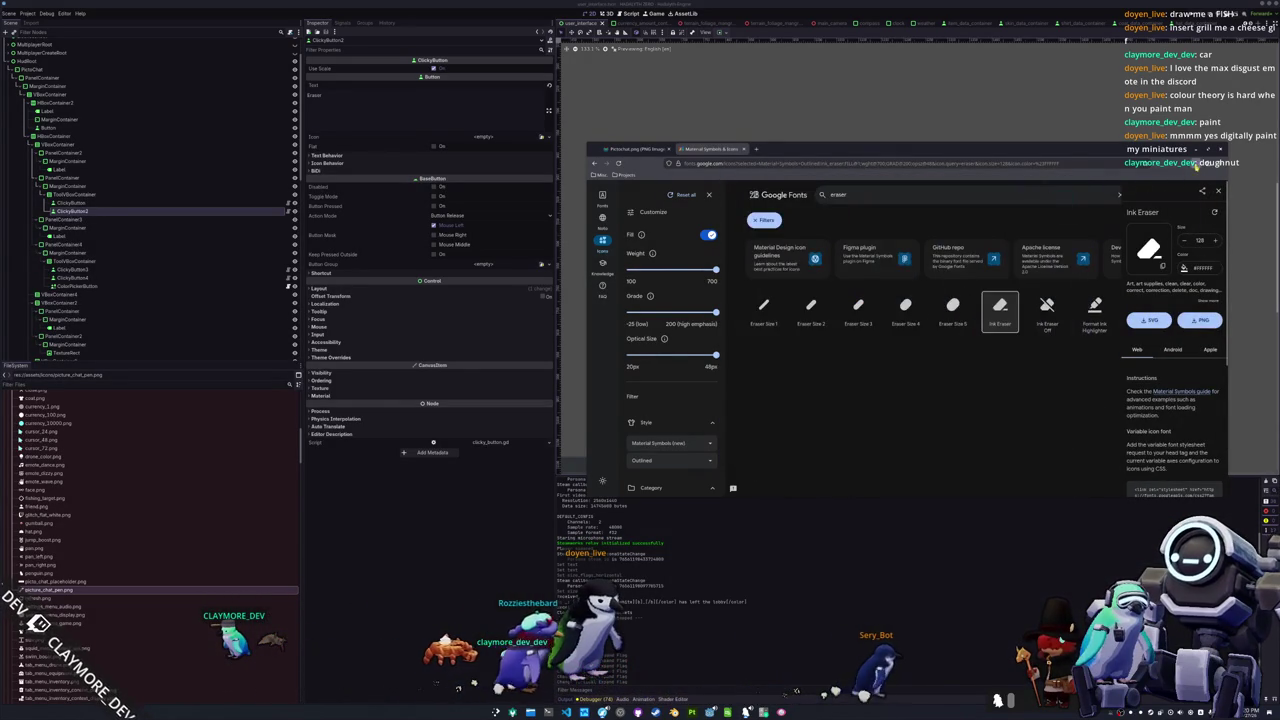
Step: Import the downloaded icon into FileSystem and rename it picture_chat_eraser.png
mouse_move(1110, 181)
left_mouse_down()
mouse_move(311, 500)
mouse_move(191, 576)
left_mouse_up()
left_click(114, 532)
left_click(114, 539)
key("F2")
type("picture_chat_eraser.png")
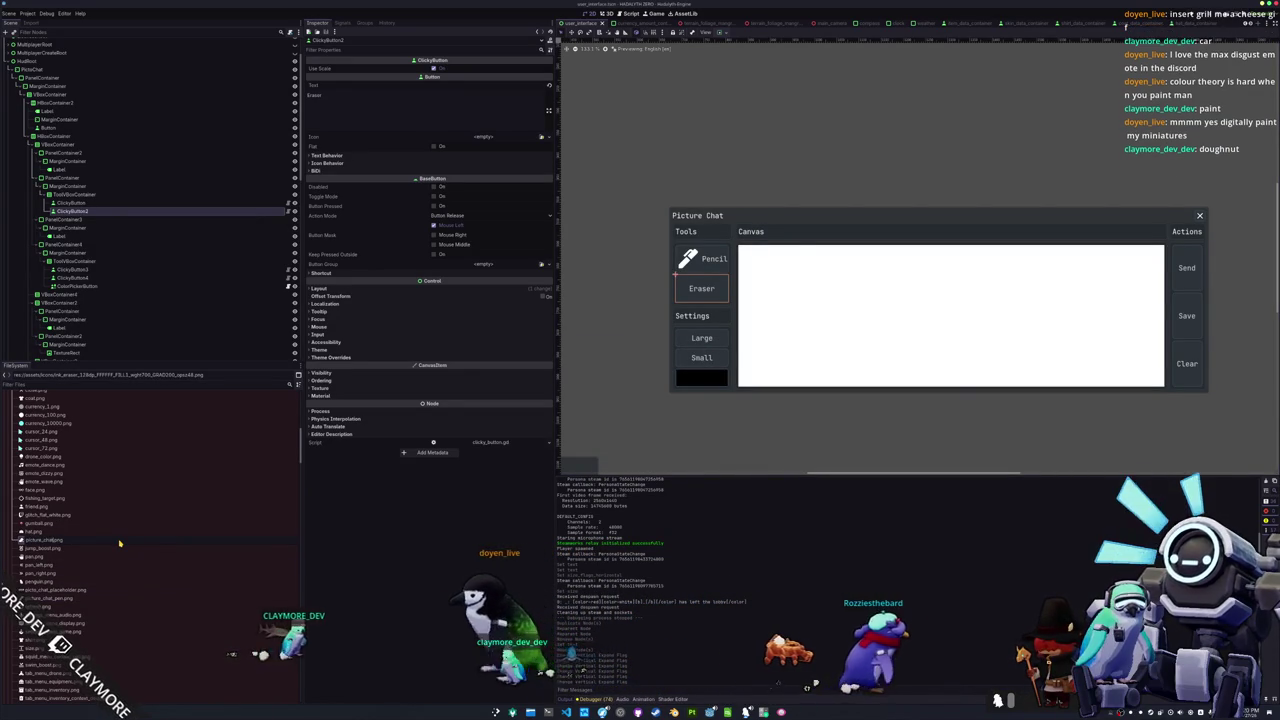
key("Return")
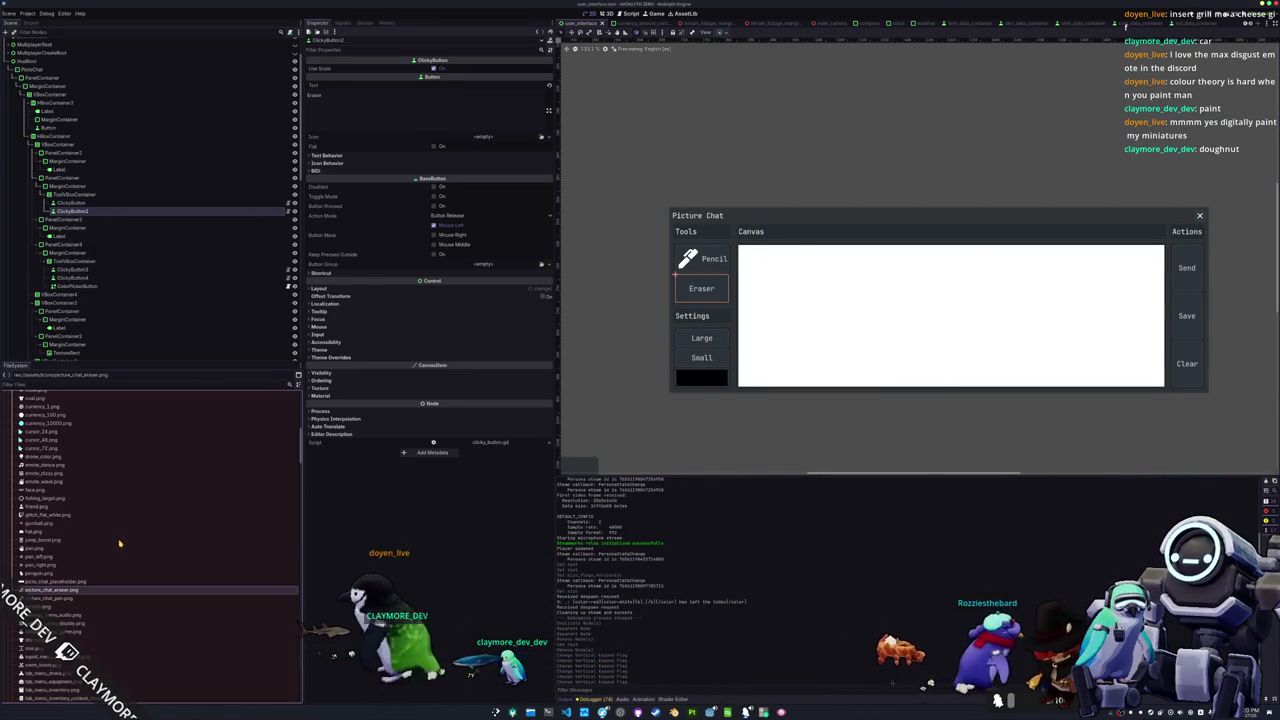
Step: Assign picture_chat_eraser.png as the Eraser button's icon and enable Expand Icon
mouse_move(45, 592)
left_mouse_down()
mouse_move(206, 495)
mouse_move(480, 137)
left_mouse_up()
left_click(390, 169)
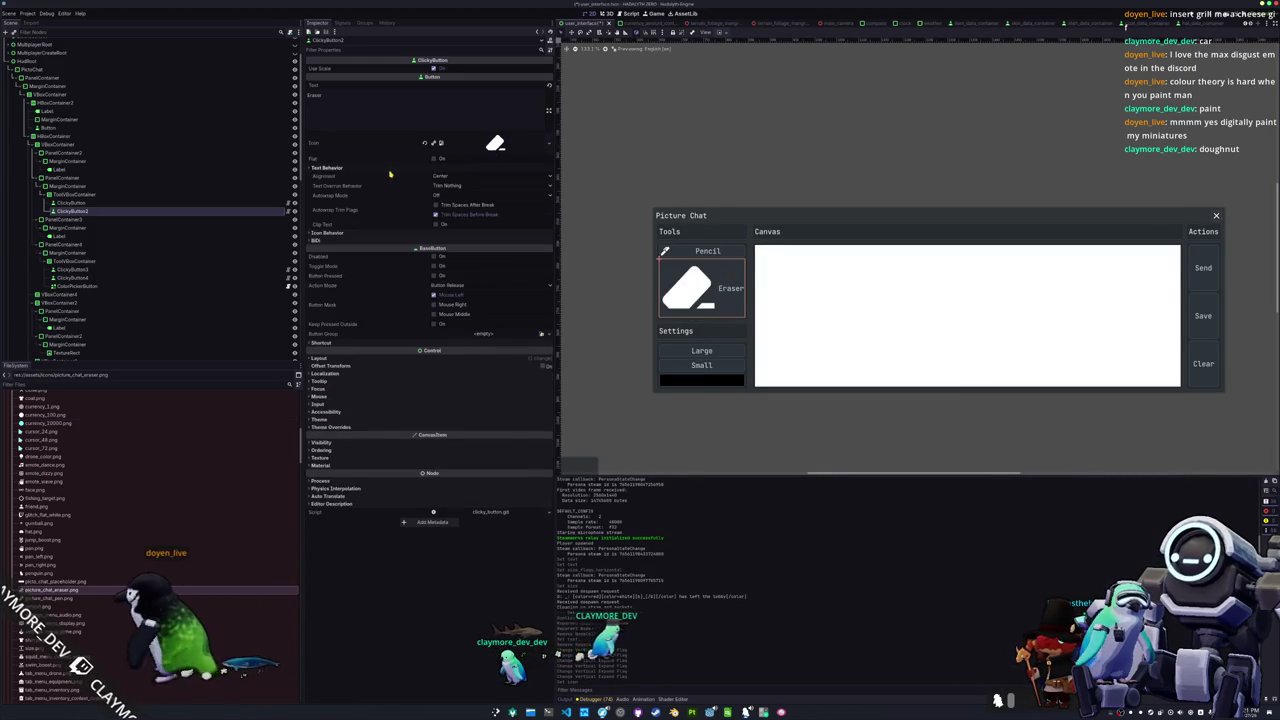
left_click(390, 168)
left_click(390, 175)
left_click(434, 203)
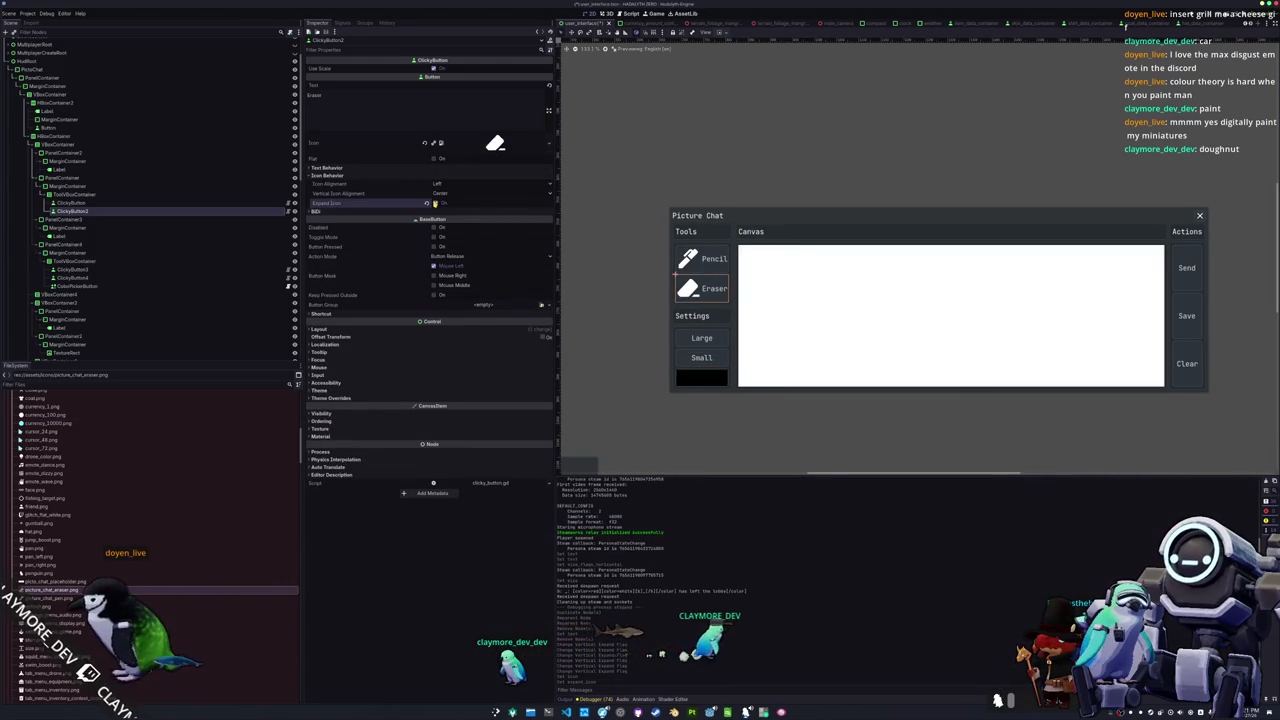
Step: Select the Large button and download the Eraser Size 5 icon as PNG
left_click(702, 337)
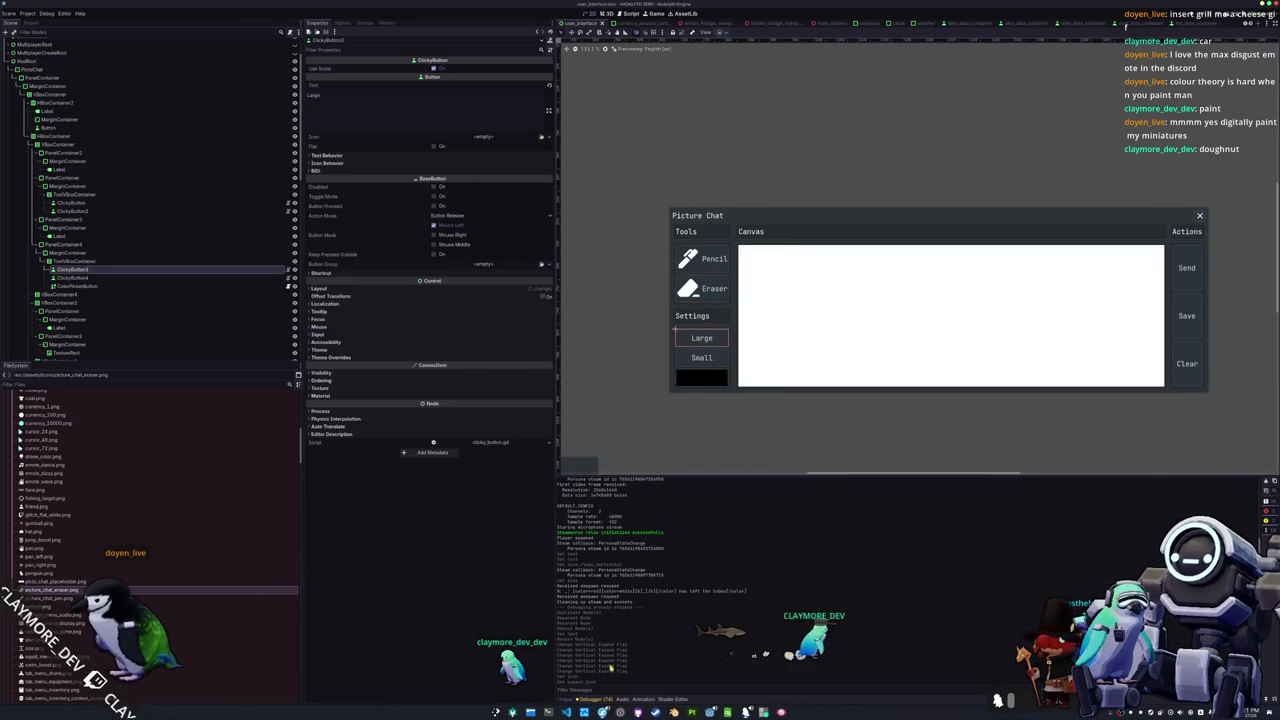
key("alt+Tab")
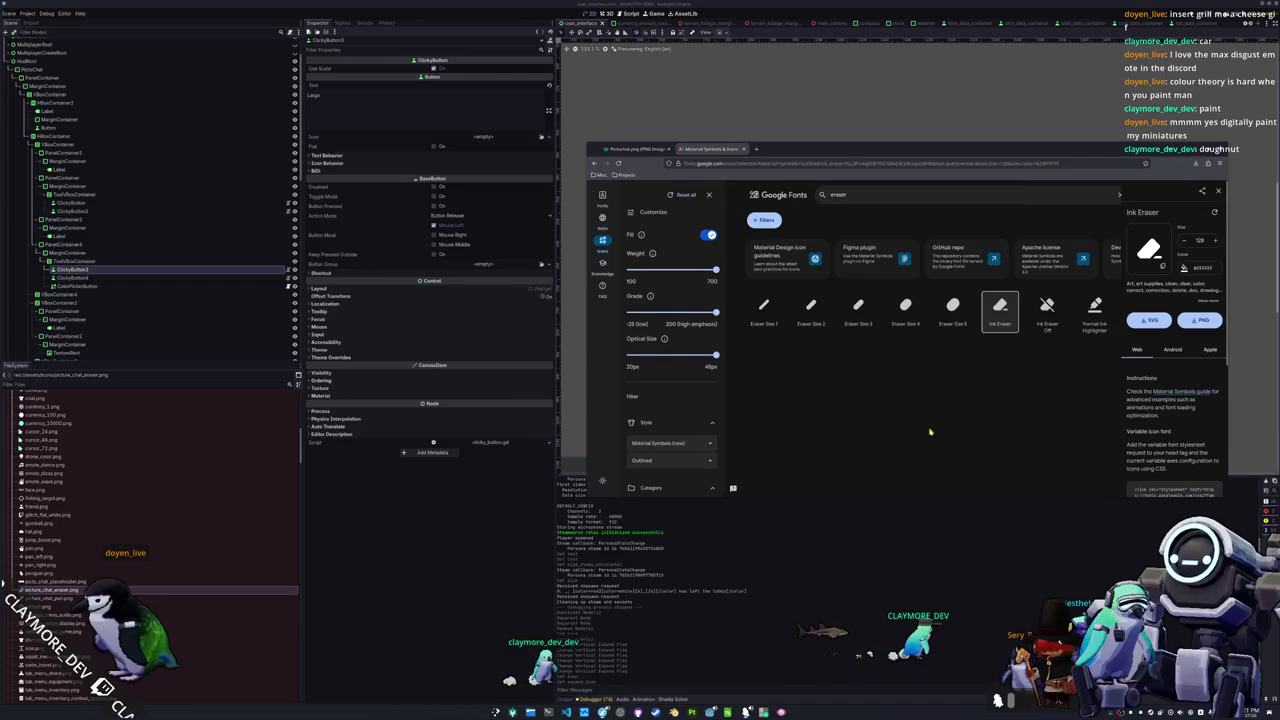
left_click(763, 310)
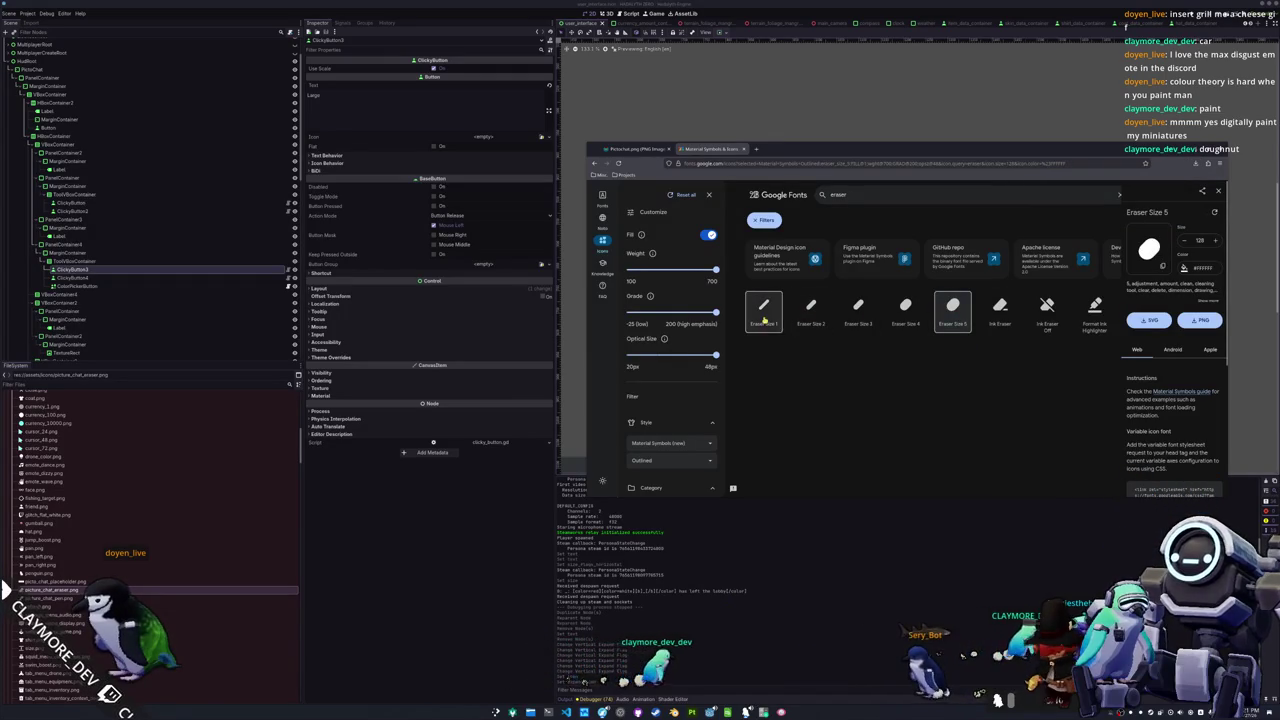
left_click(945, 312)
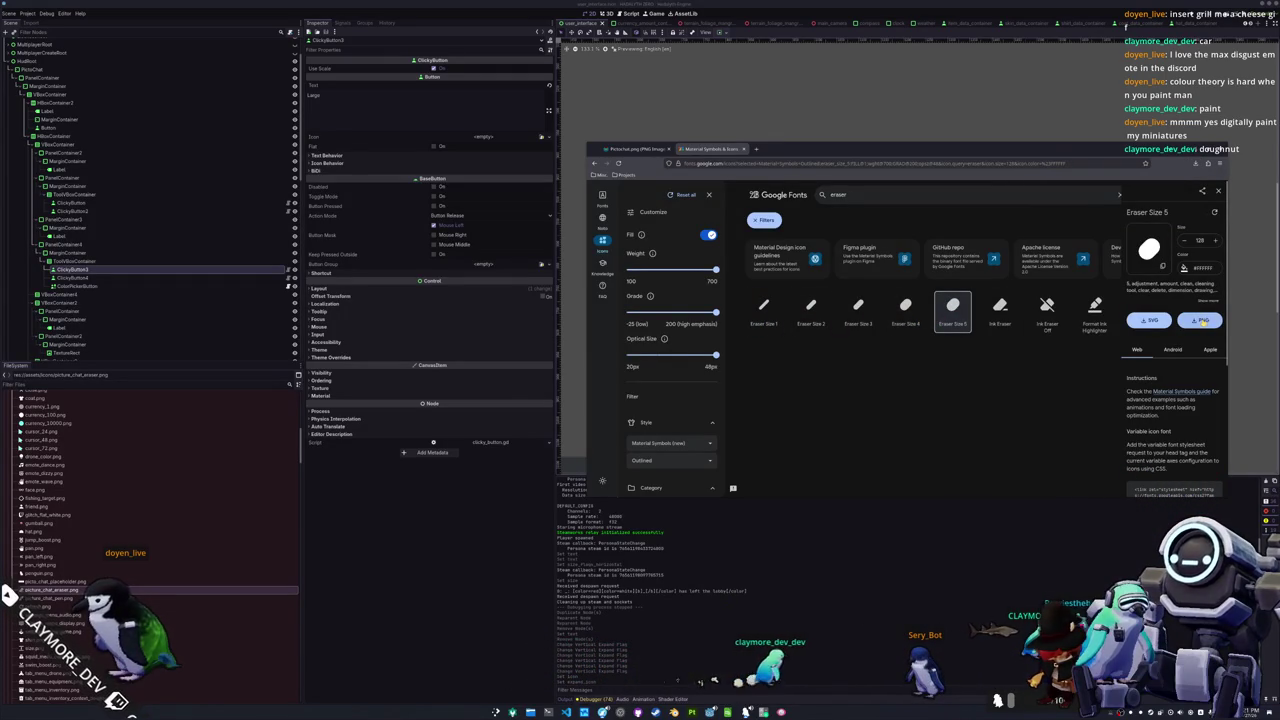
left_click(1203, 320)
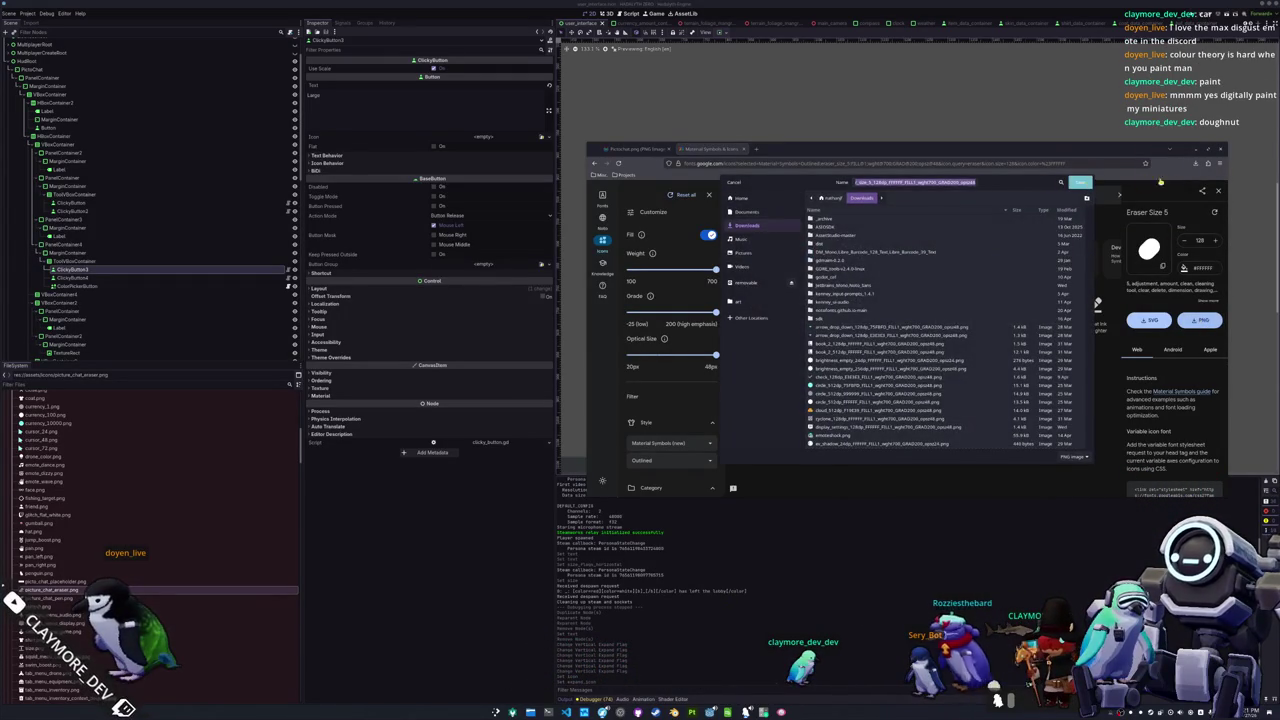
key("Return")
Step: Rename the file picture_chat_large.png and make it the Large button's scaled-to-fit icon
left_click(198, 588)
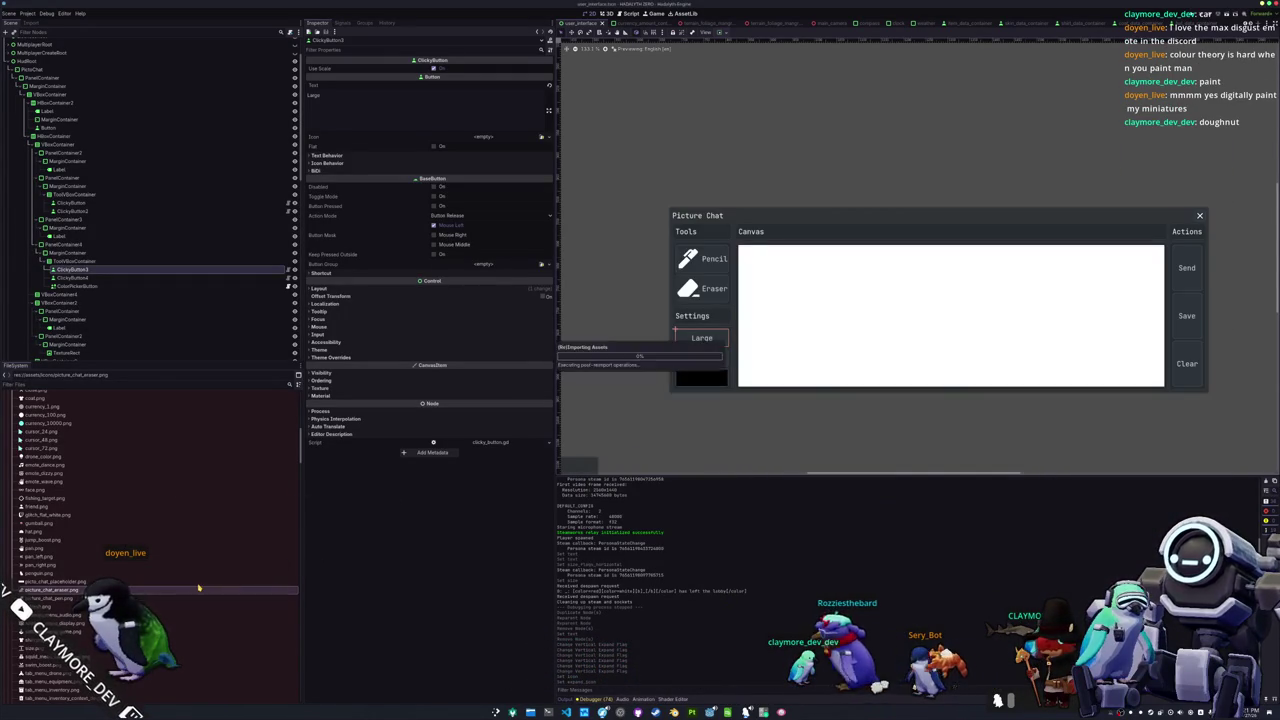
left_click(131, 490)
key("F2")
type("picture_chat_l")
key("Return")
type("arge")
key("Return")
left_click_drag(47, 604, 397, 451)
left_click_drag(462, 117, 484, 139)
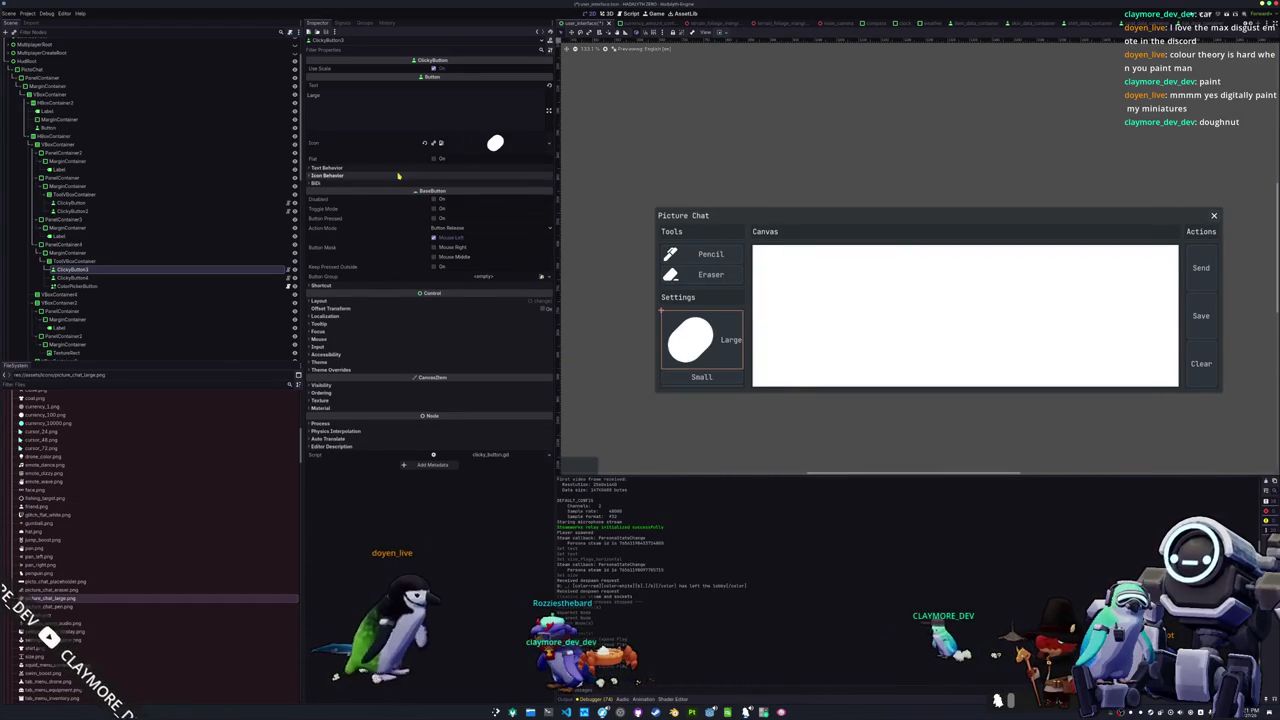
left_click(328, 175)
Step: Select the Small button and download the Eraser Size 1 icon as PNG
left_click(72, 278)
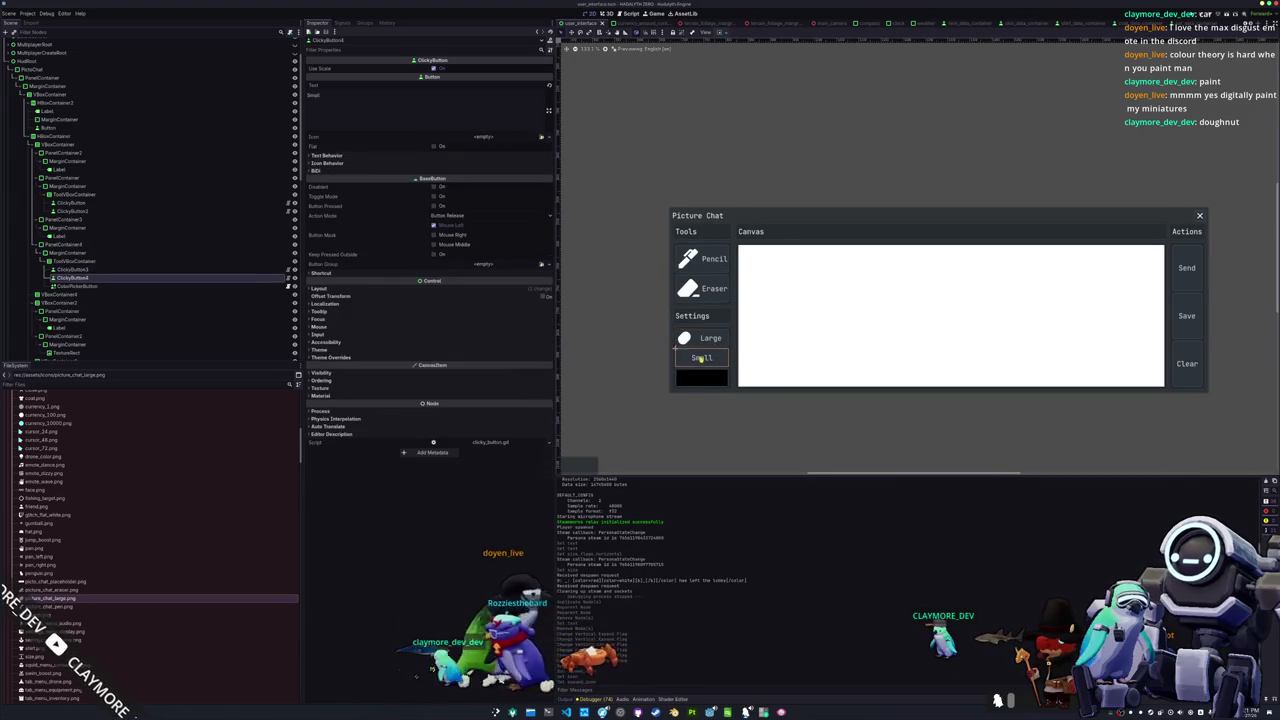
key("alt+Tab")
left_click(763, 307)
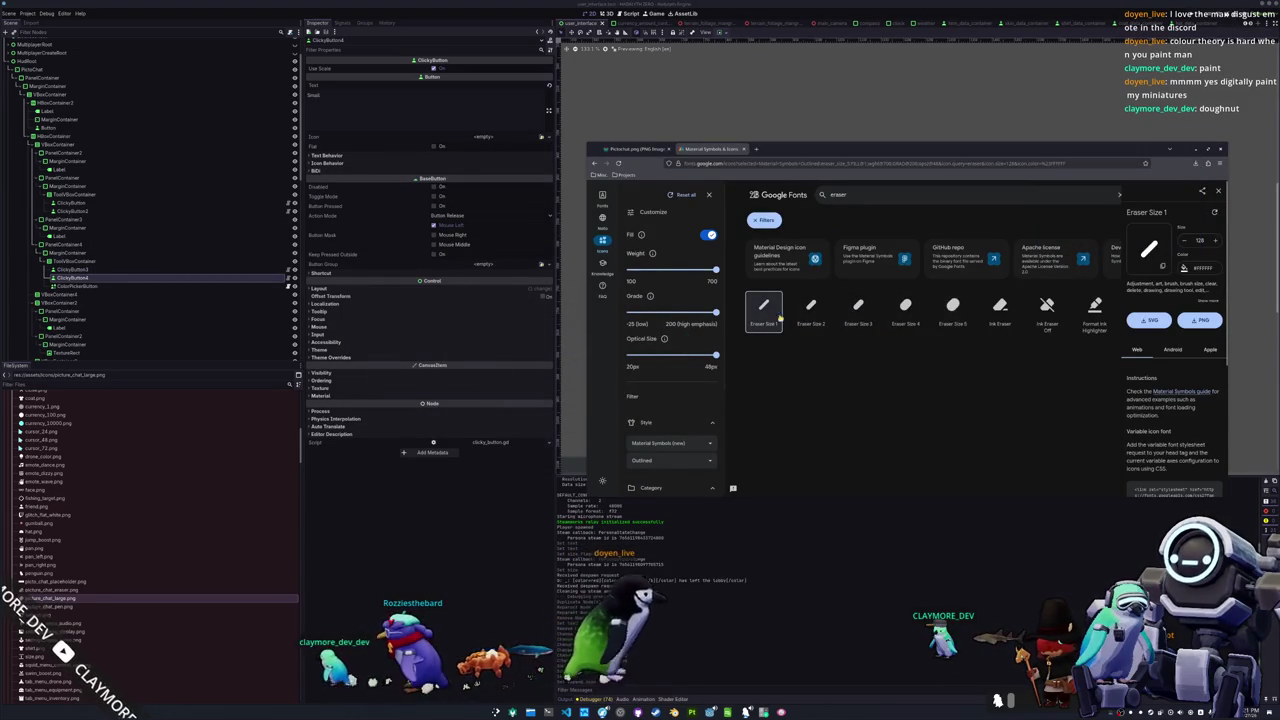
left_click(1200, 320)
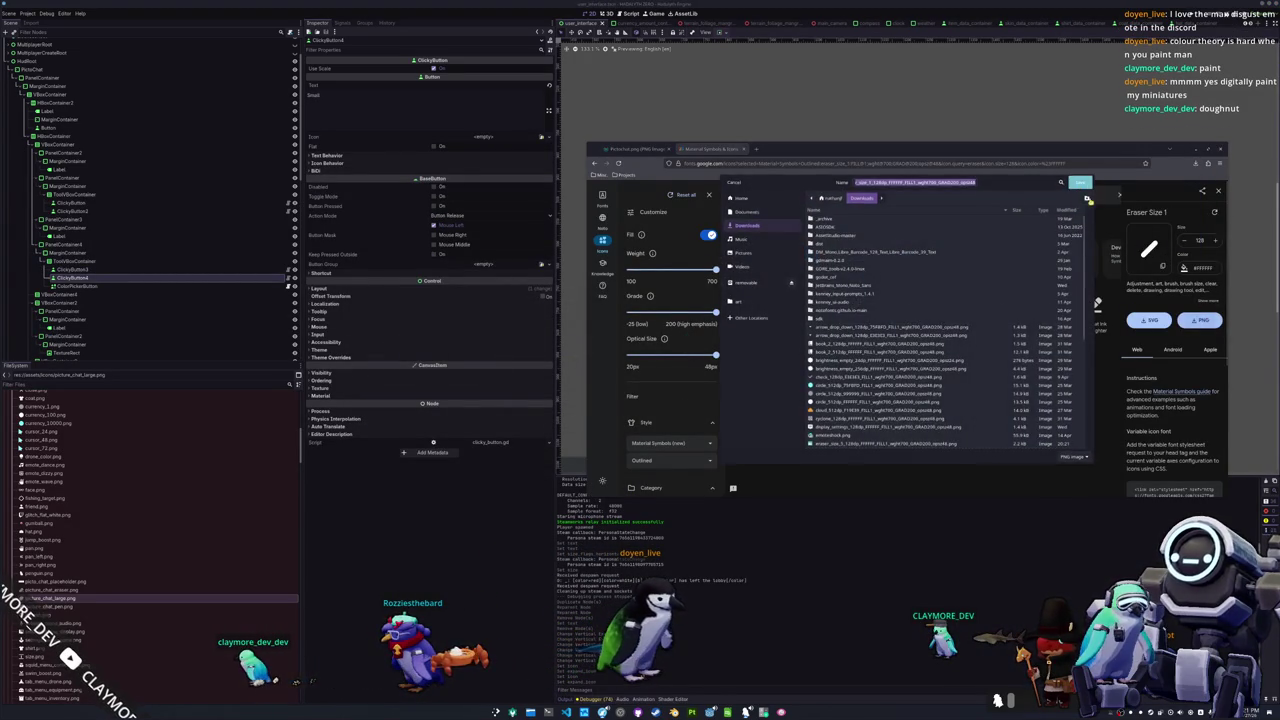
left_click(1080, 183)
Step: Rename it picture_chat_small.png and set it as the Small button's icon with Expand Icon
left_click(170, 595)
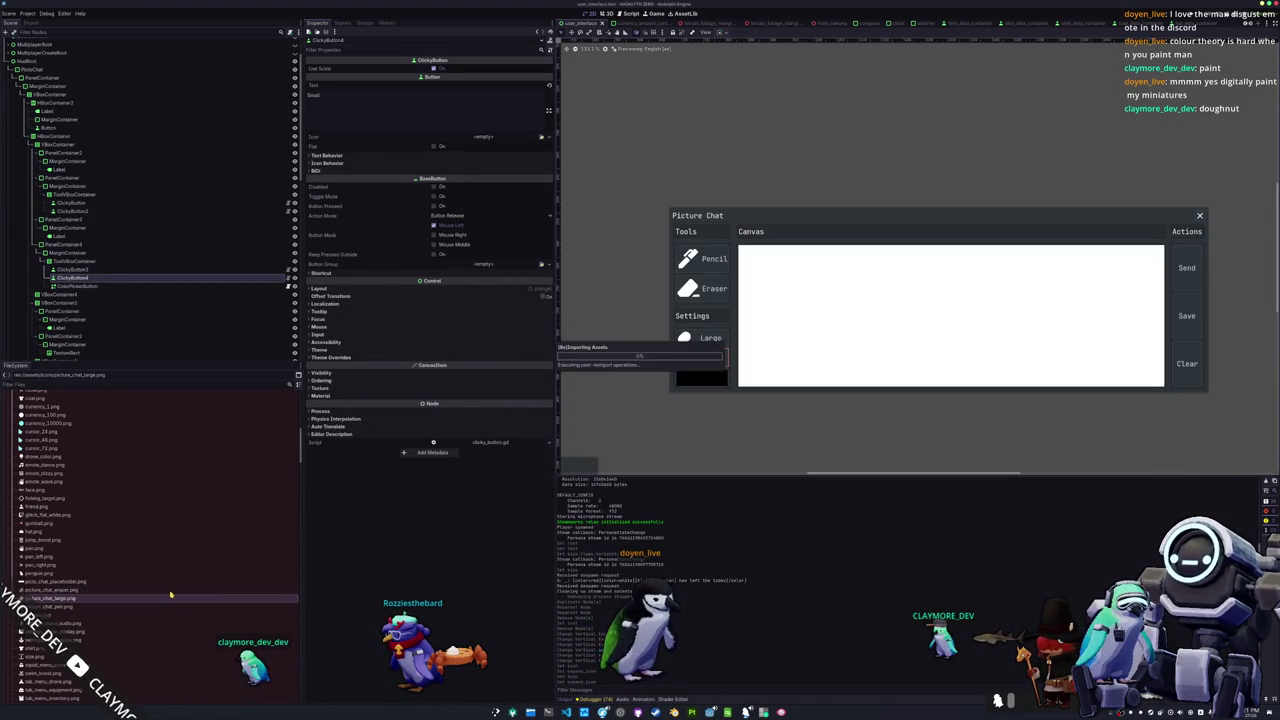
left_click(105, 490)
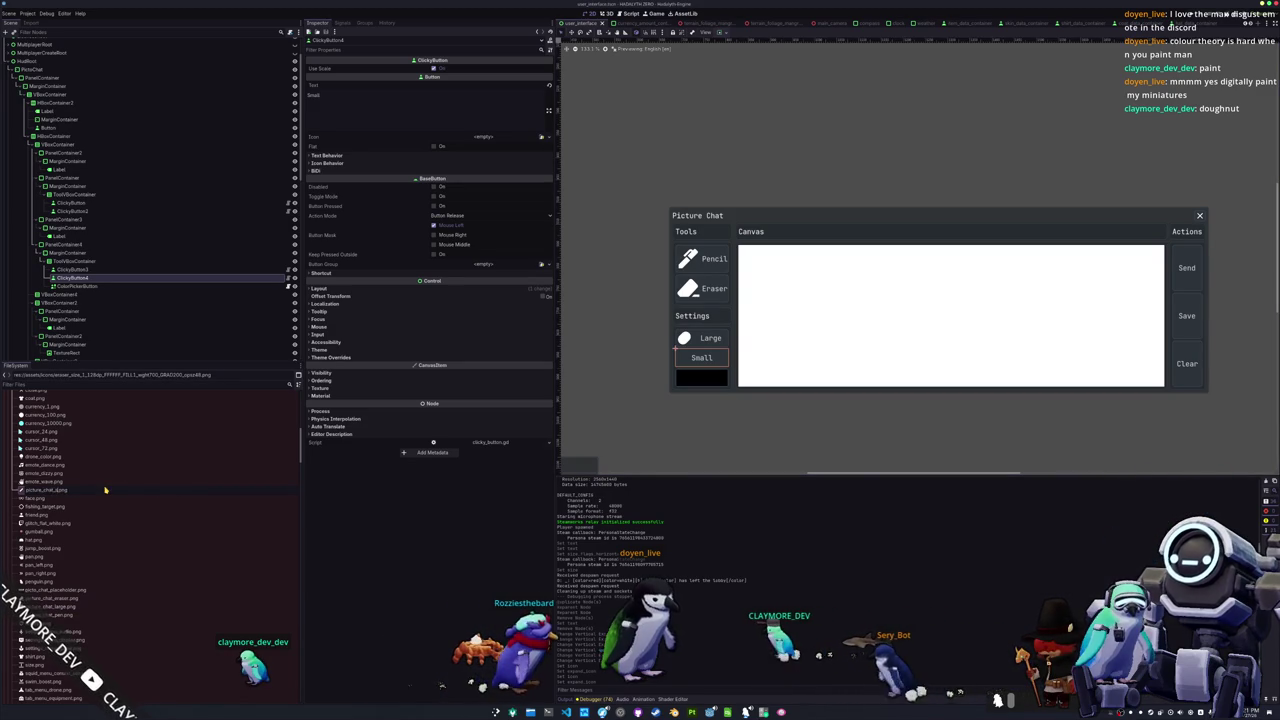
key("Return")
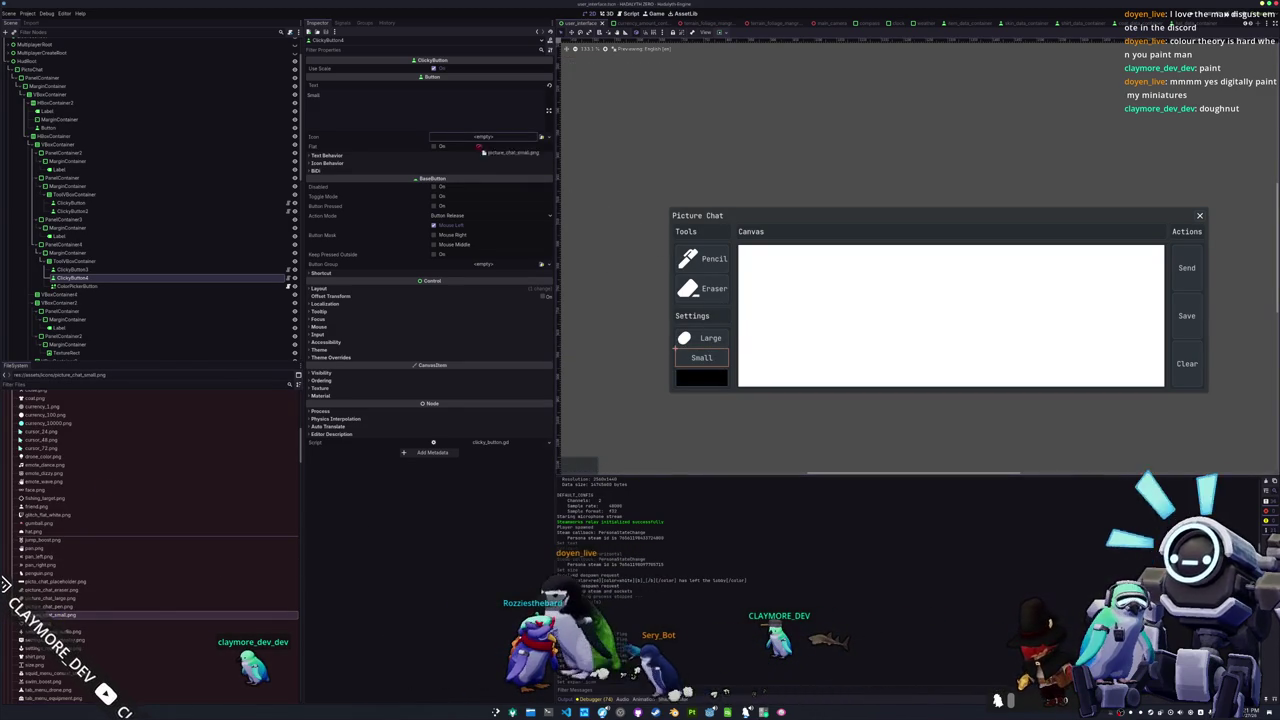
left_click_drag(467, 137, 470, 140)
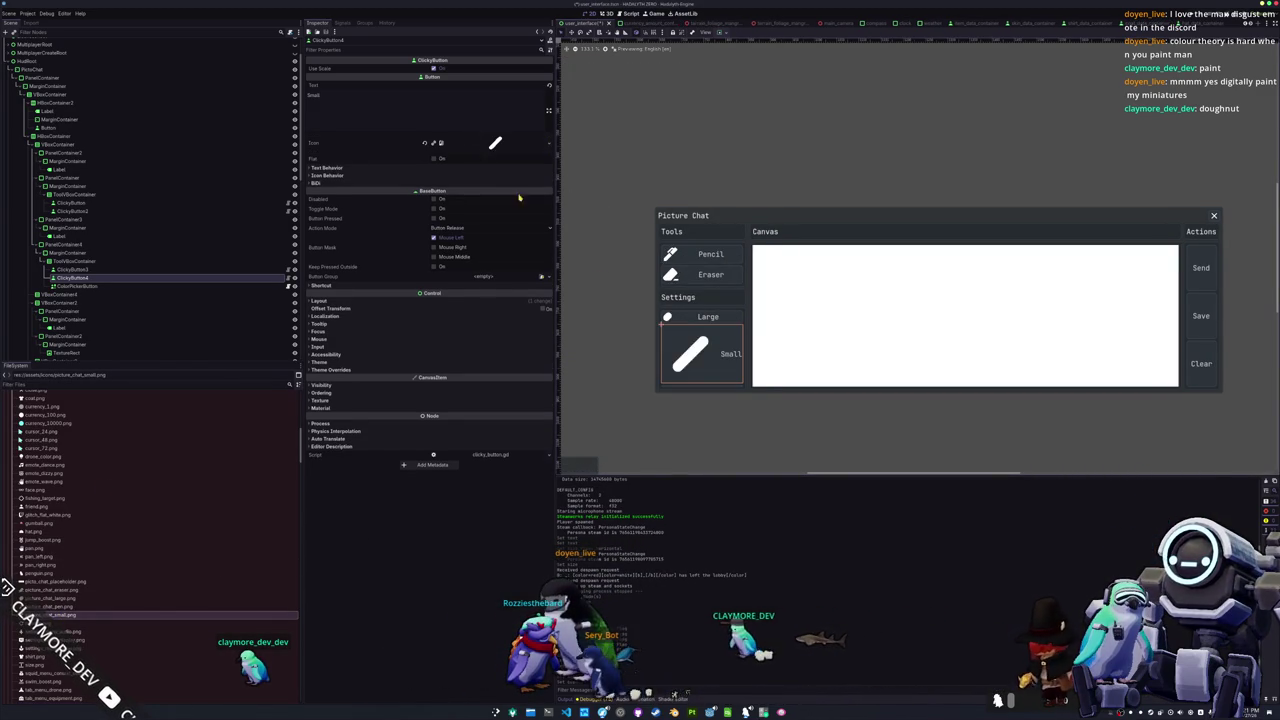
left_click(423, 176)
left_click(436, 203)
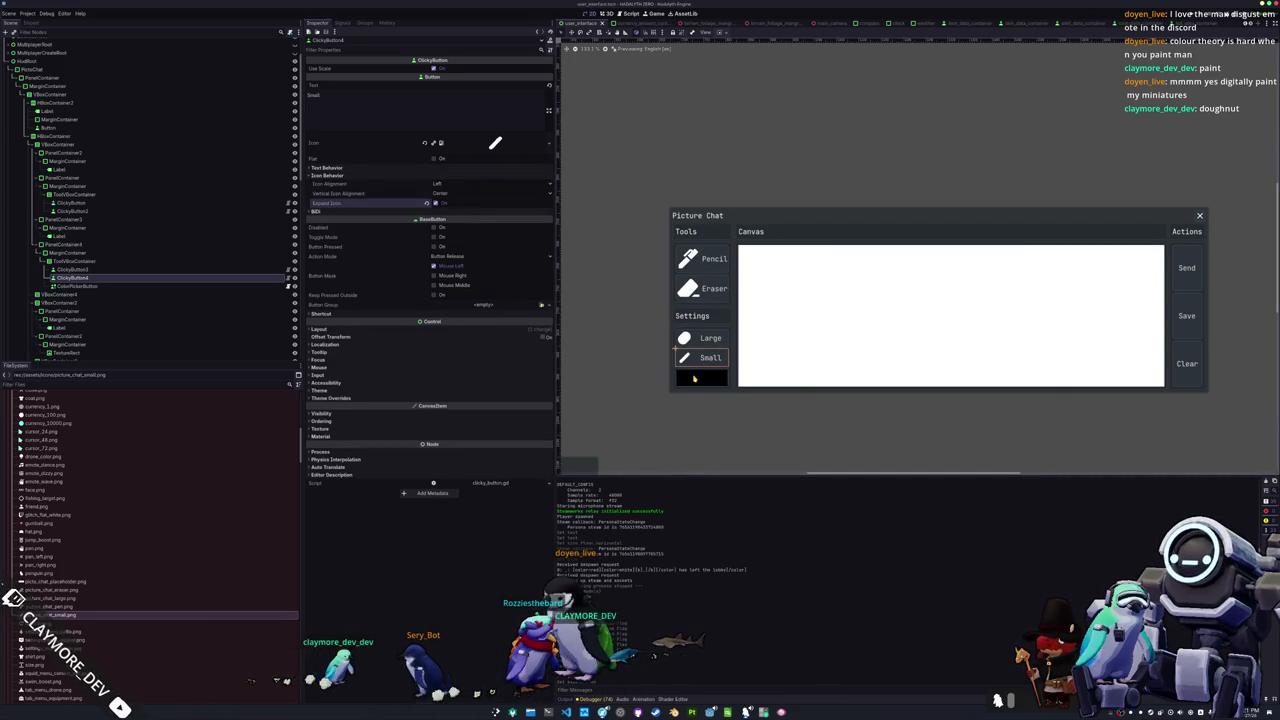
Step: Try the bunny image as the colour picker button's icon, then clear it again
left_click(700, 377)
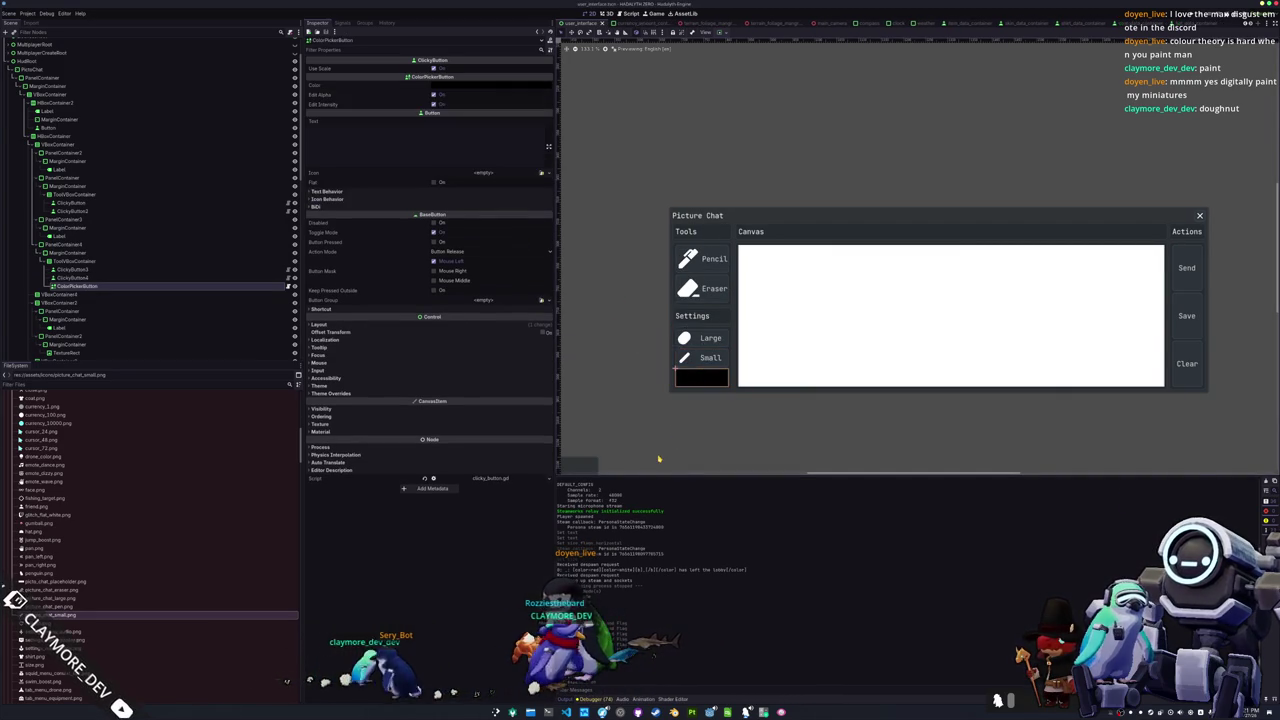
left_click(542, 174)
left_click(648, 307)
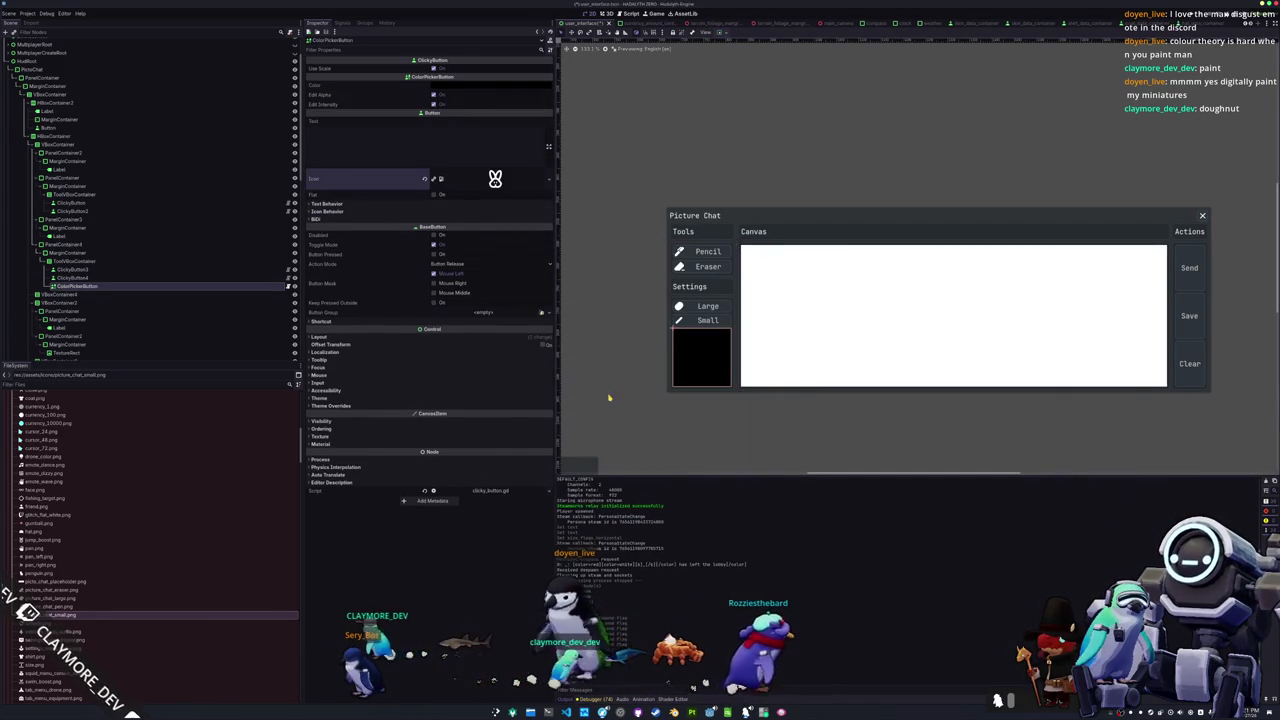
left_click(435, 204)
left_click(436, 204)
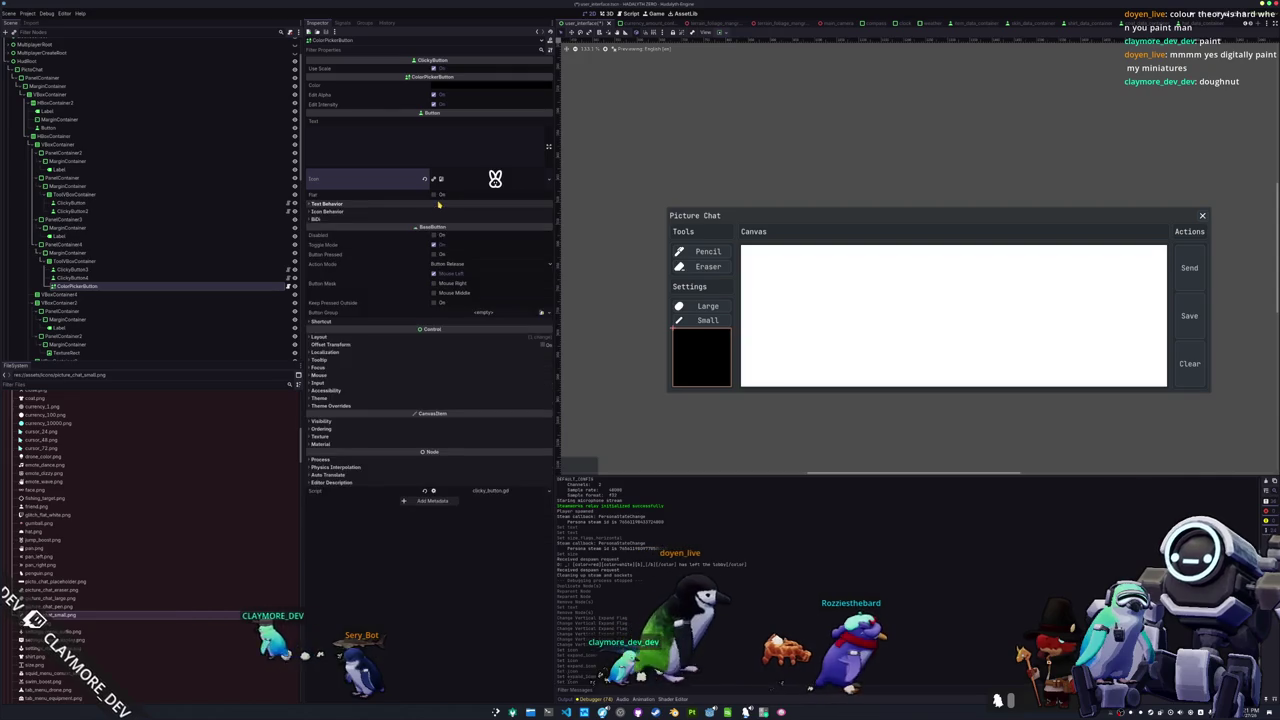
left_click(436, 211)
left_click(436, 240)
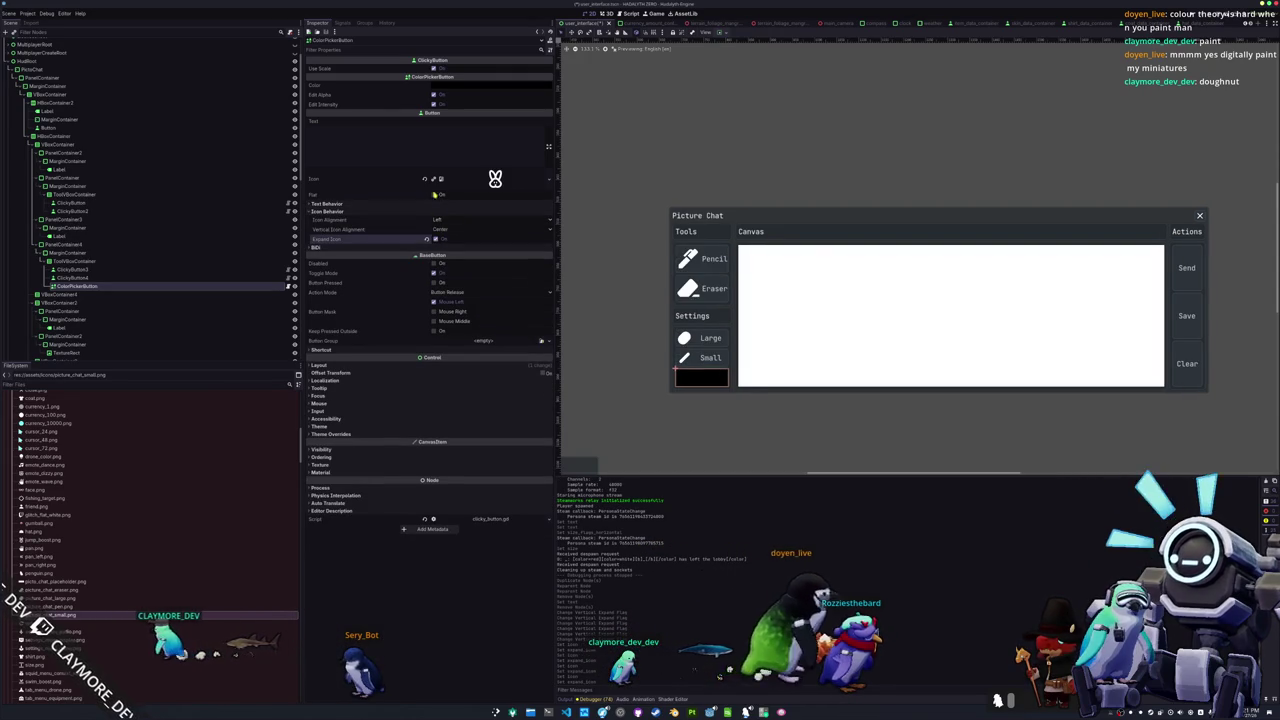
left_click(424, 179)
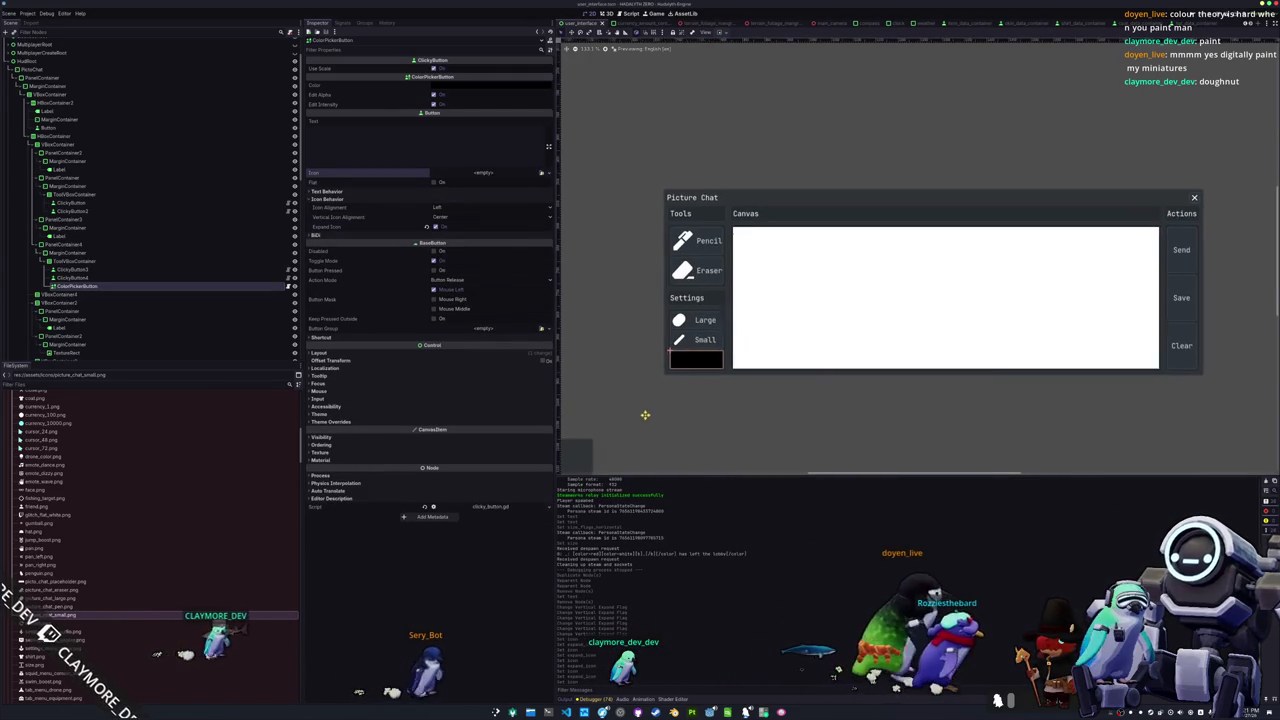
Step: Search the Google Fonts icons for 'send'
key("alt+Tab")
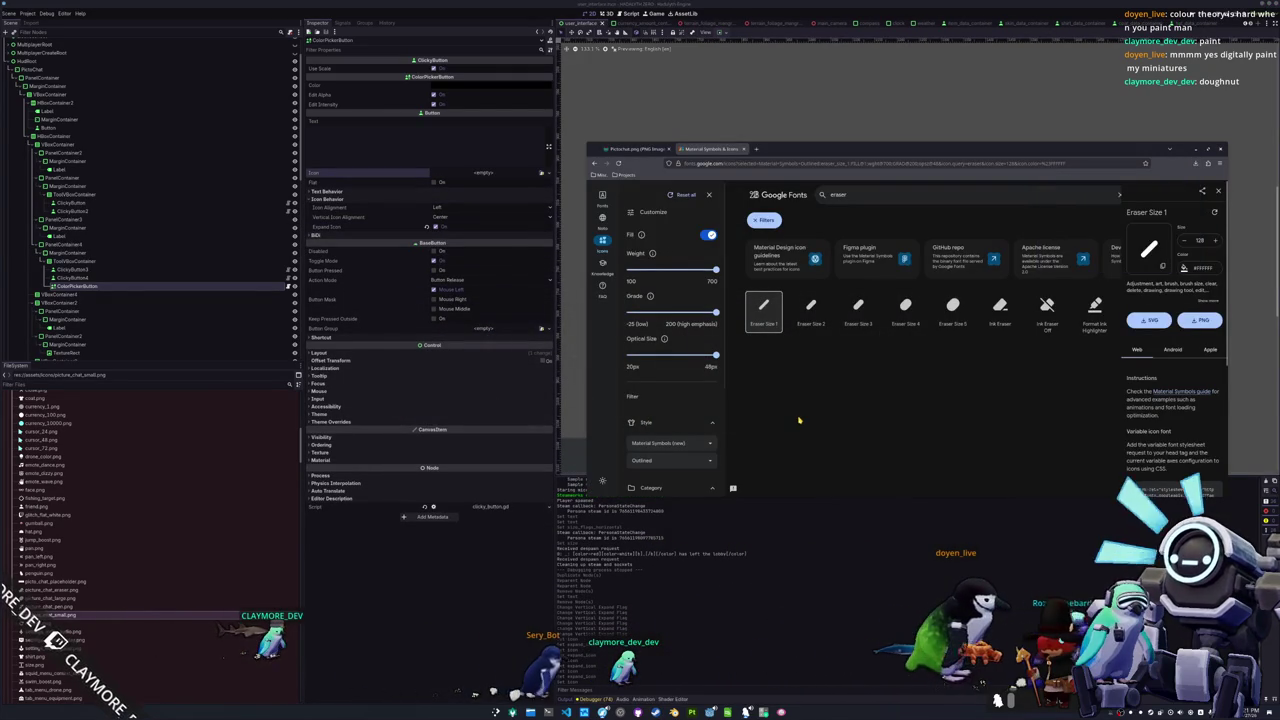
key("alt+Tab")
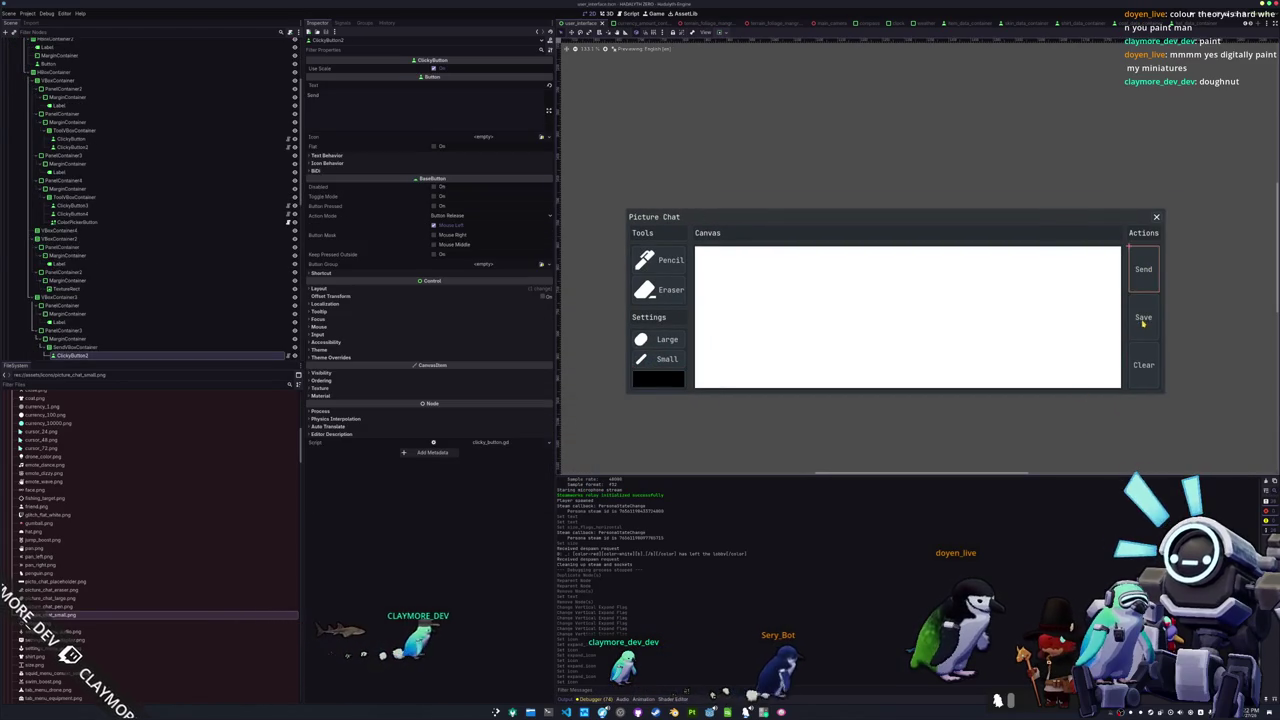
key("alt+Tab")
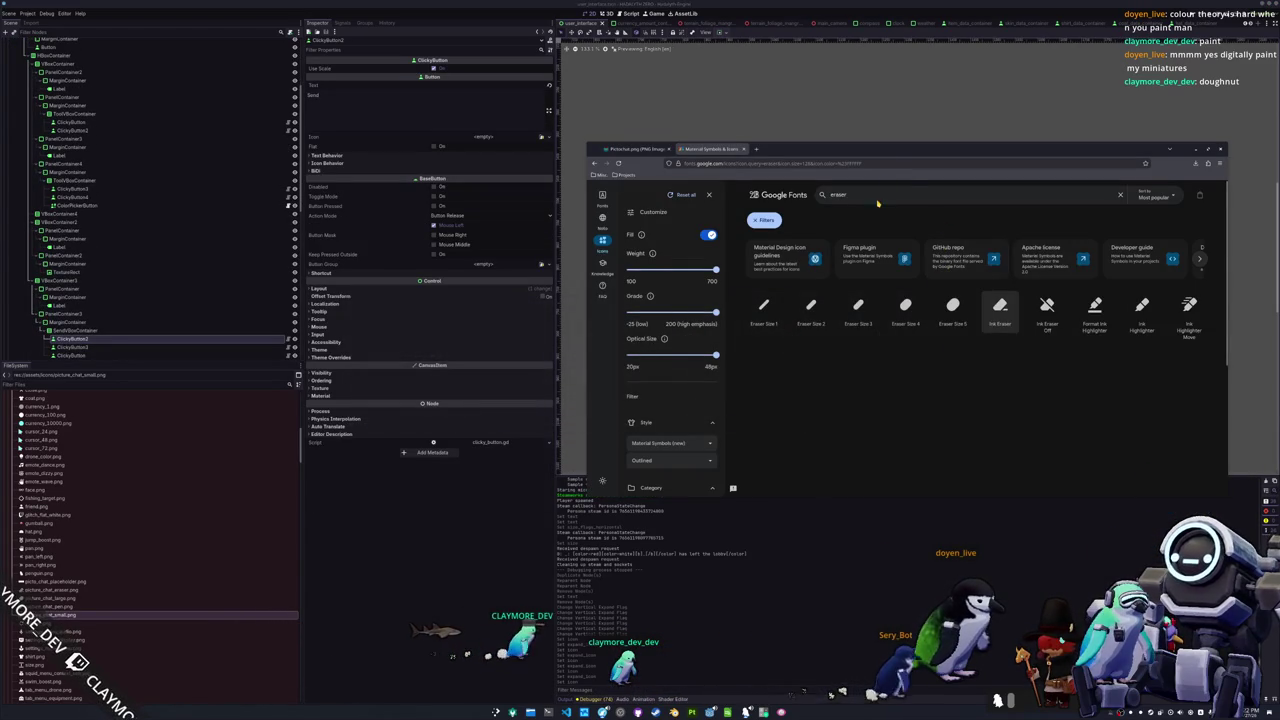
triple_click(840, 194)
type("send")
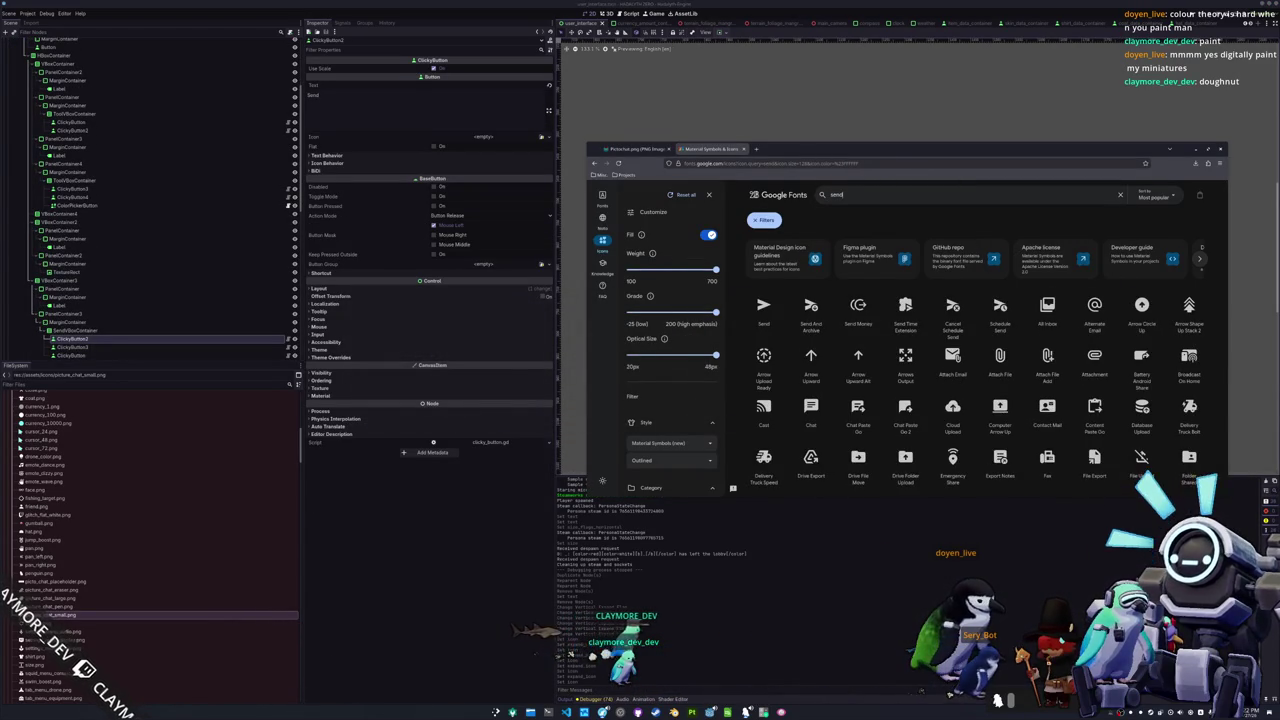
Step: Download the Send icon PNG, import it, and rename it picture_chat_send.png
left_click(773, 307)
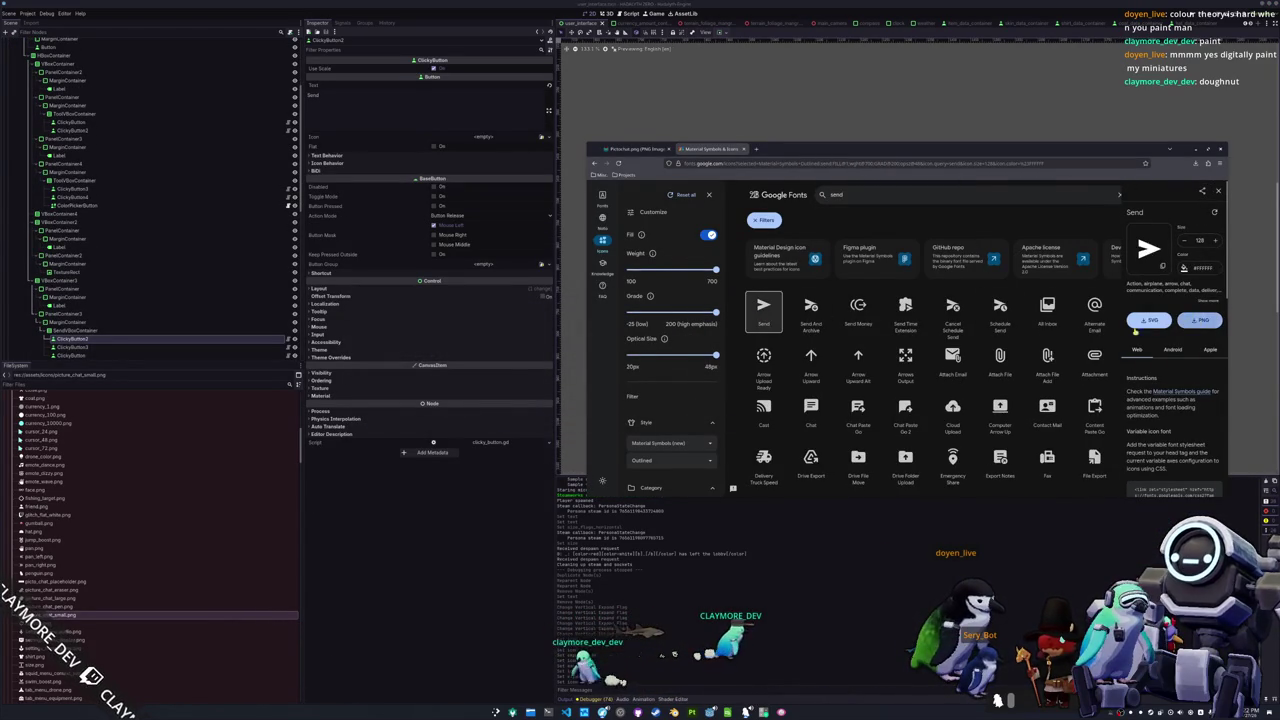
left_click(1199, 320)
left_click(1080, 183)
mouse_move(1118, 182)
left_mouse_down()
mouse_move(816, 263)
mouse_move(237, 561)
left_mouse_up()
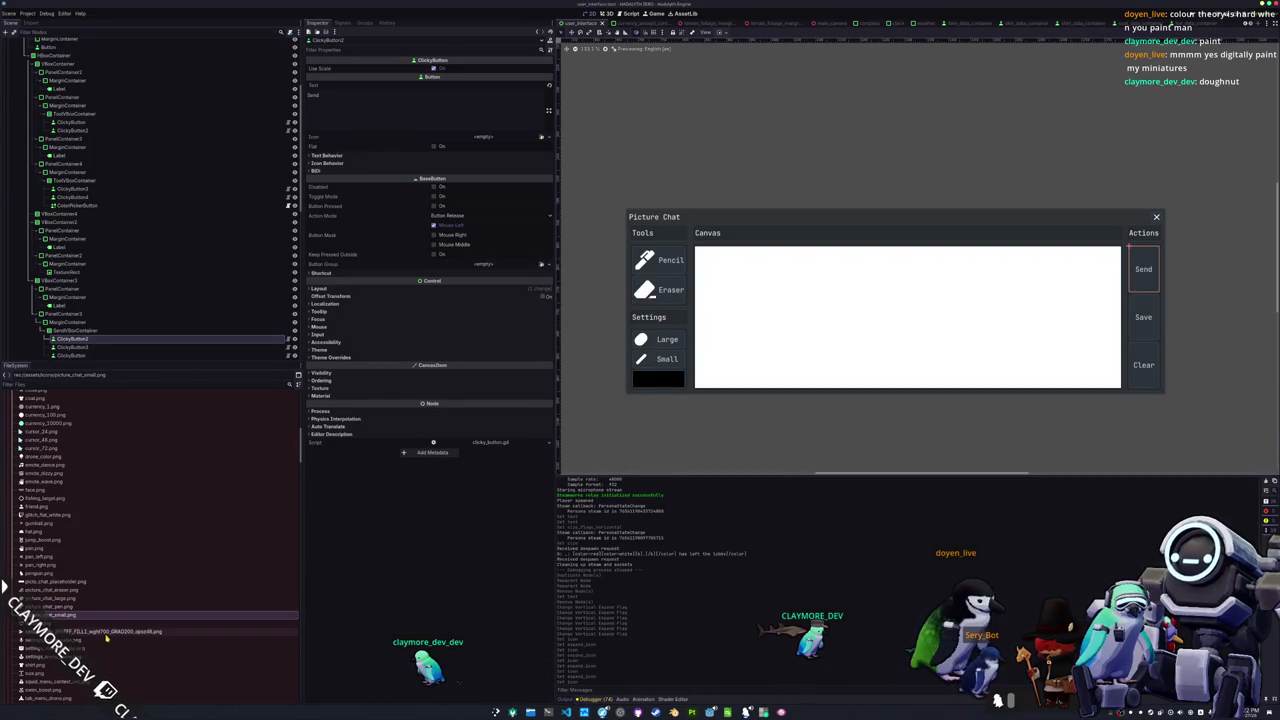
left_click(106, 634)
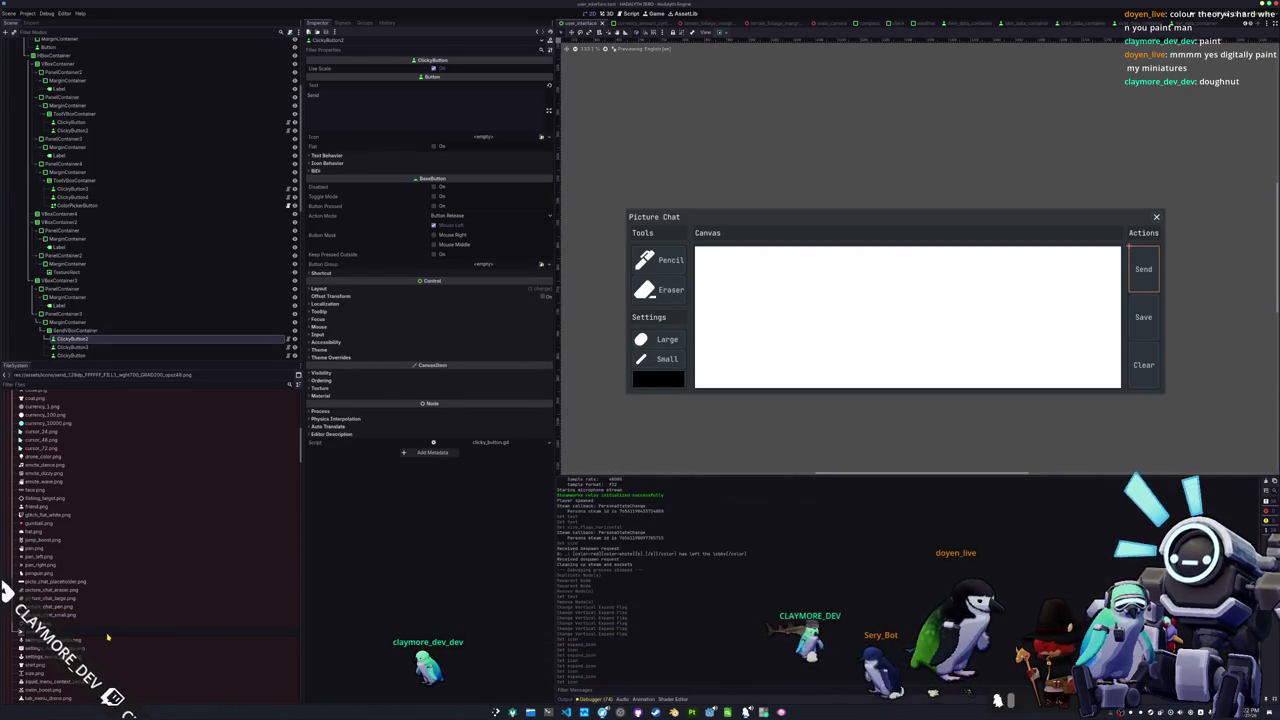
key("Return")
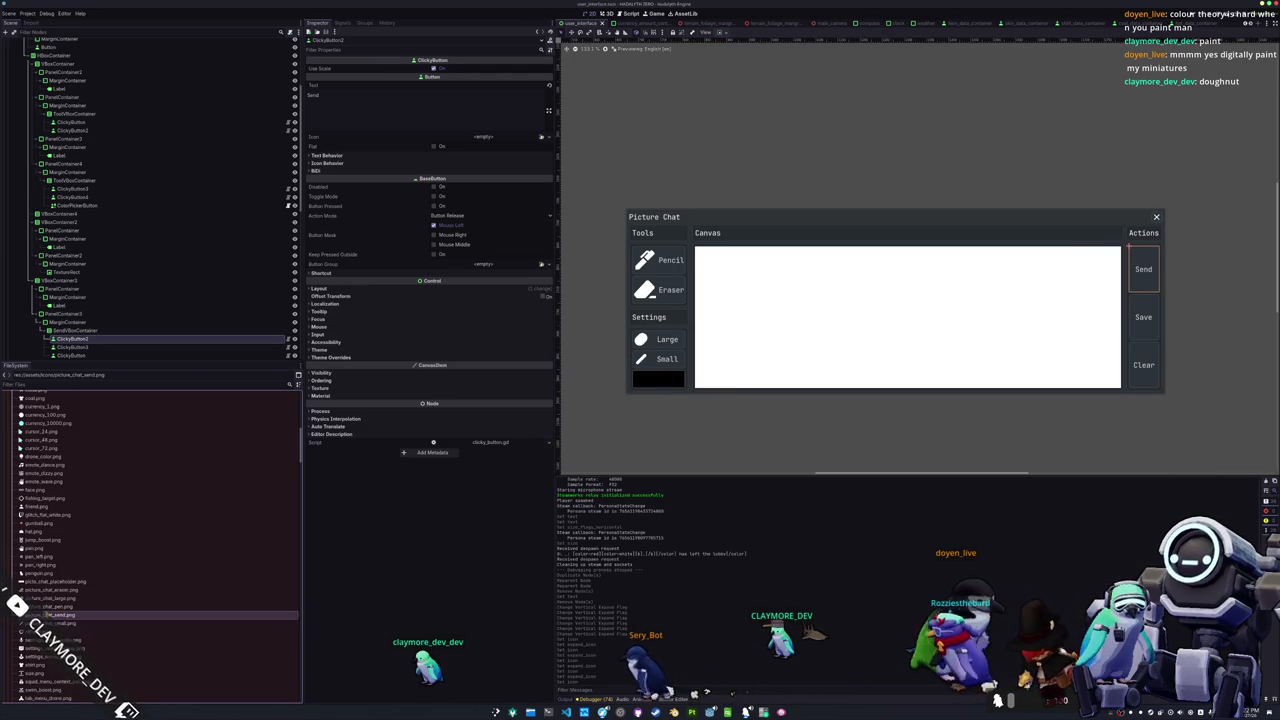
Step: Assign picture_chat_send.png as the Send button's icon and enable Expand Icon
left_click_drag(442, 147, 445, 140)
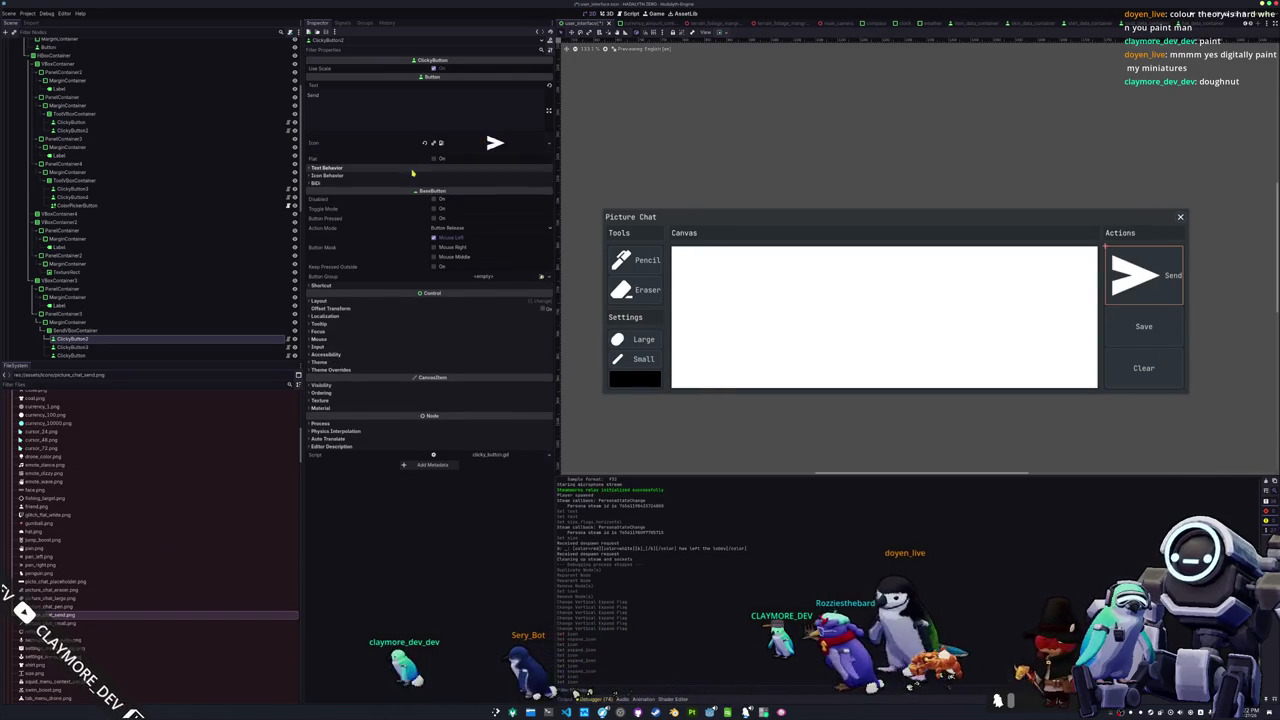
left_click(328, 175)
left_click(435, 203)
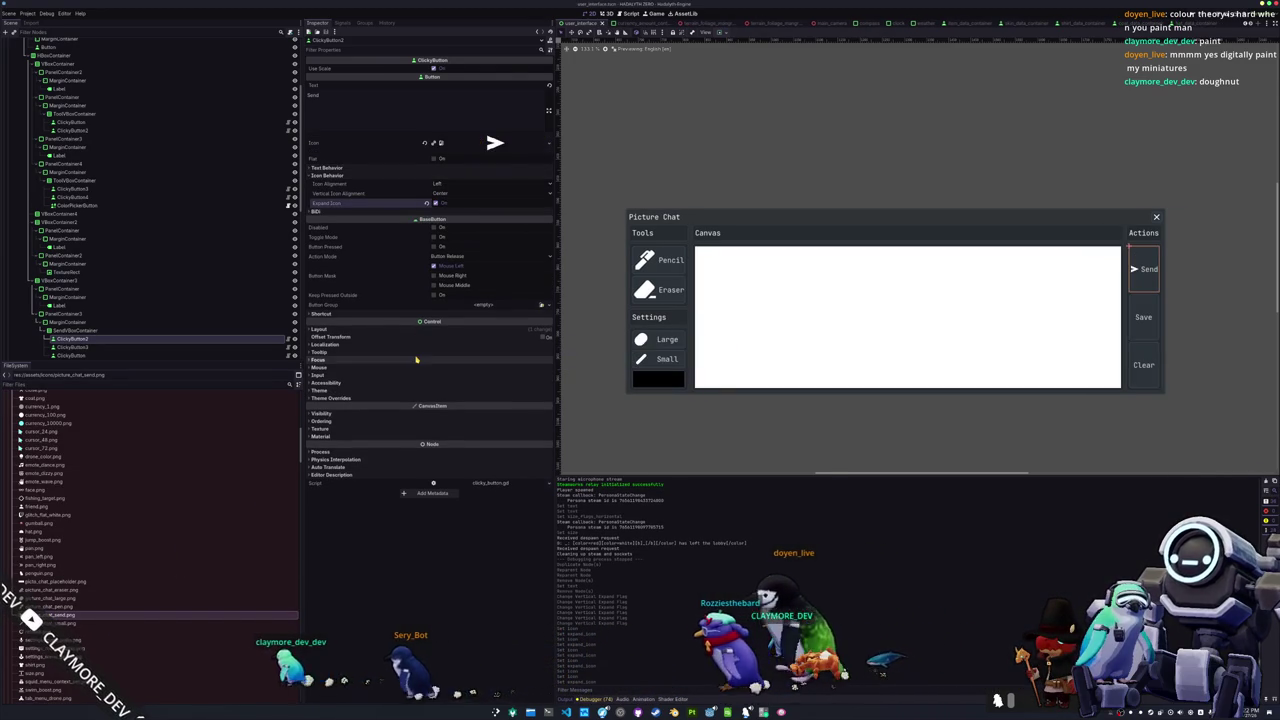
left_click(658, 262)
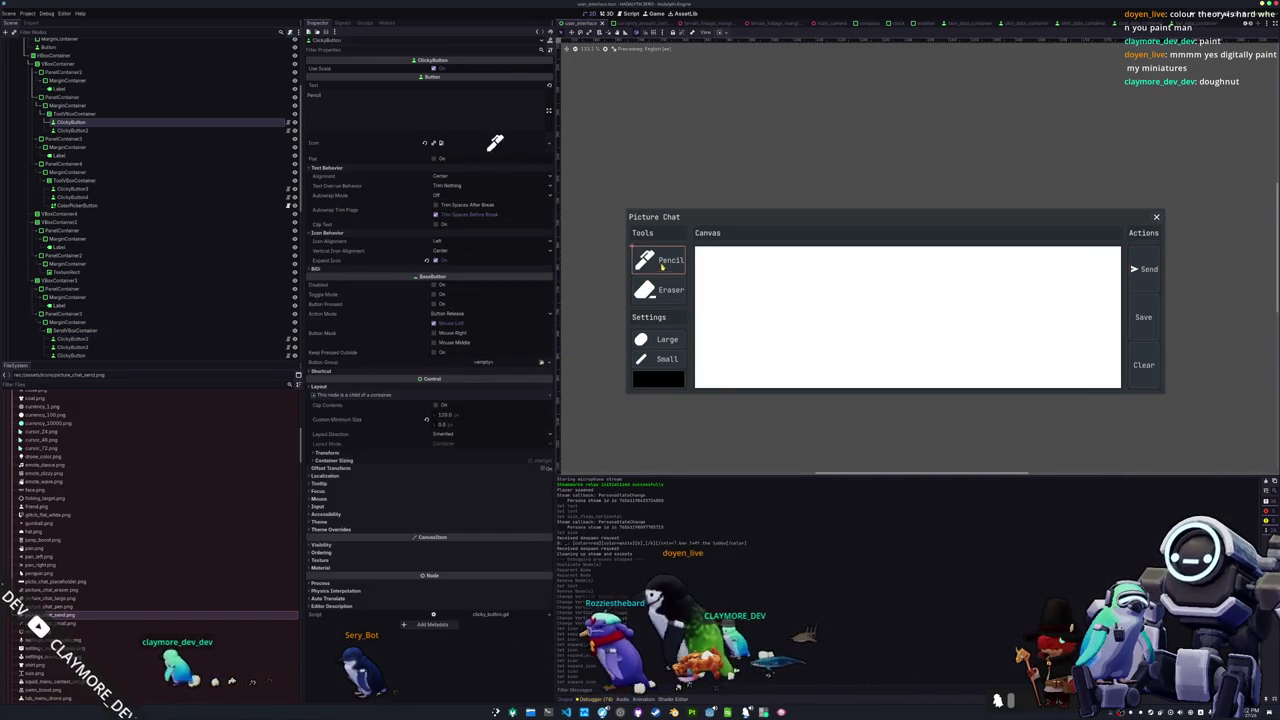
Step: Reset the Pencil button's minimum size and give the tools column a 150 minimum width
left_click(428, 415)
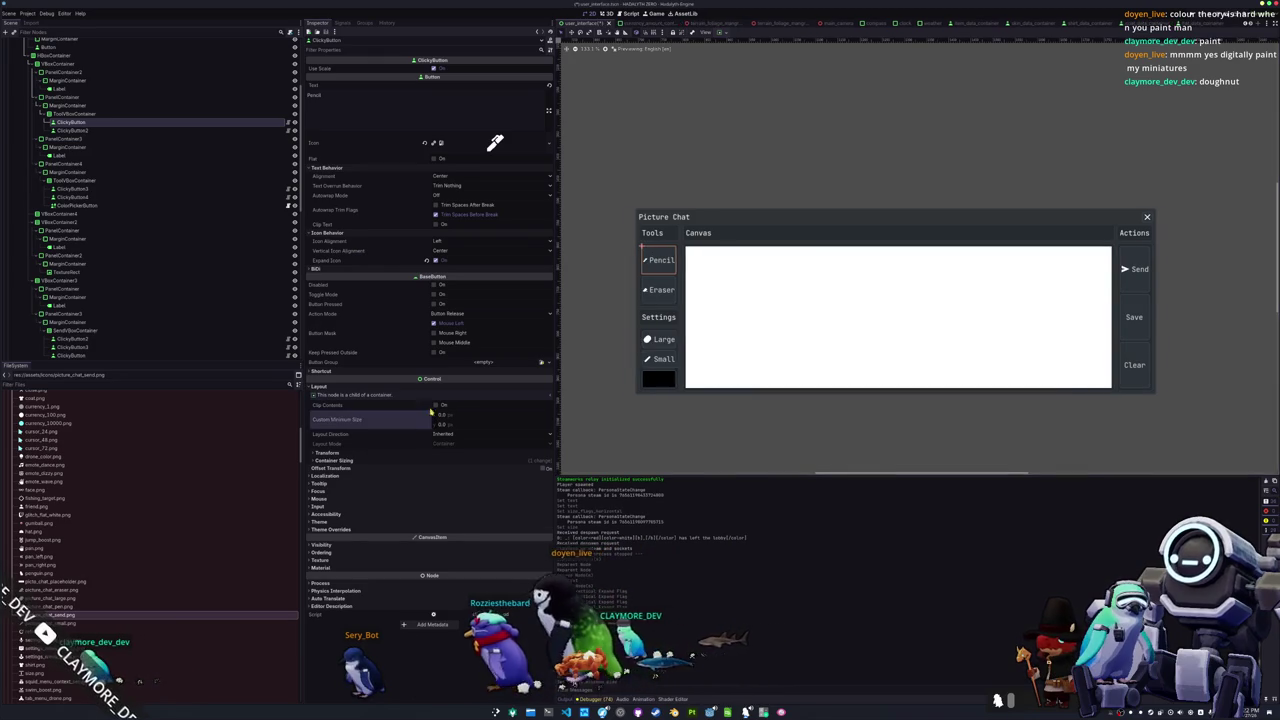
scroll(622, 280, "up", 3)
scroll(622, 280, "up", 2)
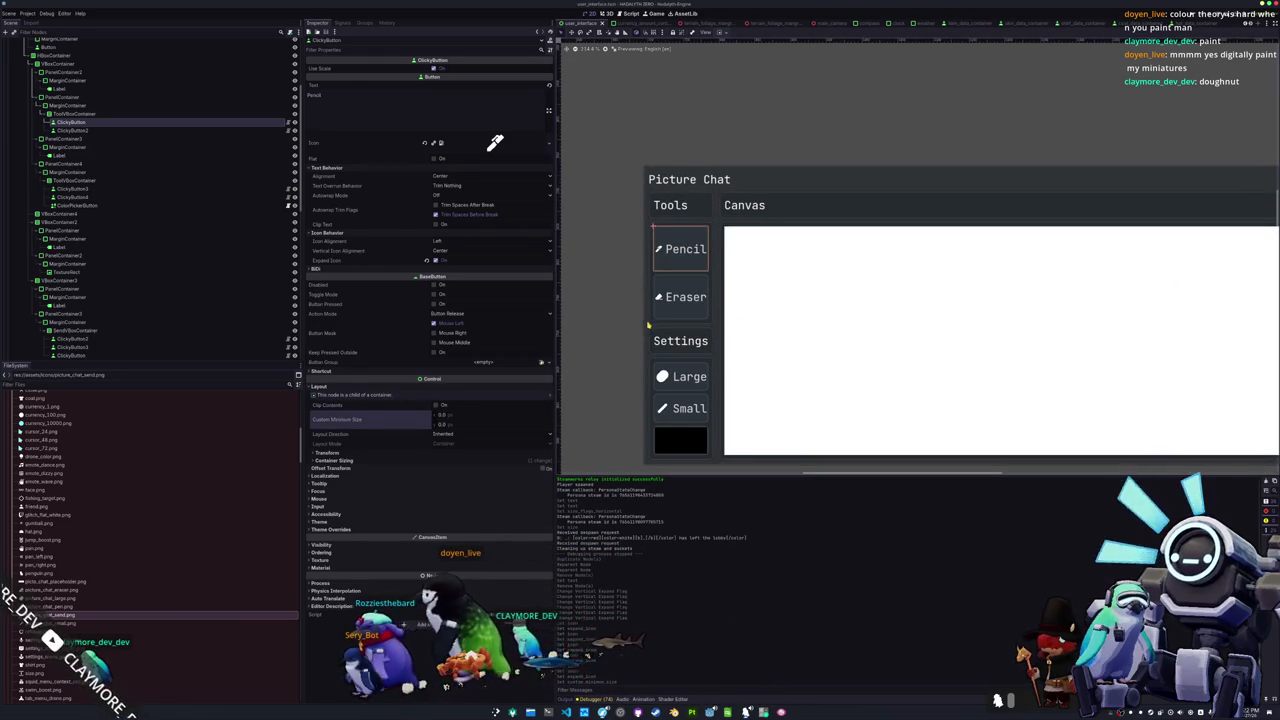
left_click(655, 202)
left_click(60, 92)
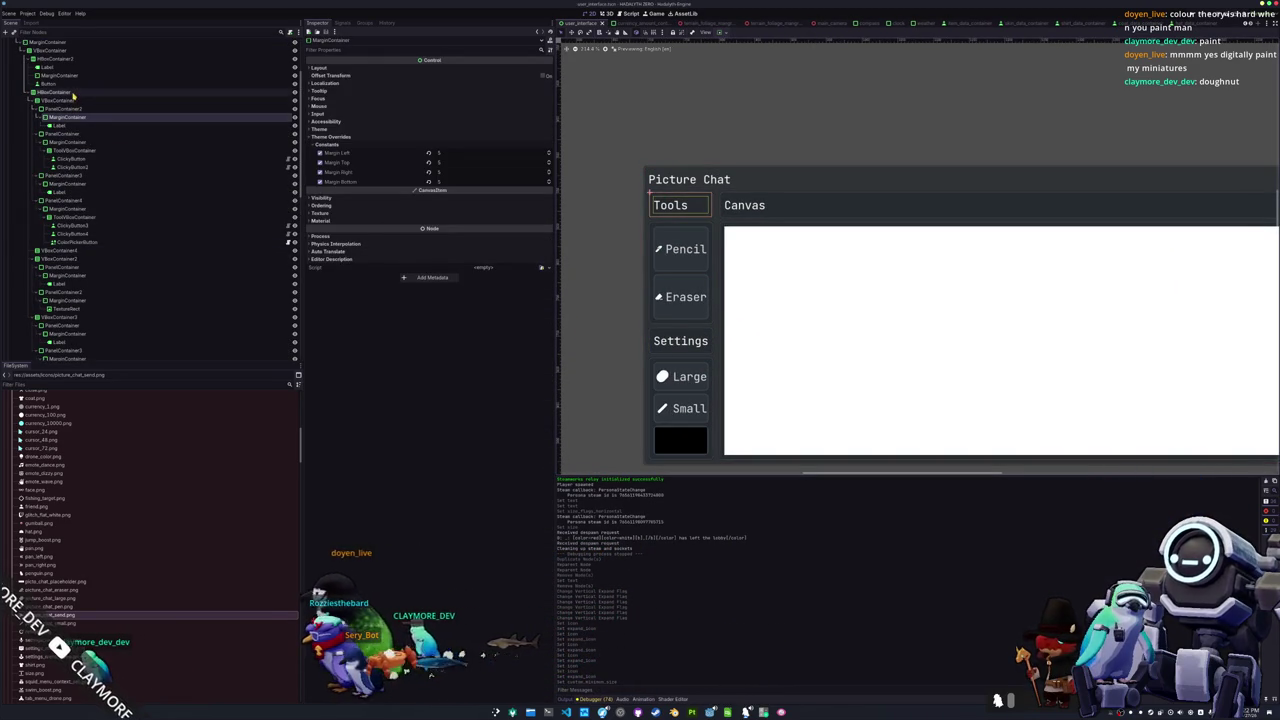
left_click(52, 100)
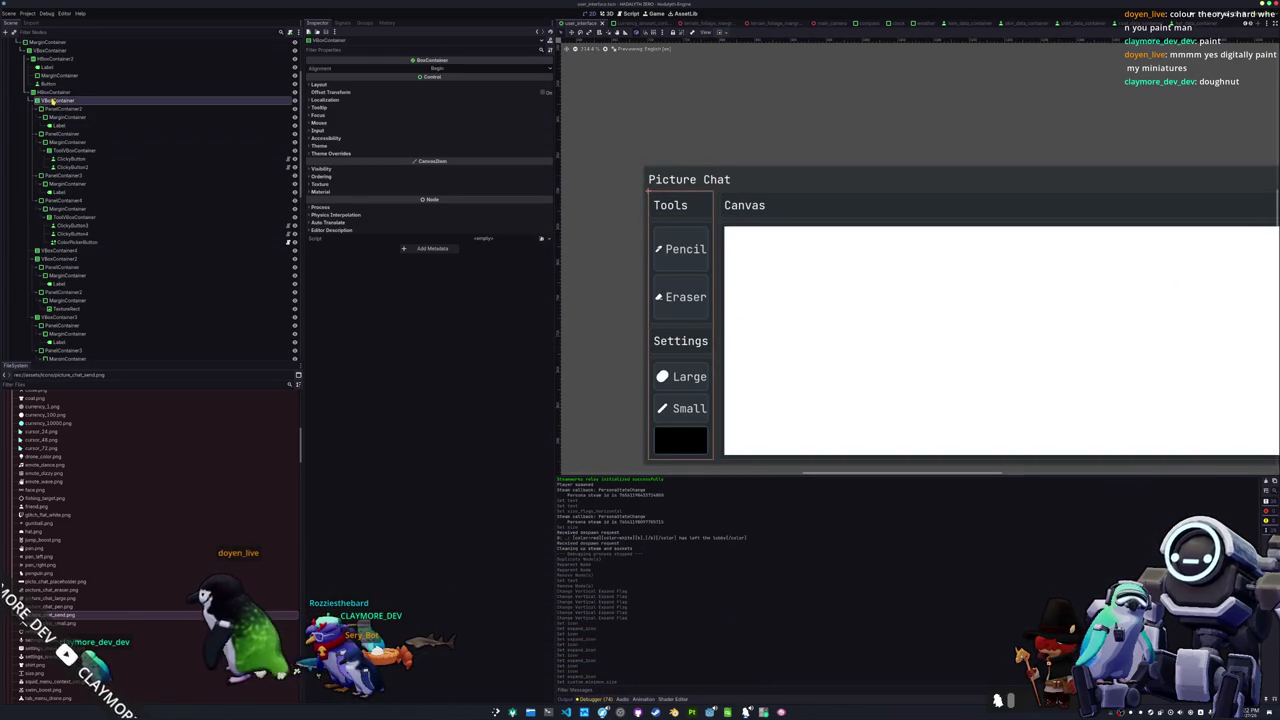
left_click(356, 85)
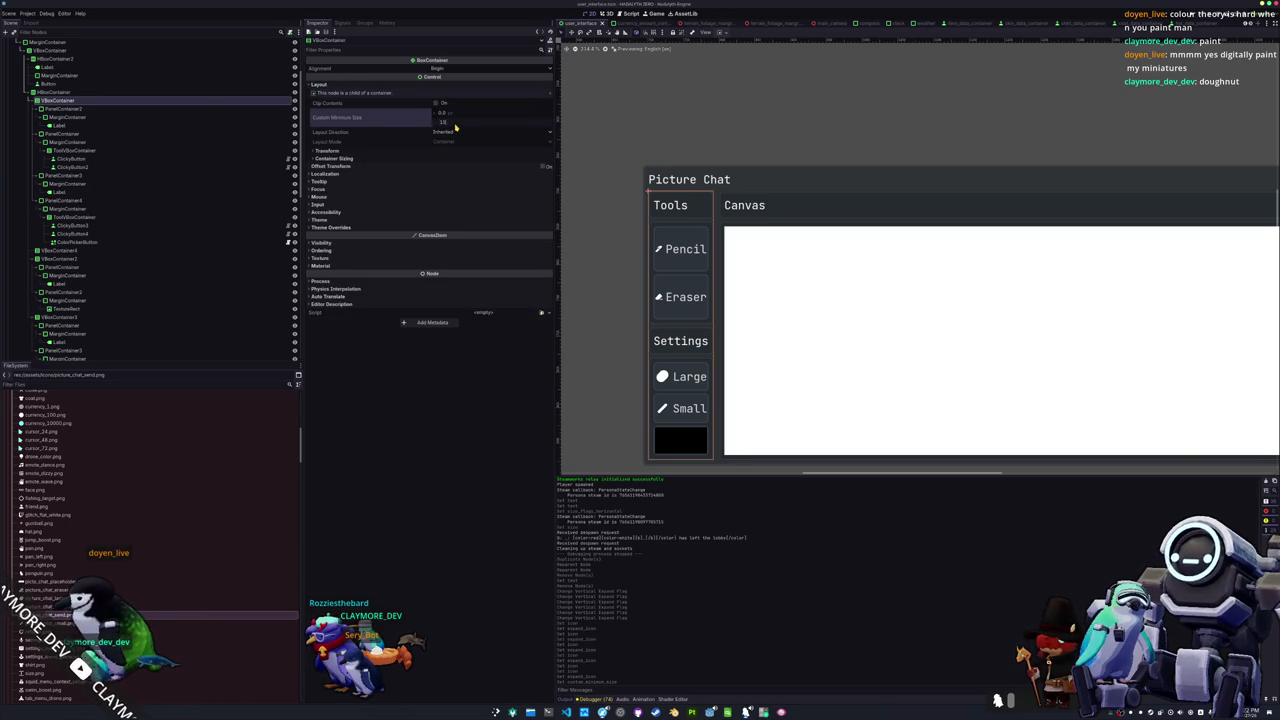
type("0")
key("Return")
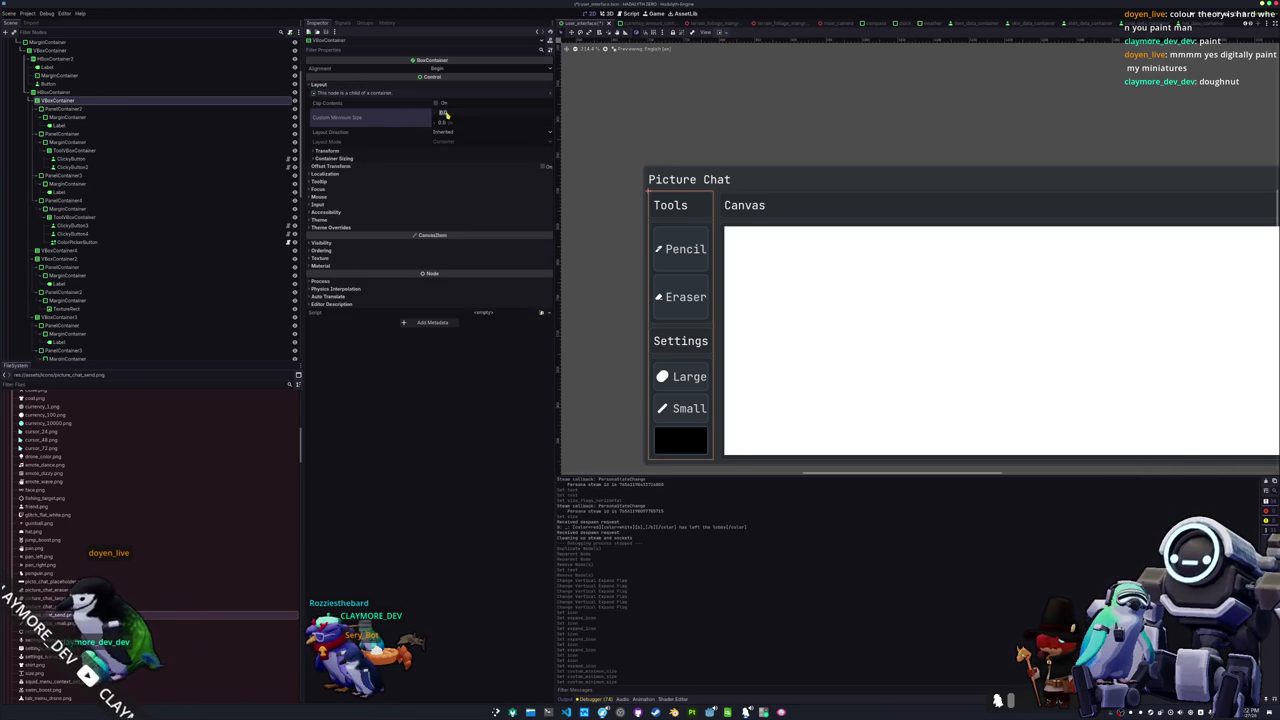
key("Return")
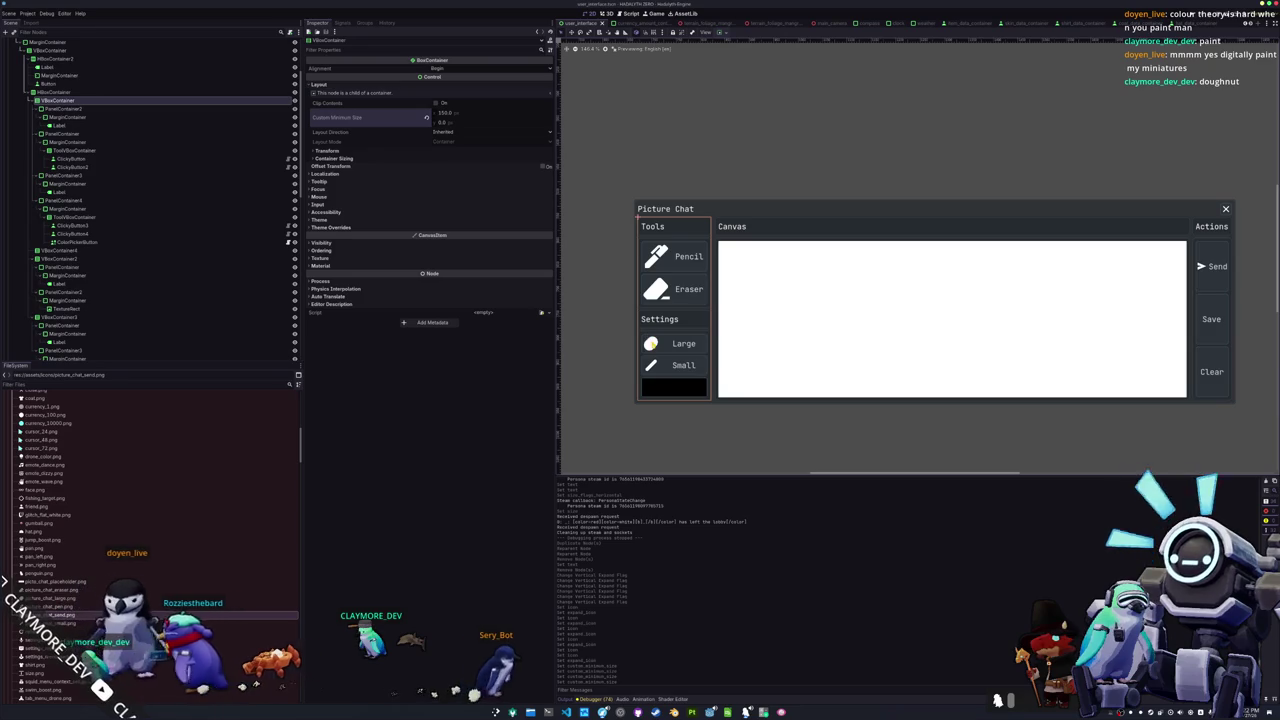
Step: Shrink the Pencil, Eraser, Large and Small tool buttons to fit their content
left_click(662, 295)
left_click(656, 258, "shift")
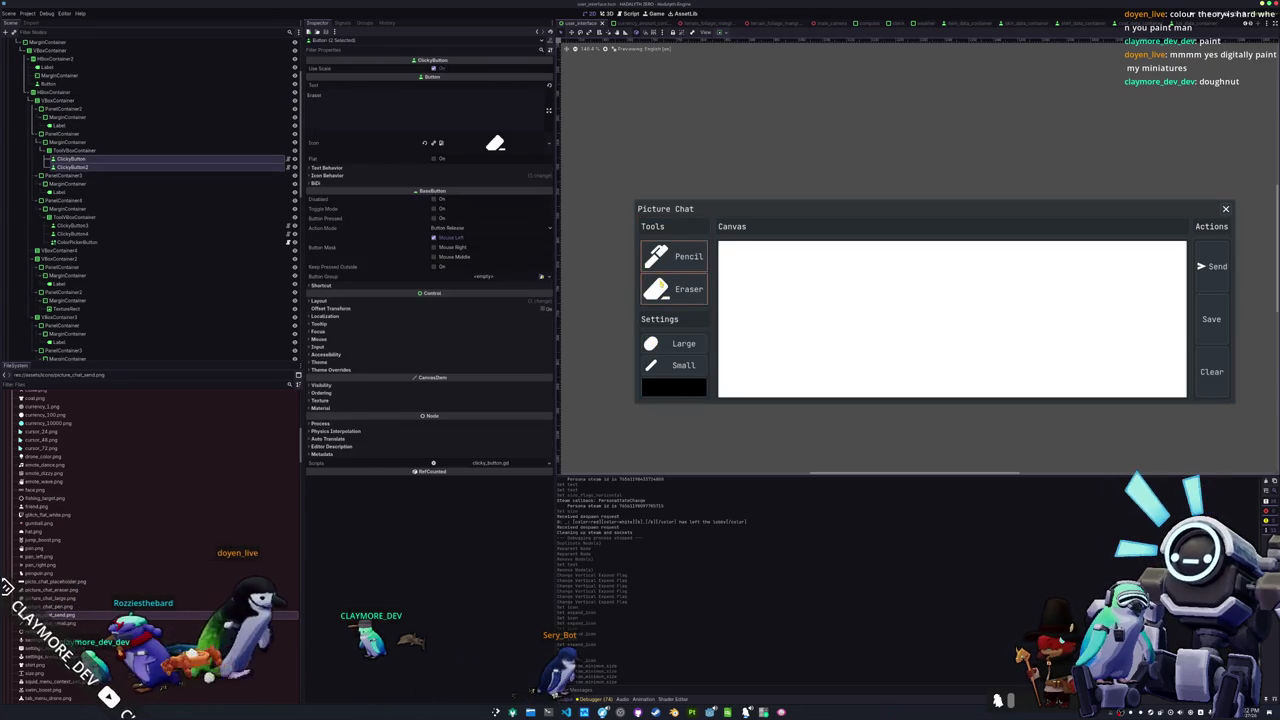
left_click(660, 343)
left_click(658, 365, "shift")
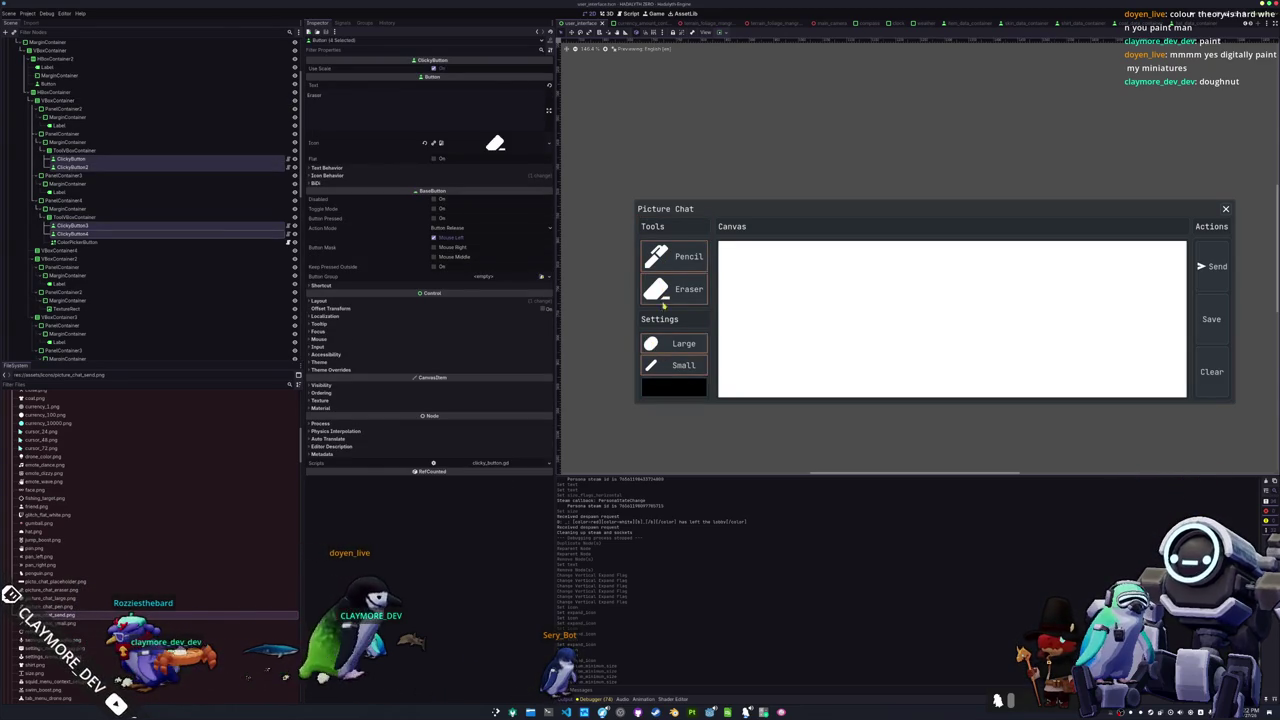
left_click(597, 368)
left_click(658, 365)
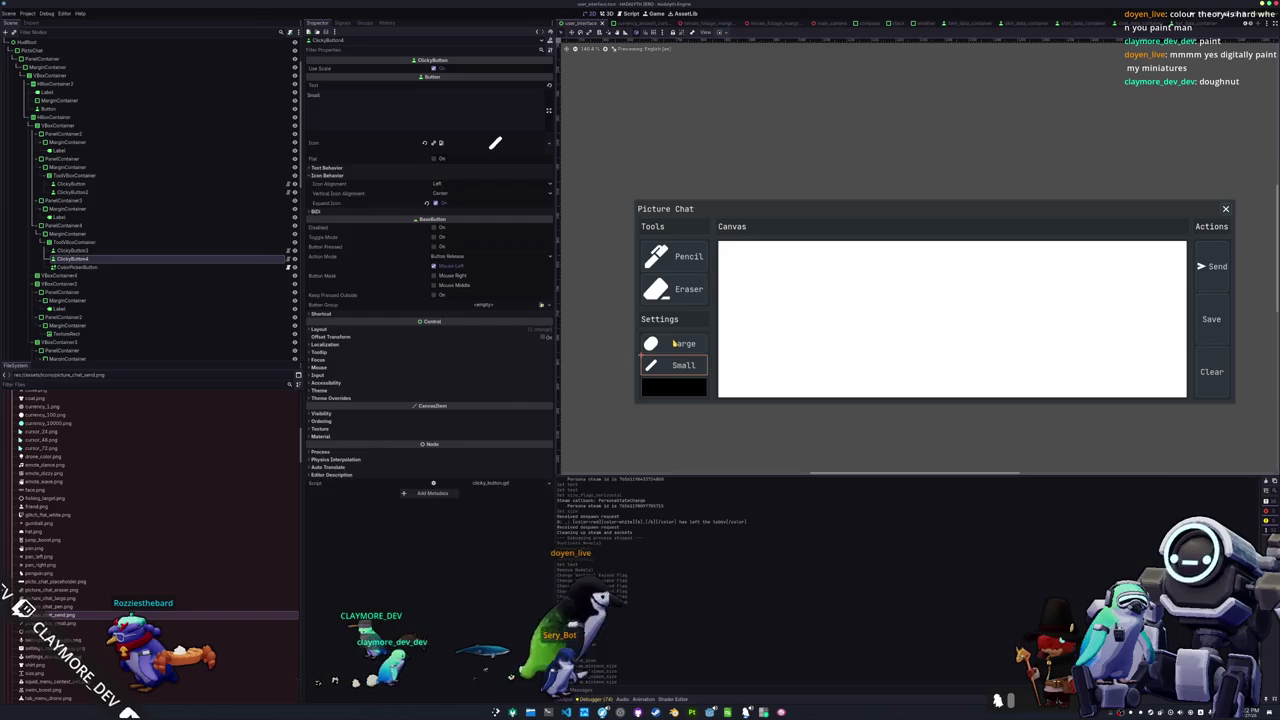
left_click(660, 343, "shift")
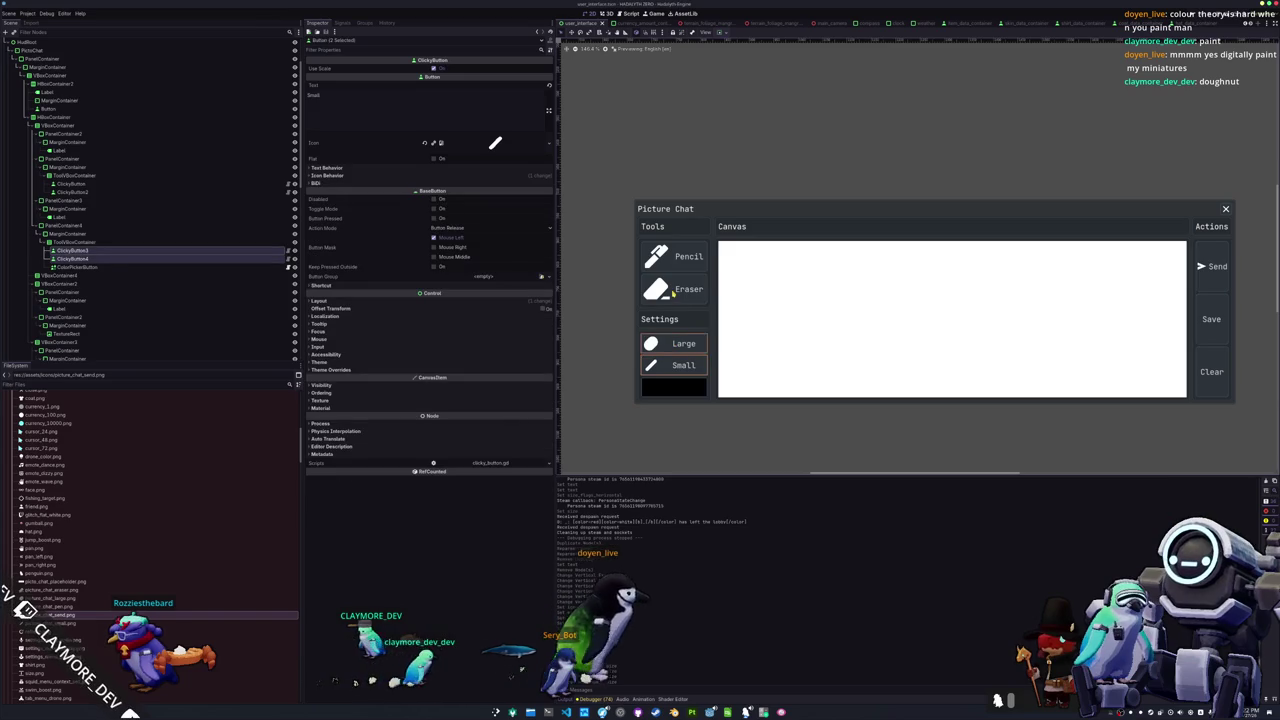
left_click(722, 32)
left_click(759, 98)
Step: Turn off Vertical Expand on the panel holding the Tools section
left_click(603, 323)
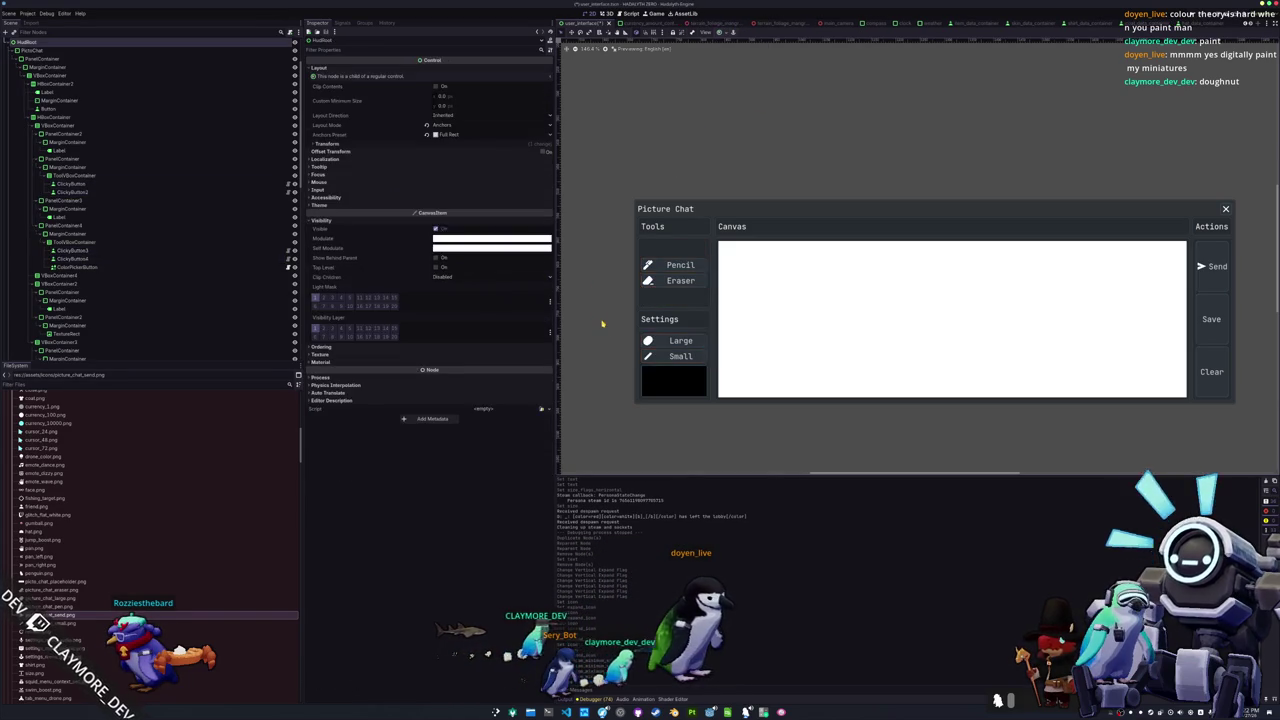
left_click(680, 380)
left_click(681, 305)
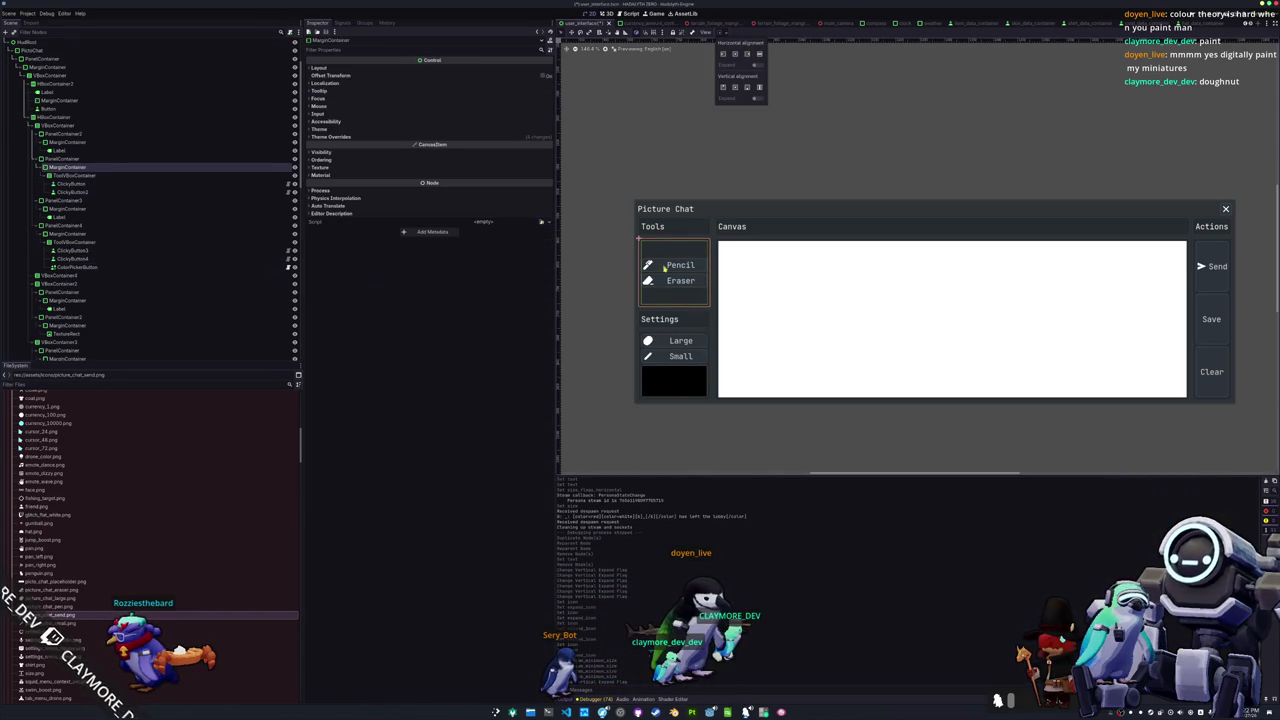
left_click(664, 239)
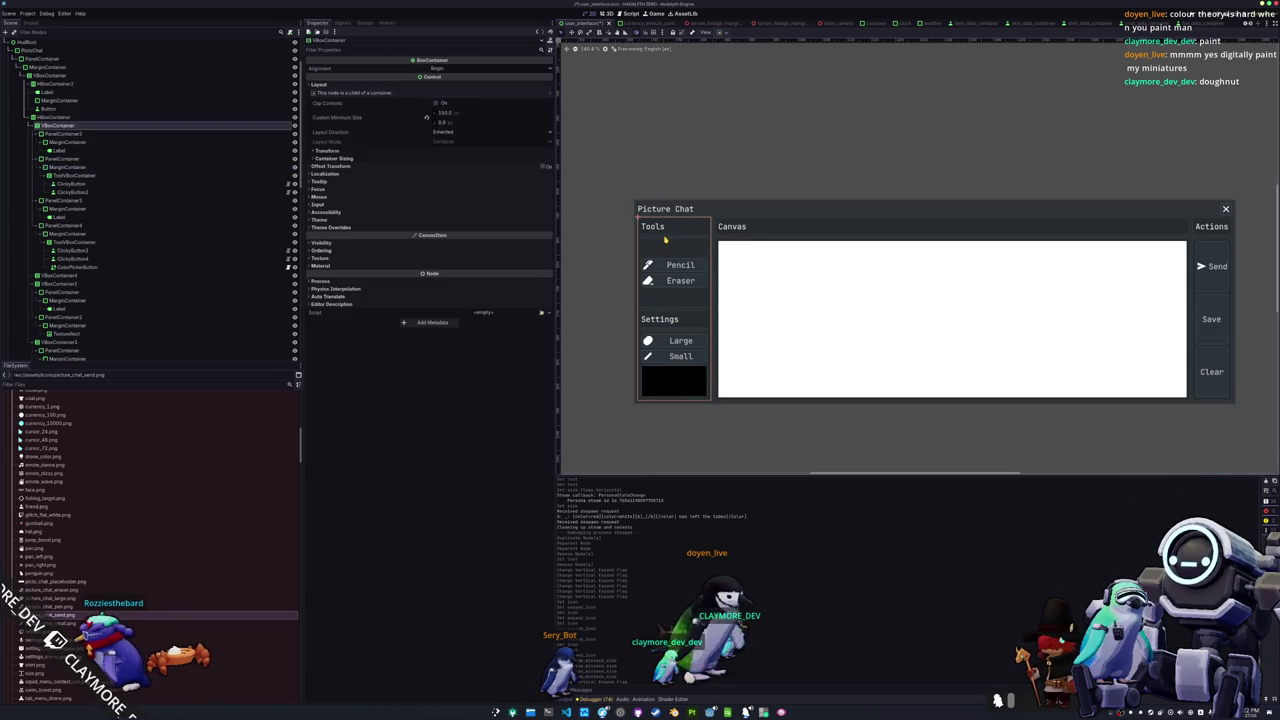
left_click(759, 98)
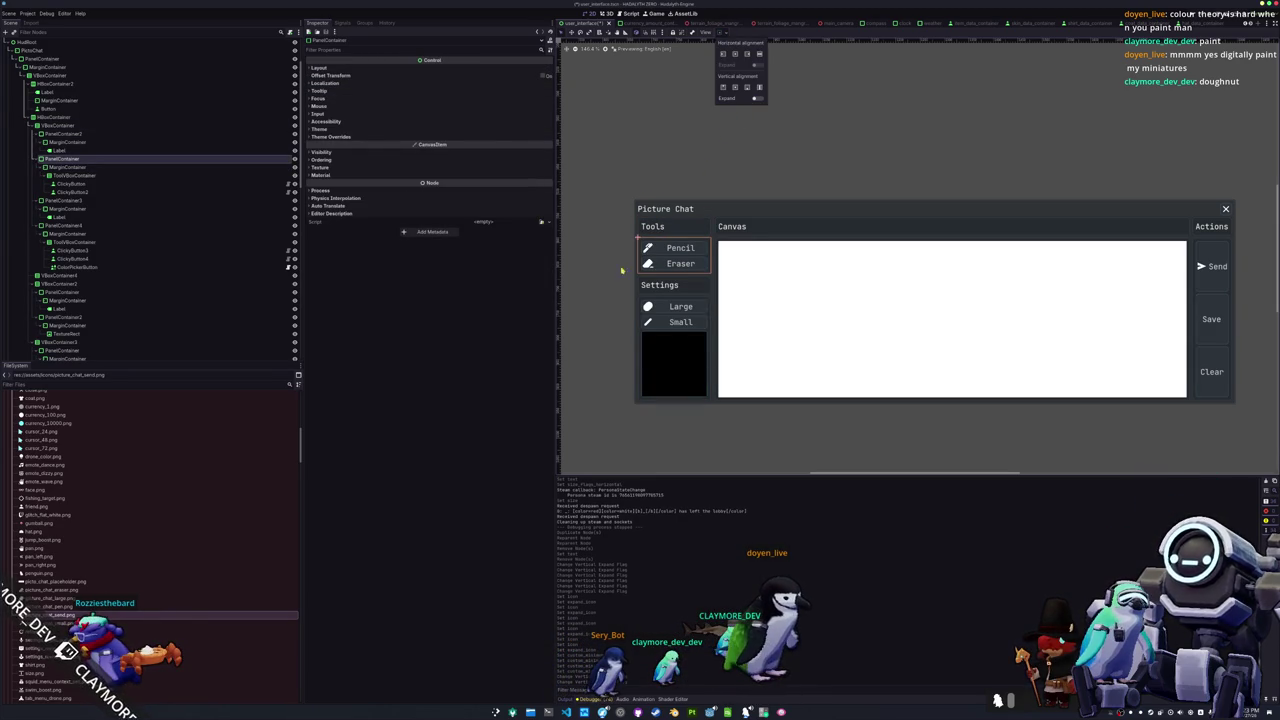
Step: Inspect the Picture Chat containers, ending on VBoxContainer2 holding the Canvas area
left_click(602, 317)
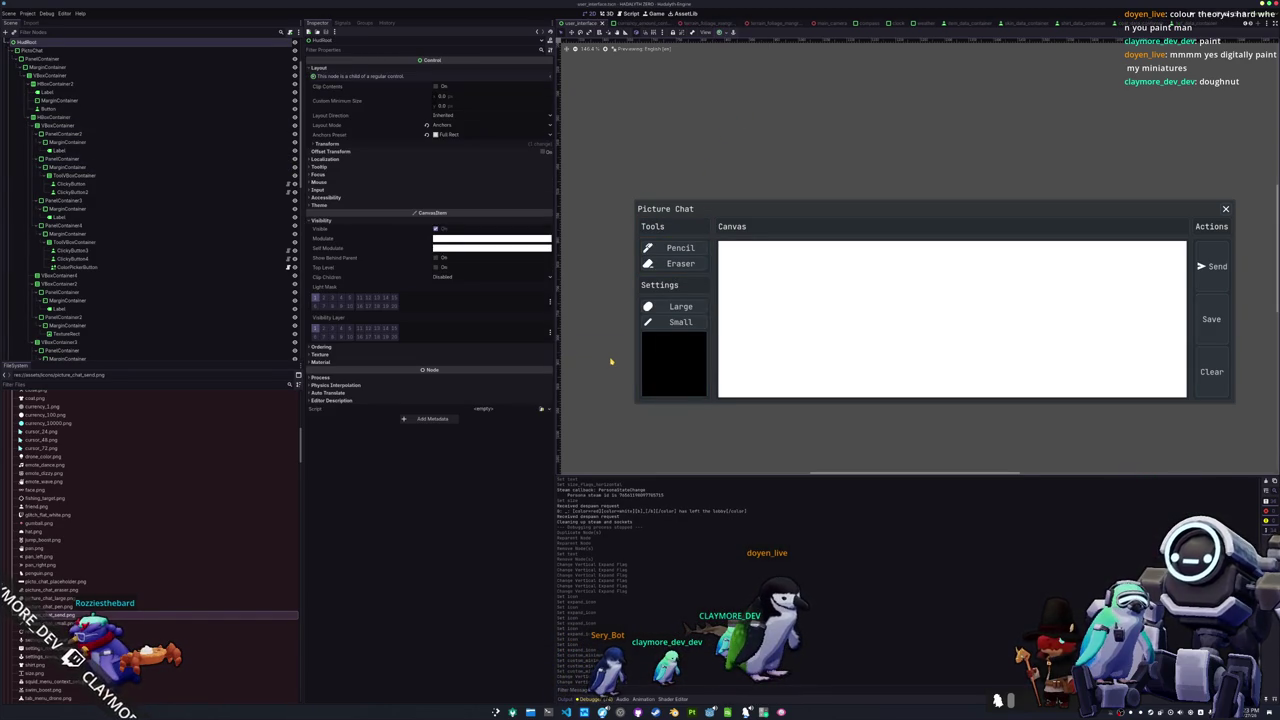
scroll(608, 362, "up", 1)
left_click_drag(623, 336, 622, 358)
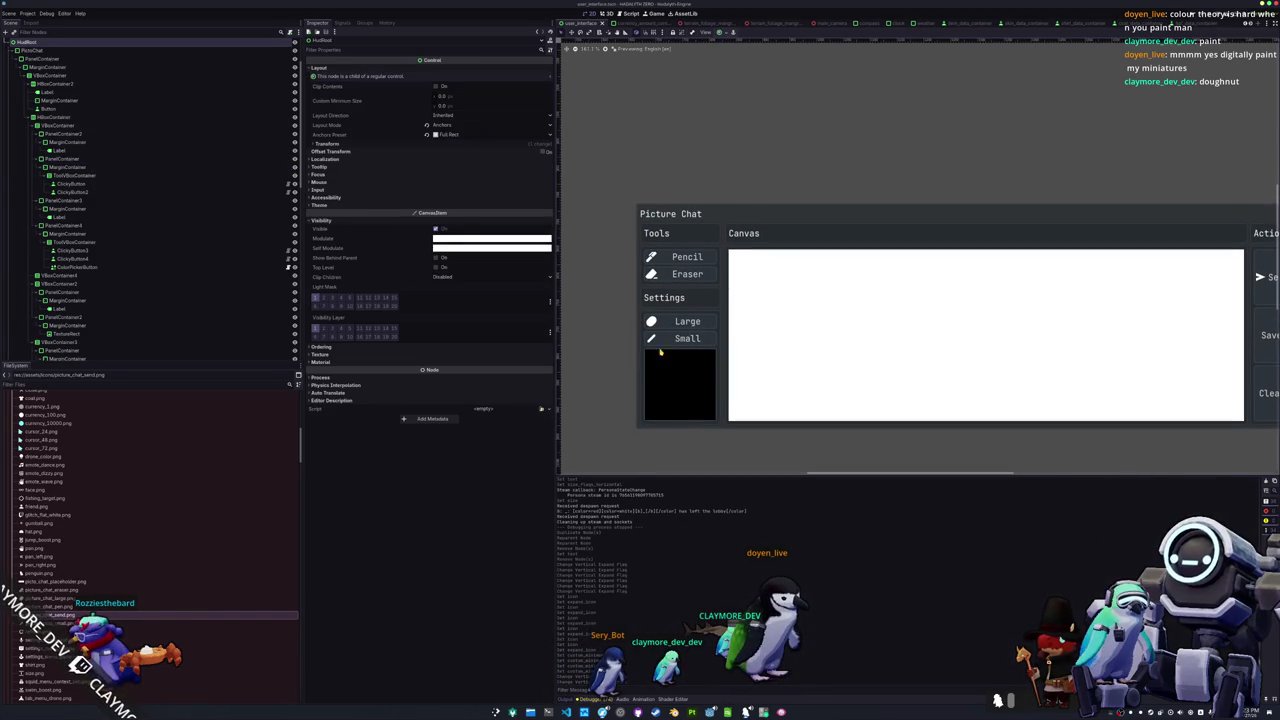
scroll(786, 386, "down", 2)
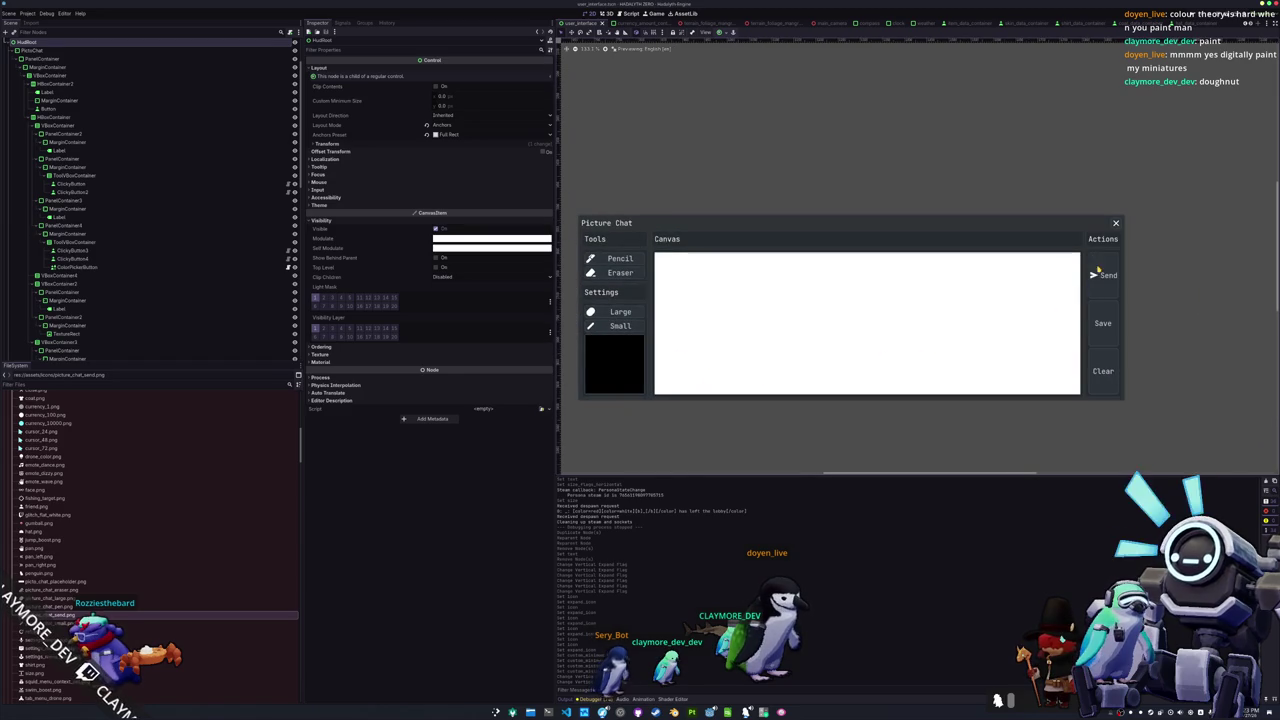
left_click(625, 235)
left_click(645, 395)
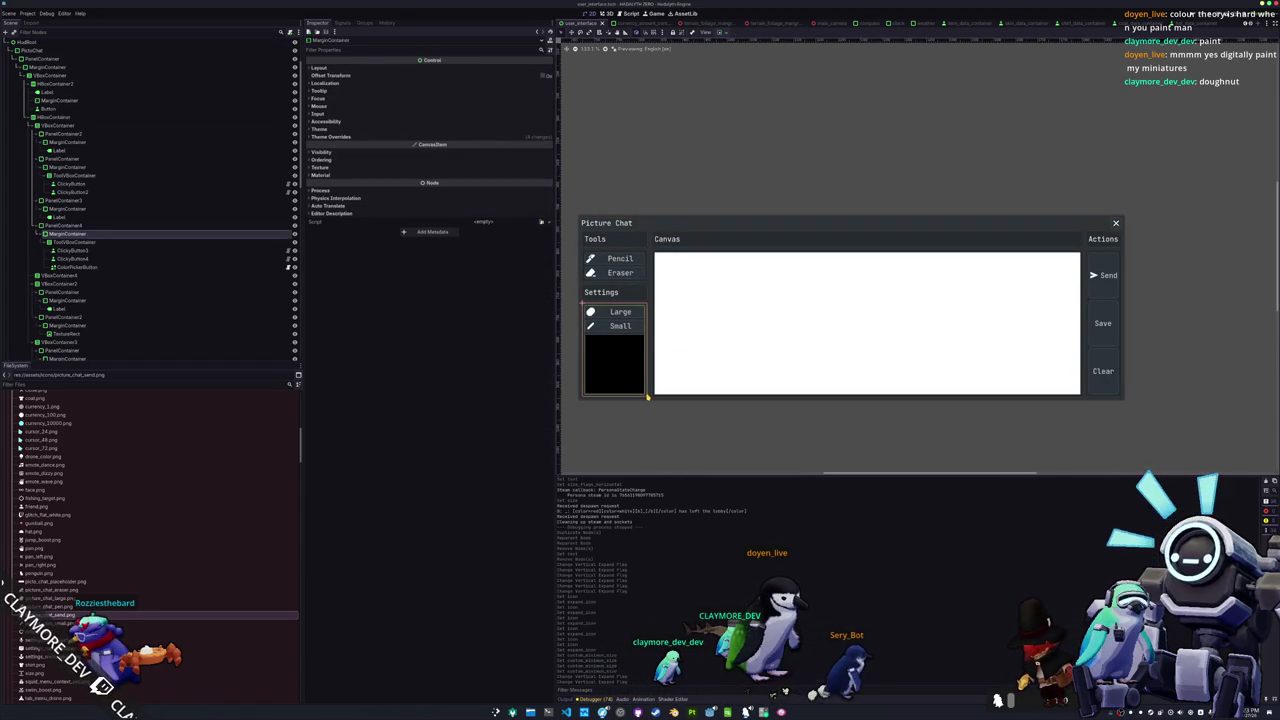
left_click(647, 396)
left_click(649, 395)
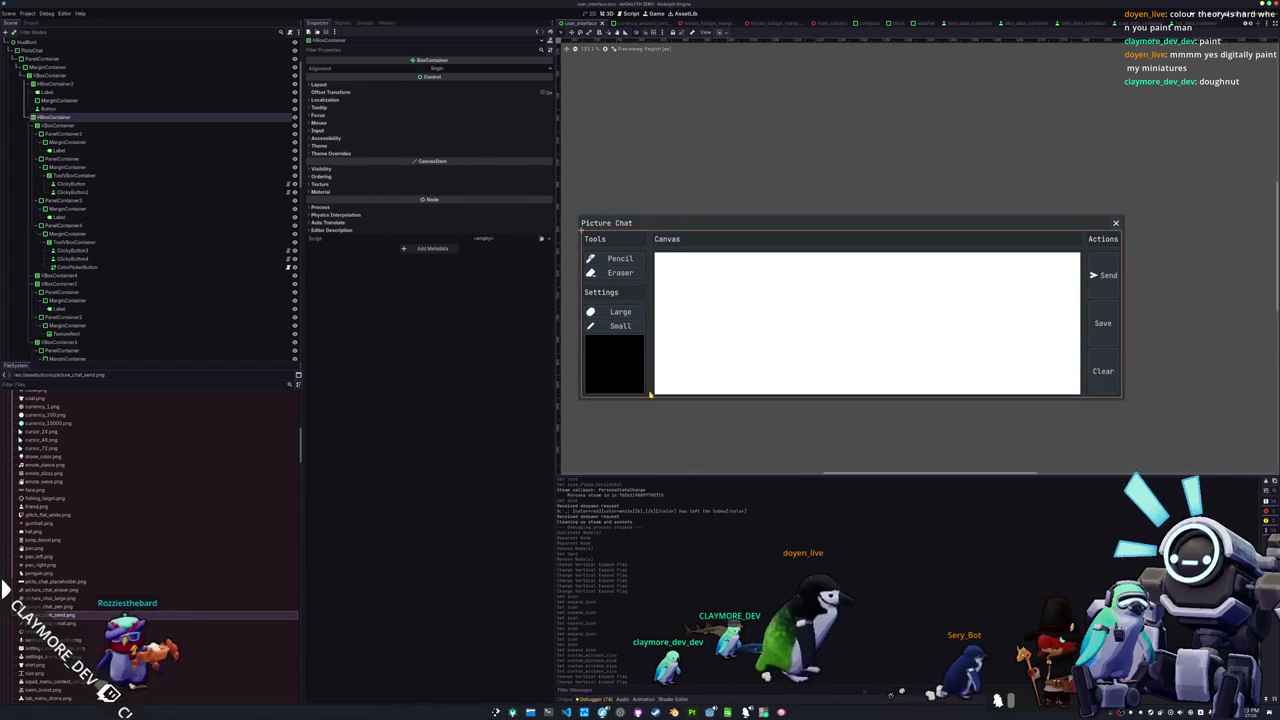
left_click(611, 337)
left_click(636, 248)
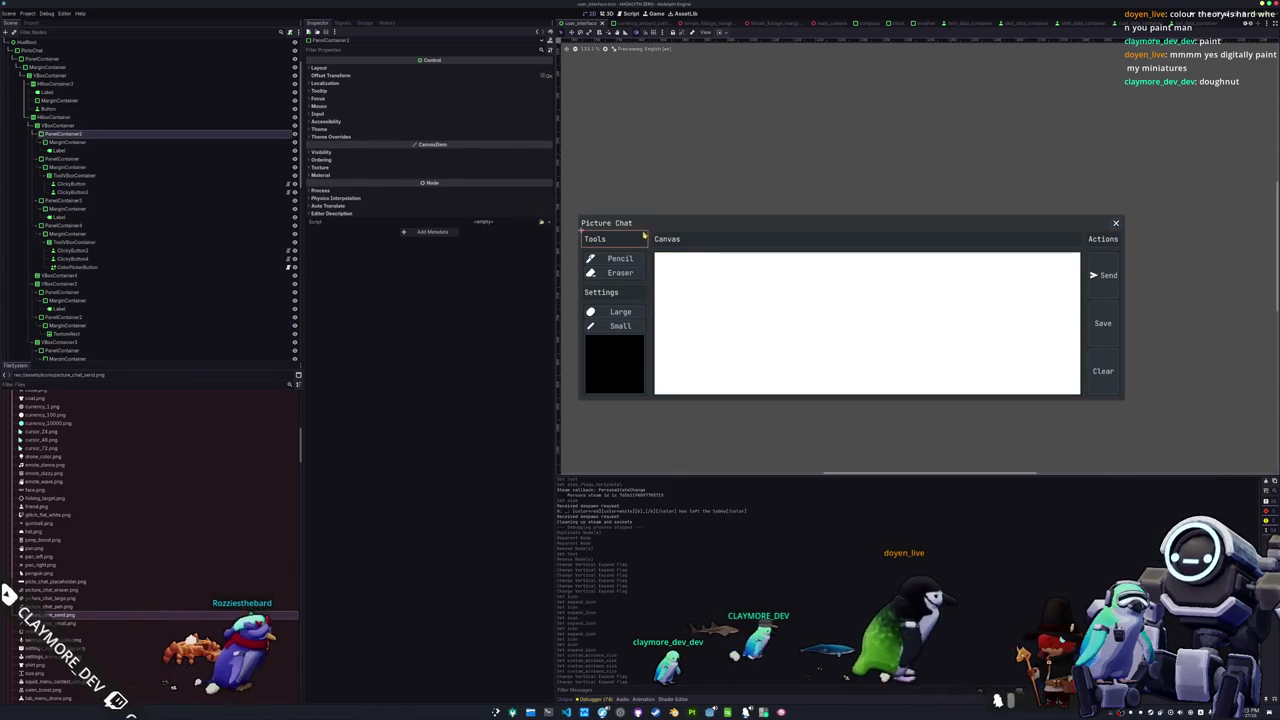
left_click(106, 125)
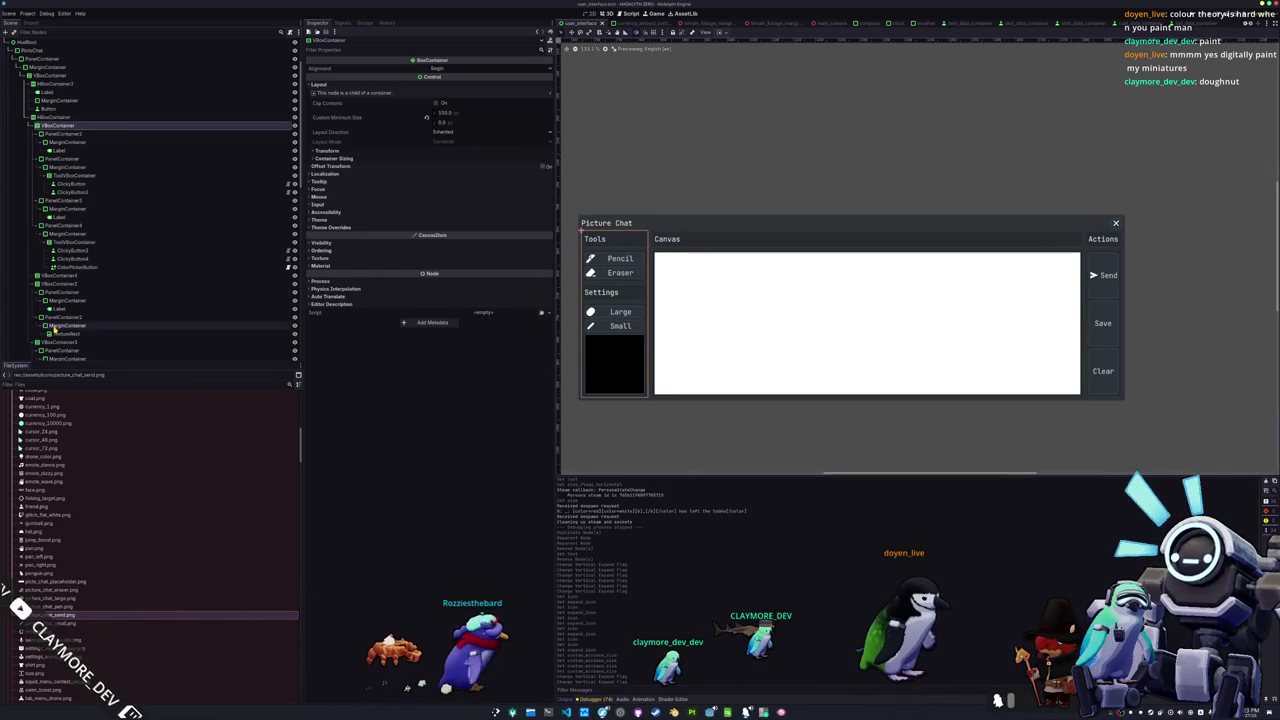
left_click(48, 285)
Step: Give VBoxContainer3, the Actions column, a 150 px custom minimum width
scroll(45, 280, "down", 3)
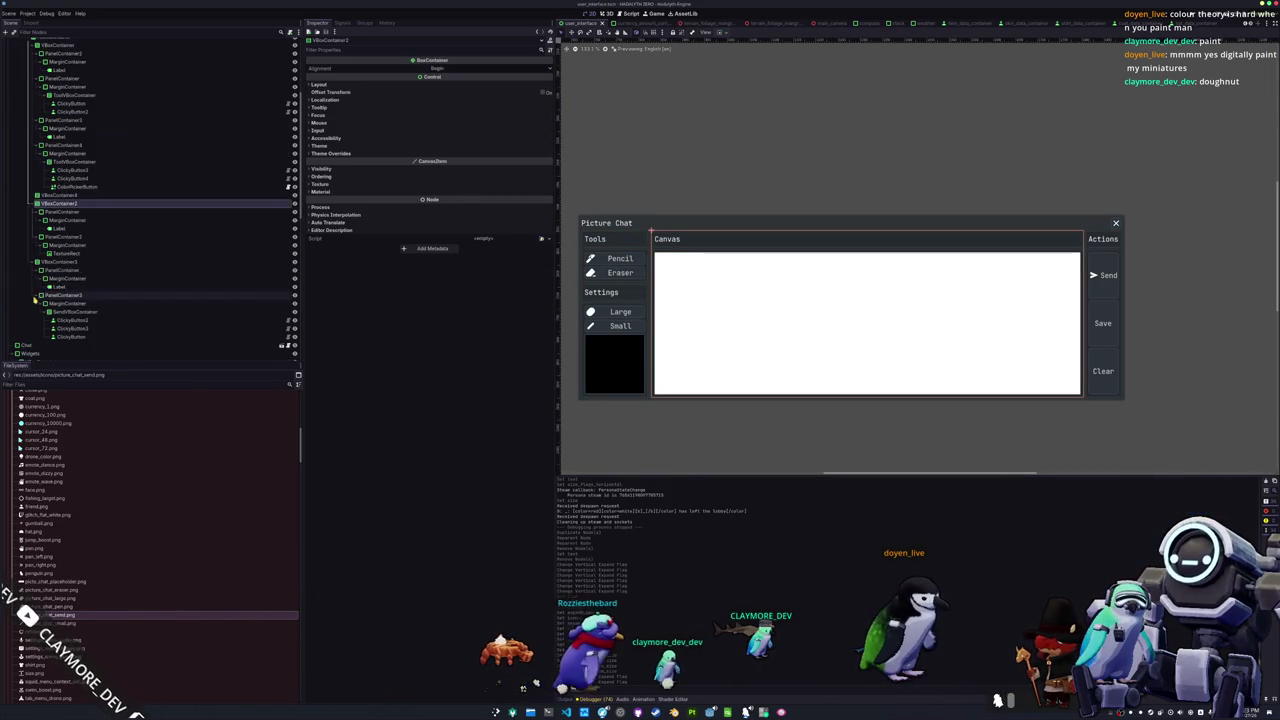
left_click(45, 263)
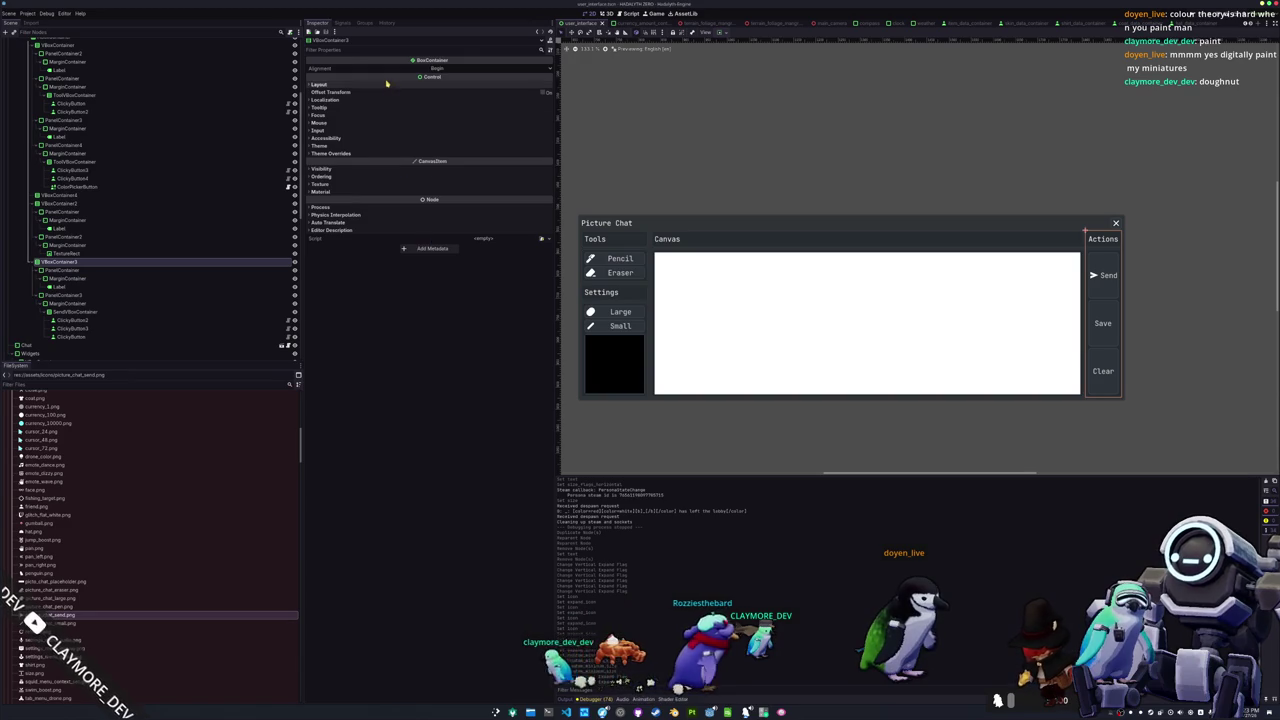
left_click(430, 84)
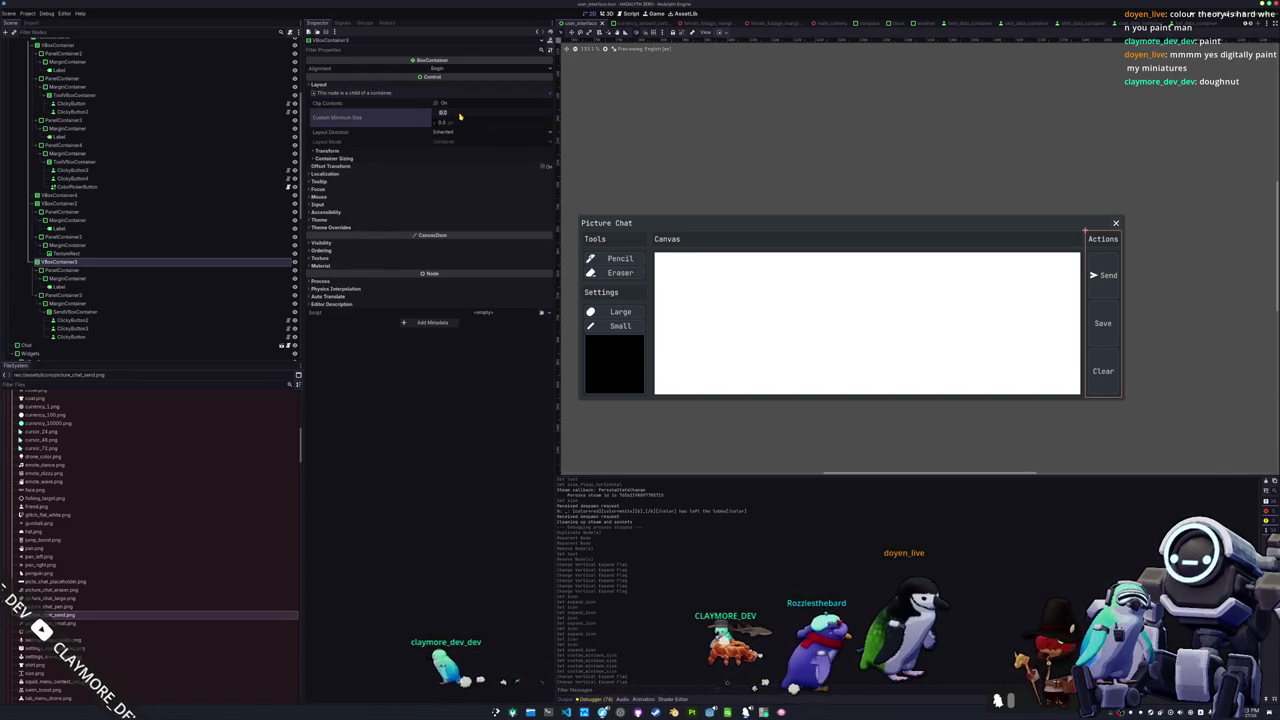
key("Return")
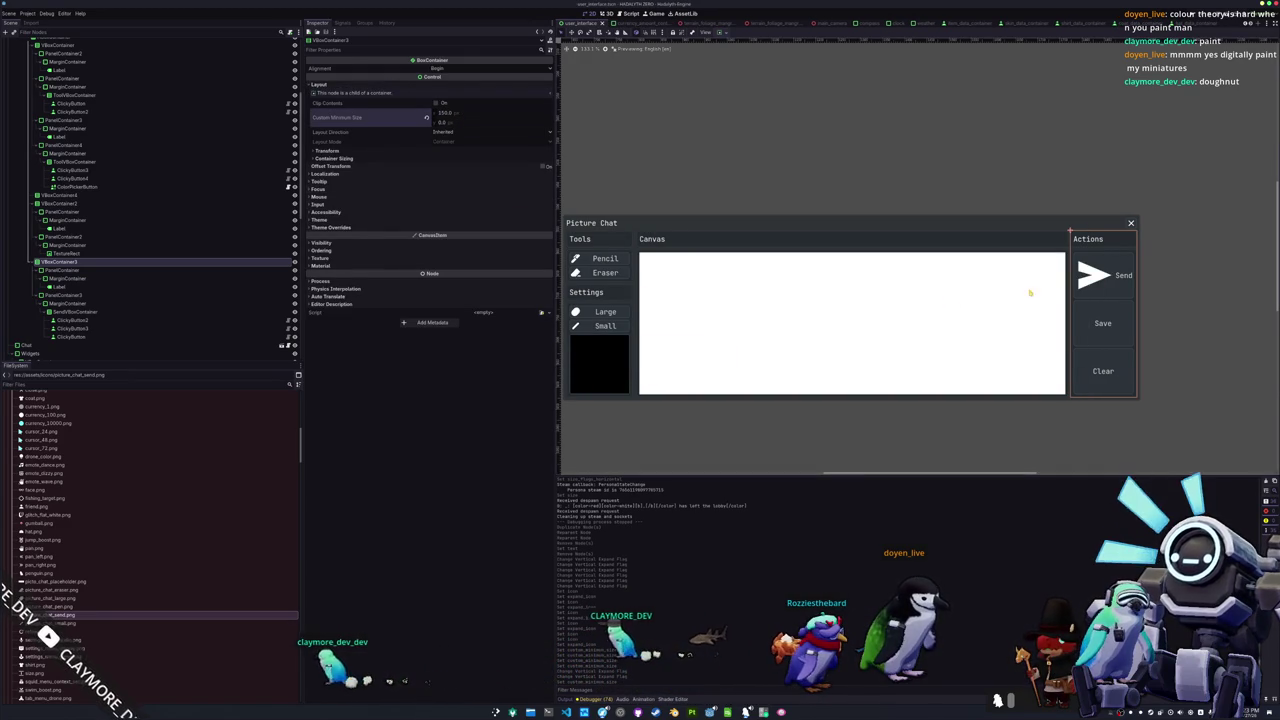
Step: Select the Save button and switch to the Material Symbols icon browser
left_click(1098, 283)
left_click(1099, 326, "shift")
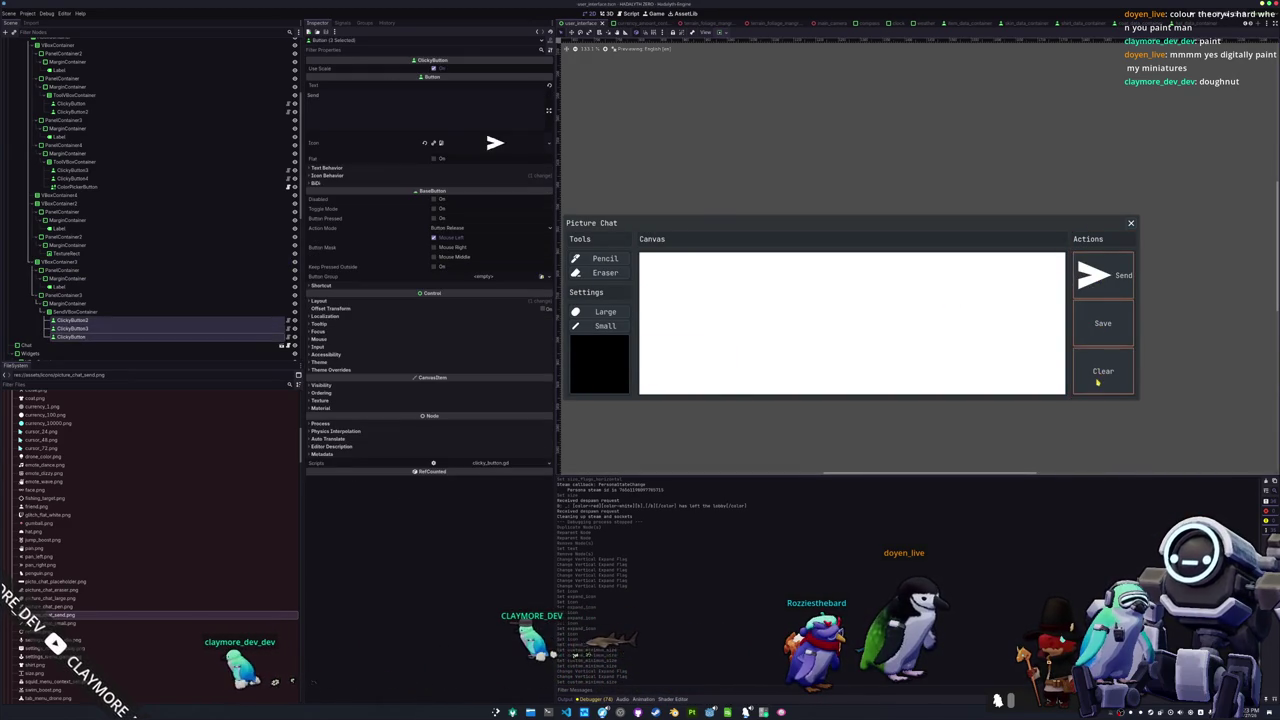
scroll(1118, 372, "down", 1)
scroll(1155, 355, "up", 1)
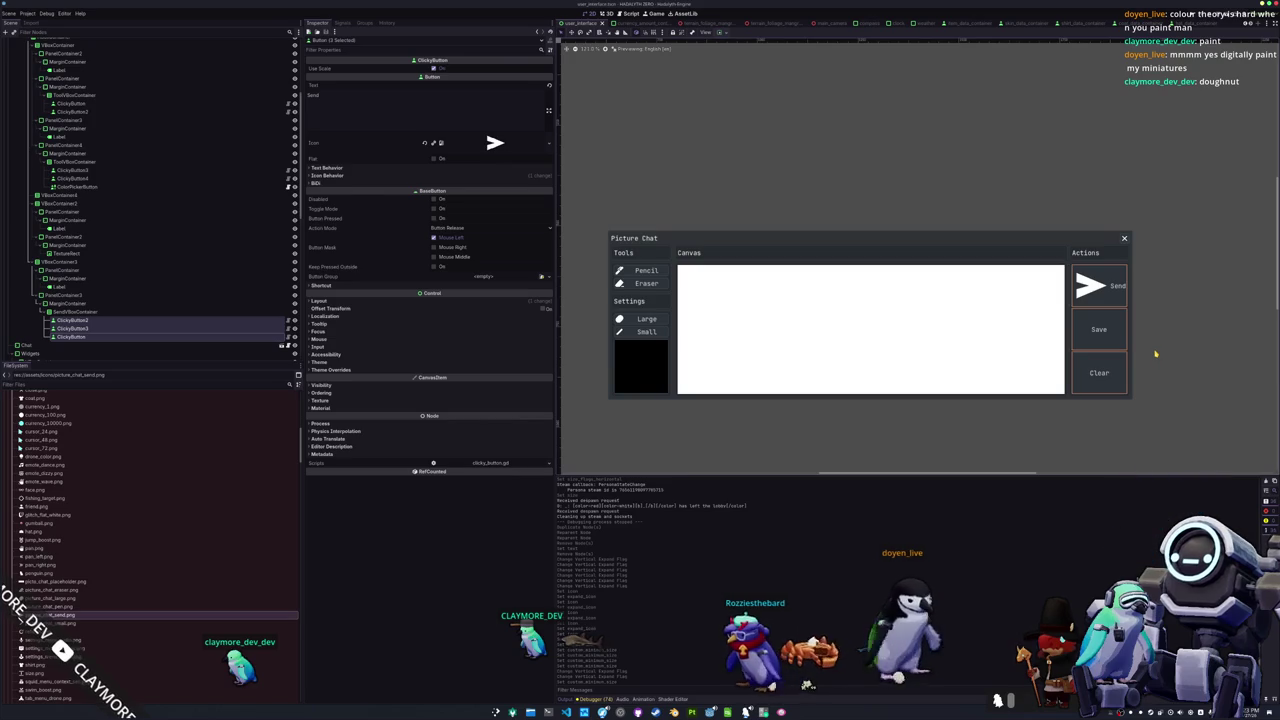
scroll(1152, 353, "up", 1)
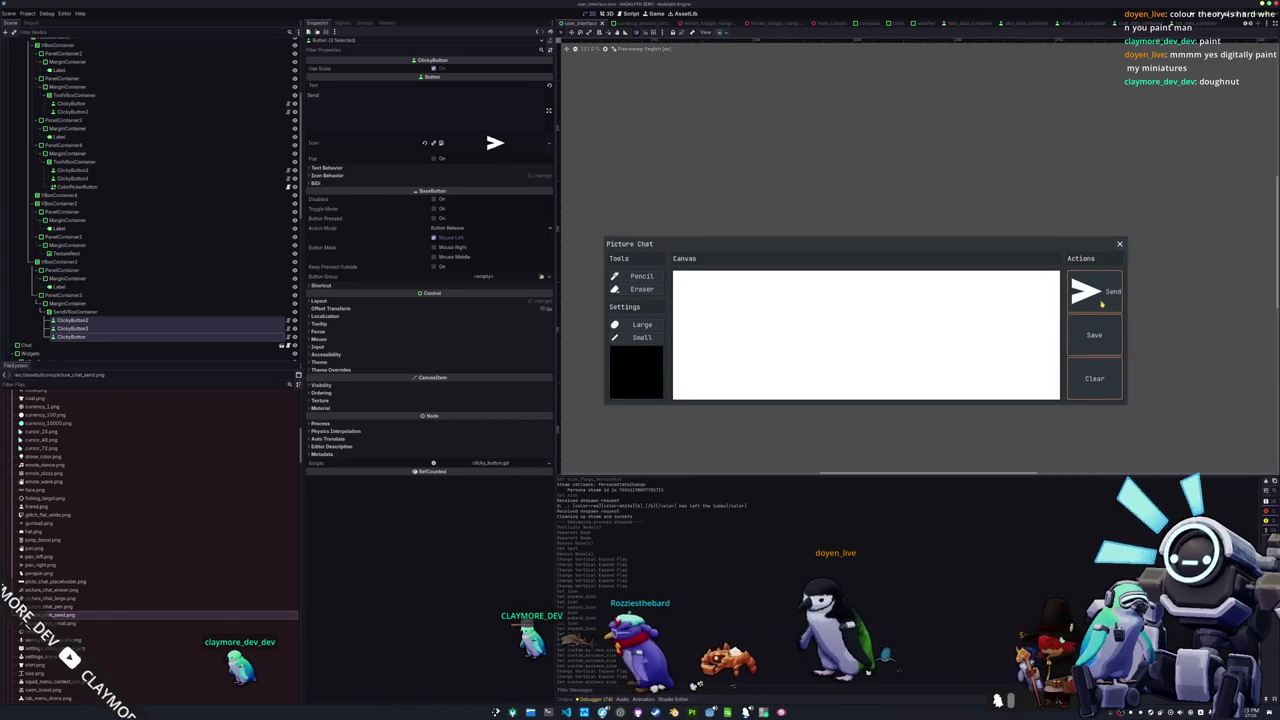
left_click(995, 432)
left_click(1094, 334)
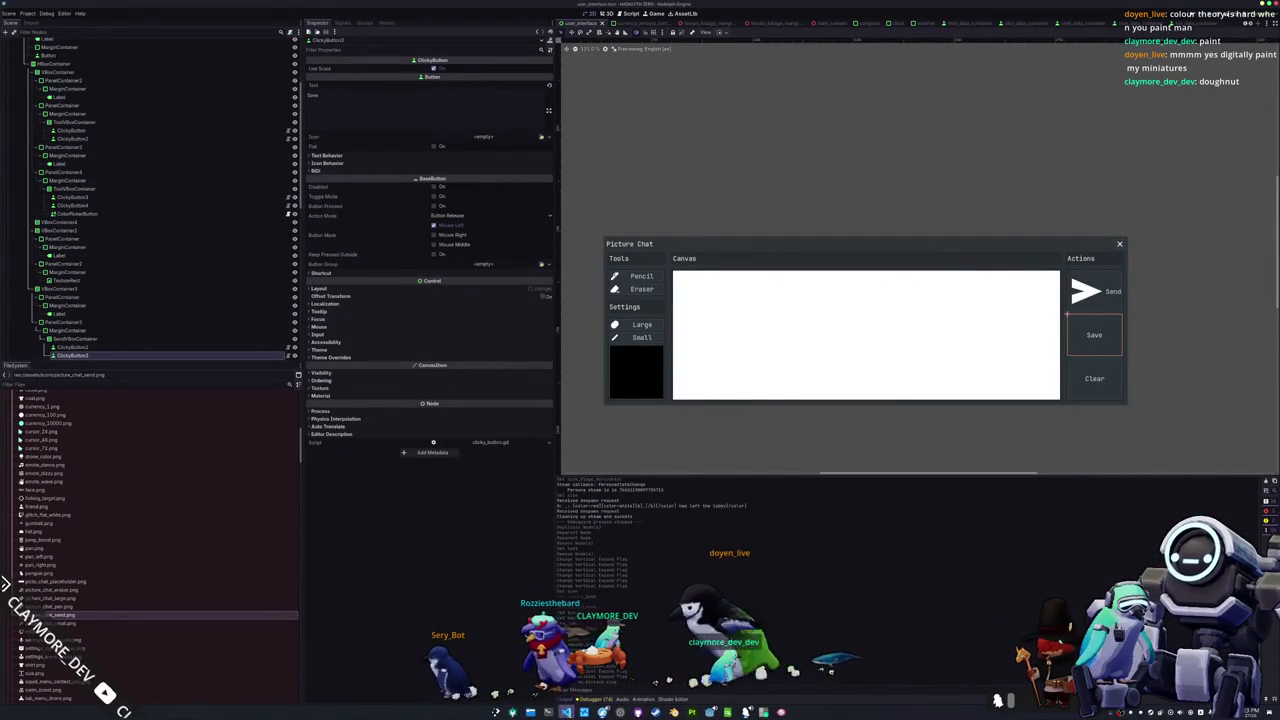
key("alt+Tab")
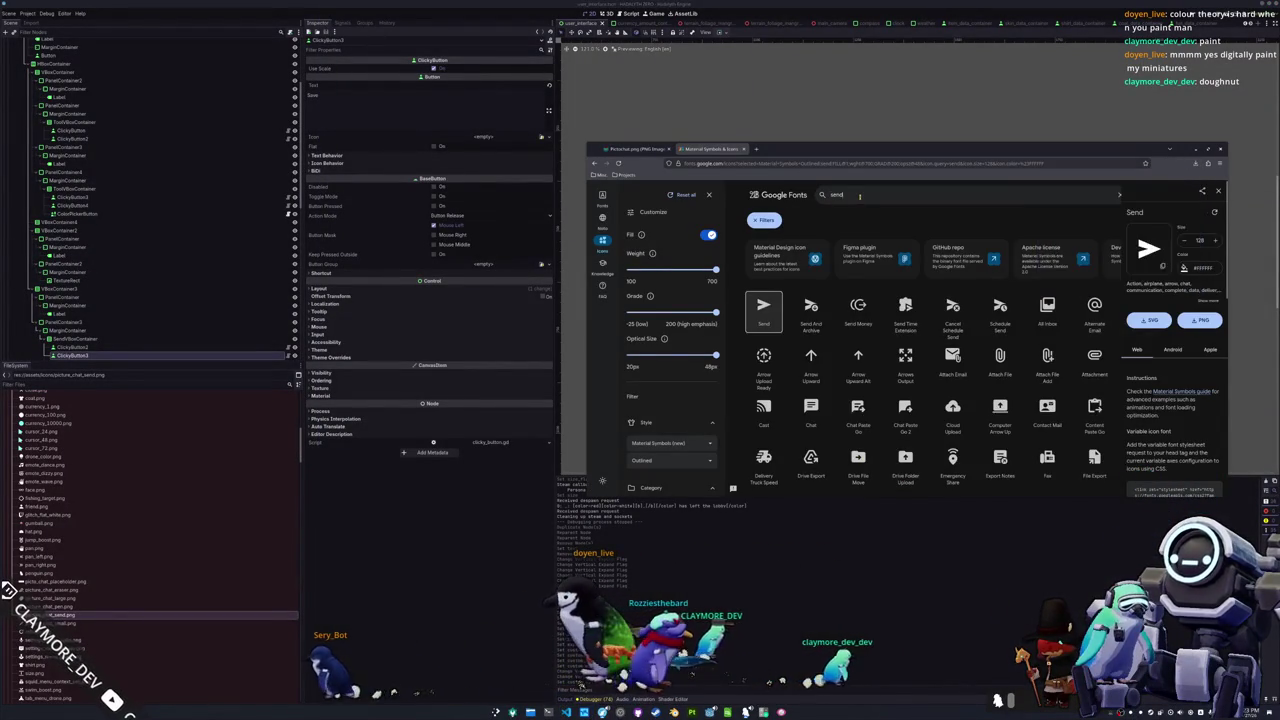
Step: Download the Save icon as a PNG and drag it into Godot's FileSystem dock
type("e")
left_click(764, 305)
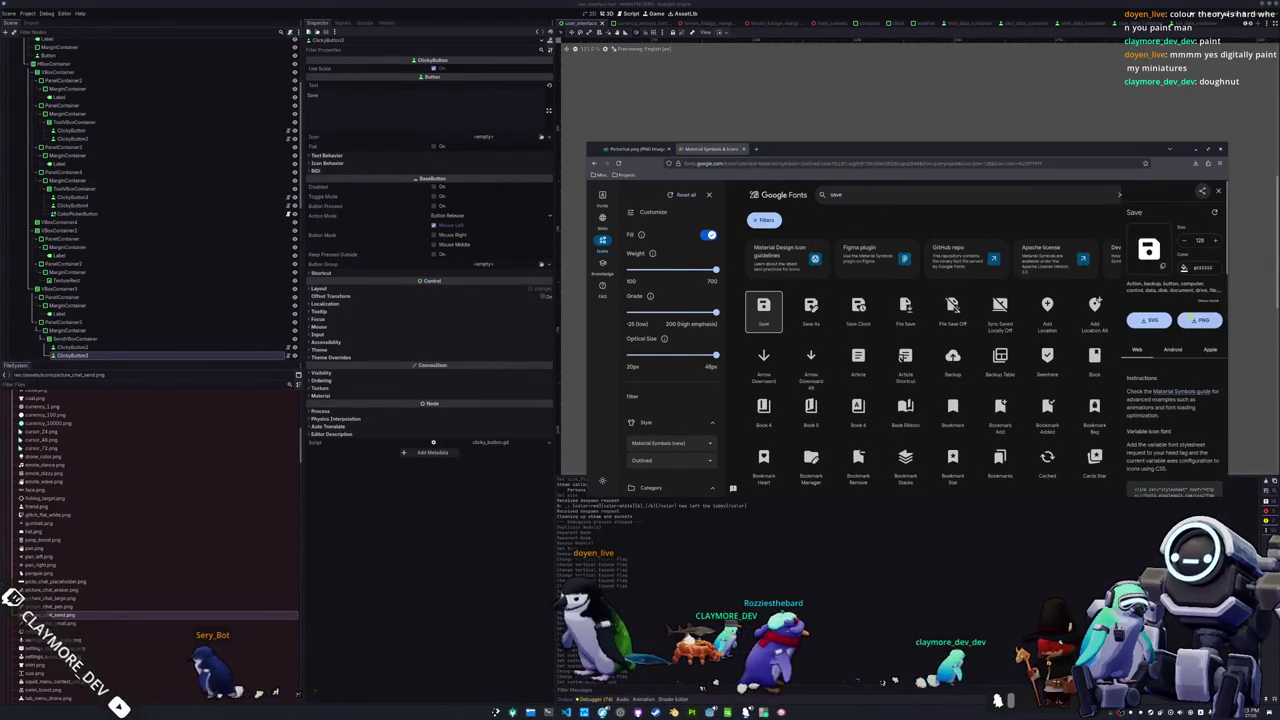
left_click(1199, 320)
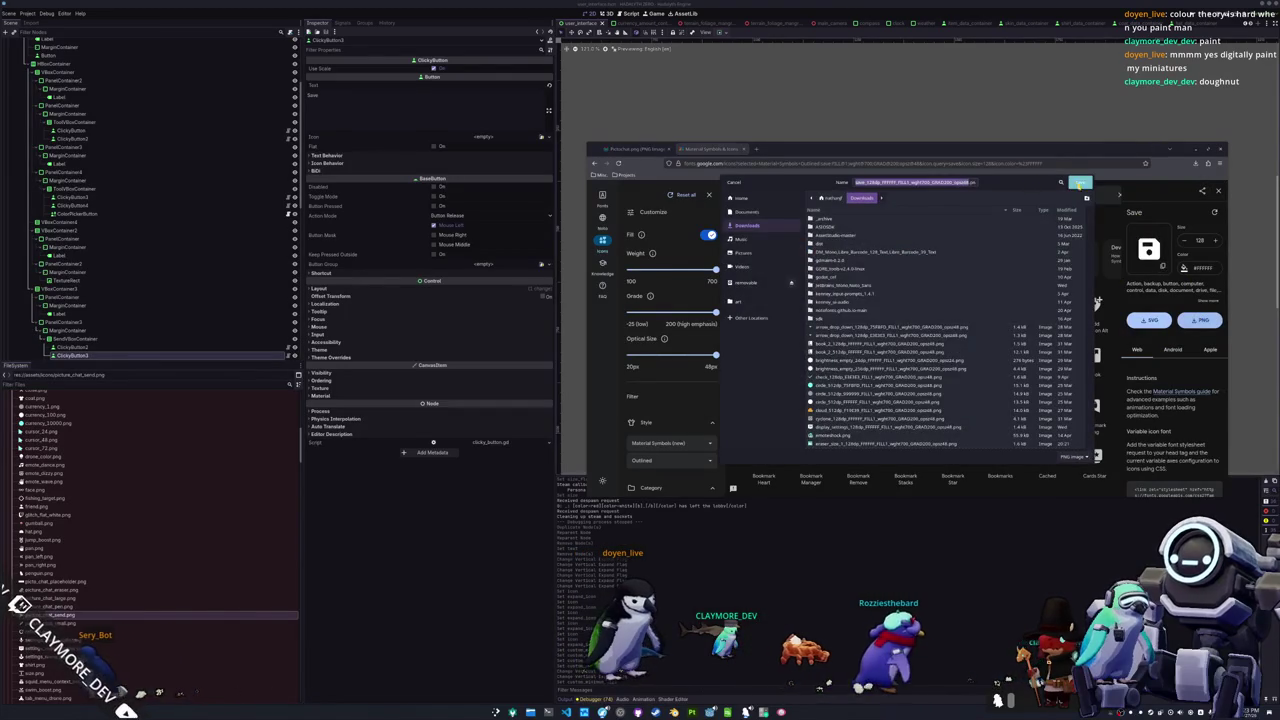
key("Return")
mouse_move(1136, 150)
left_mouse_down()
mouse_move(735, 211)
mouse_move(1064, 195)
left_mouse_up()
left_click_drag(455, 397, 197, 588)
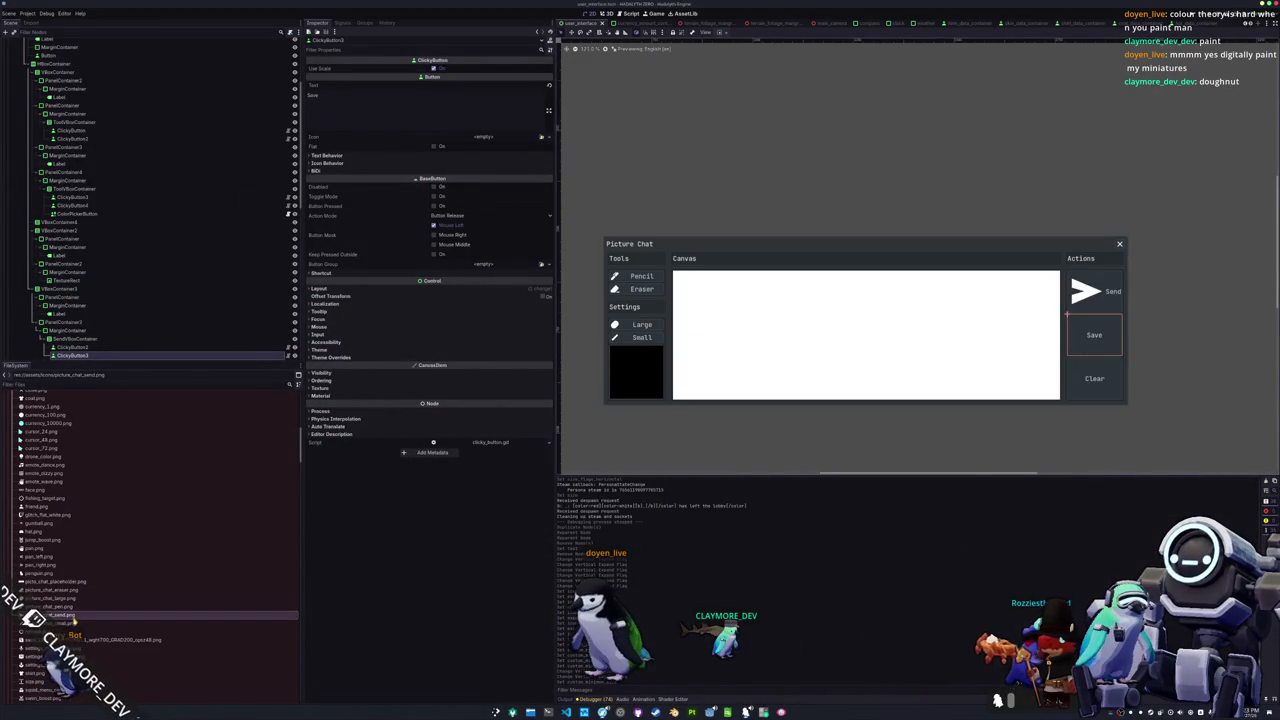
left_click(88, 639)
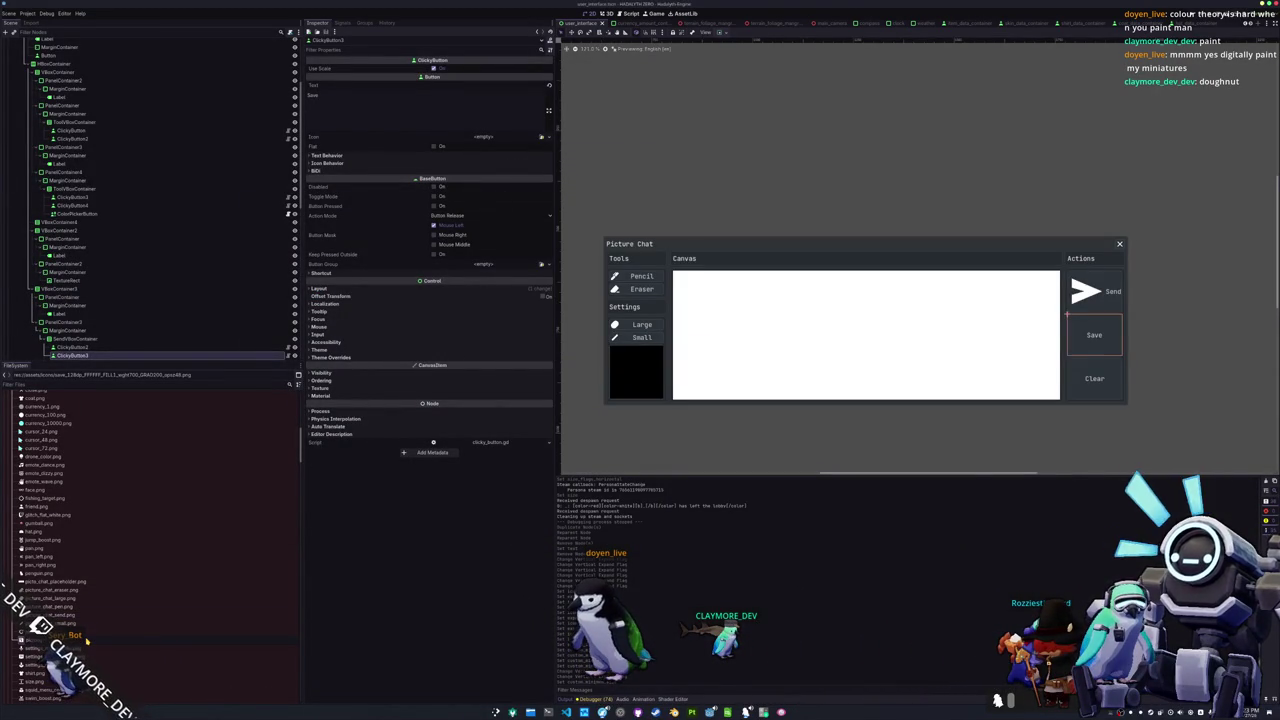
Step: Rename the icon to picture_chat_save.png and set it as the Save button's expanded icon
key("Return")
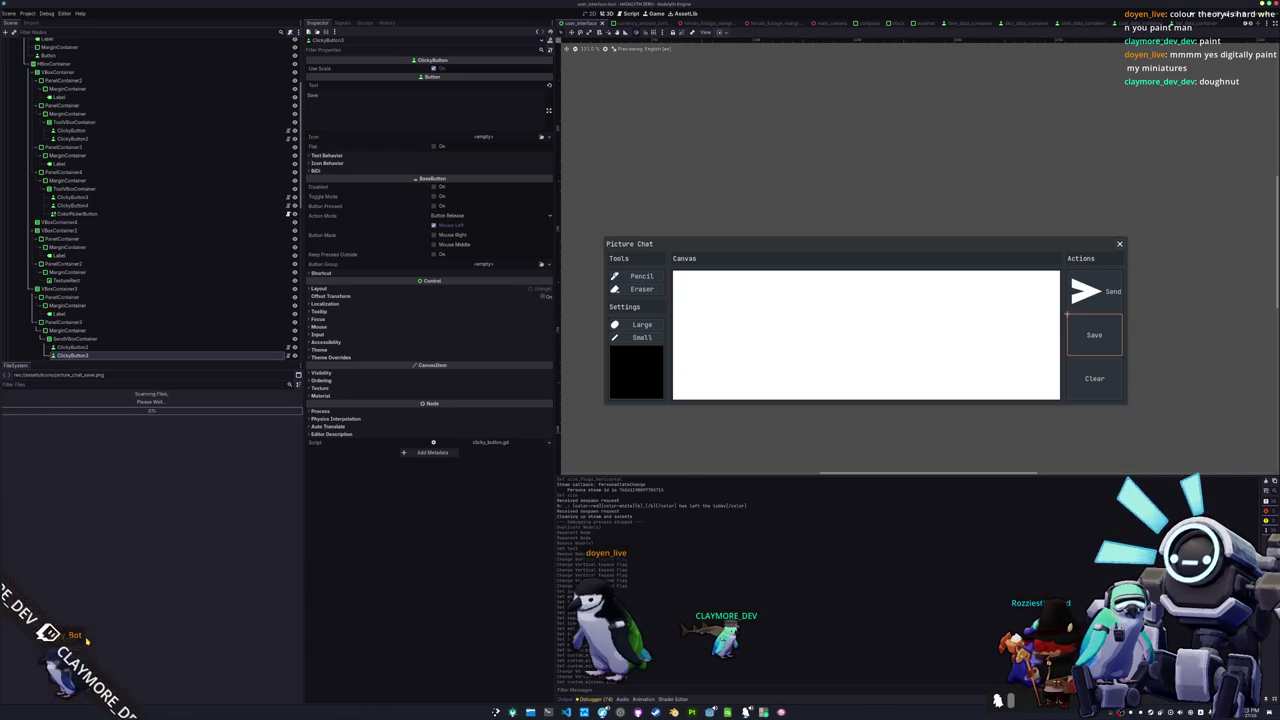
left_click_drag(55, 615, 427, 176)
left_click_drag(477, 137, 477, 139)
left_click(327, 175)
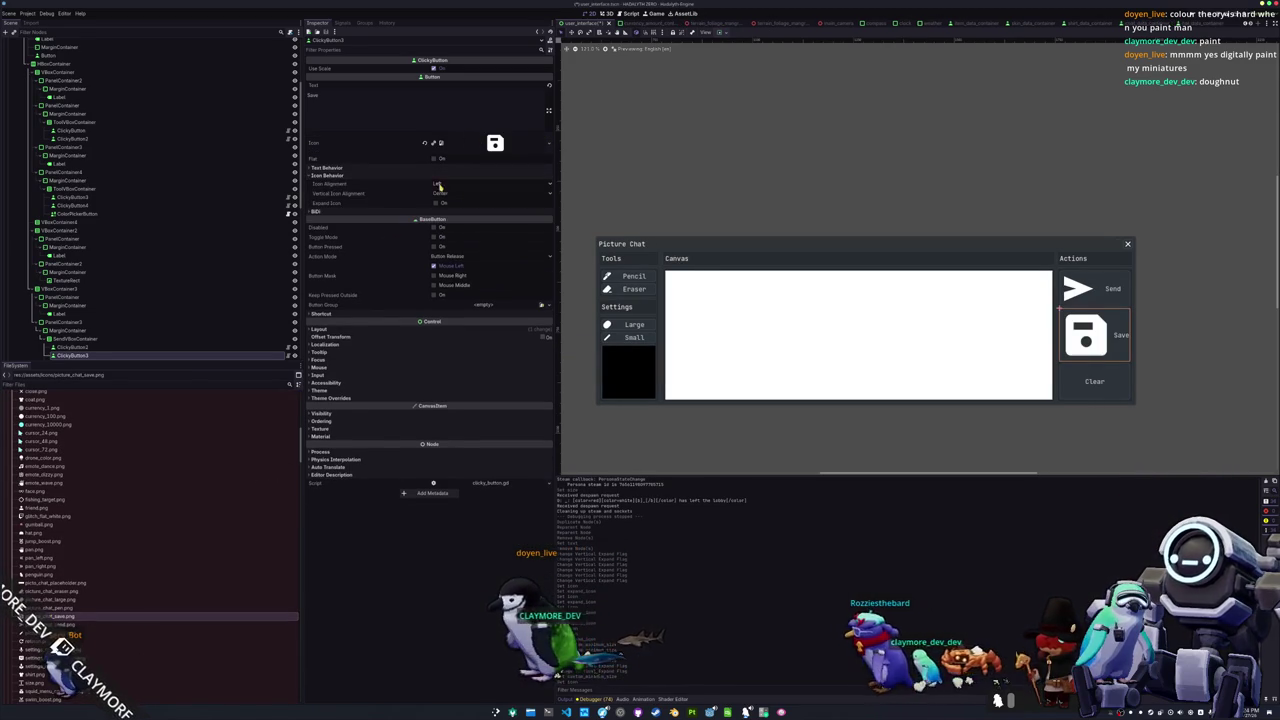
left_click(435, 203)
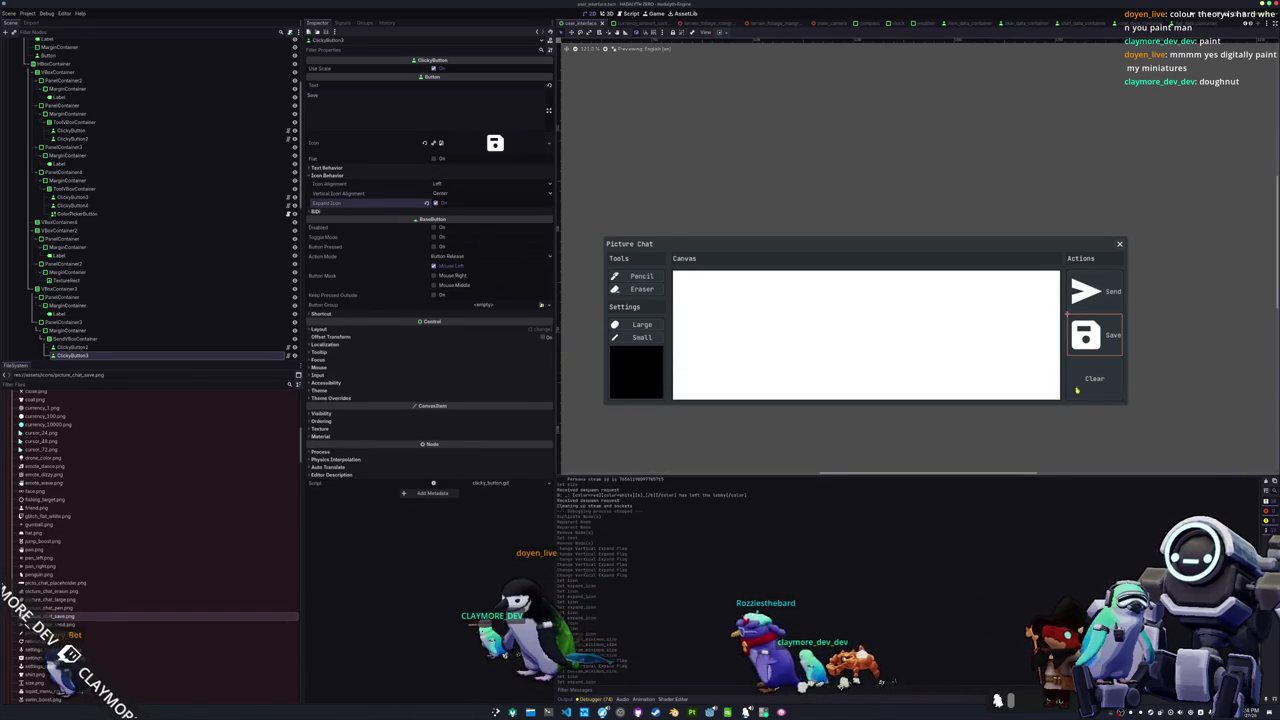
key("alt+Tab")
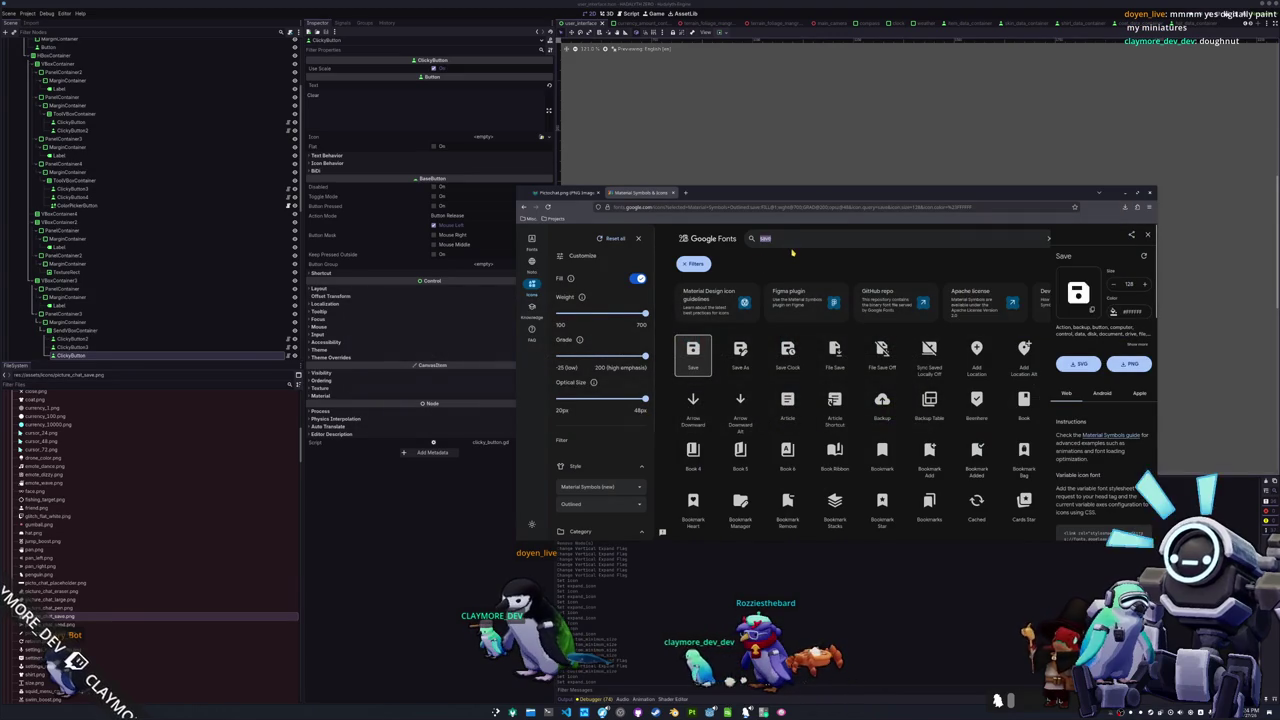
Step: Search 'clear', download the Clear Day icon as a PNG, and open the downloaded image
type("clear")
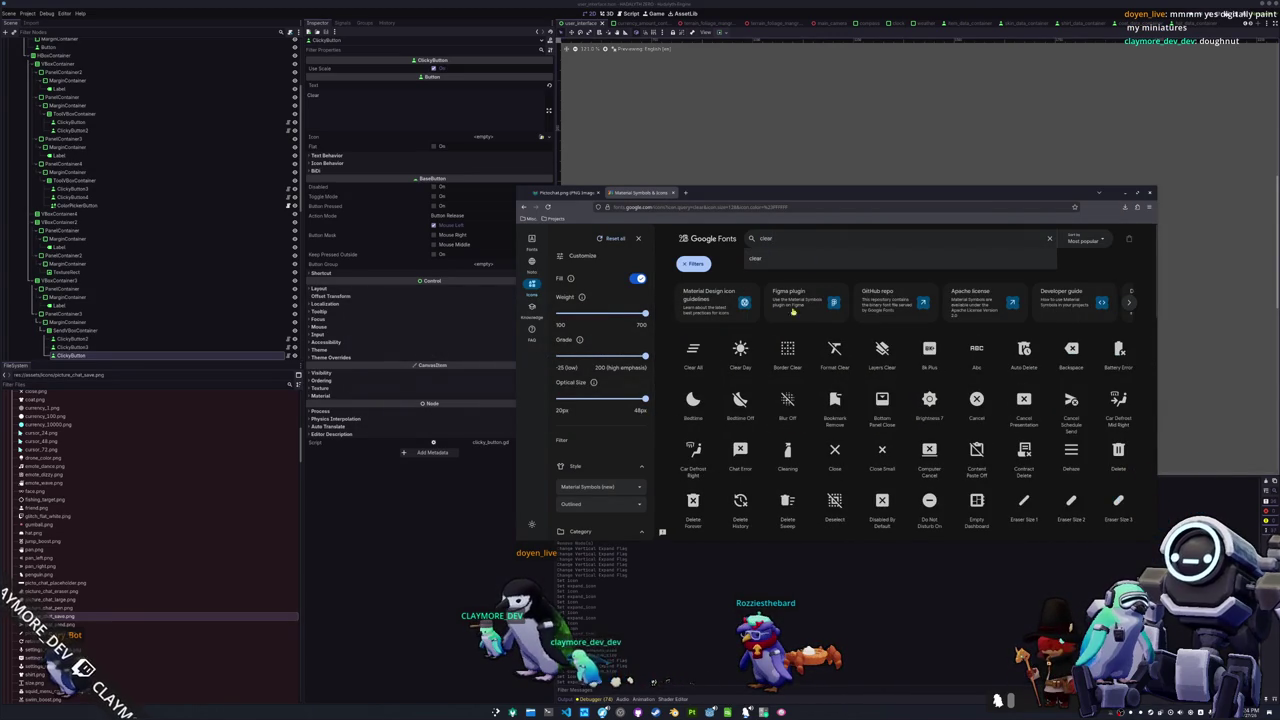
left_click(740, 352)
scroll(764, 462, "down", 3)
scroll(764, 462, "up", 3)
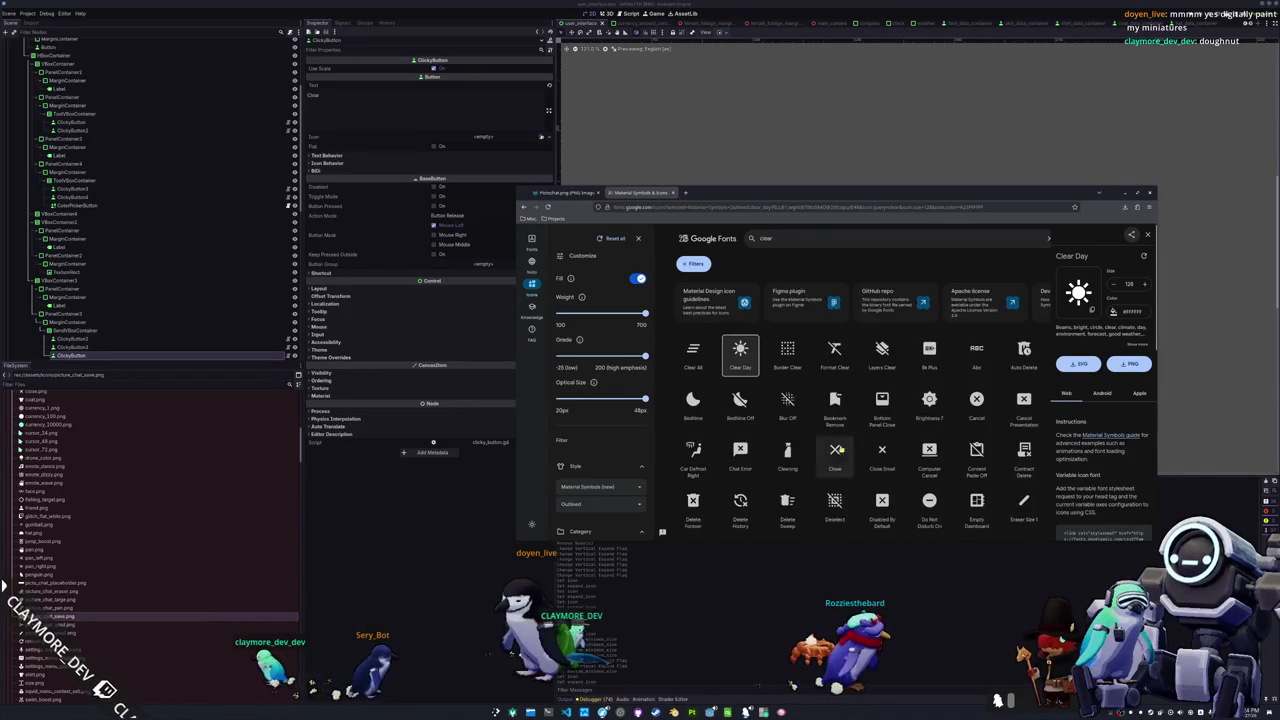
left_click(1129, 363)
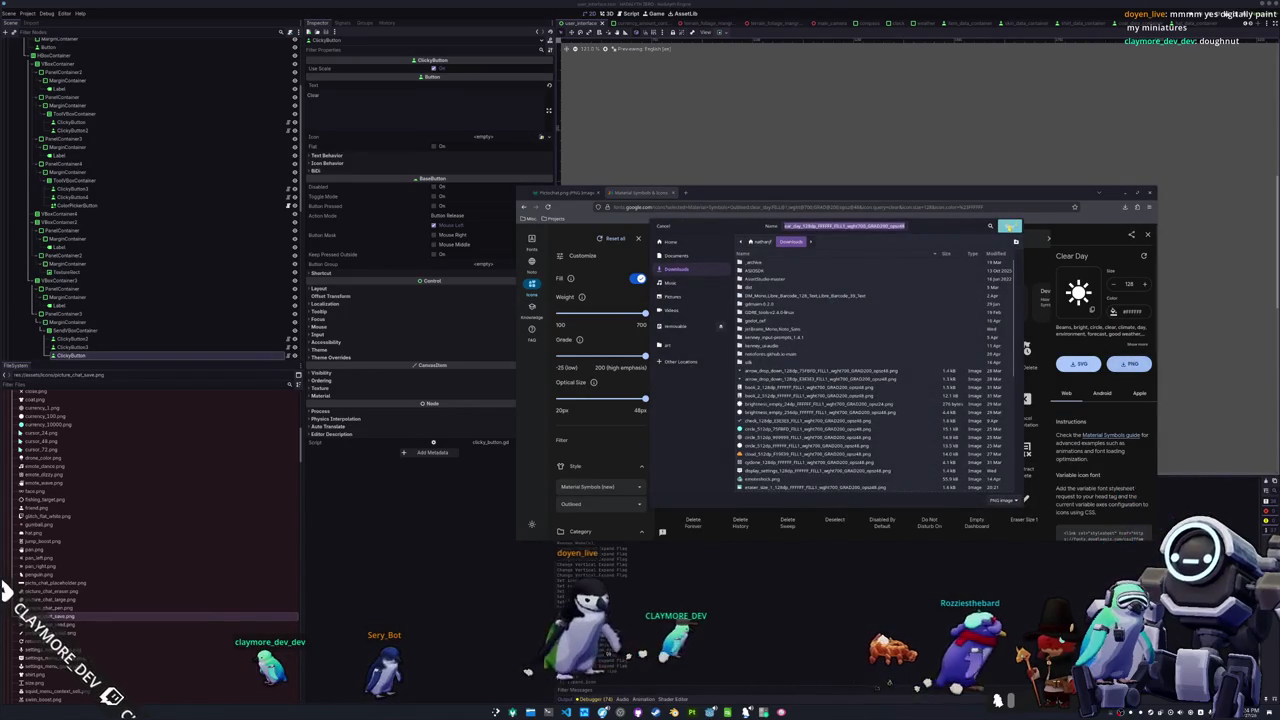
left_click(1010, 227)
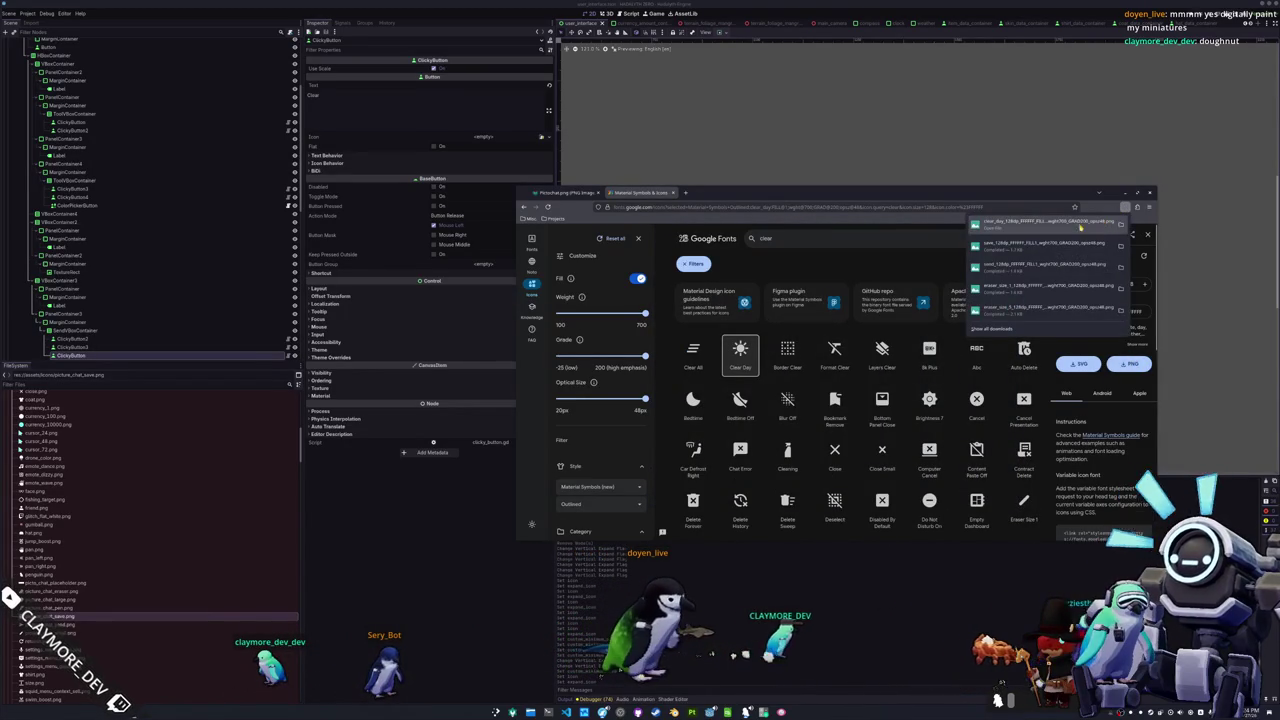
left_click(1092, 228)
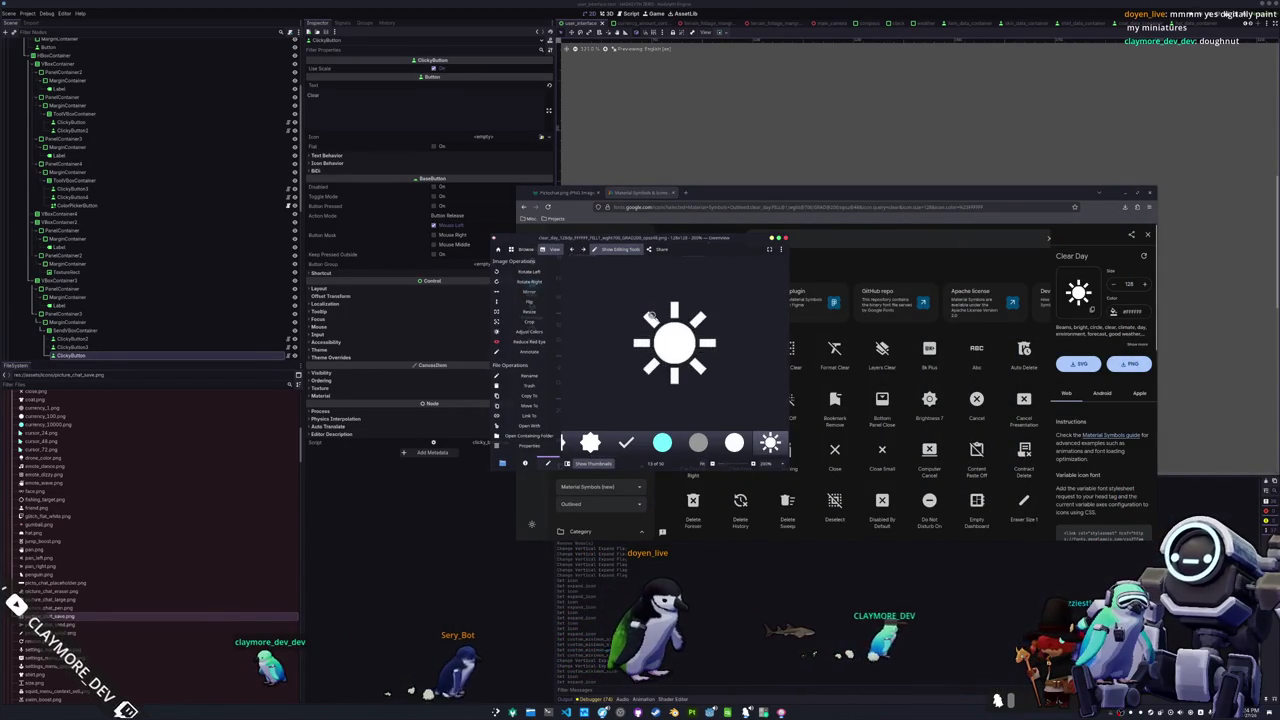
Step: Open the sun image from Gwenview in KolourPaint via Open With
scroll(647, 314, "up", 1)
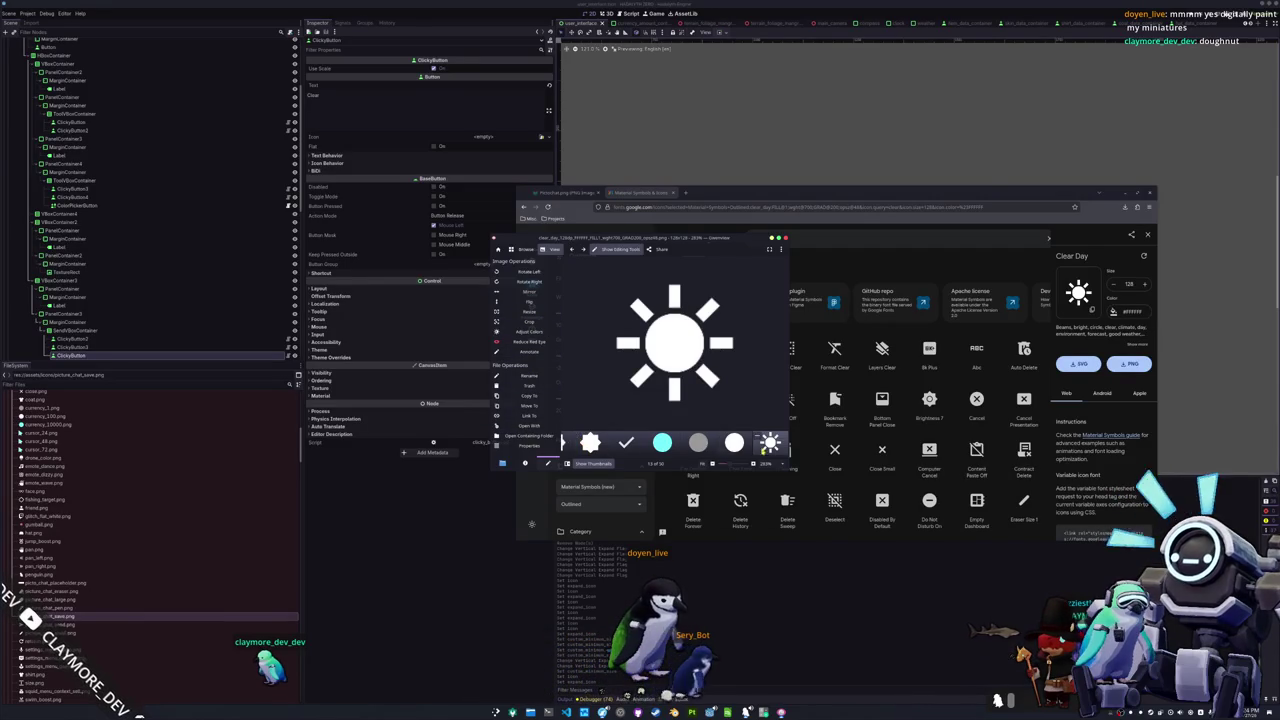
right_click(773, 441)
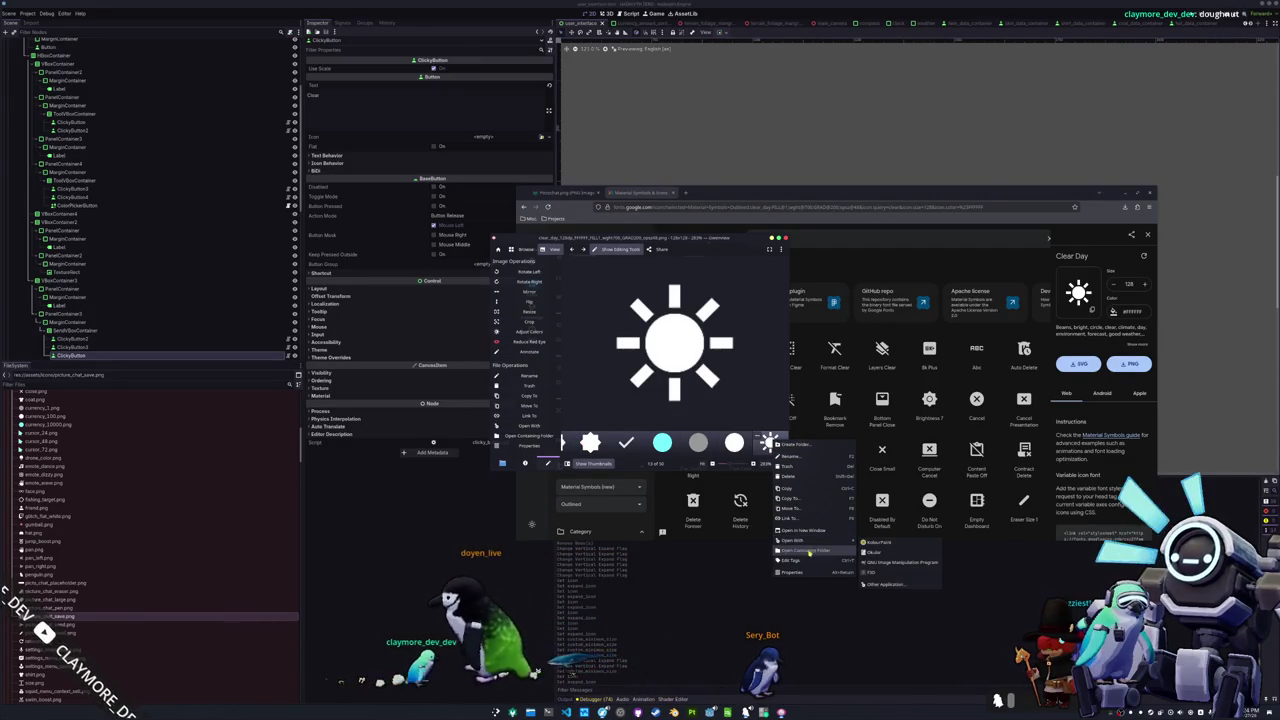
left_click(880, 542)
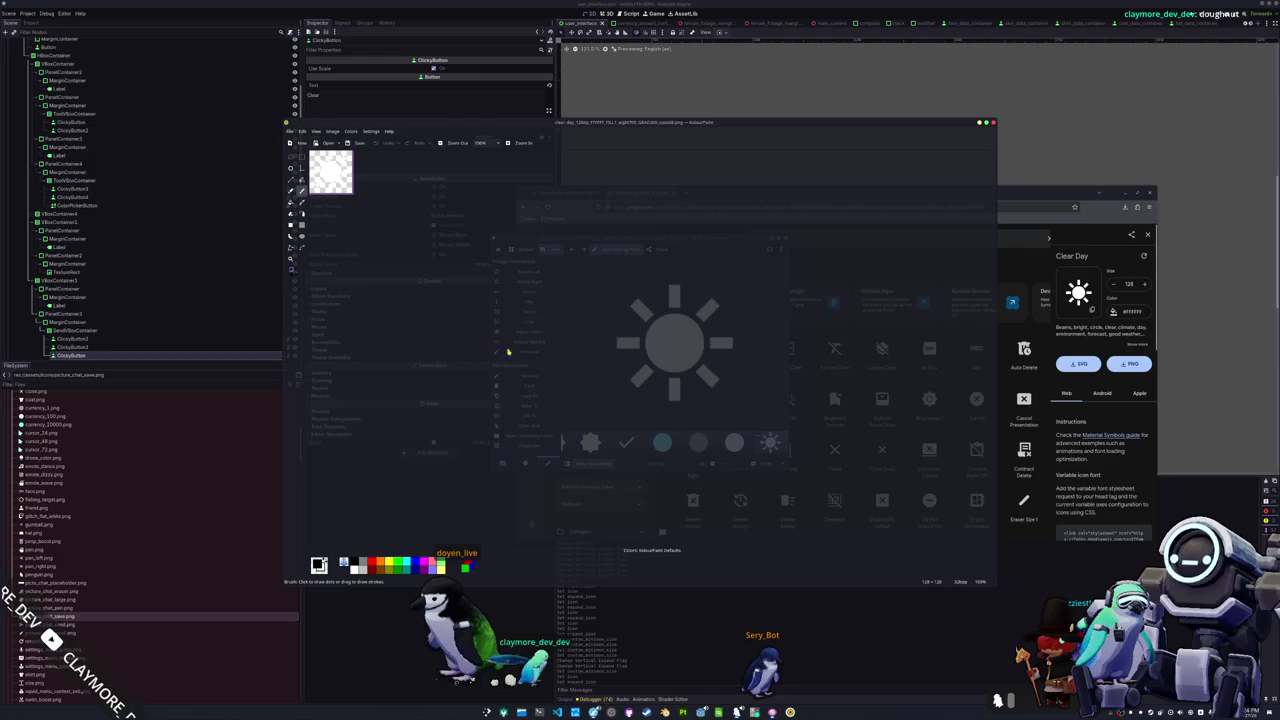
scroll(623, 337, "up", 4)
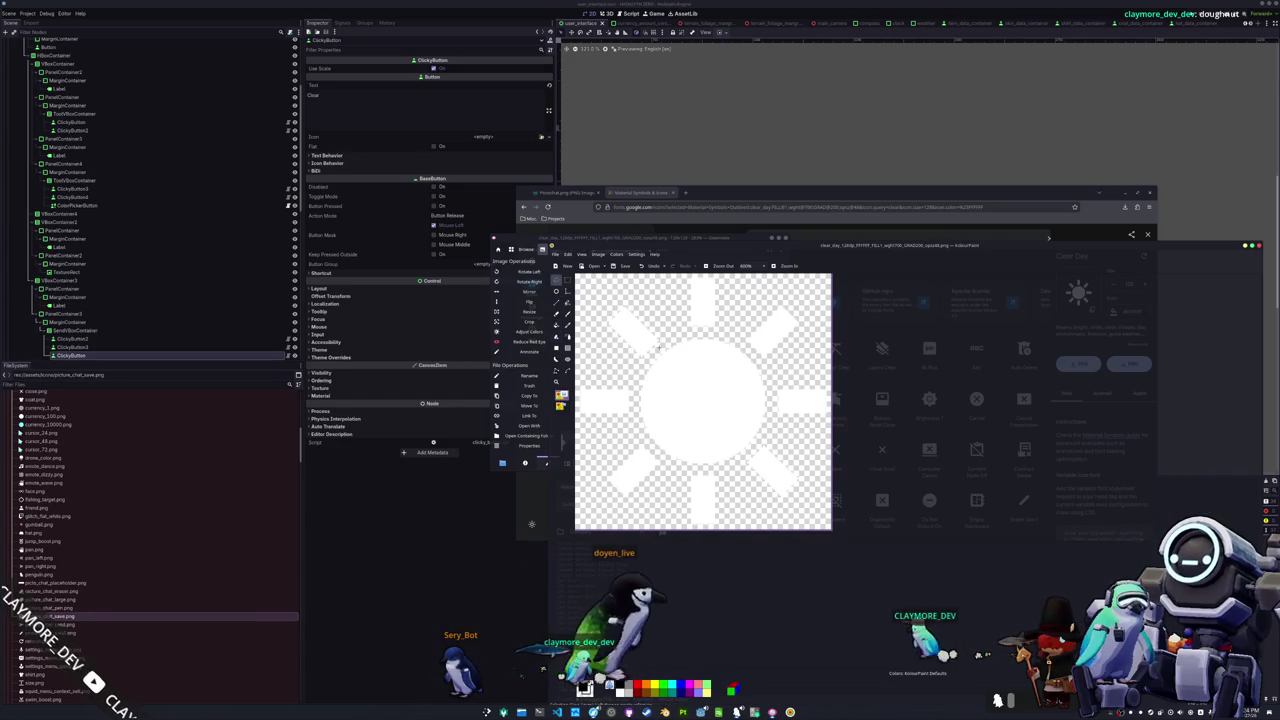
mouse_move(657, 349)
left_mouse_down()
mouse_move(635, 425)
mouse_move(665, 460)
mouse_move(718, 468)
mouse_move(743, 460)
mouse_move(767, 400)
mouse_move(757, 352)
mouse_move(737, 337)
left_mouse_up()
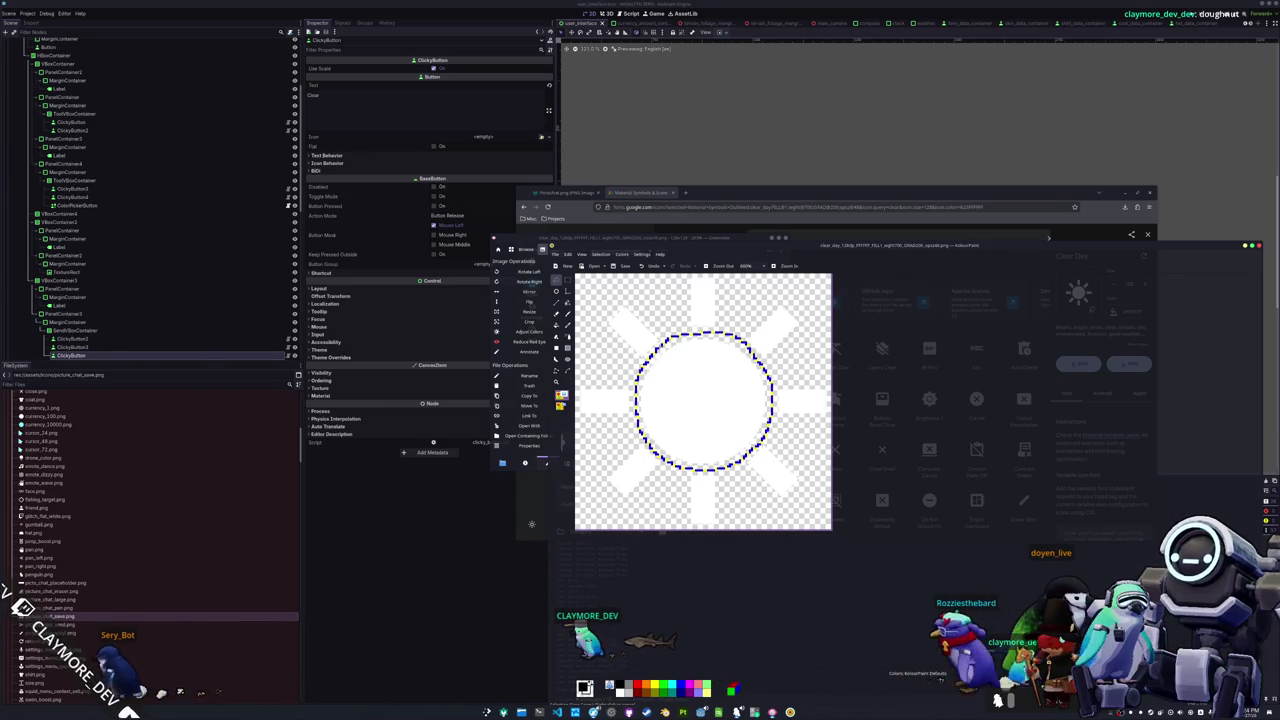
left_click(669, 348)
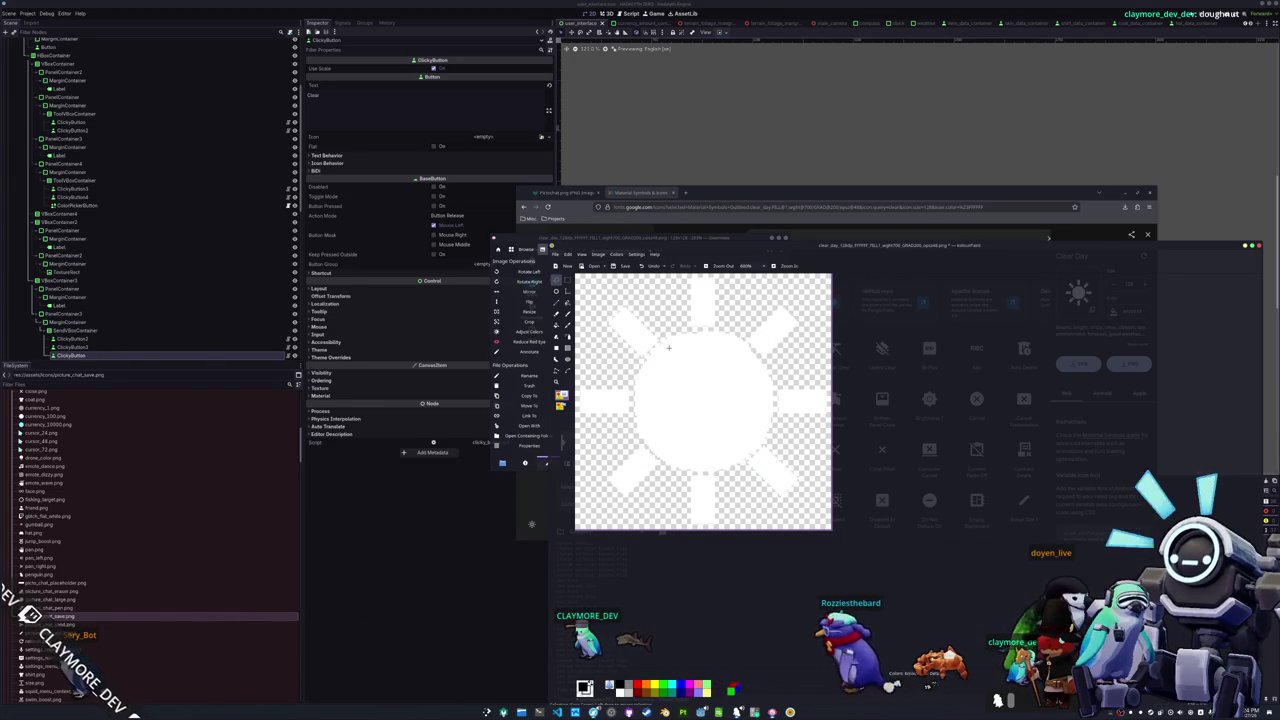
key("ctrl+z")
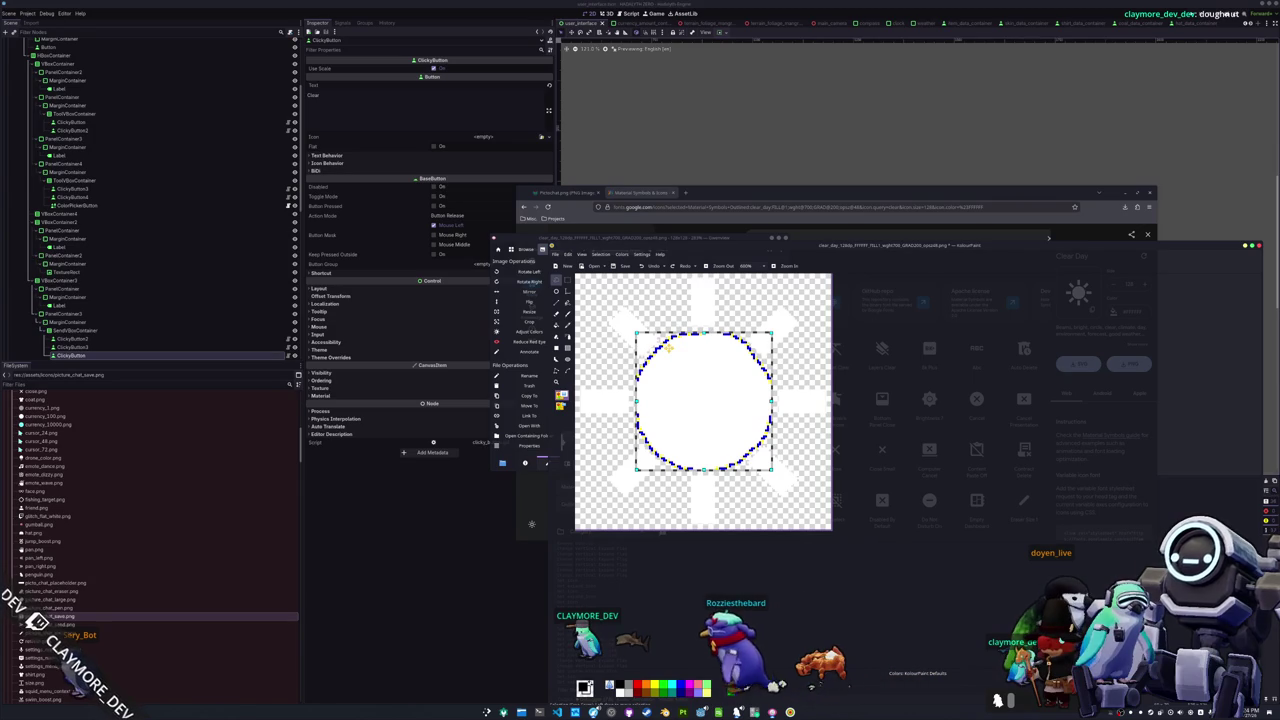
key("Delete")
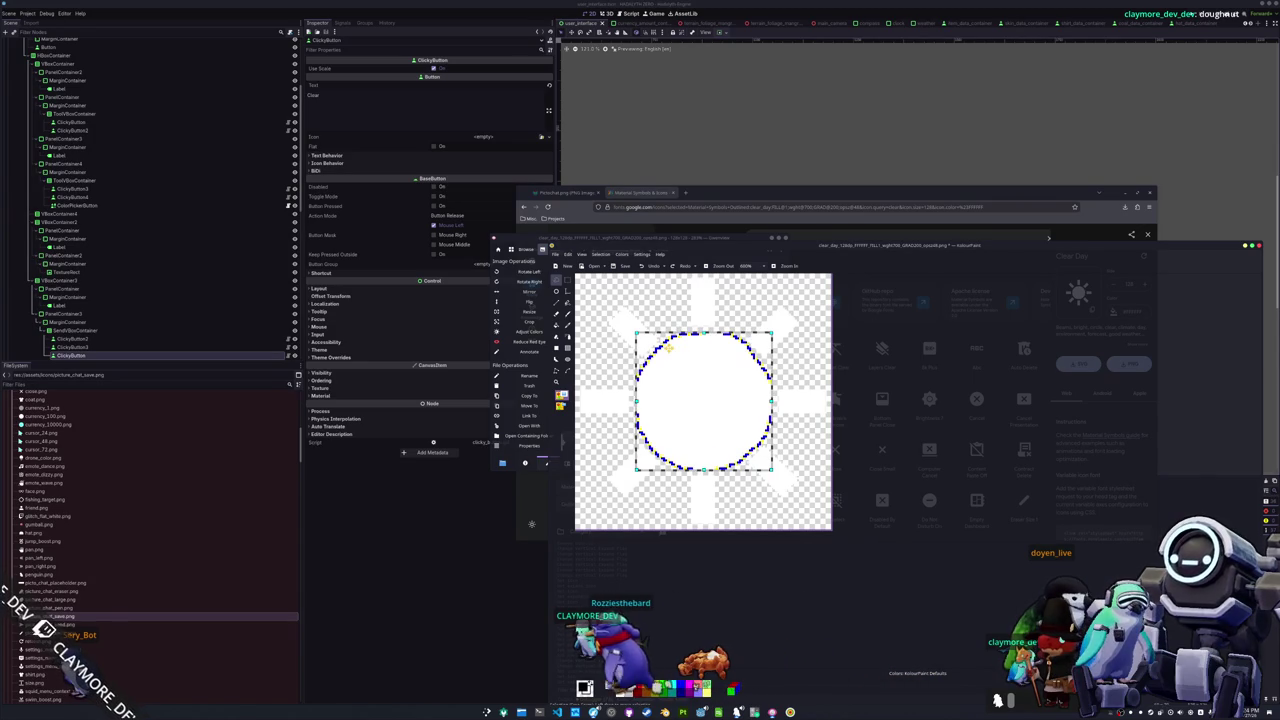
key("ctrl+shift+z")
key("ctrl+z")
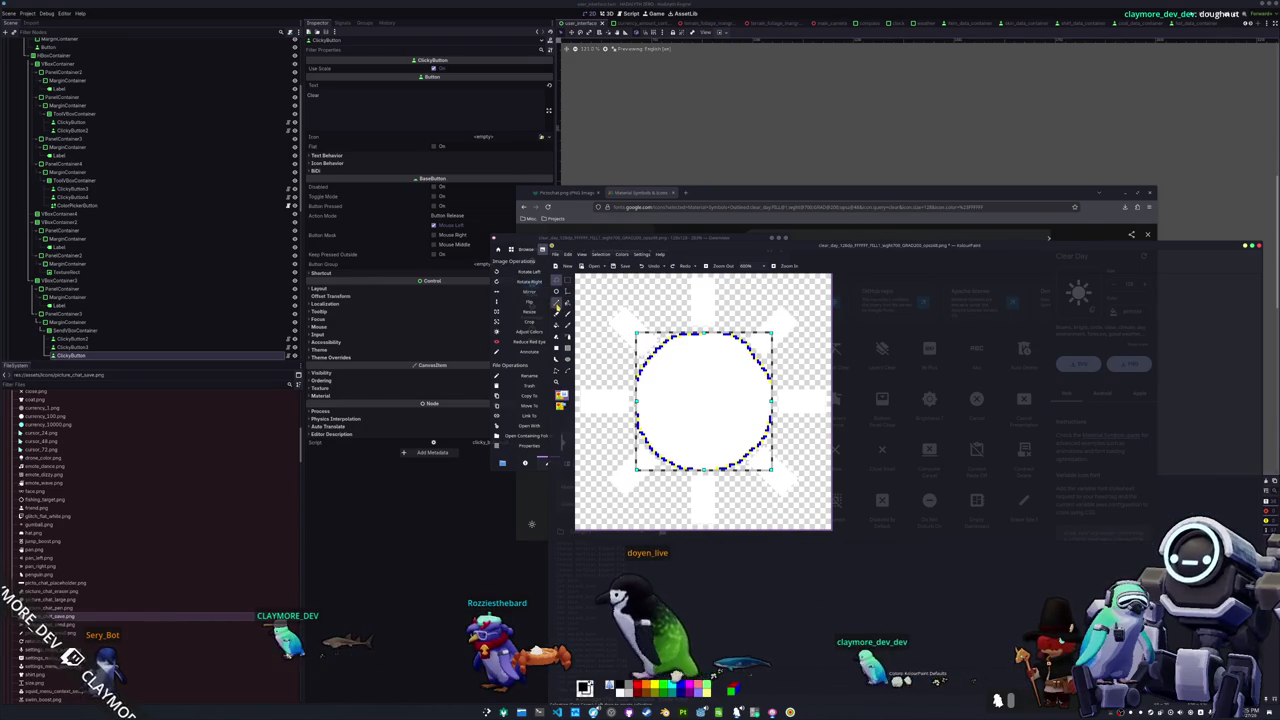
left_click(557, 337)
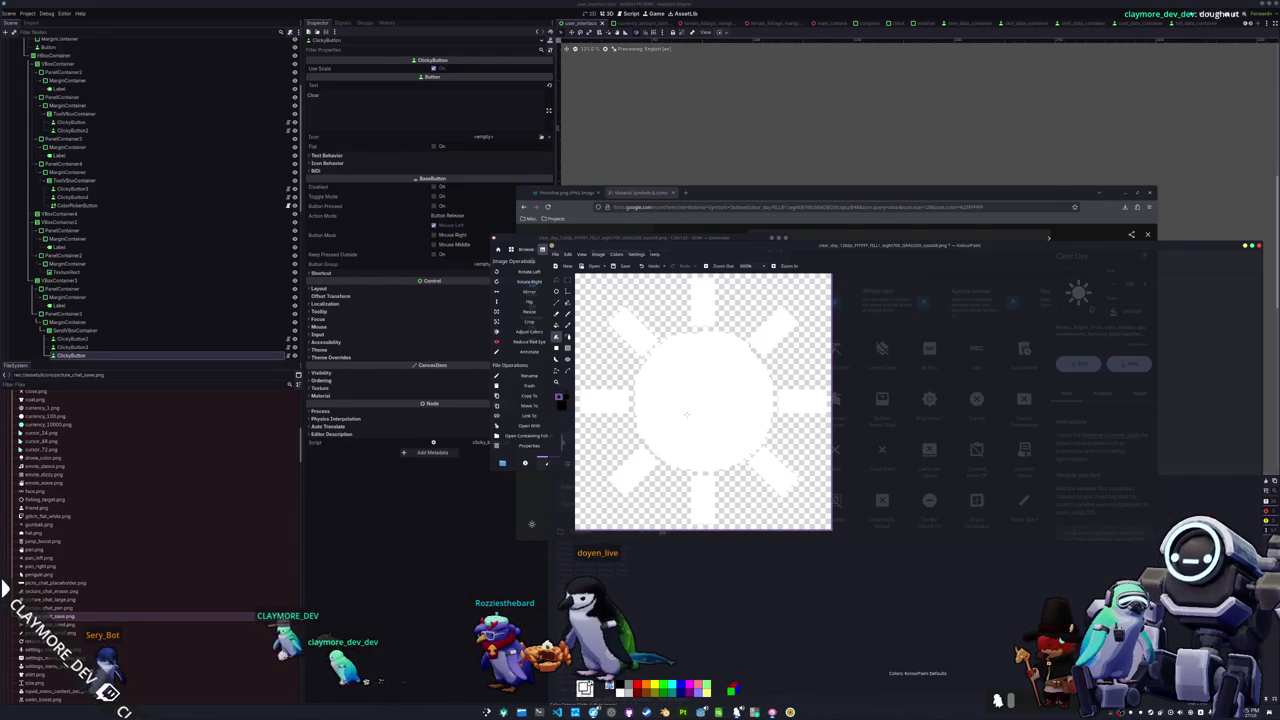
left_click(601, 256)
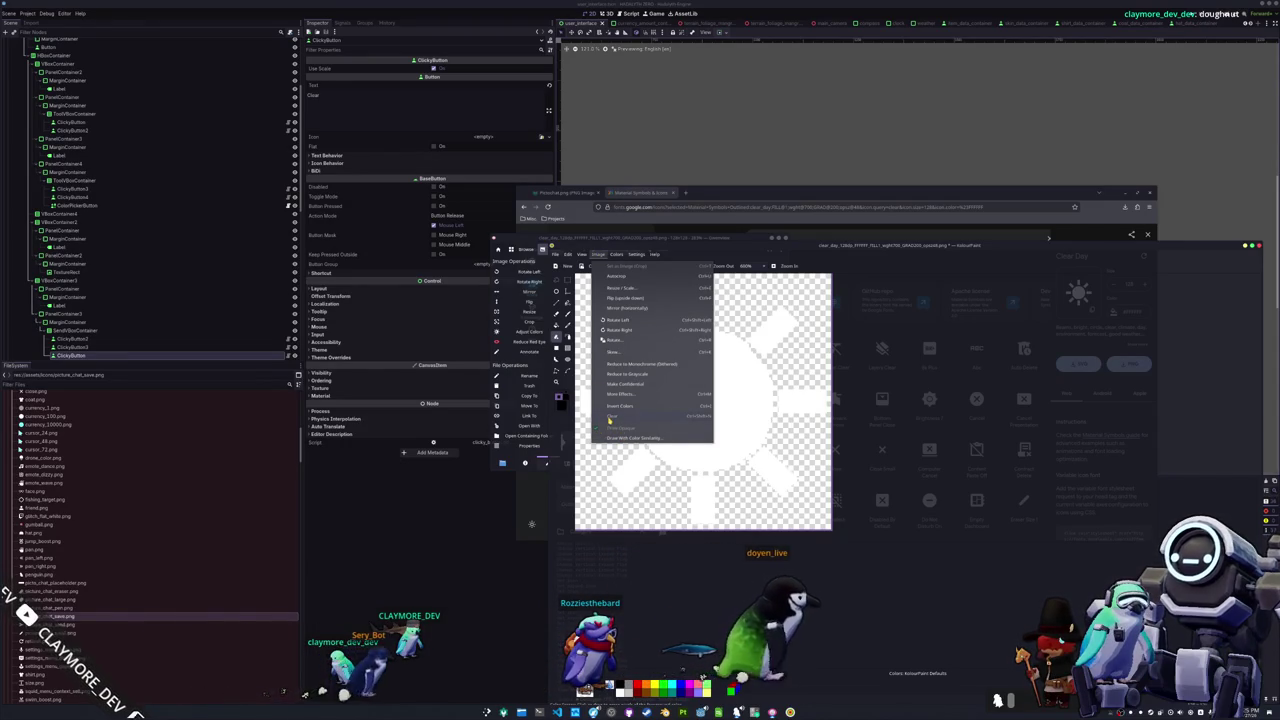
left_click(609, 418)
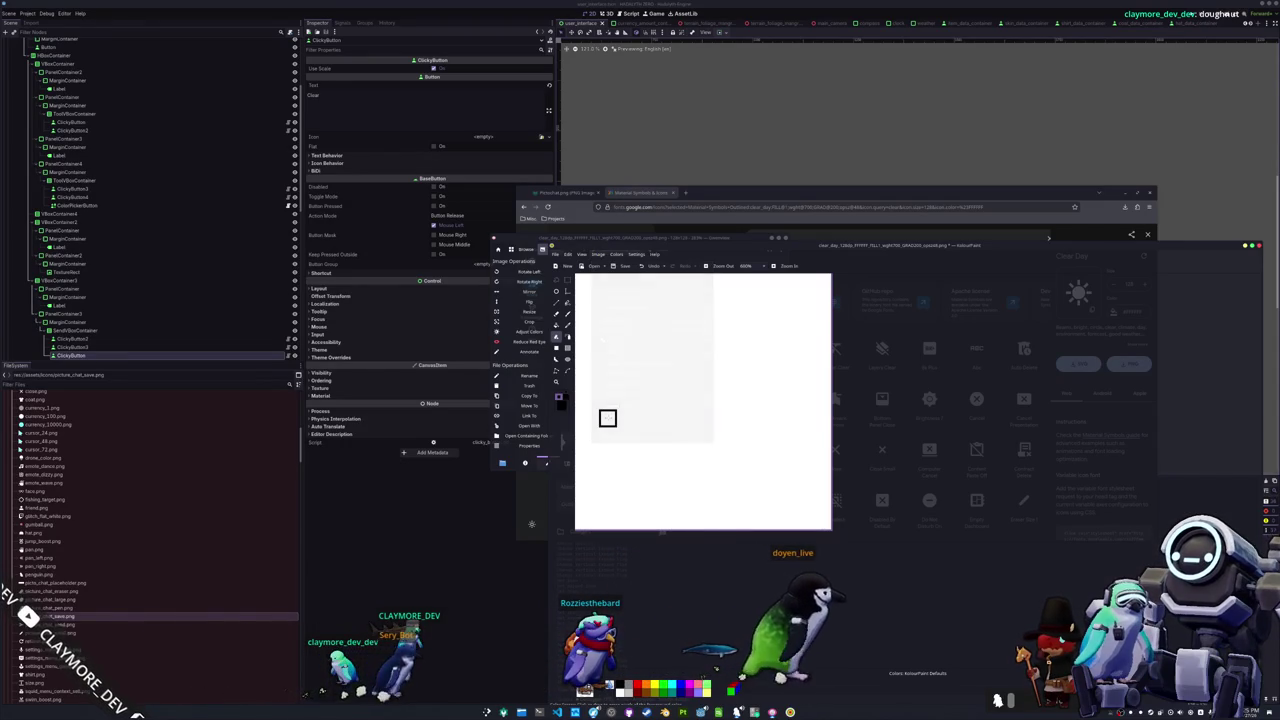
left_click(616, 256)
mouse_move(634, 256)
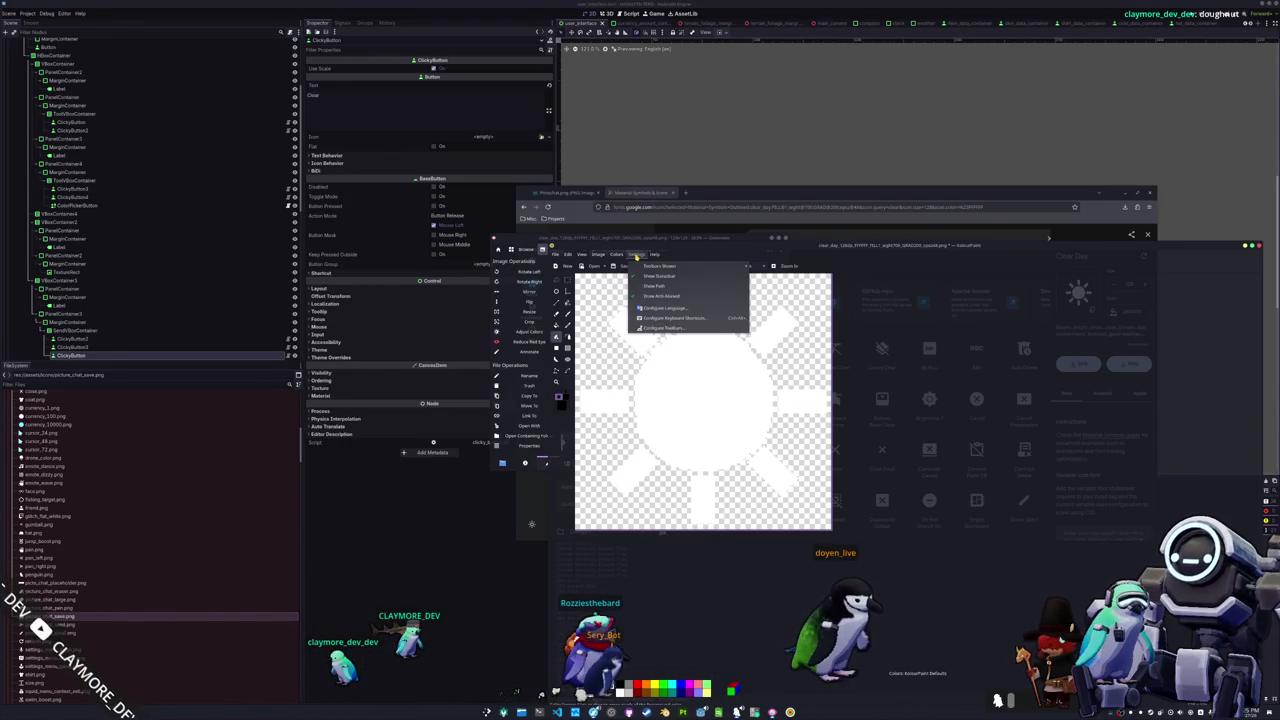
mouse_move(592, 254)
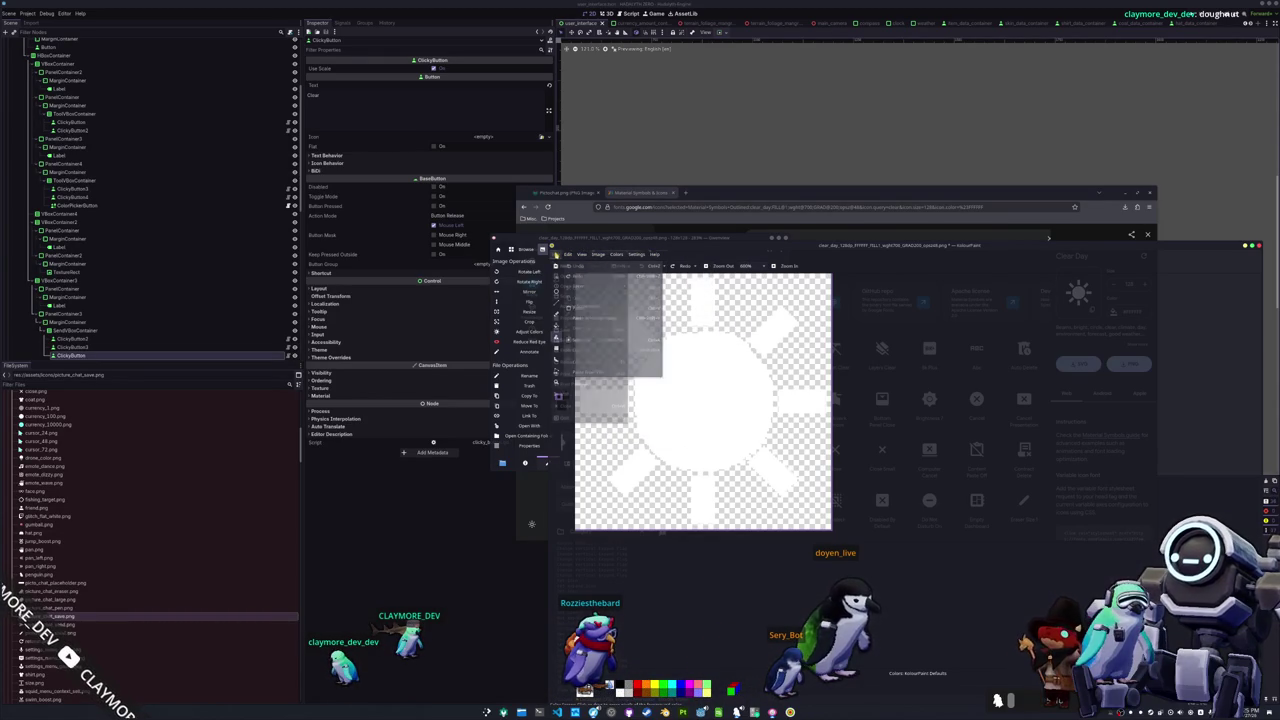
left_click(554, 253)
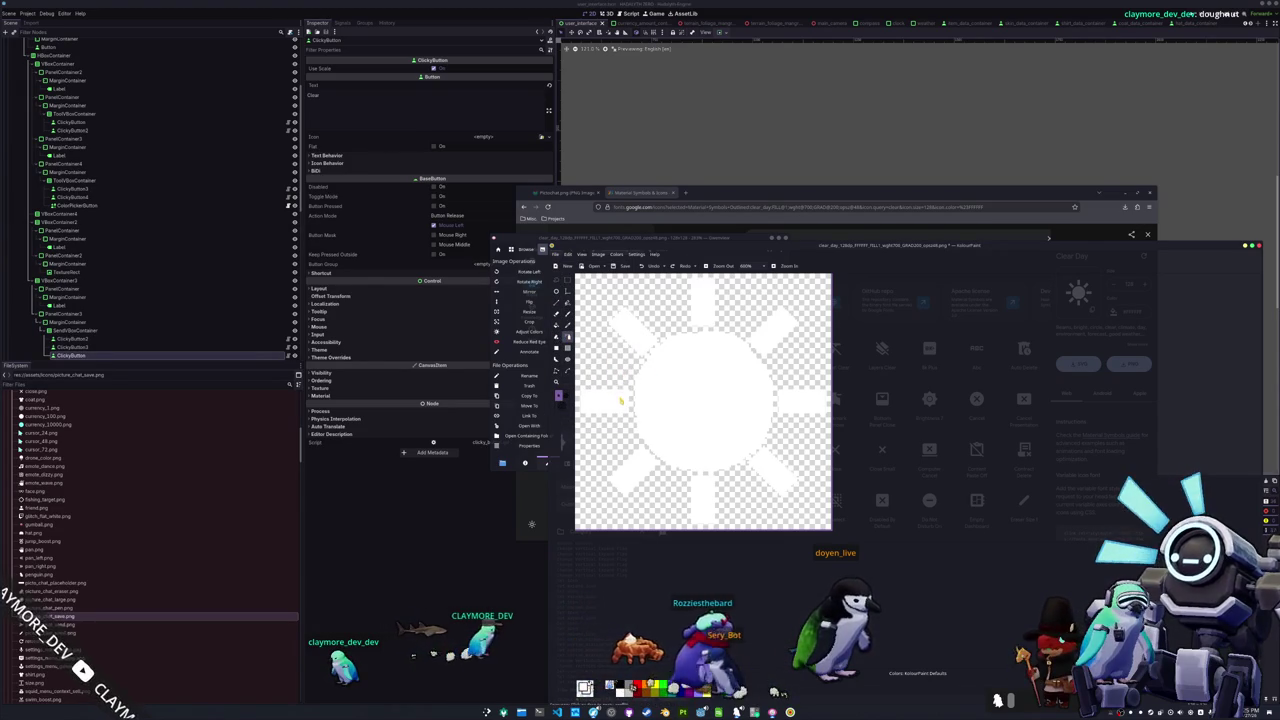
scroll(631, 393, "up", 3)
key("ctrl+z")
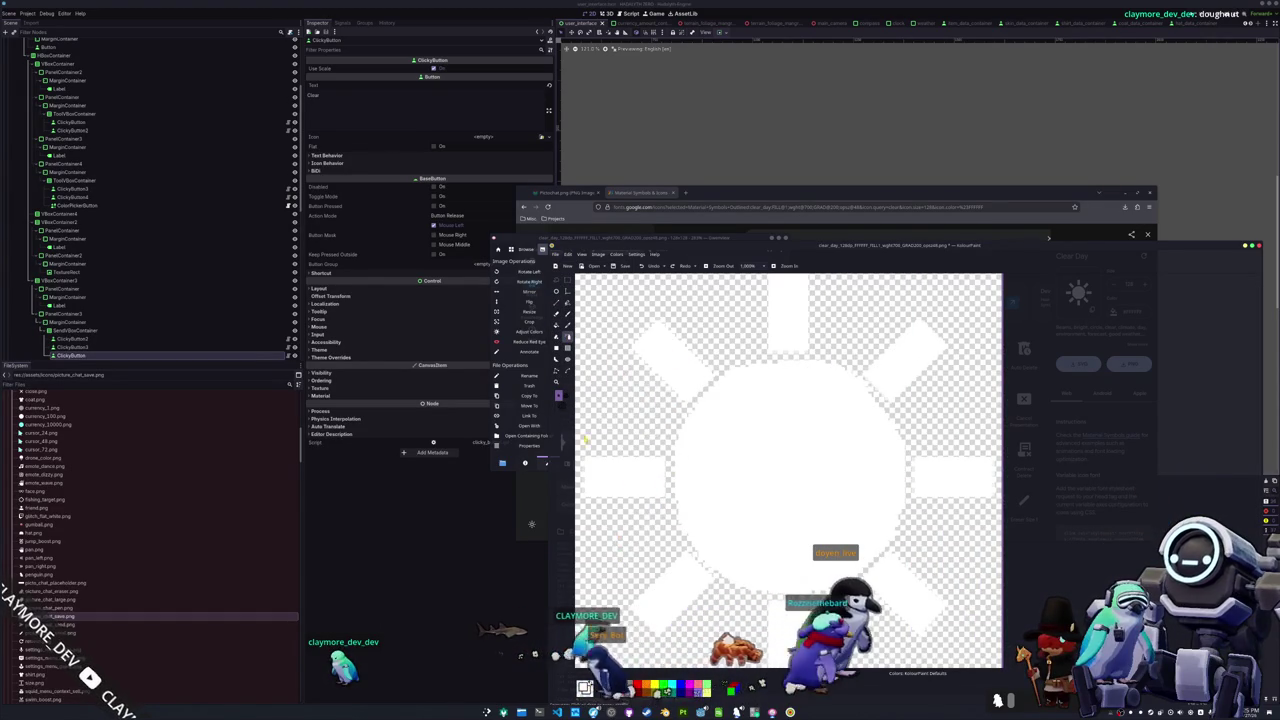
left_click(556, 336)
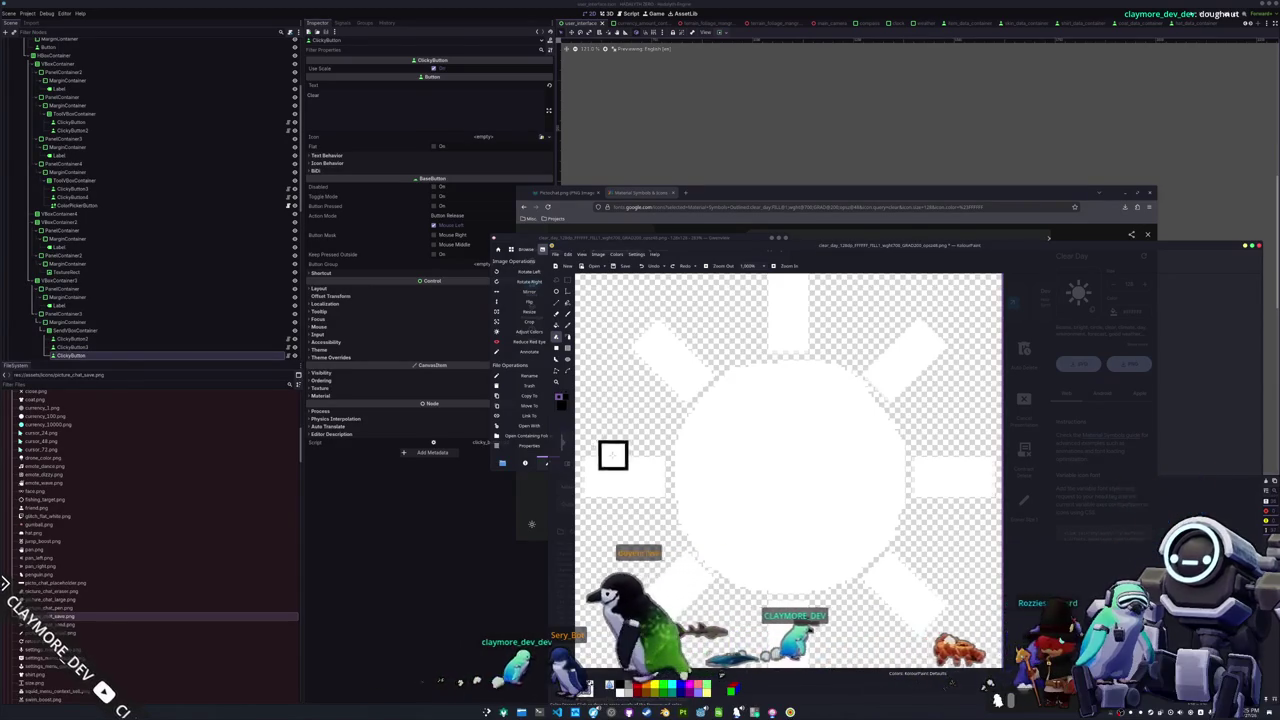
Step: Erase the stray white blob, undo a paste, and close KolourPaint discarding changes
left_click_drag(614, 457, 603, 398)
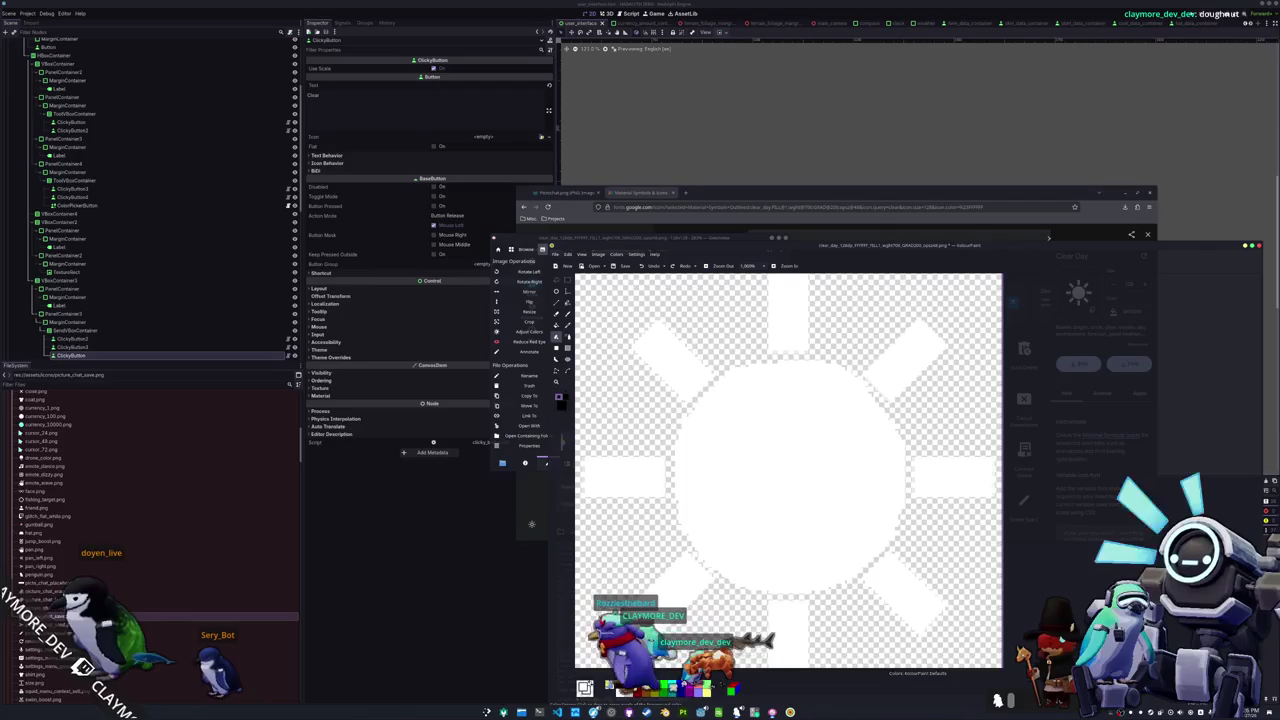
key("ctrl+v")
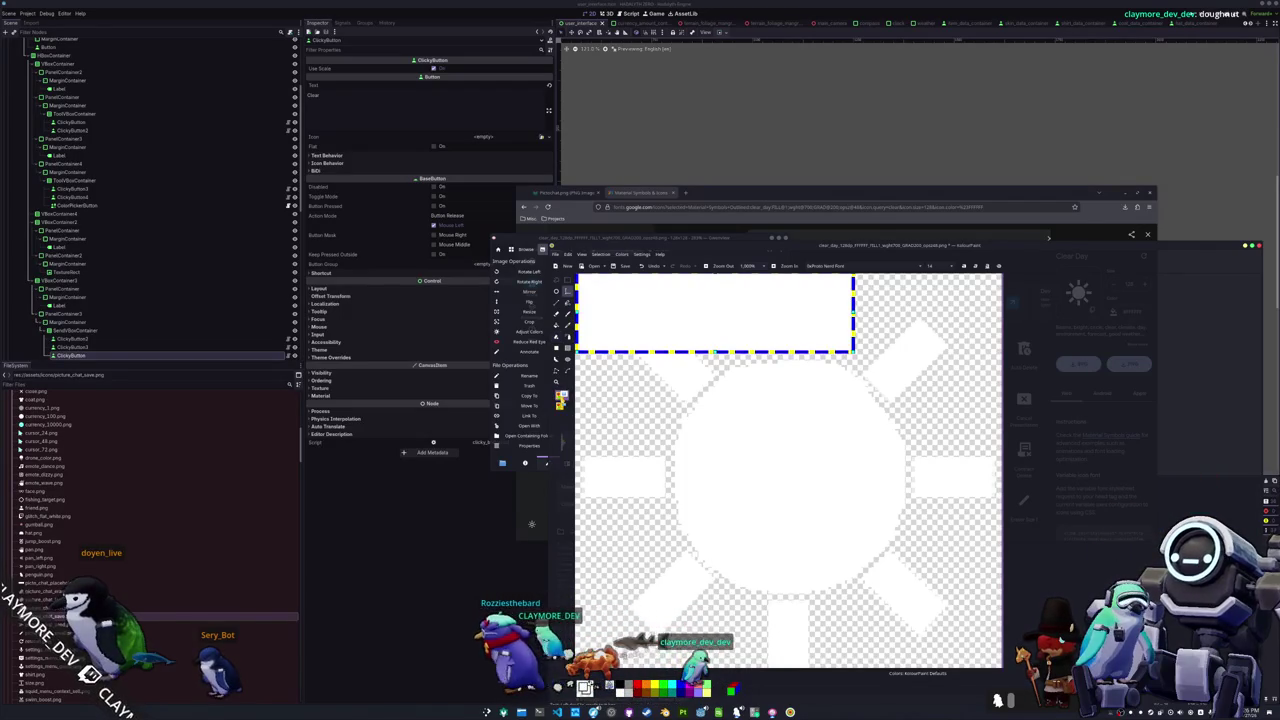
left_click(561, 405)
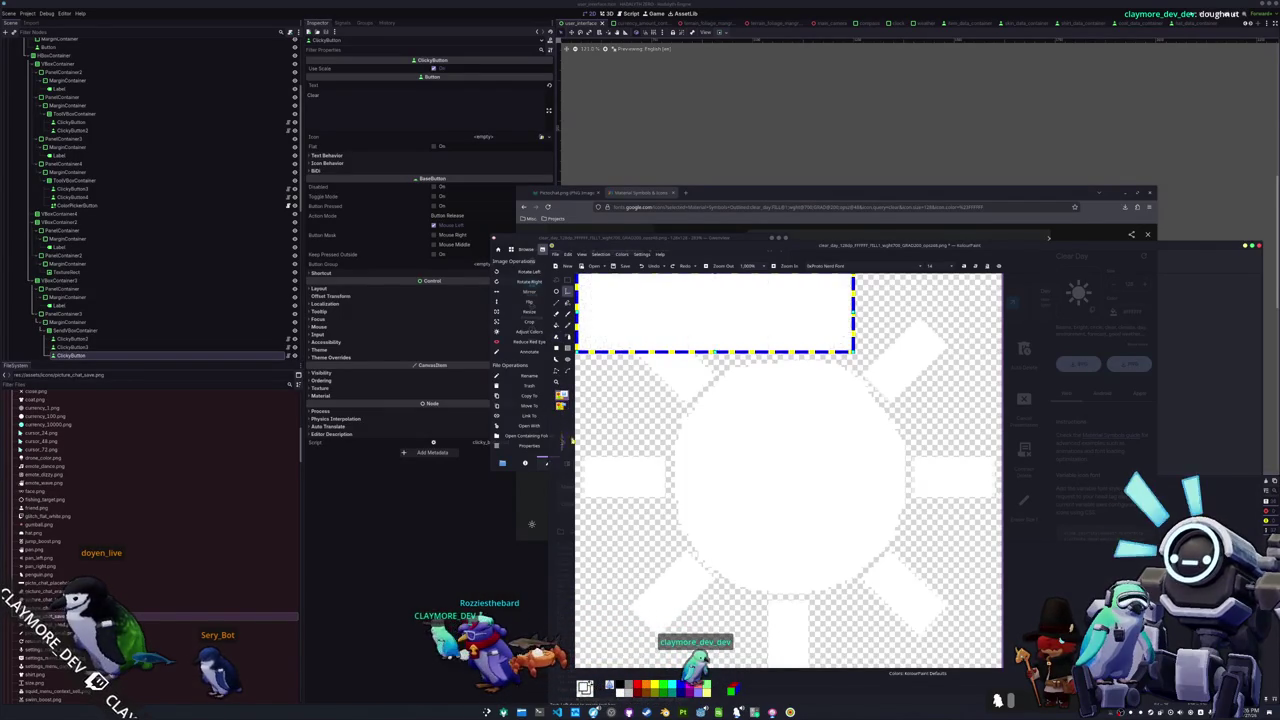
key("Delete")
left_click(1255, 246)
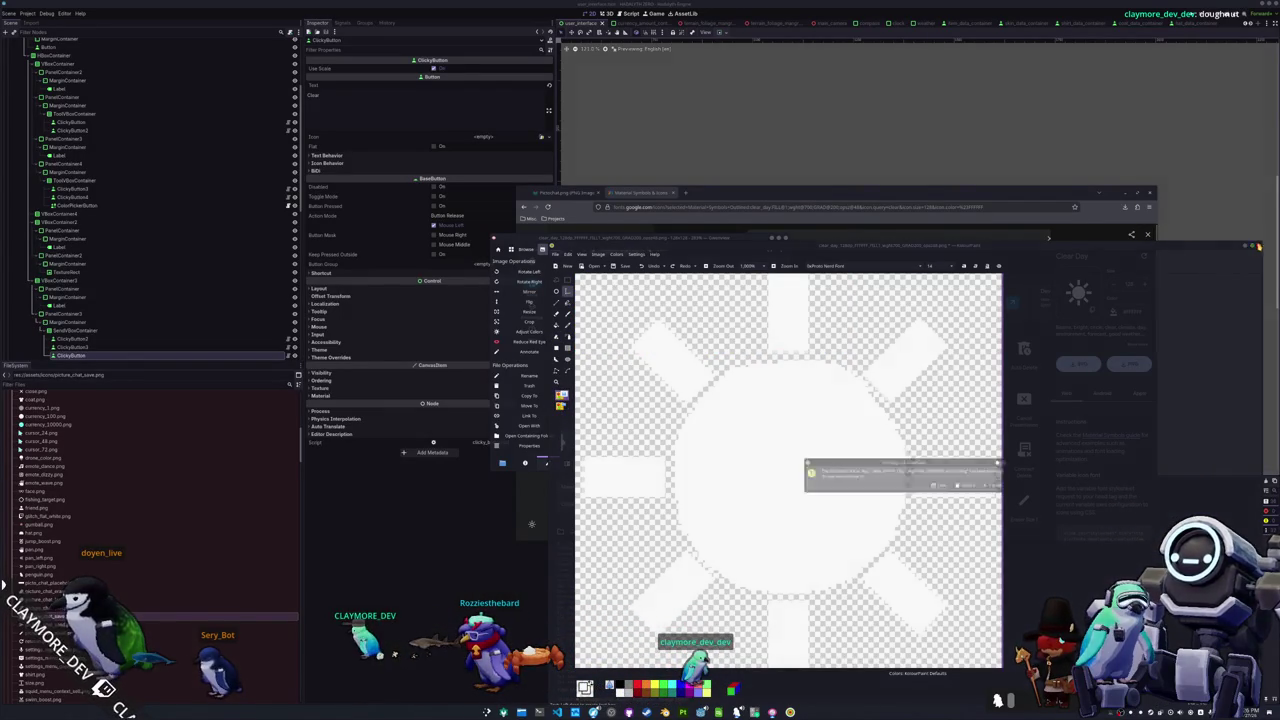
left_click(973, 487)
Step: Launch GIMP from the application launcher
key("super")
type("gimp")
key("Return")
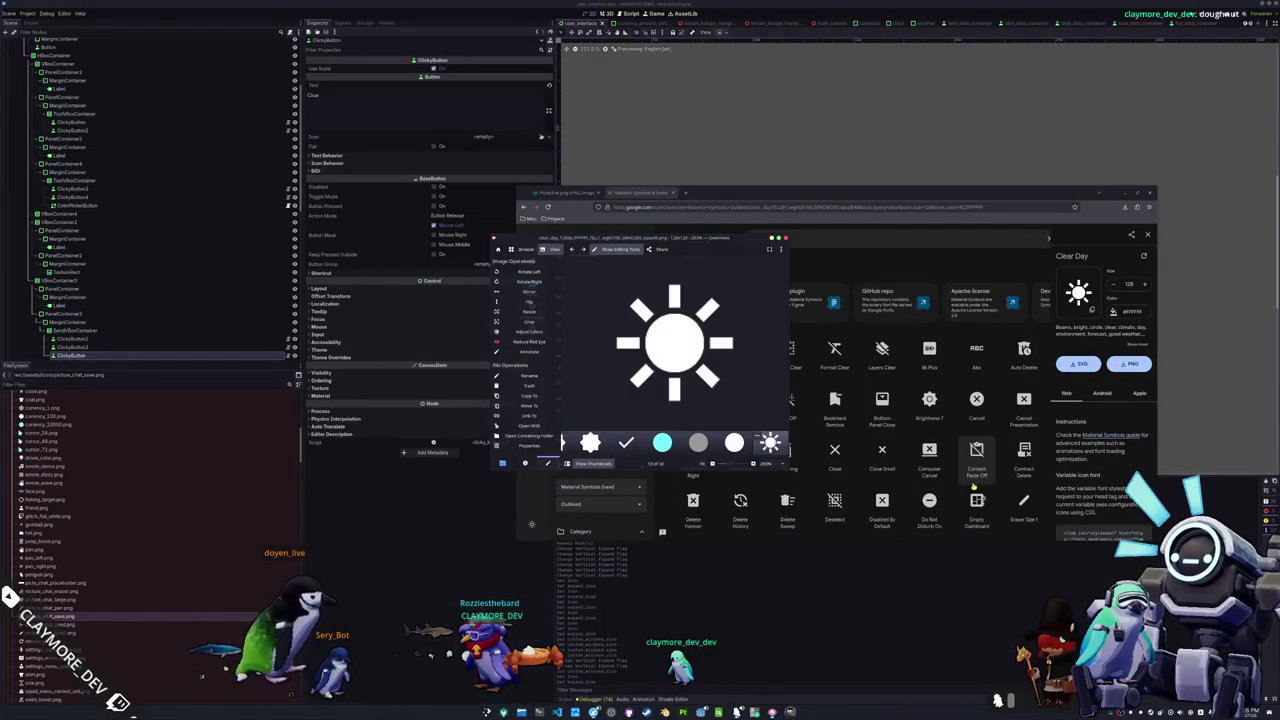
Step: Dismiss GIMP's welcome dialog and open clear_day from Dolphin's Downloads folder in GIMP
key("alt+Tab")
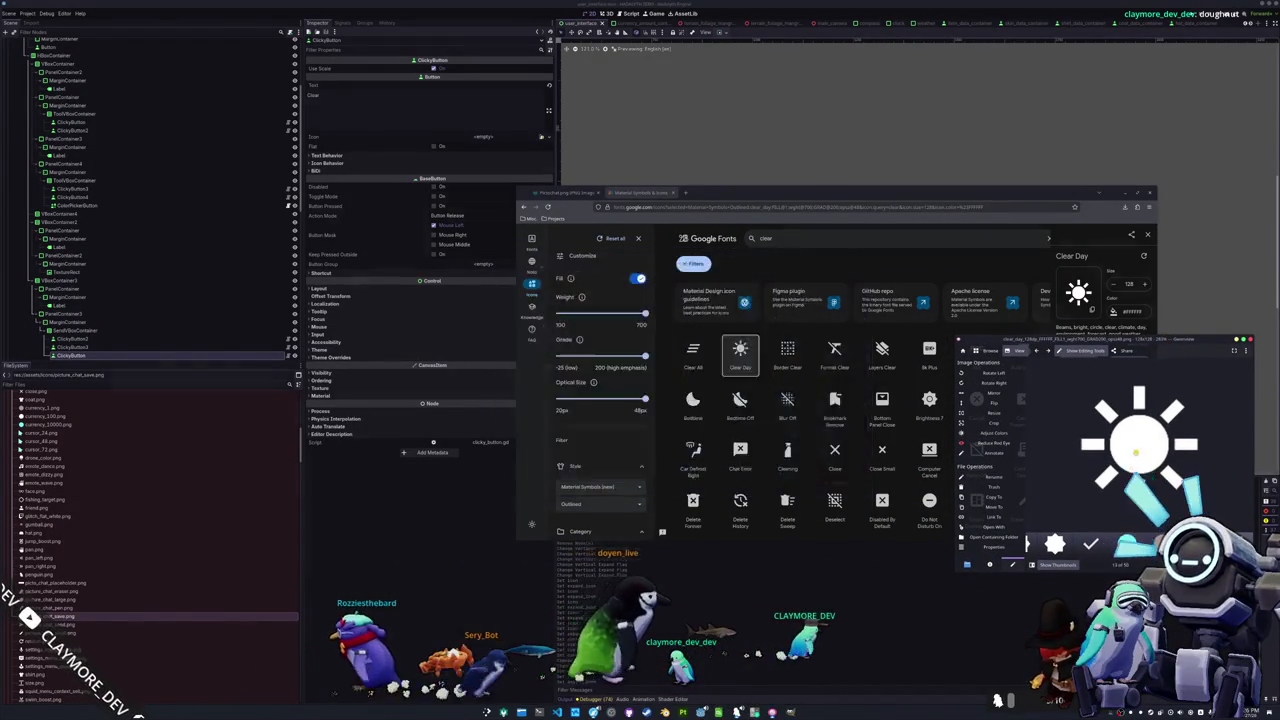
key("Escape")
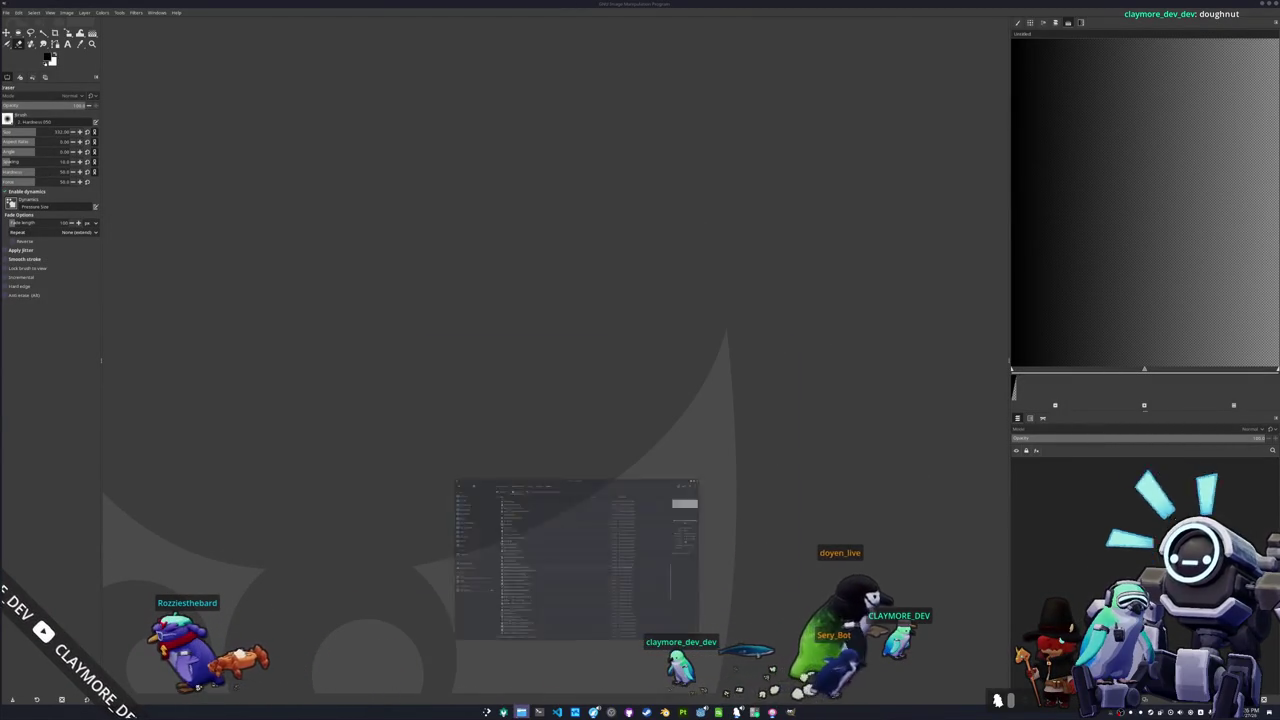
key("alt+Tab")
scroll(520, 300, "down", 2)
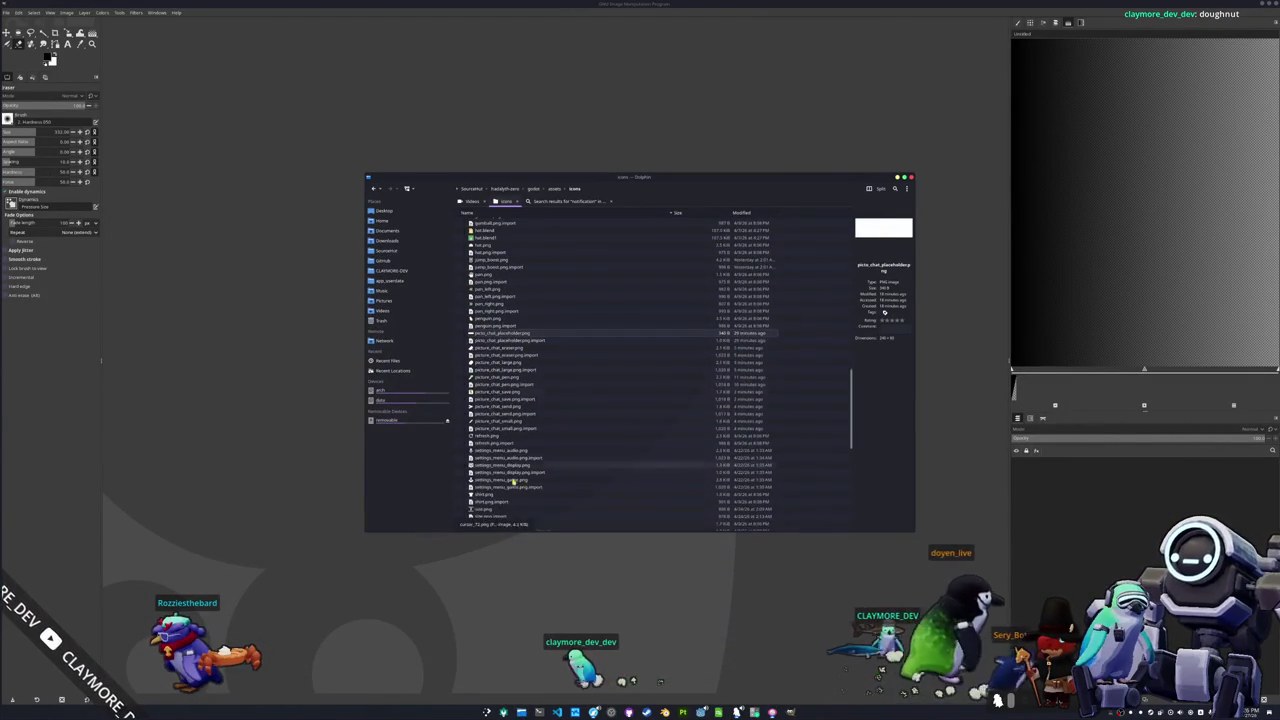
right_click(522, 711)
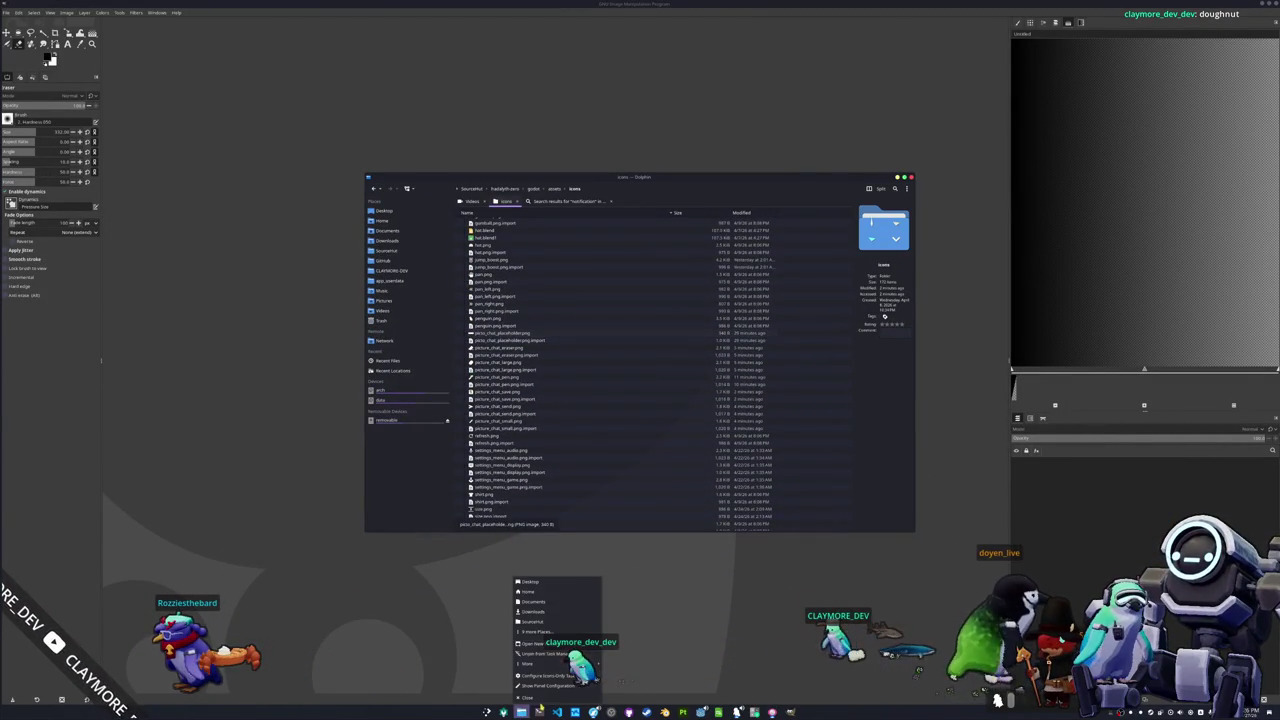
left_click(537, 612)
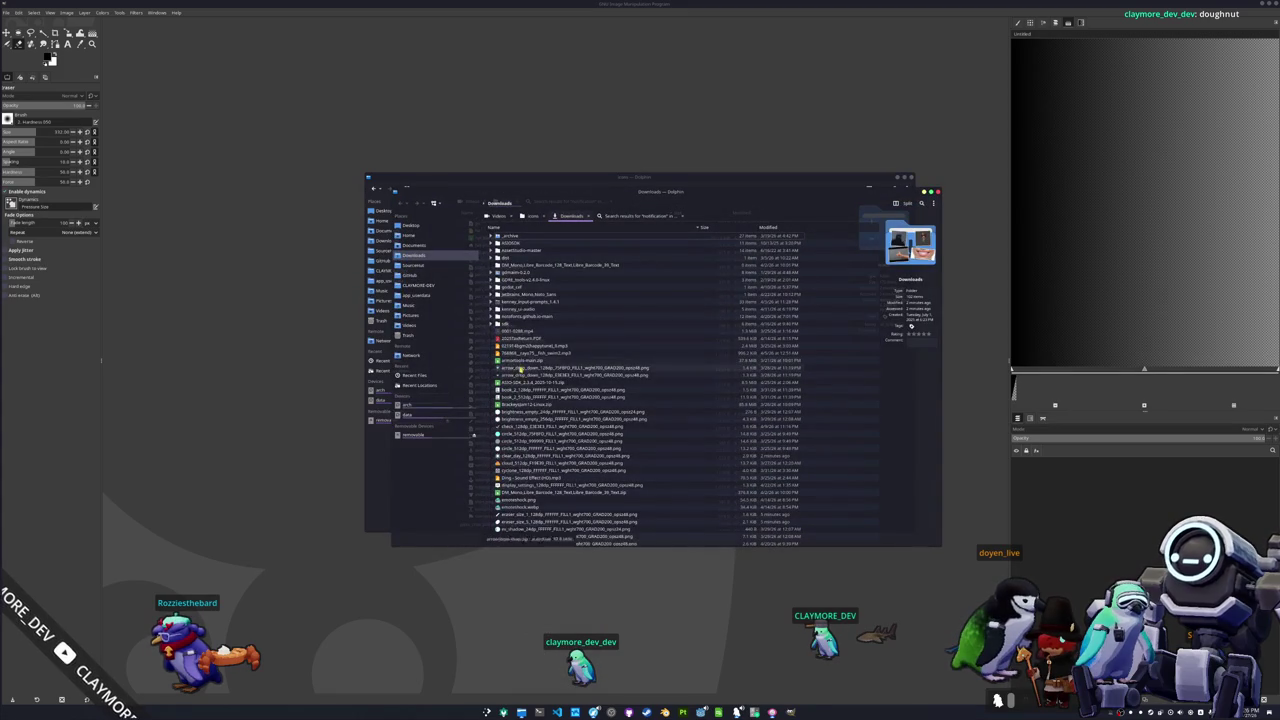
scroll(521, 418, "down", 2)
double_click(521, 420)
scroll(429, 390, "up", 3)
scroll(850, 312, "up", 3)
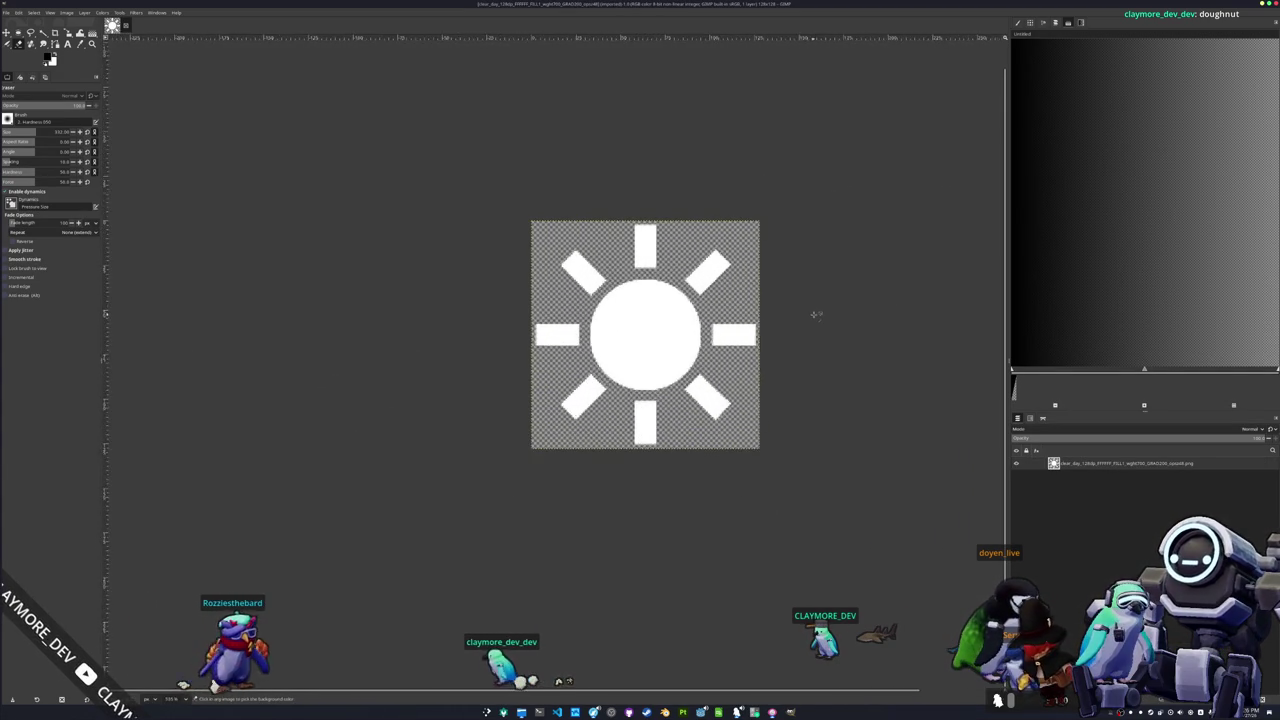
Step: Free-select the sun's centre circle and delete it, leaving only the eight rays
right_click(1080, 463)
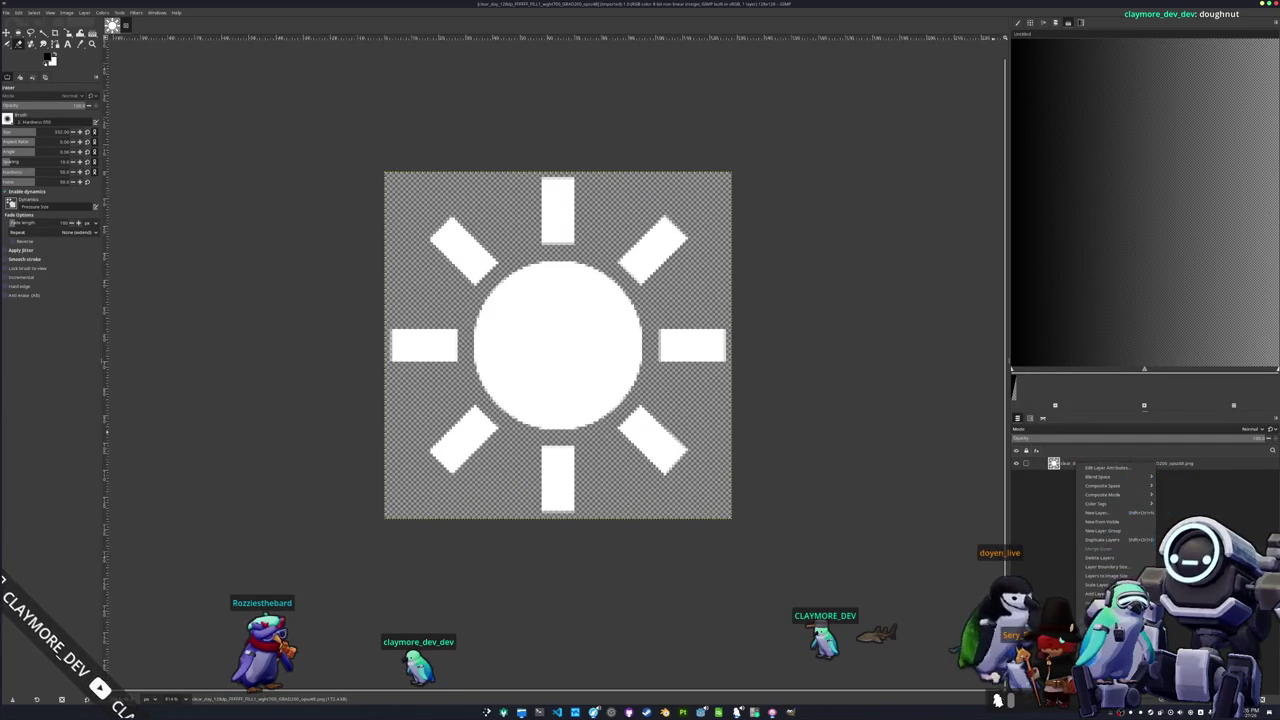
key("Escape")
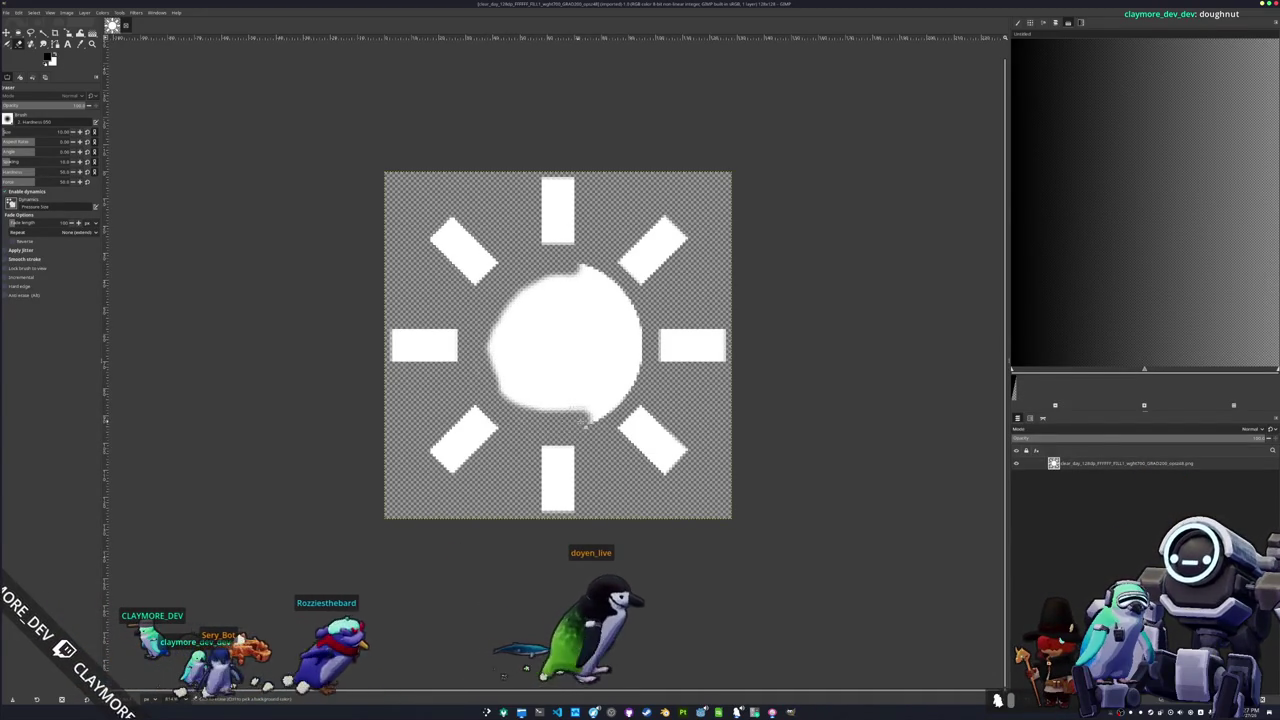
key("f")
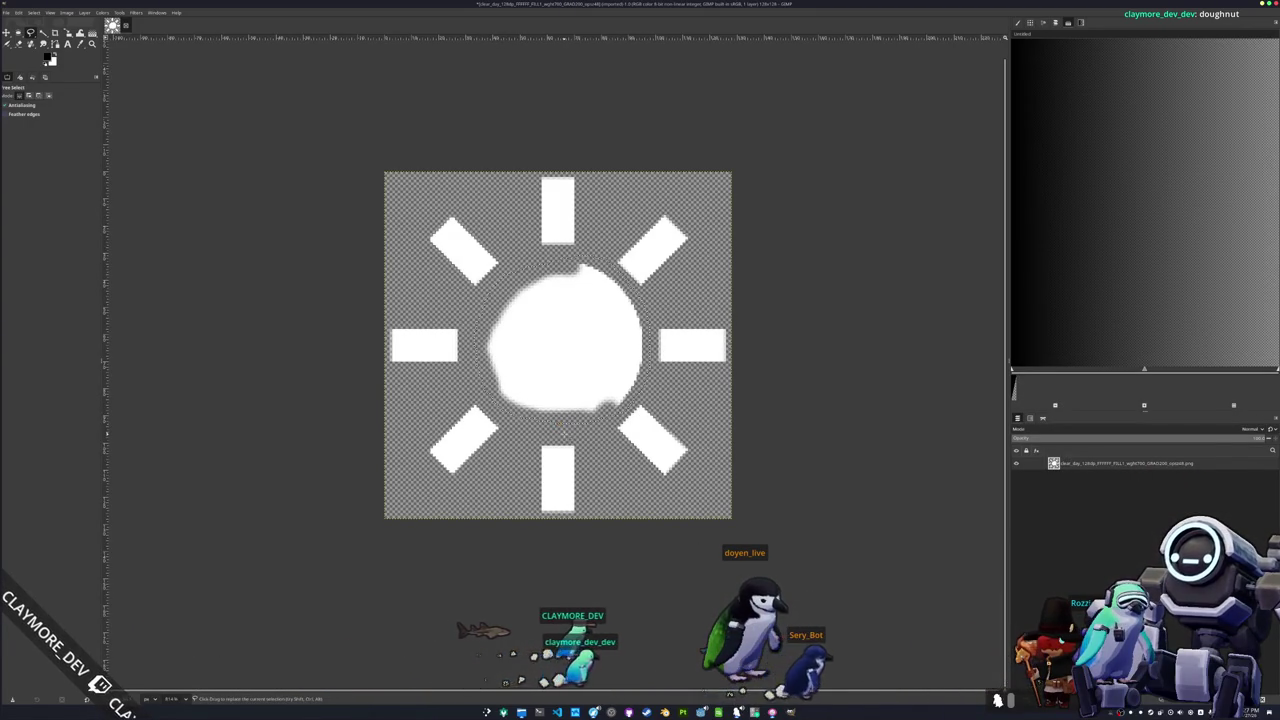
key("Delete")
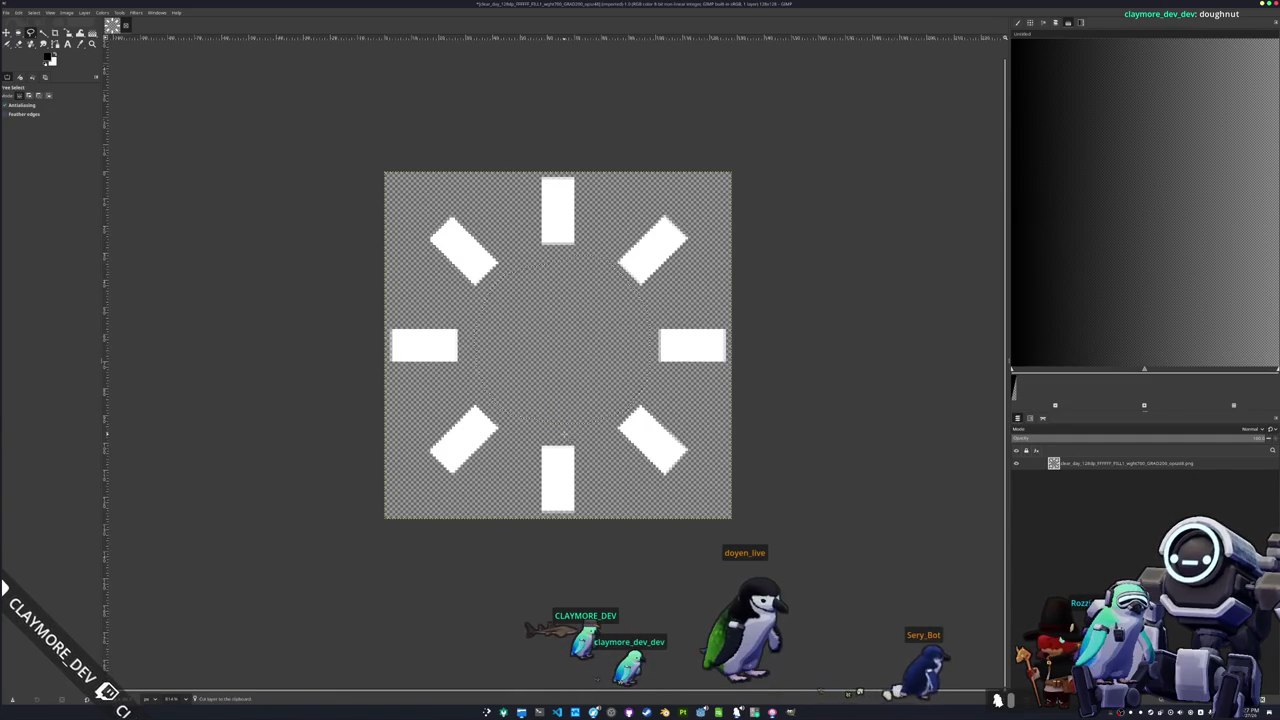
key("ctrl+shift+e")
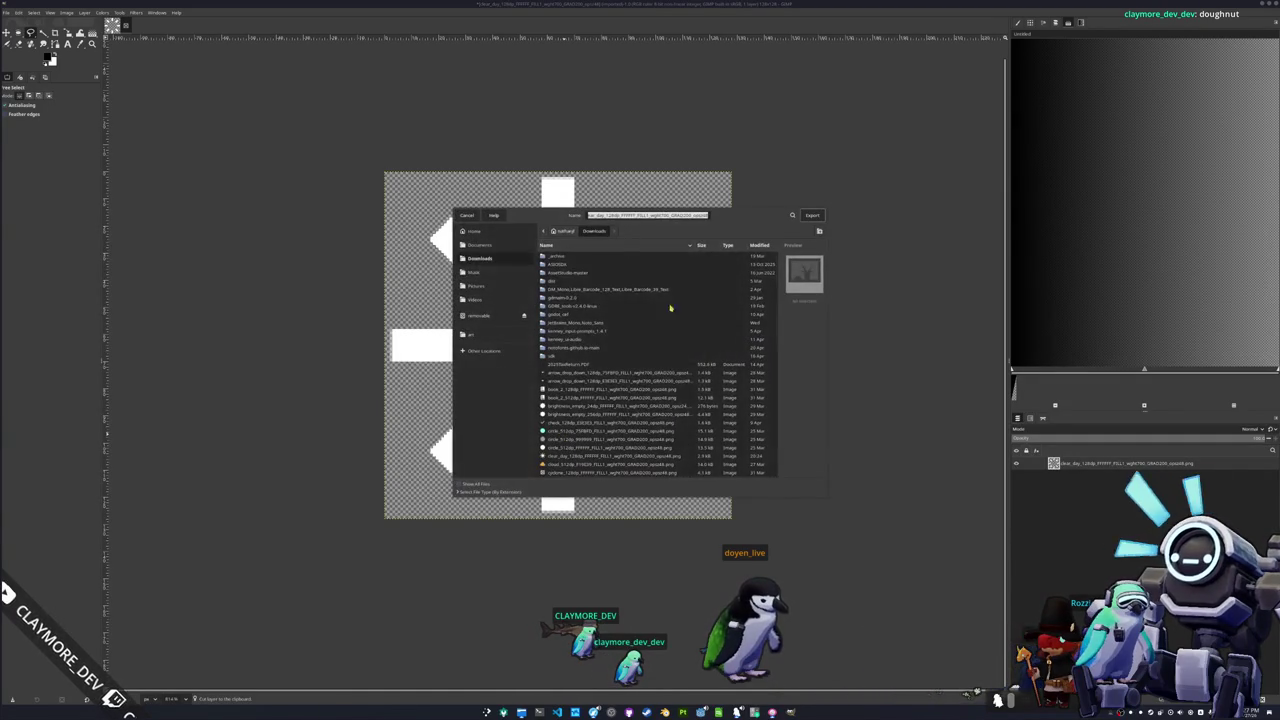
Step: Browse the export dialog to Documents > SourceHut > project > godot > assets > icons
left_click(479, 274)
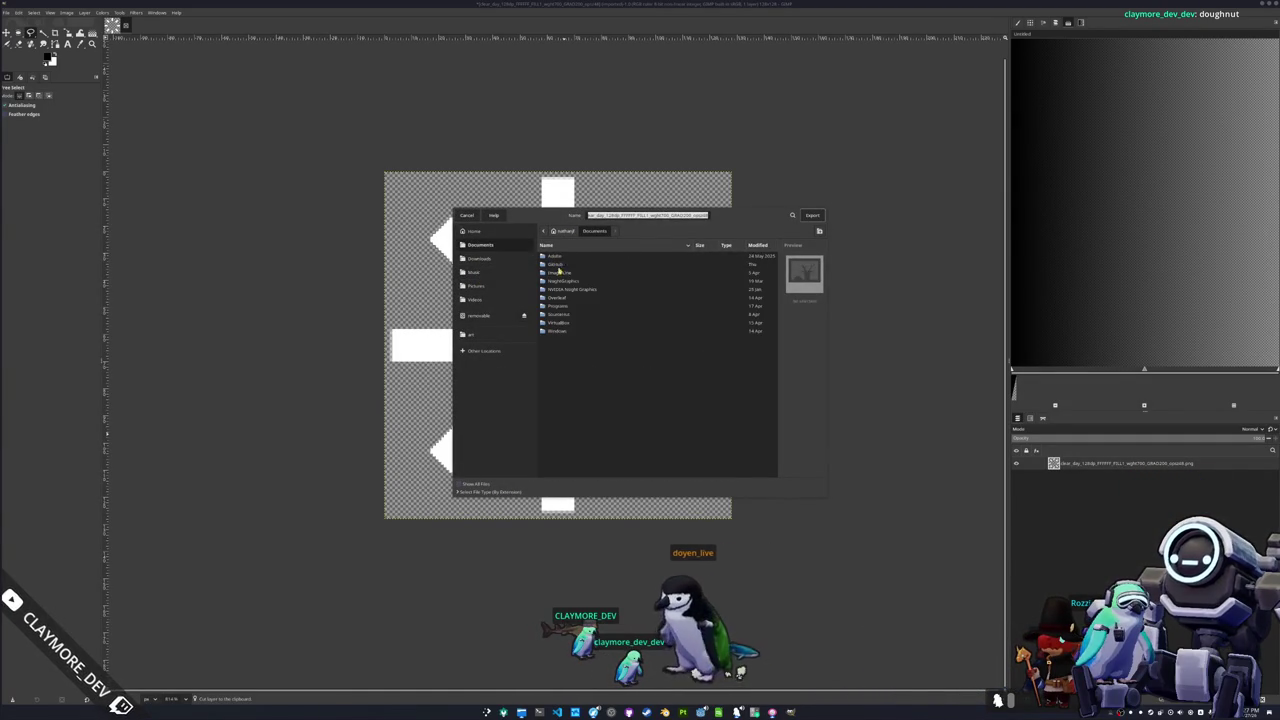
double_click(550, 316)
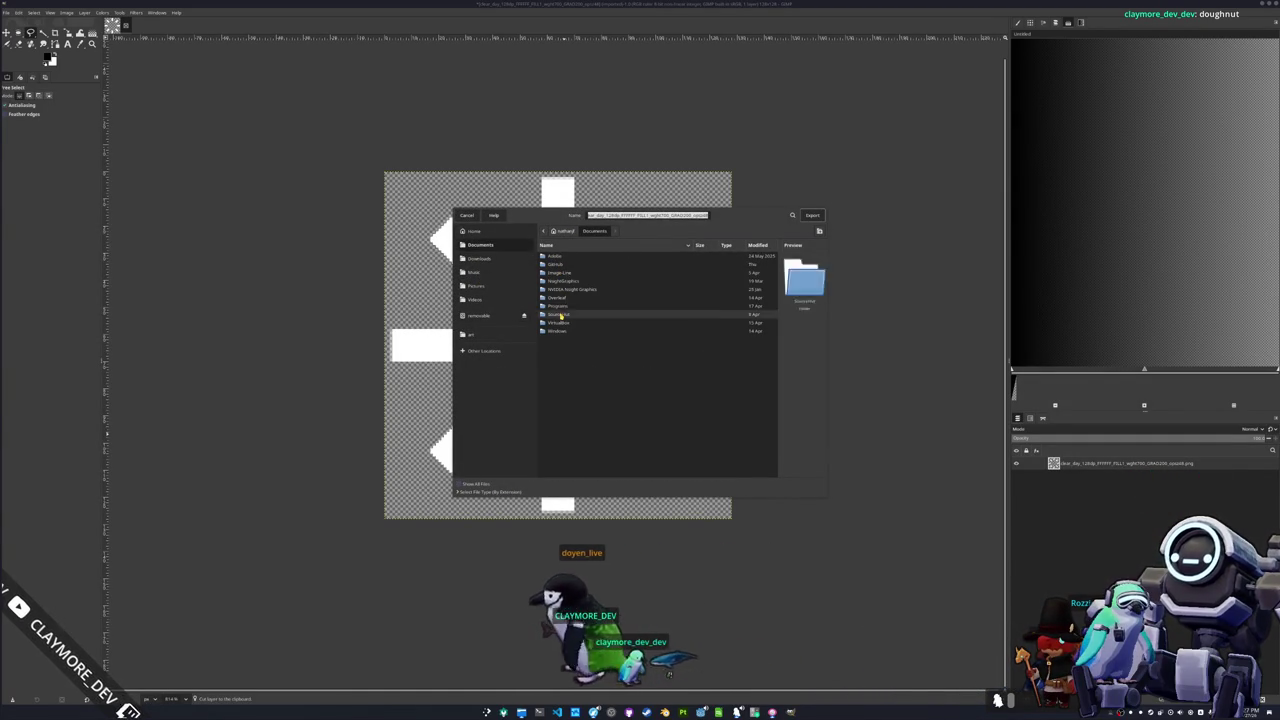
double_click(556, 289)
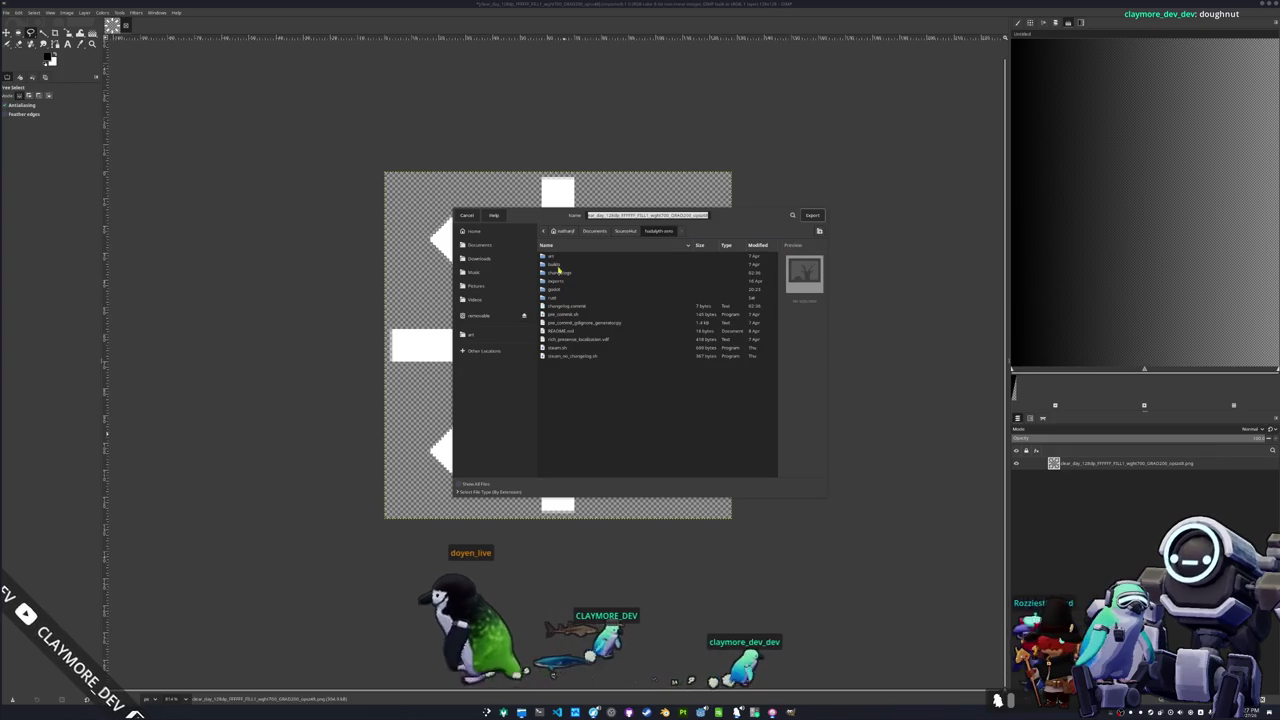
double_click(557, 289)
double_click(556, 264)
double_click(558, 272)
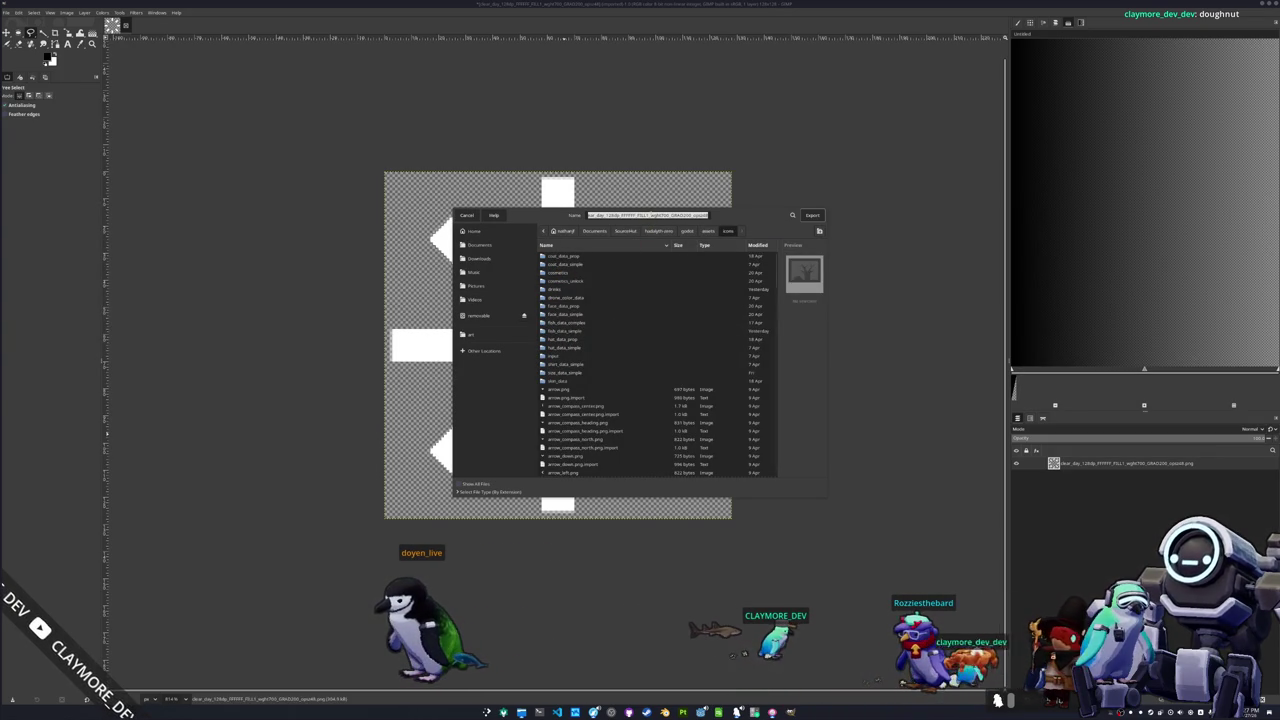
Step: Export the image as picture_chat_clear.png, accepting the PNG export options
type("picture_chat_clou")
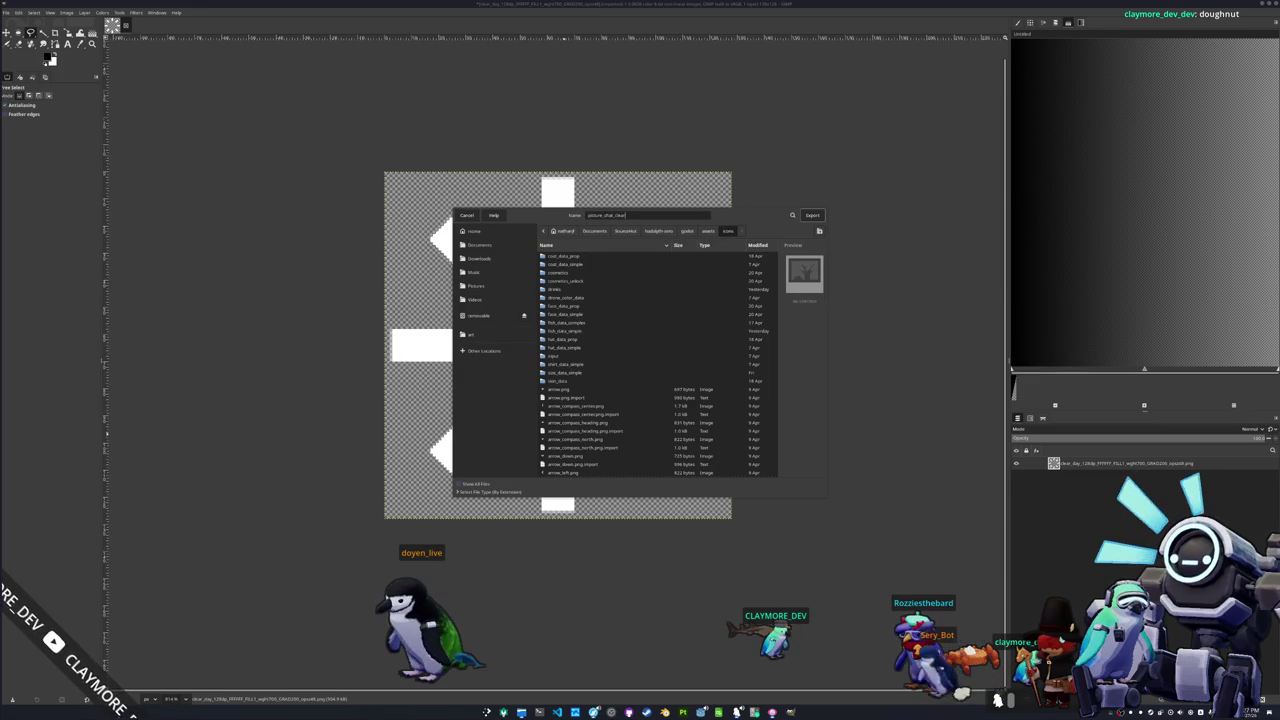
key("Return")
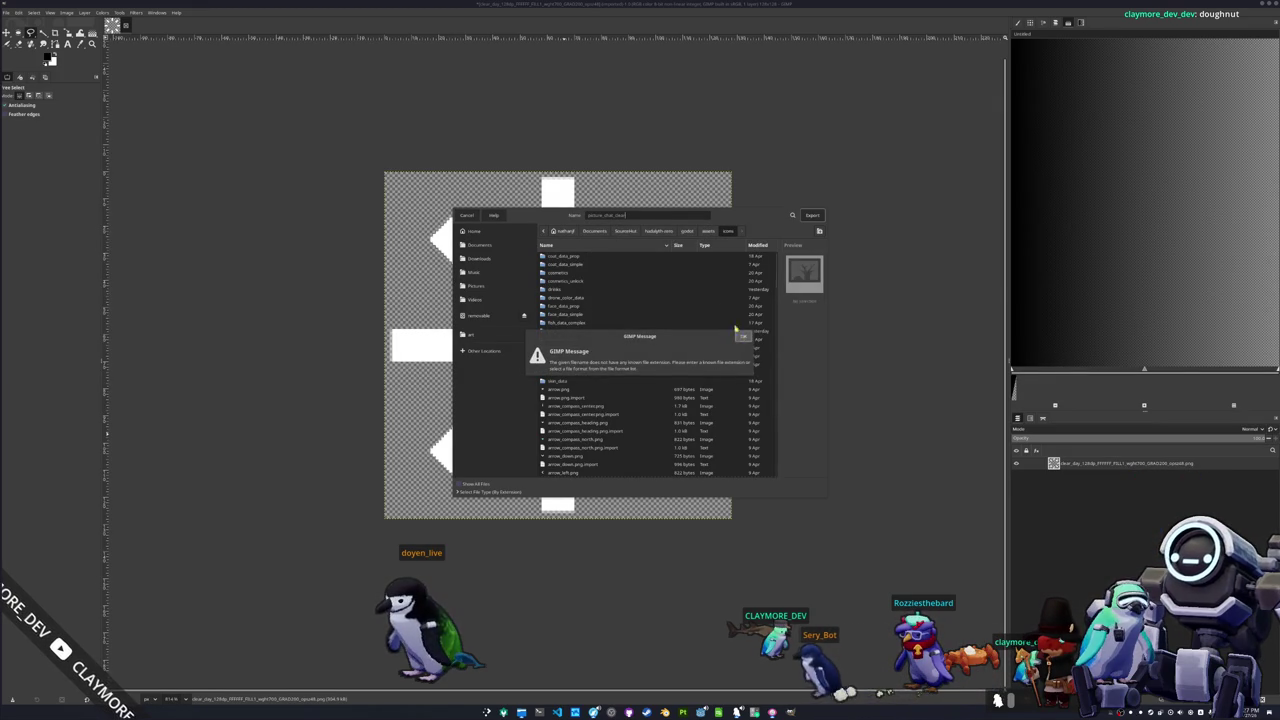
left_click(741, 337)
type(".png")
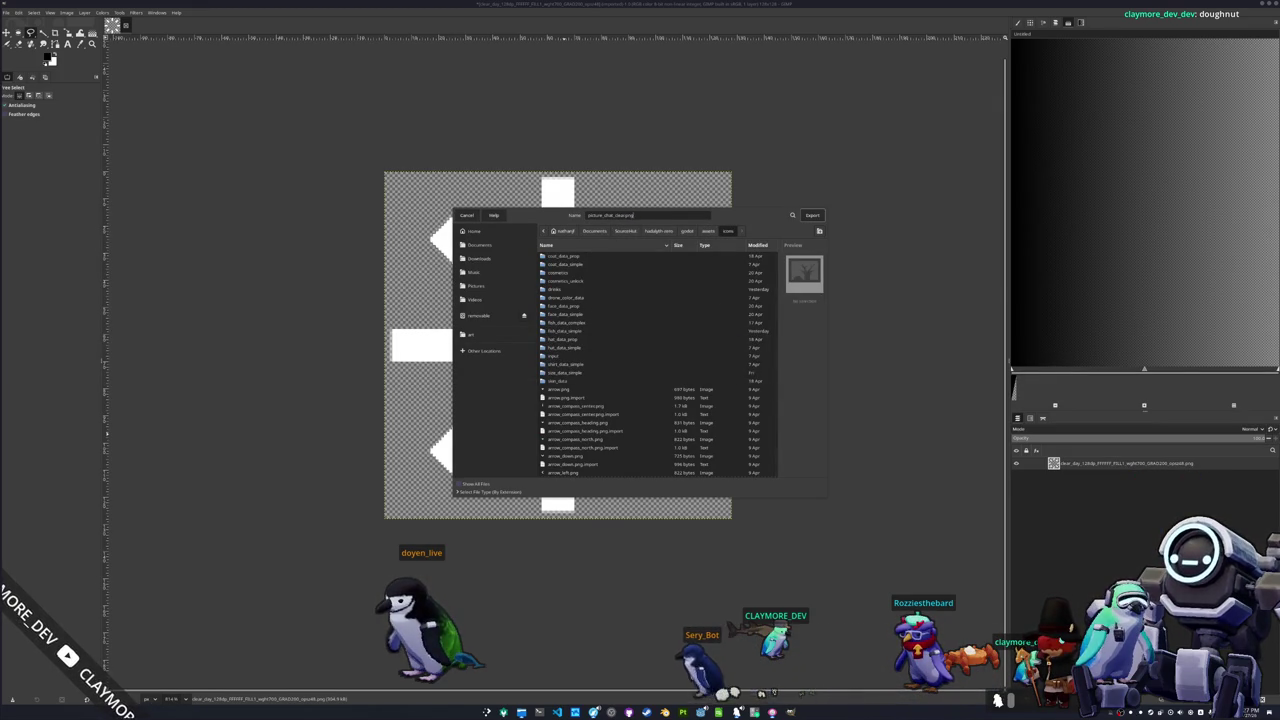
key("Return")
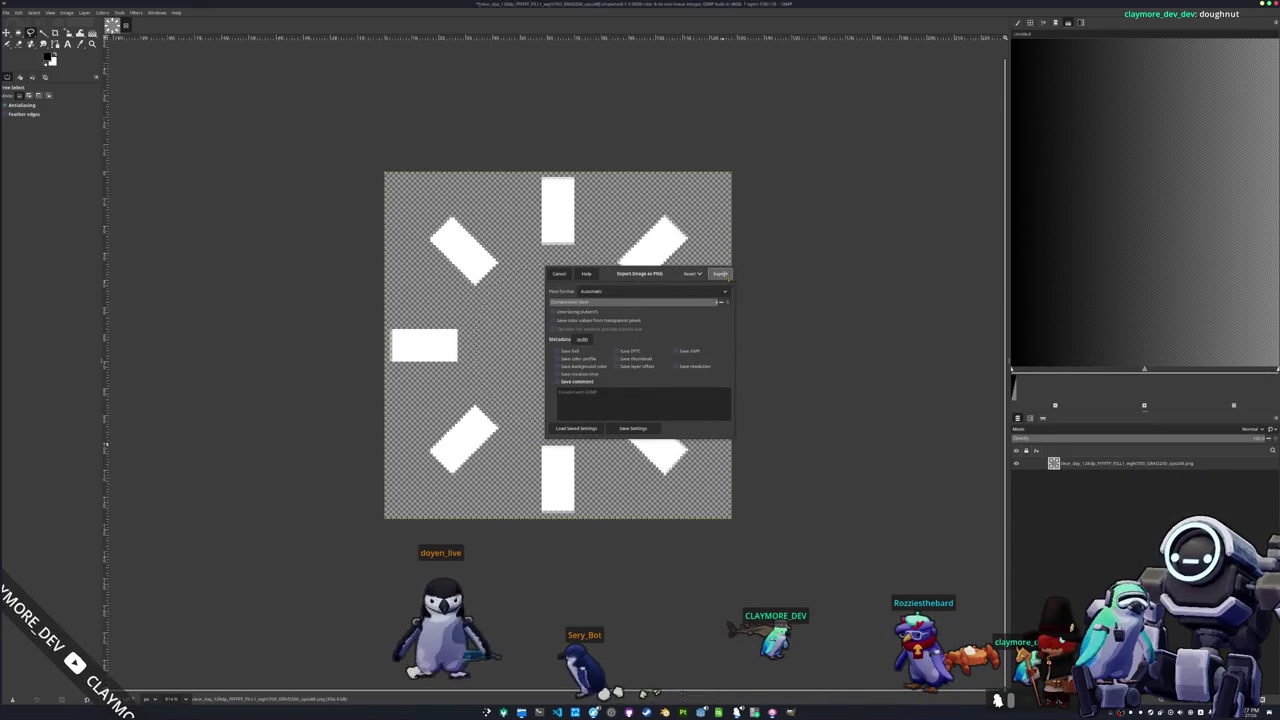
key("Return")
key("alt+Tab")
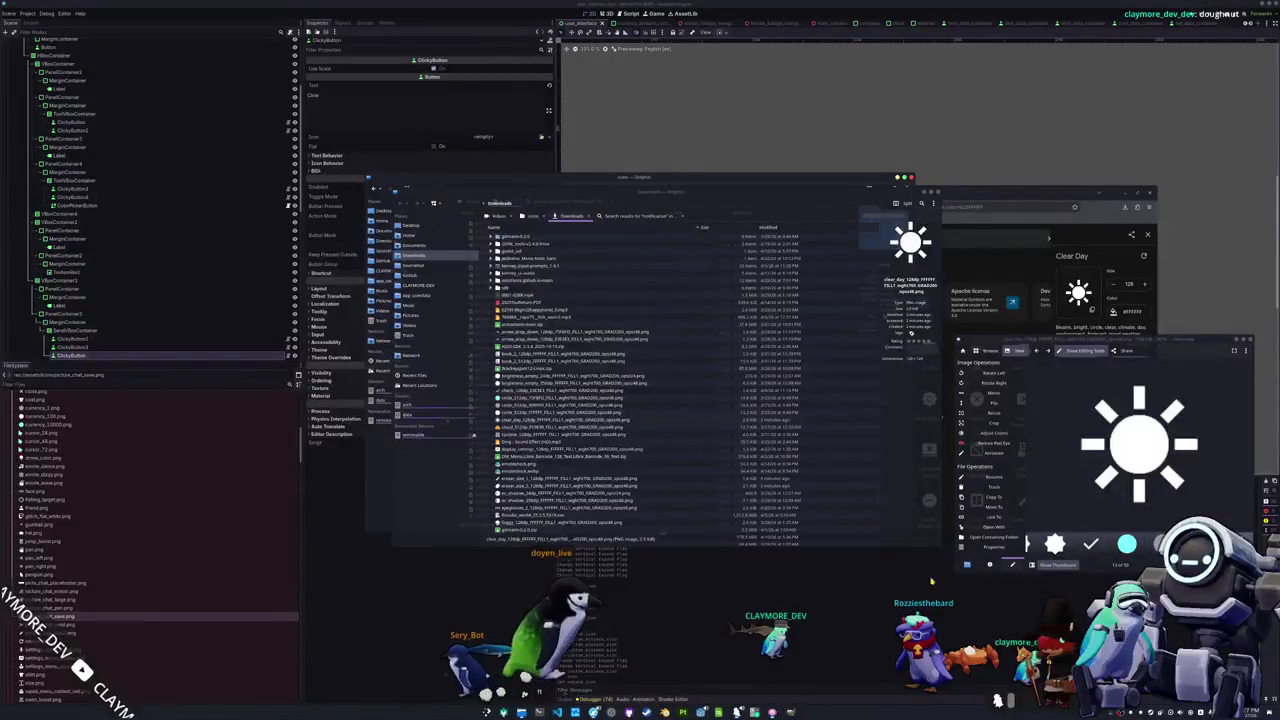
Step: Assign the sun burst texture as the Clear button's icon and enable Expand Icon
key("alt+Tab")
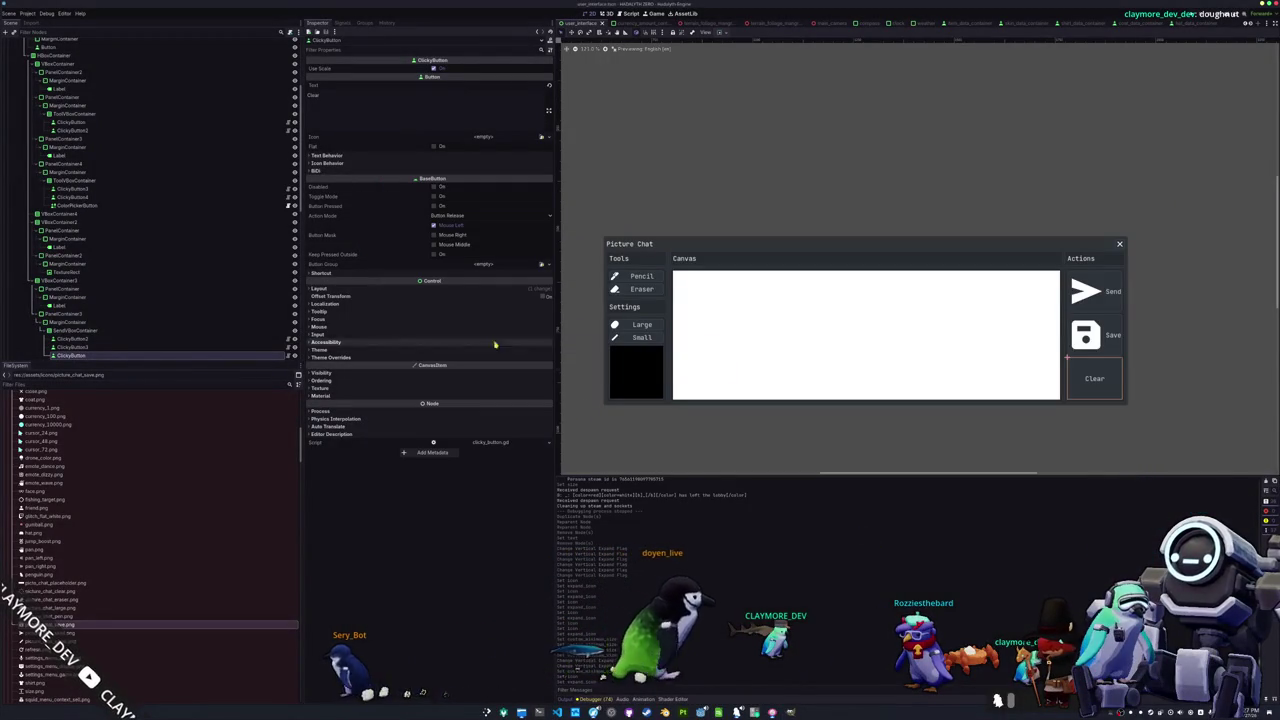
left_click(545, 136)
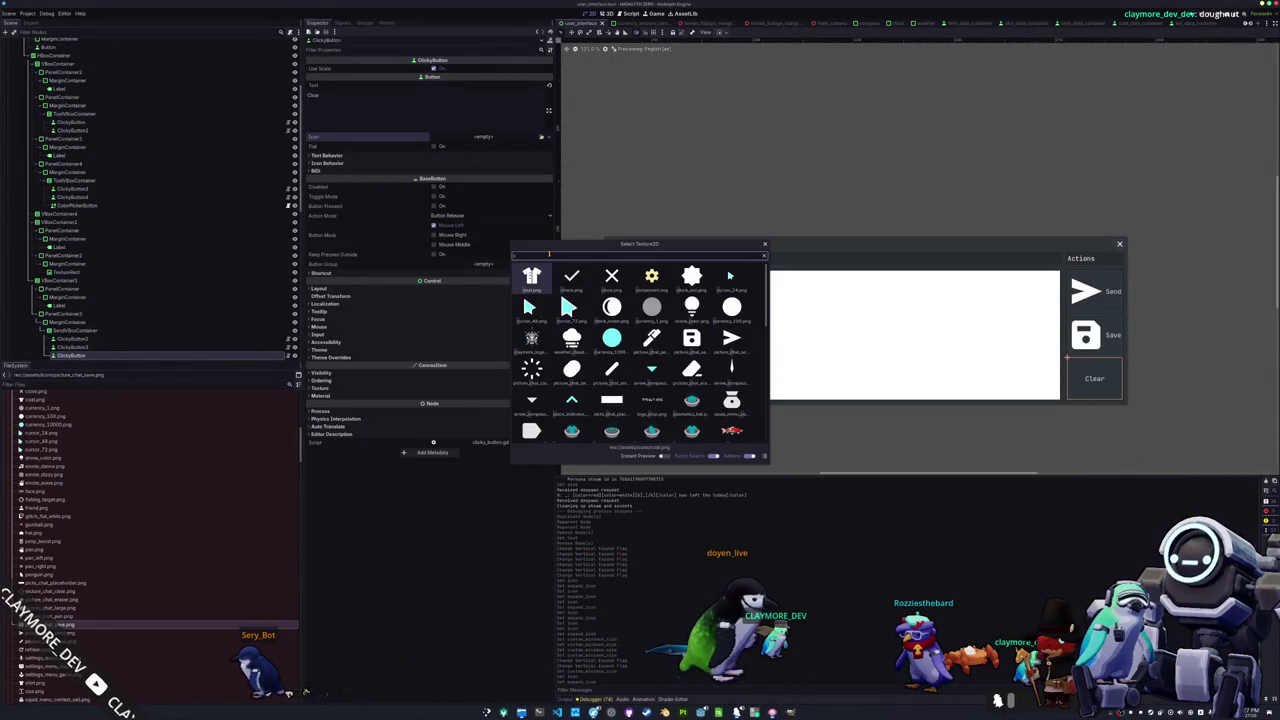
scroll(640, 360, "down", 10)
double_click(731, 426)
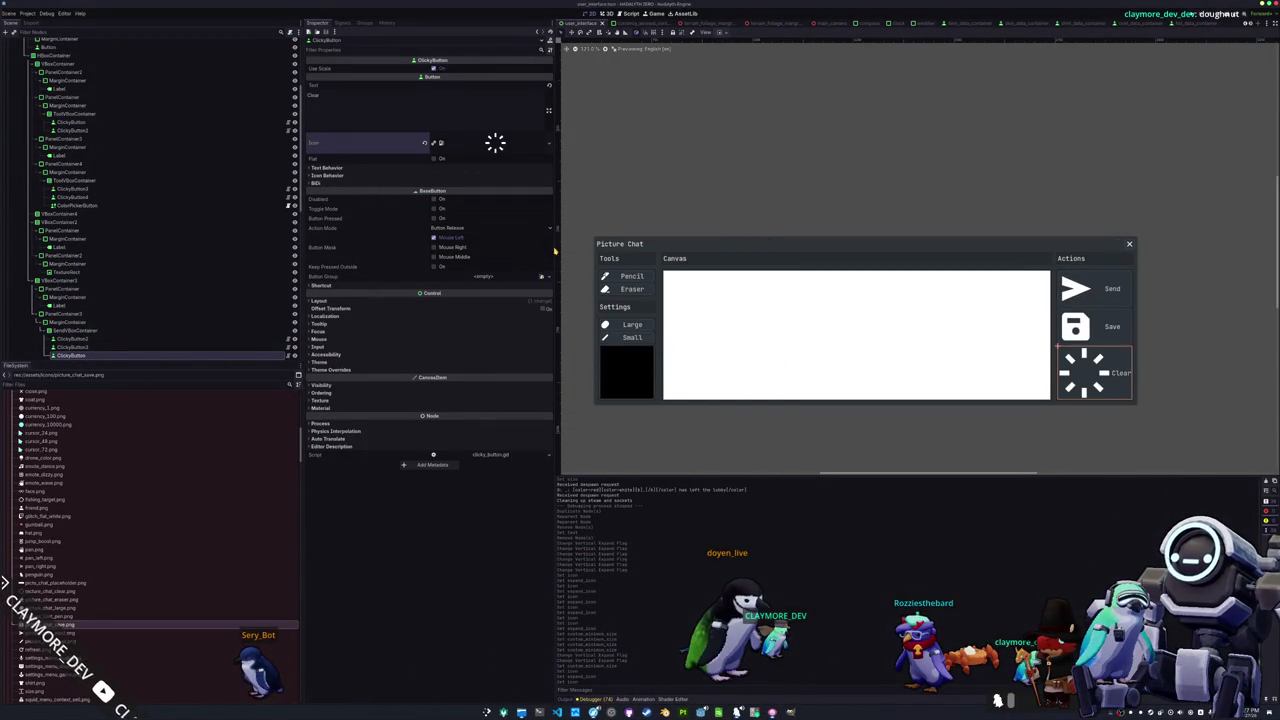
left_click(438, 176)
left_click(434, 203)
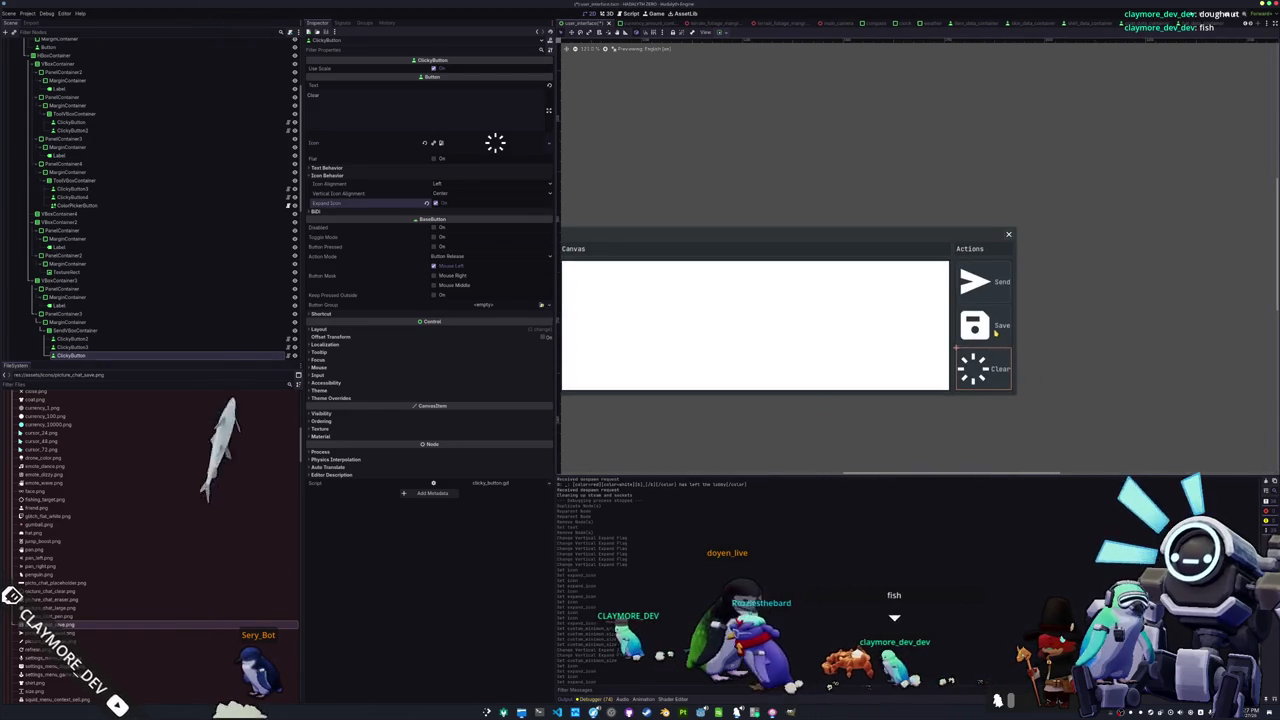
Step: Select the Send and Clear action buttons together in the scene tree
left_click(724, 32)
left_click(758, 97)
left_click(1086, 280)
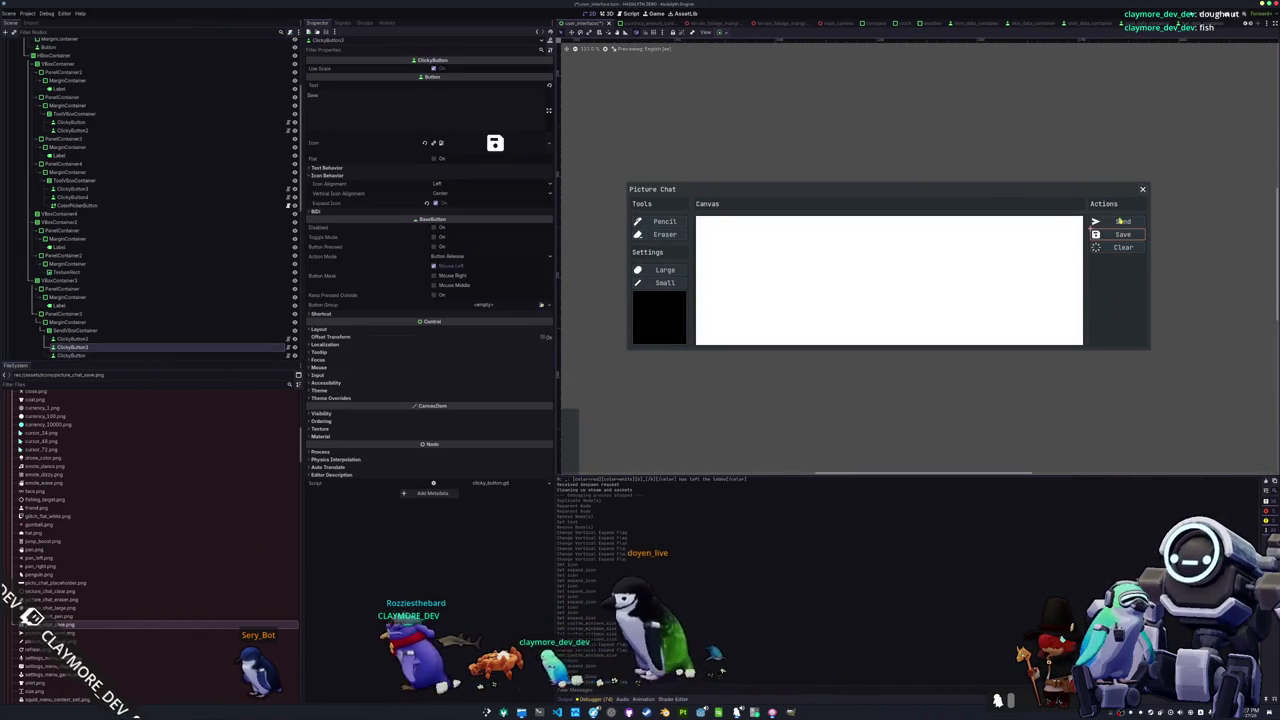
left_click_drag(1169, 287, 1113, 222)
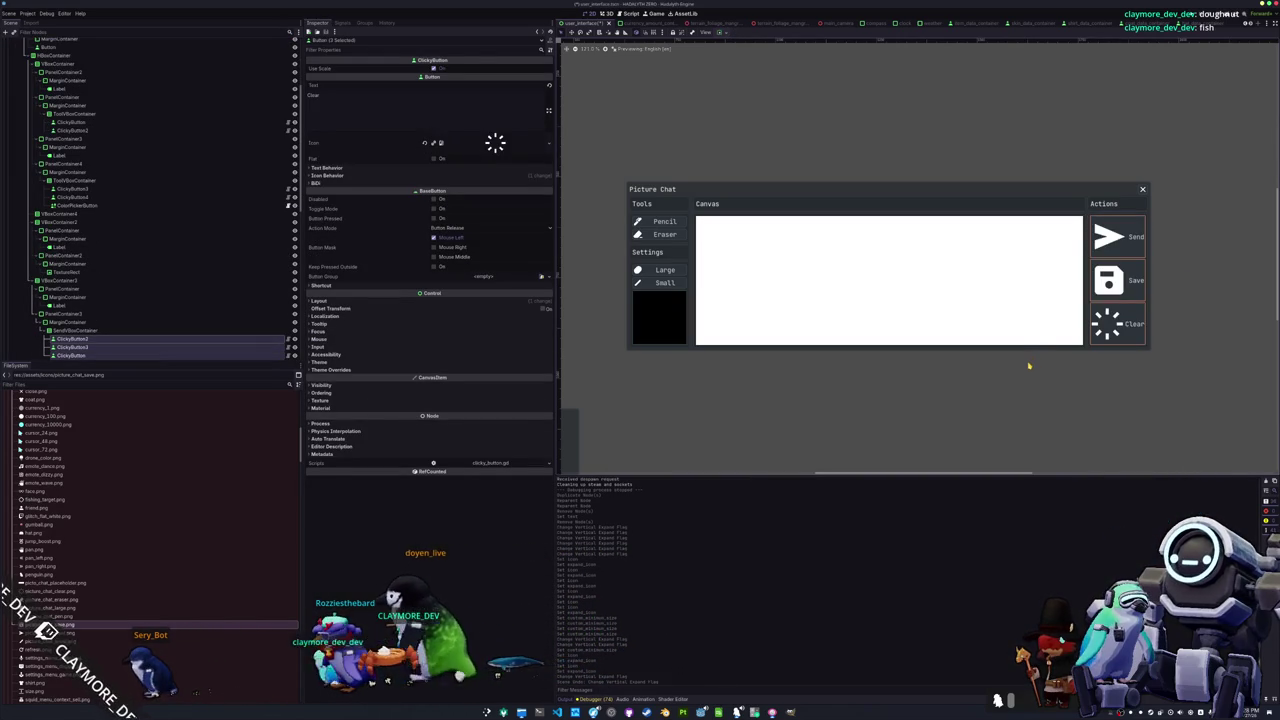
scroll(990, 368, "down", 1)
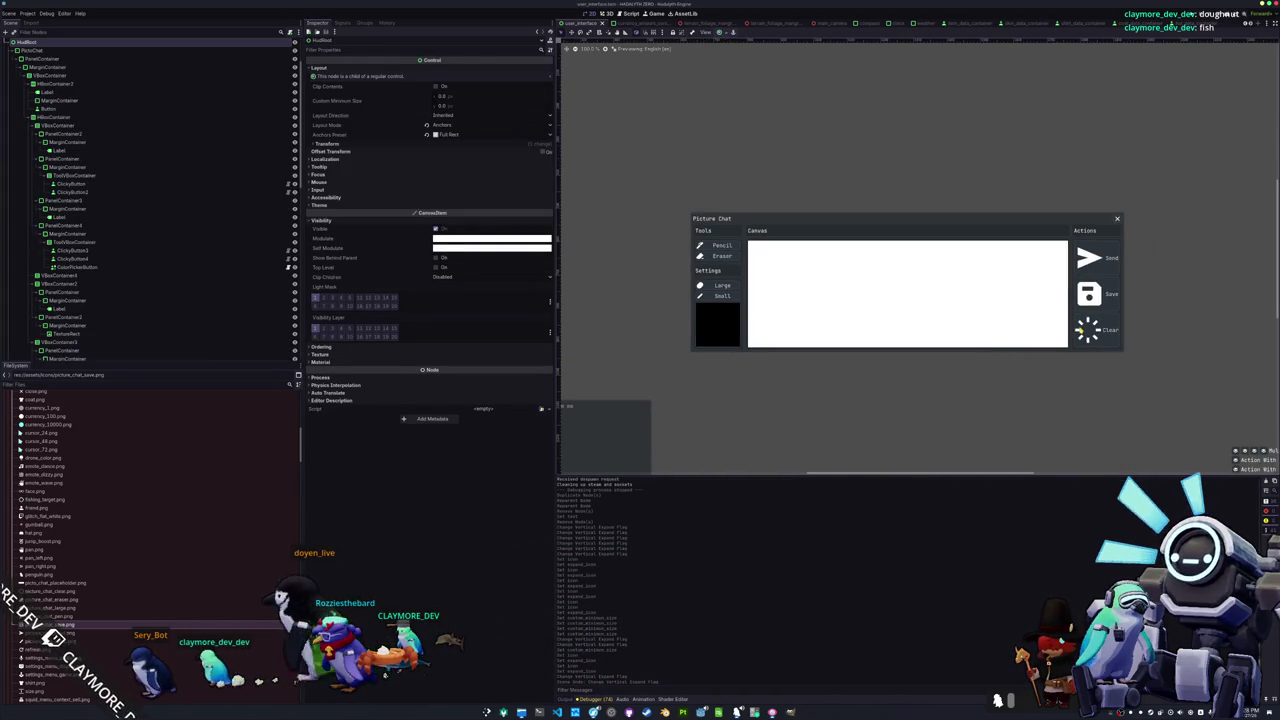
left_click(1098, 330)
left_click(1094, 264, "shift")
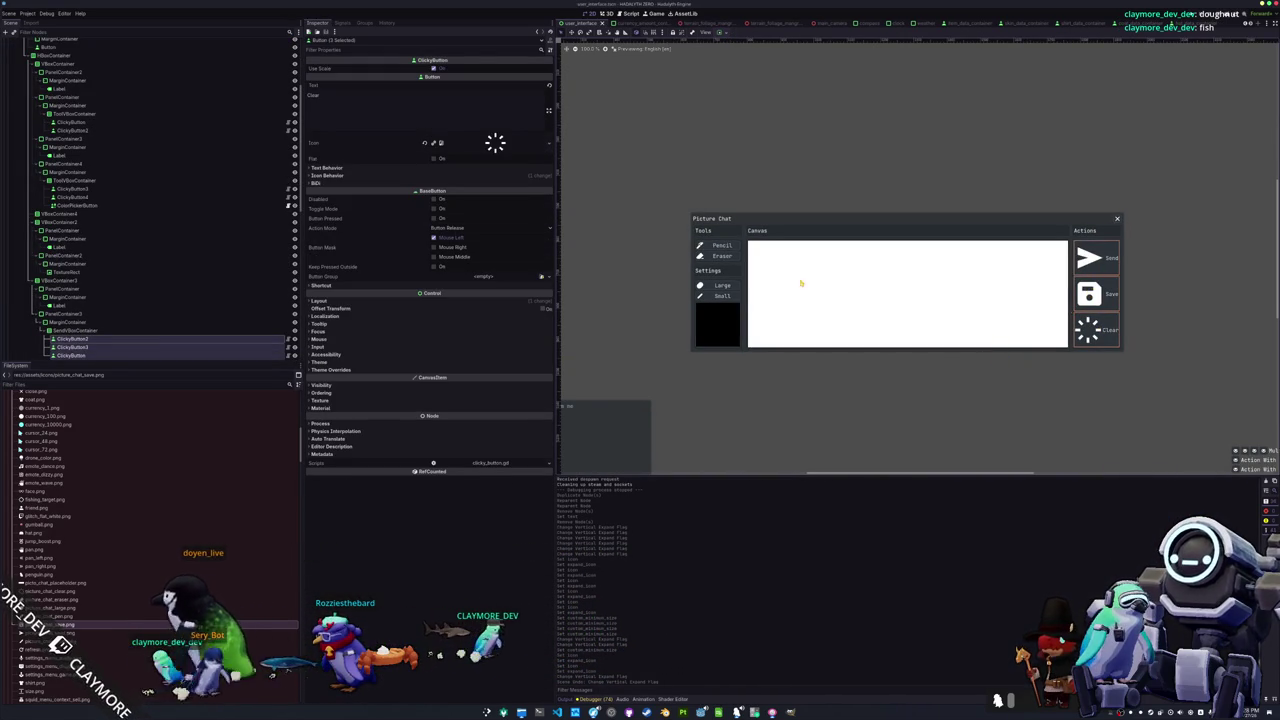
Step: Expand the Layout, Container Sizing, Shortcut, Icon Behavior and Text Behavior sections for both buttons
left_click(455, 301)
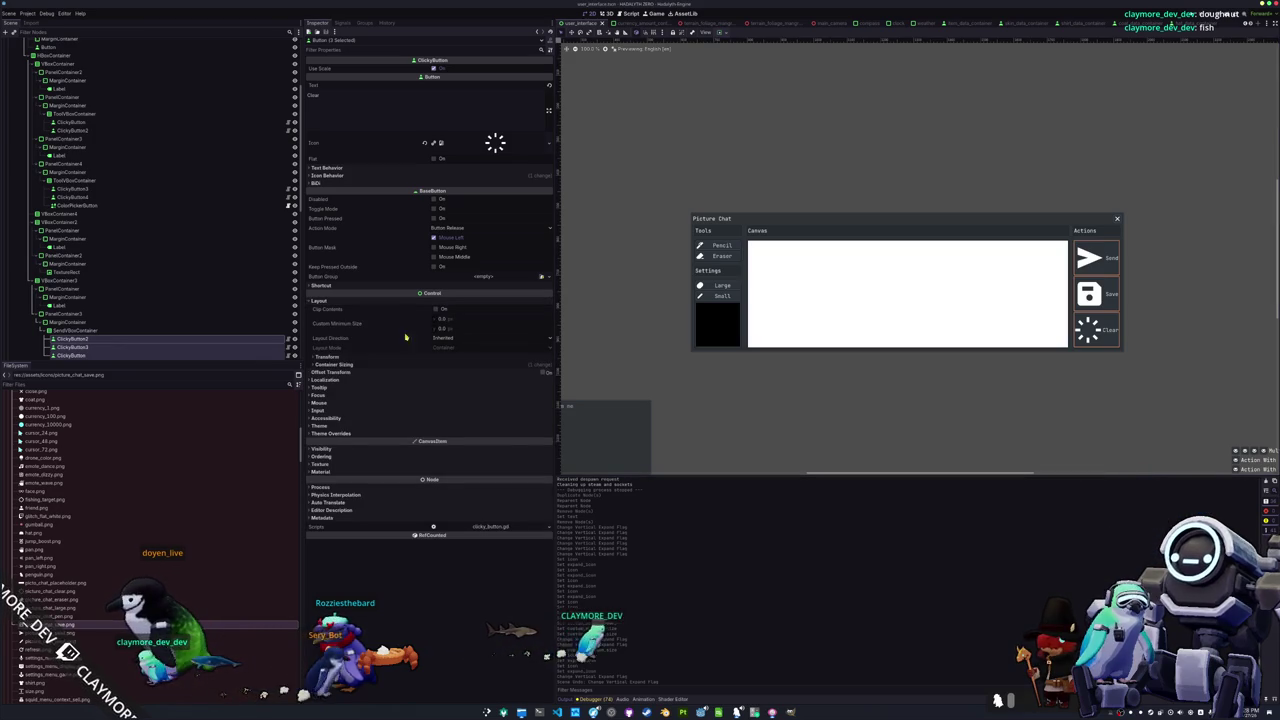
left_click(375, 365)
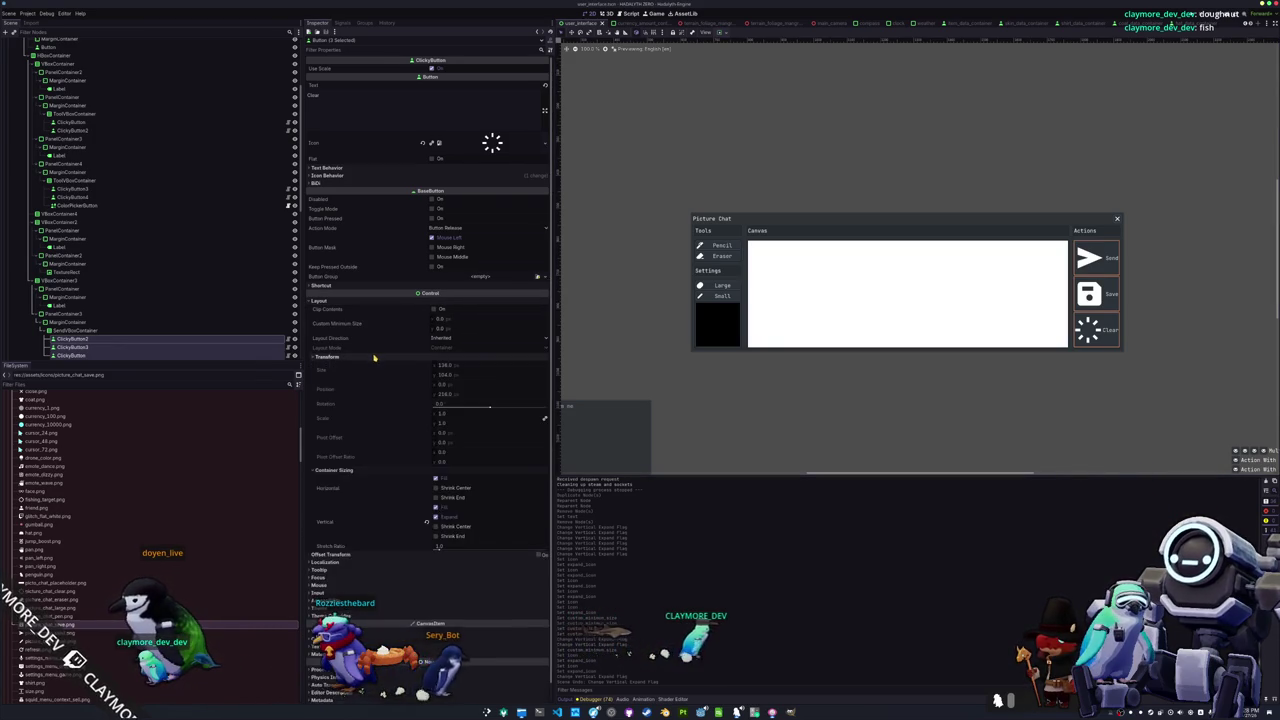
left_click(379, 286)
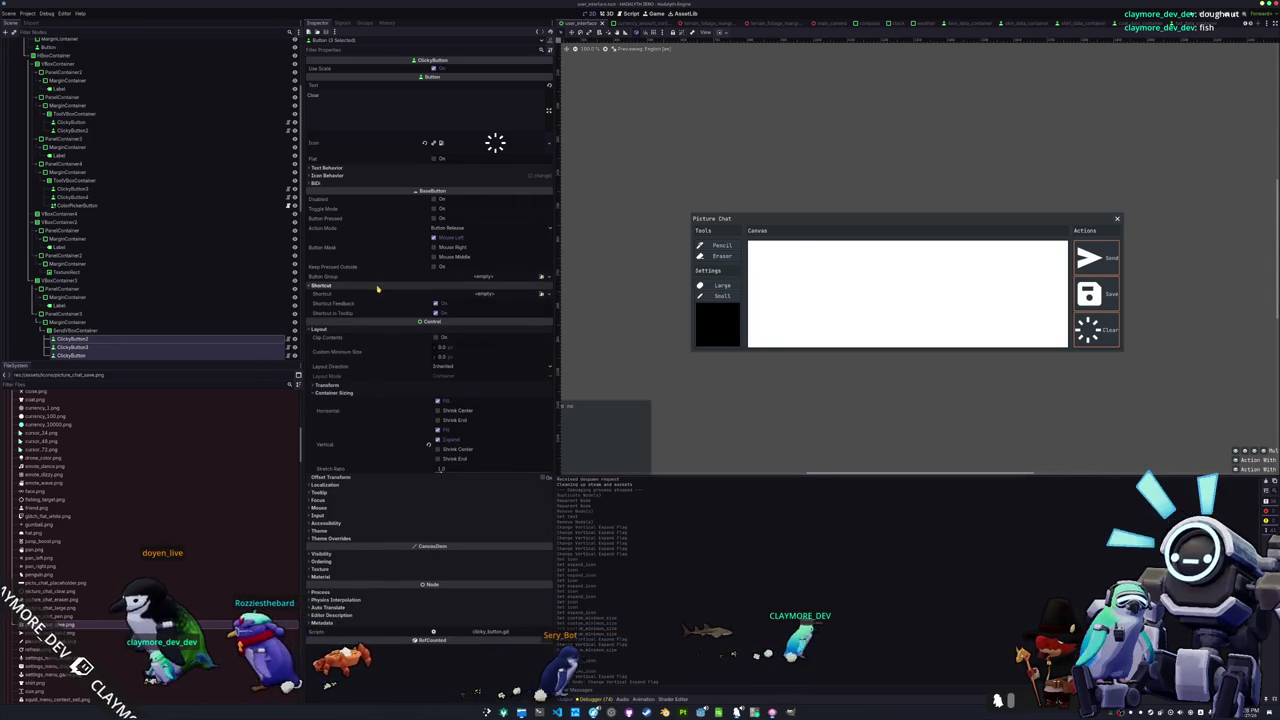
left_click(370, 175)
left_click(369, 167)
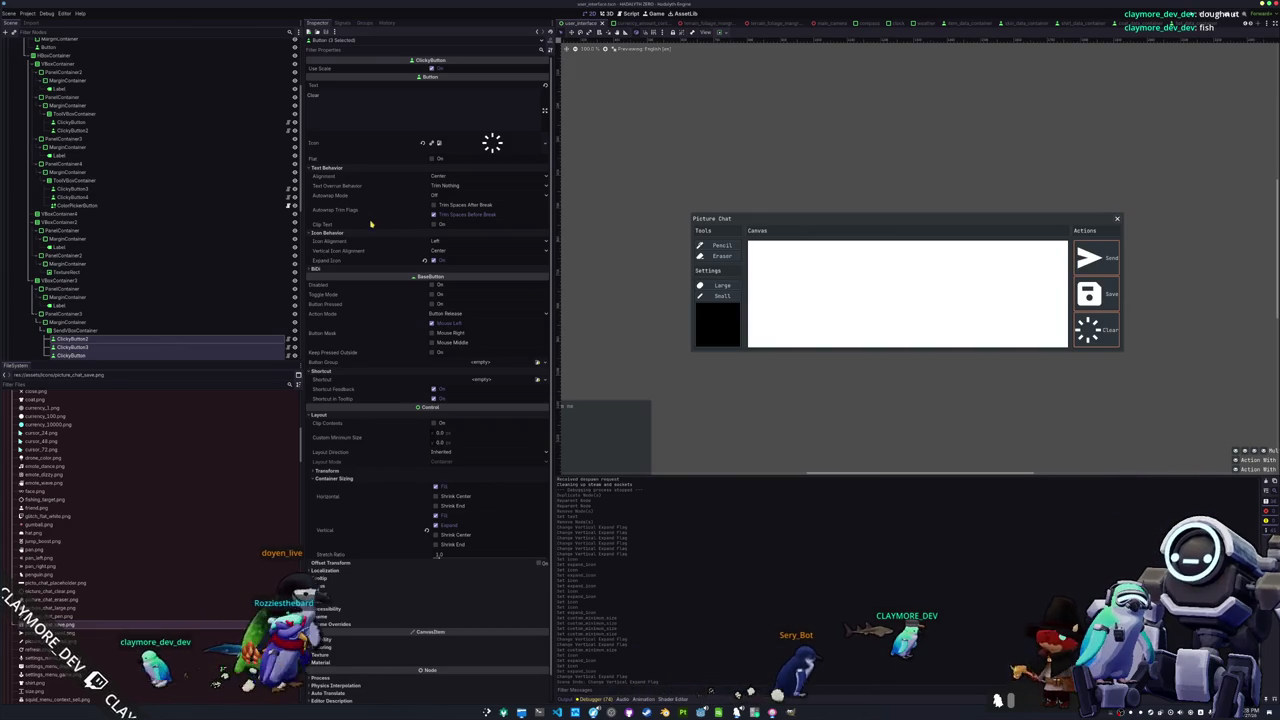
Step: Run the game and continue past the title screen into the village to check the panel
key("F6")
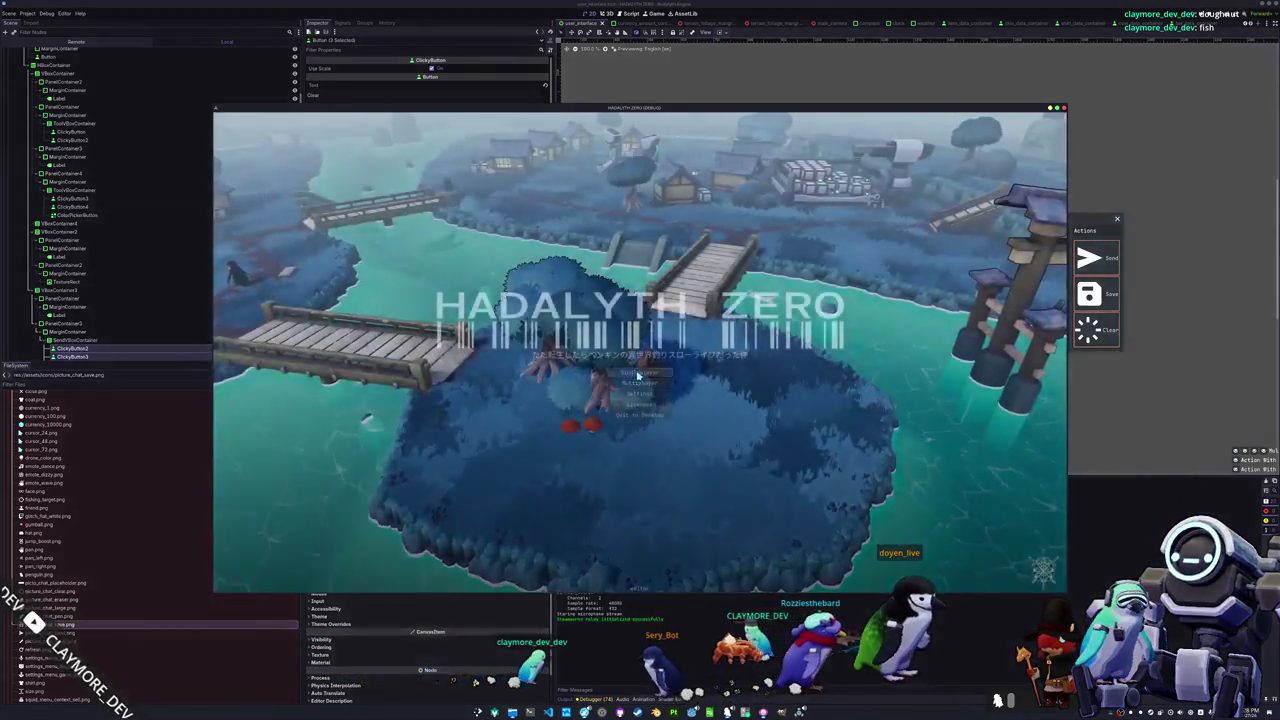
left_click(766, 380)
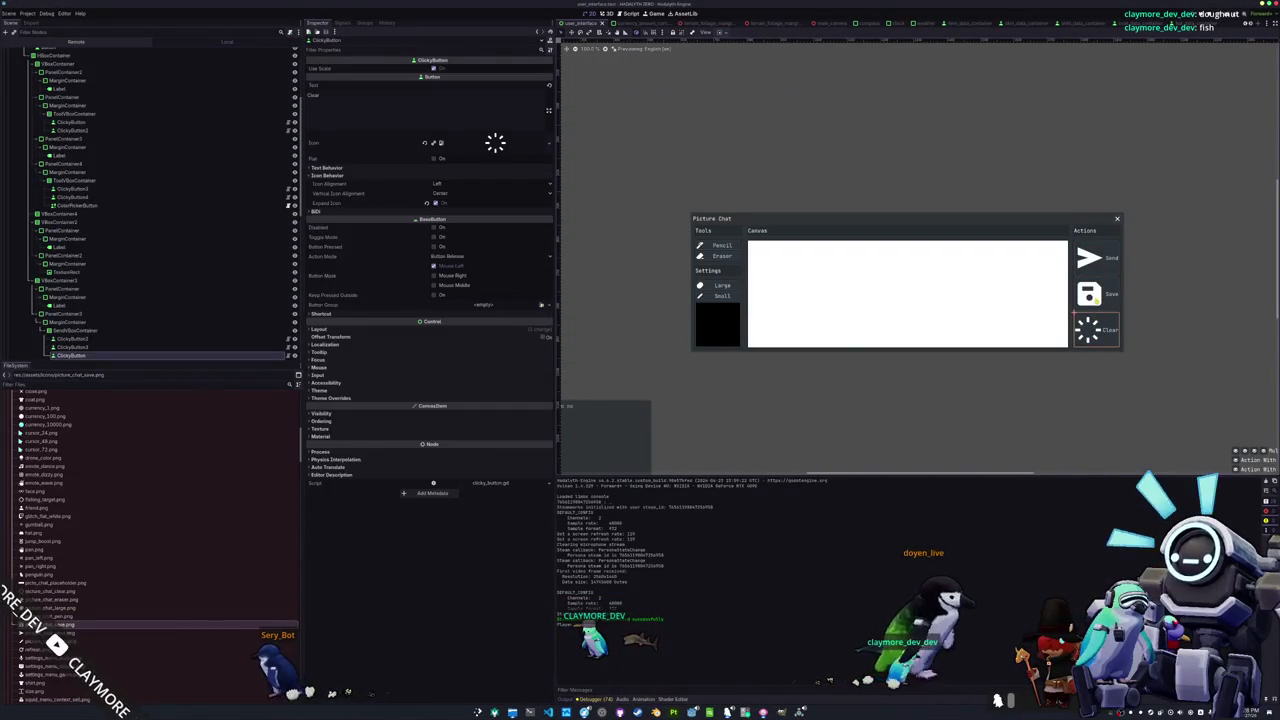
scroll(106, 297, "down", 3)
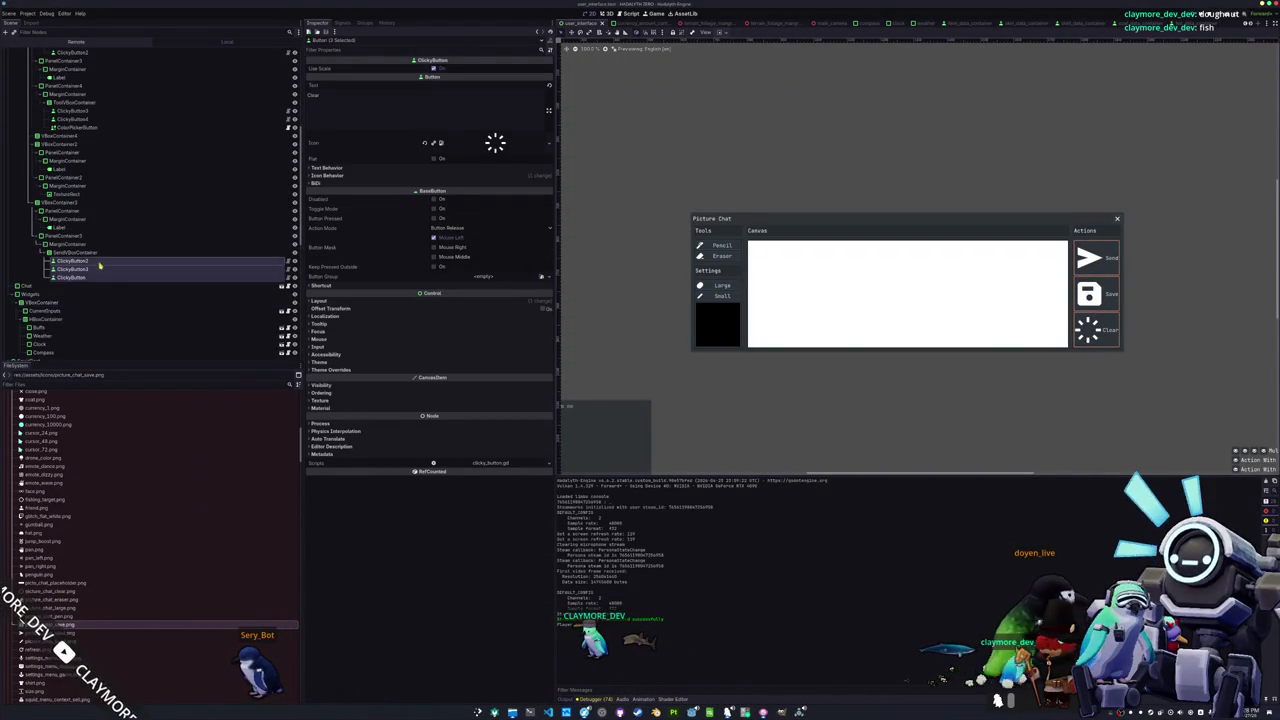
Step: Add an HBoxContainer holding a TextureRect and a Label under the Send button
left_click(97, 264)
right_click(97, 261)
left_click(121, 275)
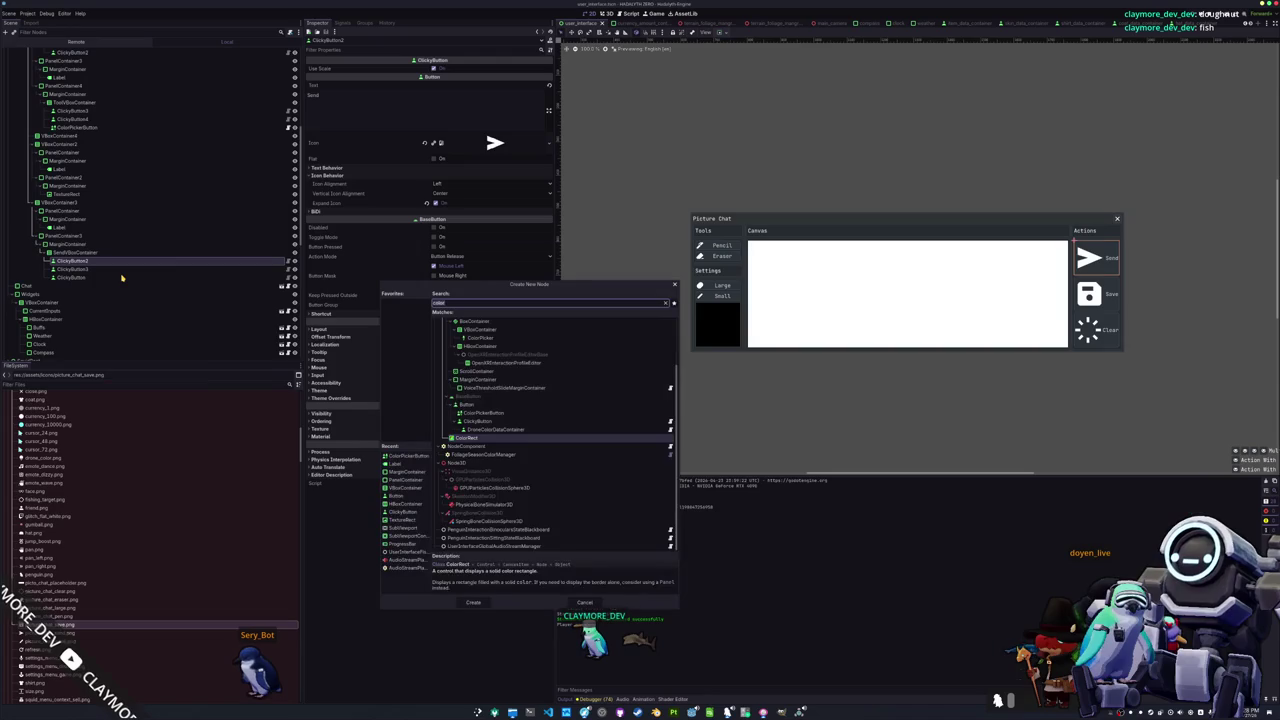
type("hbox")
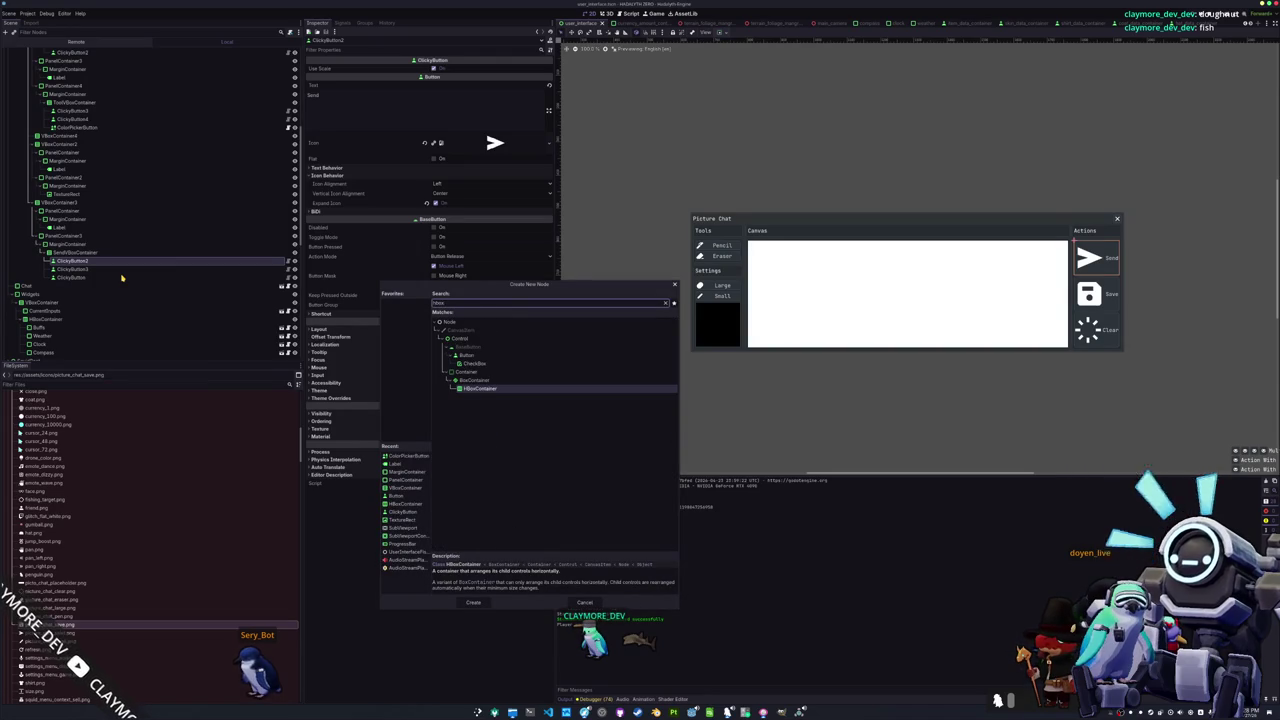
key("Return")
type("texture")
key("Return")
key("ctrl+a")
type("label")
key("Return")
mouse_move(121, 278)
left_mouse_down()
mouse_move(84, 277)
mouse_move(80, 257)
mouse_move(78, 268)
left_mouse_up()
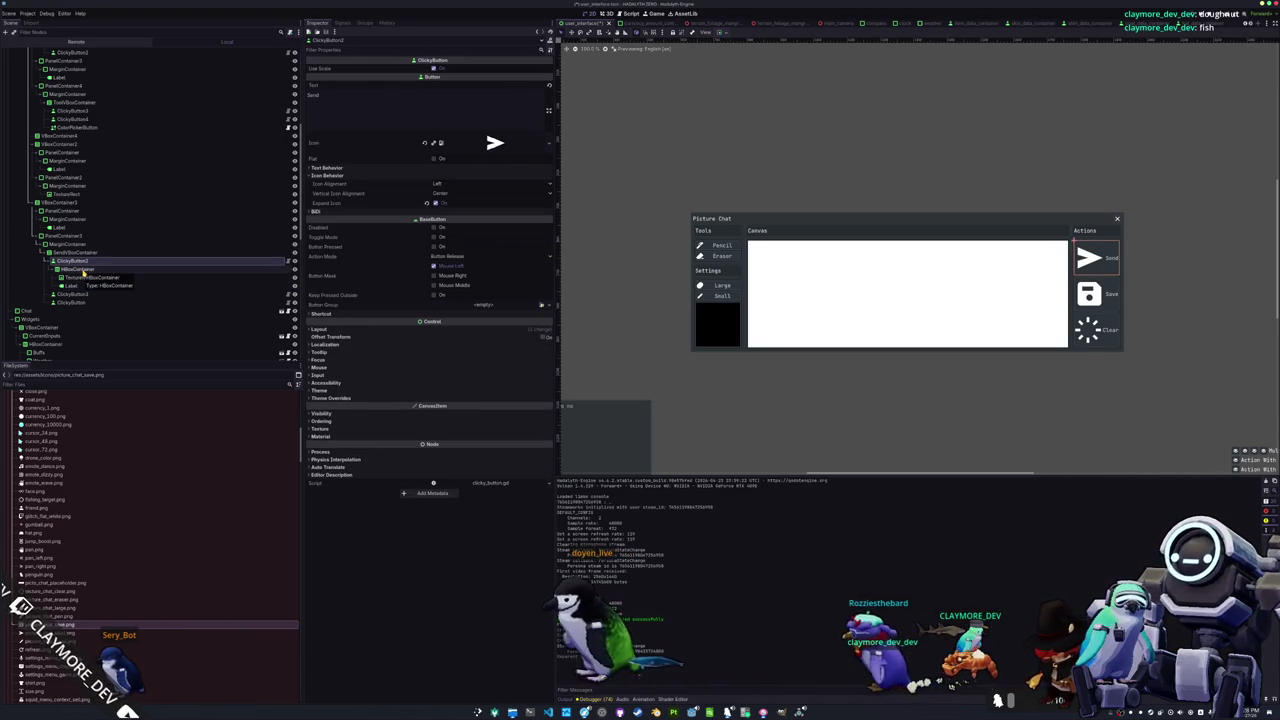
Step: Give the TextureRect the picture_chat_send.png texture and remove the Send button's own icon
left_click(87, 276)
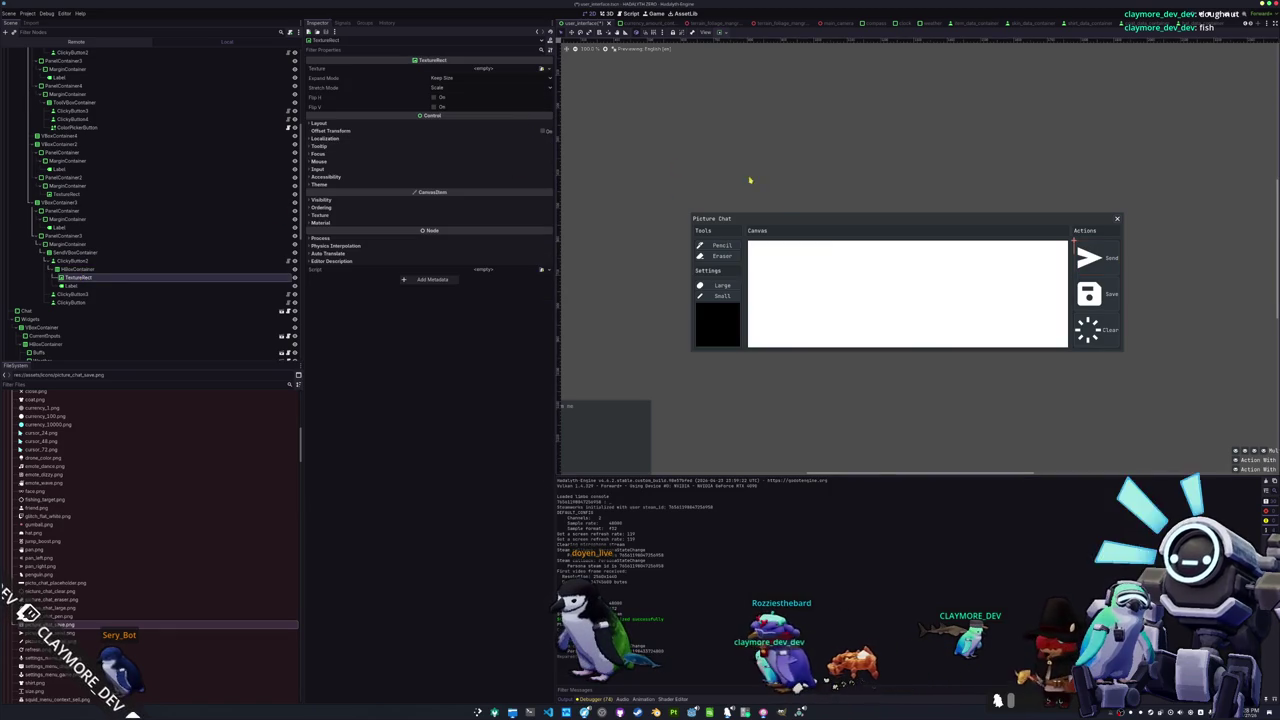
left_click(541, 69)
type("sen")
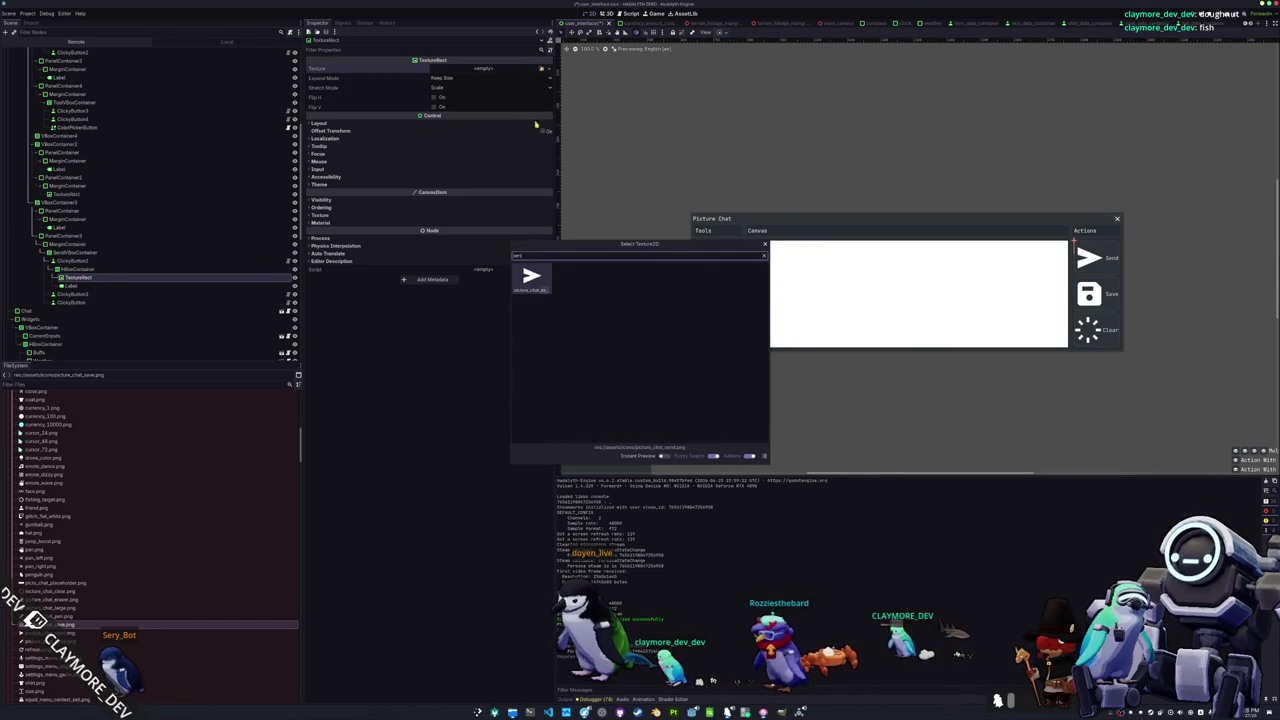
left_click(531, 281)
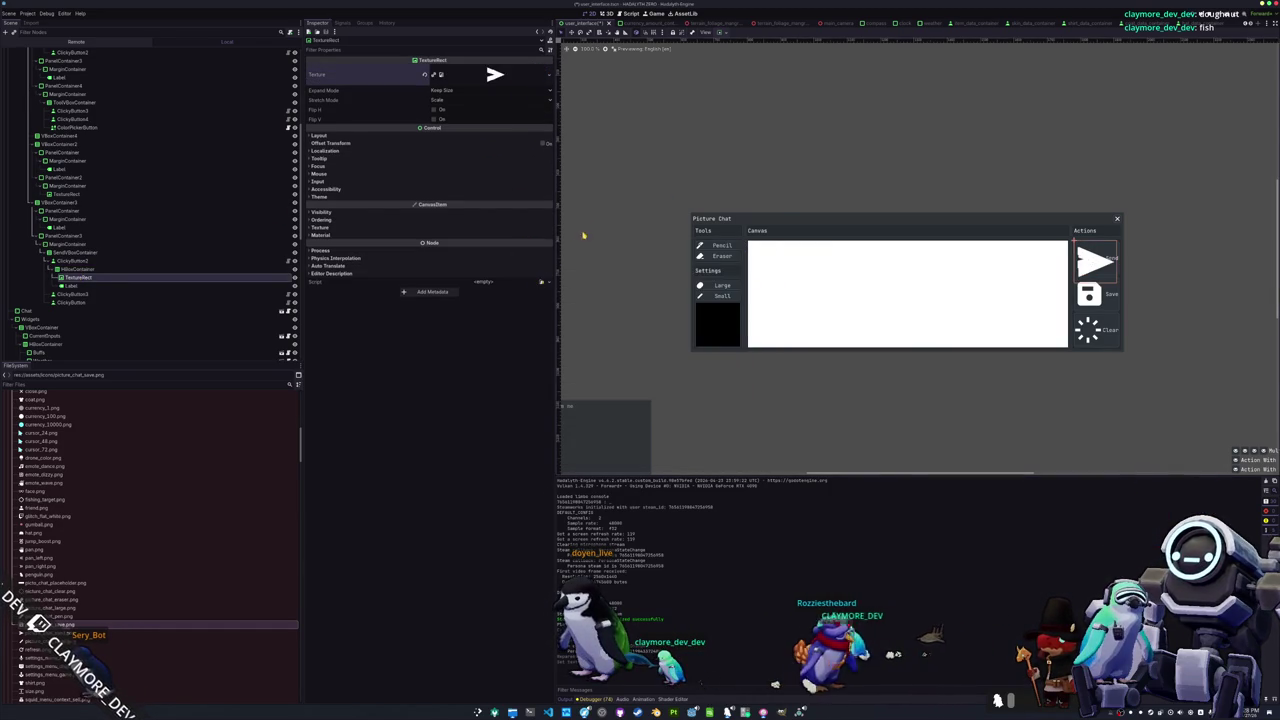
left_click(102, 285)
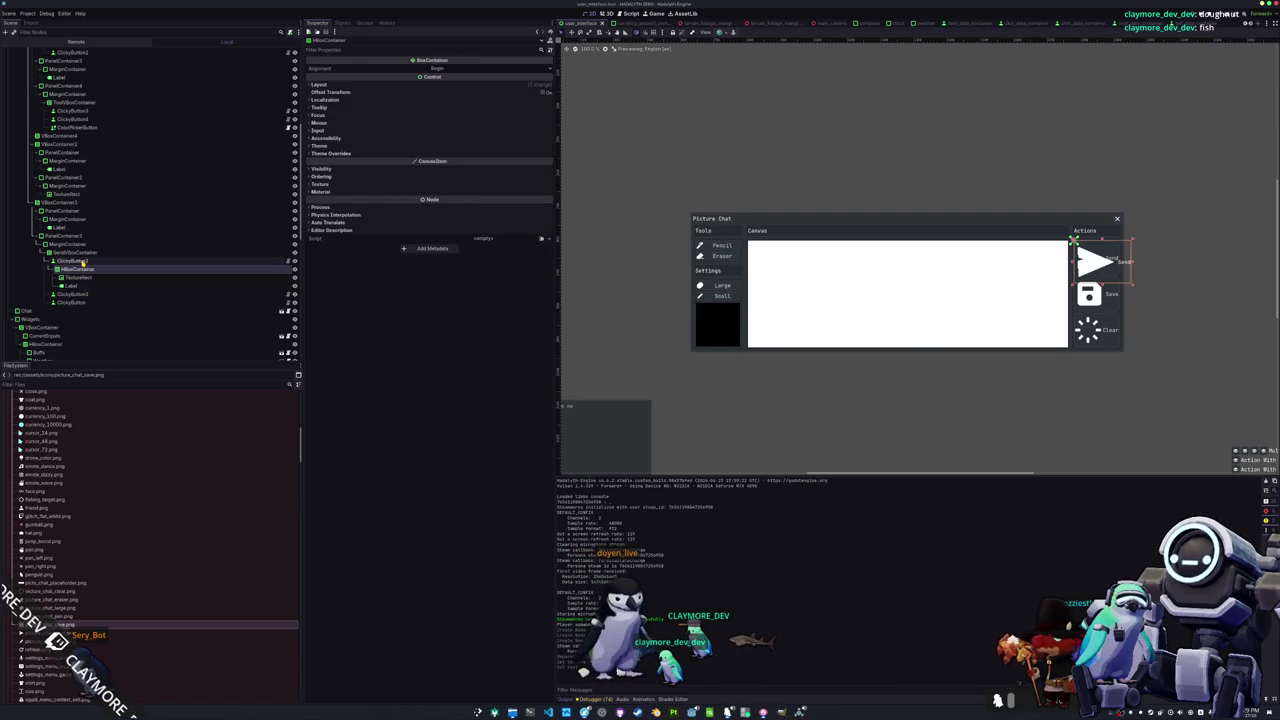
left_click(78, 261)
left_click(424, 143)
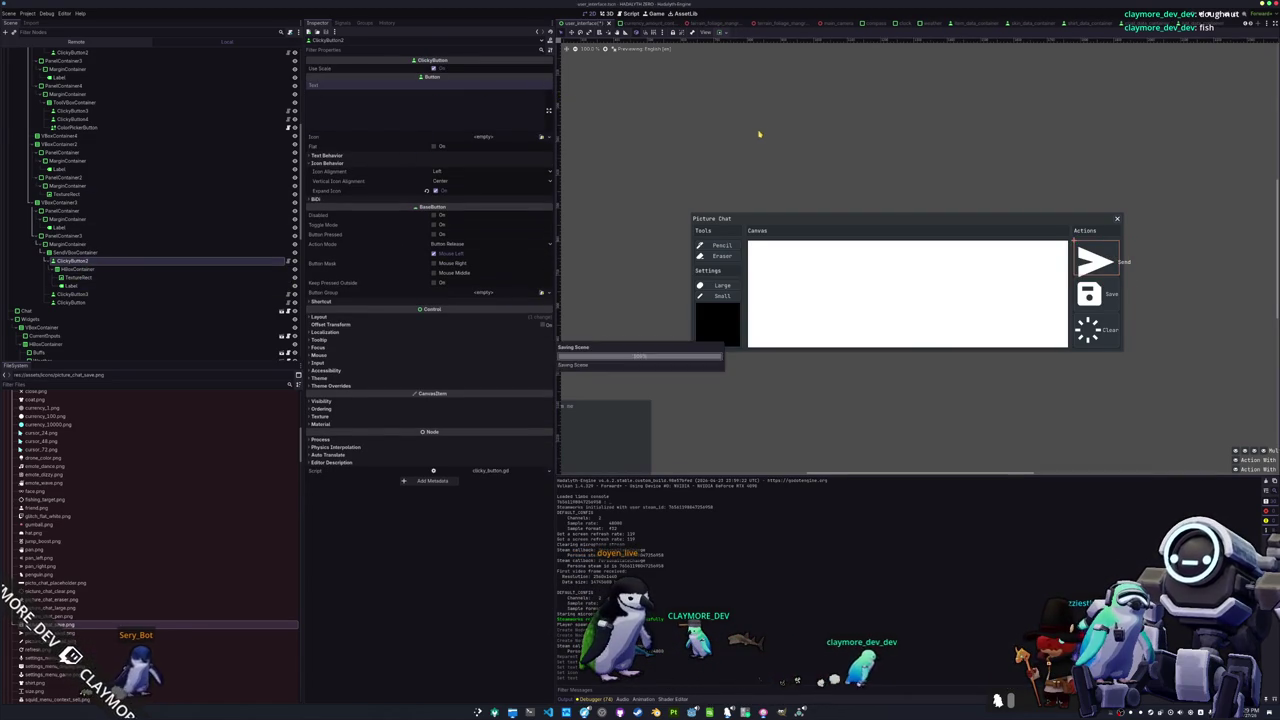
scroll(663, 151, "up", 3)
left_click(845, 296)
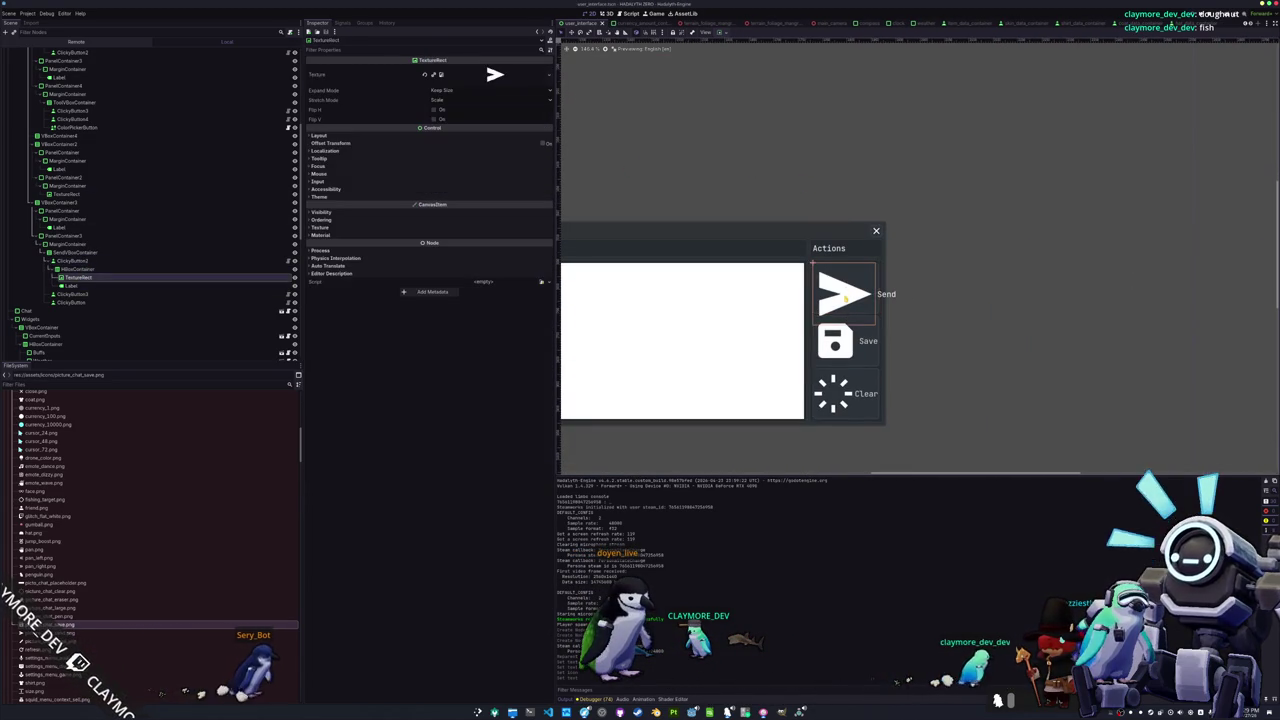
Step: Add a MarginContainer and move it so it wraps the Send button
left_click(88, 262)
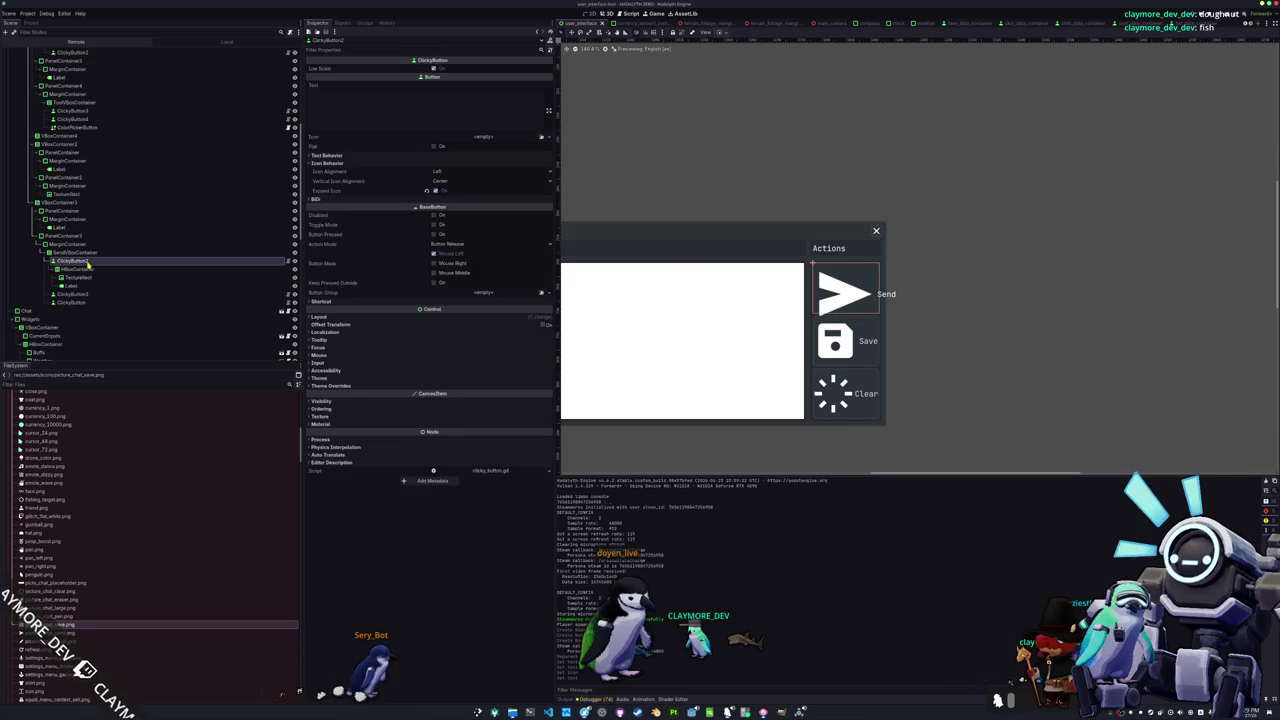
right_click(80, 254)
left_click(101, 258)
type("margin")
key("Return")
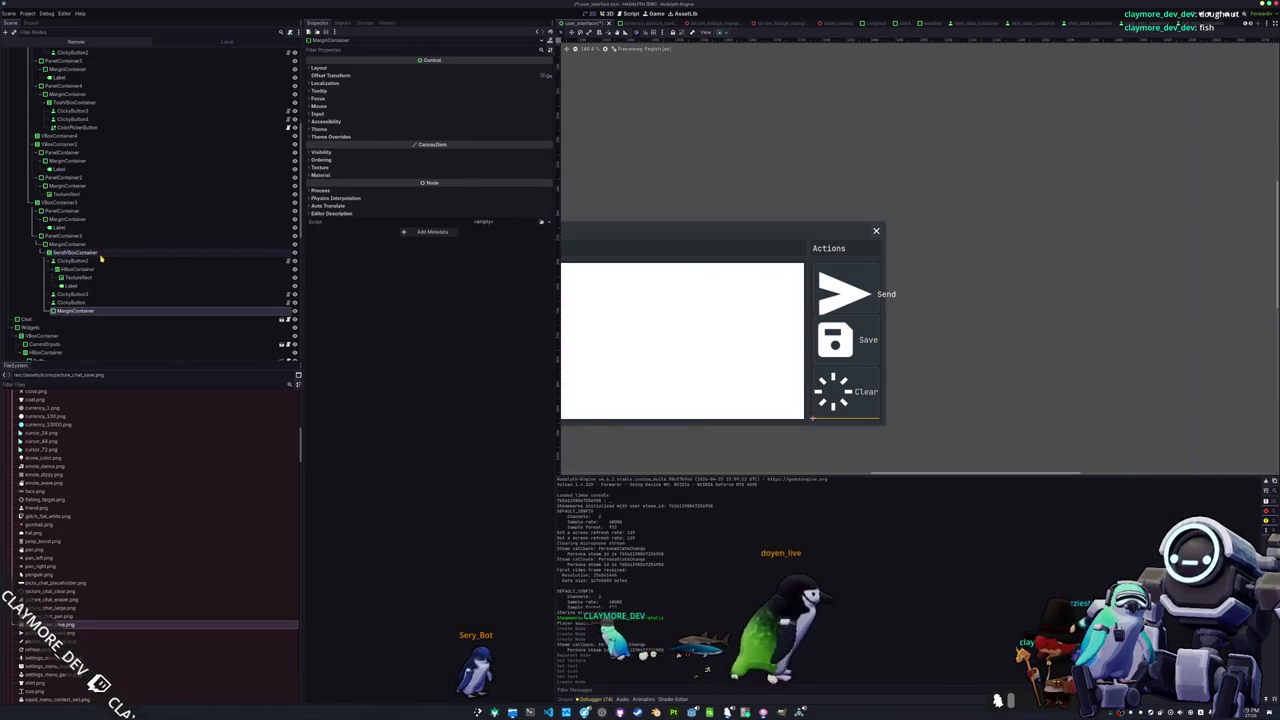
mouse_move(75, 311)
left_mouse_down()
mouse_move(57, 258)
mouse_move(72, 262)
mouse_move(62, 287)
mouse_move(67, 270)
left_mouse_up()
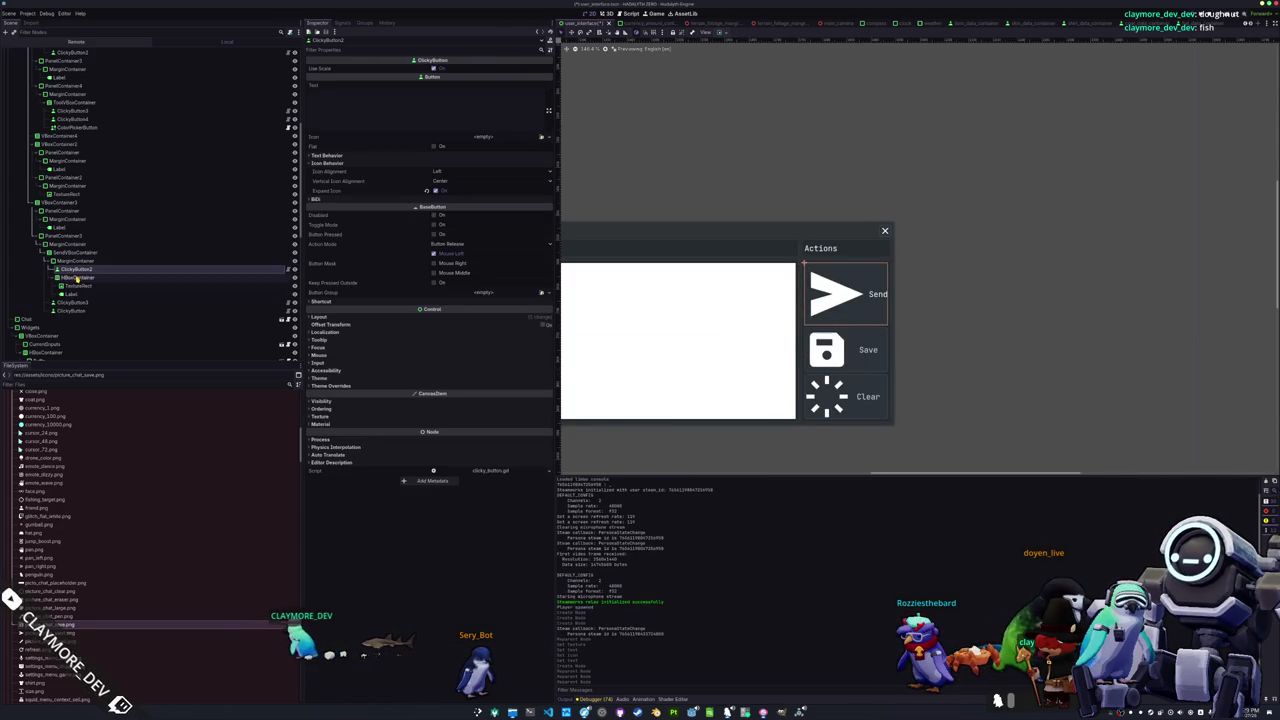
Step: Set the Send icon TextureRect's Expand Mode to Fit Width Proportional
left_click(76, 278)
left_click(78, 284)
left_click(77, 286)
left_click(76, 270)
left_click(76, 286)
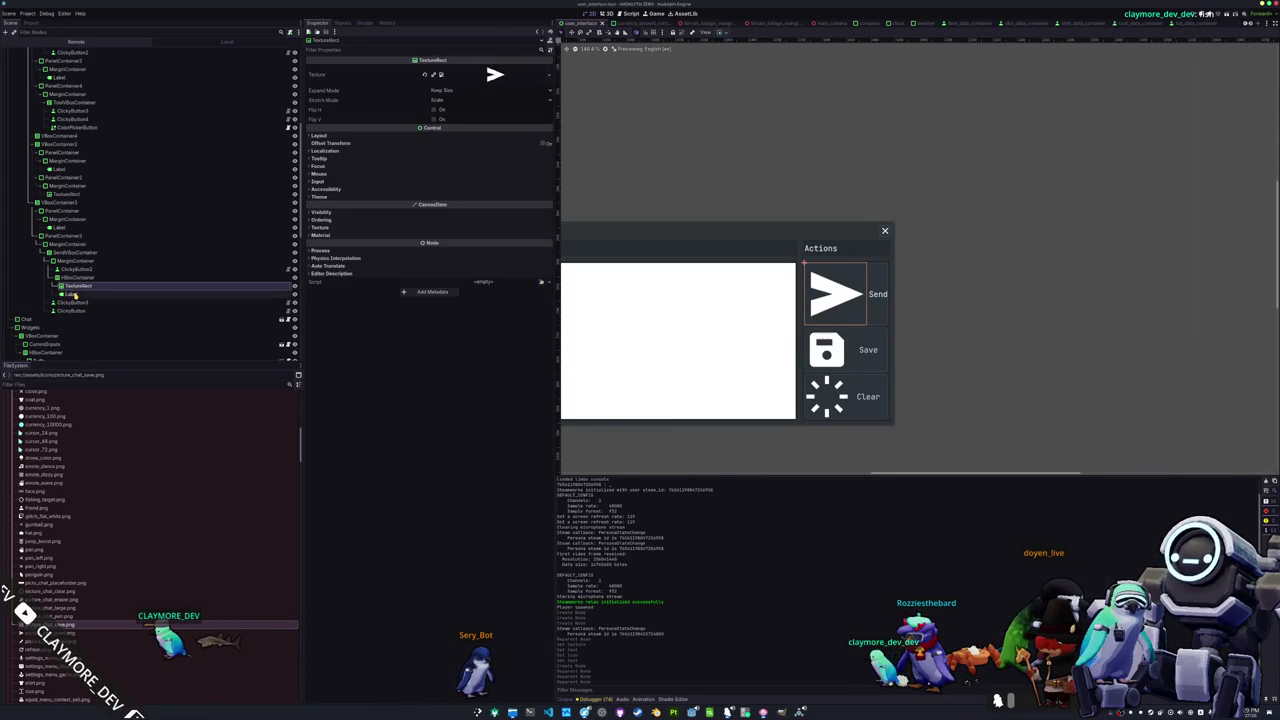
left_click(76, 269)
left_click(78, 277)
left_click(80, 252)
left_click(79, 261)
left_click(78, 278)
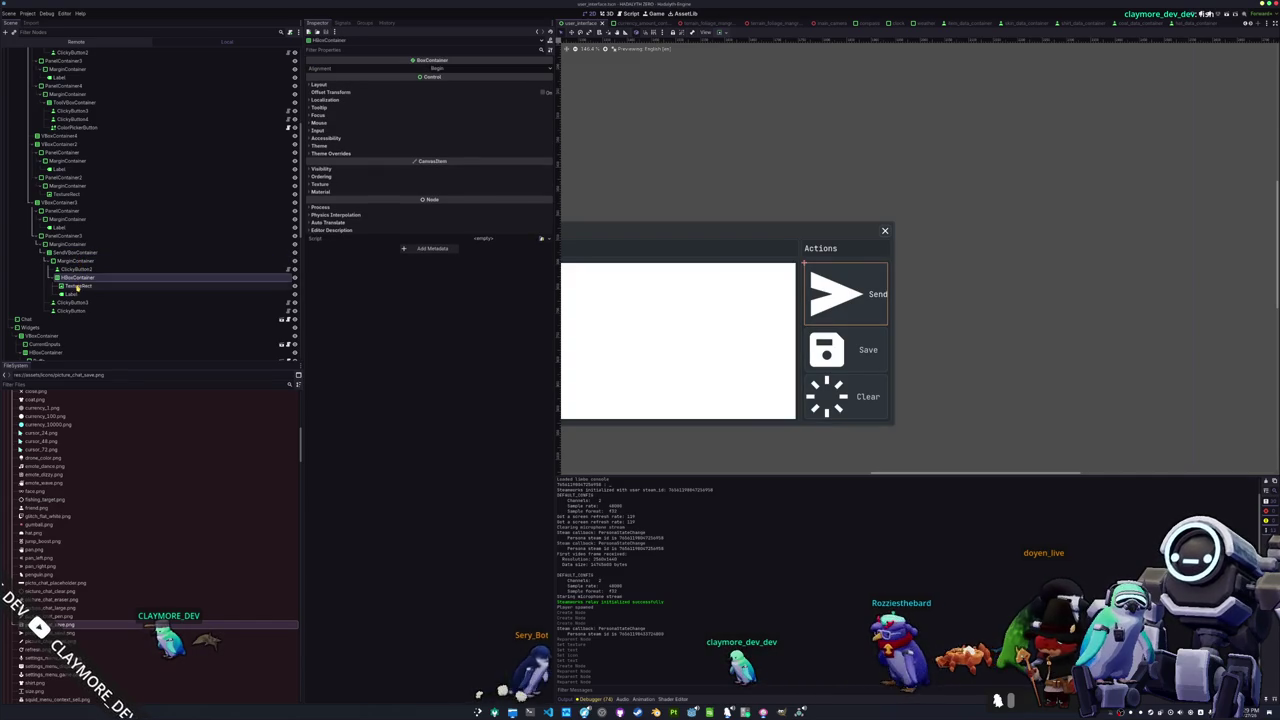
left_click(77, 287)
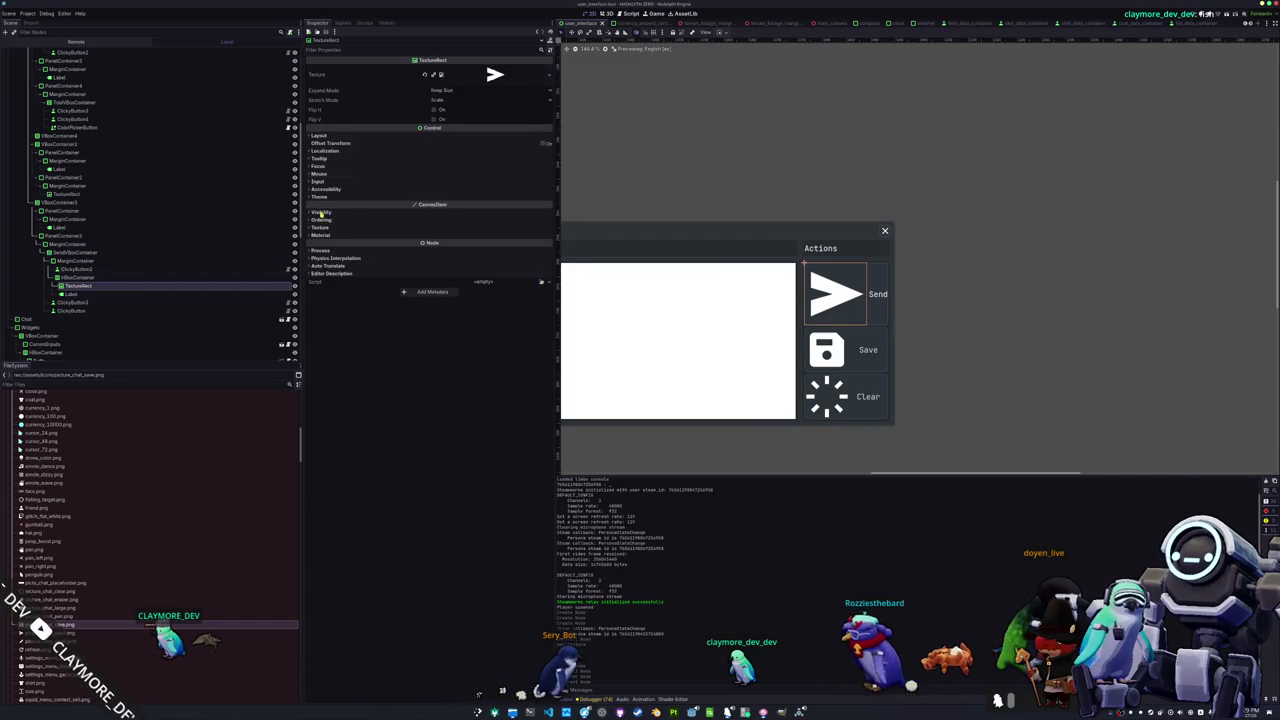
left_click(448, 90)
left_click(463, 124)
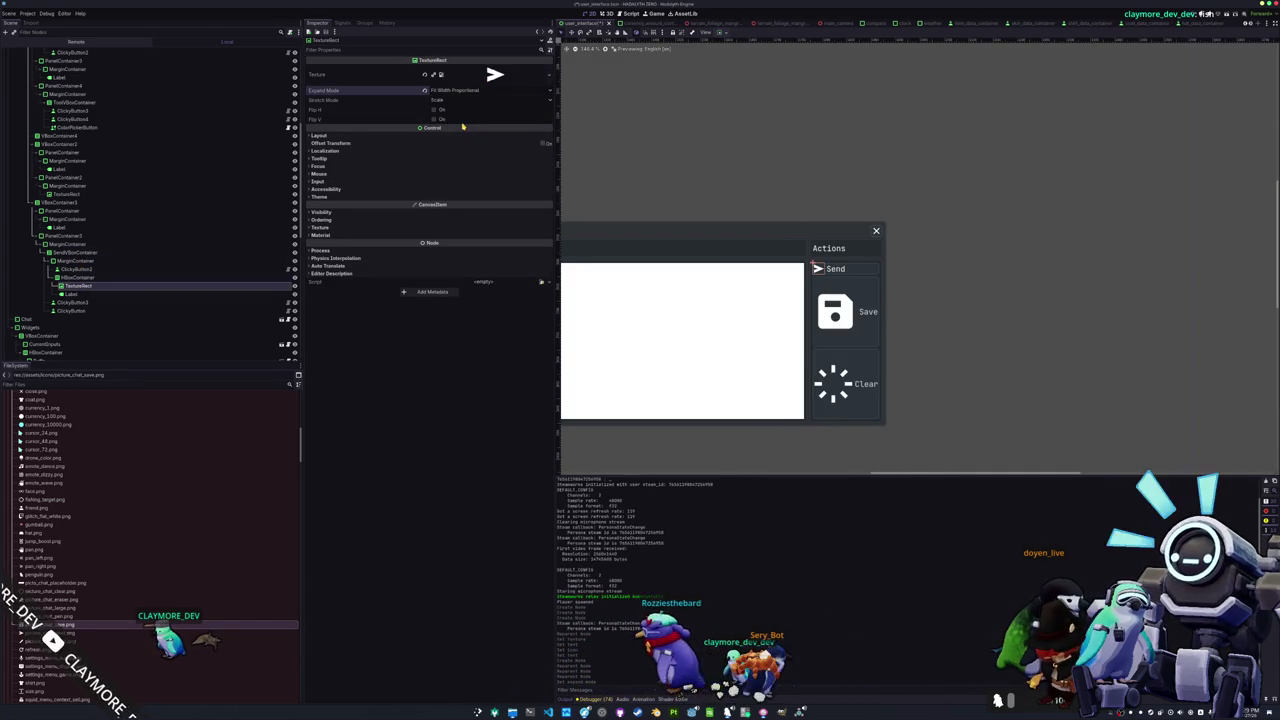
Step: Make the Send text label expand horizontally
mouse_move(591, 194)
left_mouse_down()
mouse_move(1040, 160)
mouse_move(816, 183)
left_mouse_up()
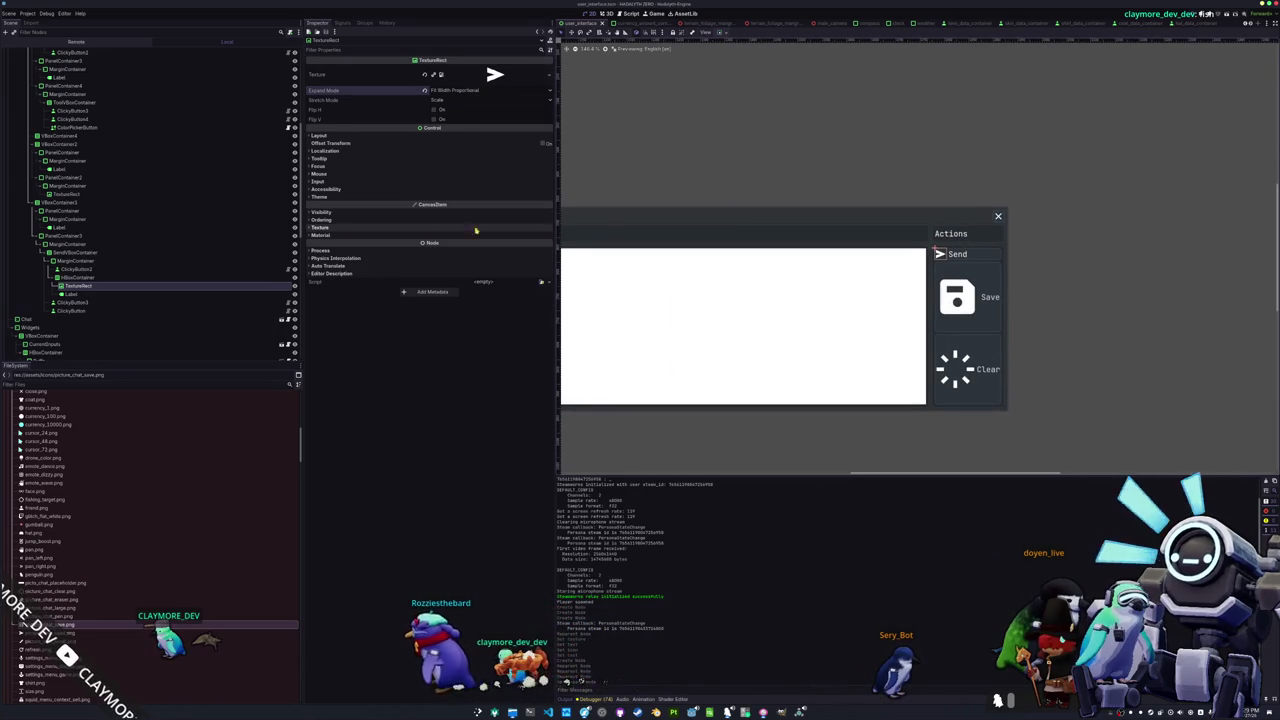
left_click(80, 294)
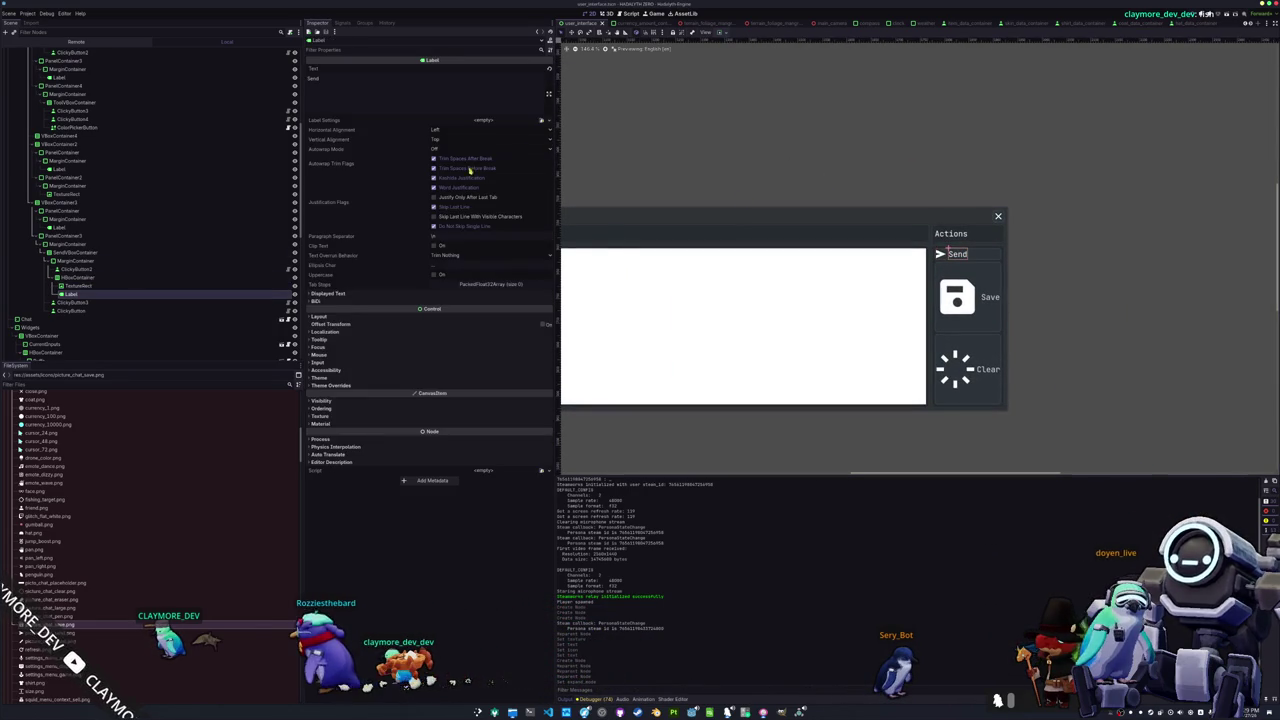
left_click(757, 66)
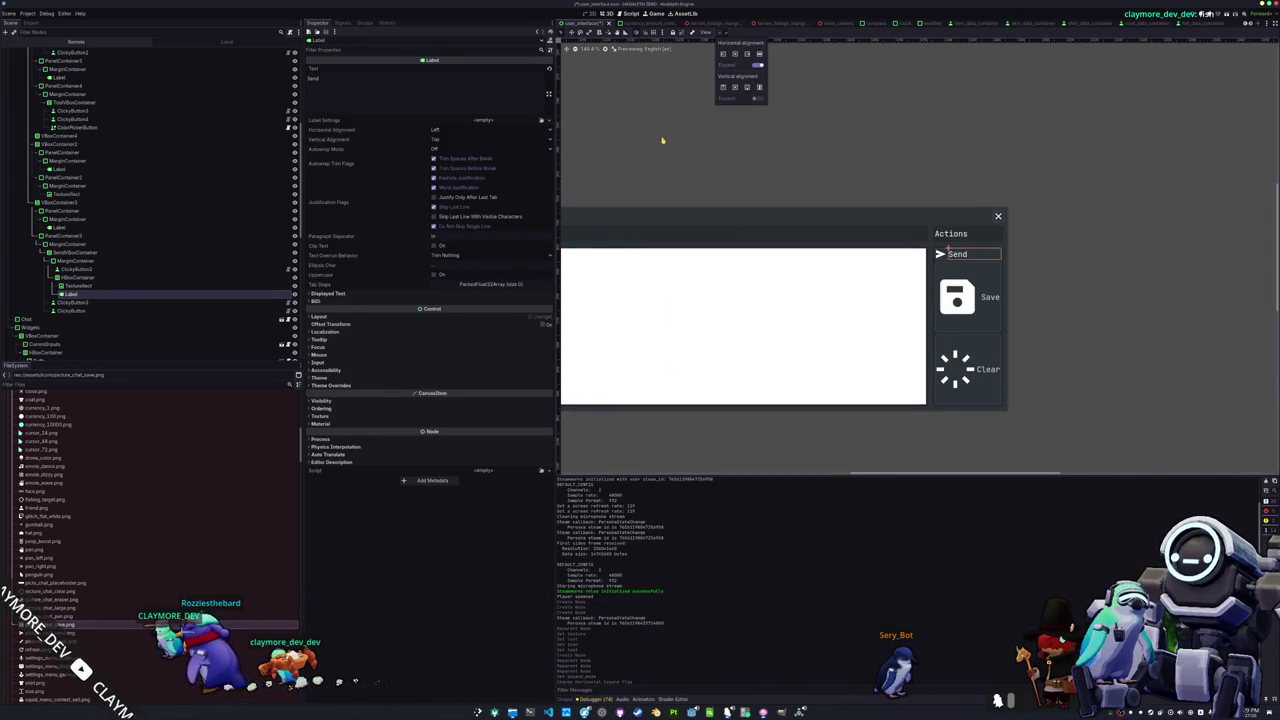
left_click(713, 152)
scroll(713, 152, "down", 2)
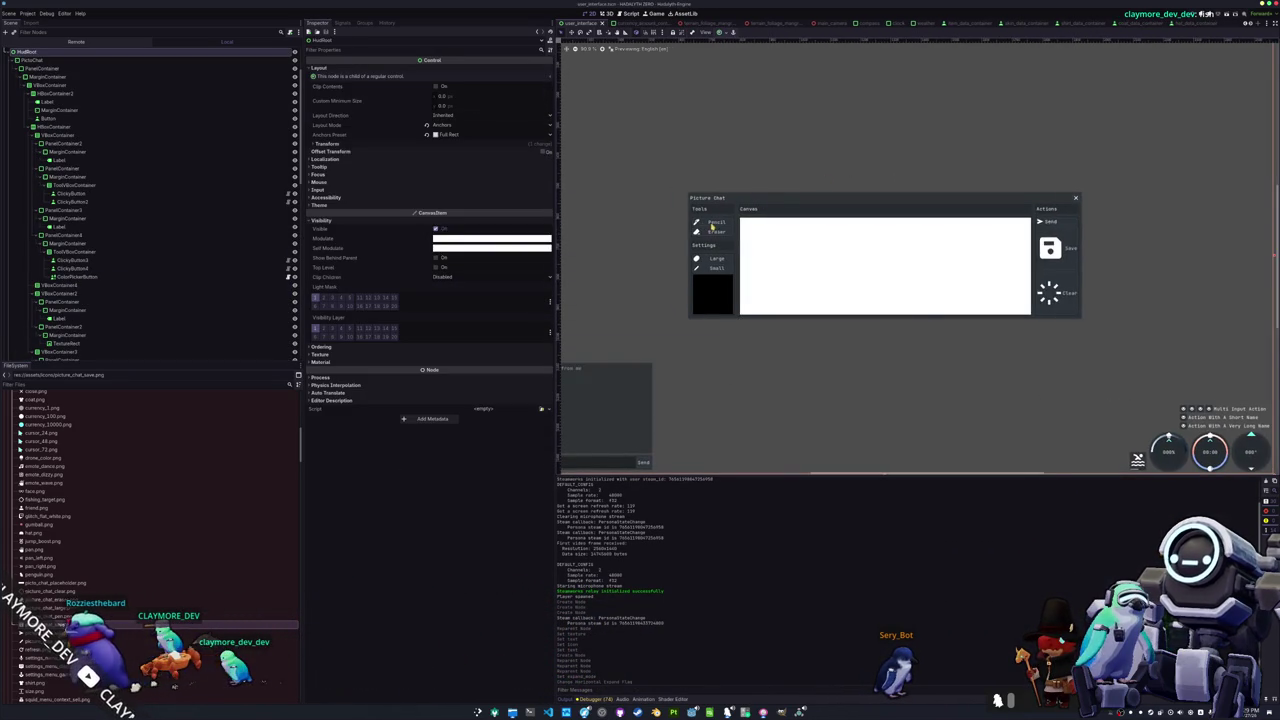
left_click(935, 236)
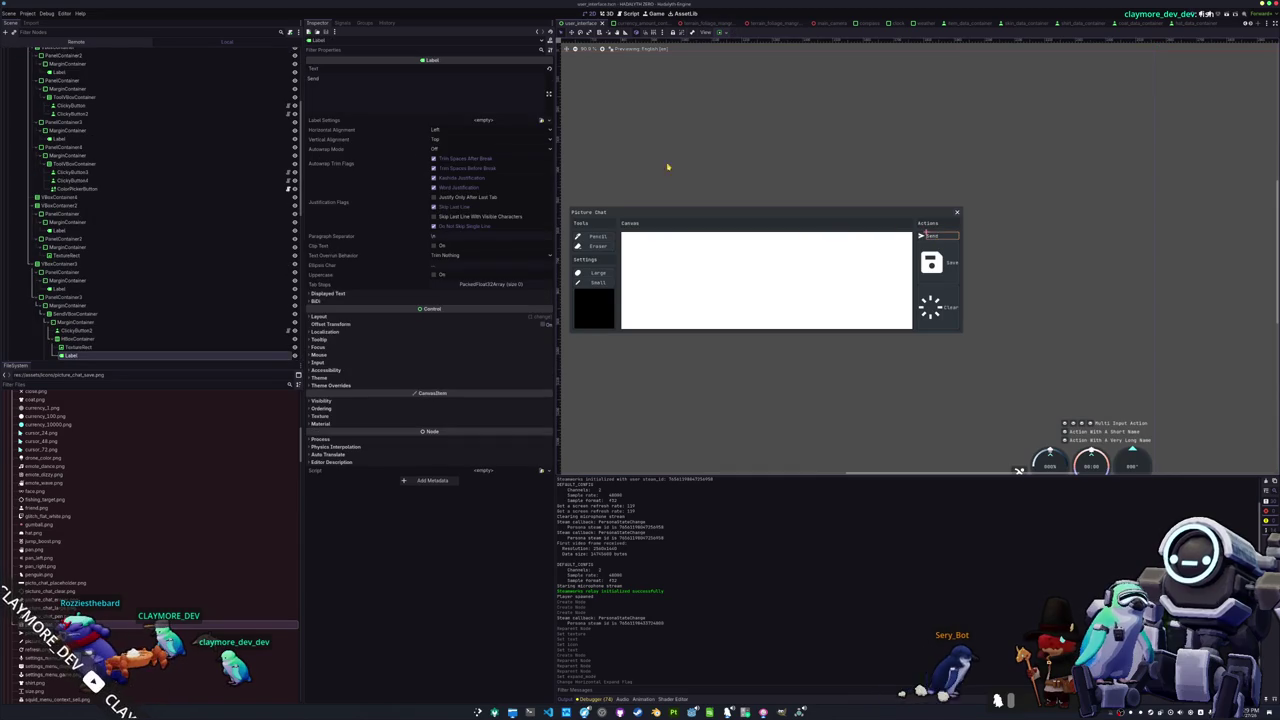
left_click(443, 139)
left_click(443, 147)
left_click(754, 140)
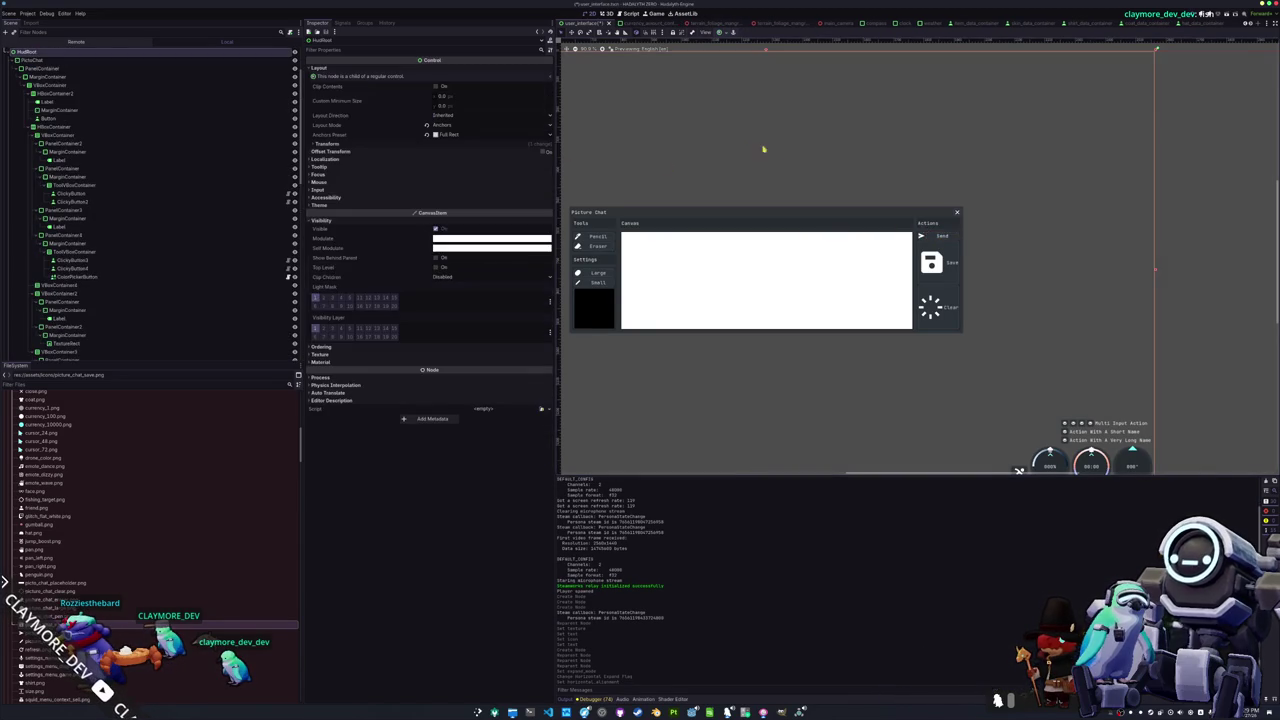
scroll(829, 171, "up", 2)
scroll(903, 252, "up", 2)
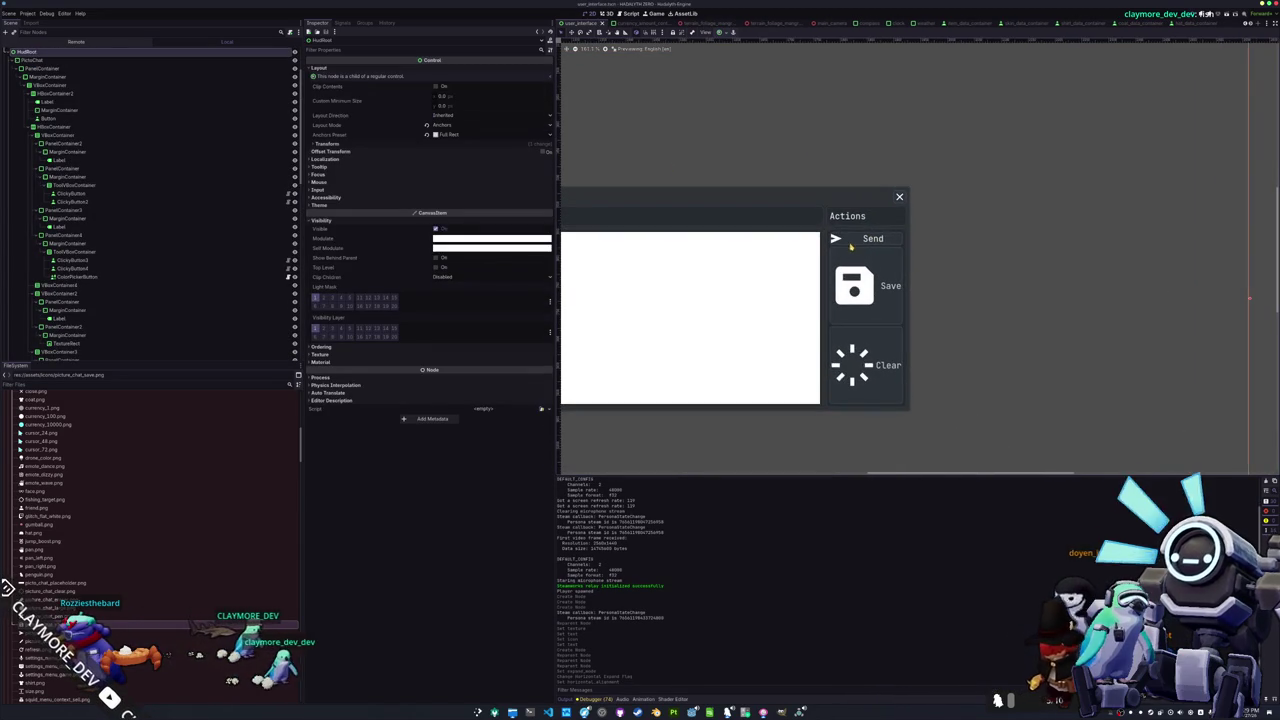
left_click(855, 240)
Step: Make the Send button's MarginContainer expand vertically
left_click(140, 322)
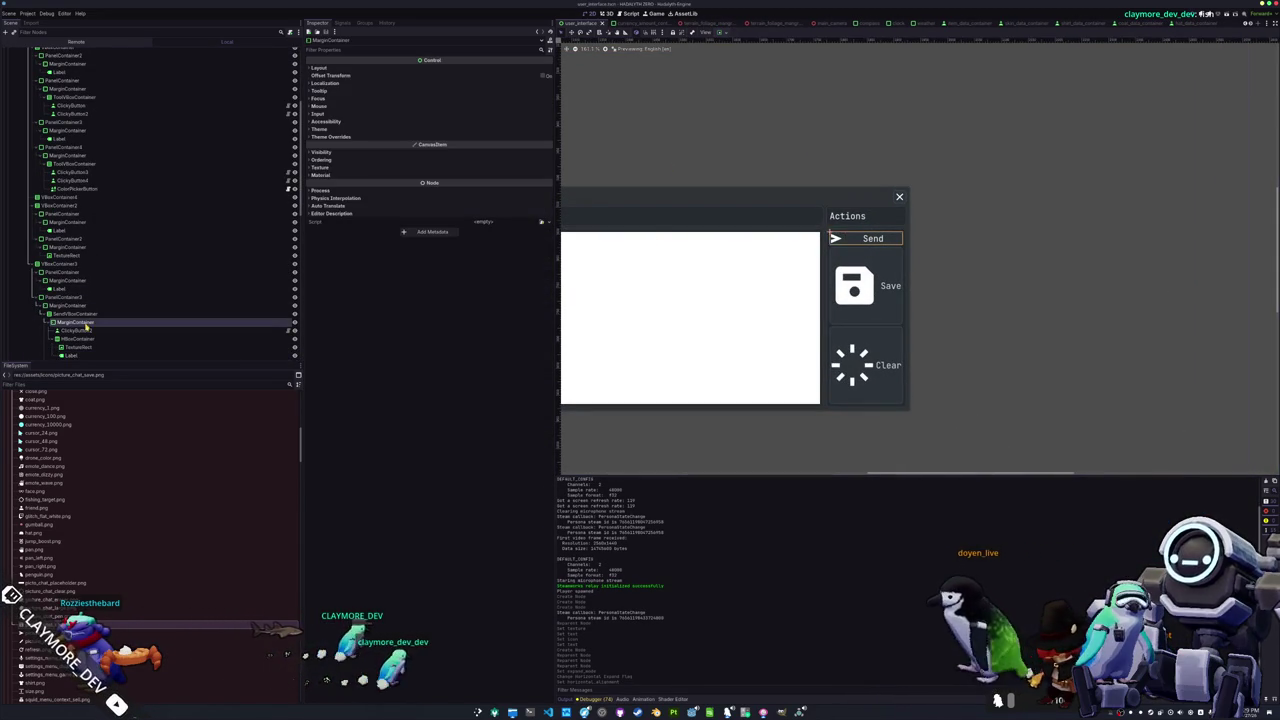
left_click(720, 32)
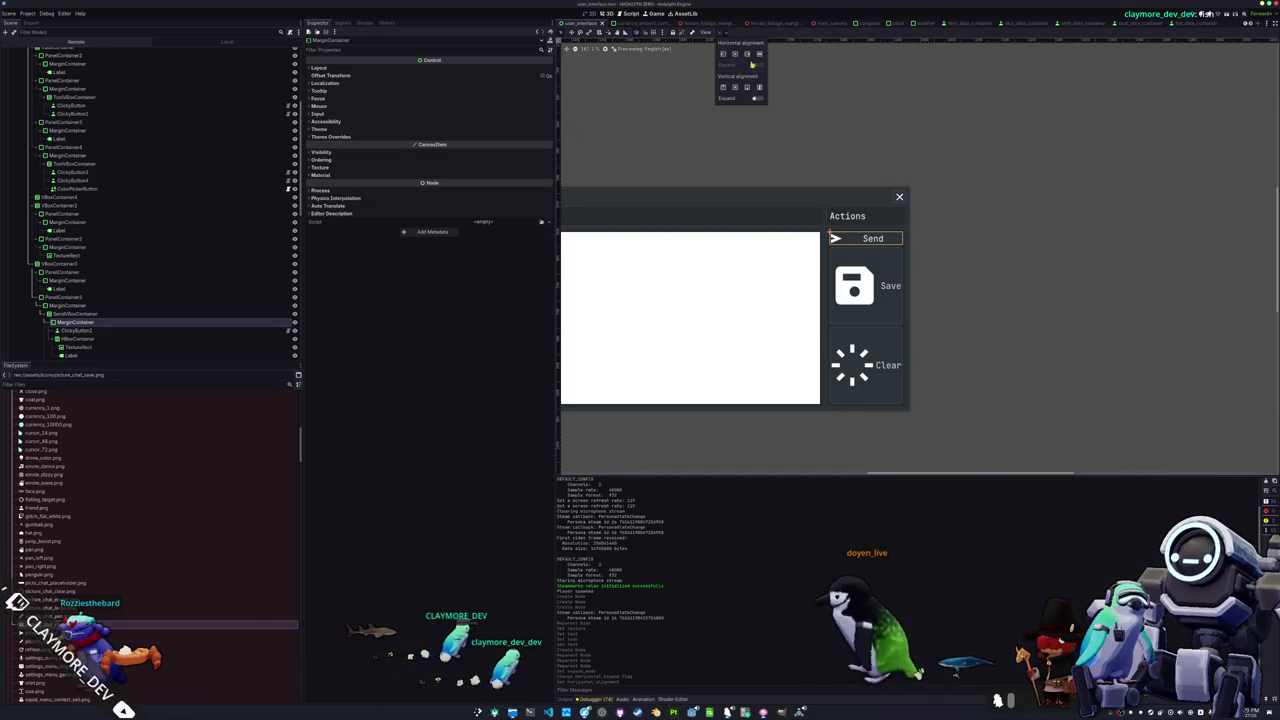
left_click(758, 99)
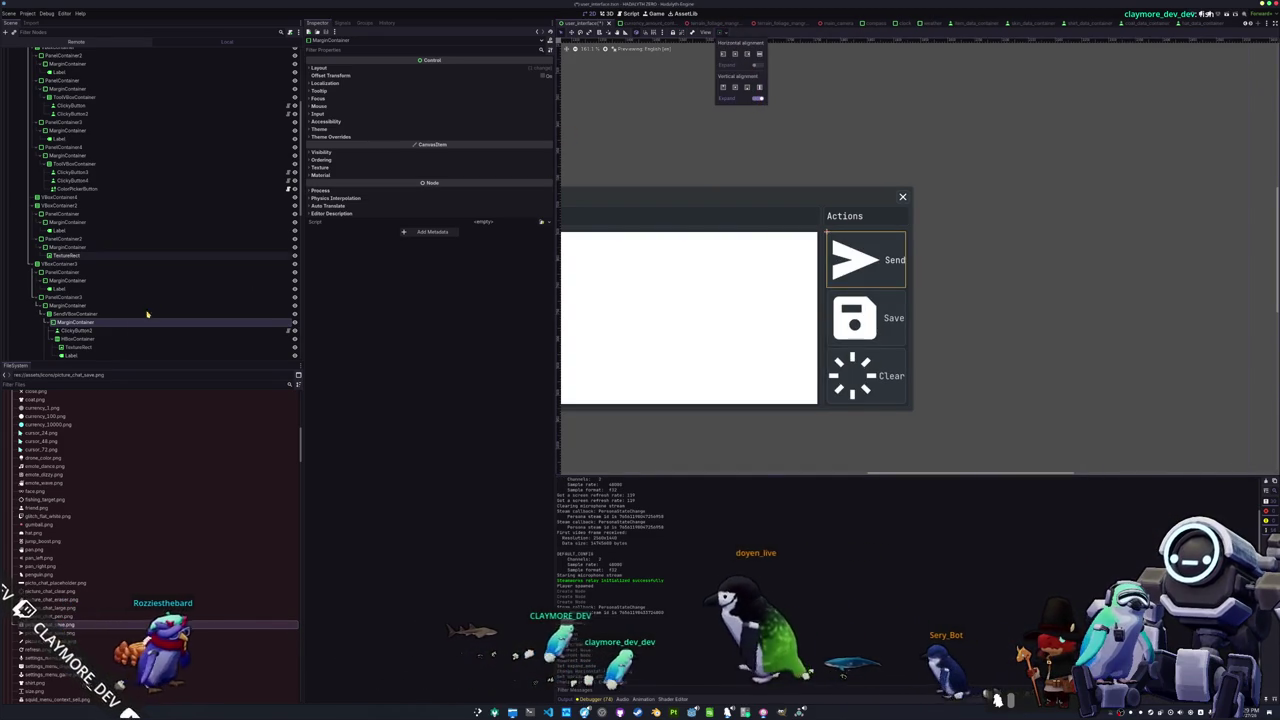
Step: Set the Send icon's stretch mode to Keep Aspect Centered and try Ignore Size, then Fit Width Proportional
left_click(90, 331)
left_click(92, 347)
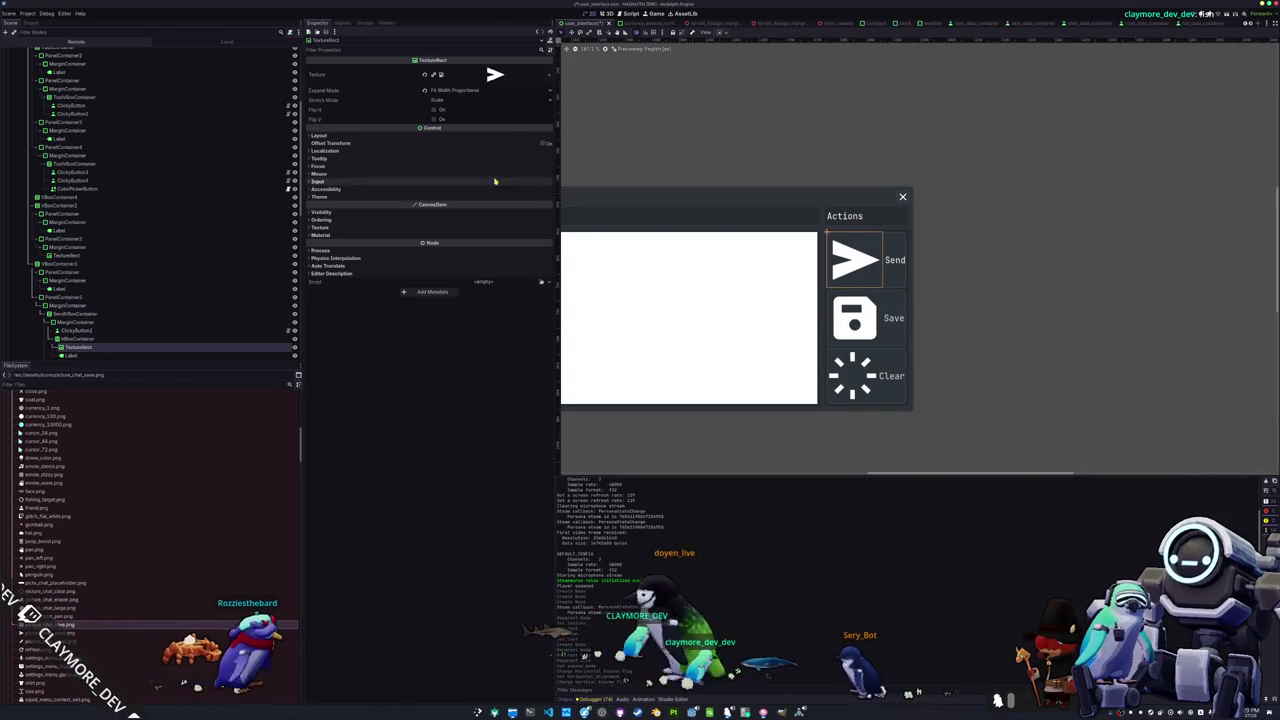
left_click(440, 100)
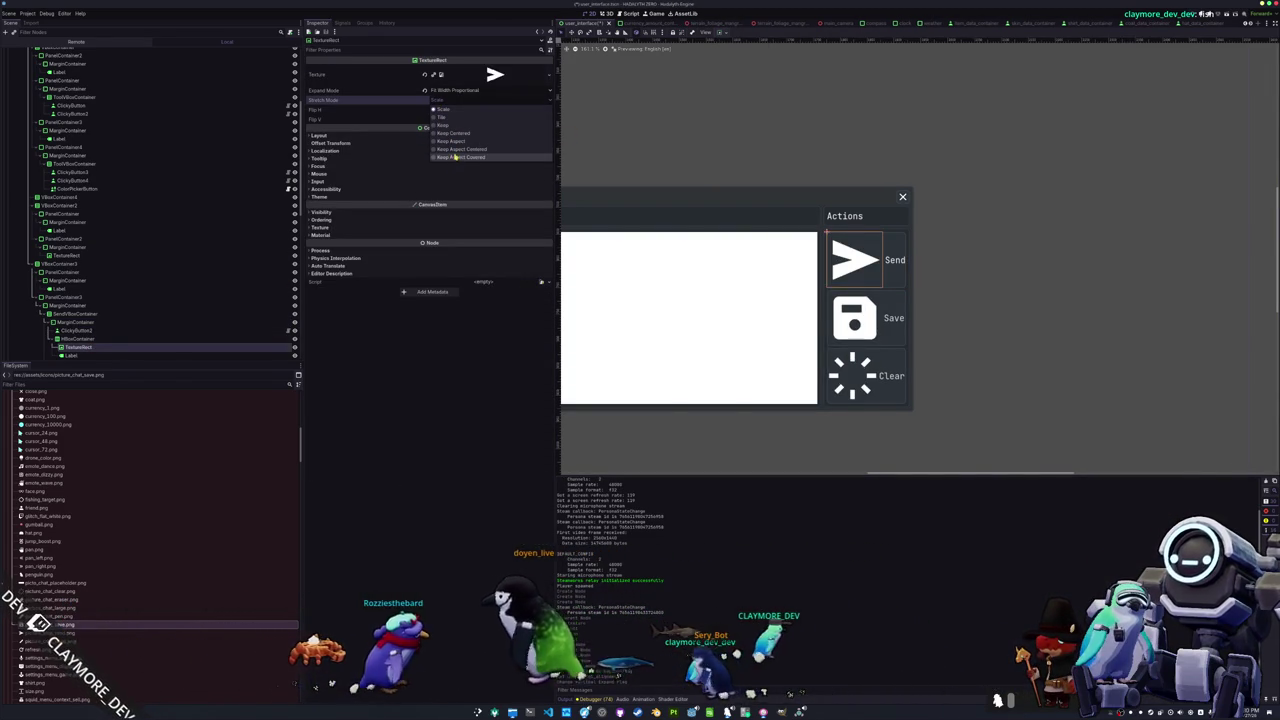
left_click(452, 149)
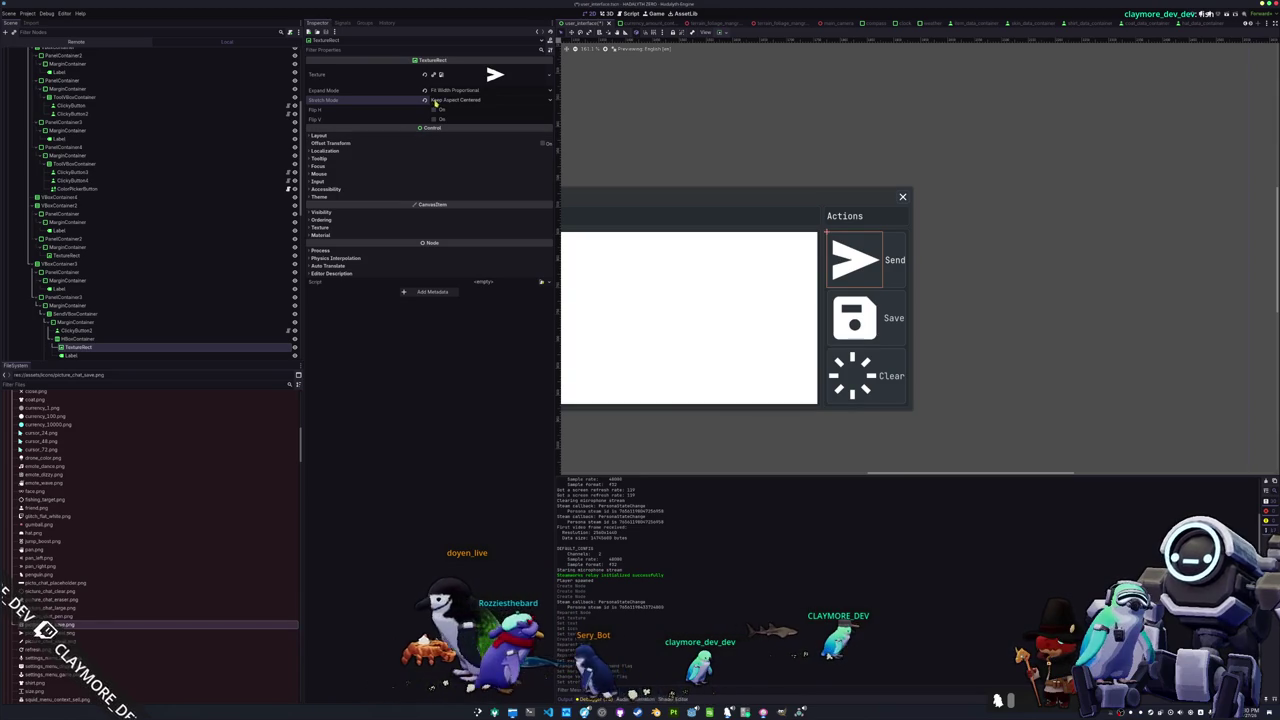
left_click(446, 91)
left_click(446, 108)
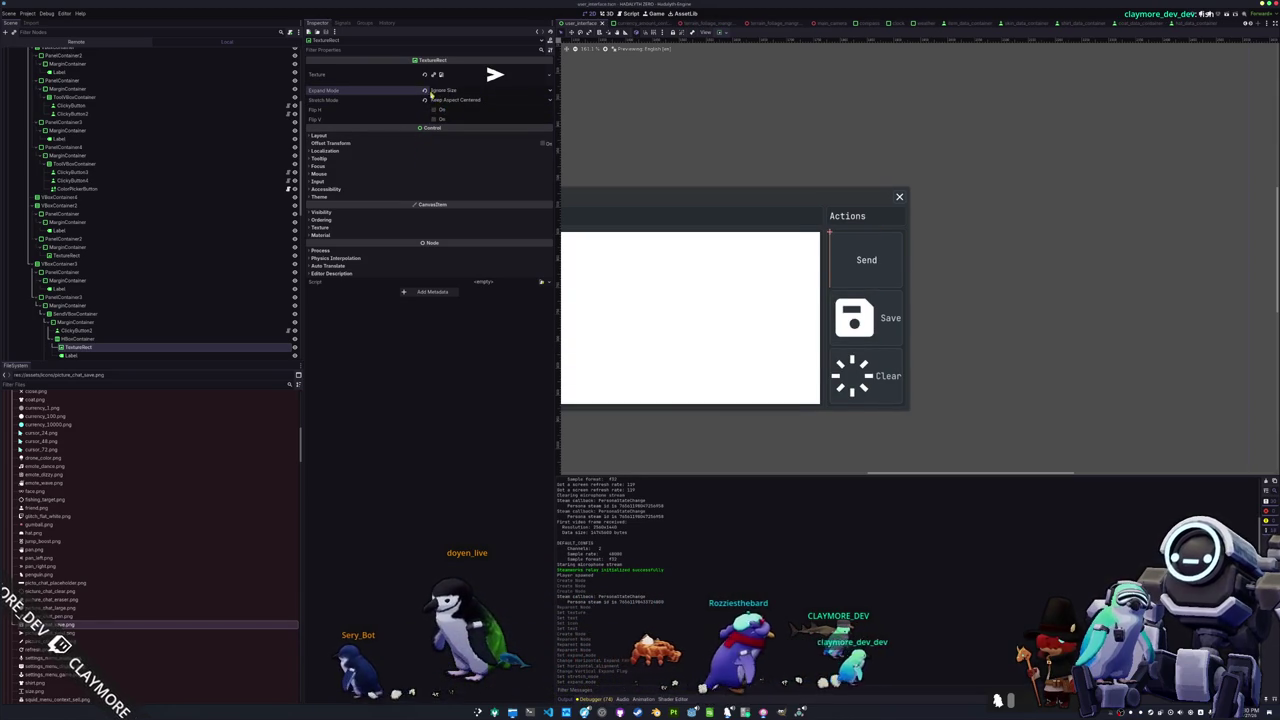
left_click(435, 91)
left_click(454, 123)
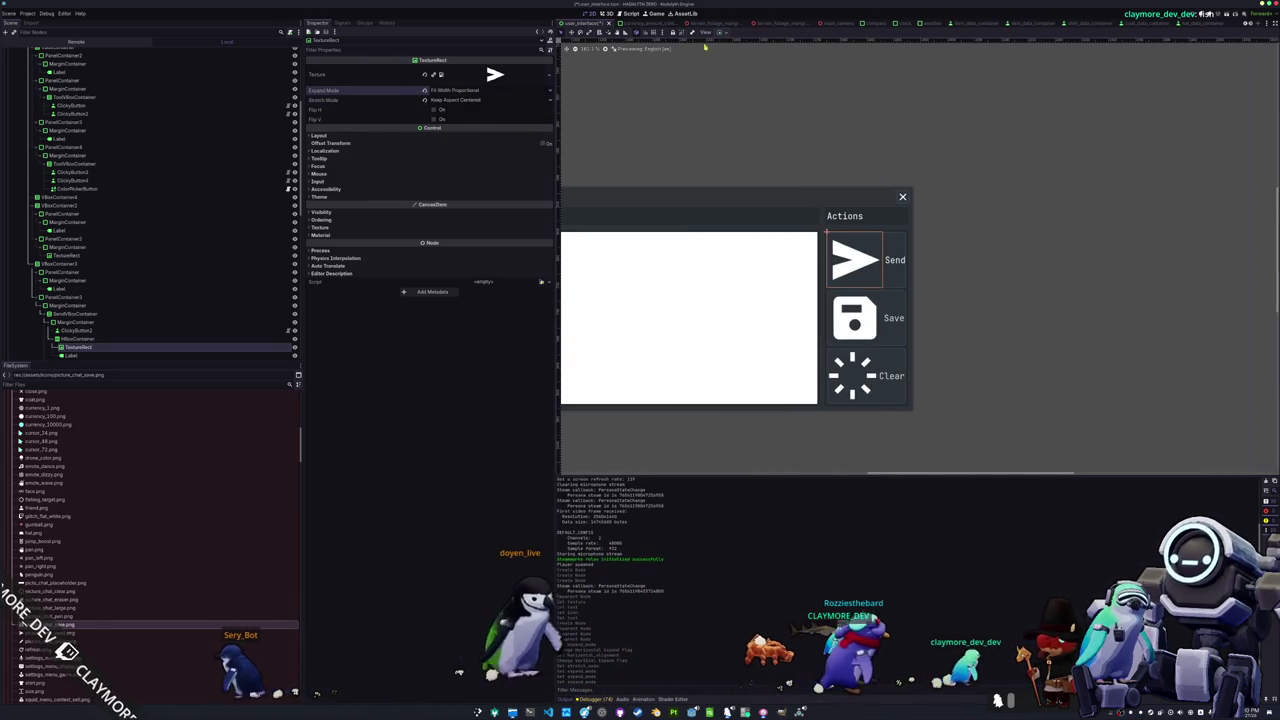
Step: Try Fit Width, Keep Size, Fit Width Proportional and Fit Height Proportional expand modes on the Send icon
left_click(736, 88)
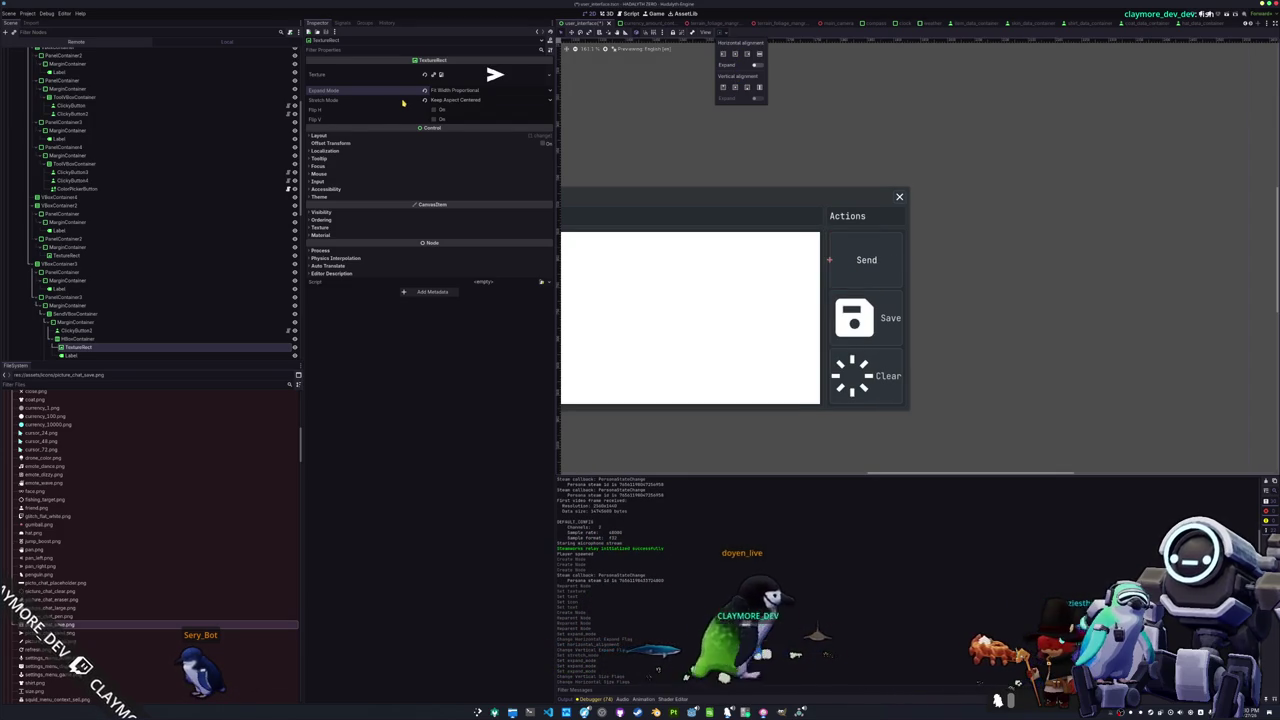
left_click(450, 91)
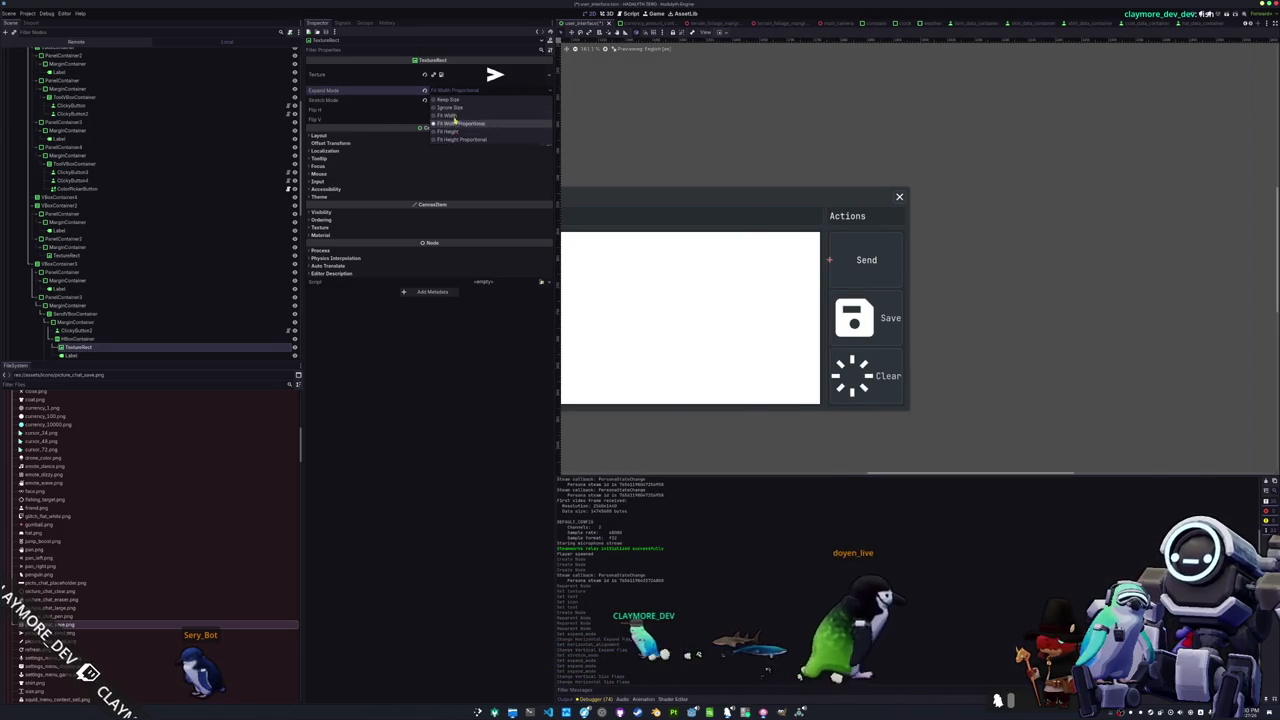
left_click(452, 115)
left_click(456, 92)
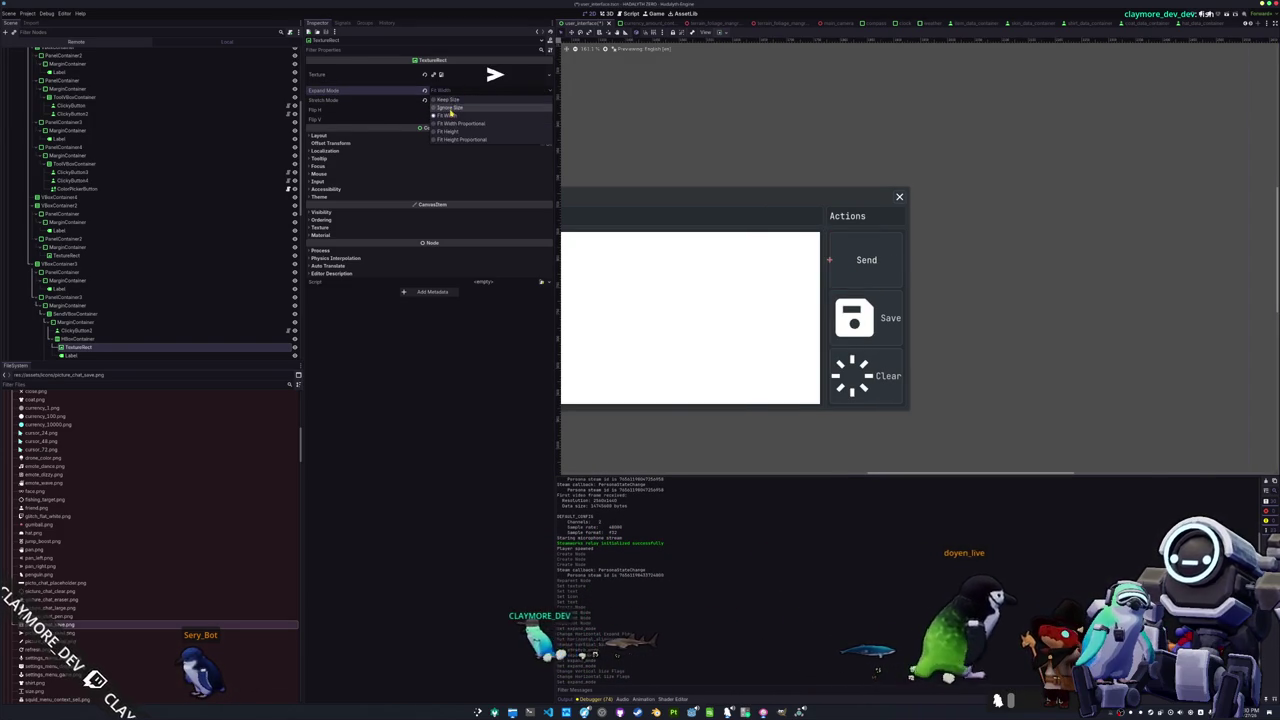
left_click(456, 92)
left_click(456, 92)
left_click(456, 100)
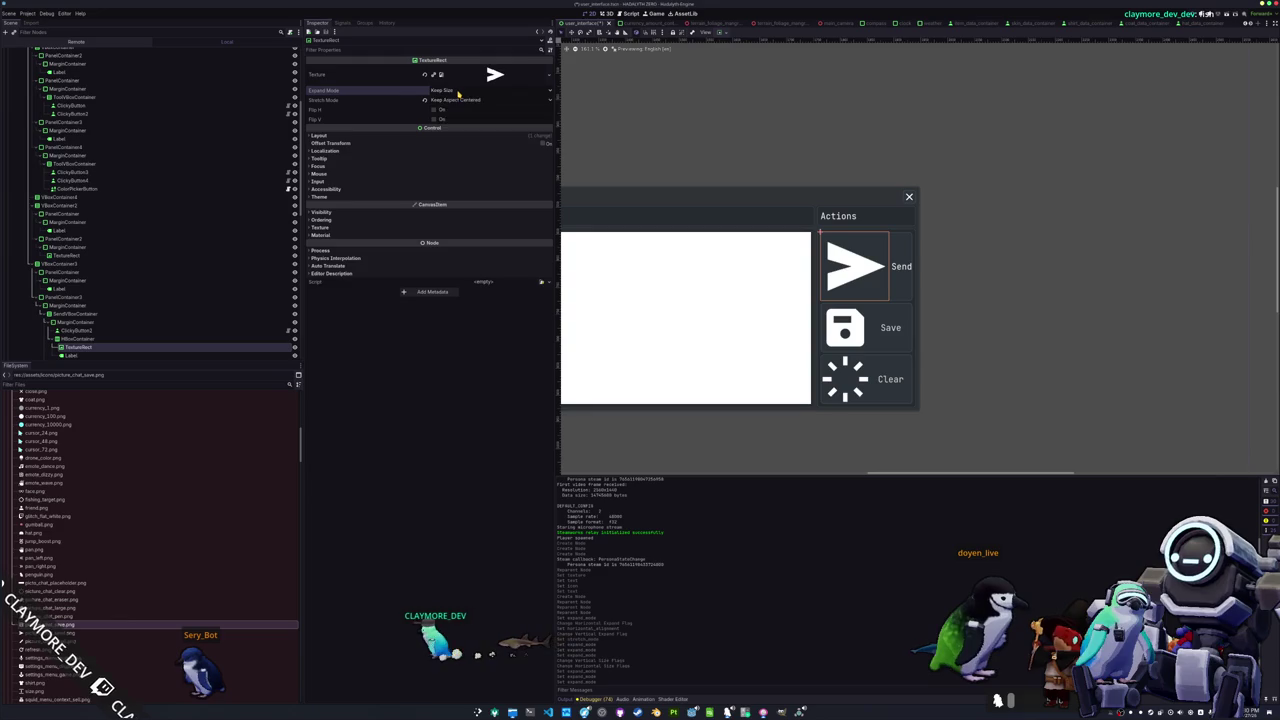
left_click(458, 92)
left_click(456, 124)
left_click(440, 92)
left_click(430, 127)
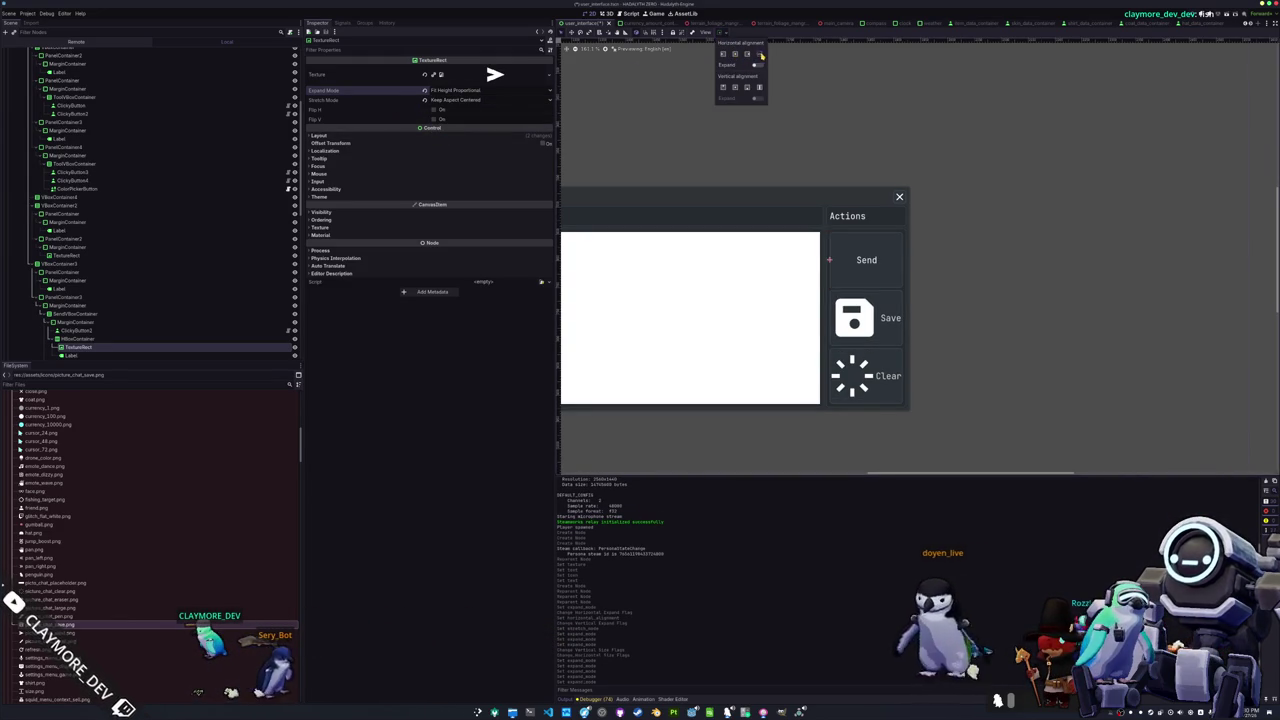
Step: Switch the Send icon to Scale stretch with Fit Width Proportional and adjust its custom minimum width
left_click(425, 101)
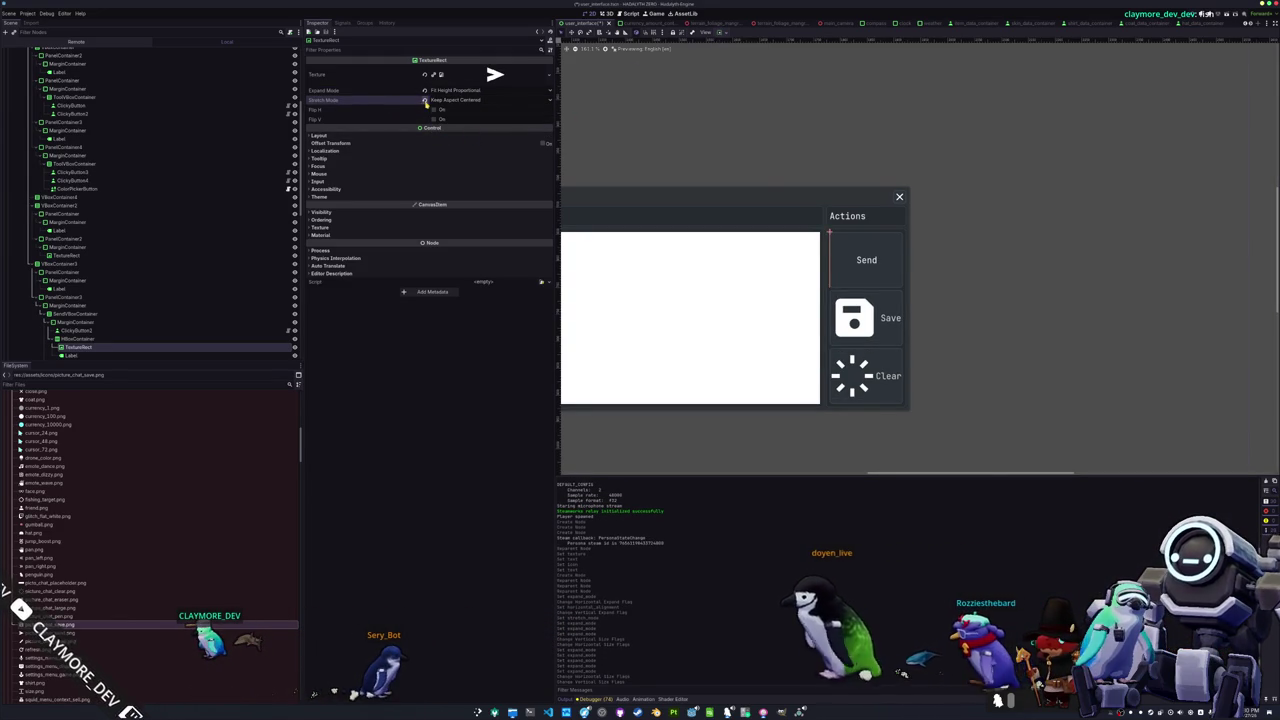
left_click(425, 101)
left_click(440, 106)
left_click(446, 91)
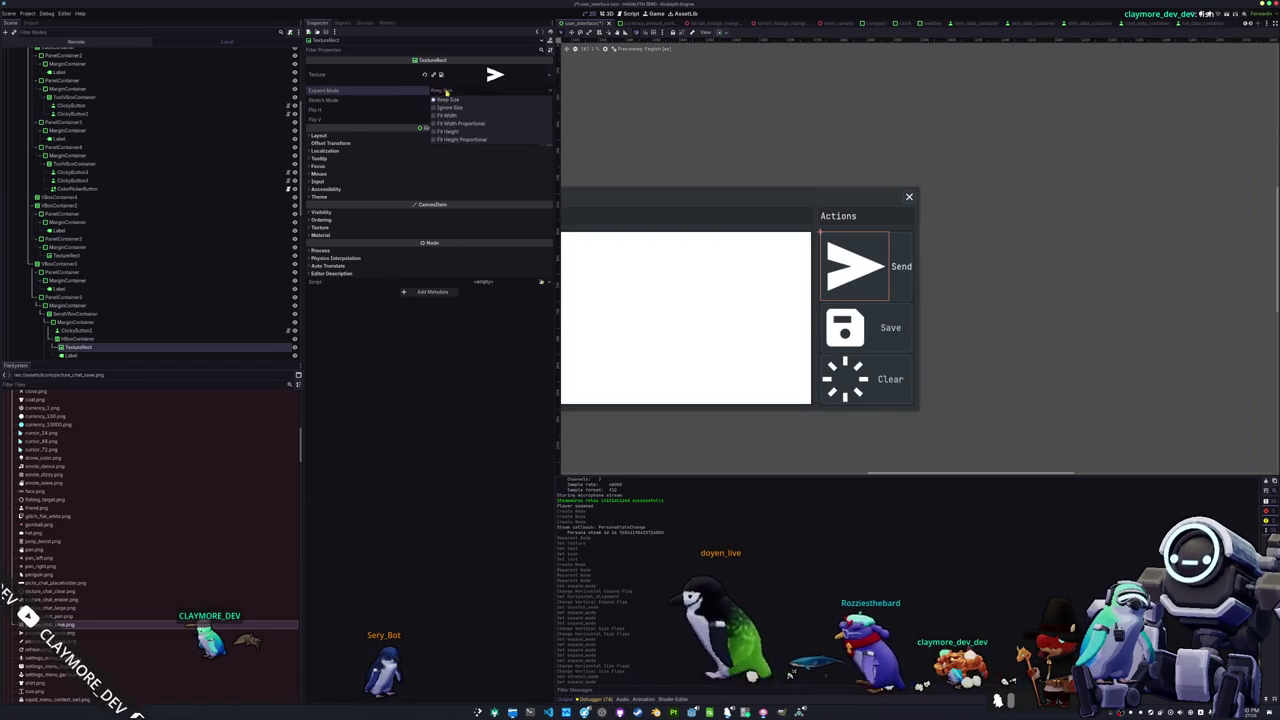
left_click(458, 123)
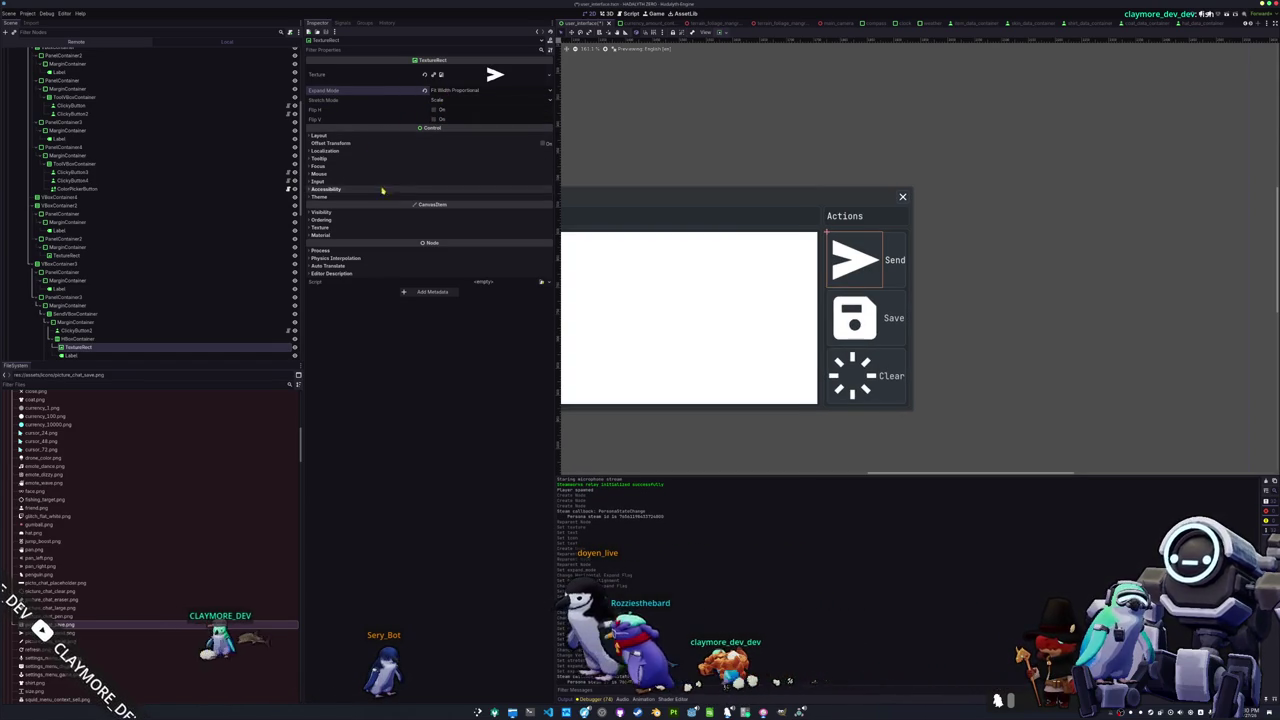
left_click(350, 136)
mouse_move(452, 168)
left_mouse_down()
mouse_move(823, 148)
mouse_move(728, 186)
left_mouse_up()
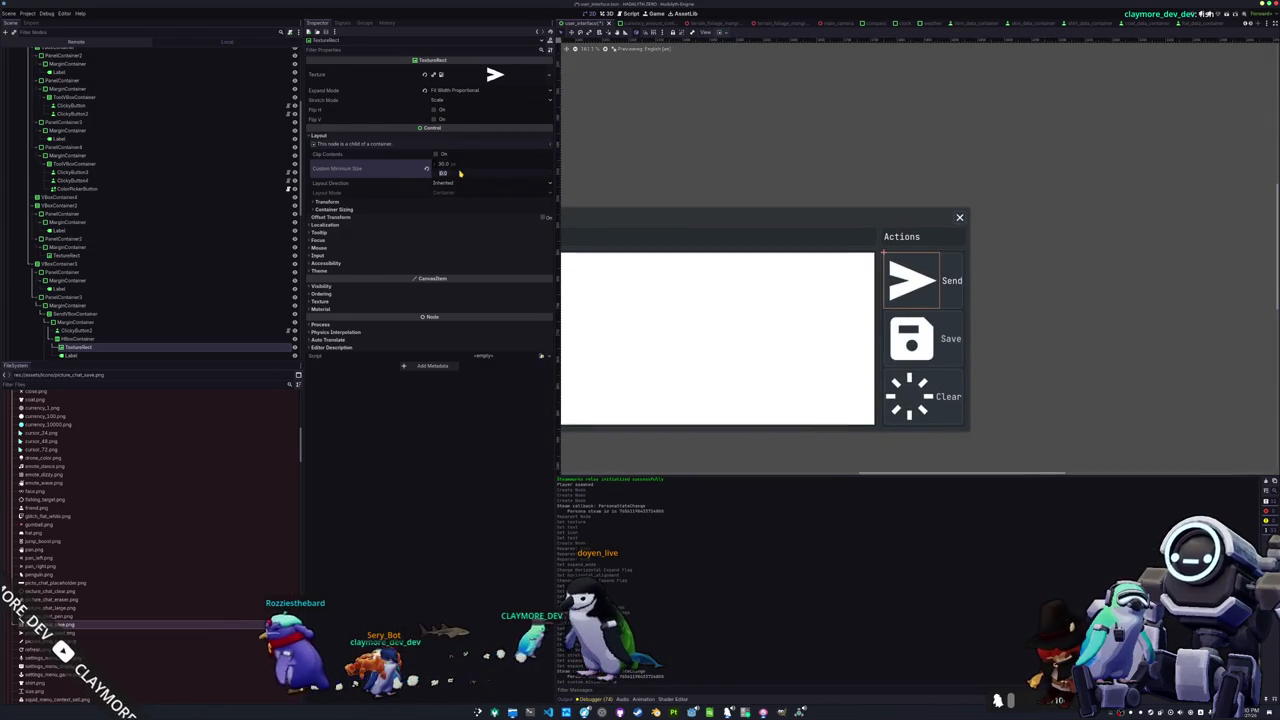
Step: Set the Send icon's minimum height to 30 and change its container alignment to shrink it
left_click_drag(460, 173, 486, 183)
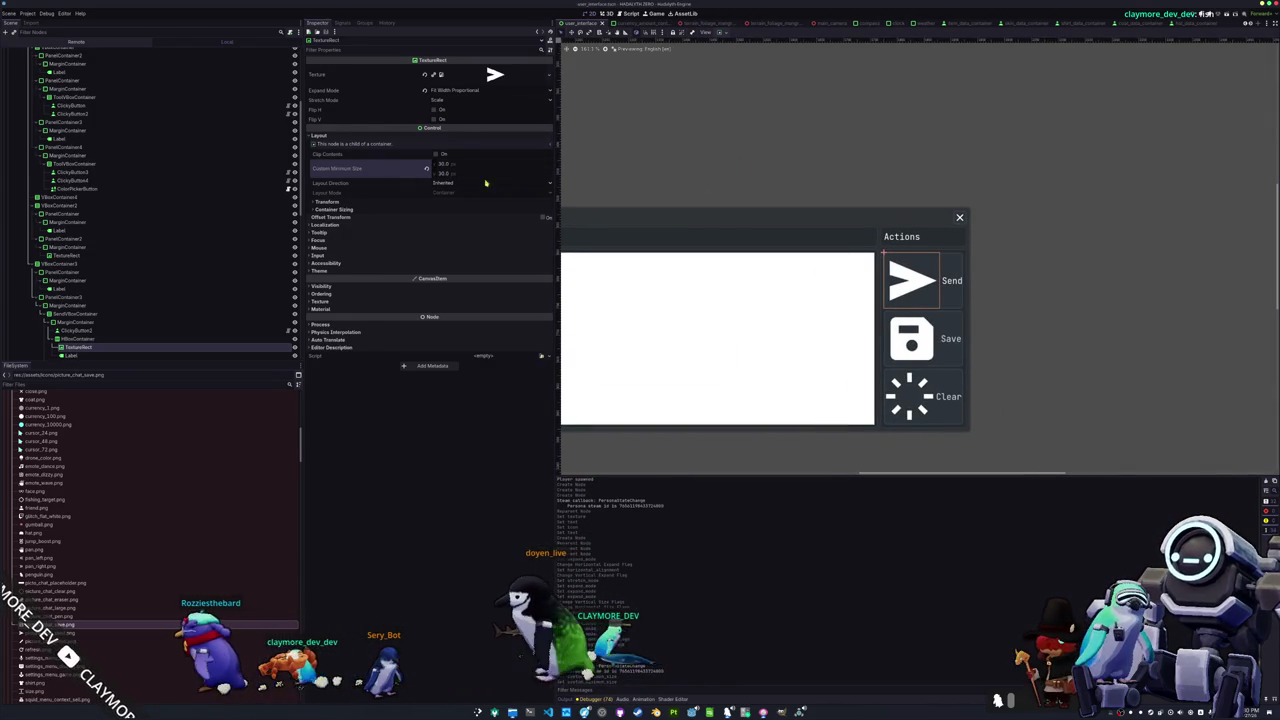
left_click(720, 34)
left_click(737, 88)
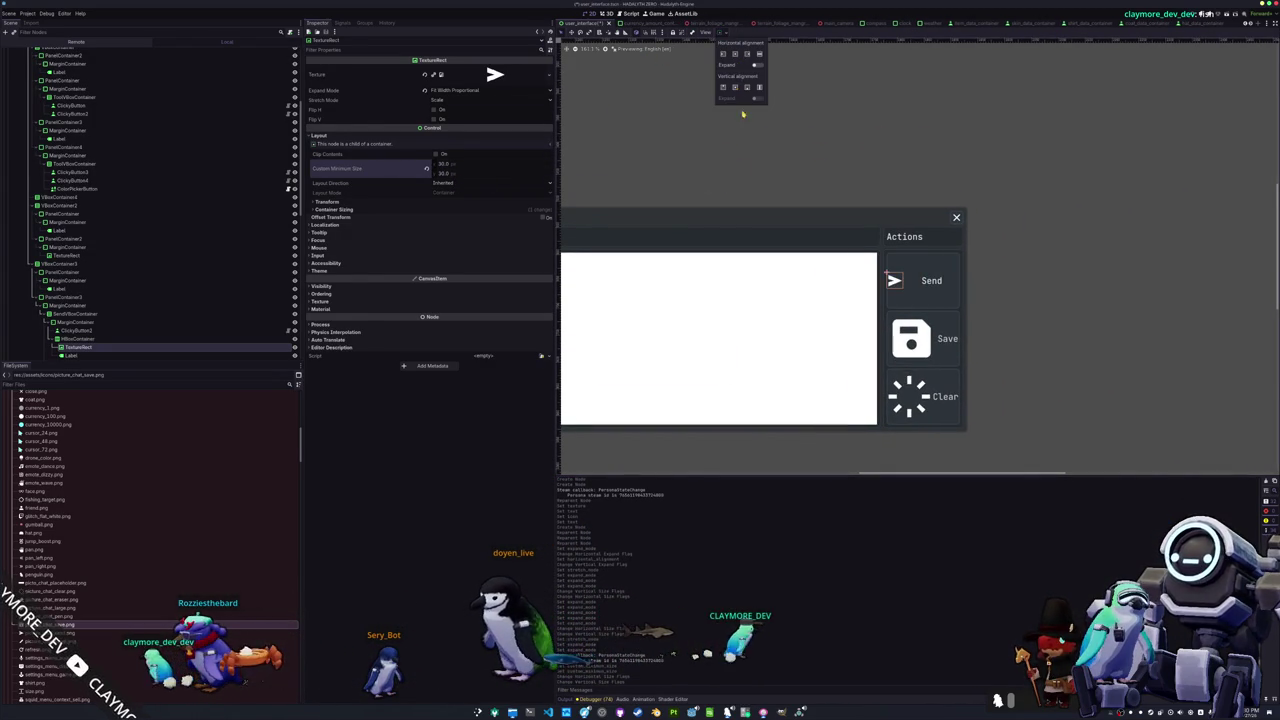
left_click(806, 126)
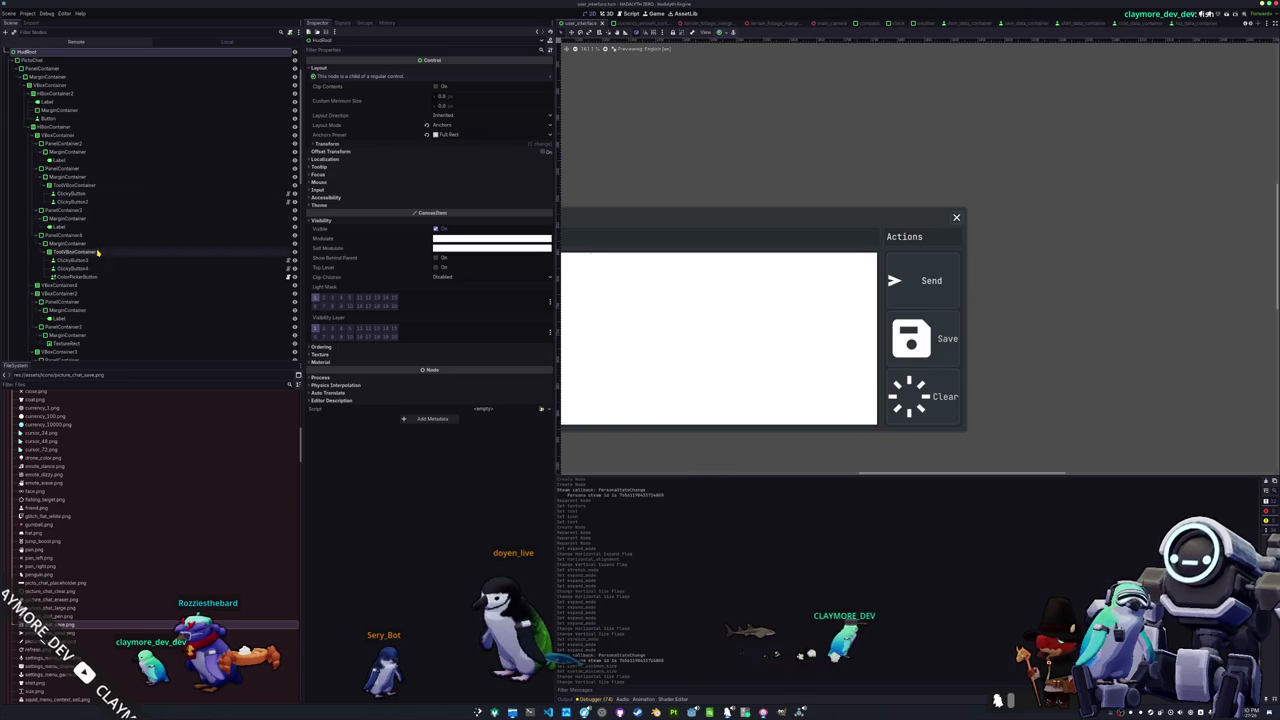
left_click(890, 282)
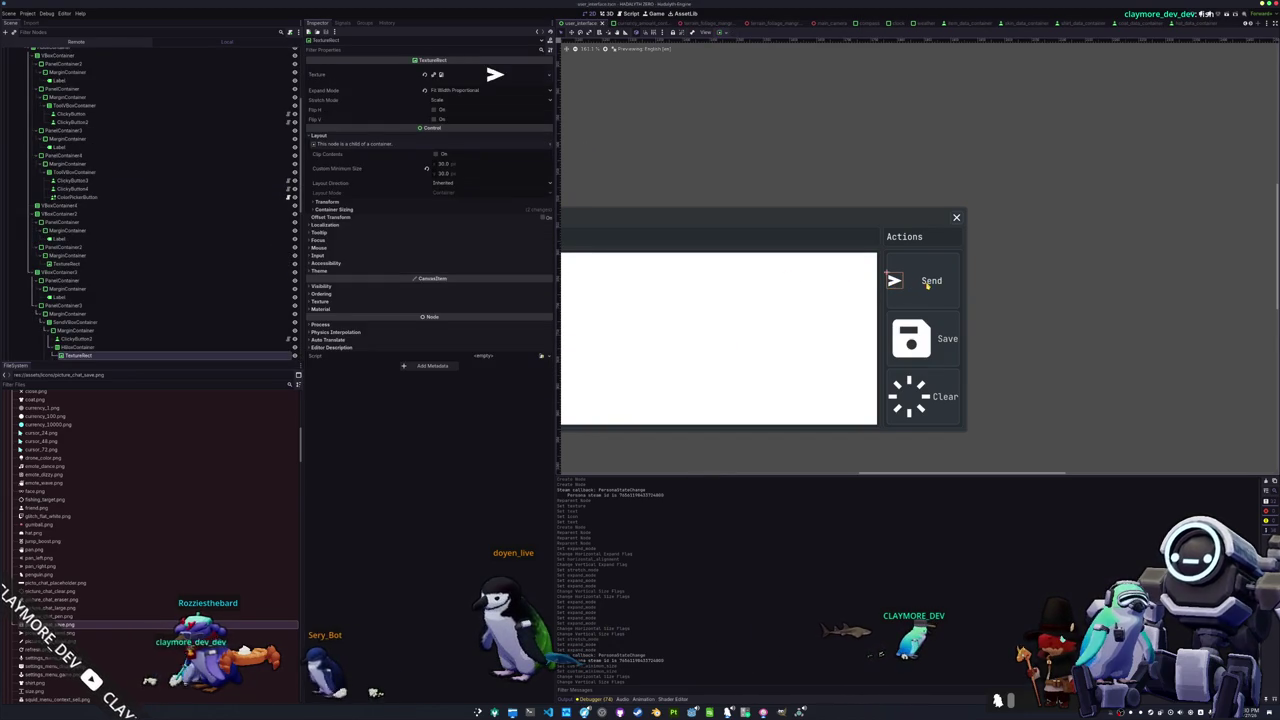
left_click(927, 283)
scroll(883, 283, "left", 5)
scroll(939, 284, "right", 5)
left_click(951, 295)
scroll(900, 300, "up", 3)
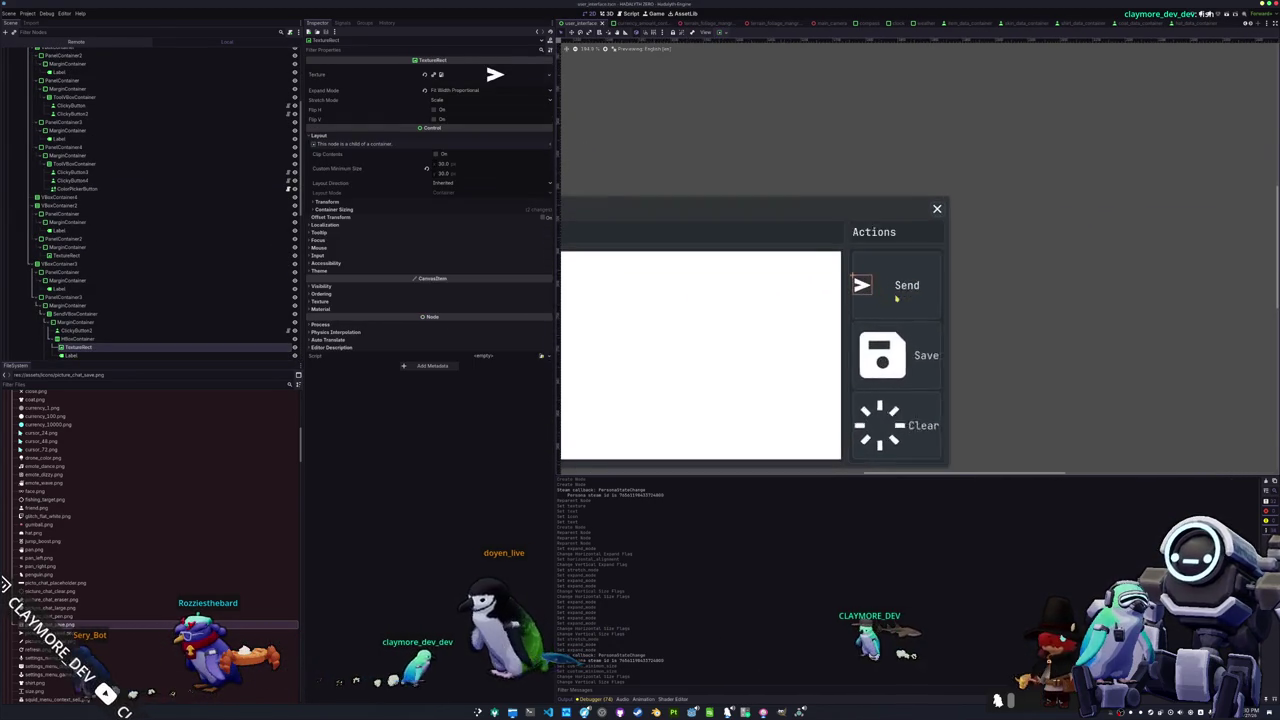
scroll(877, 320, "down", 2)
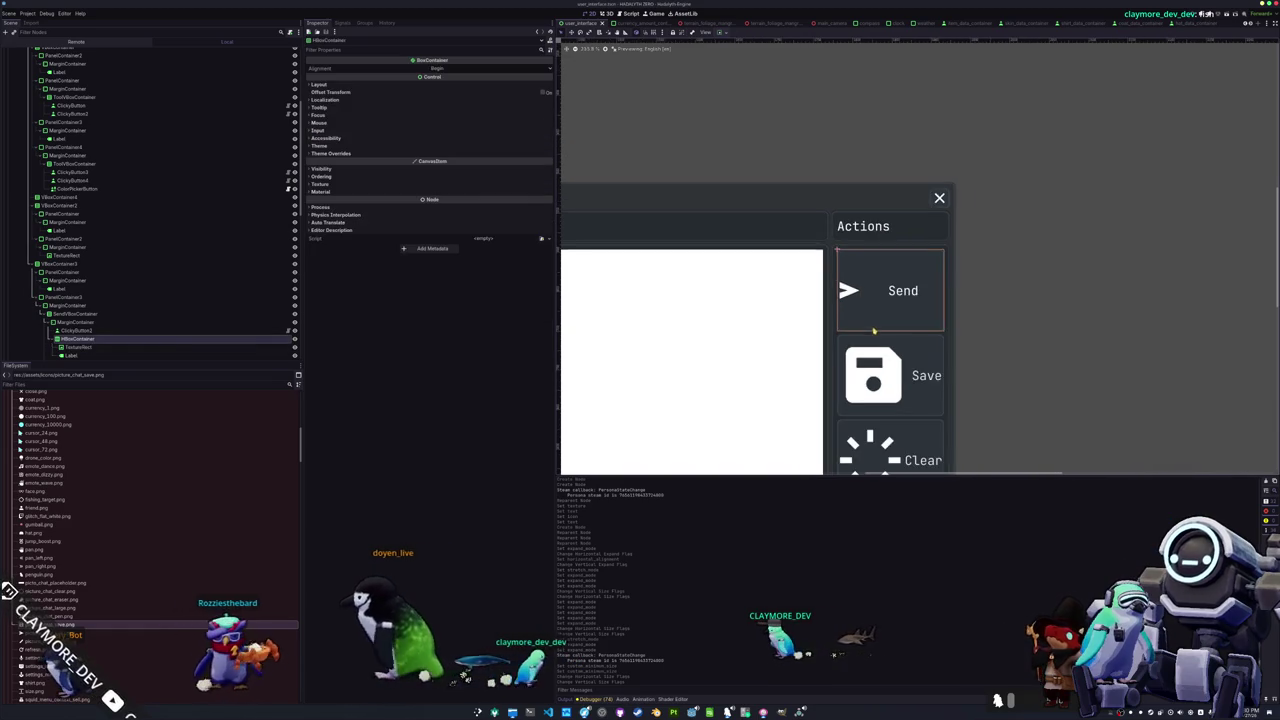
scroll(874, 285, "down", 1)
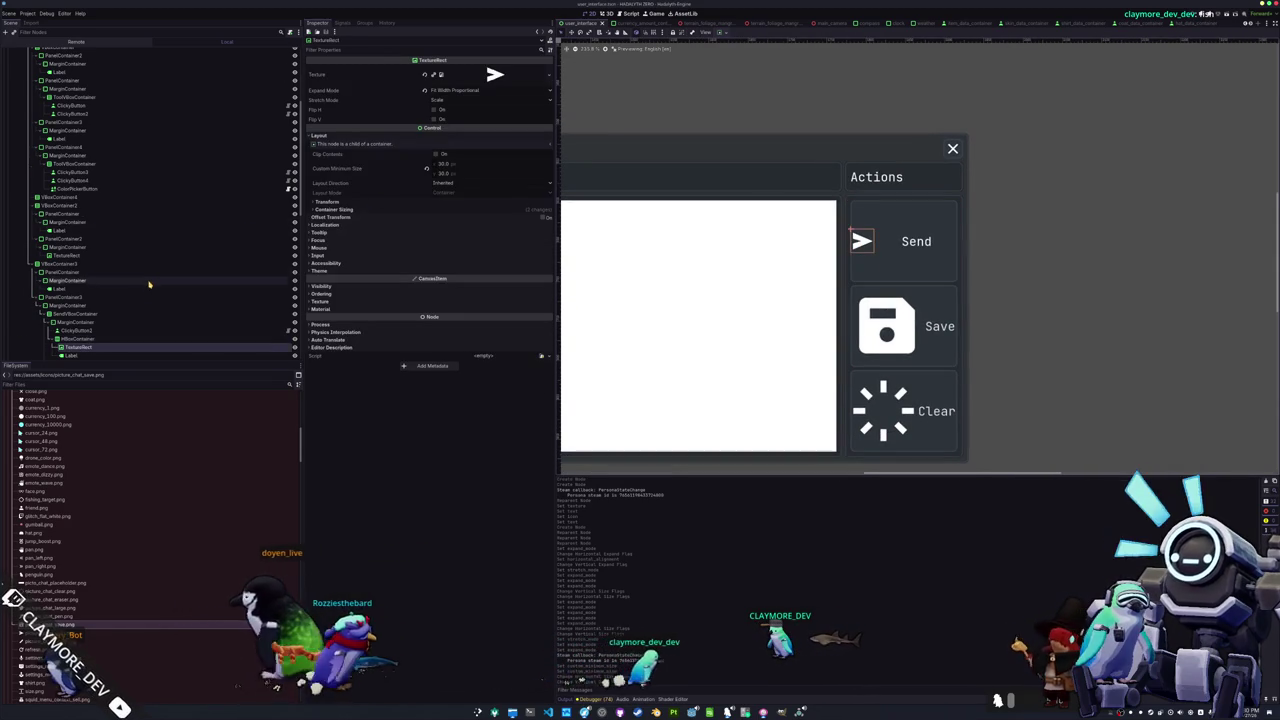
scroll(130, 278, "down", 3)
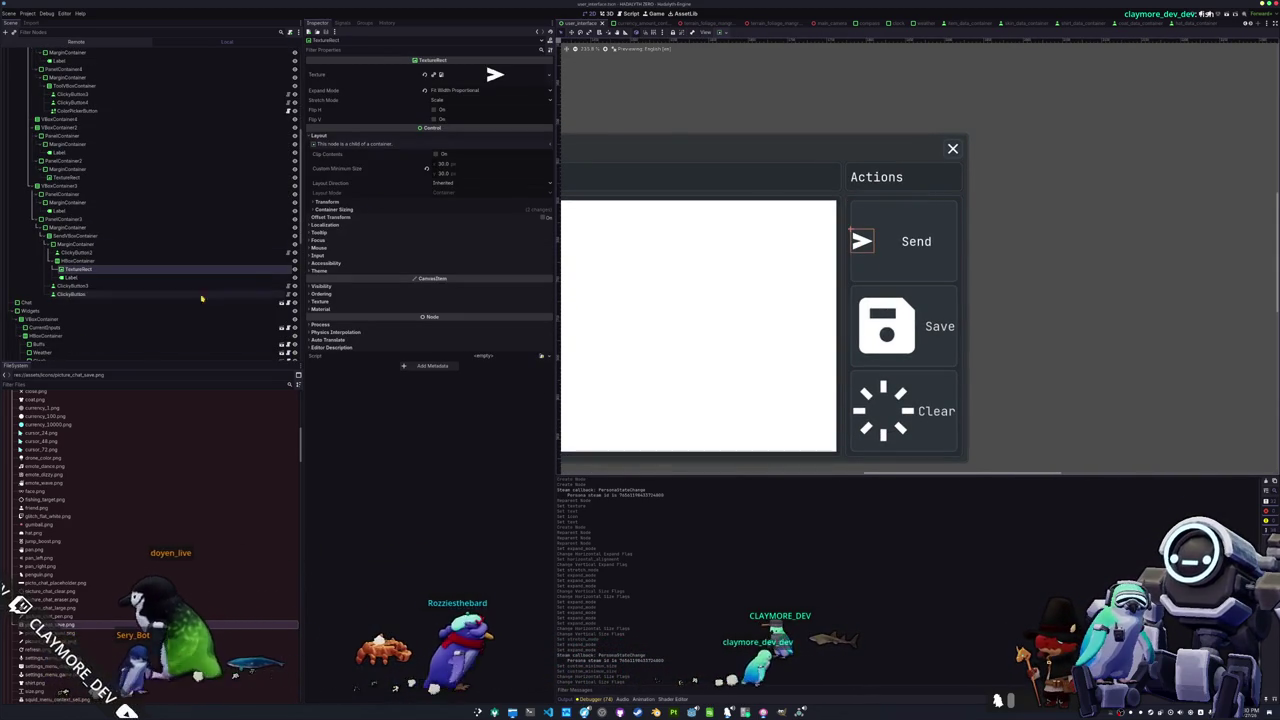
Step: Undo the Send icon's size, stretch and expand-mode changes back to its earlier size
key("ctrl+z")
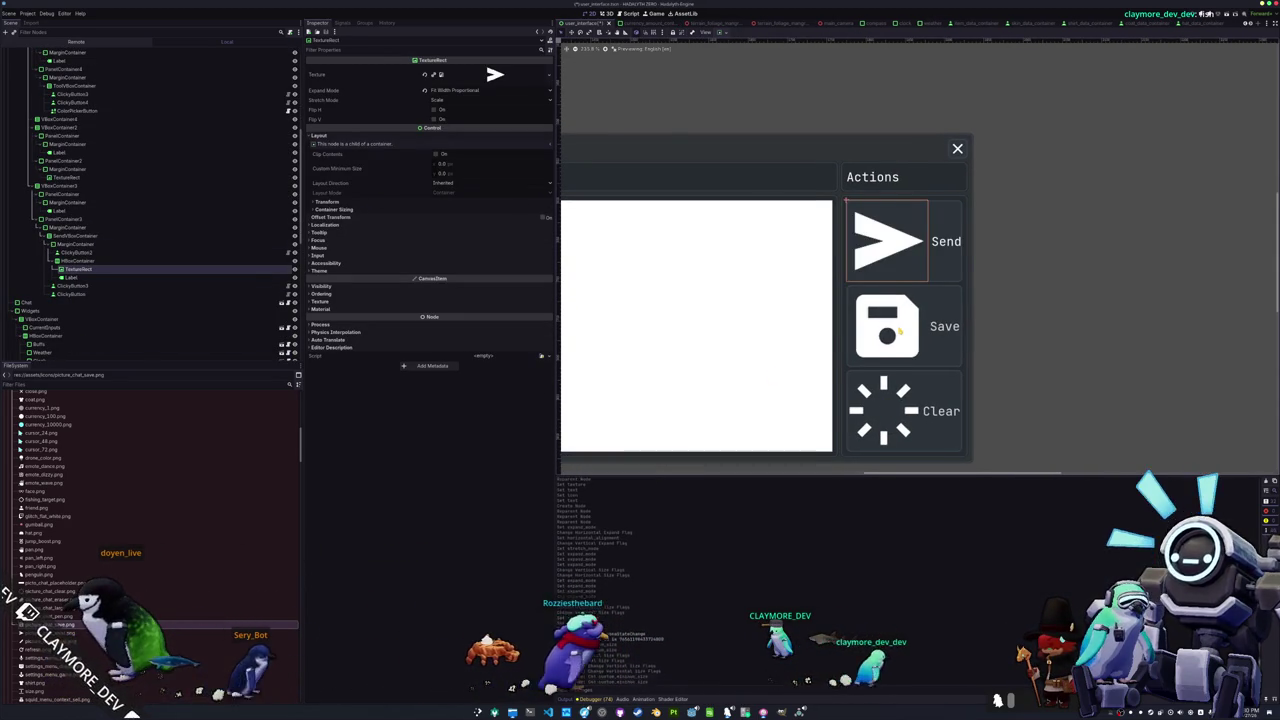
key("ctrl+z")
key("ctrl+z")
key("ctrl+z")
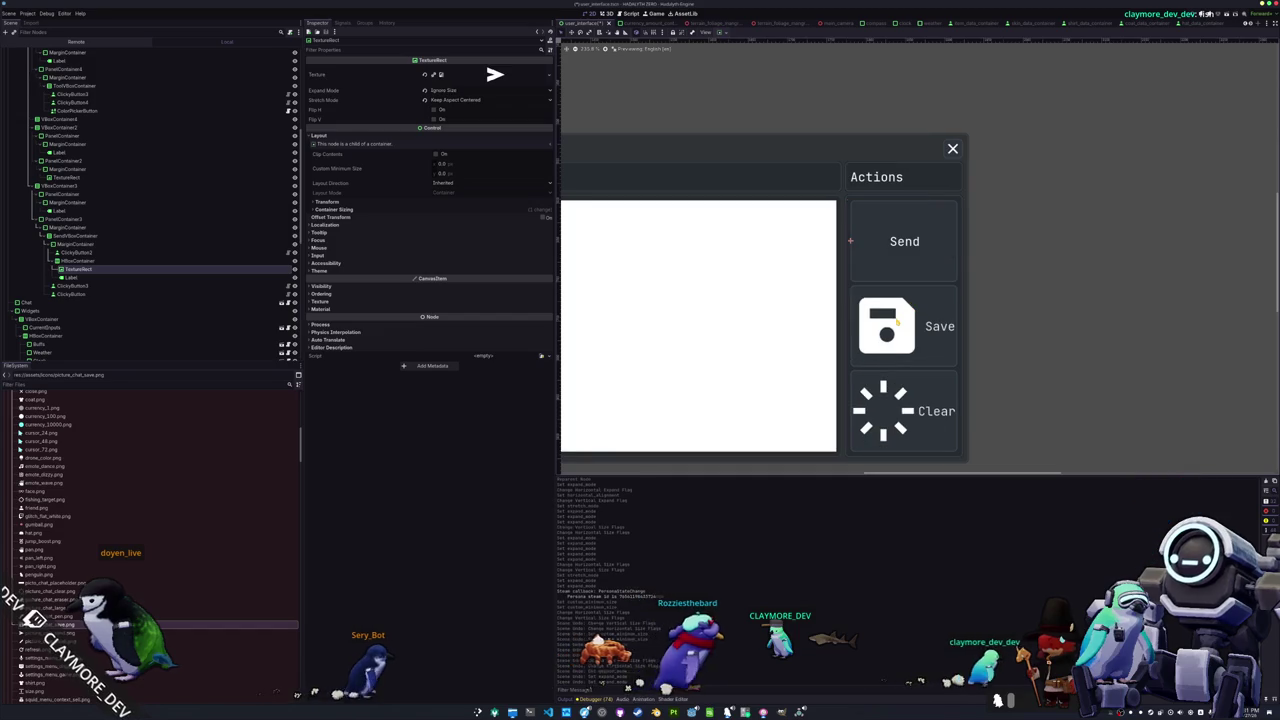
key("ctrl+shift+z")
key("ctrl+z")
key("ctrl+shift+z")
key("ctrl+z")
key("ctrl+z")
key("ctrl+z")
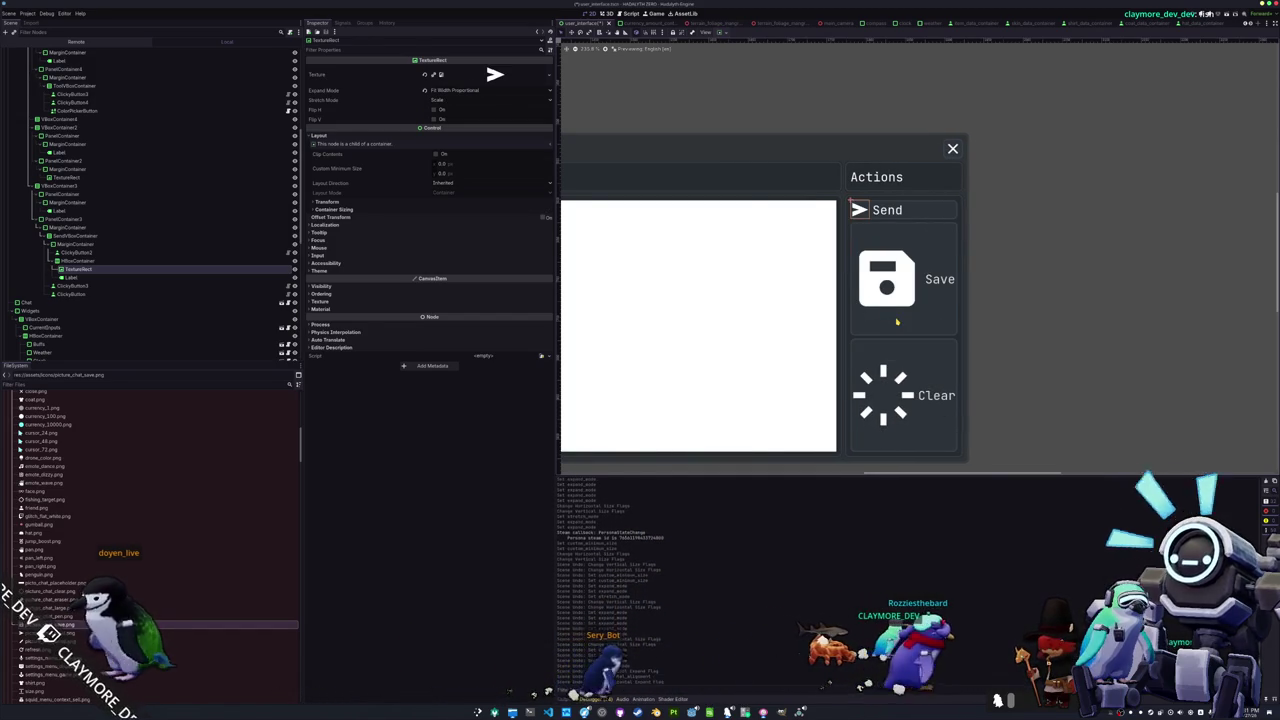
key("ctrl+z")
key("ctrl+z")
key("ctrl+z")
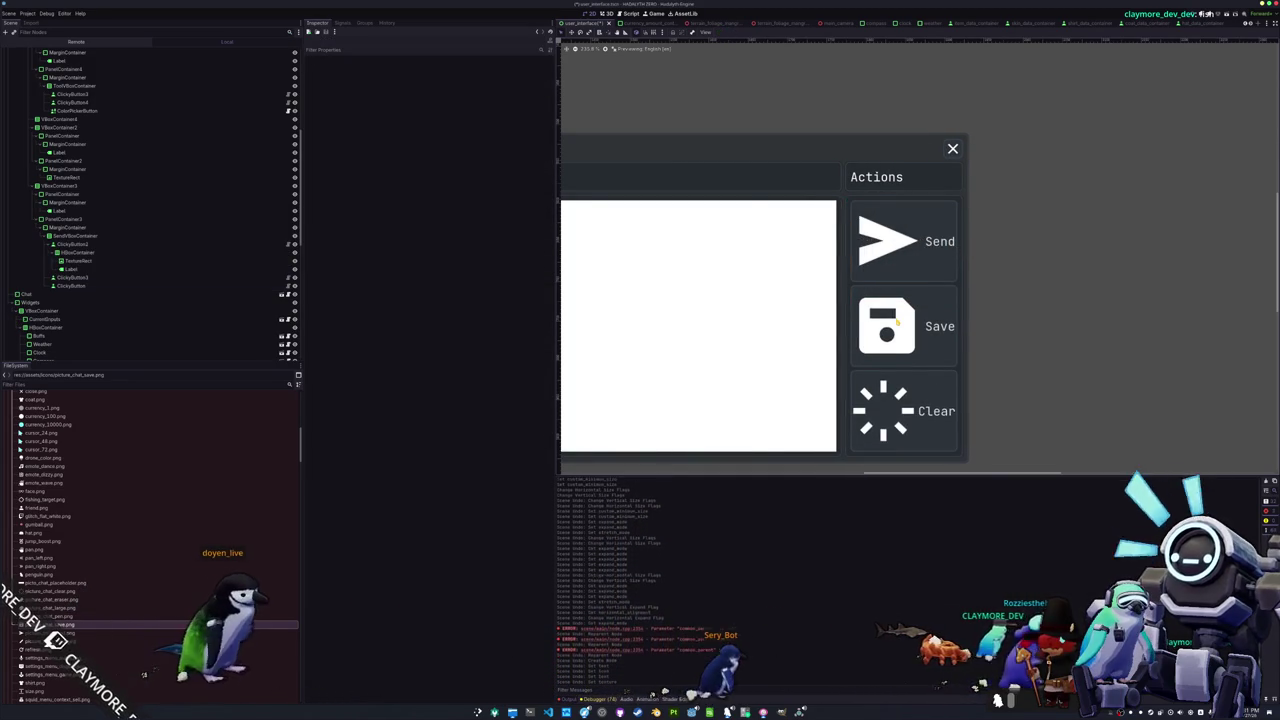
key("ctrl+z")
key("ctrl+z")
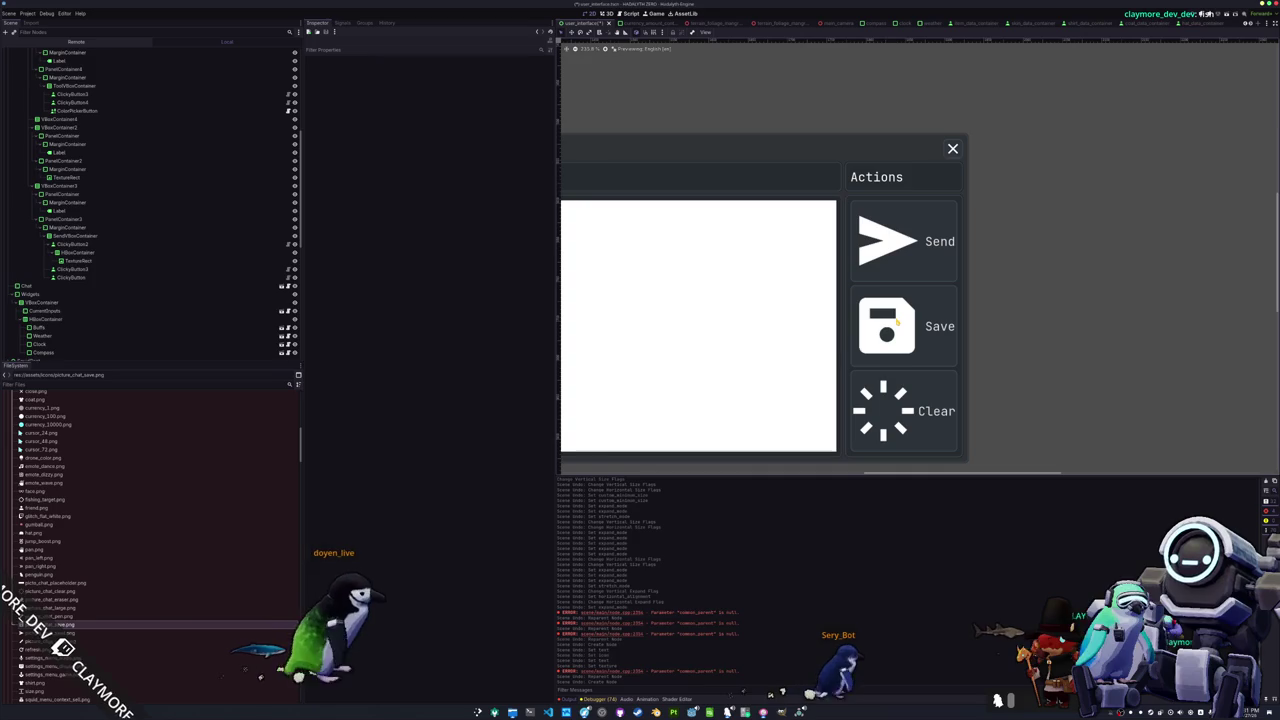
Step: Bring the whole Picture Chat panel into view and select the action buttons together
scroll(977, 320, "down", 2)
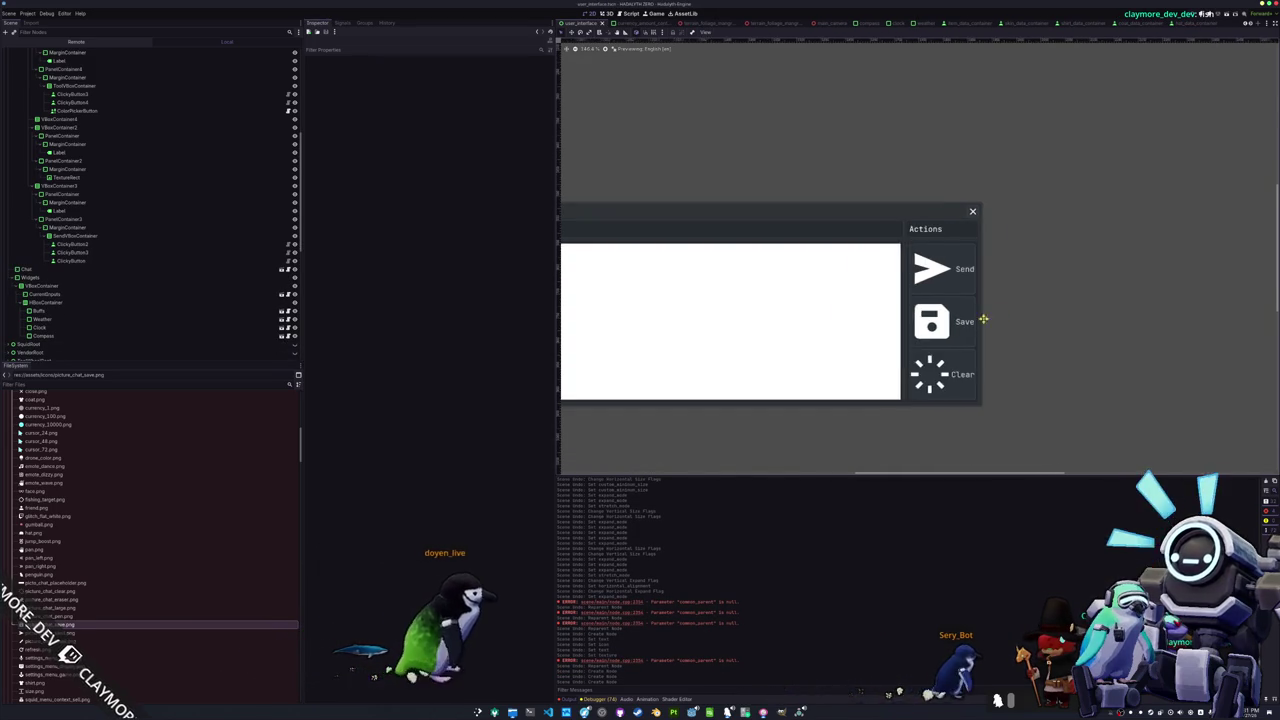
left_click_drag(980, 315, 1200, 314)
scroll(1192, 314, "down", 1)
left_click(1169, 350)
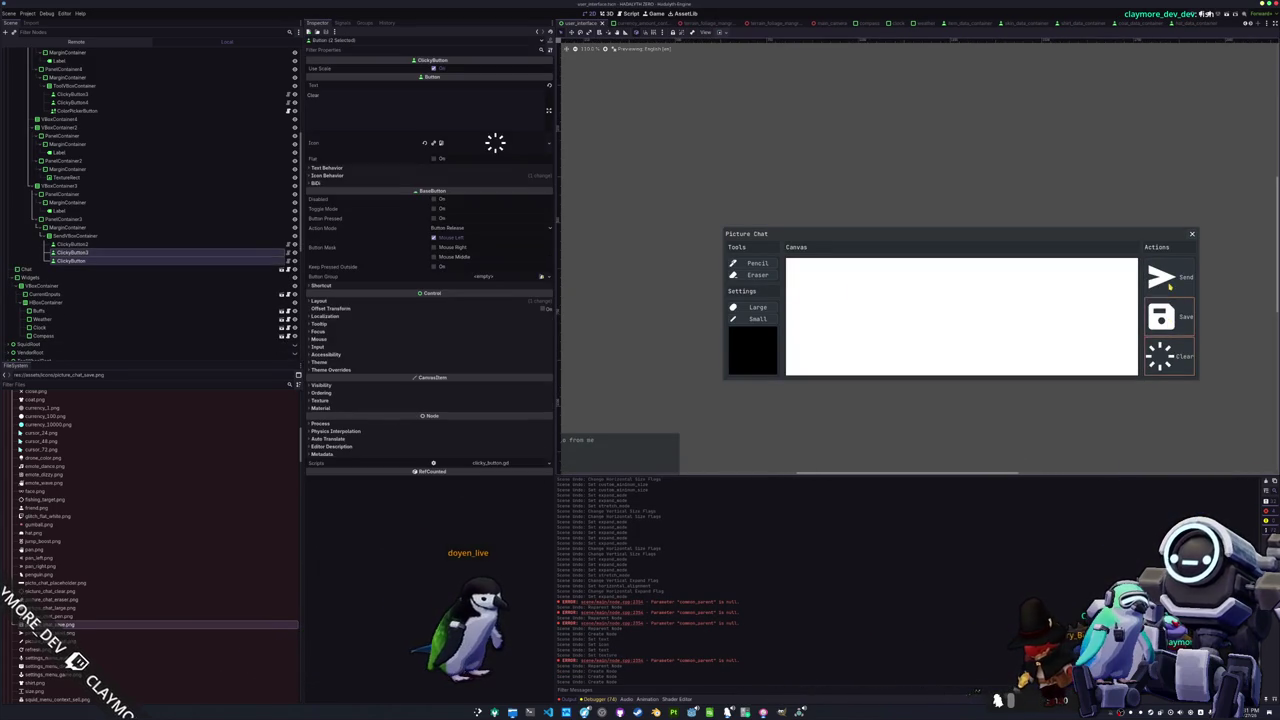
left_click(724, 32)
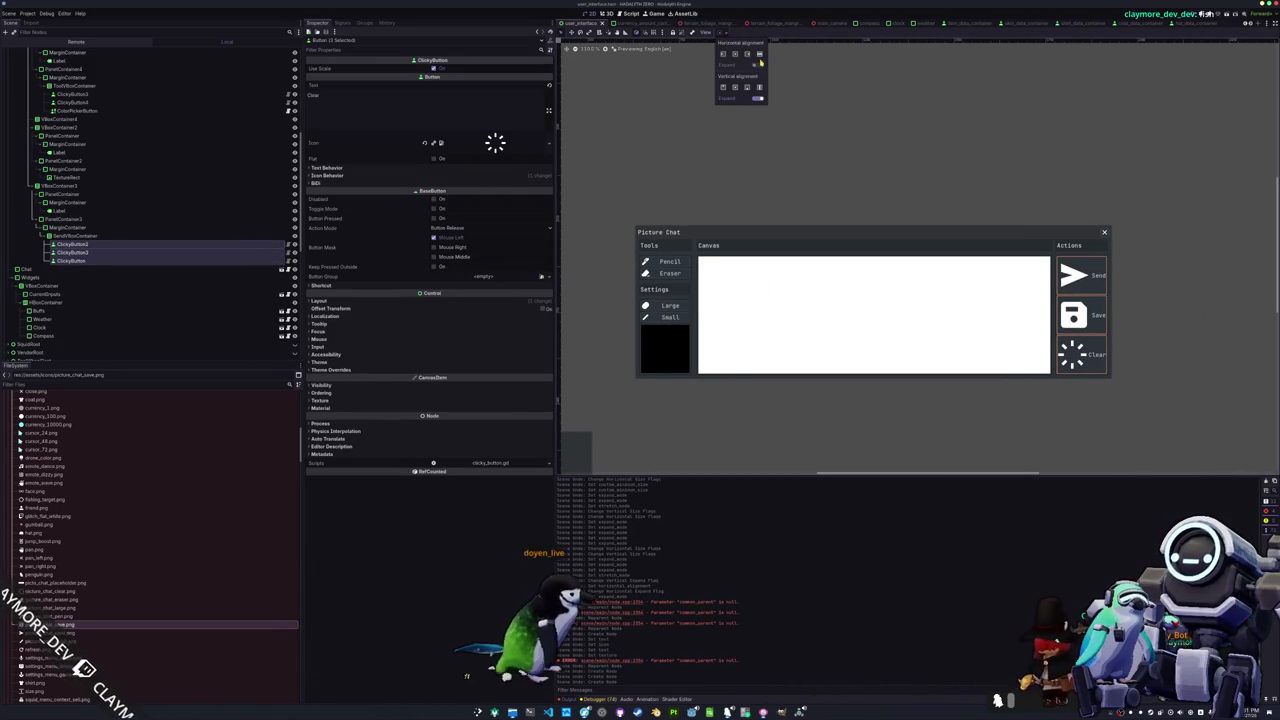
Step: Set the selected action buttons' Container Sizing to shrink from the viewport toolbar popup
left_click(757, 98)
left_click(917, 151)
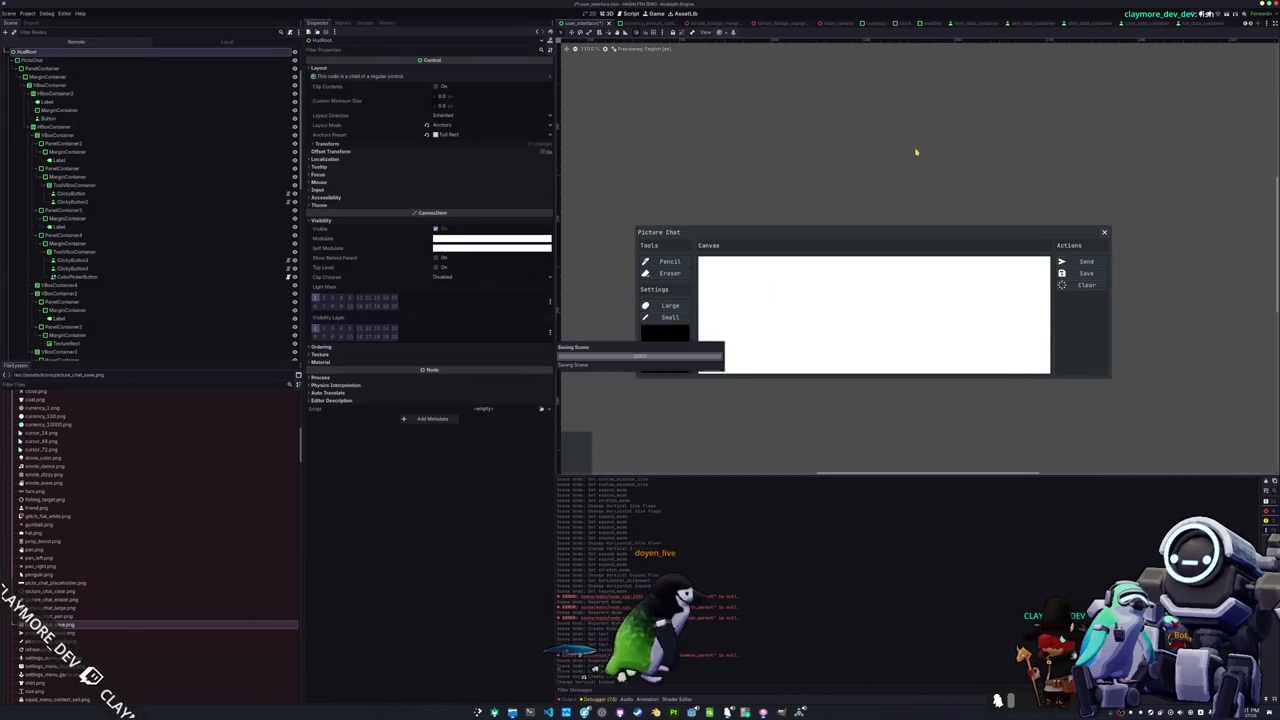
scroll(1086, 351, "up", 5)
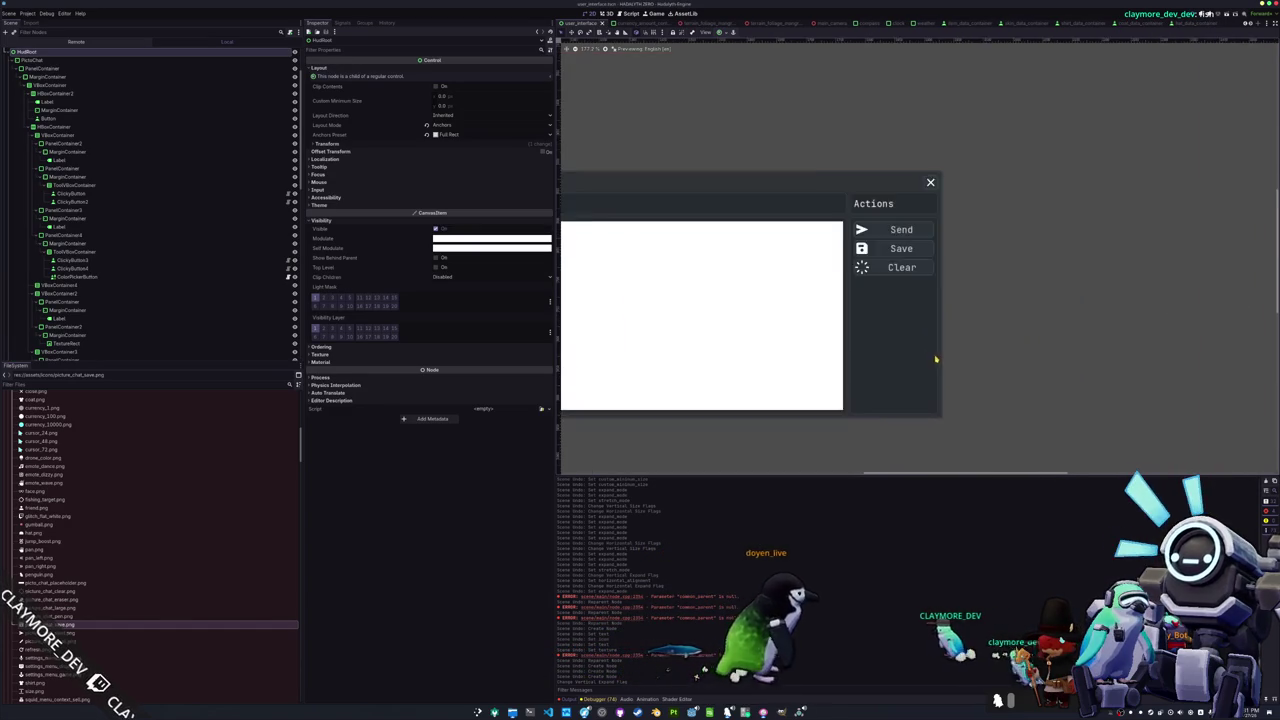
scroll(930, 364, "down", 5)
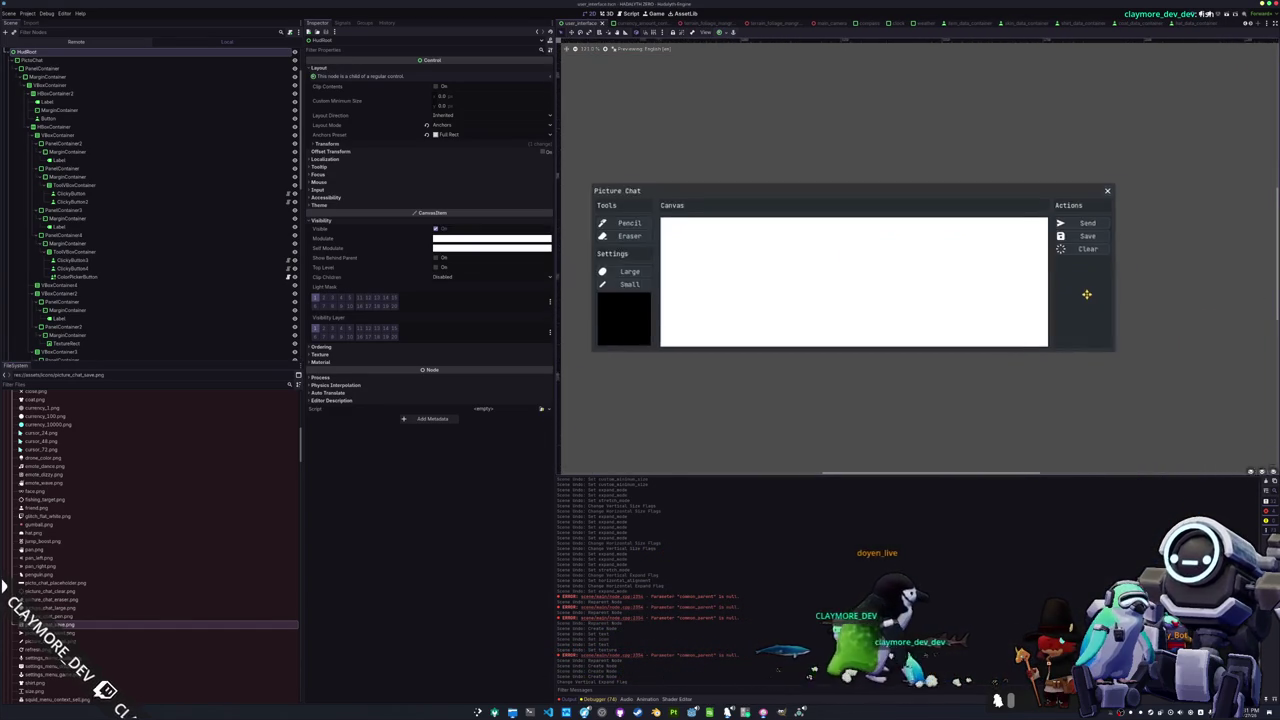
scroll(1107, 359, "up", 1)
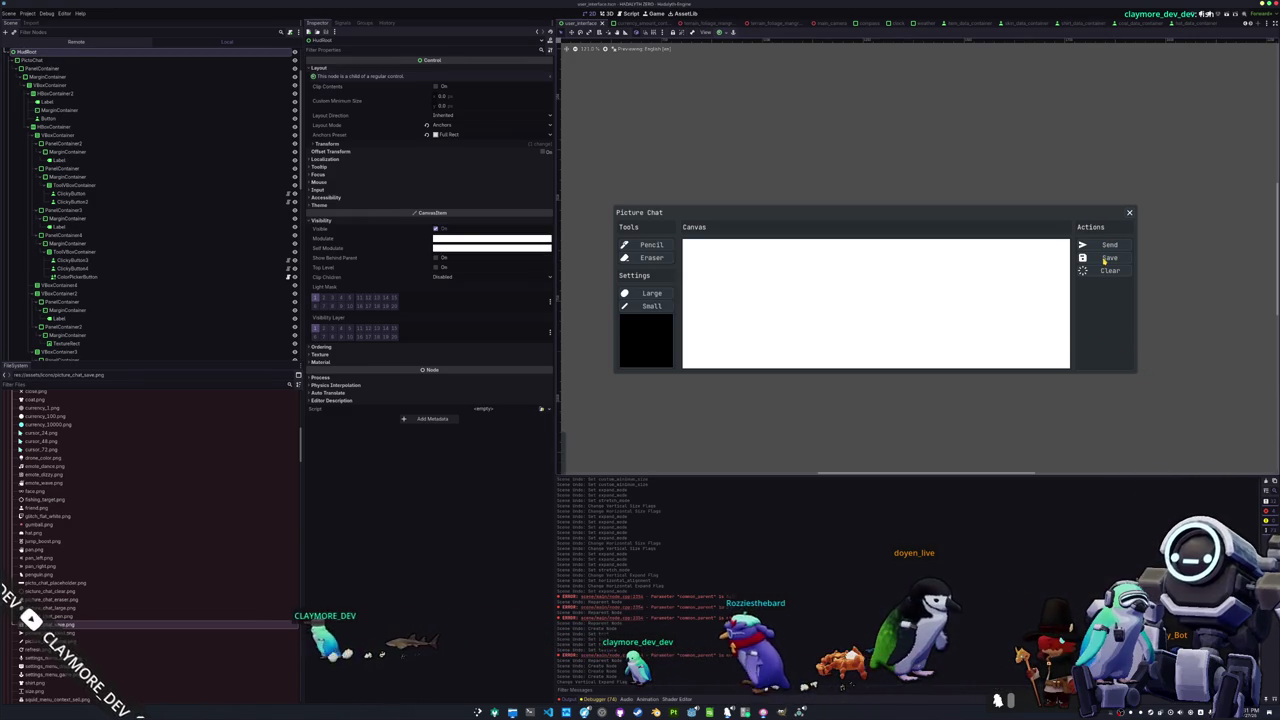
Step: Select the Save, Send and tool buttons in turn to check their compact layout
left_click(1105, 257)
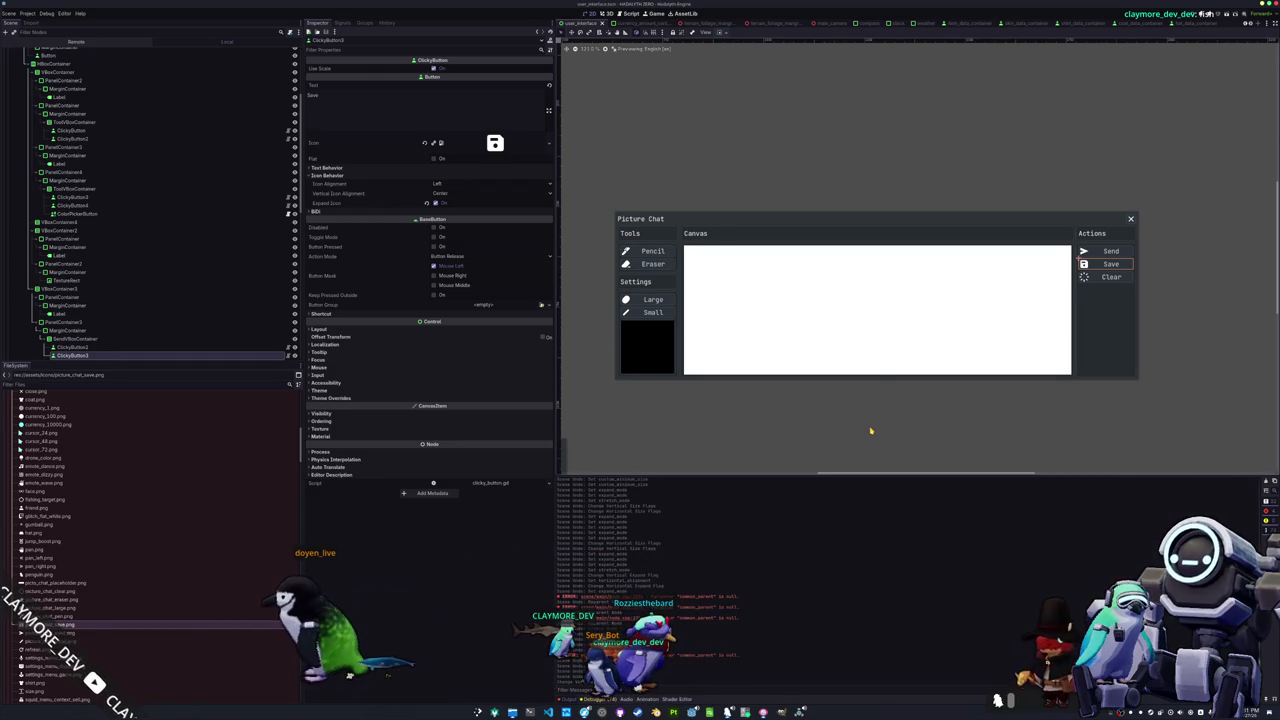
left_click_drag(857, 384, 867, 389)
left_click(1122, 258)
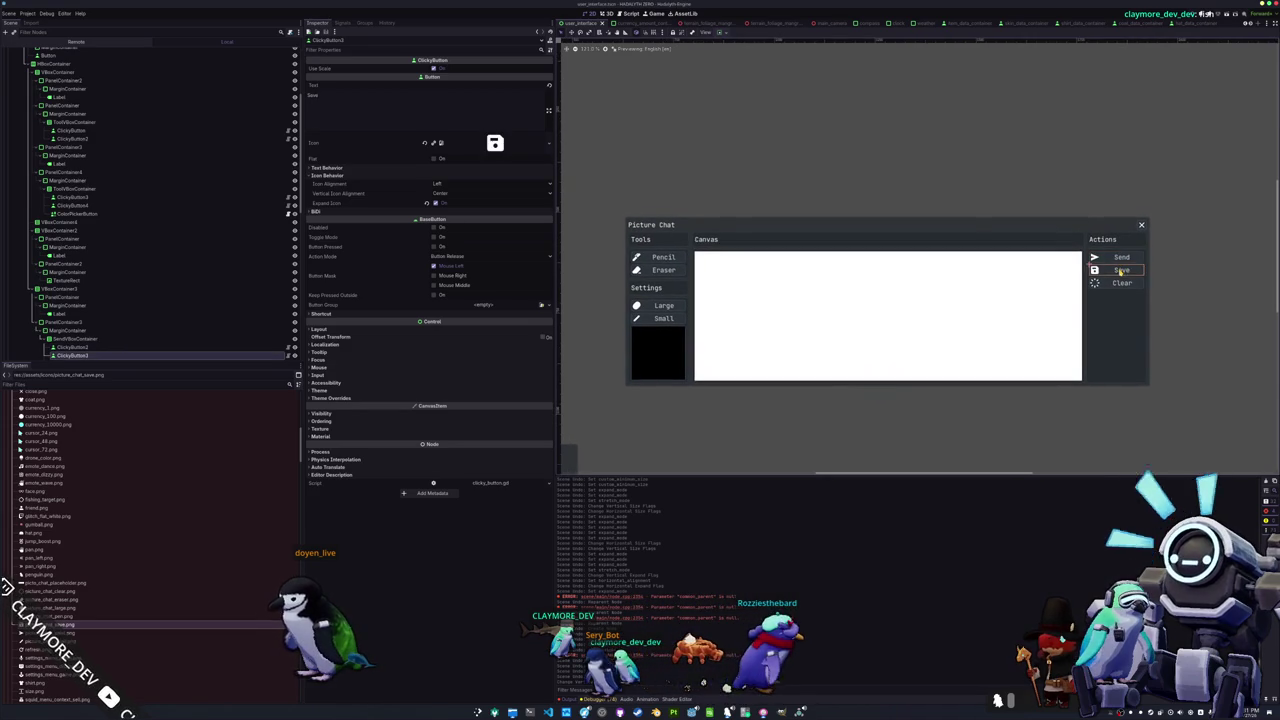
left_click(663, 270)
left_click(663, 305)
left_click(659, 319)
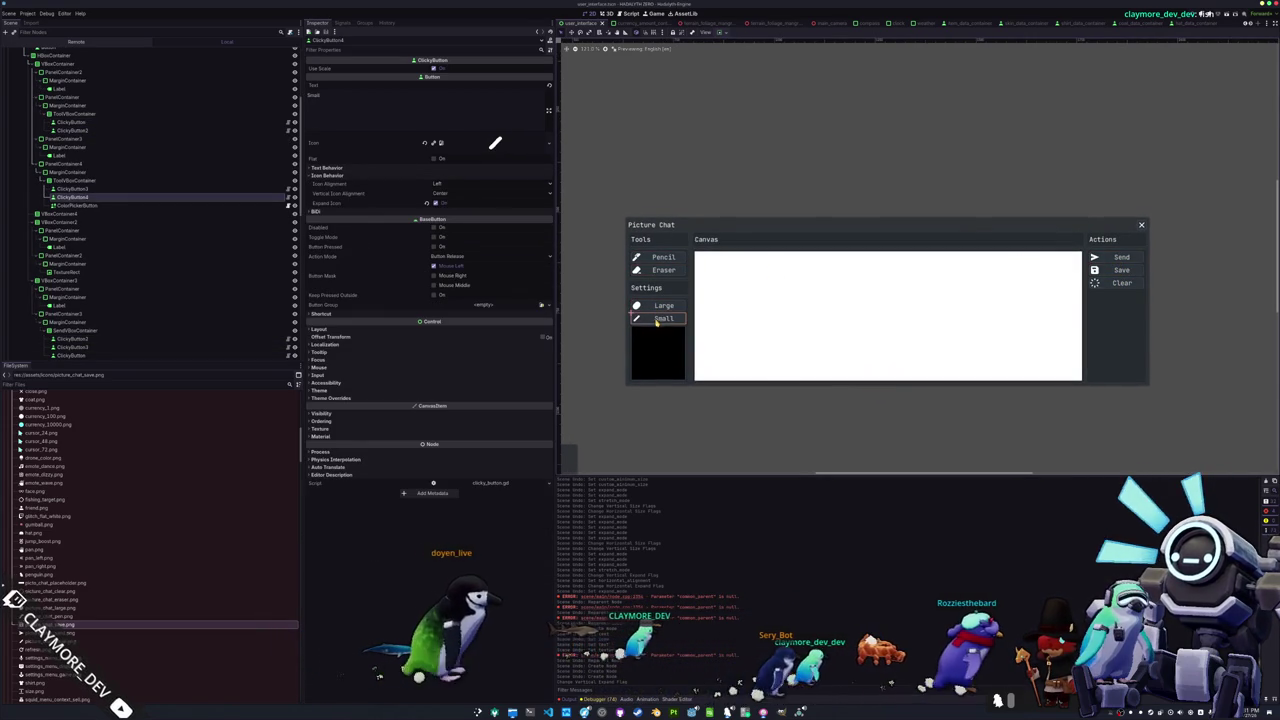
left_click(889, 411)
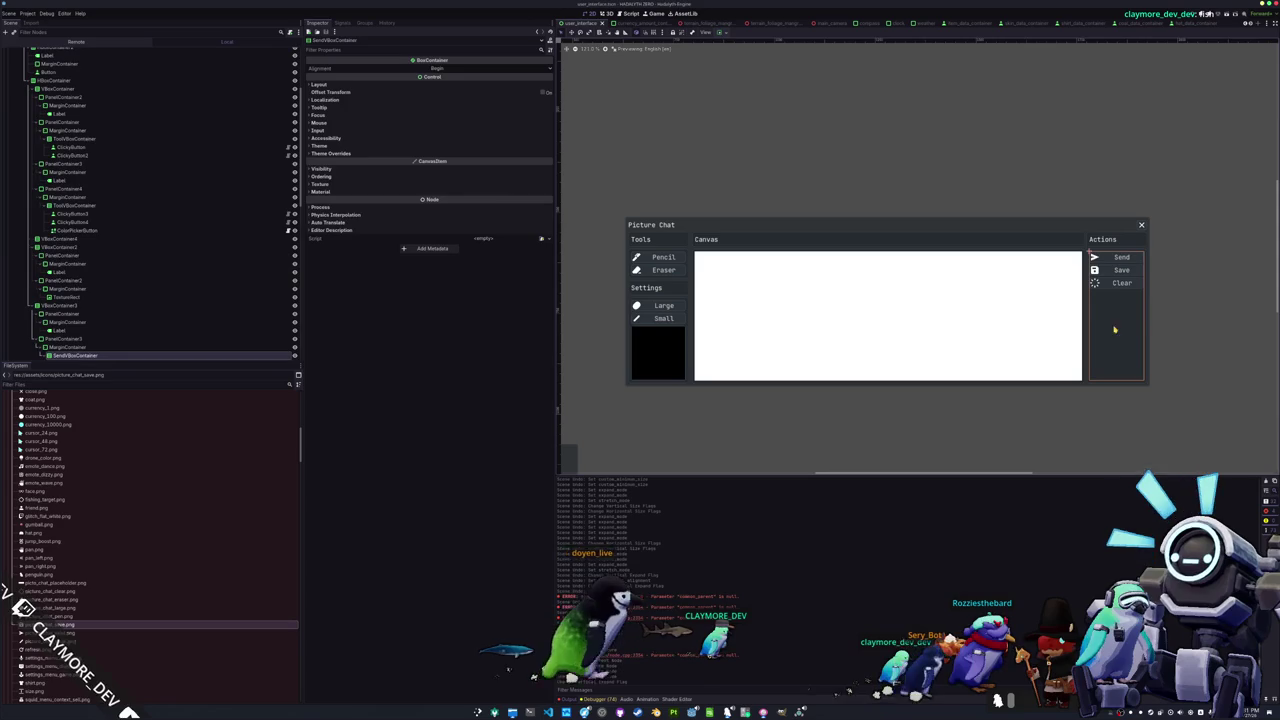
mouse_move(1017, 415)
left_mouse_down()
mouse_move(1043, 428)
mouse_move(1012, 435)
left_mouse_up()
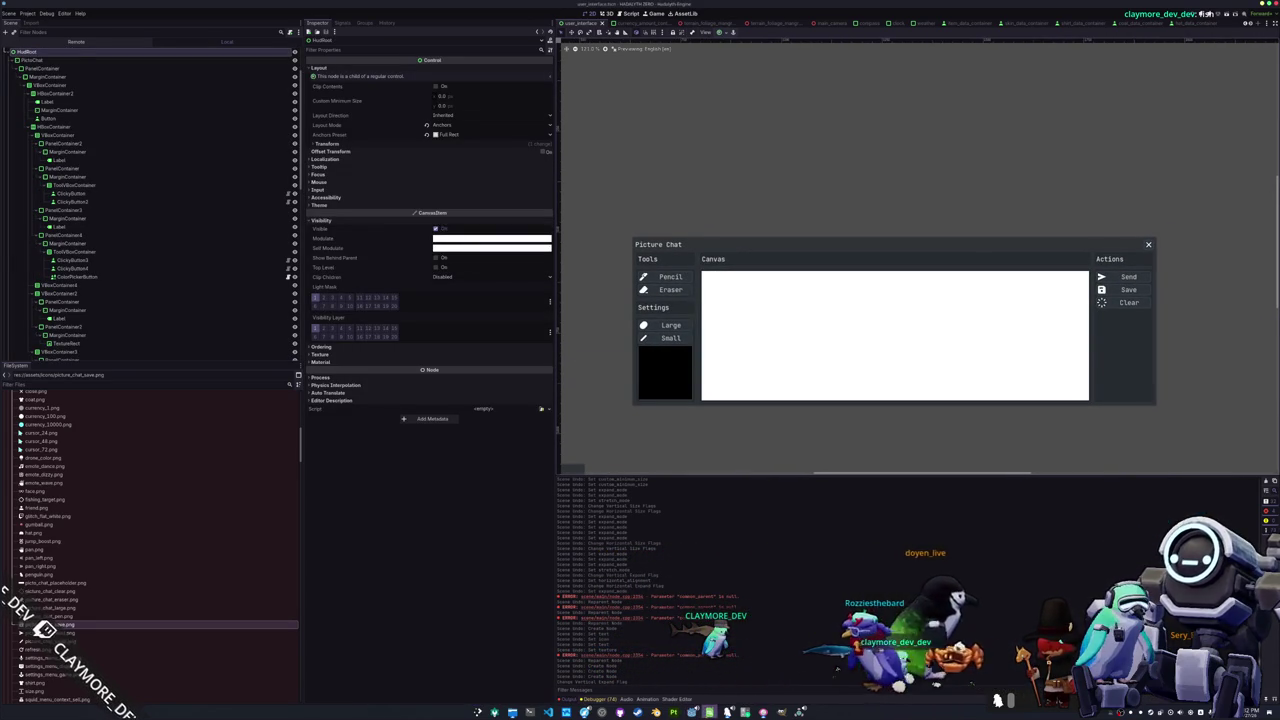
Step: Snap the translations.csv sheet to the right half, then select the PictoChat root node
left_click(709, 712)
left_click_drag(746, 298, 723, 319)
key("super+Right")
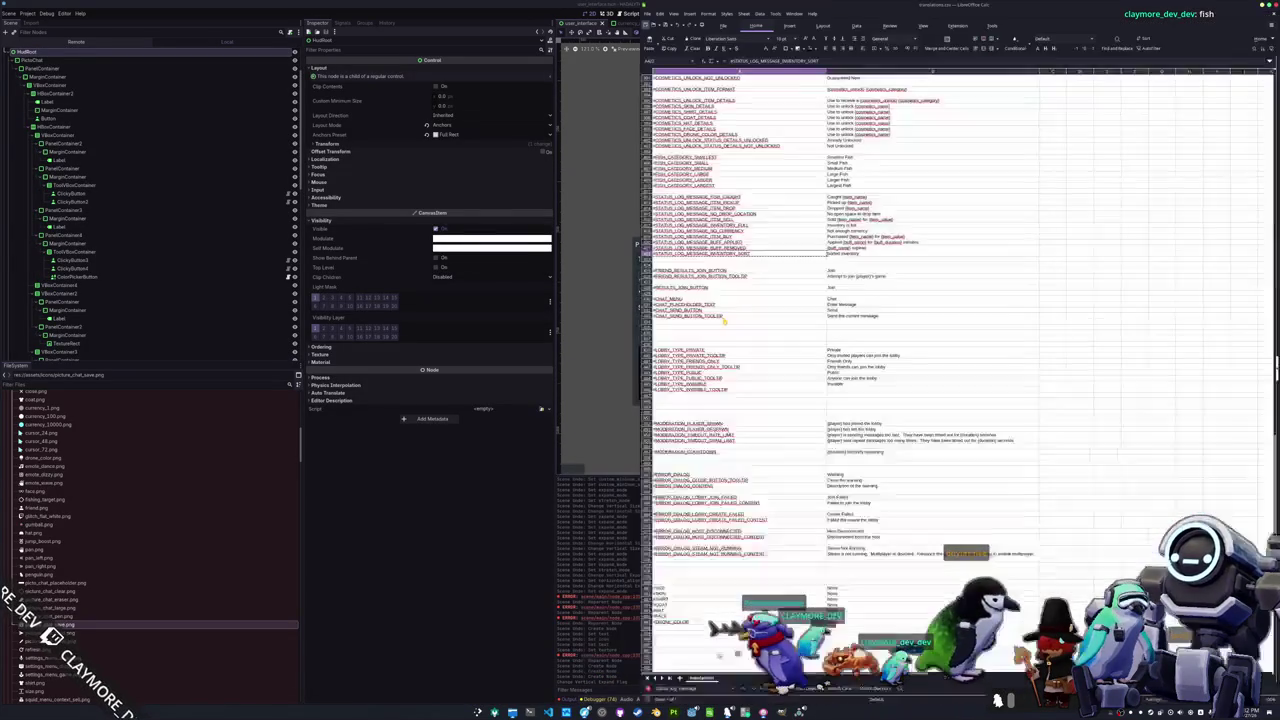
key("alt+Tab")
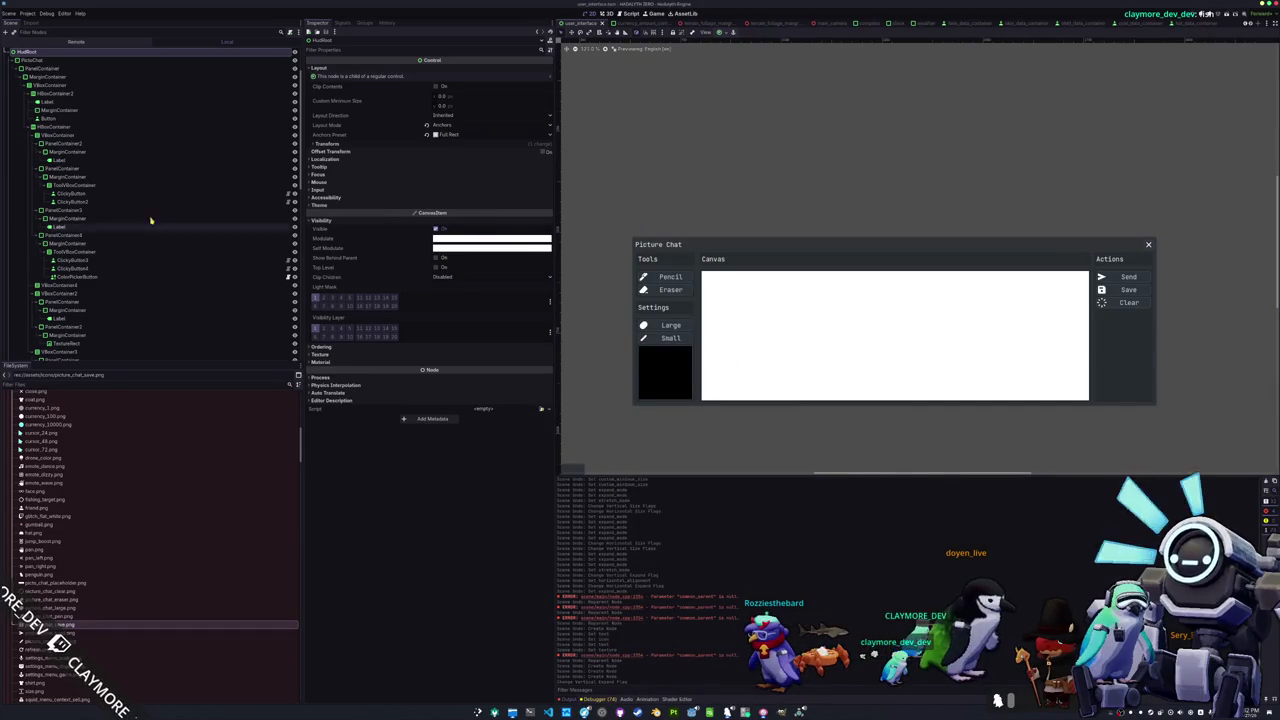
scroll(82, 218, "up", 2)
left_click(62, 119)
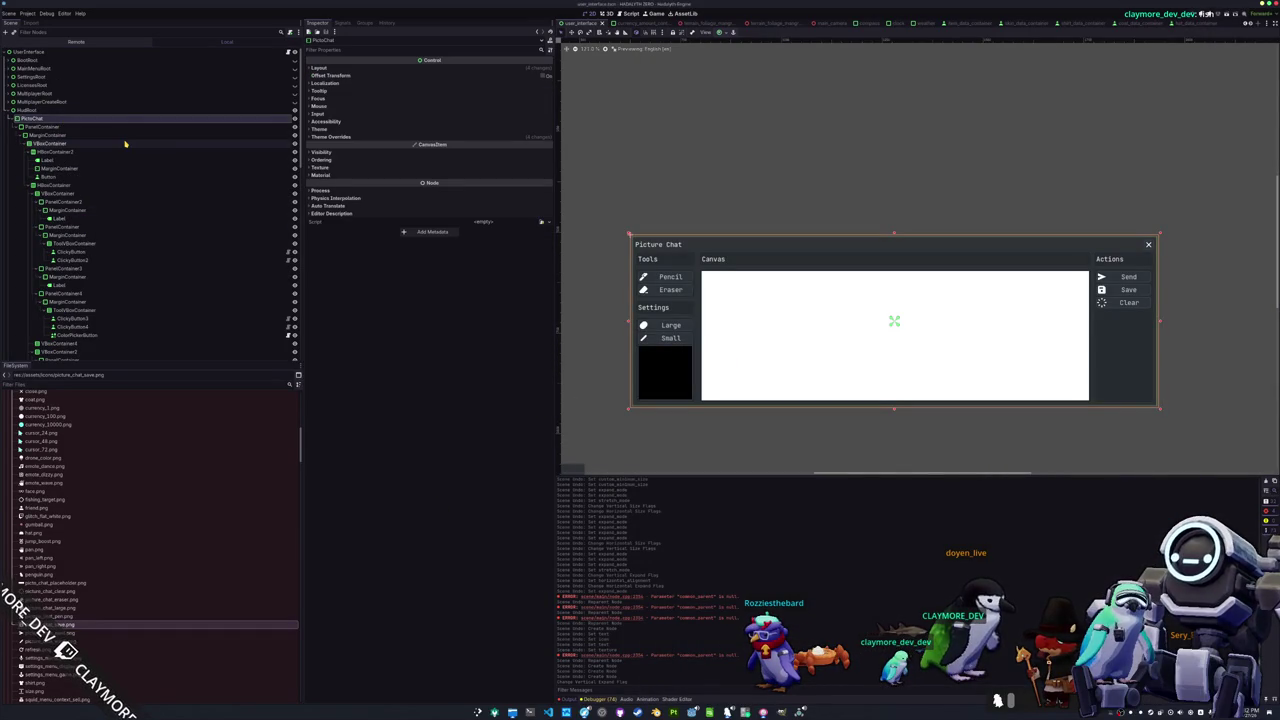
Step: Set the Picture Chat title Label's Text to the #PICTURE_CHAT key
key("Down")
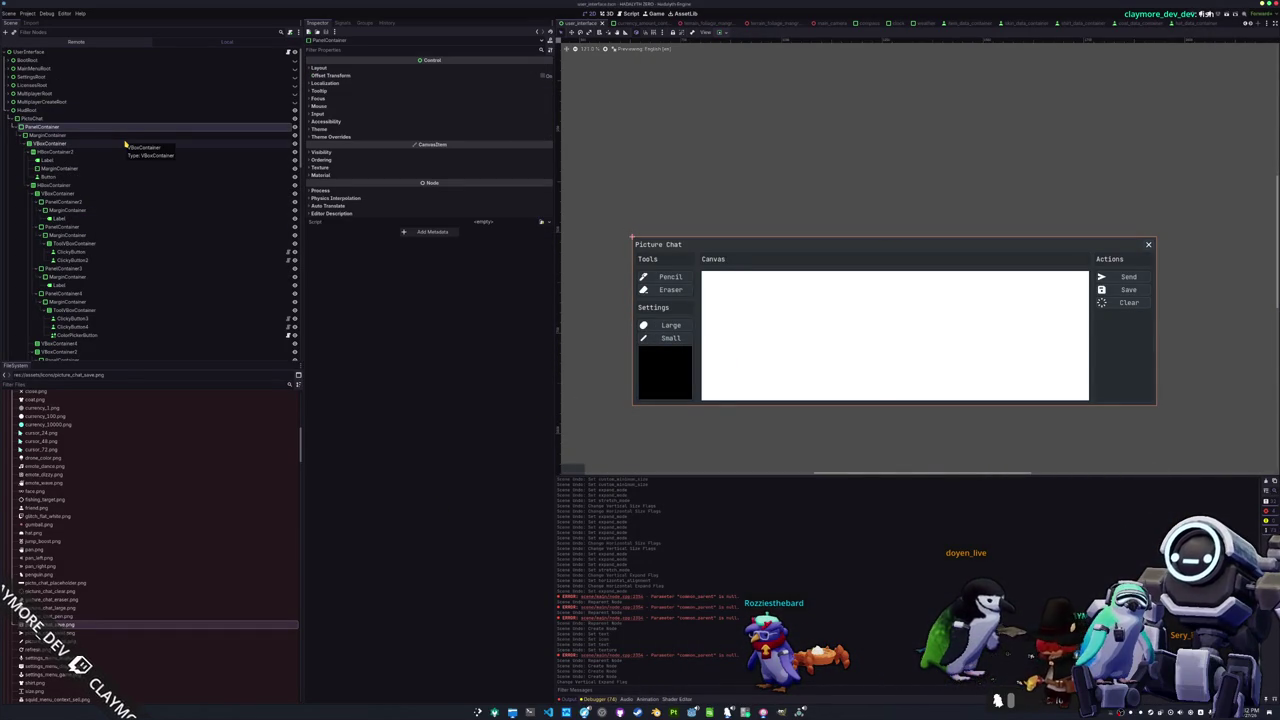
key("Down")
key("Down")
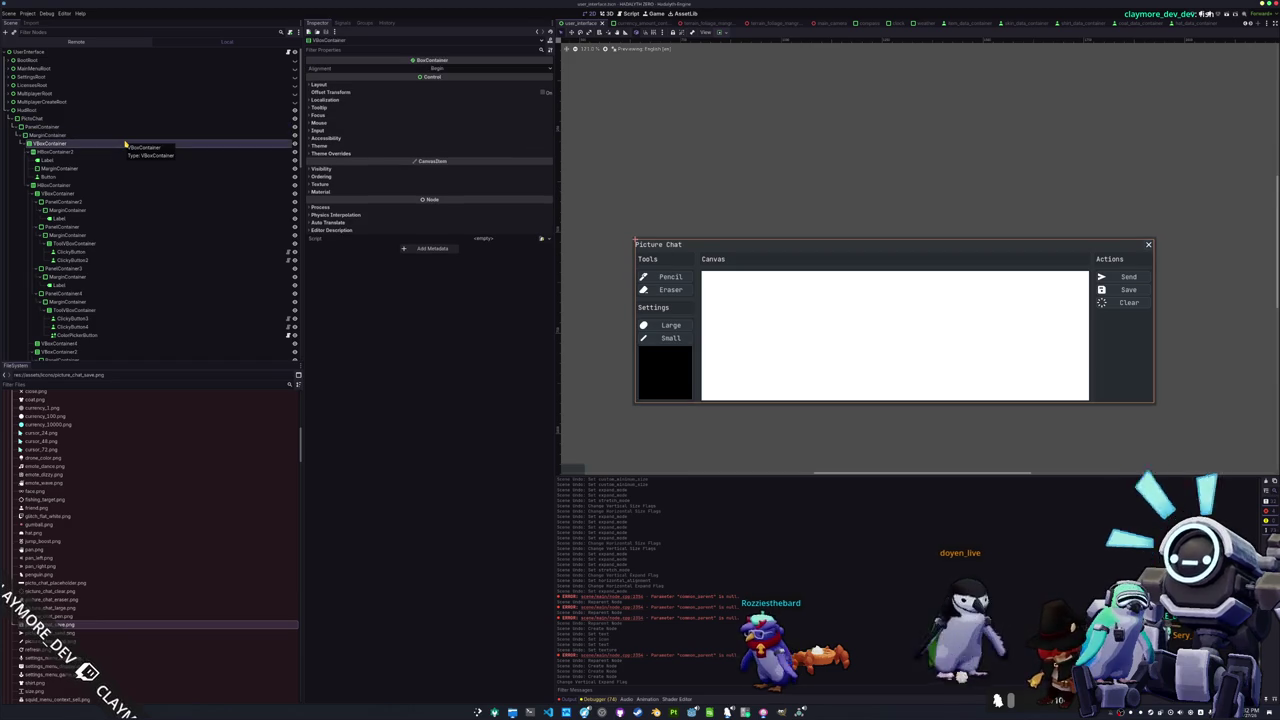
key("Down")
key("Down")
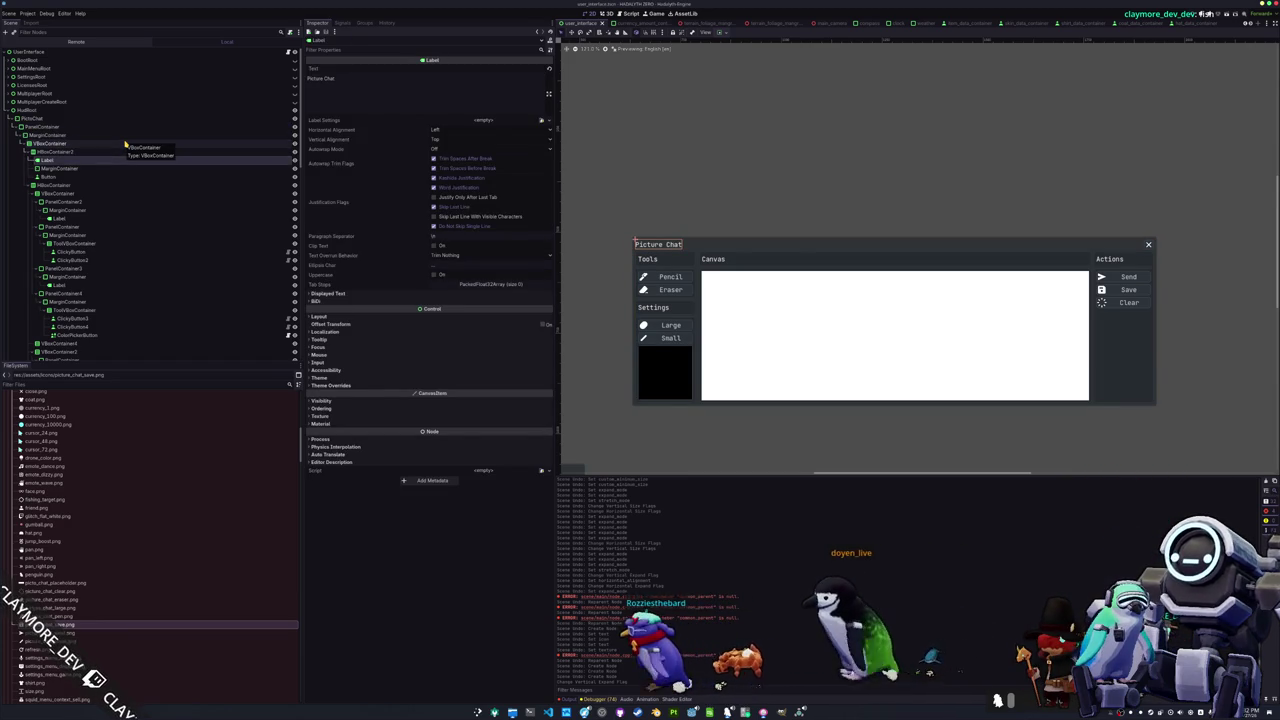
type("#Pict")
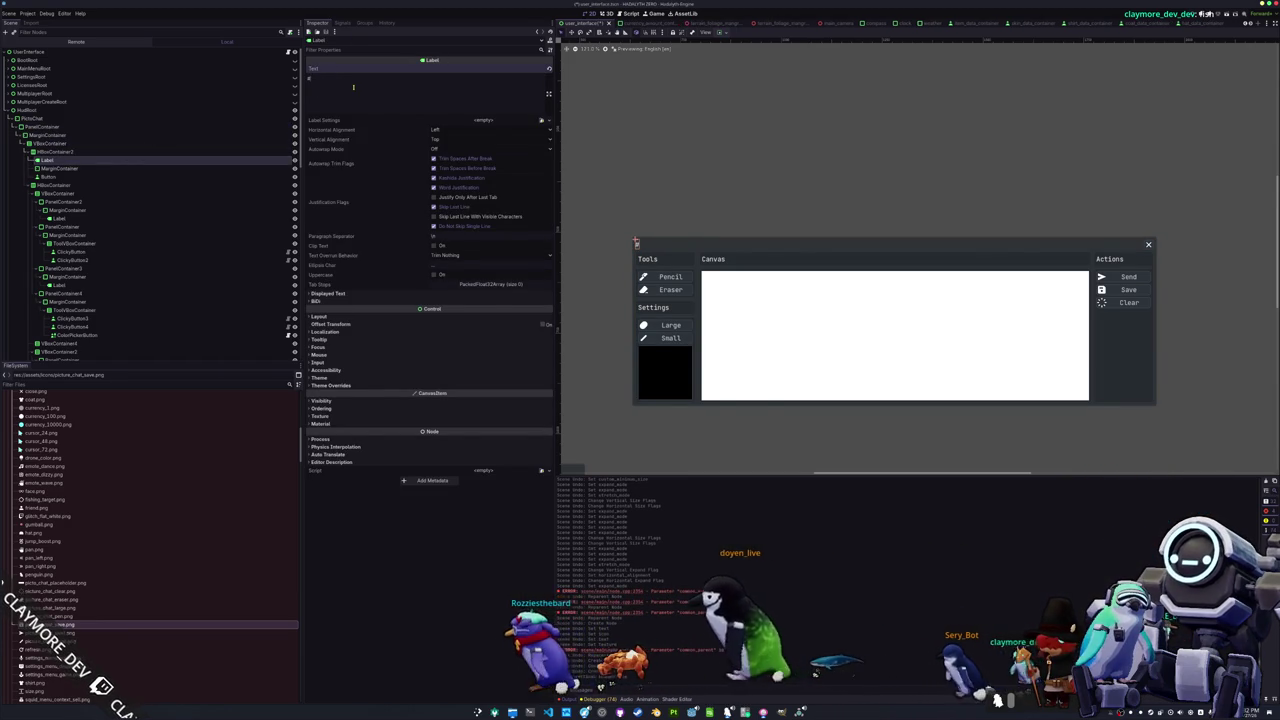
type("ureChat")
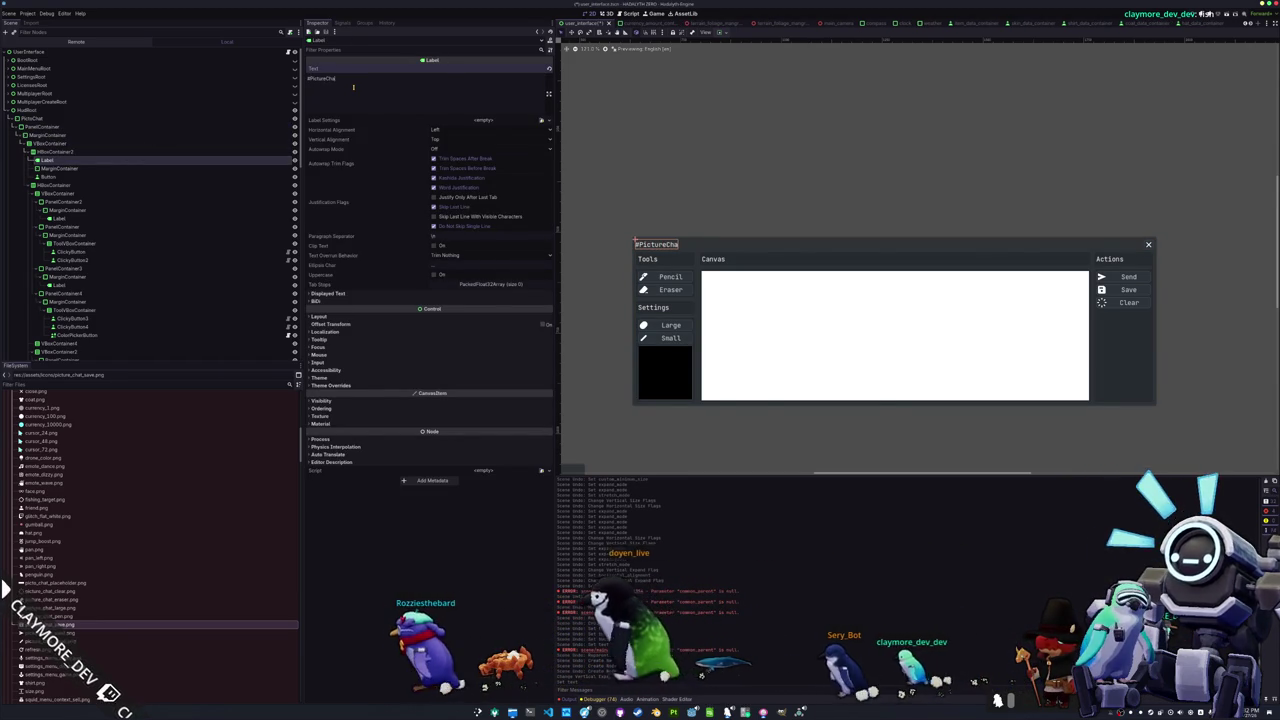
type("#PIC")
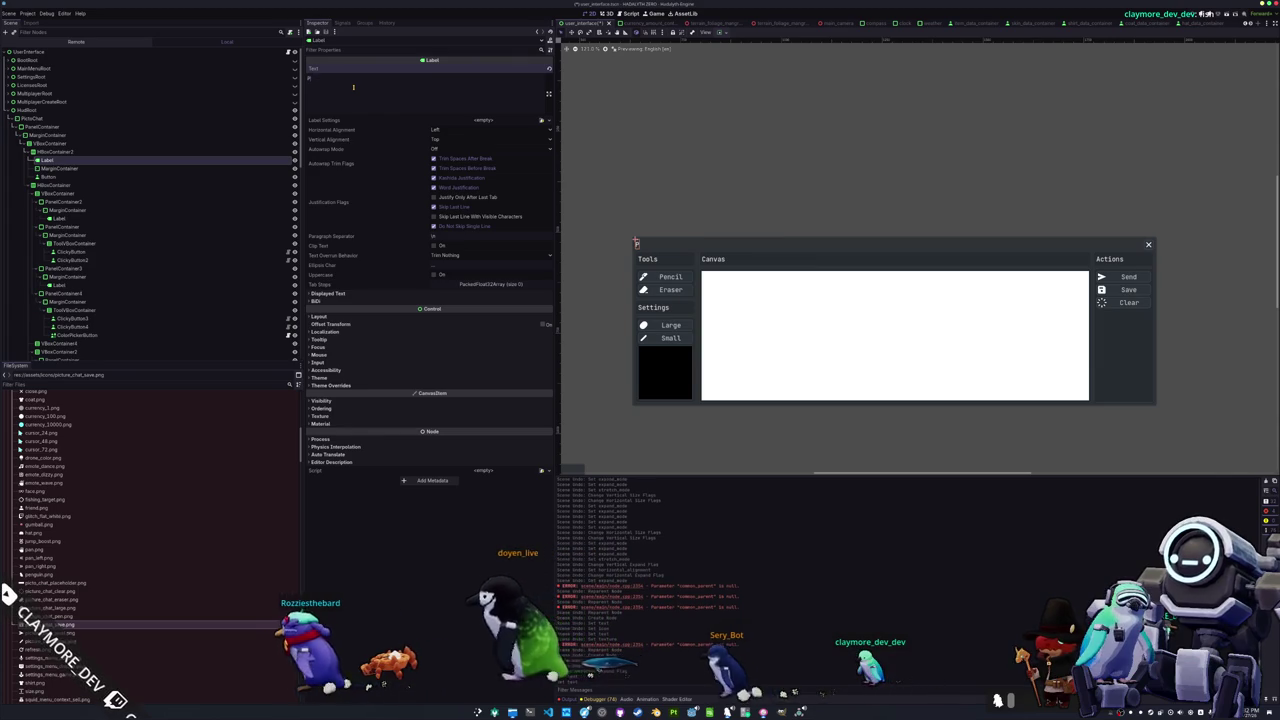
type("TURE_CHAT")
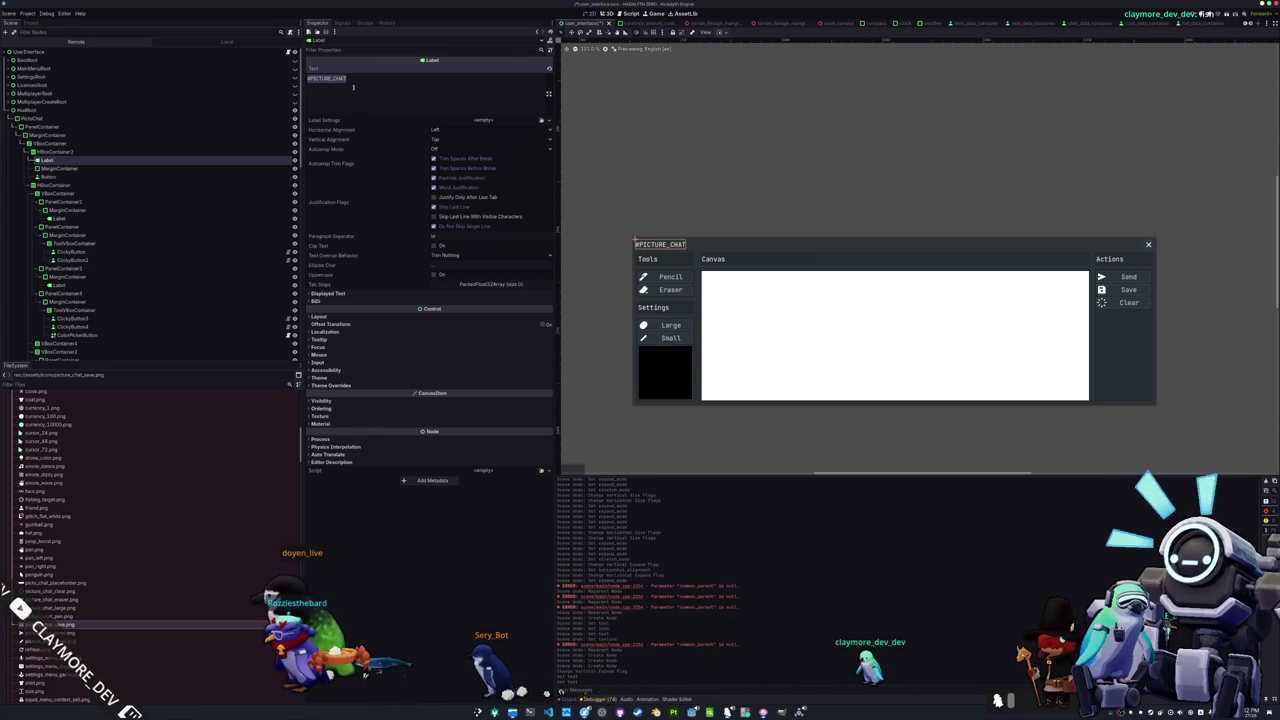
Step: Add the #PICTURE_CHAT / Picture Chat row to the translations sheet and return to Godot
mouse_move(799, 712)
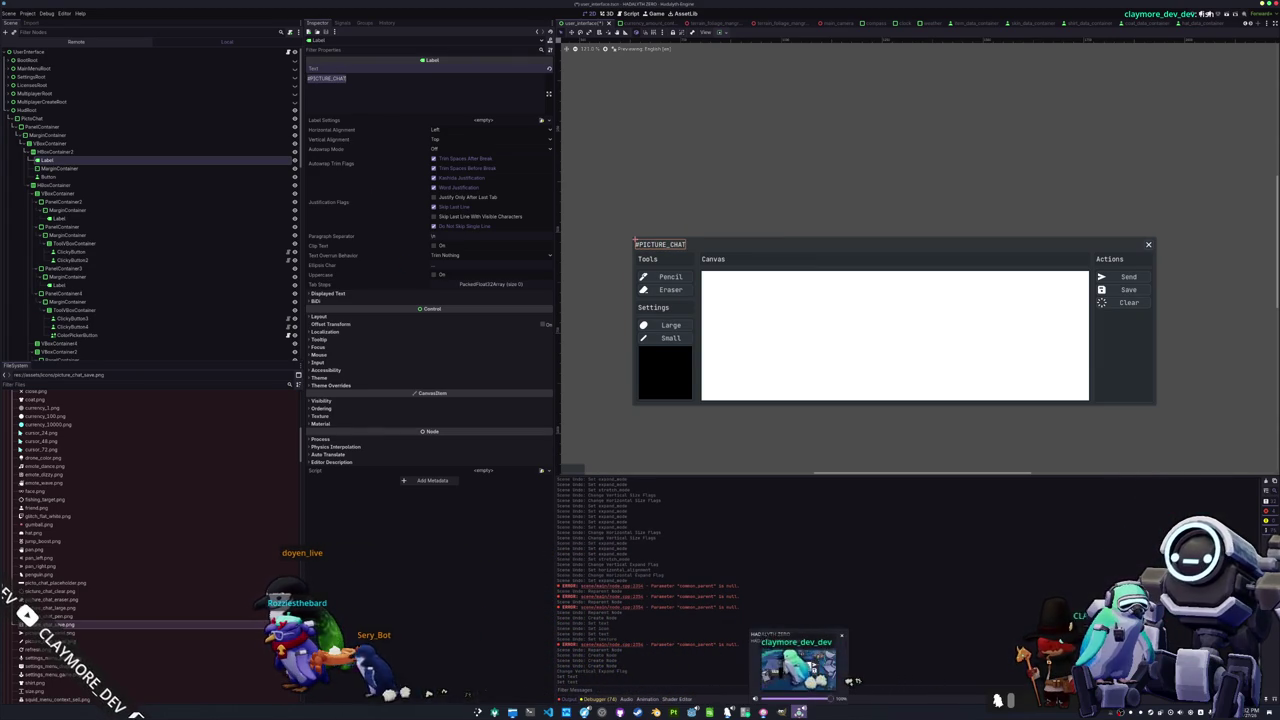
left_click(798, 668)
scroll(780, 300, "down", 5)
scroll(716, 479, "down", 8)
left_click(703, 384)
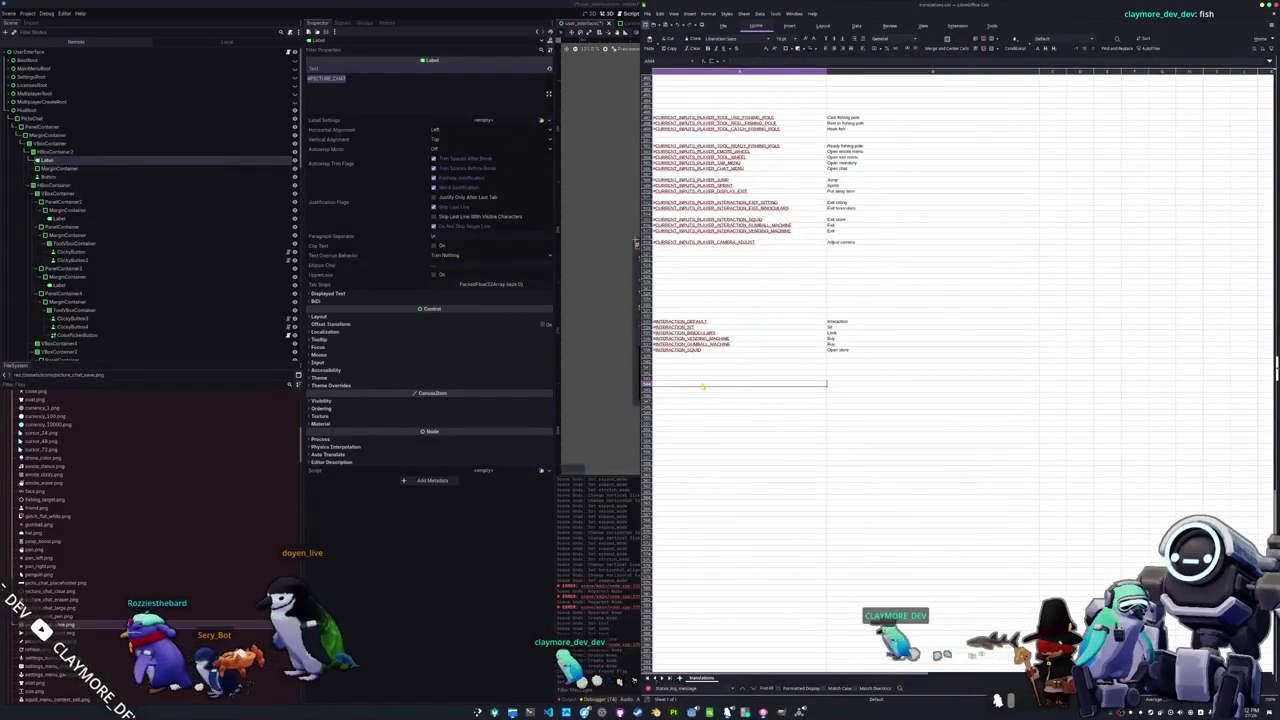
key("Tab")
type("Picture Chat")
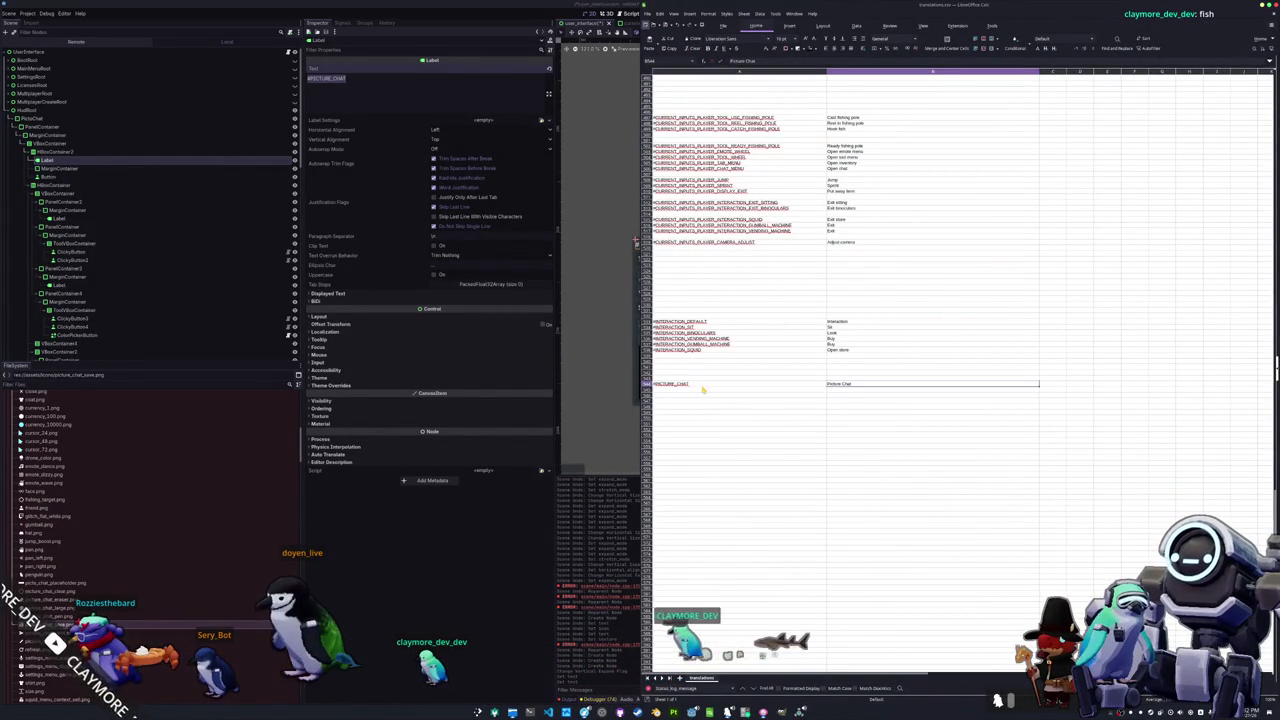
left_click(600, 360)
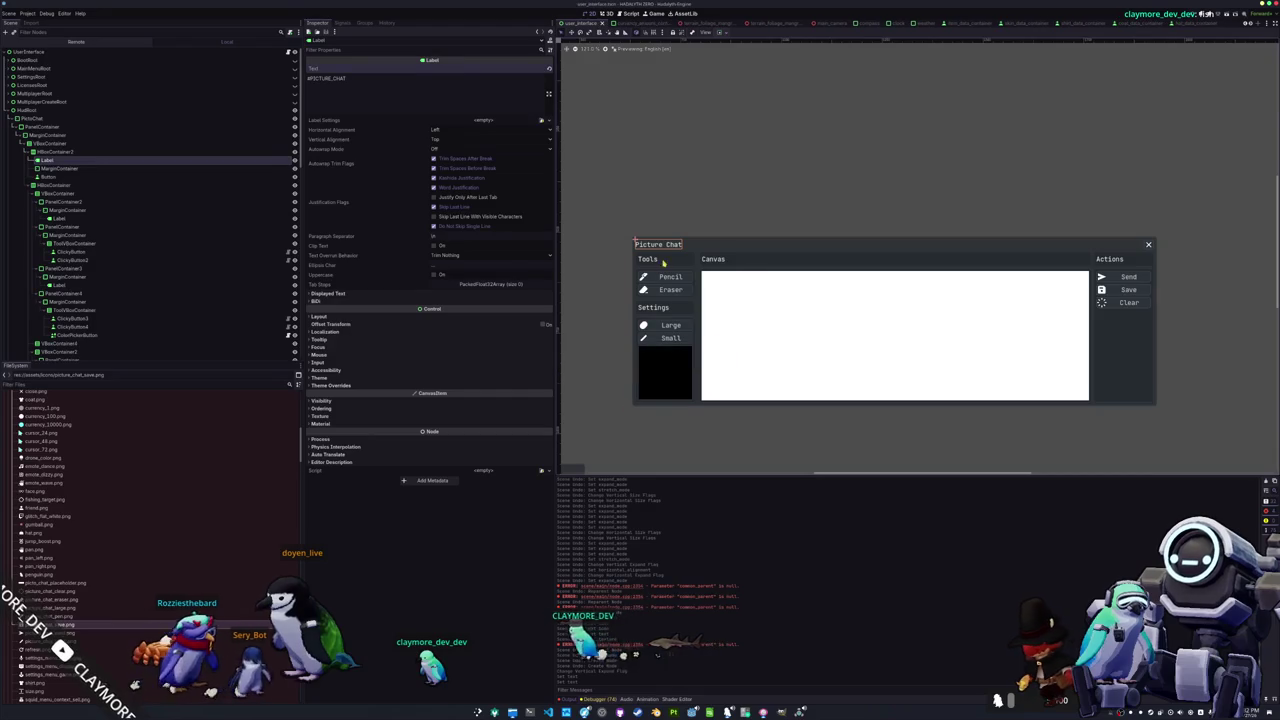
left_click(76, 168)
left_click(75, 177)
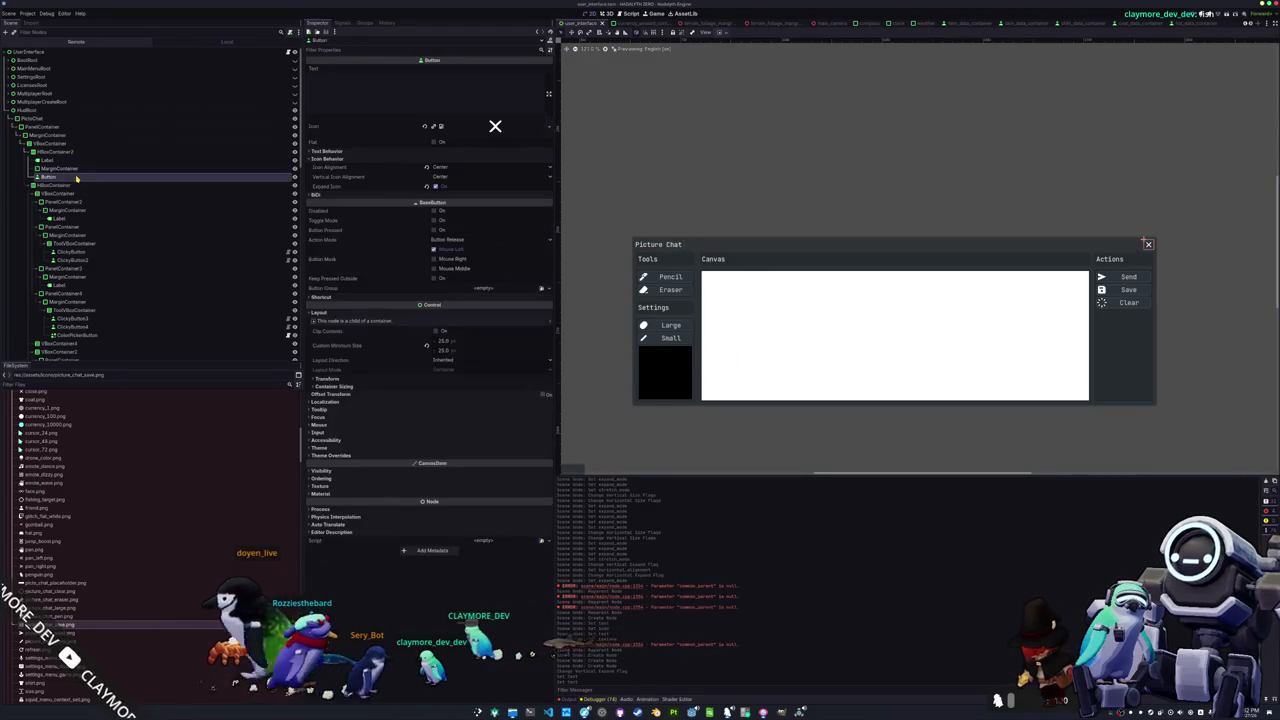
Step: Key the close button's Tooltip Text and add its sheet row 'Close the picture chat menu'
left_click(367, 411)
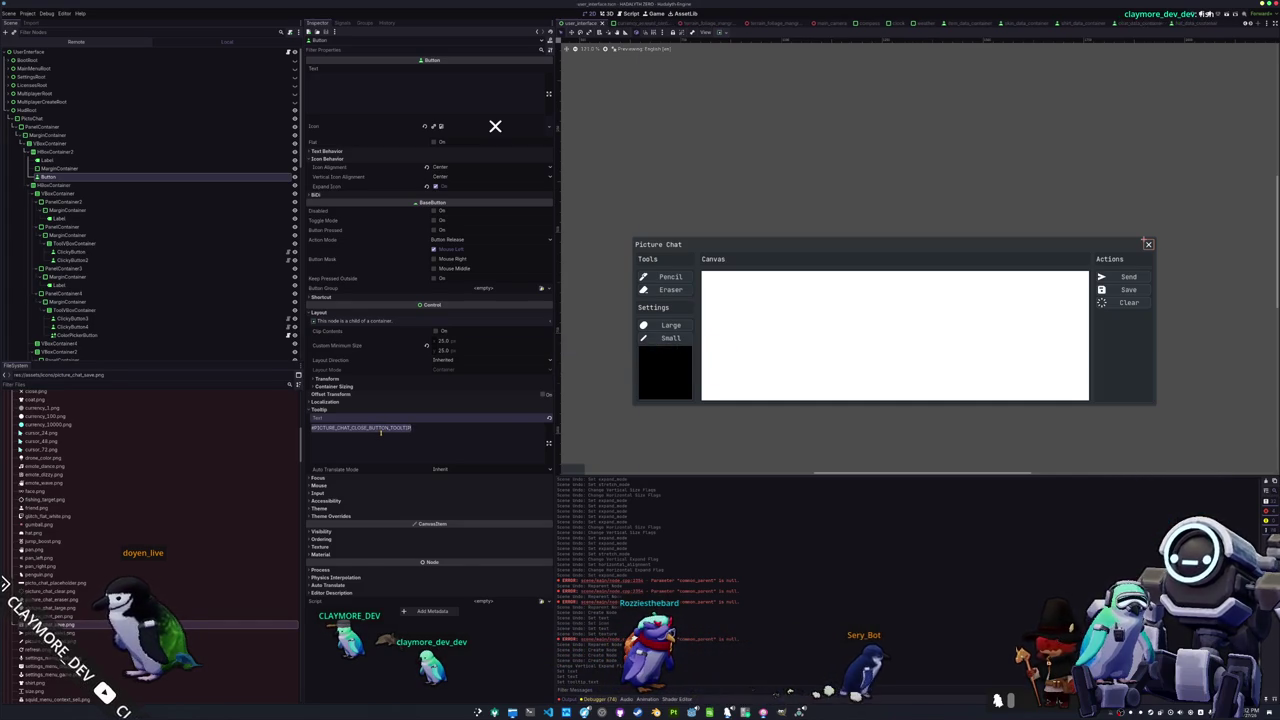
key("alt+Tab")
left_click(838, 391)
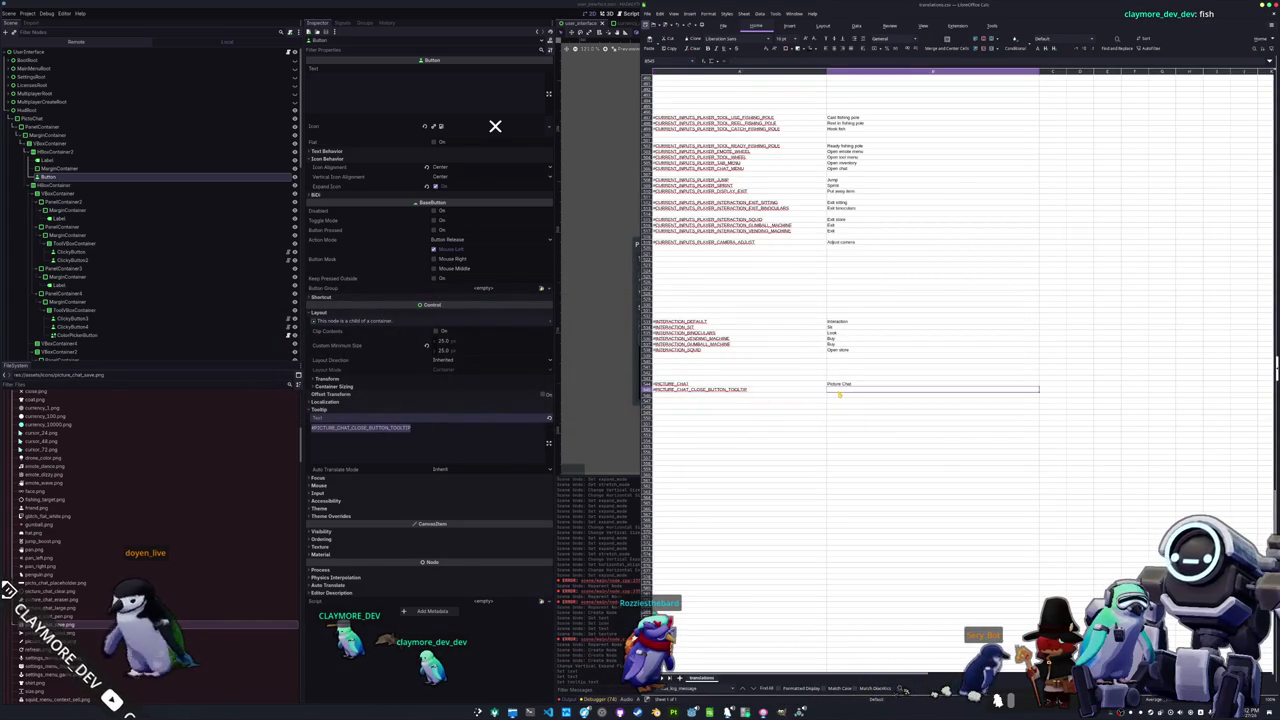
type("Close the picture chat menu")
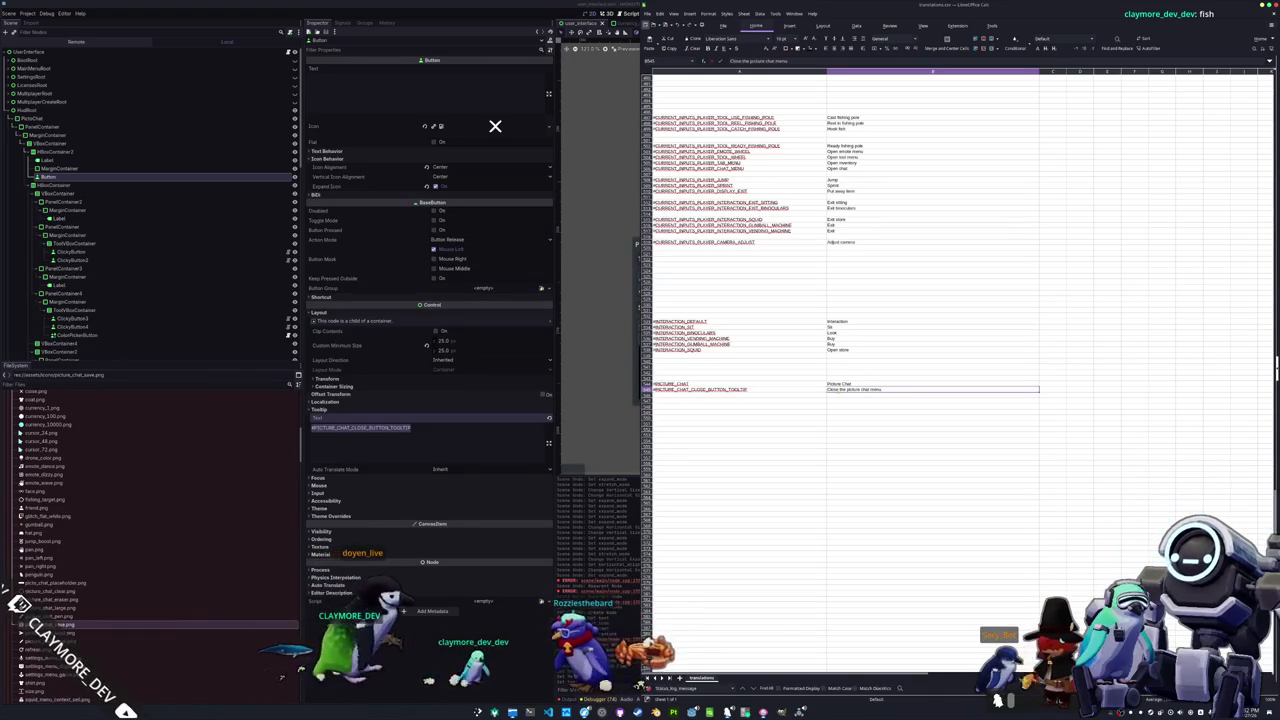
key("Return")
left_click(210, 160)
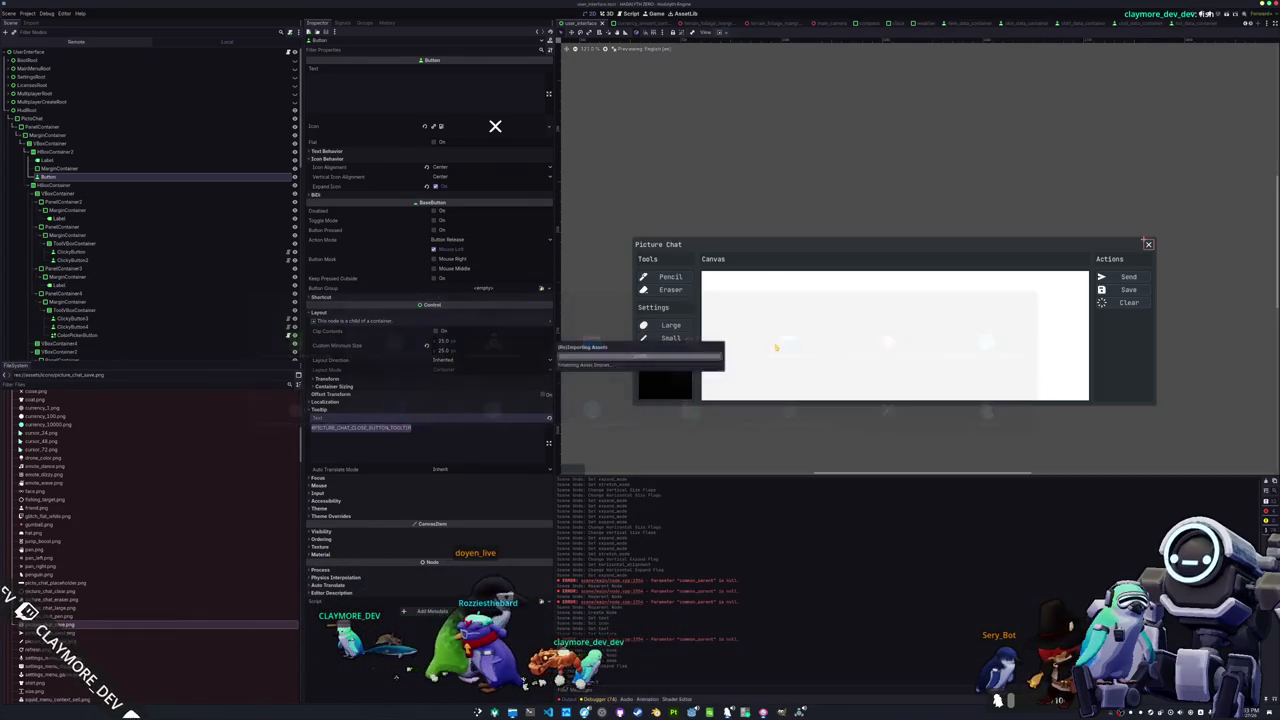
Step: Rename the PanelContainer2 node to ToolsPanelContainer
left_click(87, 186)
left_click(88, 194)
left_click(89, 202)
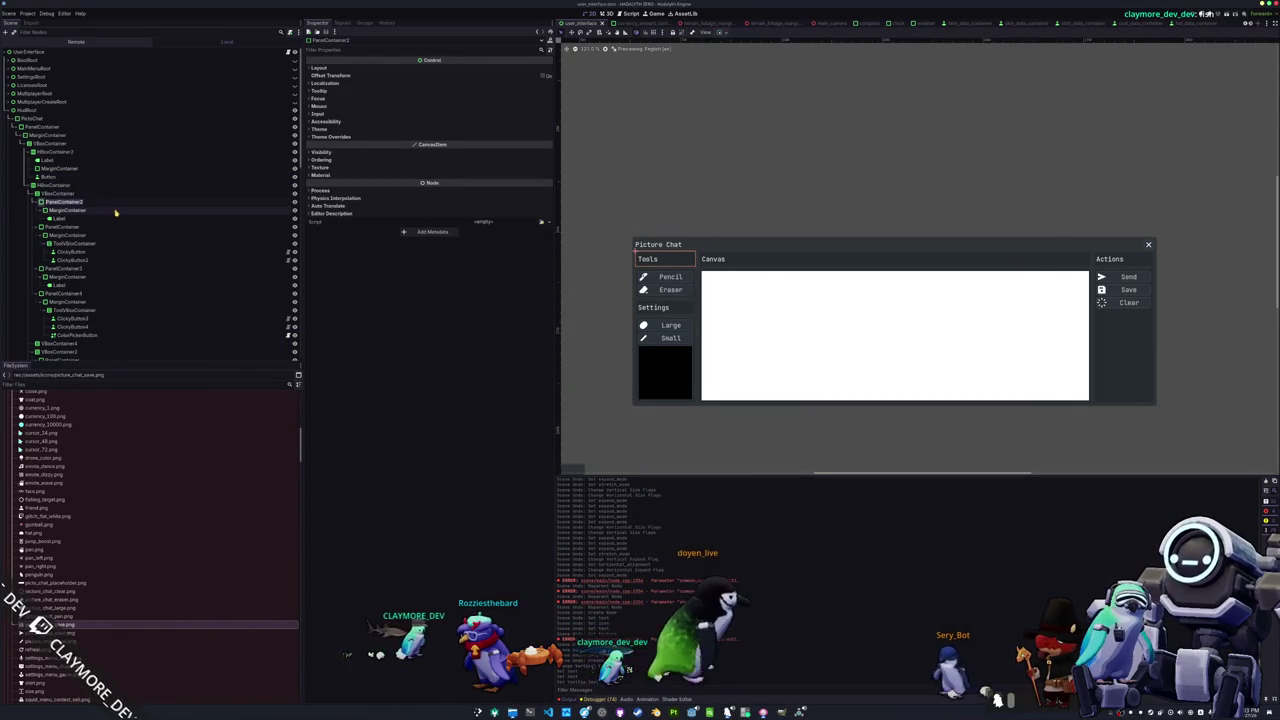
key("F2")
type("ToolsPanelContainer")
key("Return")
Step: Set the Tools heading Label to #PICTURE_CHAT_TOOLS and add its 'Tools' sheet row
left_click(117, 217)
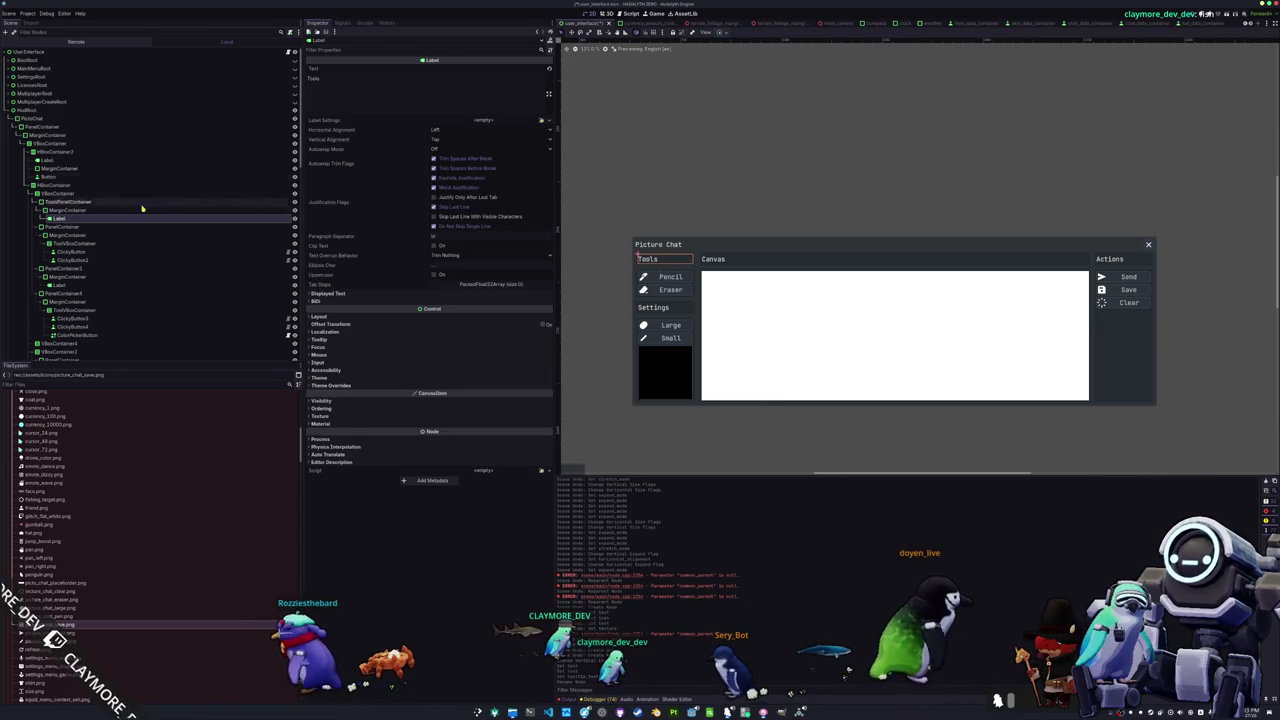
key("ctrl+a")
type("#PICTURE_CHAT_T")
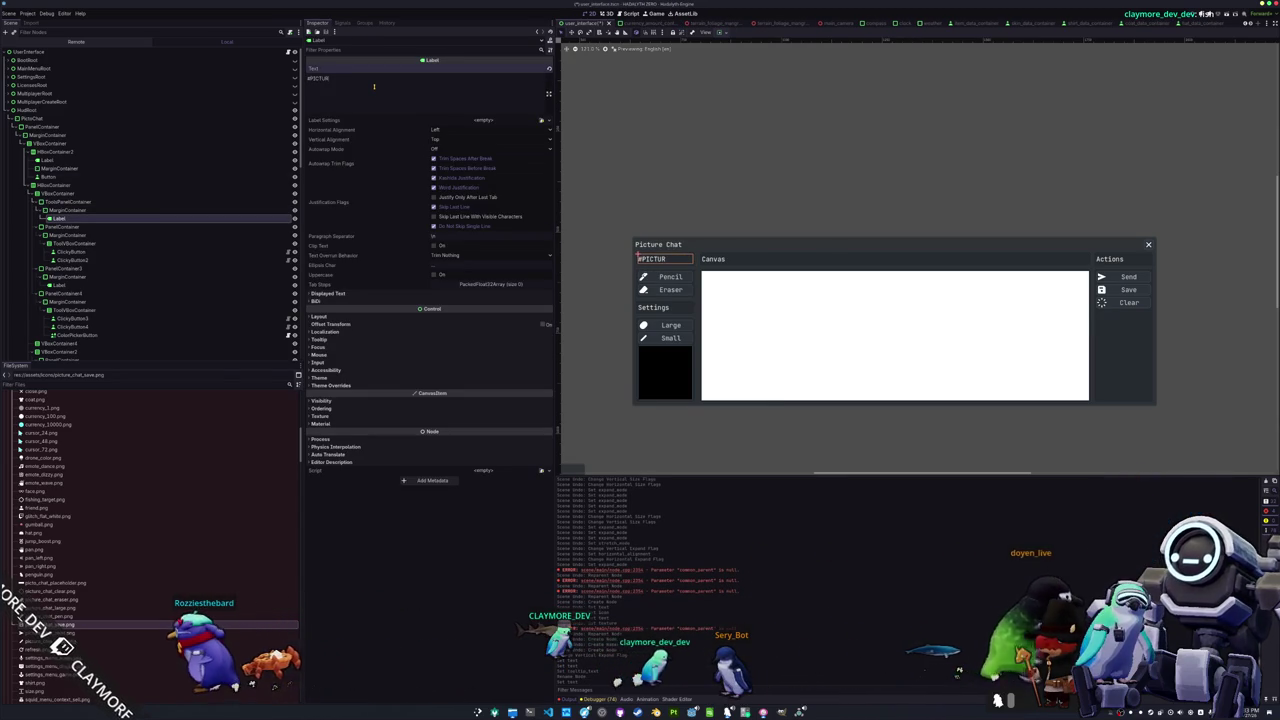
type("OOLS")
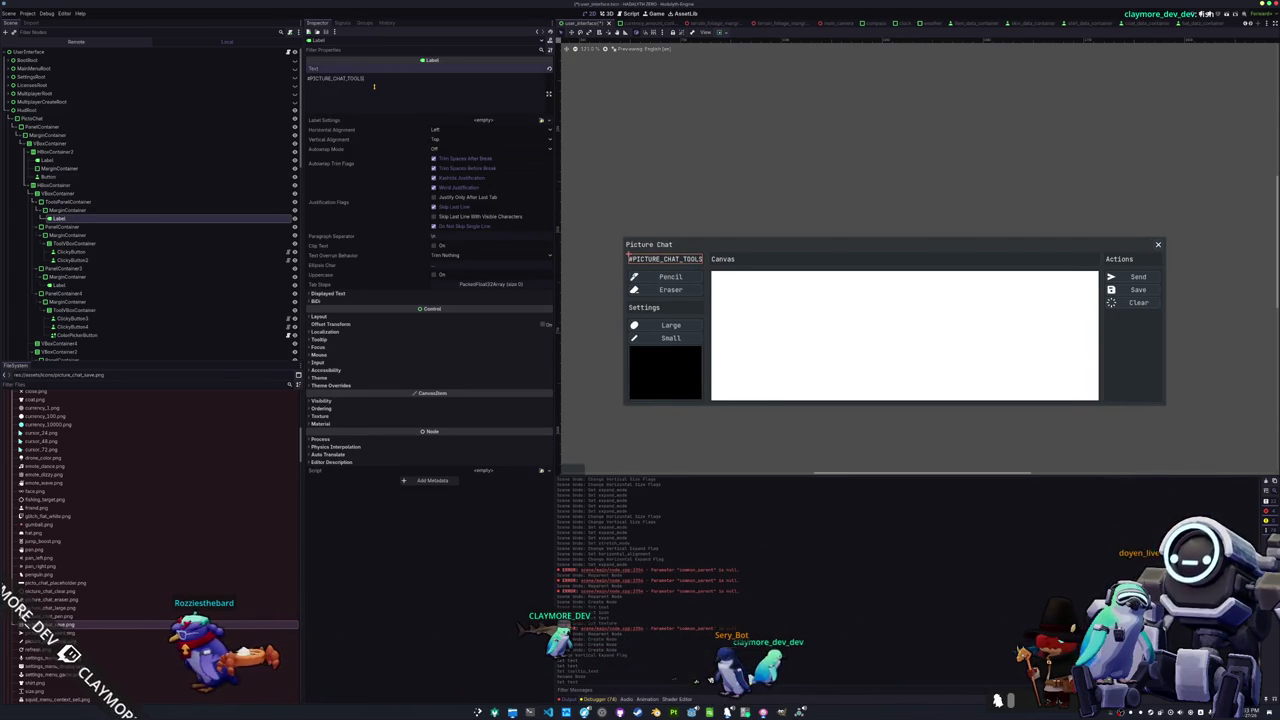
key("alt+Tab")
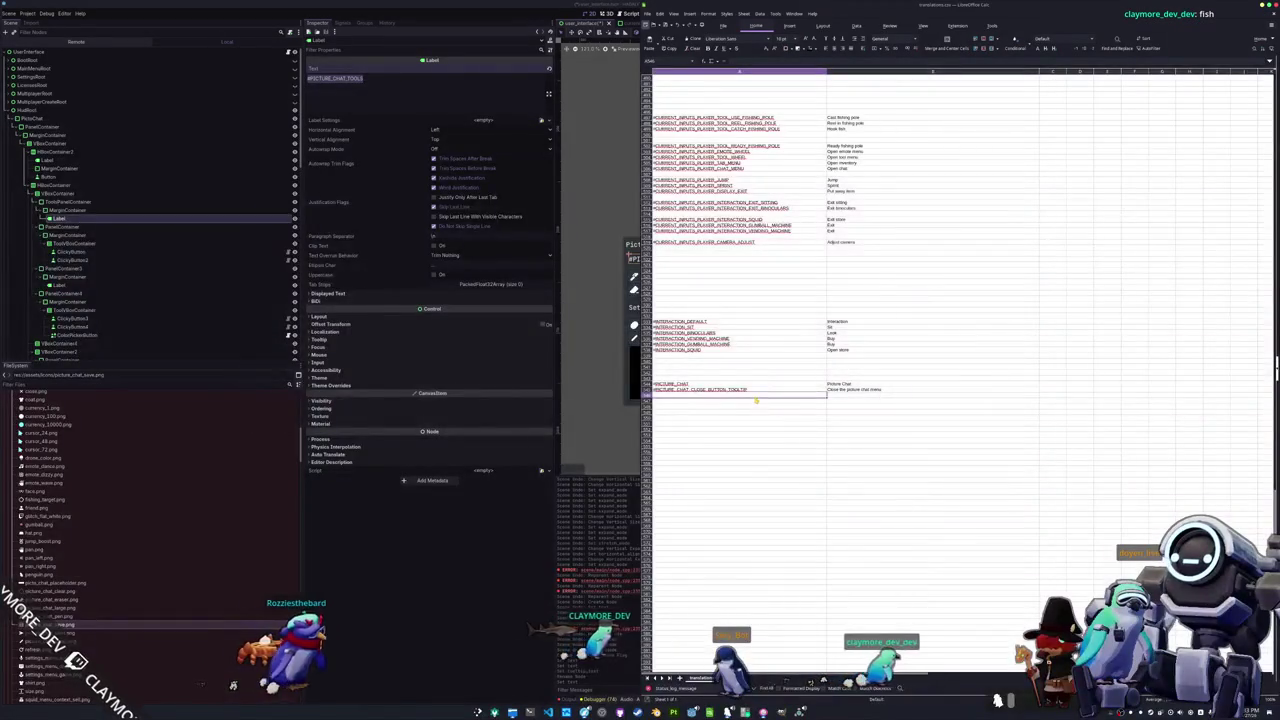
key("ctrl+v")
left_click(832, 398)
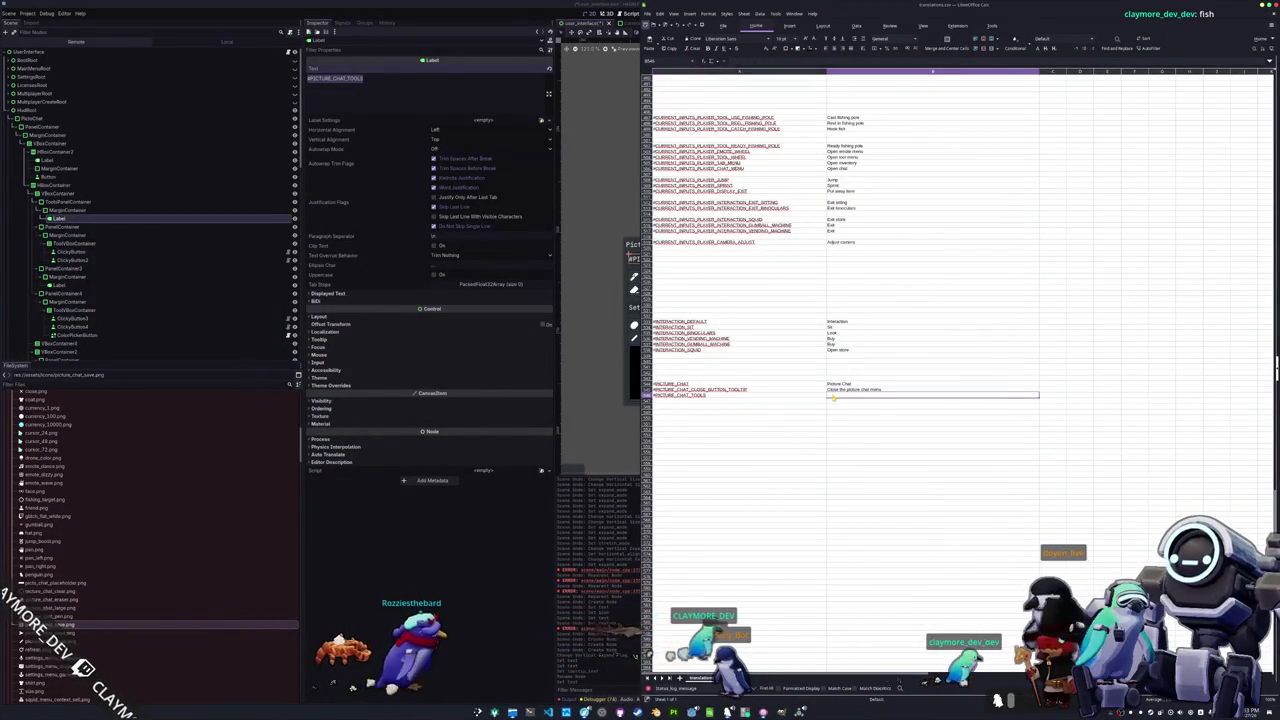
type("Tools")
key("Return")
key("alt+Tab")
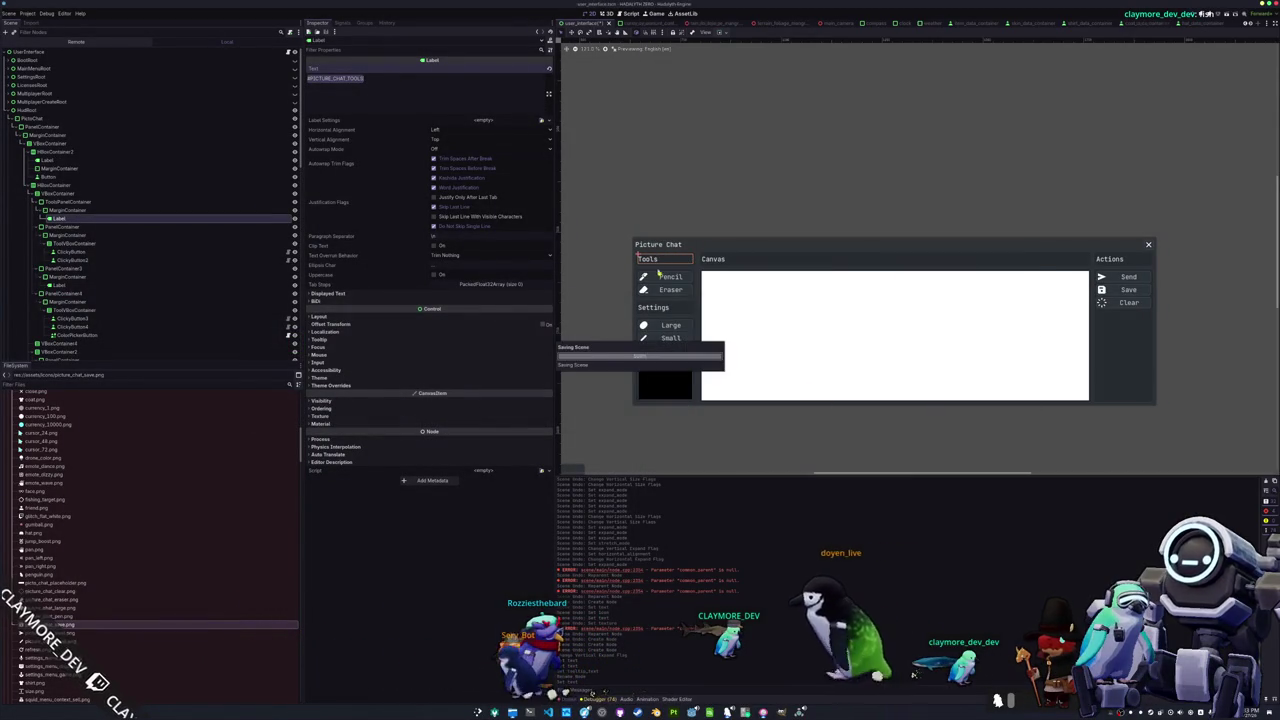
left_click(113, 244)
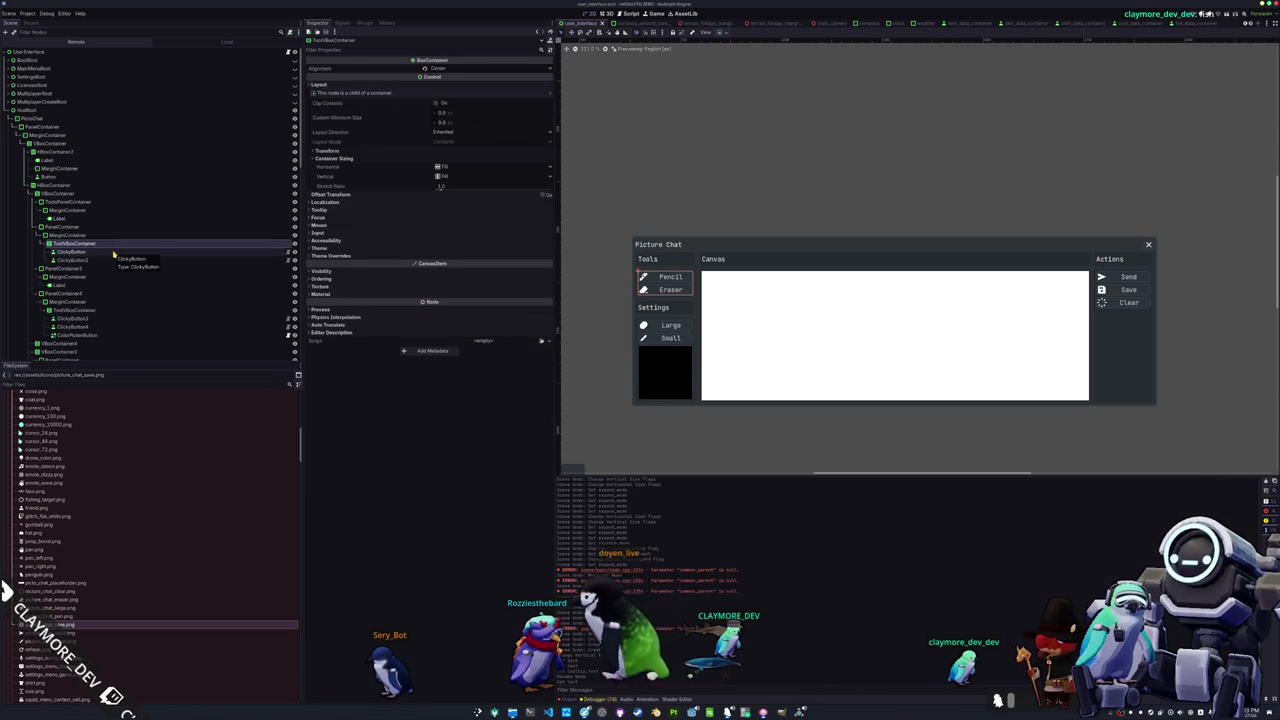
Step: Rename the button PencilToolButton and set its Text to #PICTURE_CHAT_TOOLS_PENCIL
left_click(113, 254)
type("PencilToolButt")
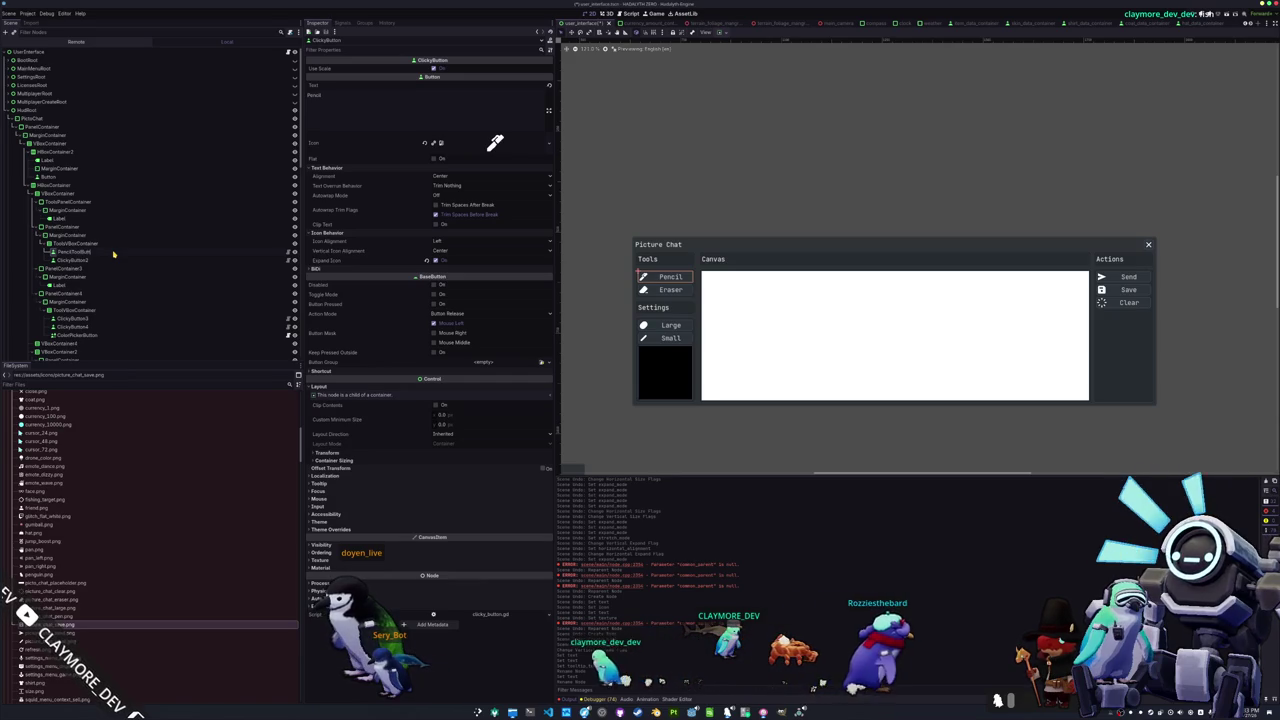
key("Return")
left_click(361, 107)
type("#PICTURE_CHAT_TOOL_PENCIL")
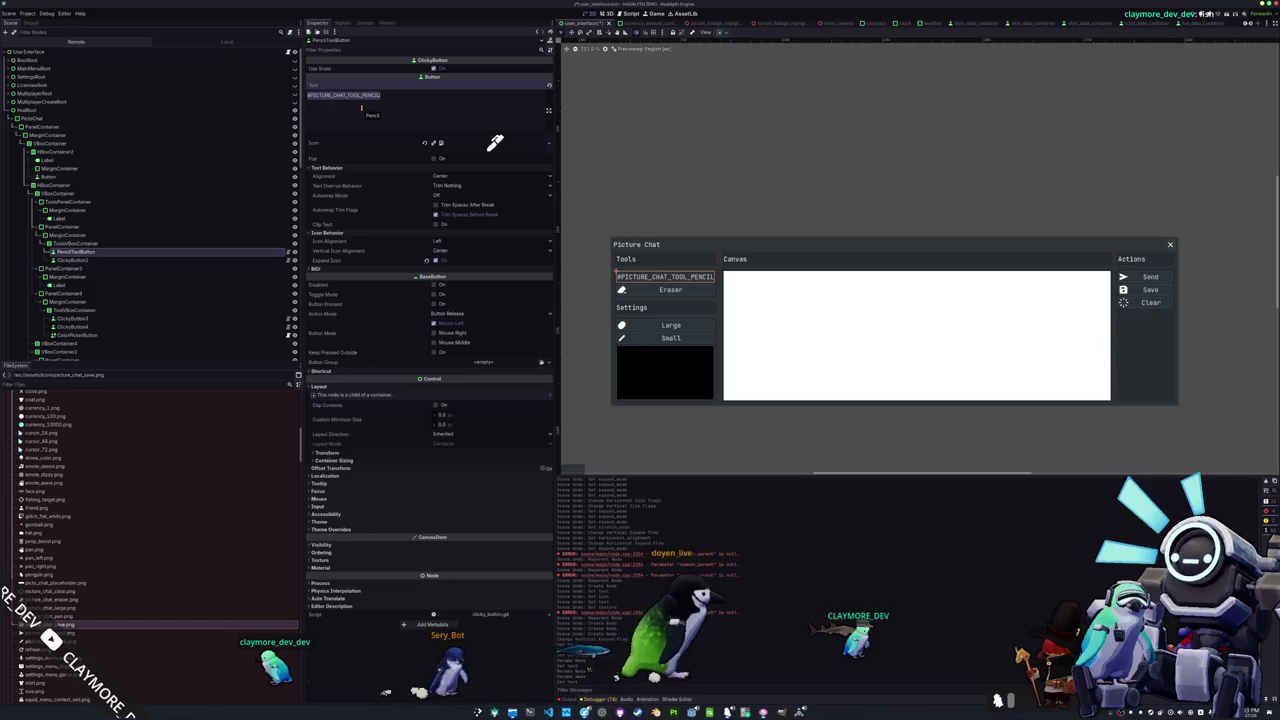
key("alt+Tab")
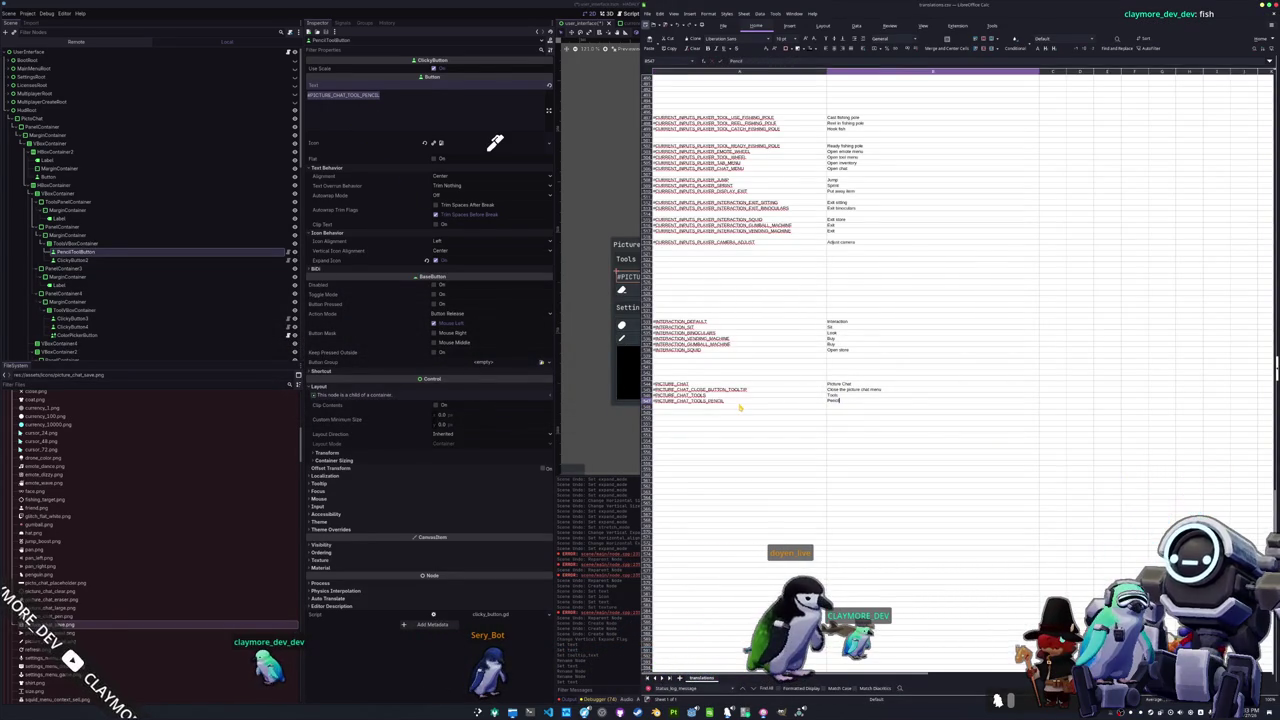
left_click(740, 407)
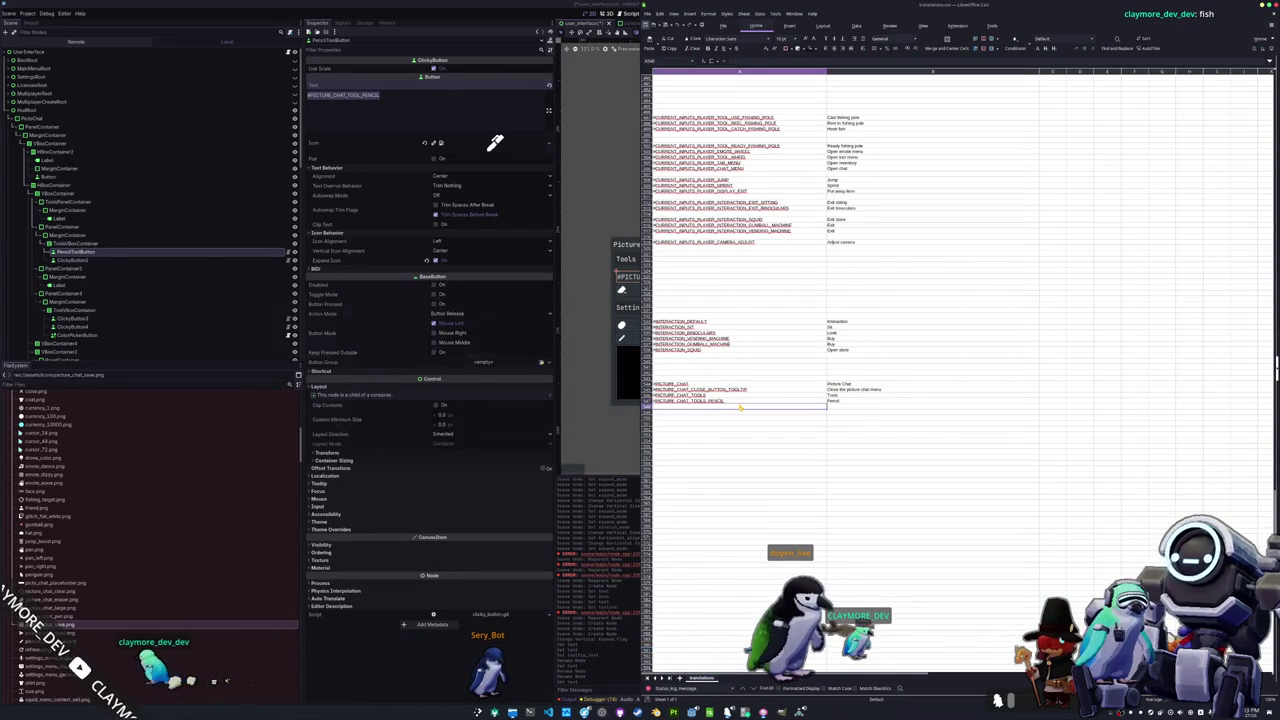
key("alt+Tab")
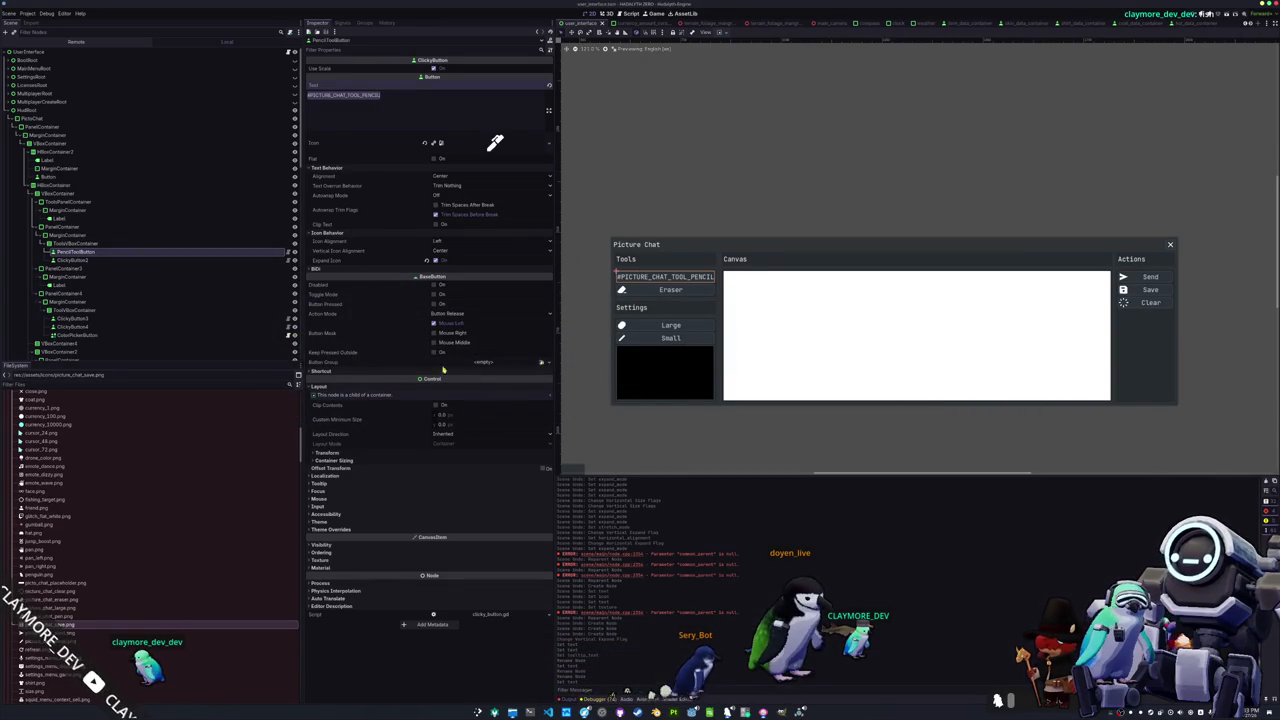
key("alt+Tab")
key("alt+Tab")
left_click(359, 100)
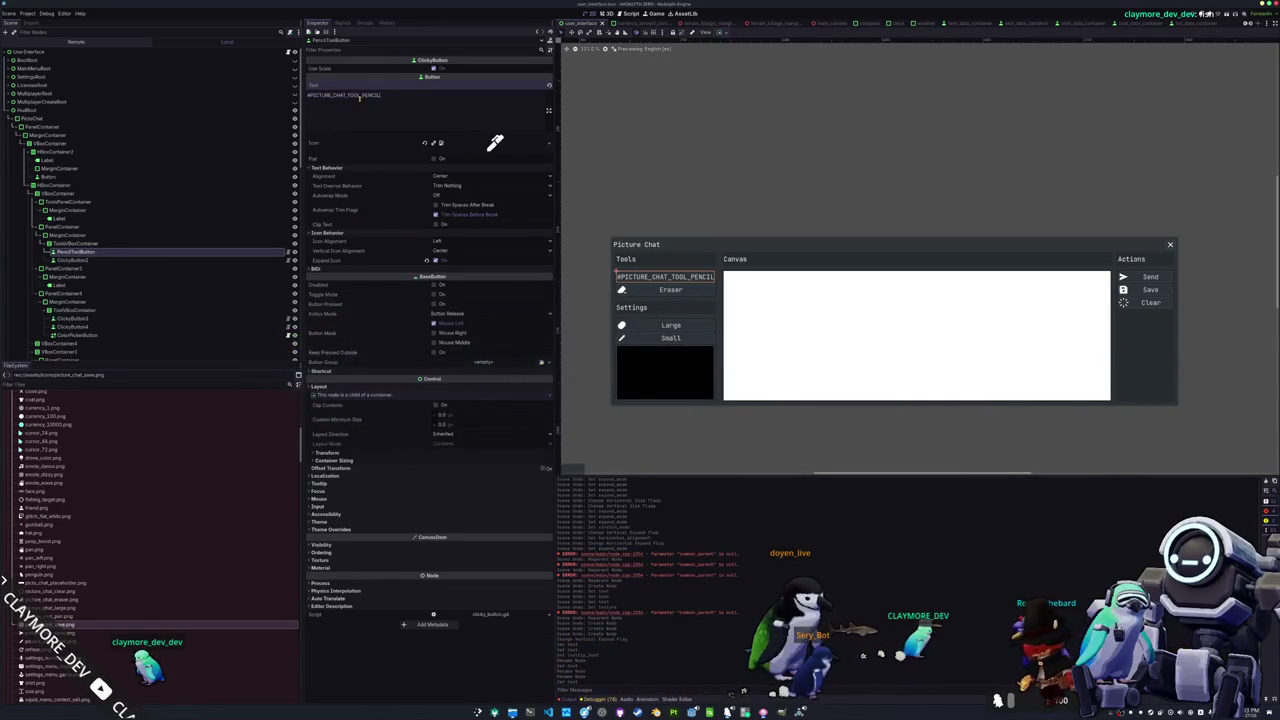
type("S")
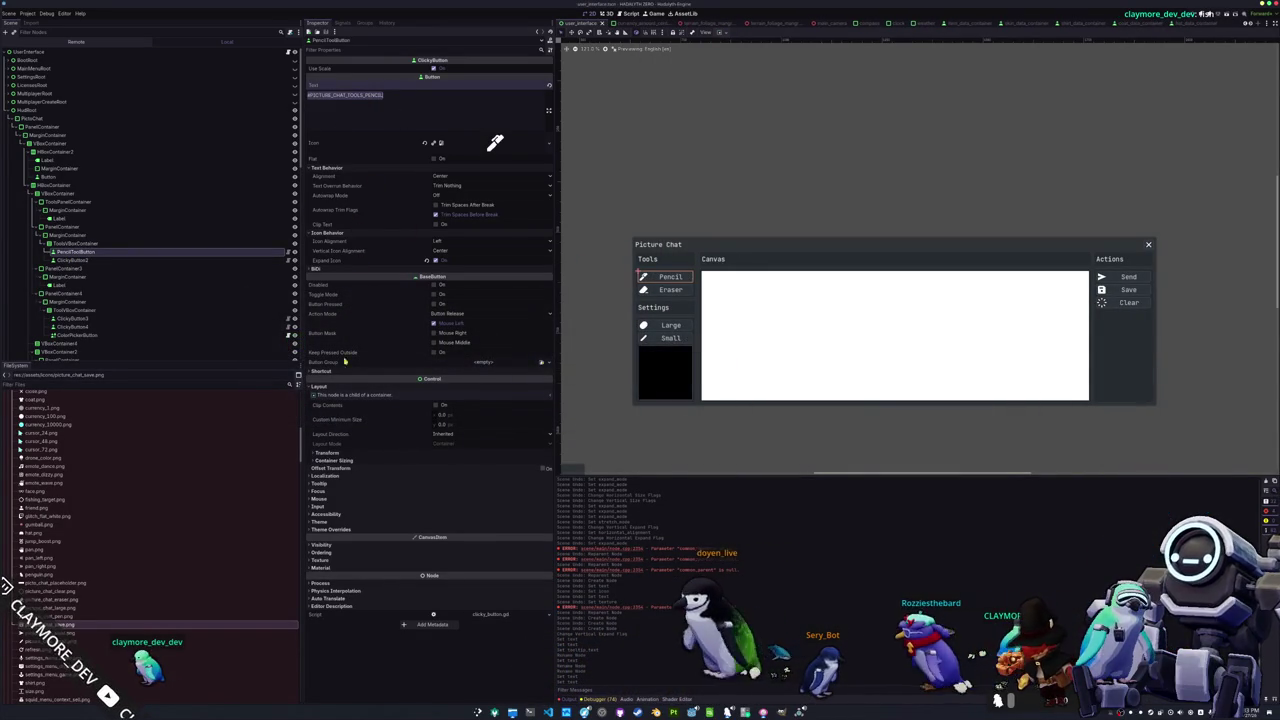
Step: Set the Tooltip Text to #PICTURE_CHAT_TOOLS_PENCIL_TOOLTIP and add its 'Equip the pencil' sheet row
left_click(320, 483)
left_click(382, 505)
type("#PICTURE_CHAT_TOOLS_PENCIL")
type("_TOOLT")
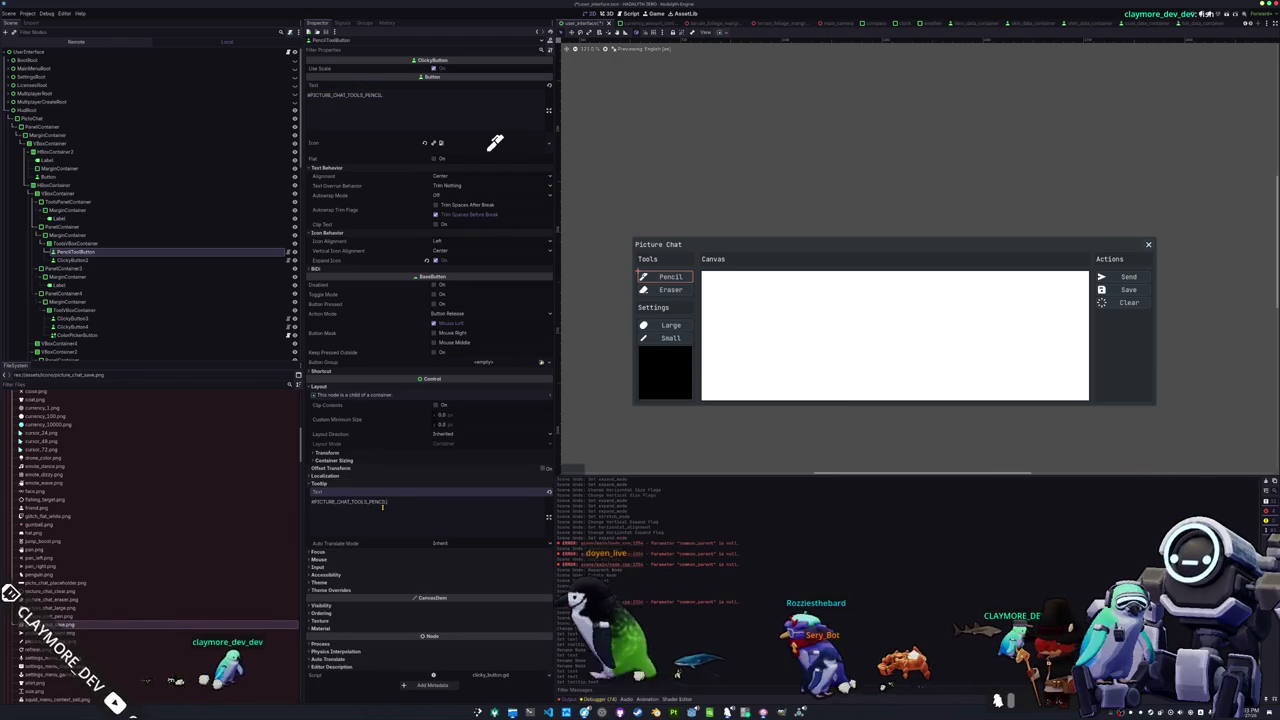
type("IP")
key("ctrl+a")
key("ctrl+c")
key("alt+Tab")
key("ctrl+v")
left_click(828, 411)
type("Equip the pencil")
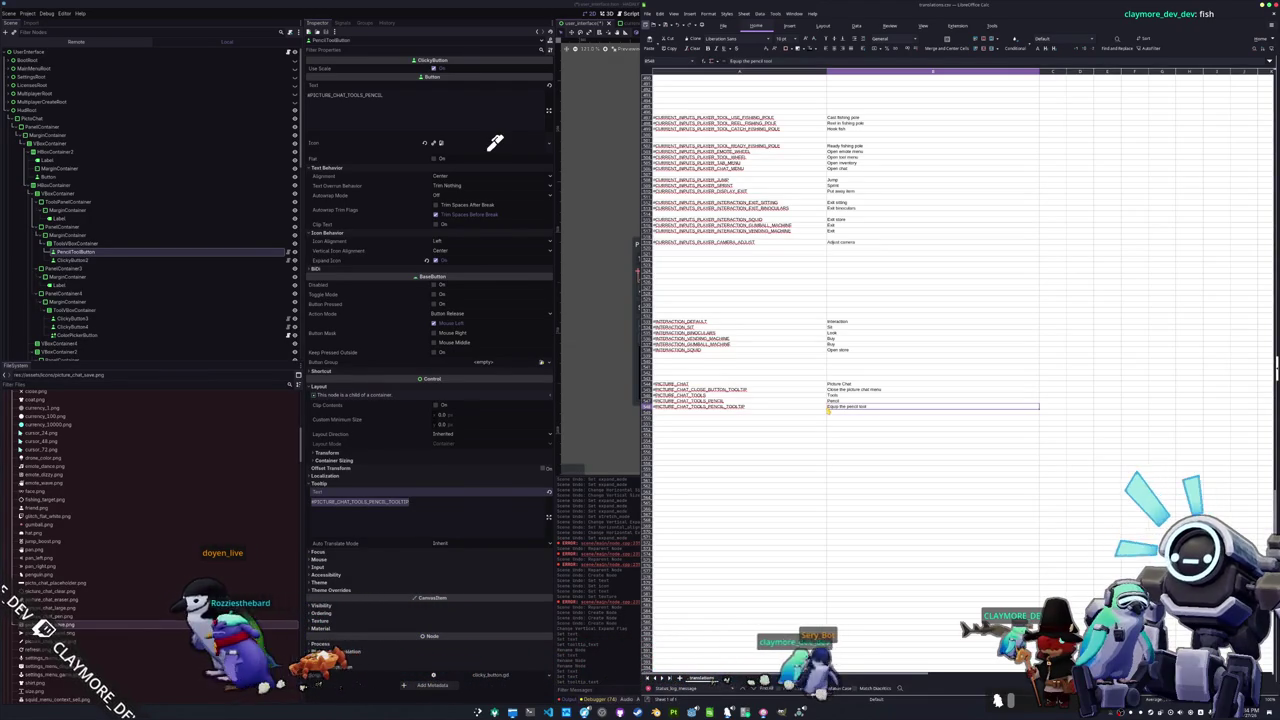
key("ctrl+a")
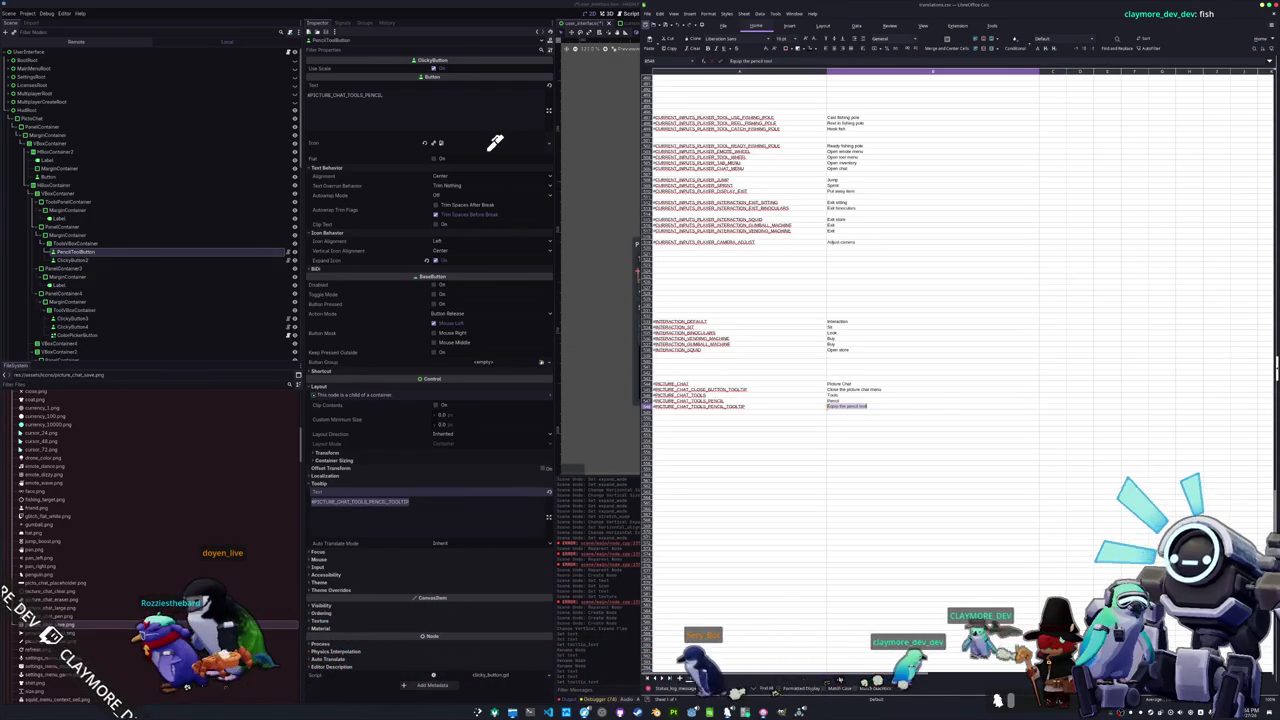
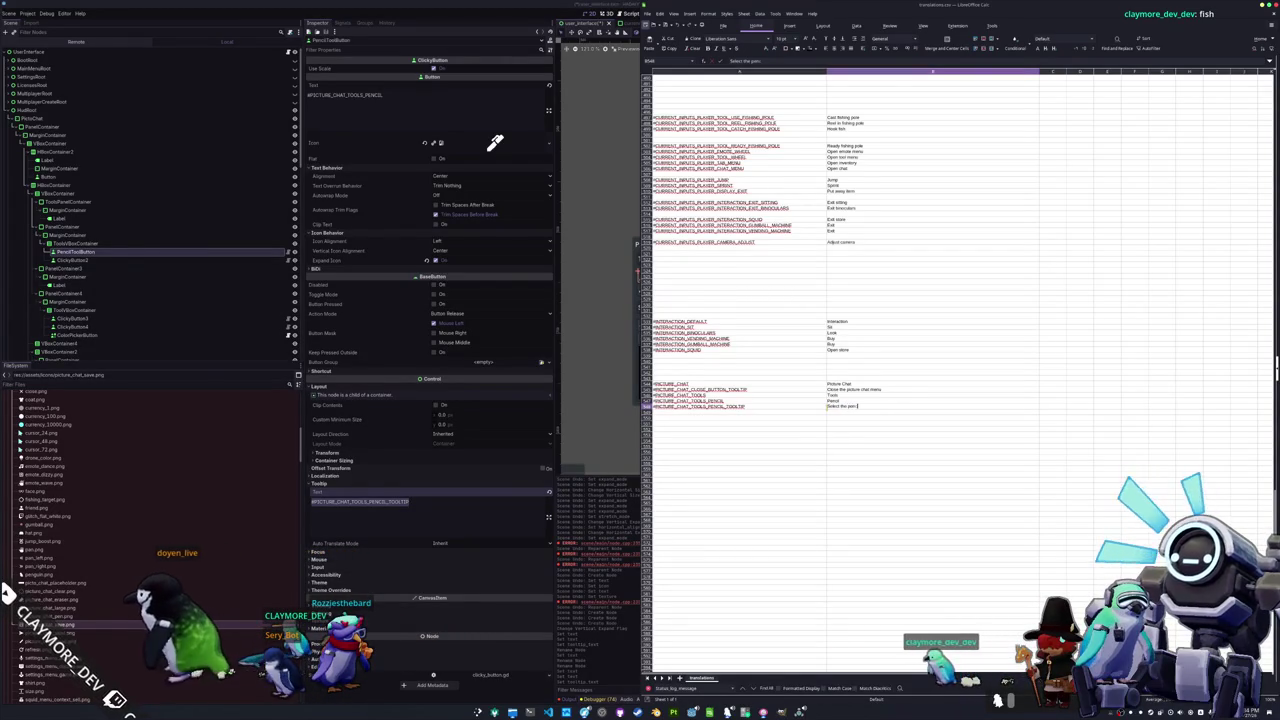
Step: Correct the #PICTURE_CHAT_TOOLS_ERASER key in column A and launch the game to preview Picture Chat
left_click(740, 411)
type("#PICTURE_CHAT_TOOLS_ERASE")
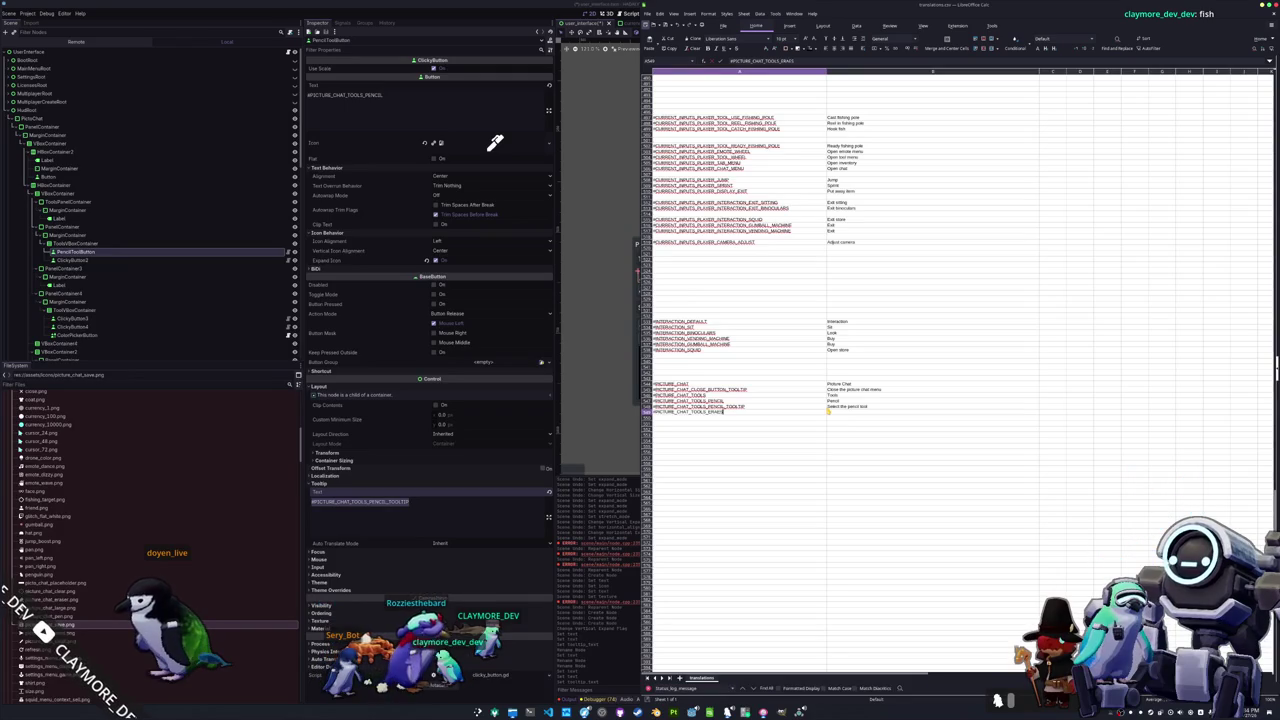
key("BackSpace")
key("BackSpace")
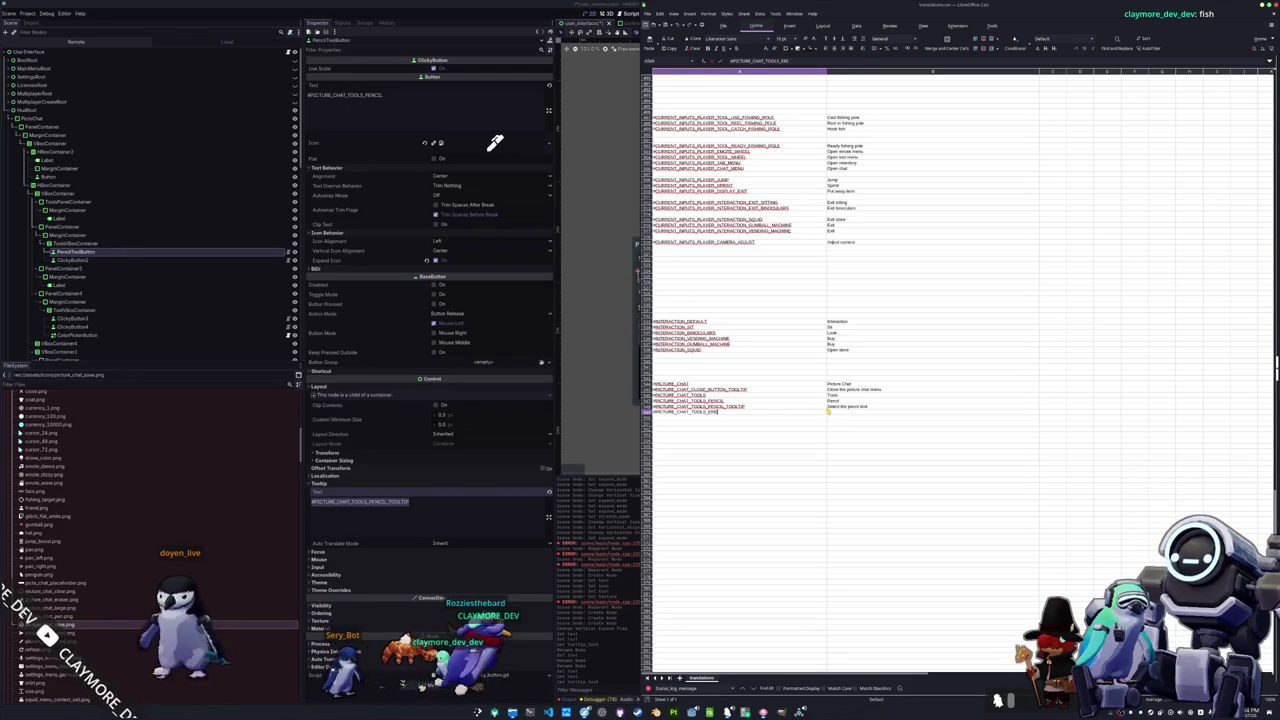
type("SER")
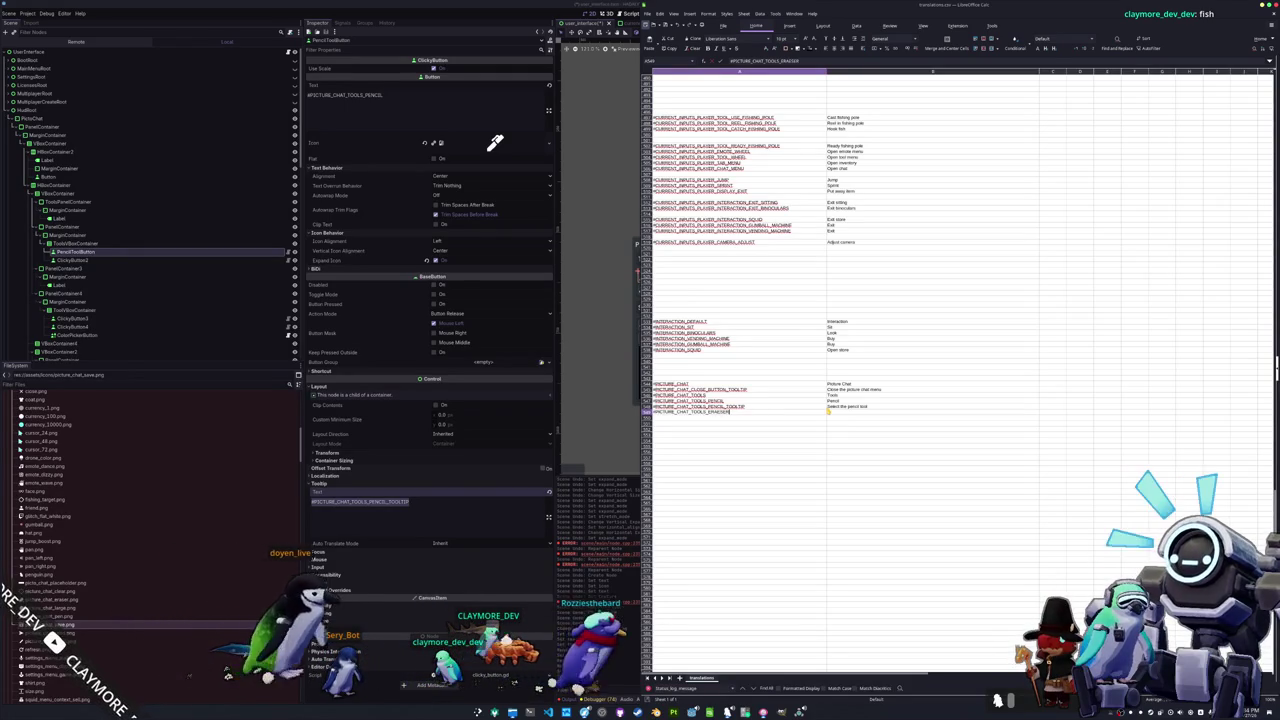
key("F6")
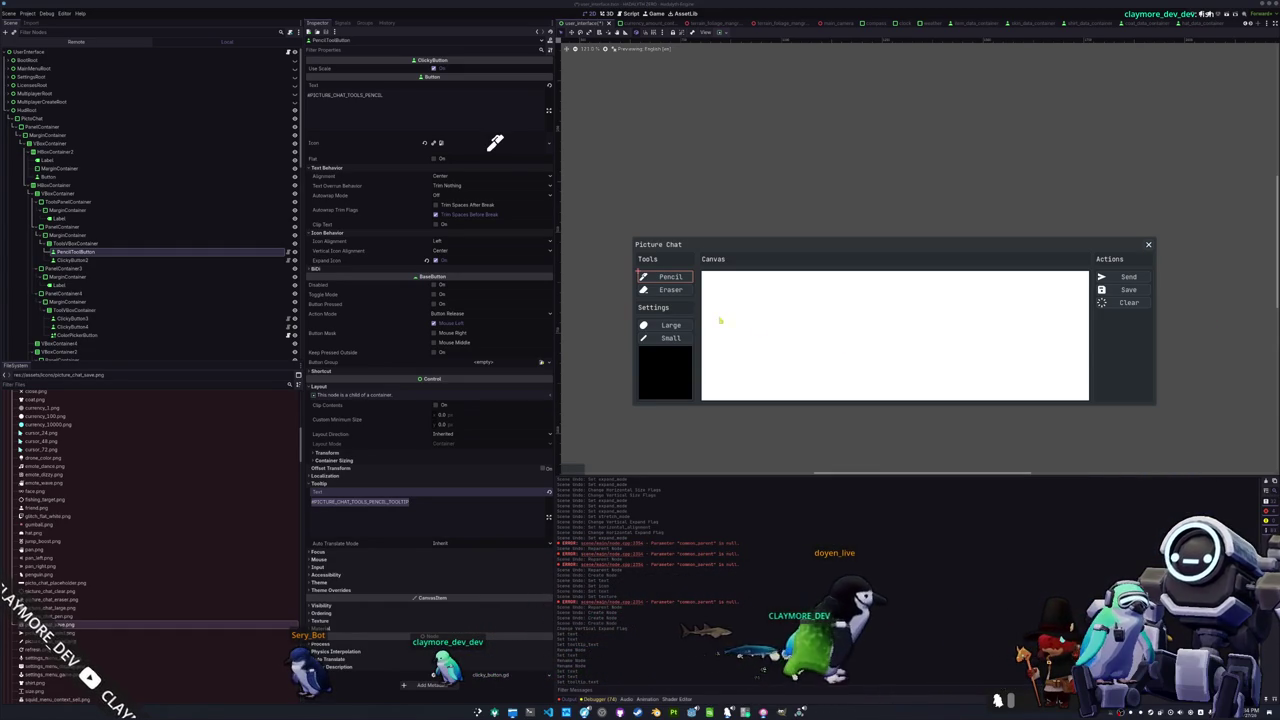
key("alt+Tab")
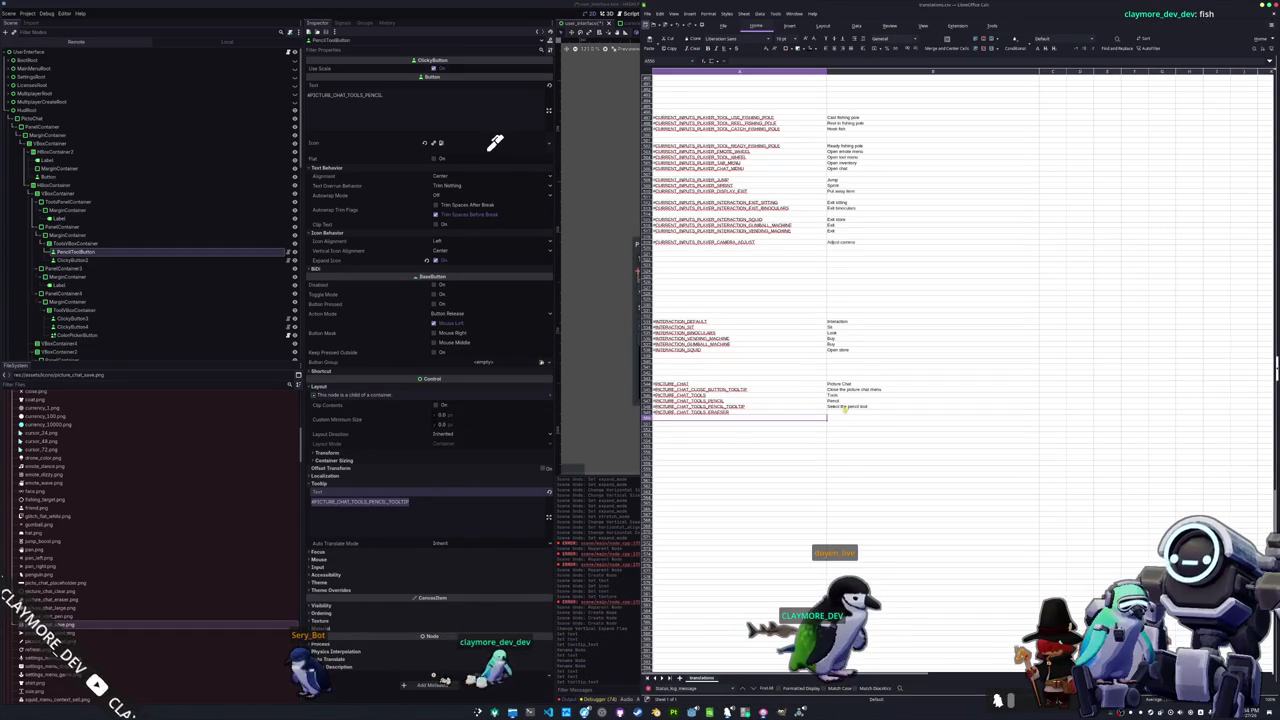
Step: Fill column B with 'Eraser' and 'Select the eraser tool' for the two eraser key rows
left_click(763, 412)
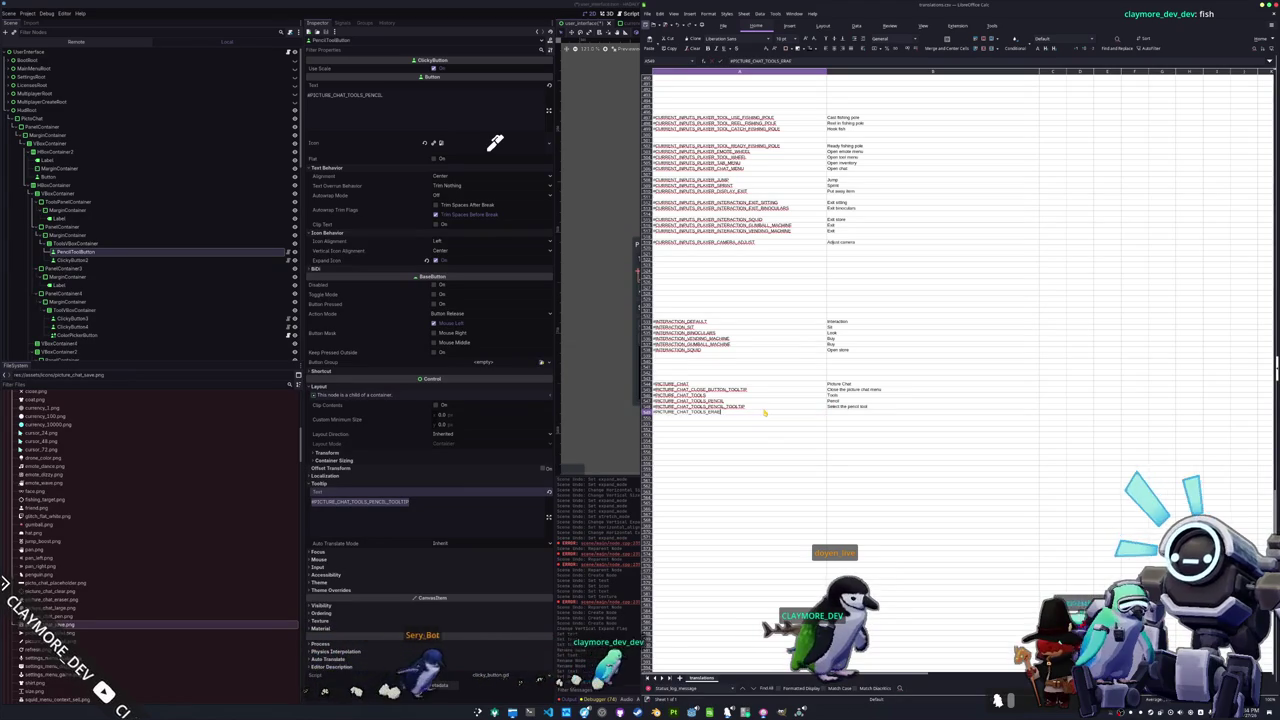
key("Tab")
type("S")
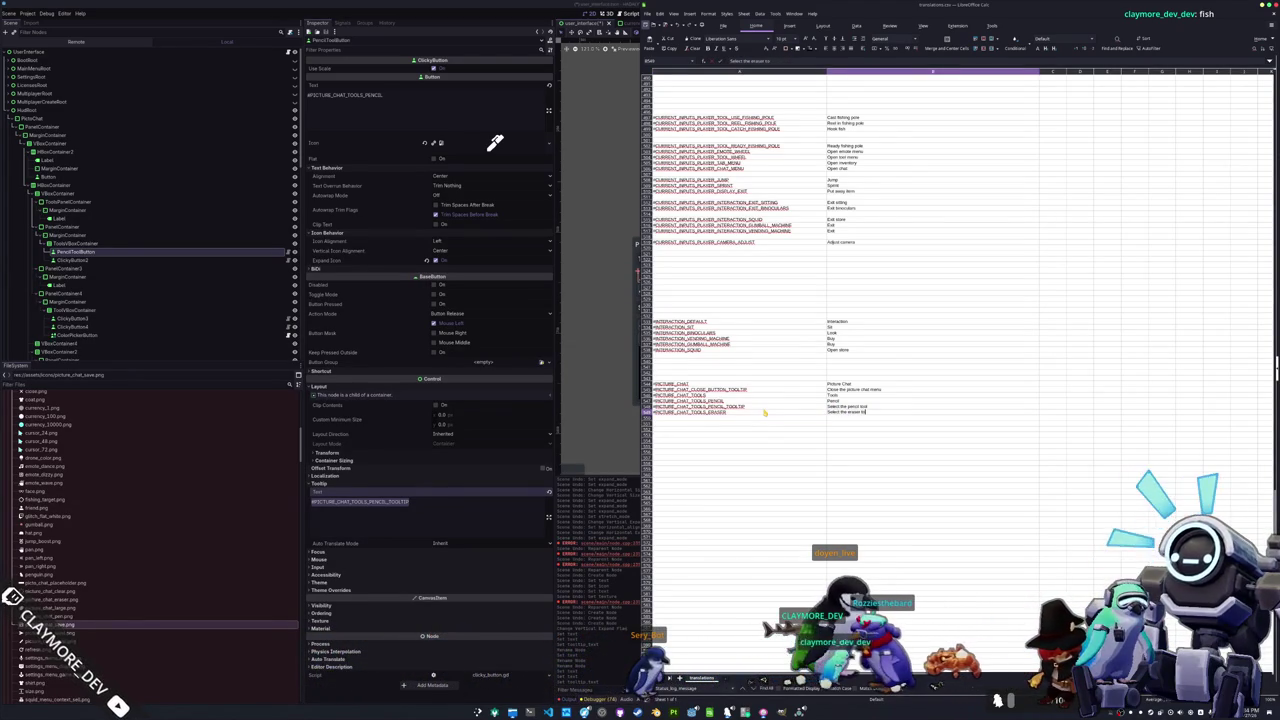
left_click(763, 412)
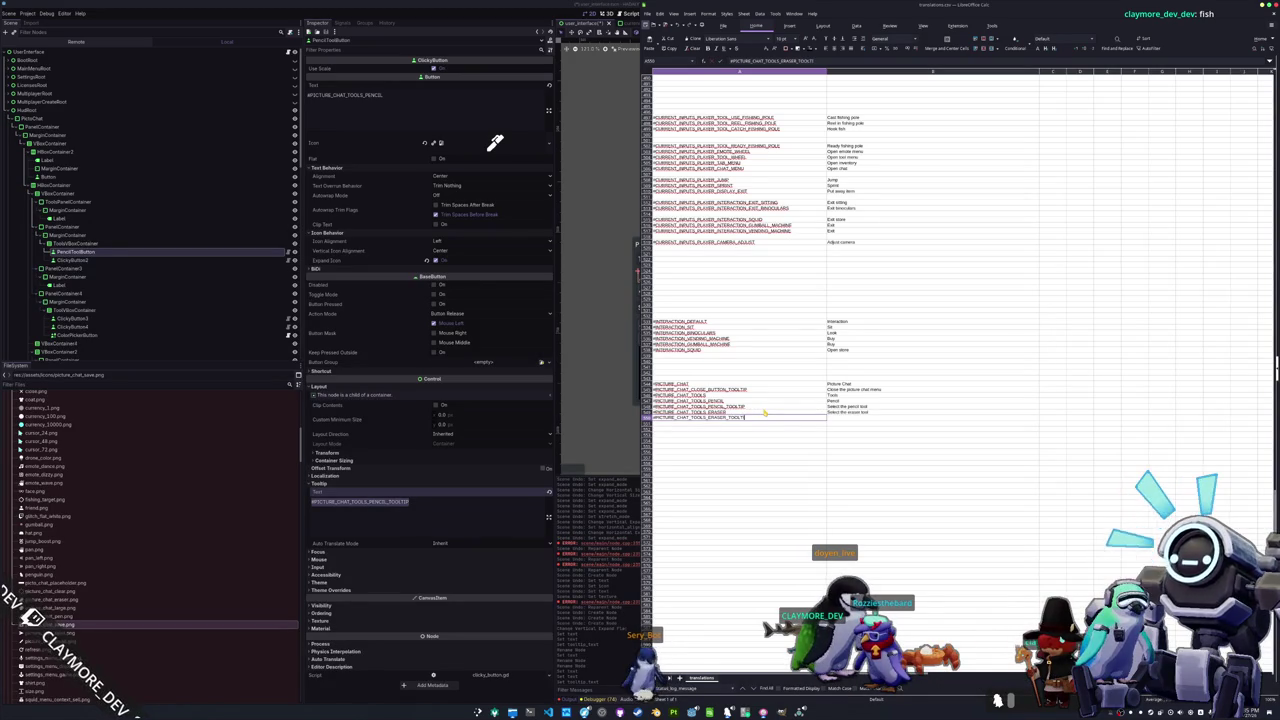
key("Tab")
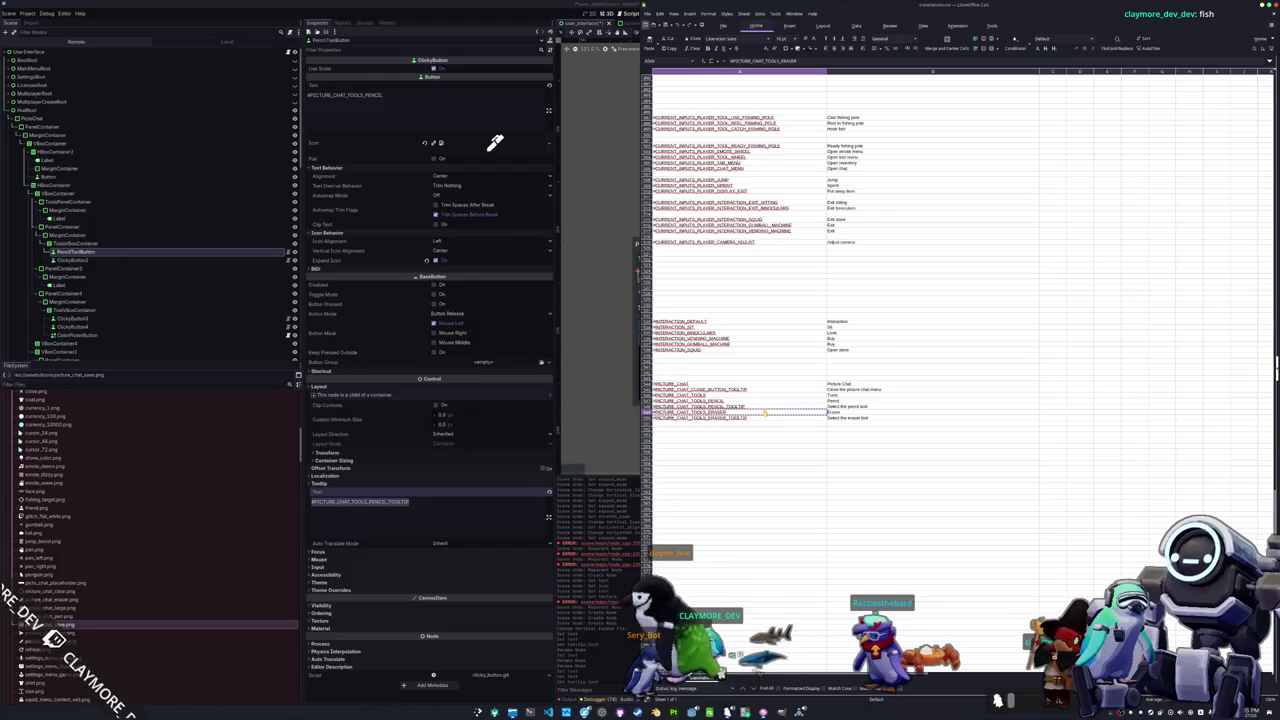
left_click(407, 104)
left_click(75, 259)
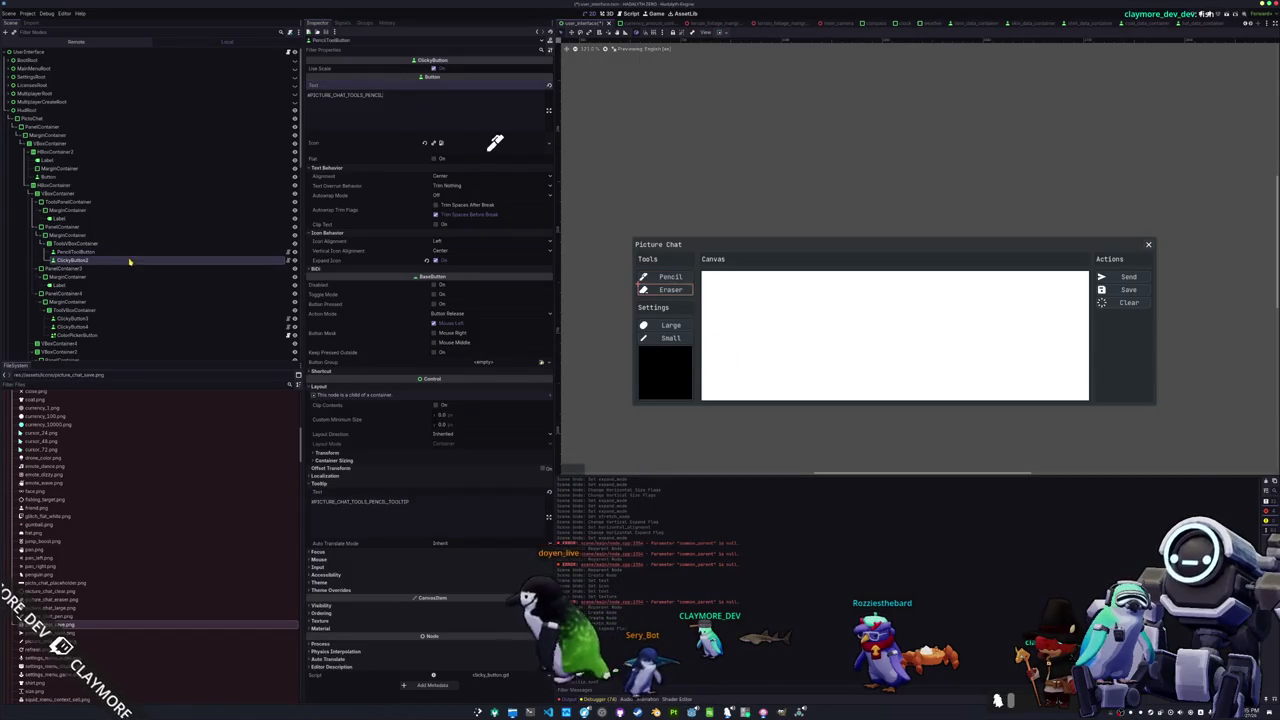
Step: Set the eraser button's tooltip to #PICTURE_CHAT_TOOLS_ERASER_TOOLTIP and rename it EraserToolButton
left_click(319, 352)
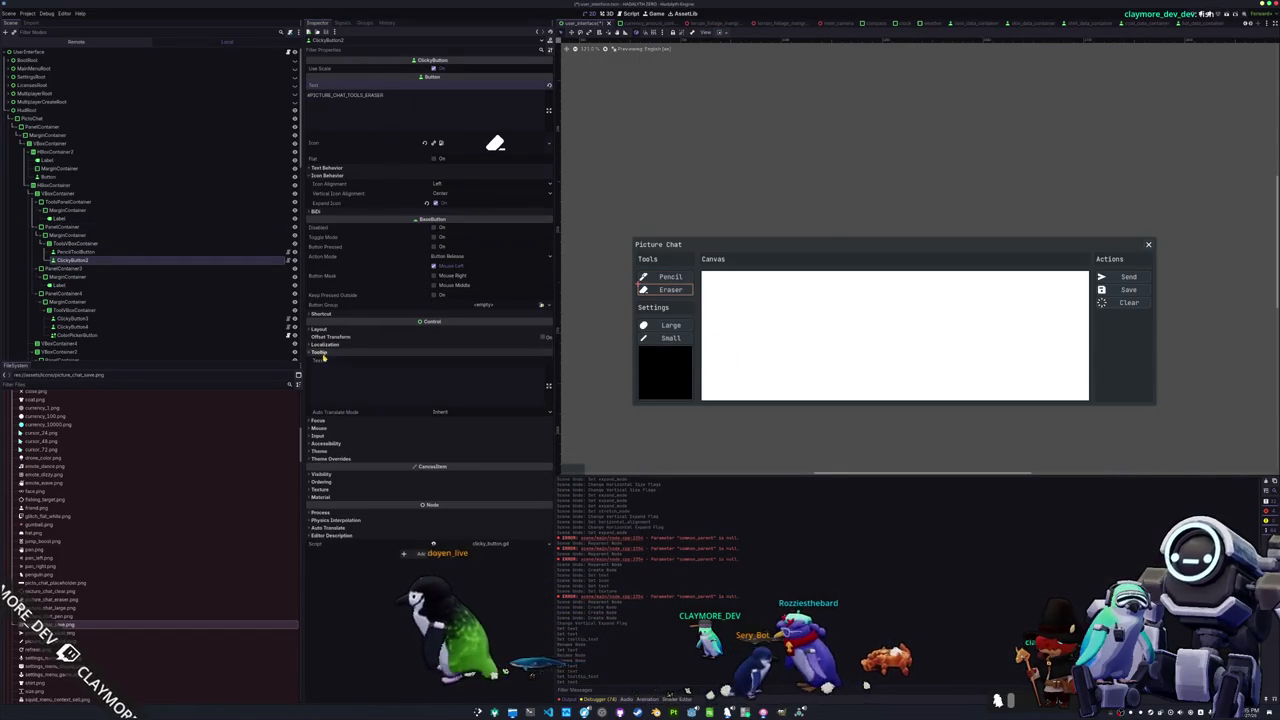
left_click(387, 385)
type("_TOOLTIP")
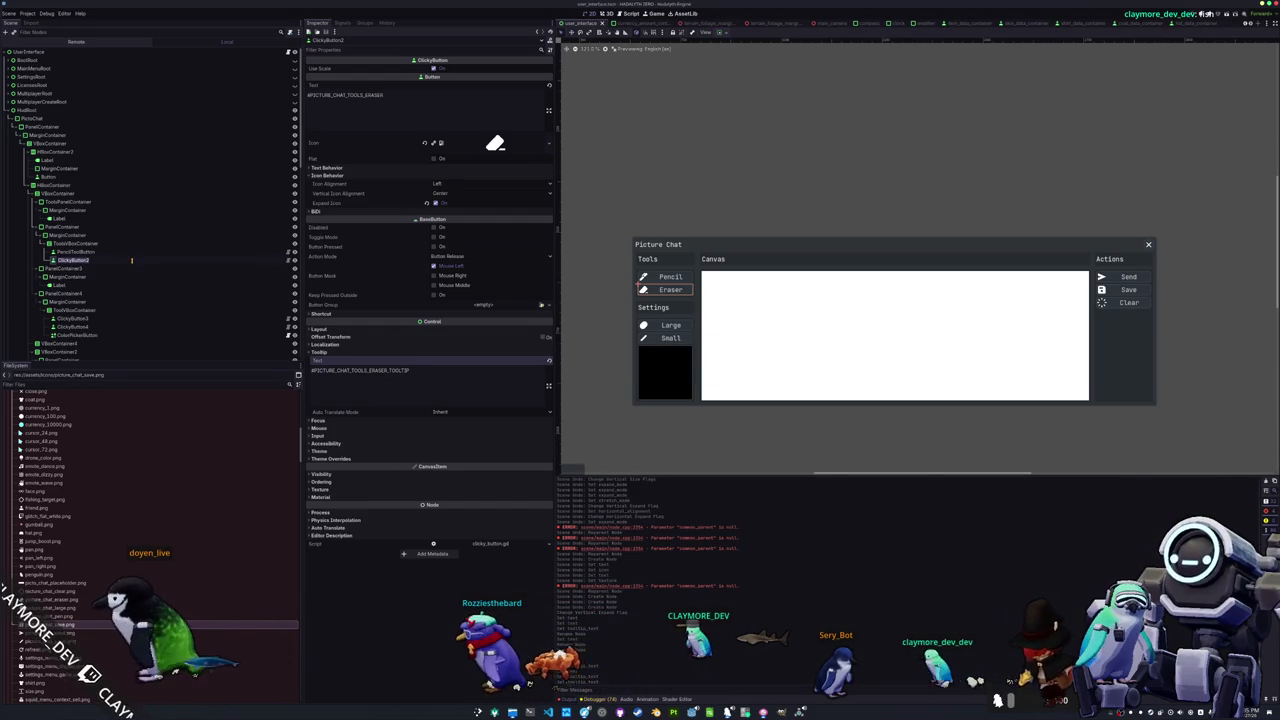
key("Tab")
type("EraserToolButton")
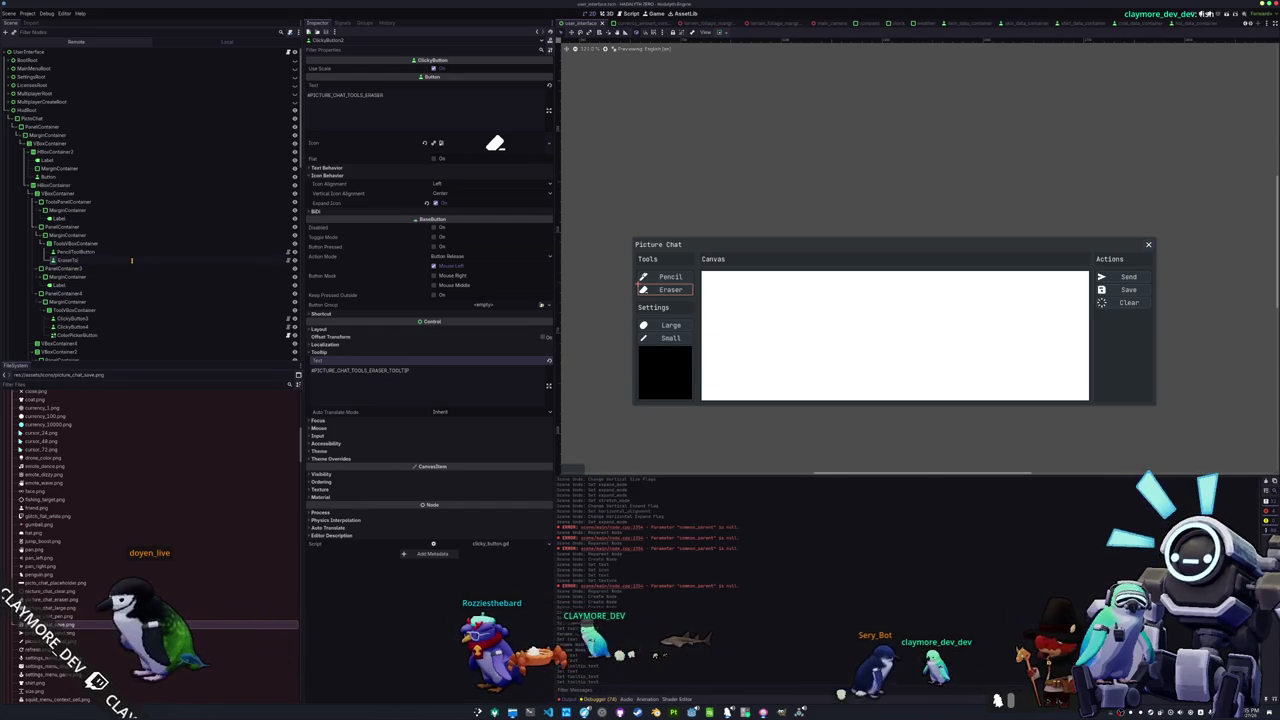
key("Return")
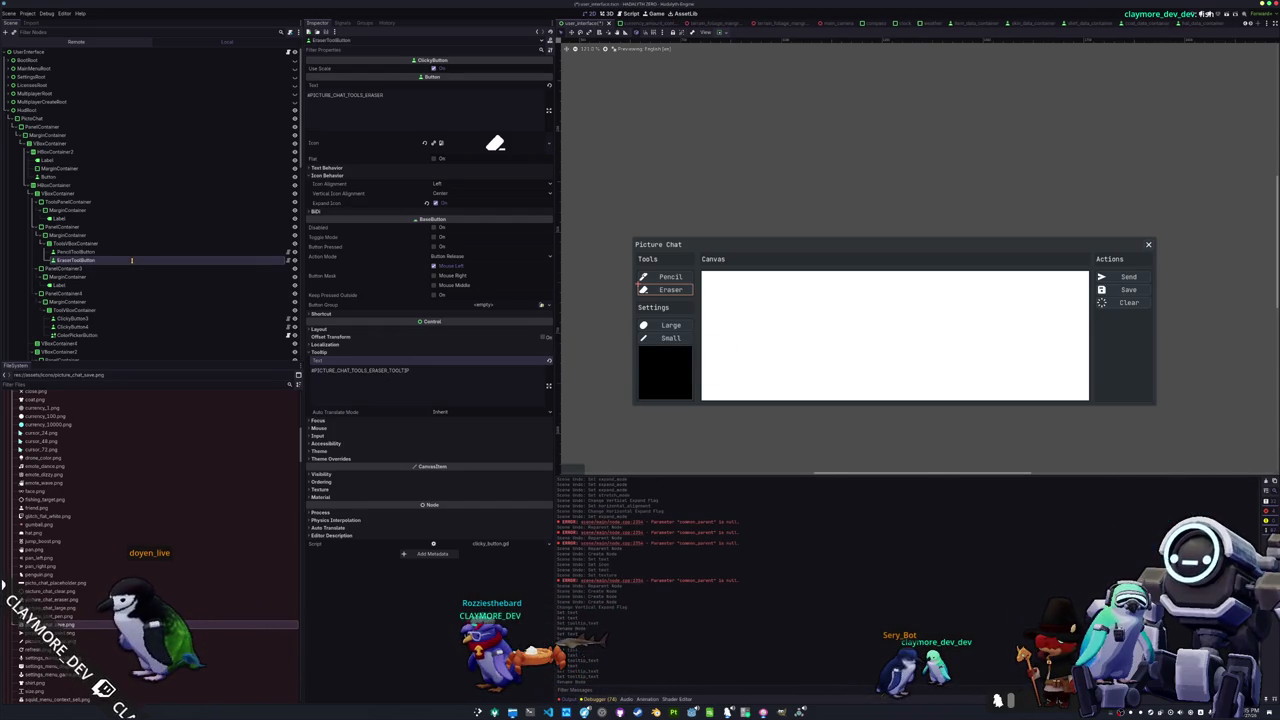
Step: Rename PanelContainer3 to SettingsPanelContainer and set its label text to #PICTURE_CHAT_SETTINGS
key("Down")
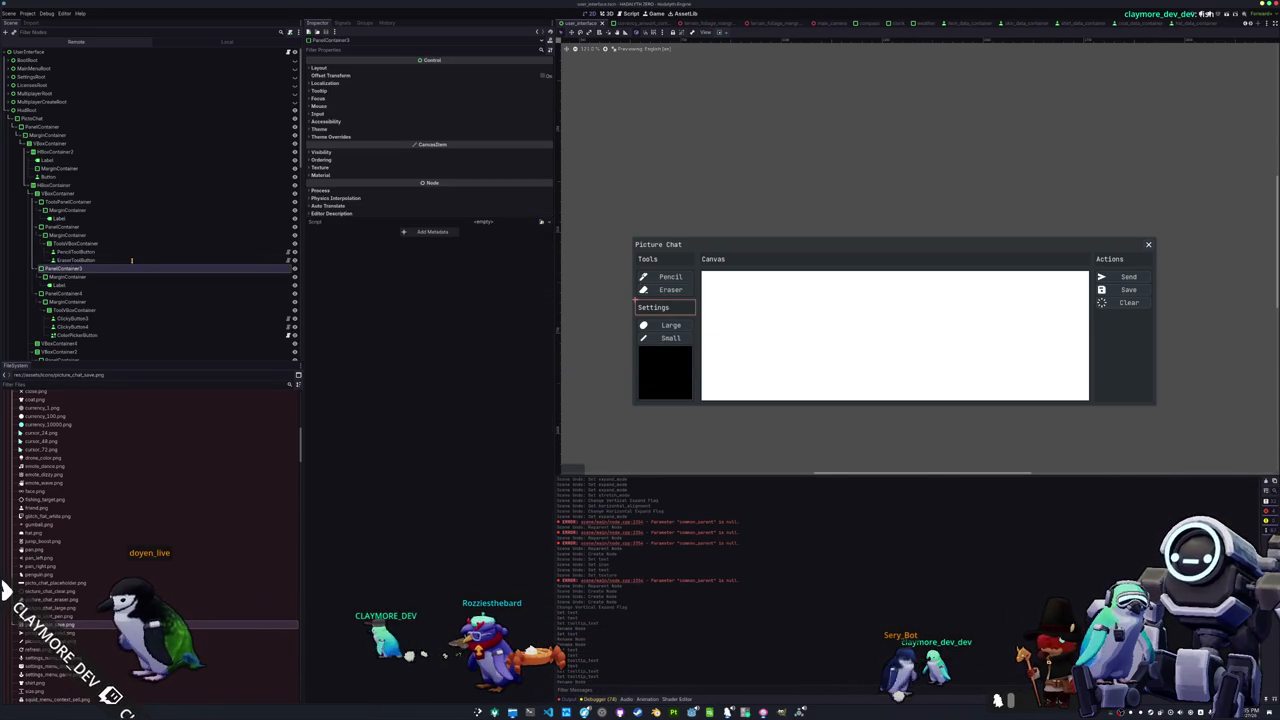
key("F2")
type("Settings")
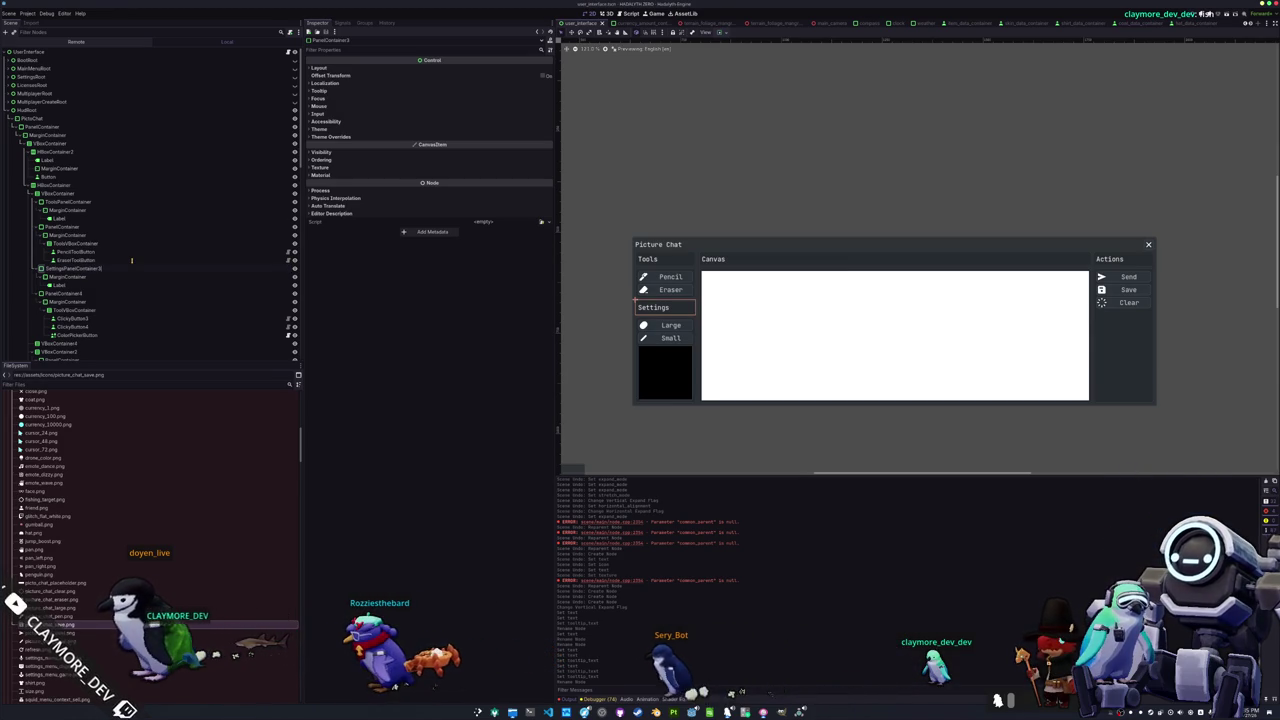
key("Return")
key("Down")
key("Down")
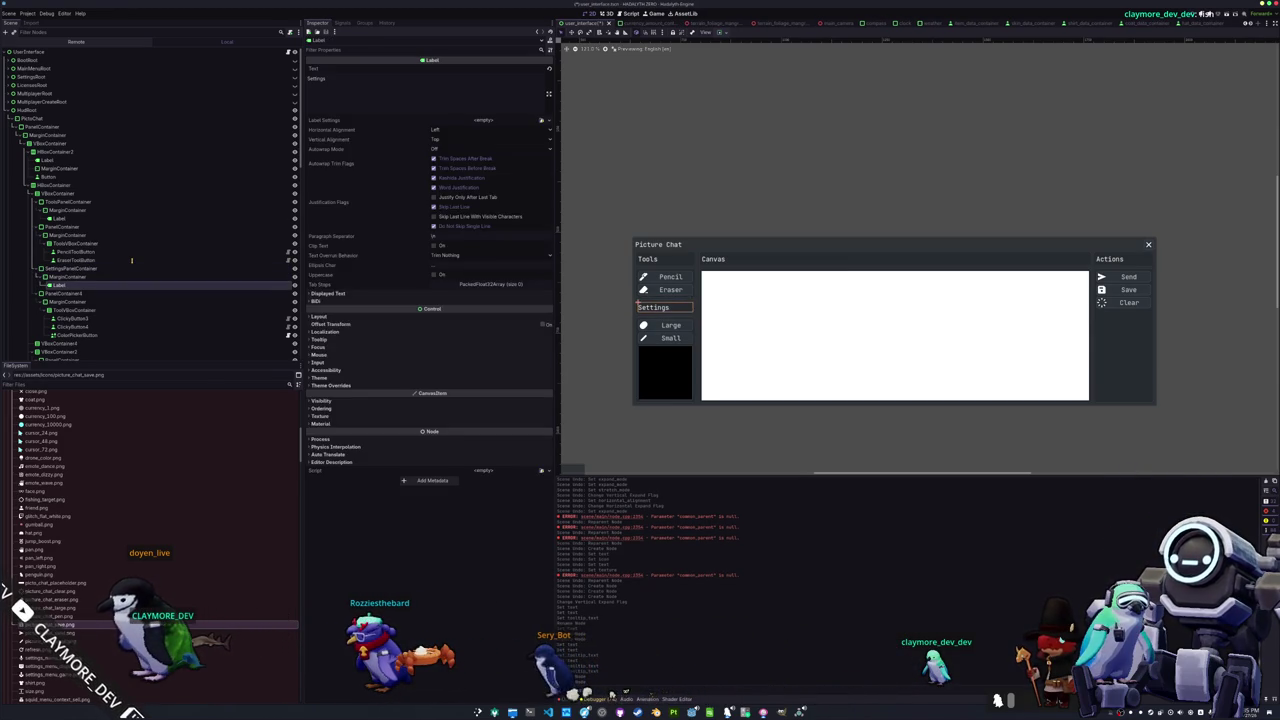
type("Br")
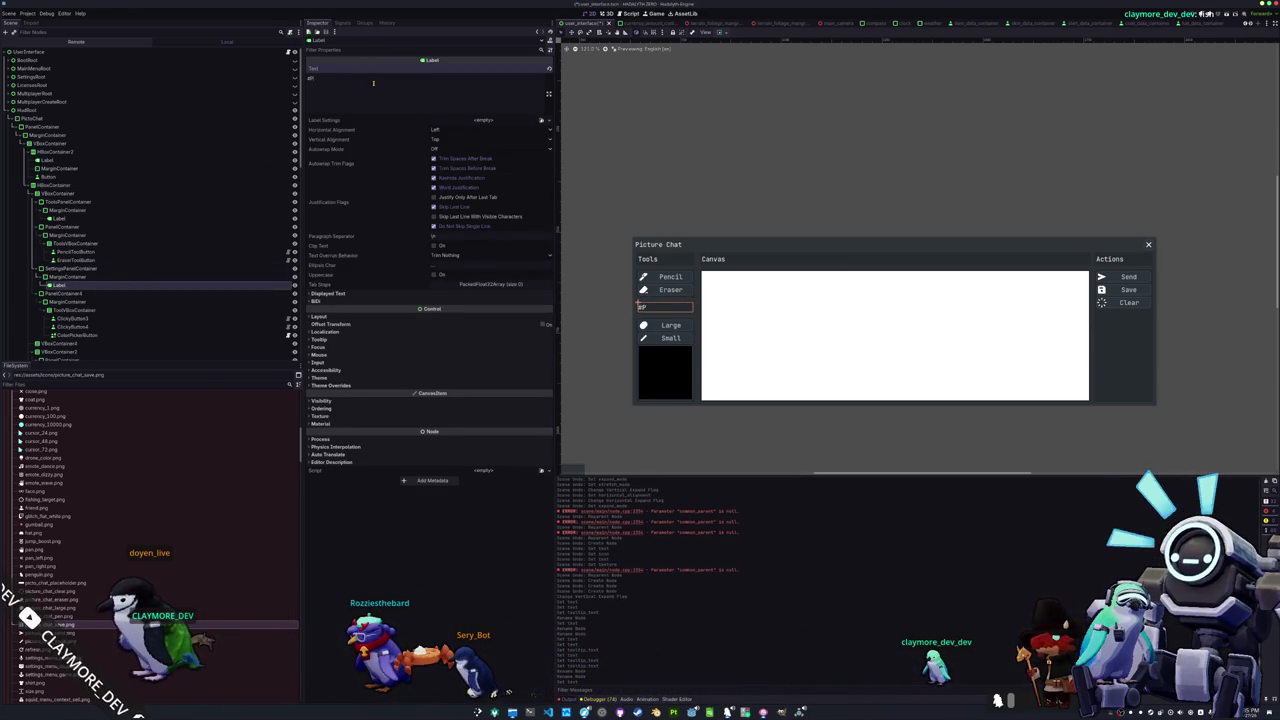
type("_SE")
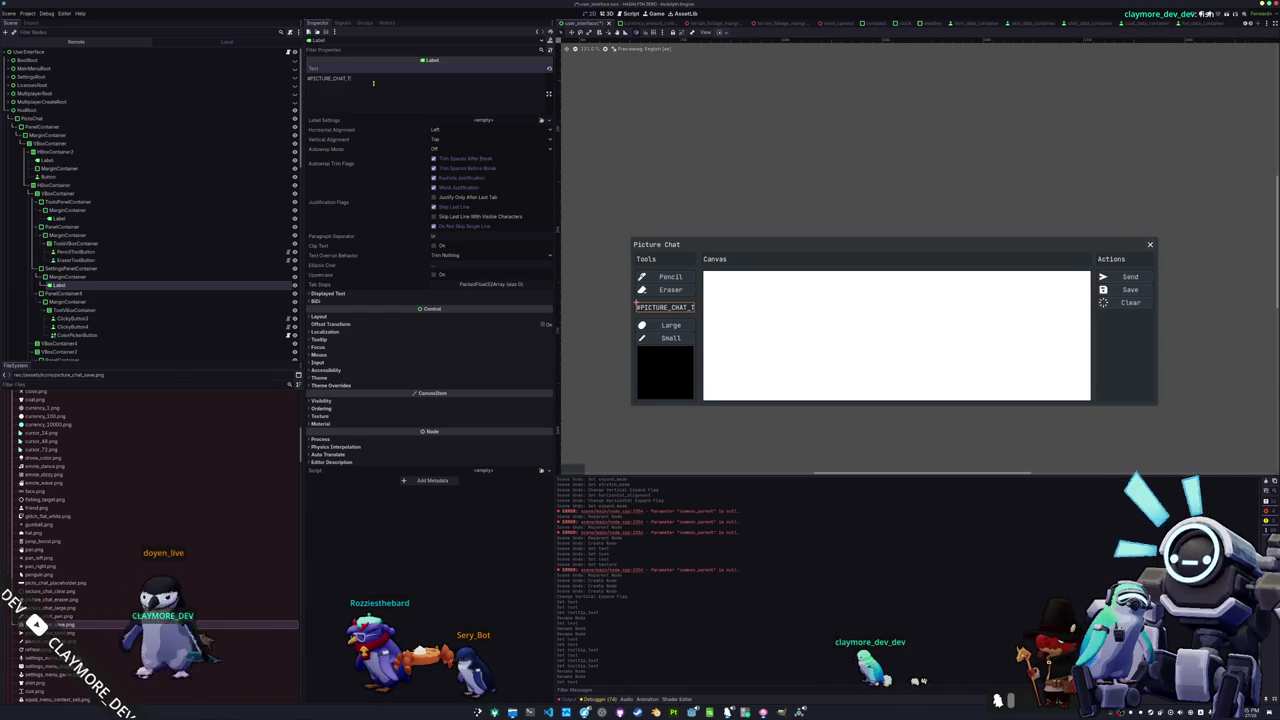
type("TTINGS")
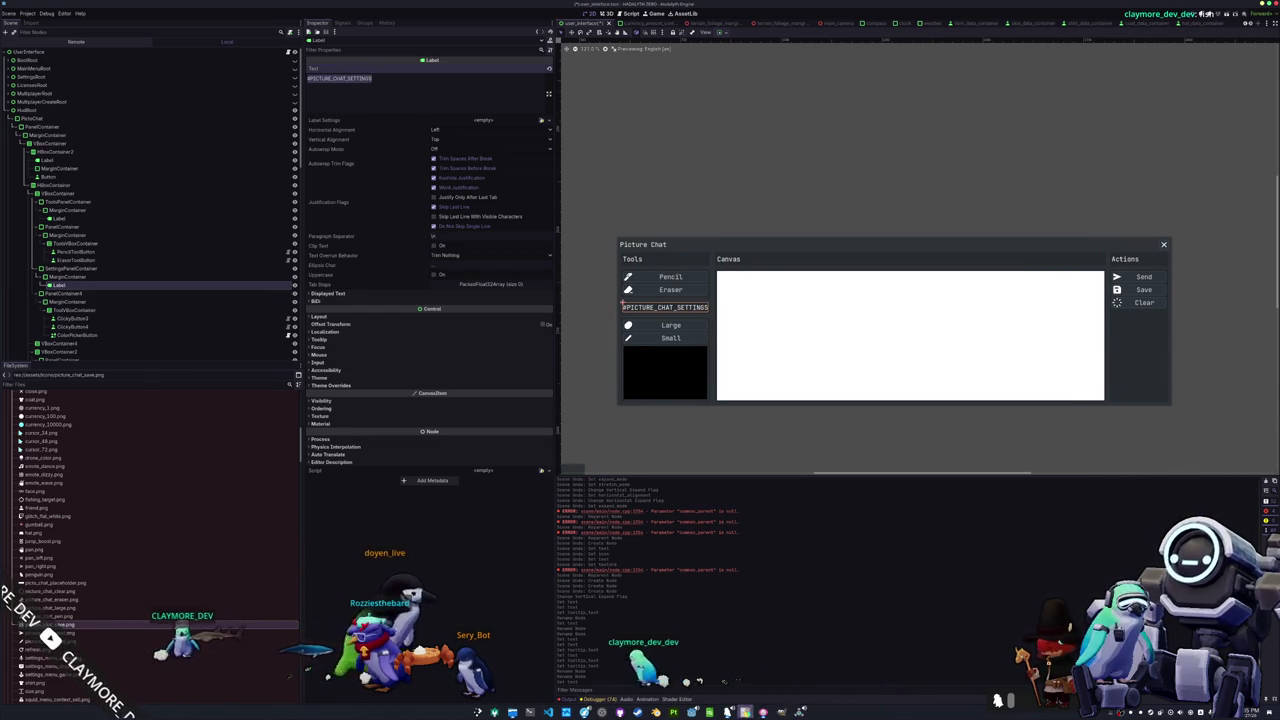
Step: Add a translation row for #PICTURE_CHAT_SETTINGS with the English text 'Settings'
key("alt+Tab")
left_click(714, 424)
key("ctrl+v")
key("Tab")
type("Settings")
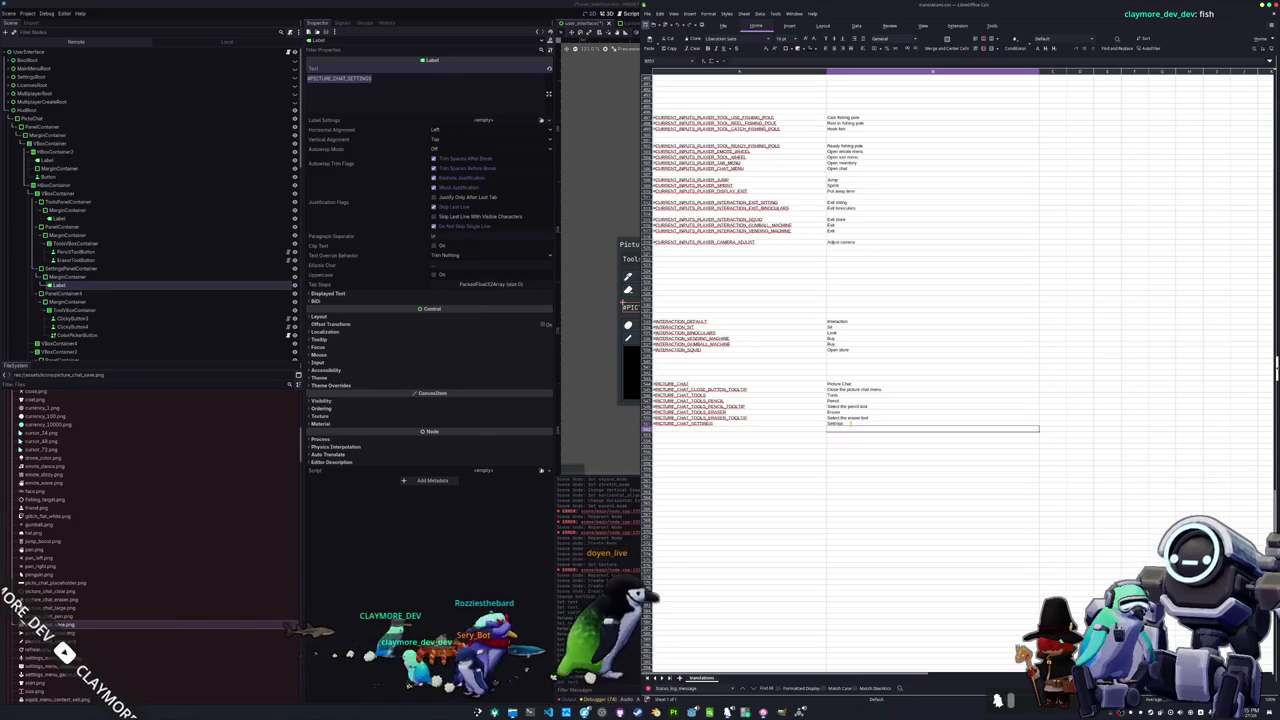
key("Return")
Step: Select the Large size button and begin replacing its 'Large' label with a translation key
key("alt+Tab")
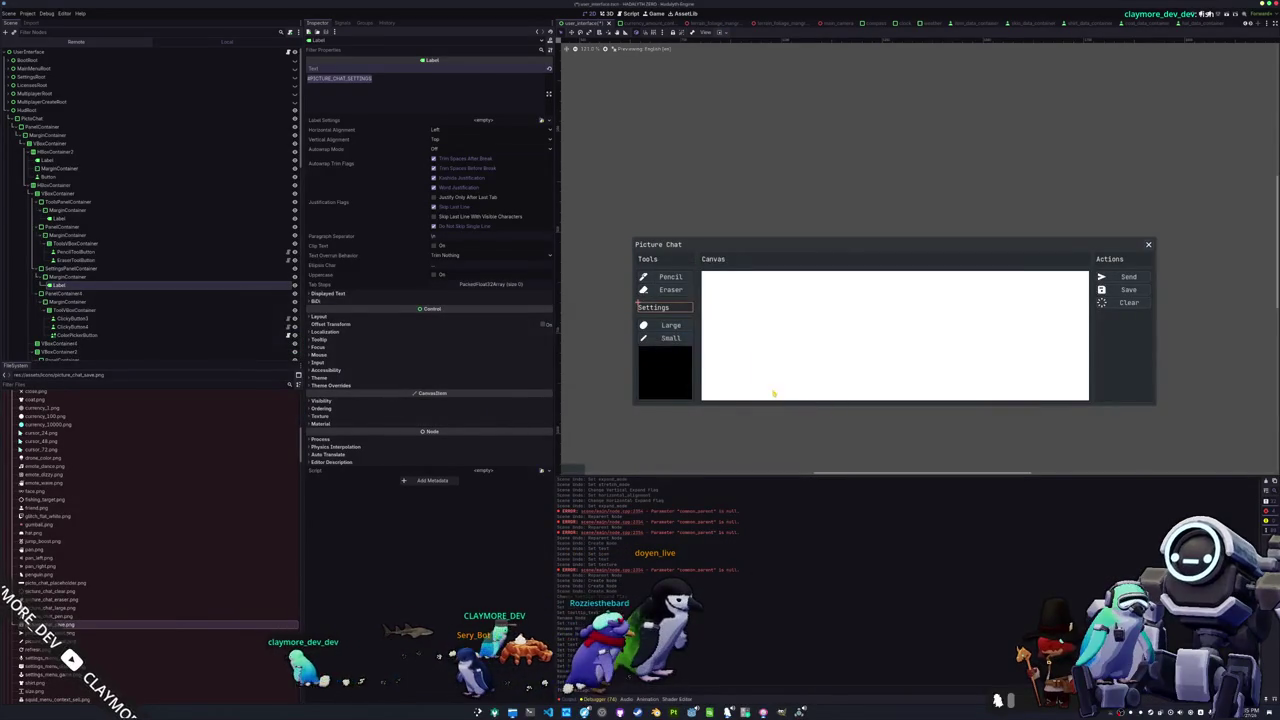
left_click(414, 99)
key("ctrl+a")
key("ctrl+v")
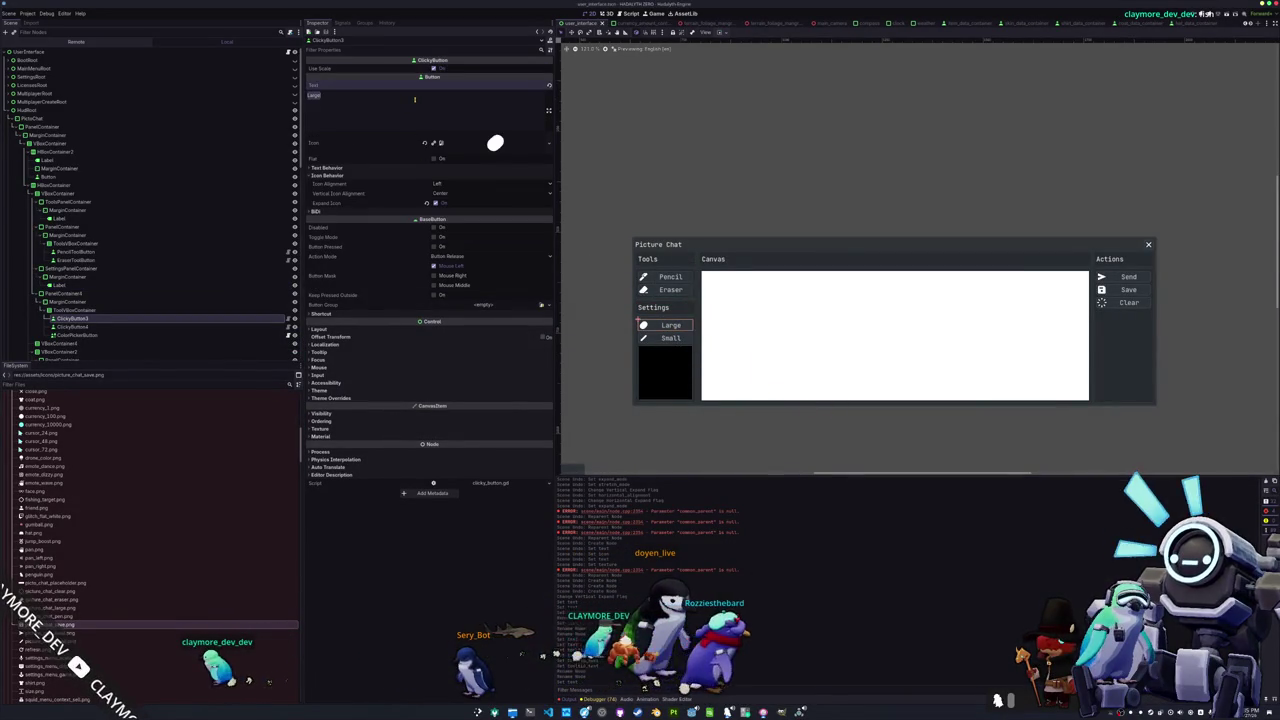
Step: Give the Large button text #PICTURE_CHAT_SETTINGS_LARGE, a matching tooltip key, and the name PictureChatSettingsLargeButton
type("AT_SETTINGS_LARGE")
key("ctrl+a")
key("ctrl+c")
left_click(354, 352)
left_click(377, 376)
key("ctrl+v")
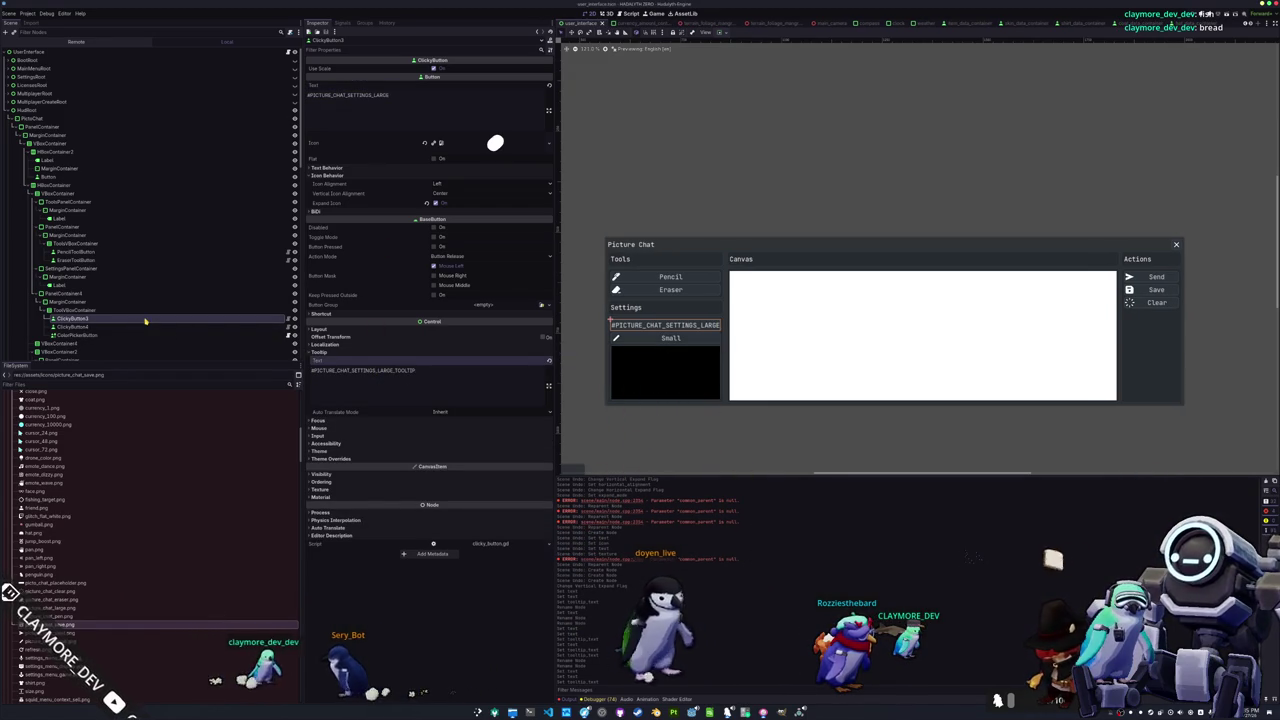
key("ctrl+v")
key("Return")
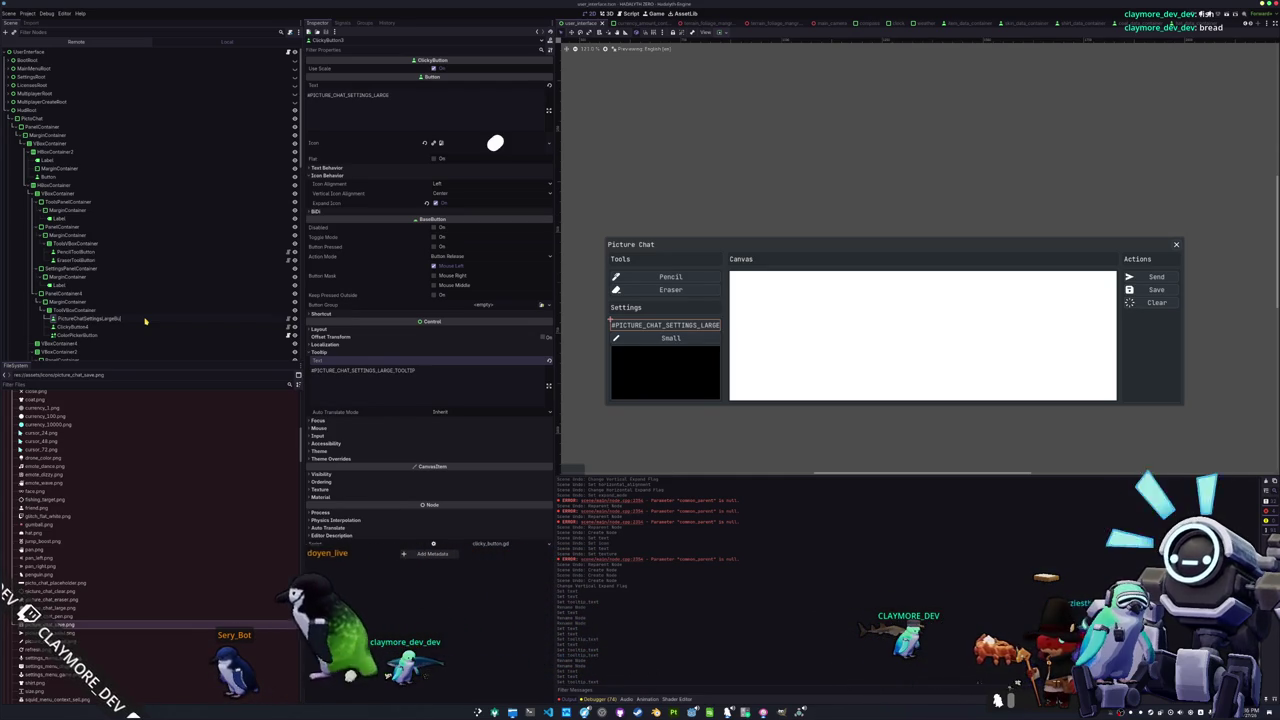
Step: Rename the small-size button node to PictureChatSettingsSmallButton
key("Down")
key("F2")
type("PictureChatSal")
type("tingsSmall")
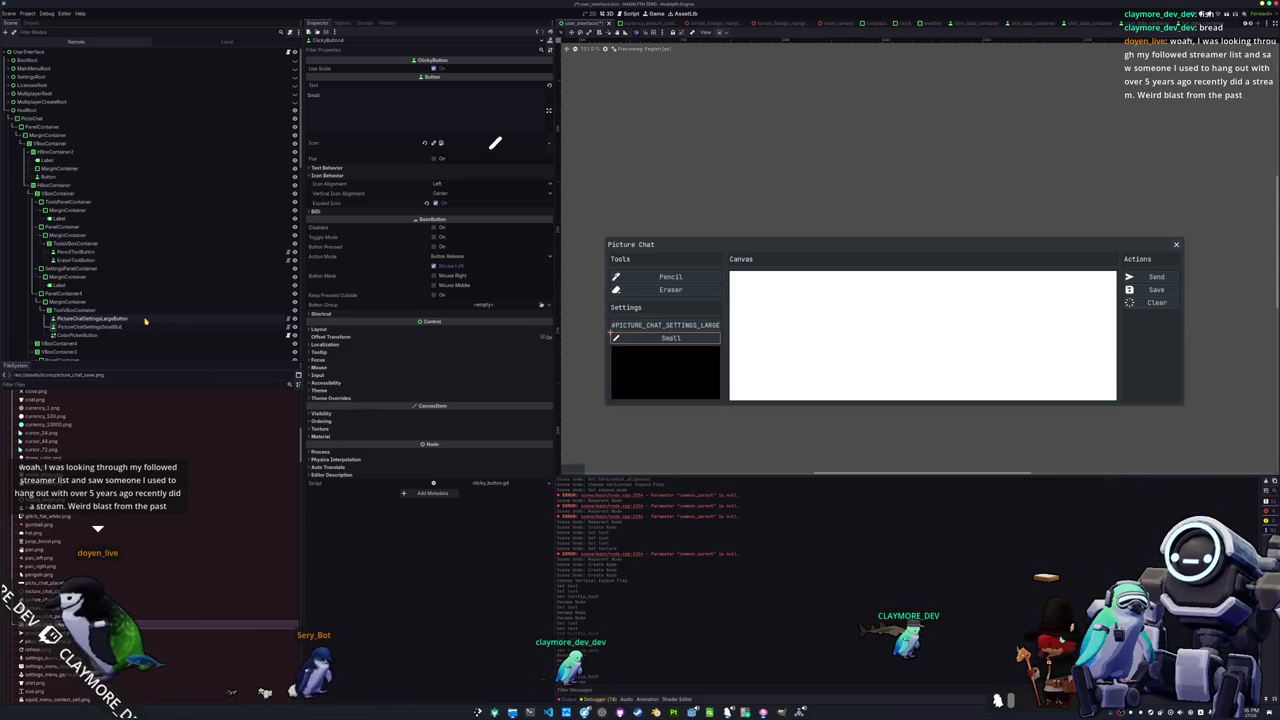
key("Return")
Step: Set the Small button's text to #PICTURE_CHAT_SETTINGS_SMALL and its tooltip to #PICTURE_CHAT_SETTINGS_SMALL_TOOLTIP
left_click(67, 118)
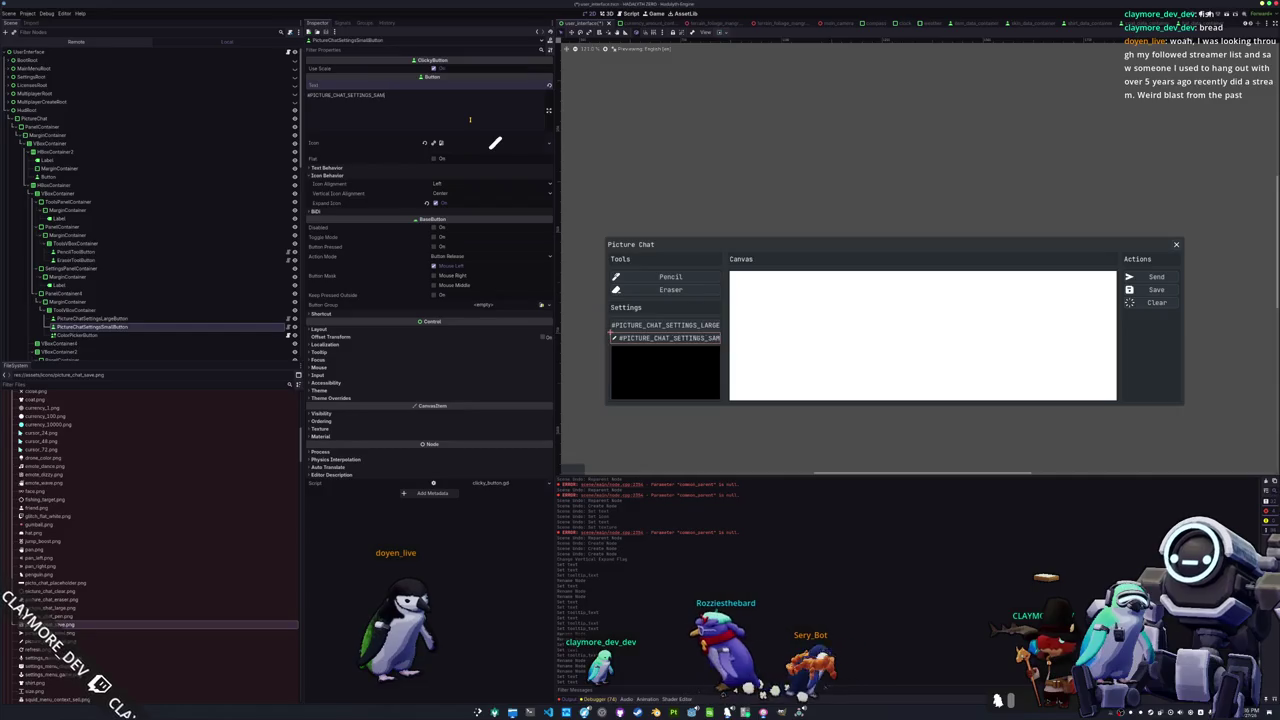
type("ALL")
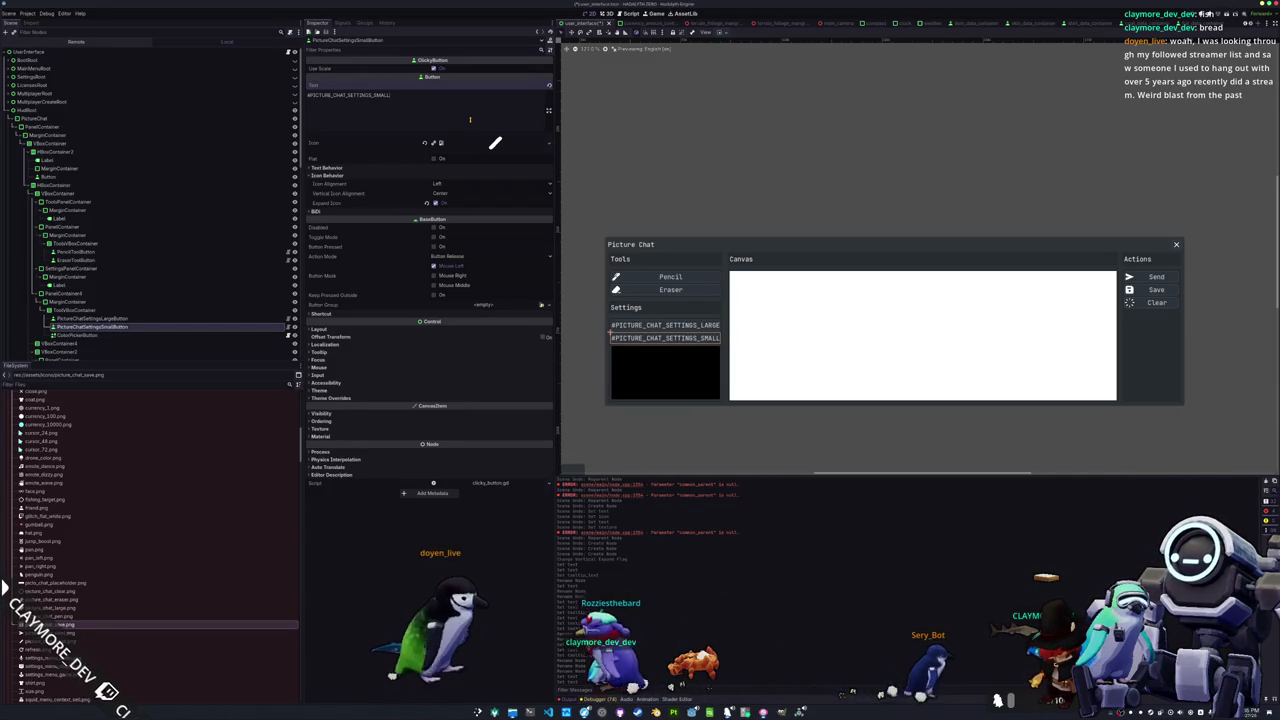
left_click(320, 352)
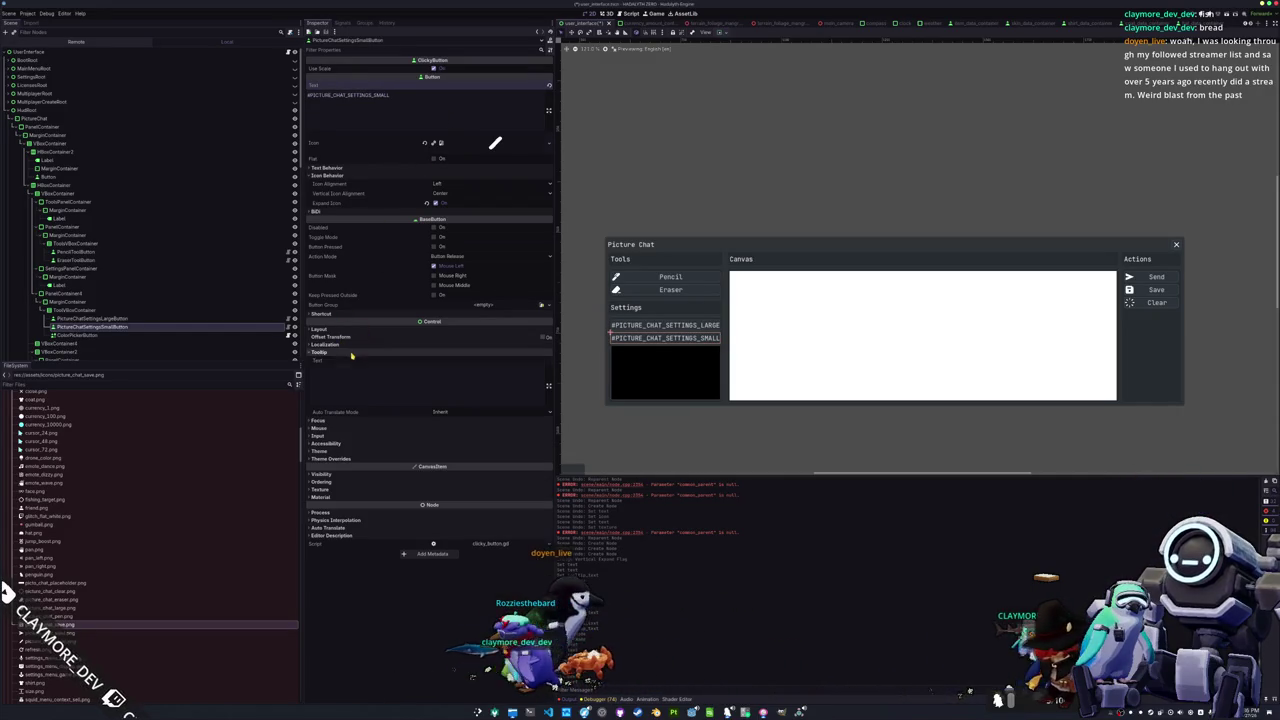
left_click(379, 370)
type("#PICTURE_CHAT_SETTINGS_SMALL")
type("_TOOL")
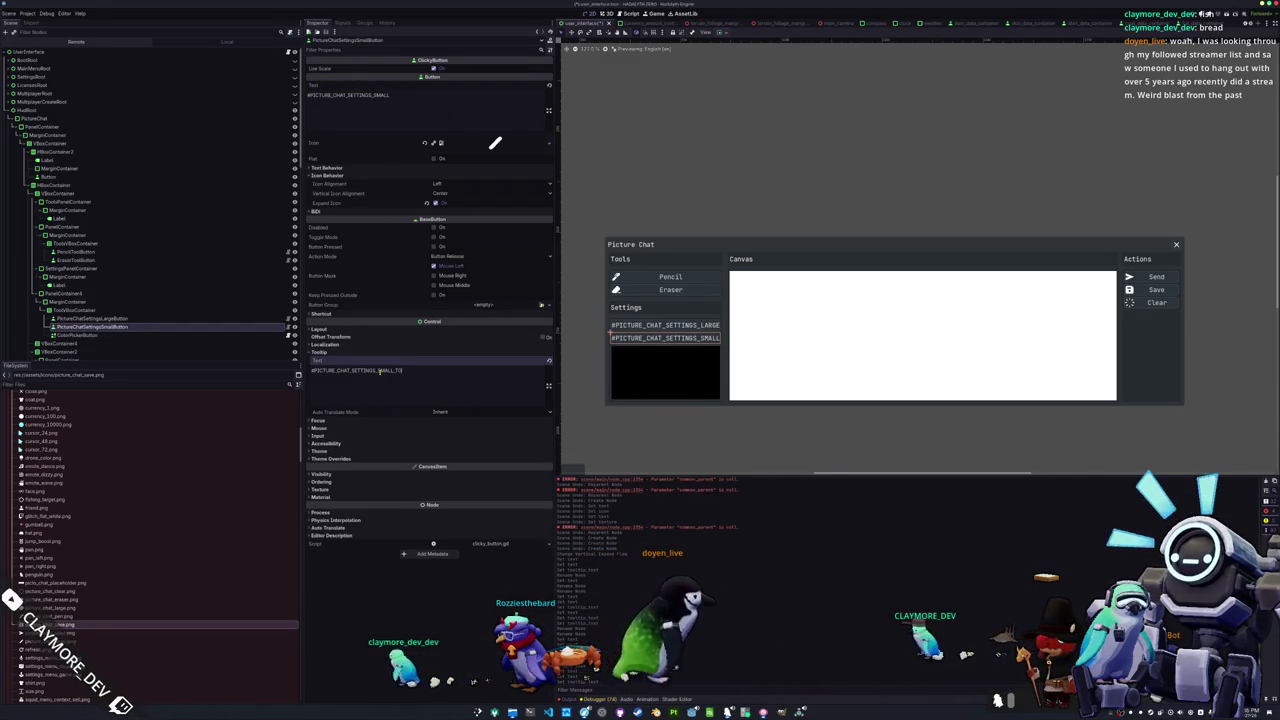
Step: Give the colour picker button the tooltip key #PICTURE_CHAT_SETTINGS_COLOR_TOOLTIP
left_click(665, 370)
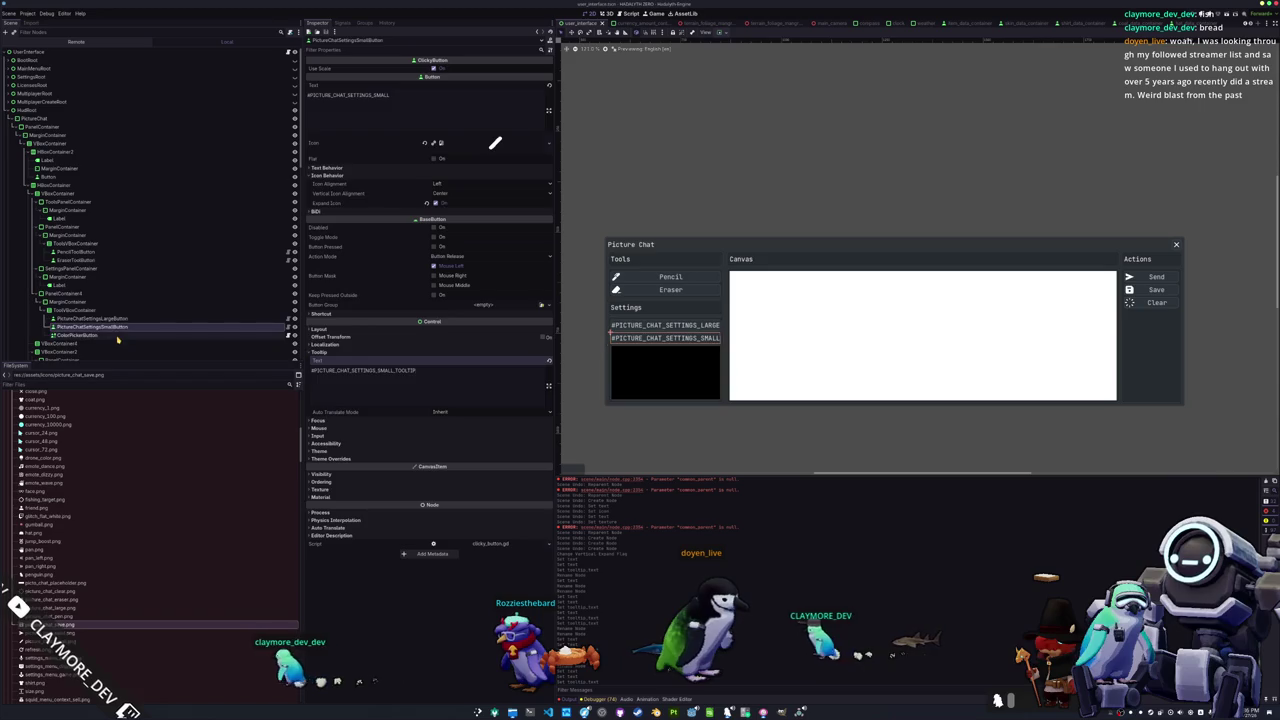
left_click(396, 138)
type("ASDASD")
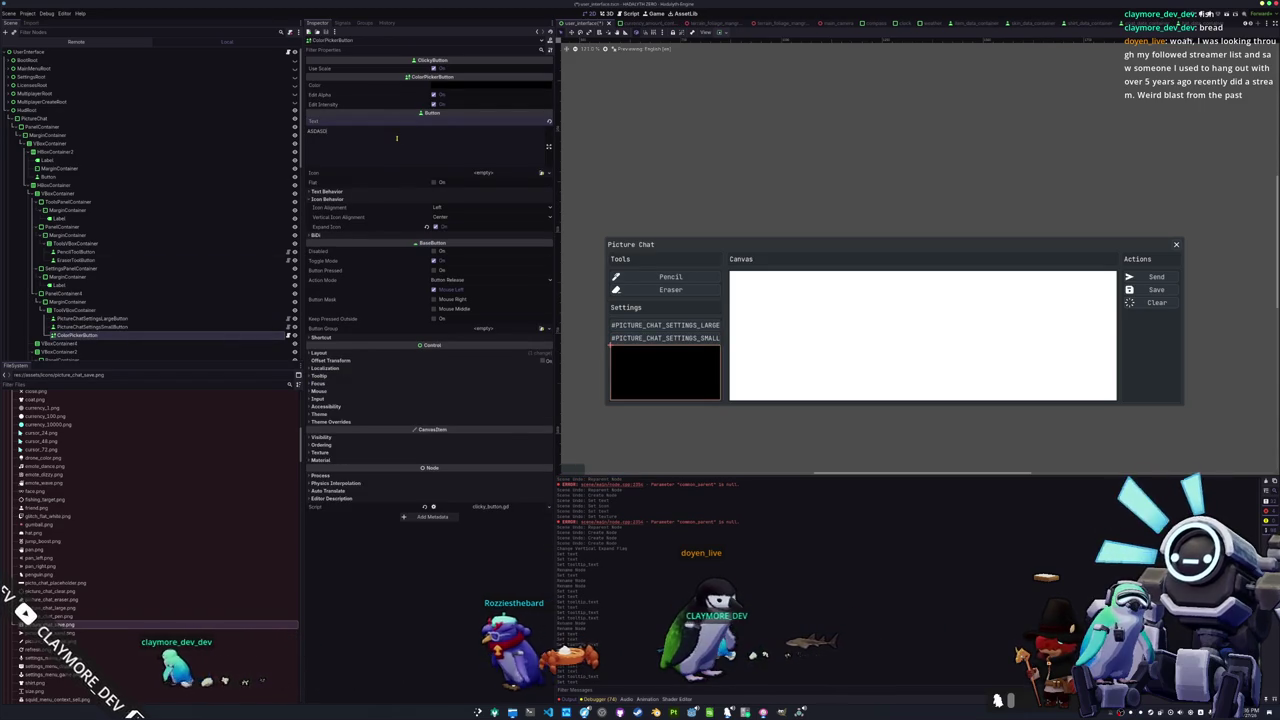
left_click(338, 376)
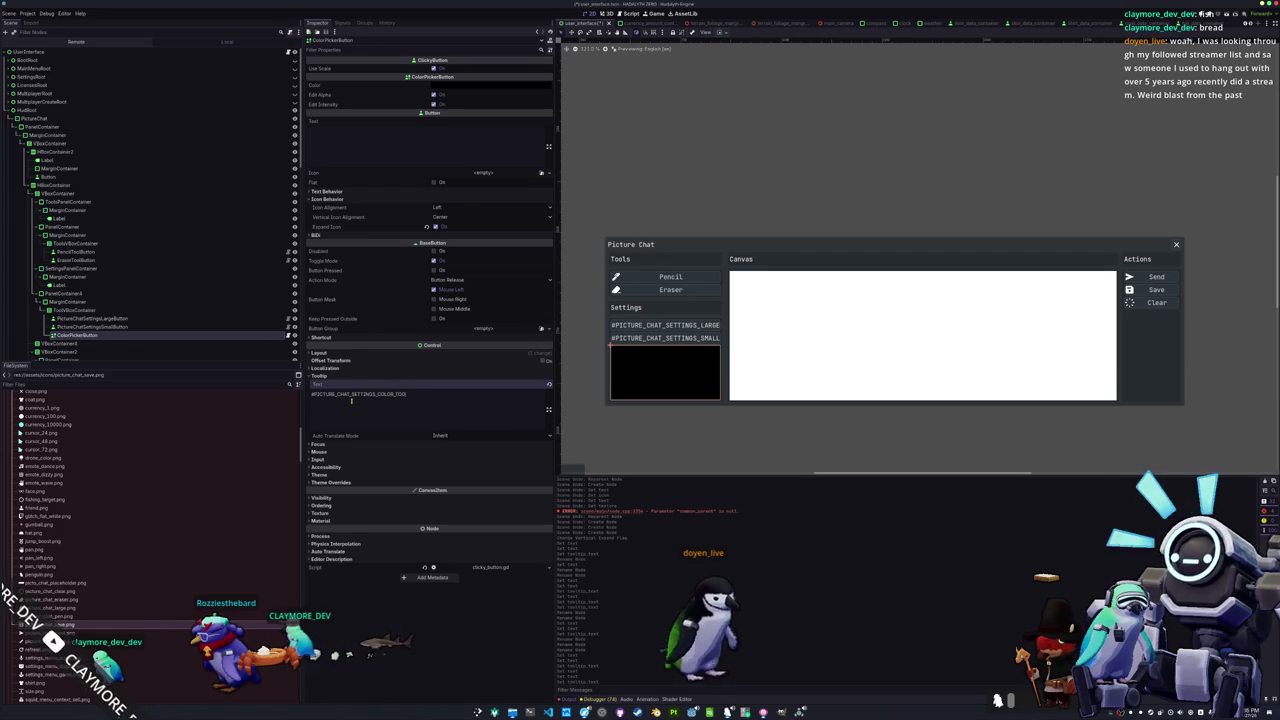
type("TIP")
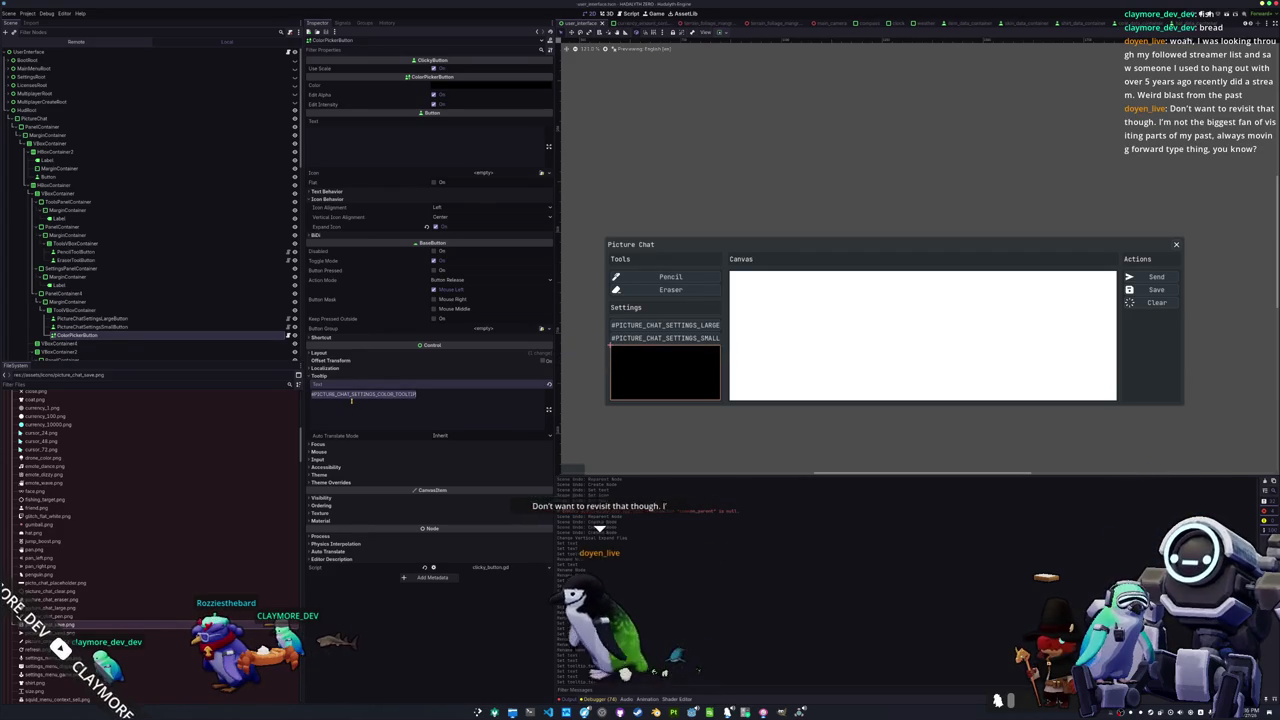
key("alt+Tab")
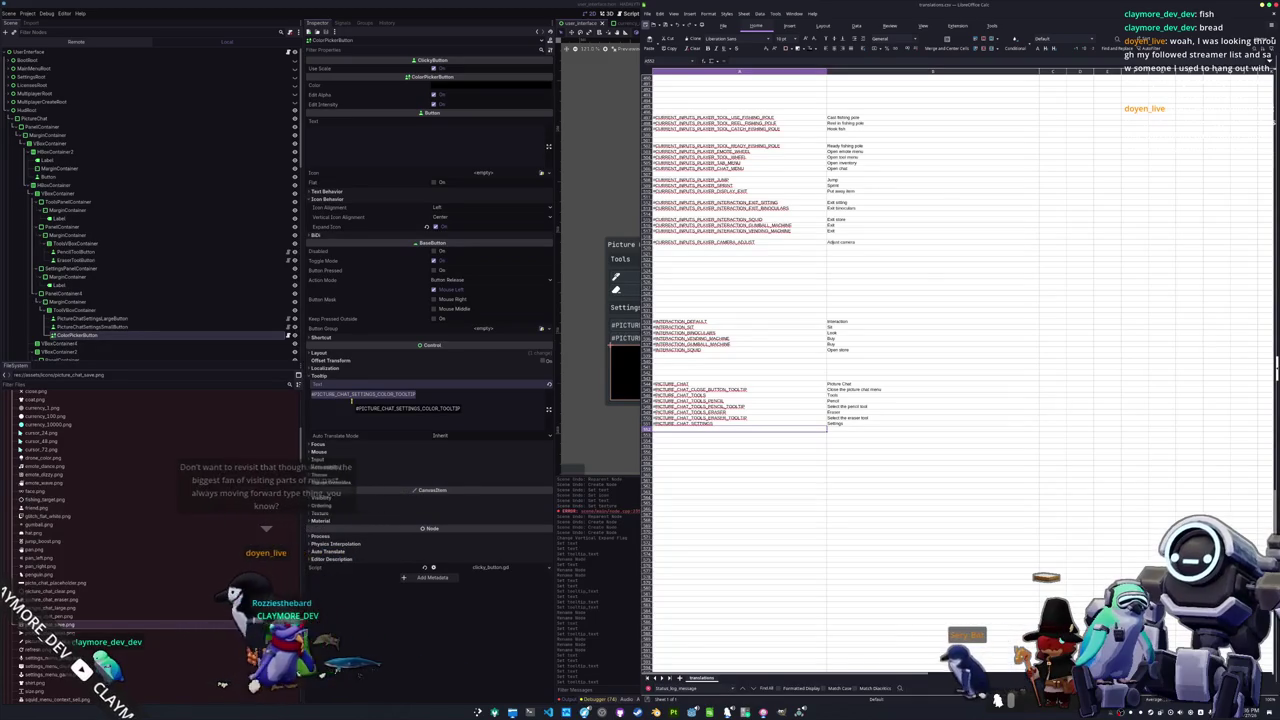
Step: Add a #PICTURE_CHAT_SETTINGS_LARGE row with the English text 'Large'
left_click(726, 437)
type("#PICTURE_CHAT")
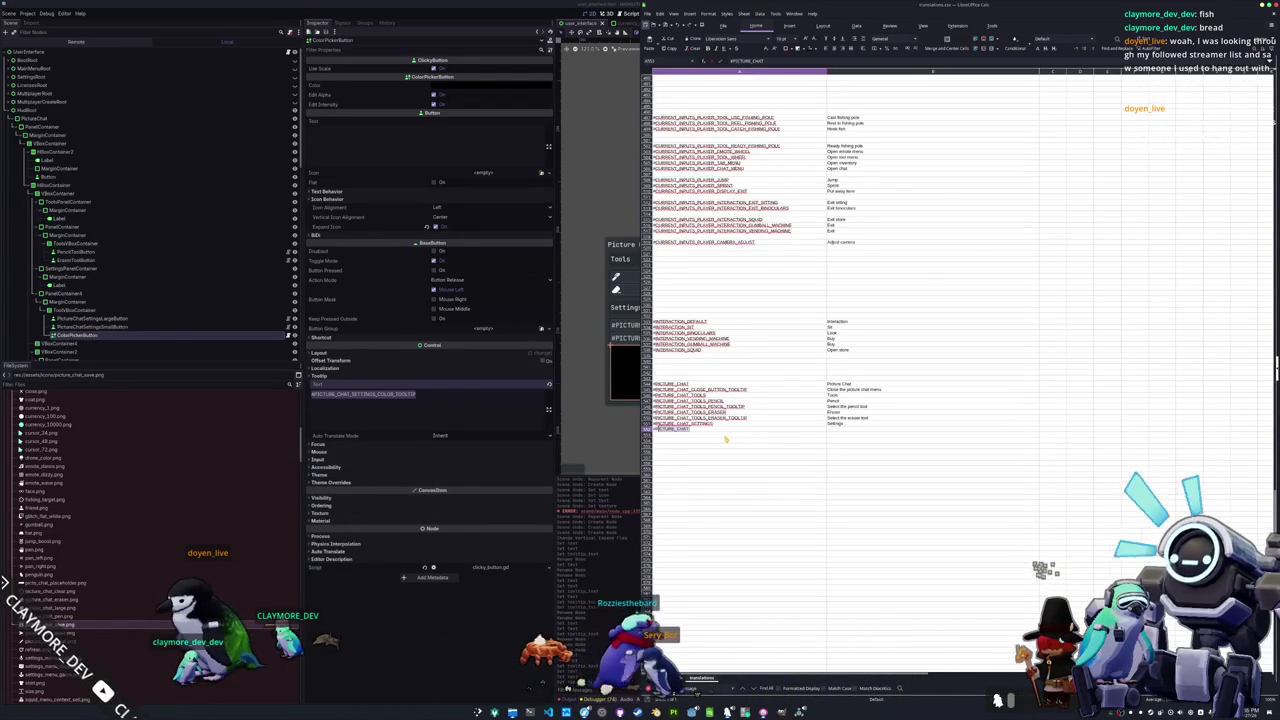
type("CTURE_CHAT")
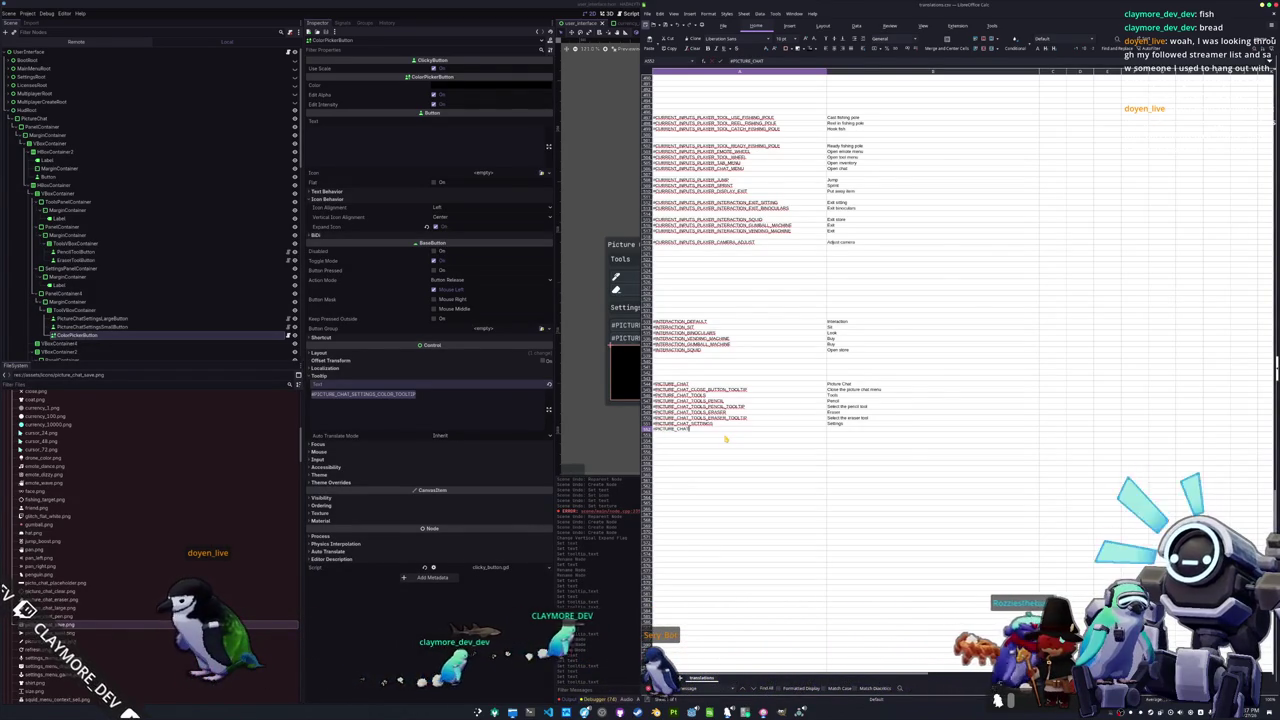
type("SETTINGS_LARG")
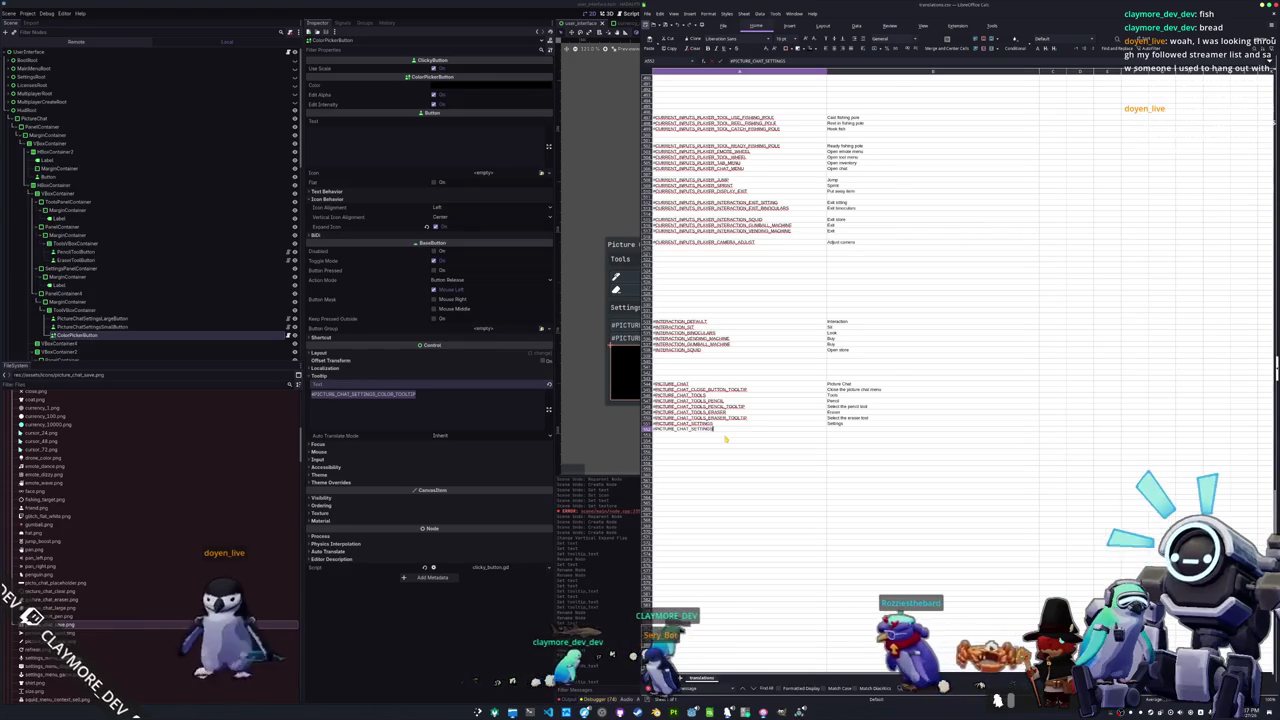
type("E")
key("Return")
key("Up")
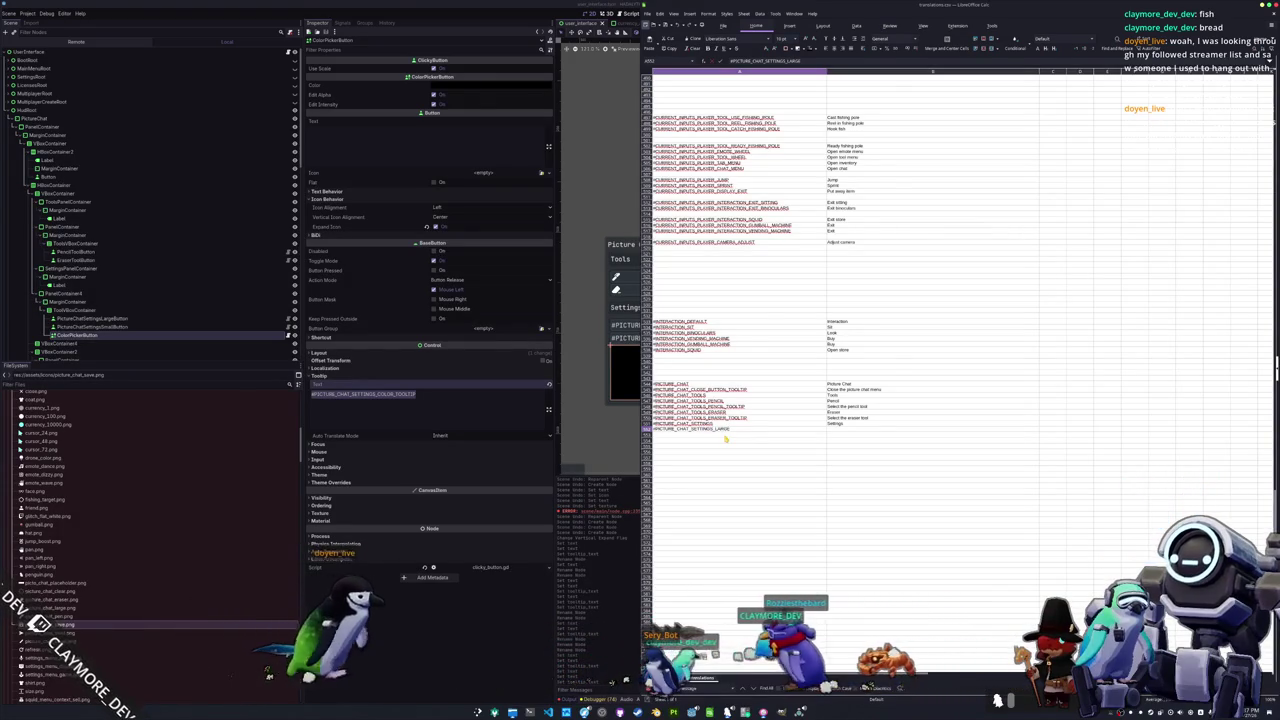
key("ctrl+c")
key("Down")
key("ctrl+v")
key("Tab")
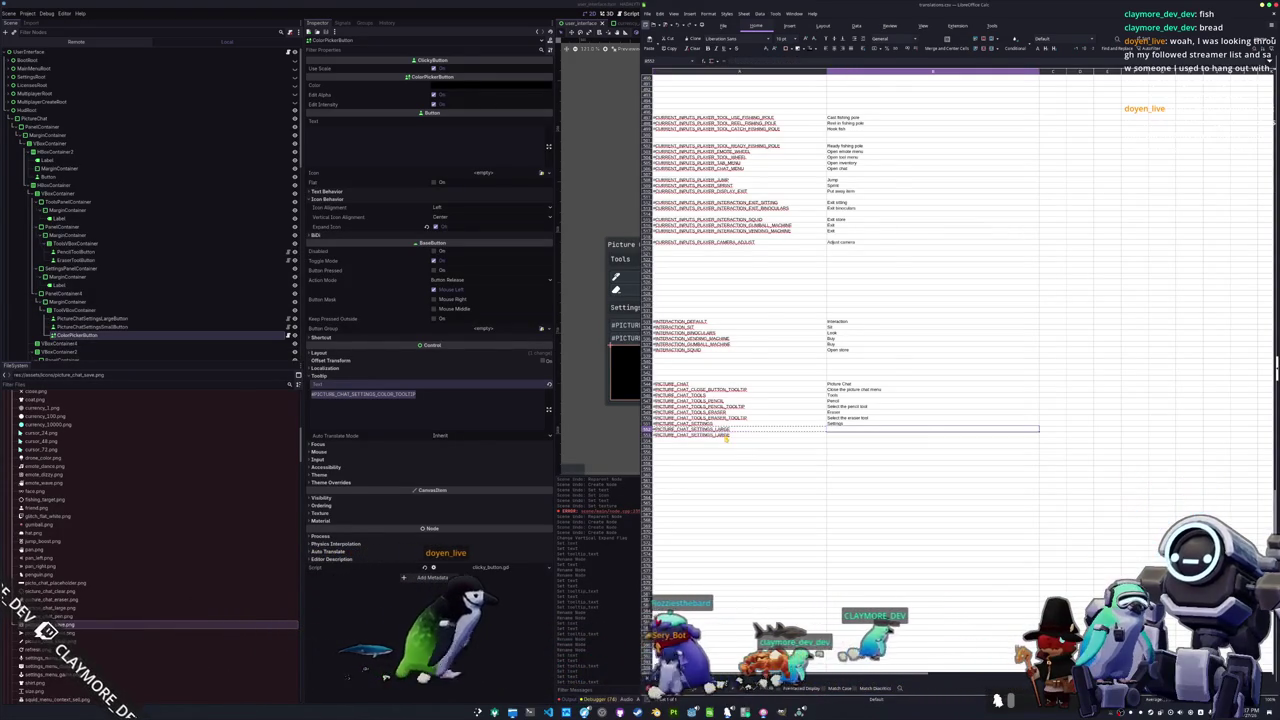
type("Large")
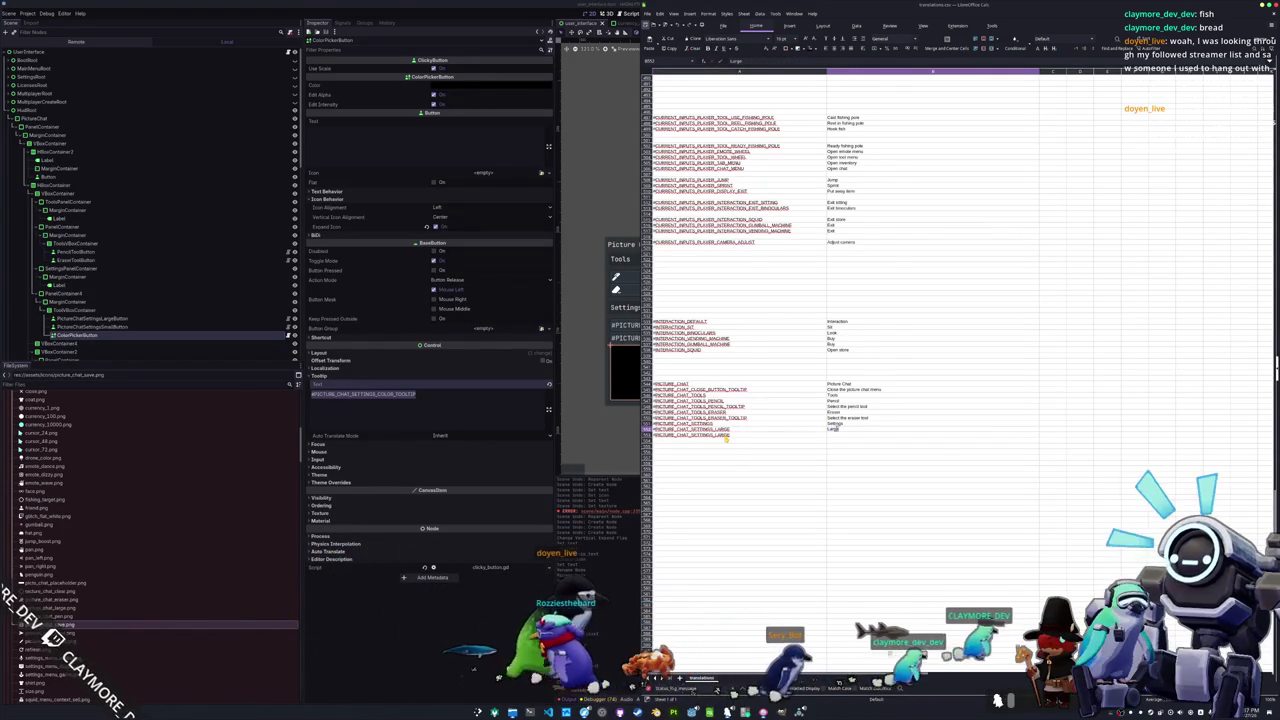
key("Return")
Step: Add the SETTINGS_LARGE_TOOLTIP row with the text 'Select the large tool'
type("Select th")
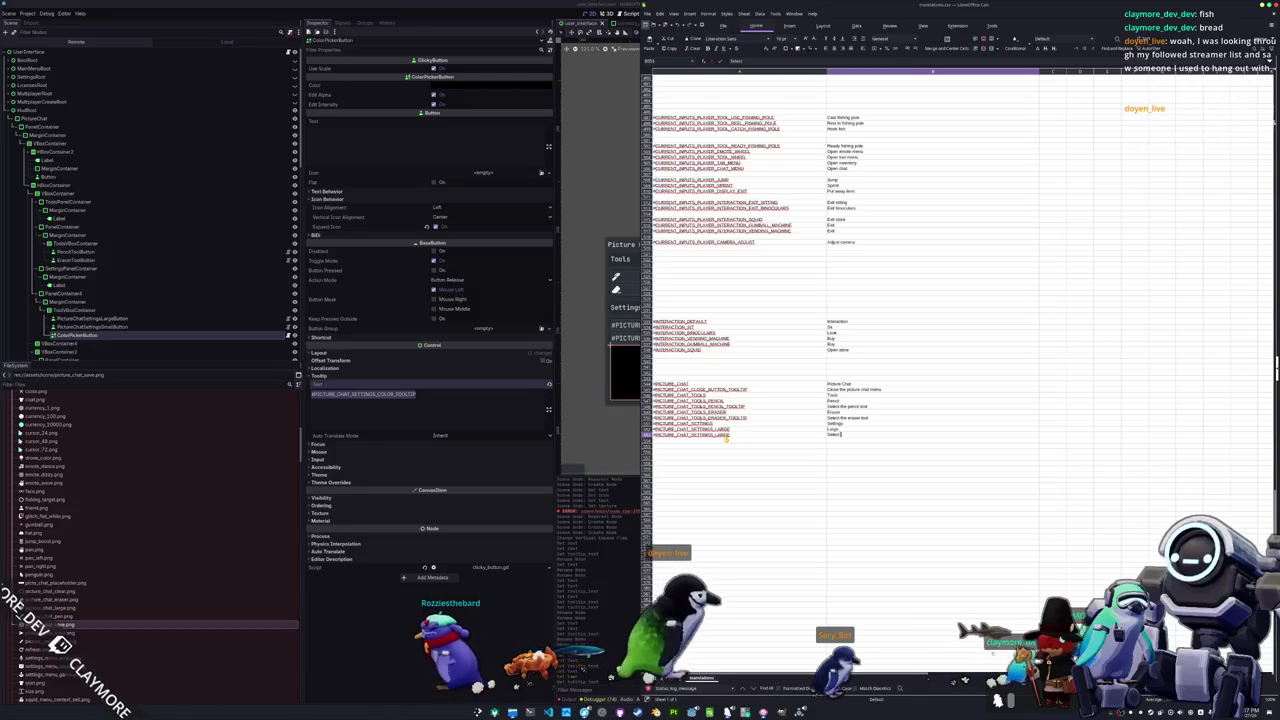
type("e large ")
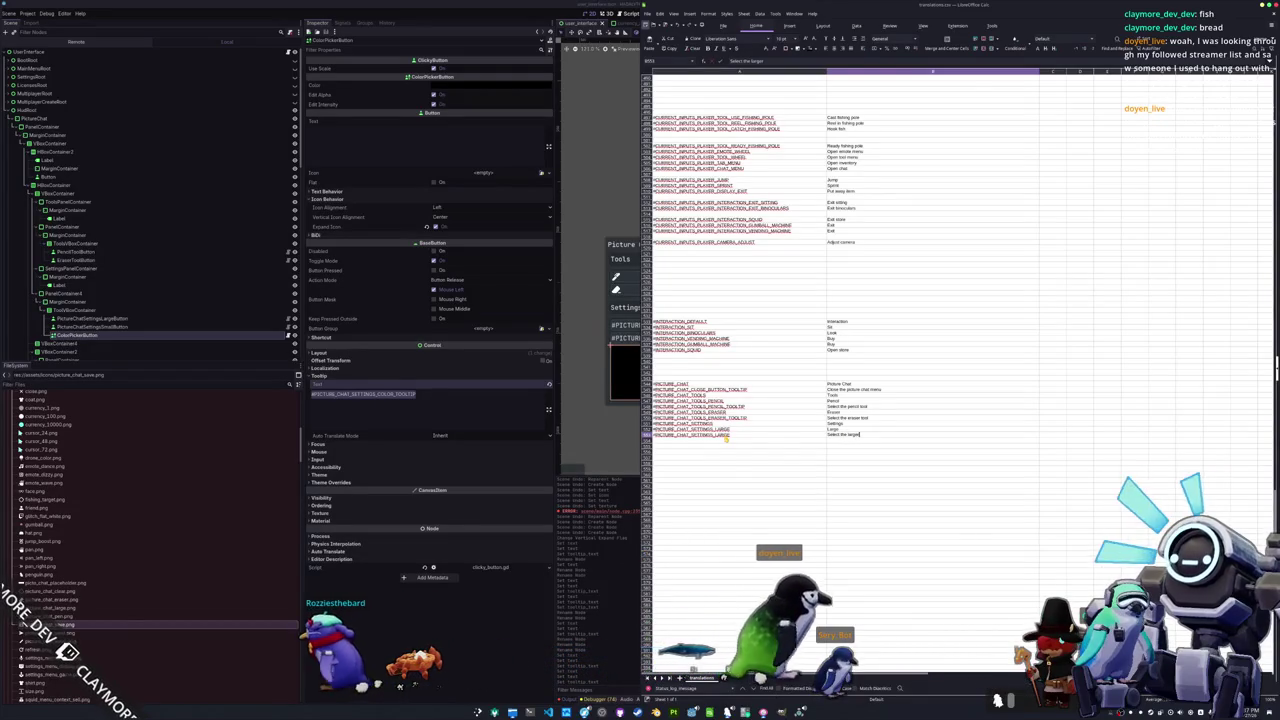
type("tool icon")
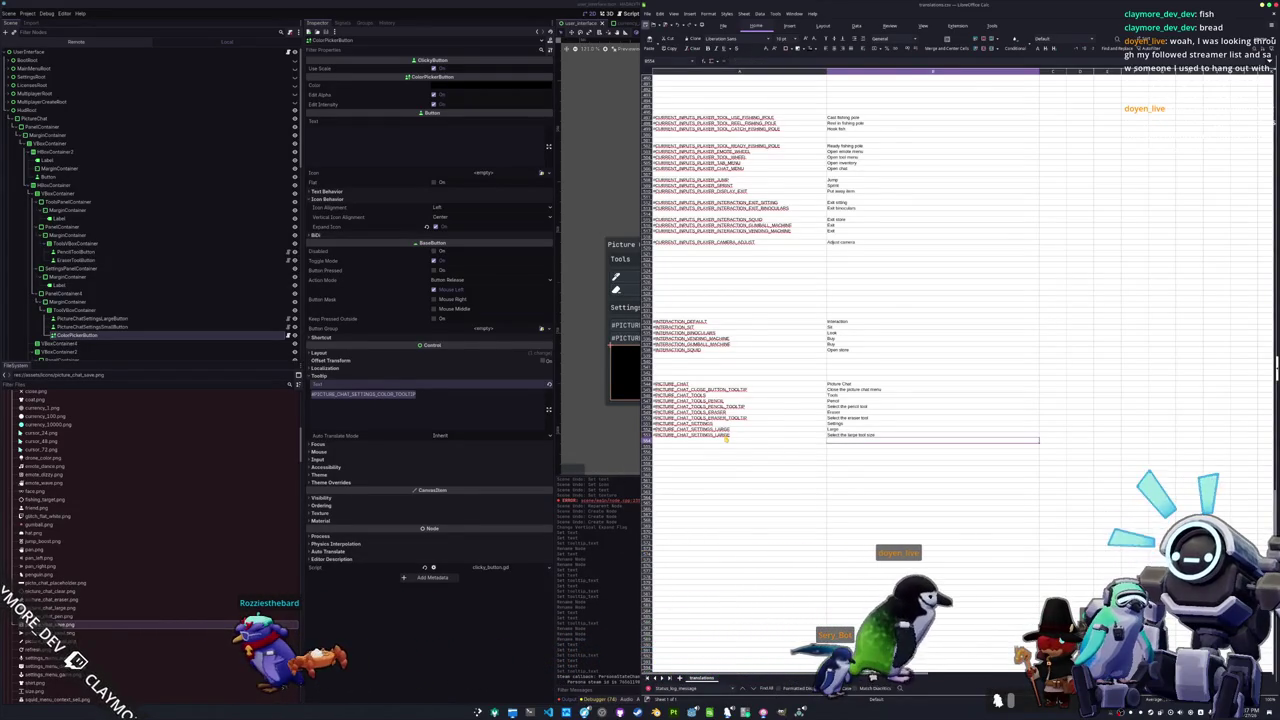
key("Return")
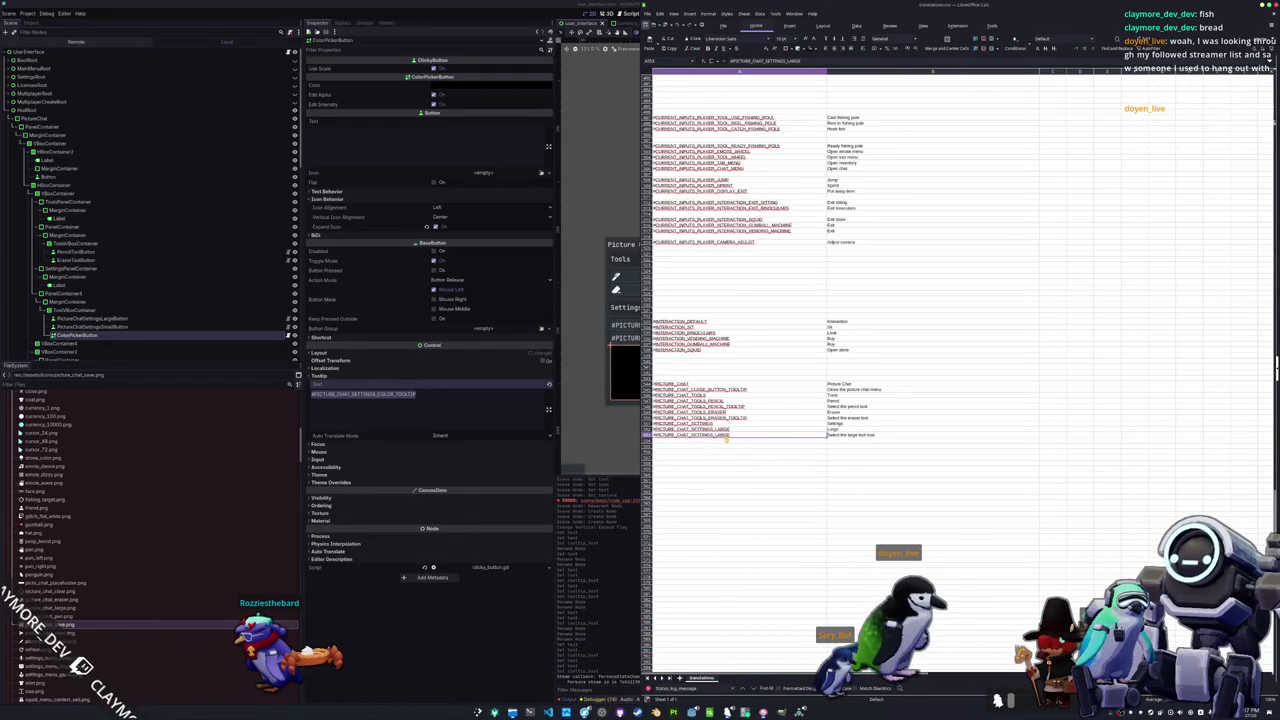
type("_TOLTIP")
key("Return")
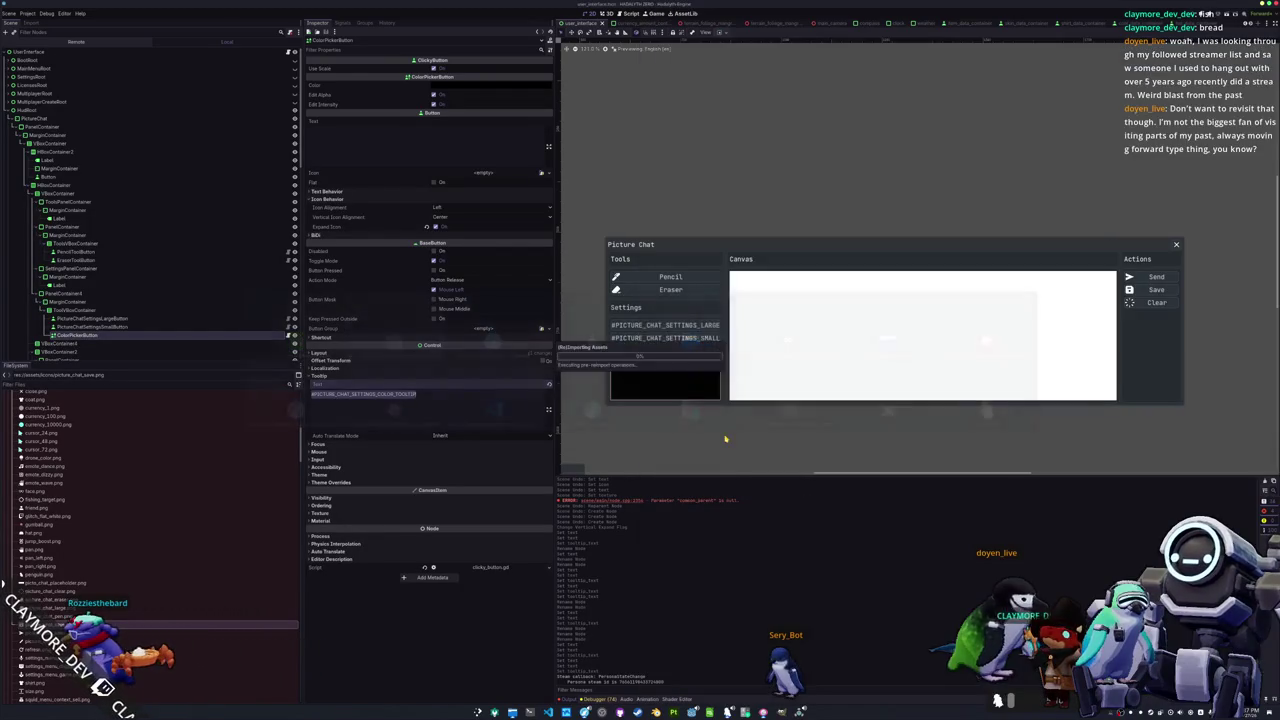
key("alt+Tab")
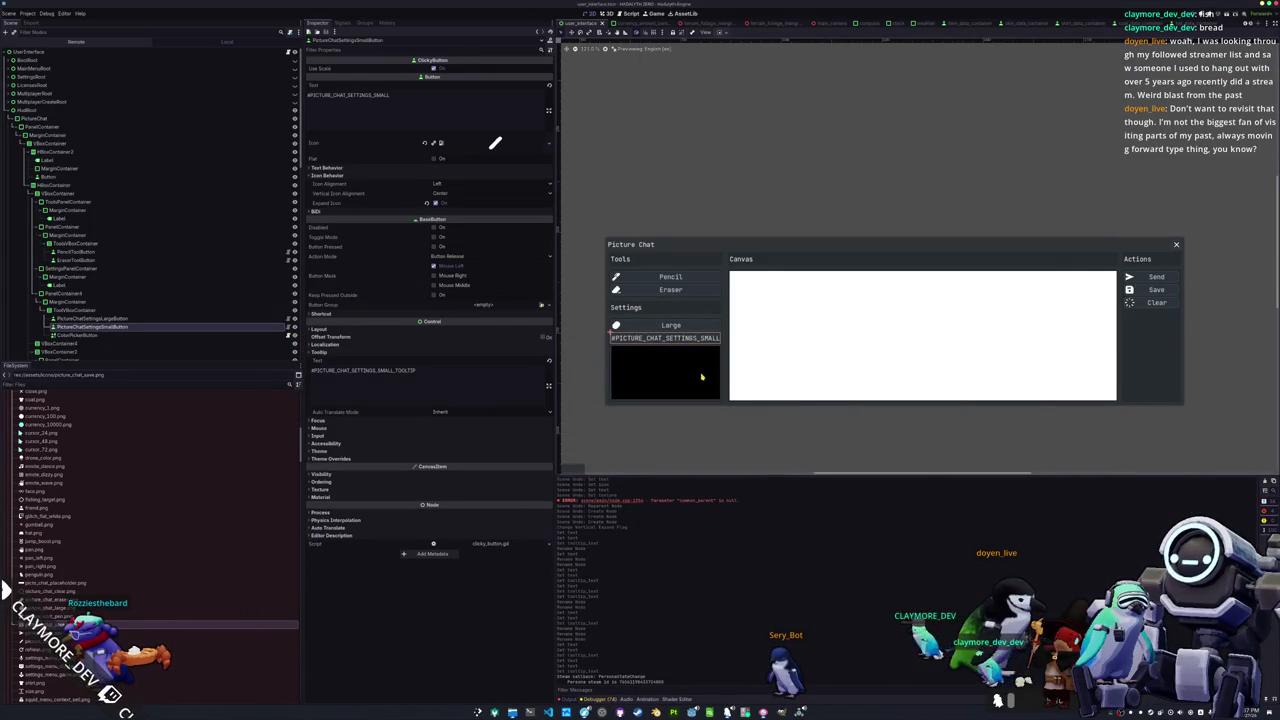
key("alt+Tab")
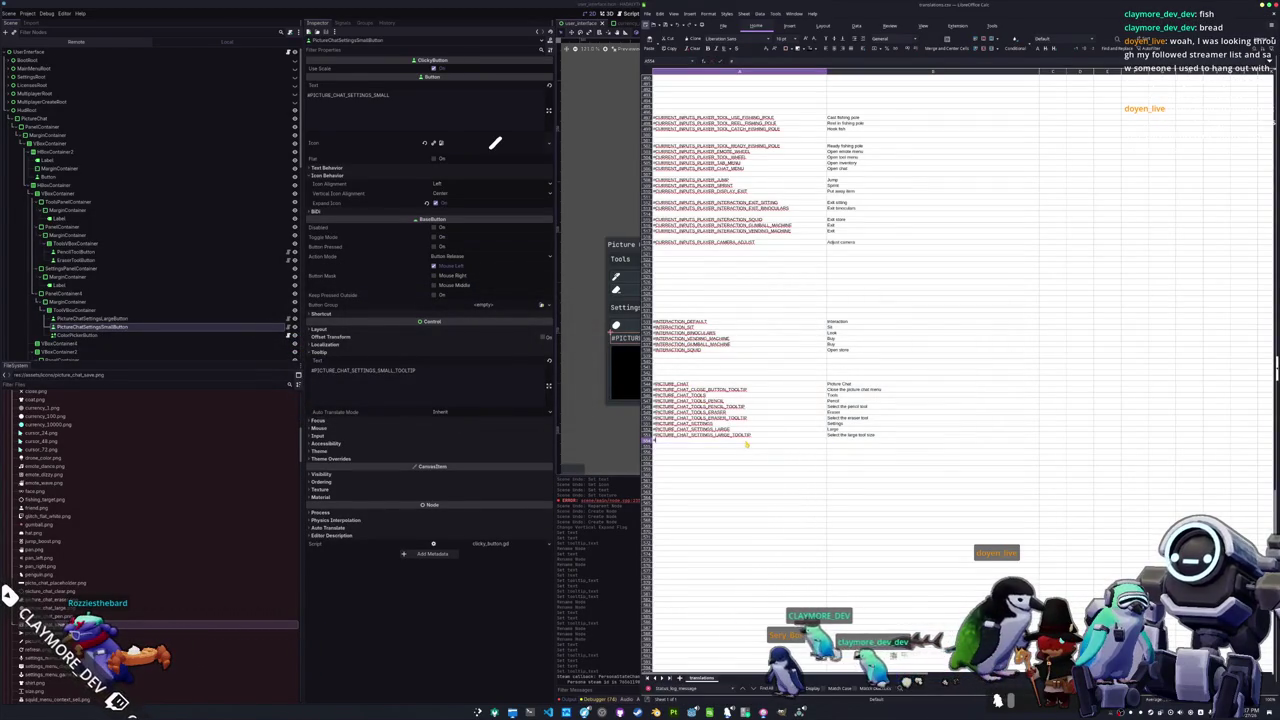
Step: Add SETTINGS_SMALL and SETTINGS_SMALL_TOOLTIP rows with 'Small' and 'Select the small tool'
type("SETTINGS_")
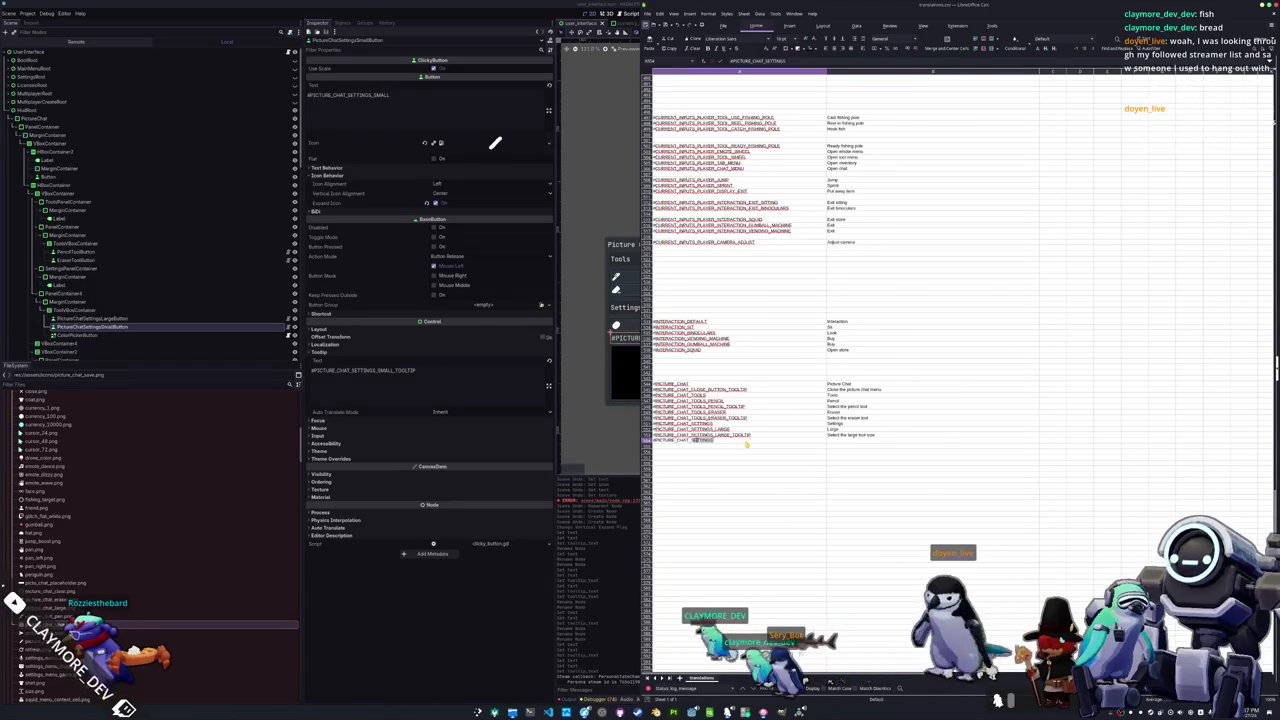
type("SMALL")
key("Return")
type("#PICTURE_CHAT_")
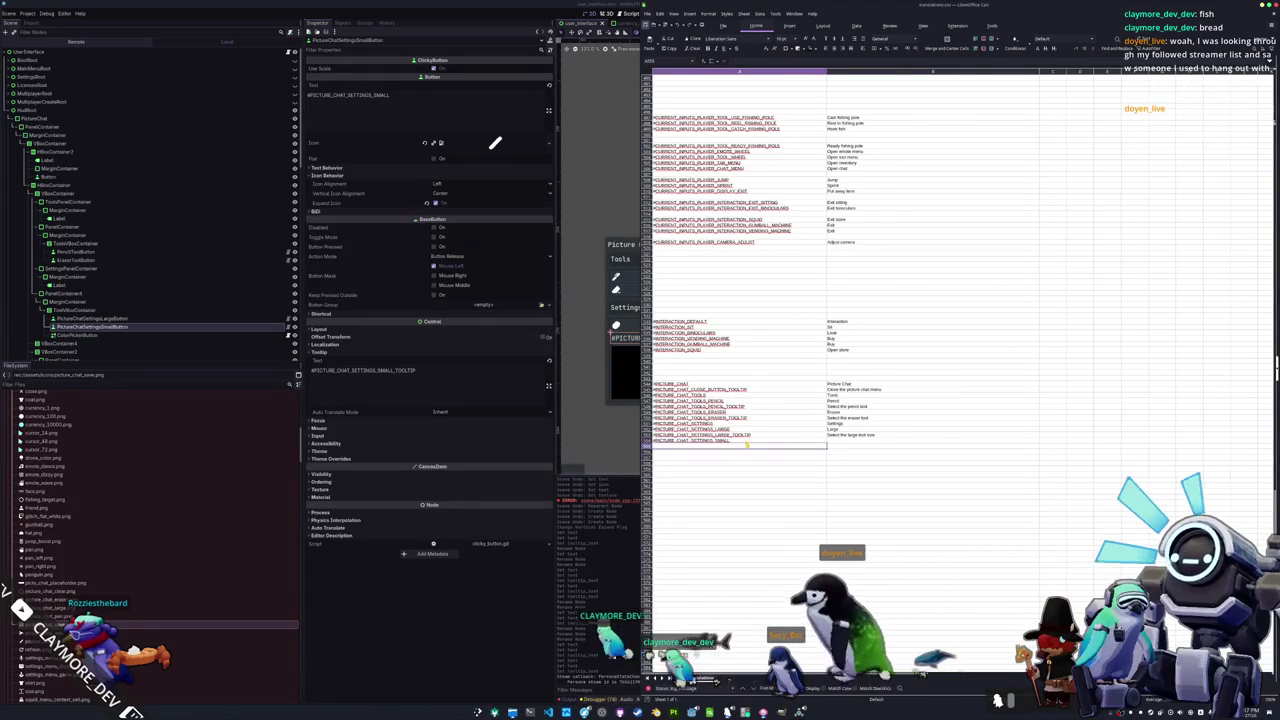
type("SETTINGS_")
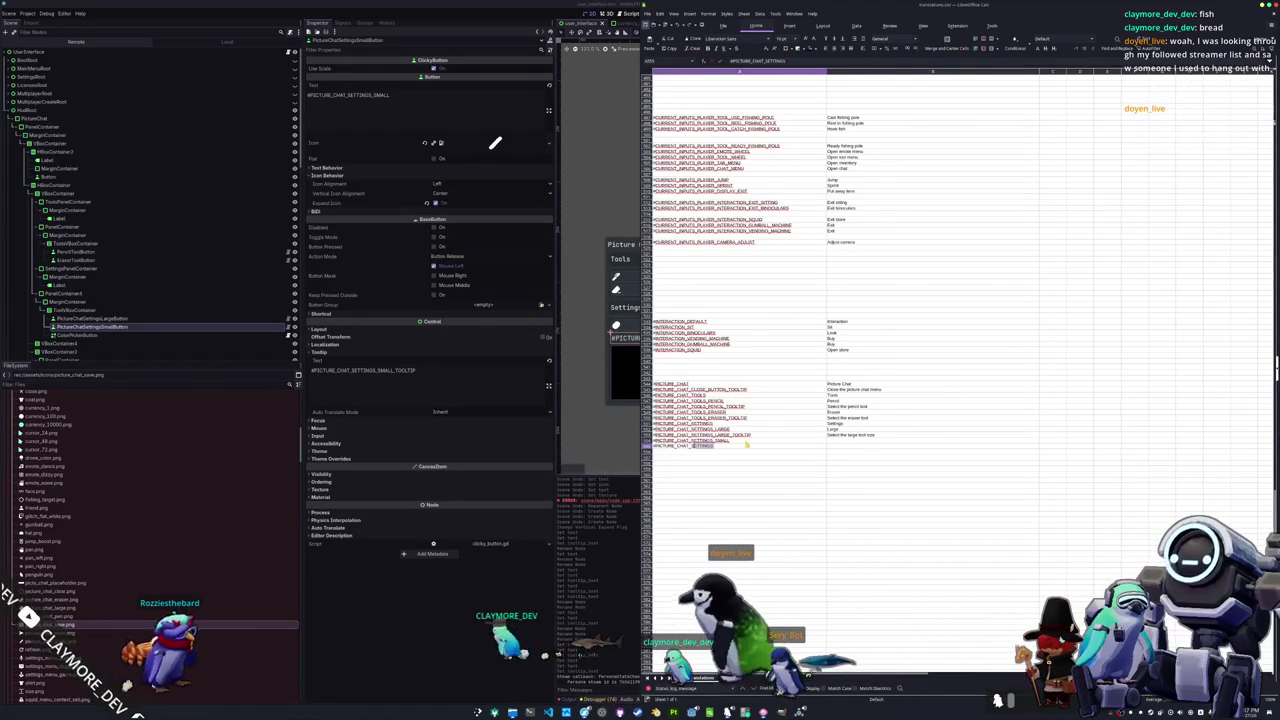
type("SMALL_TO")
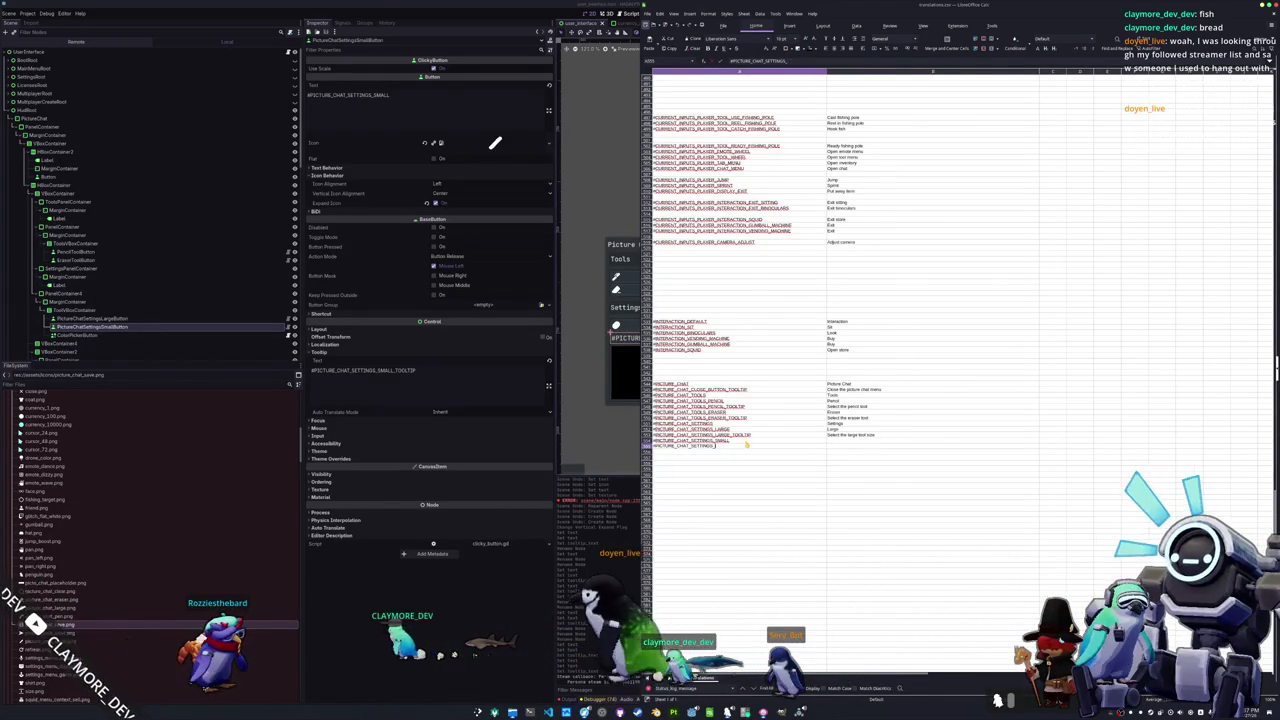
type("OLTIP")
key("Tab")
type("Small")
key("Down")
type("Select the small")
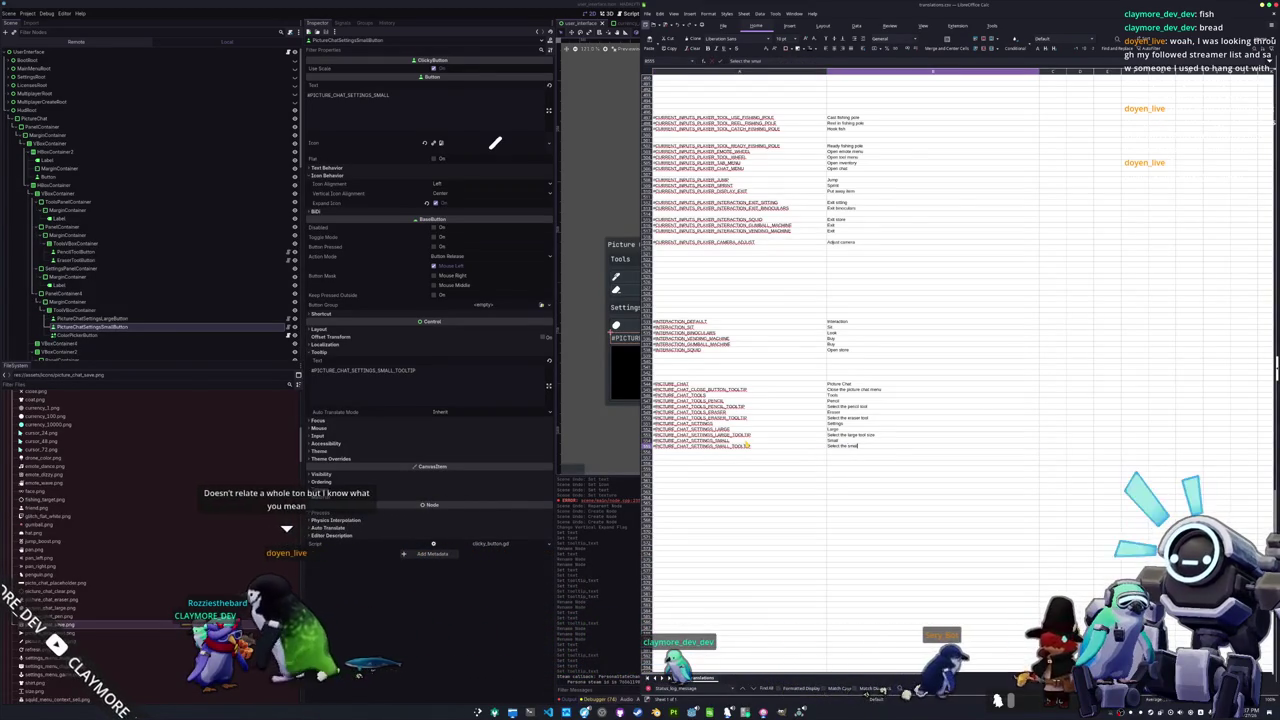
type(" tool size")
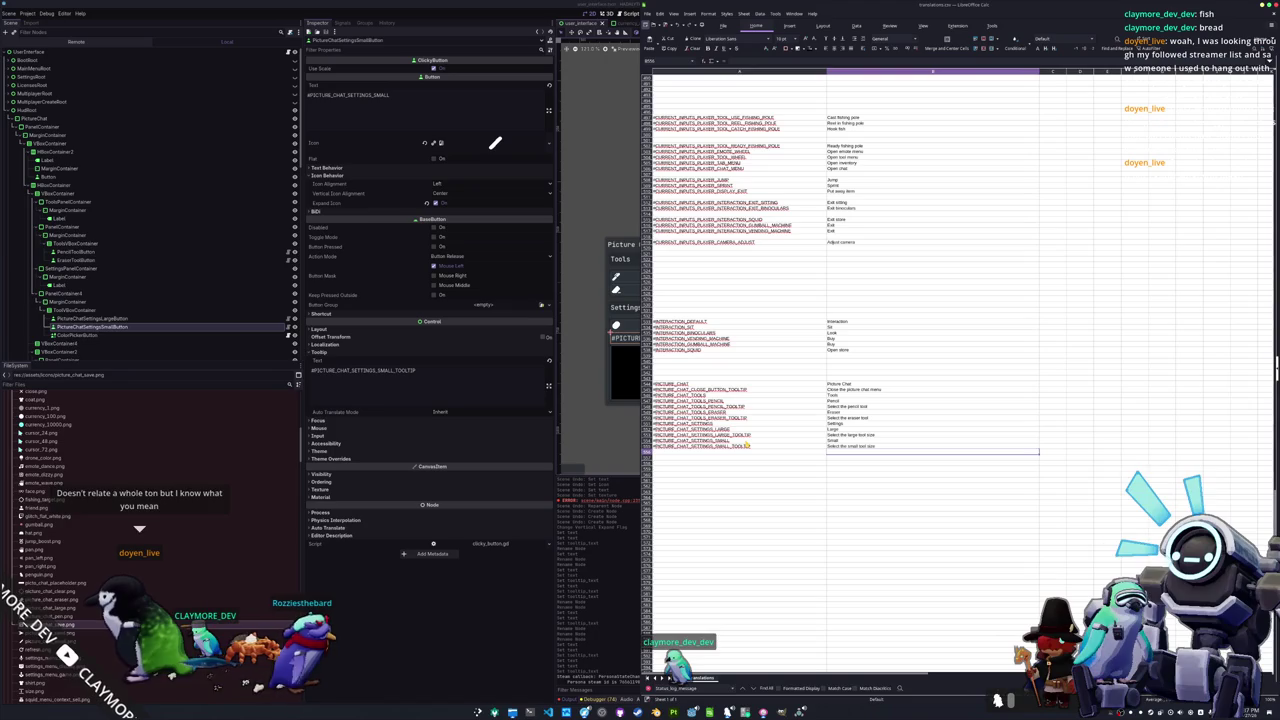
key("Return")
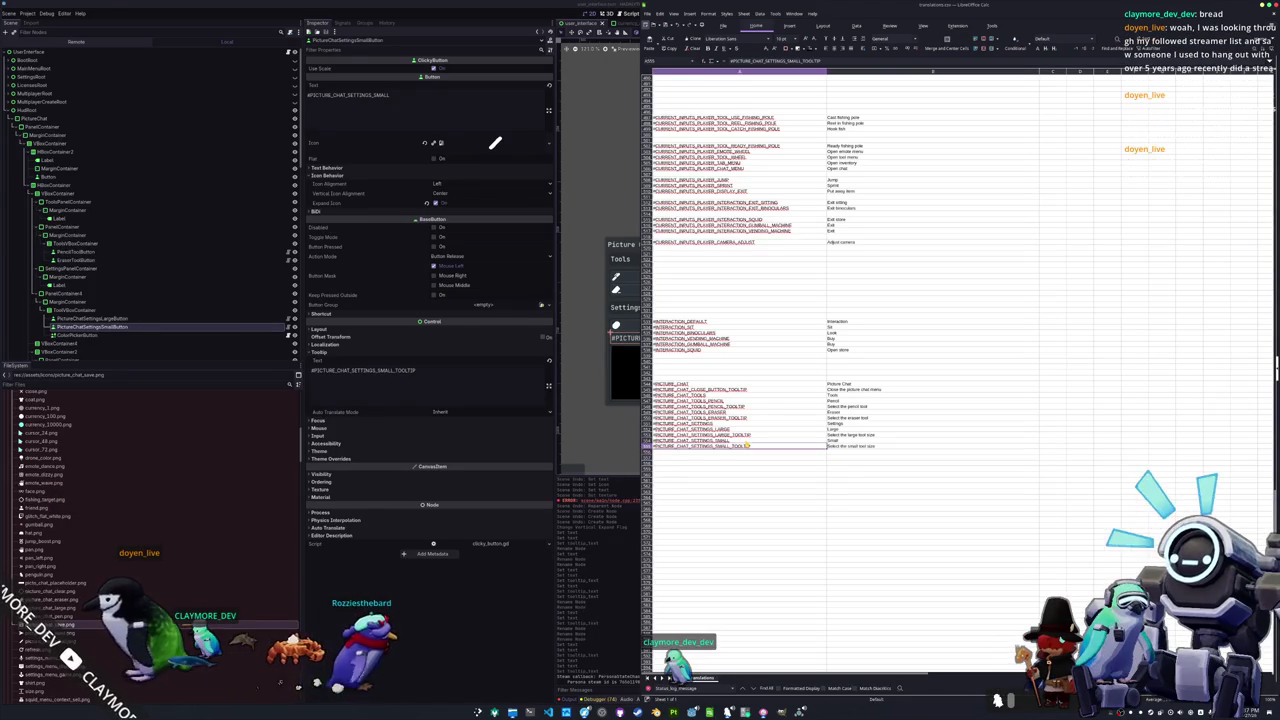
Step: Check the colour picker's tooltip key in Godot, then enter 'Select the color of the tool' for it
key("alt+Tab")
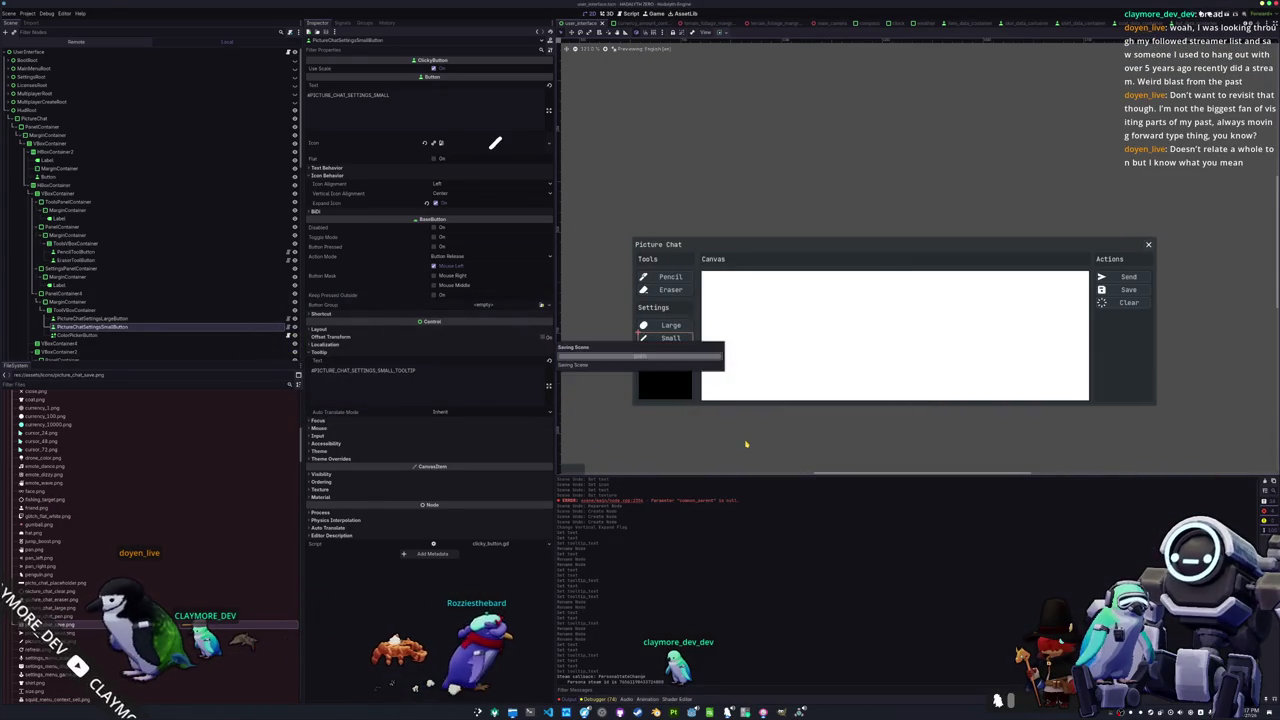
left_click(674, 371)
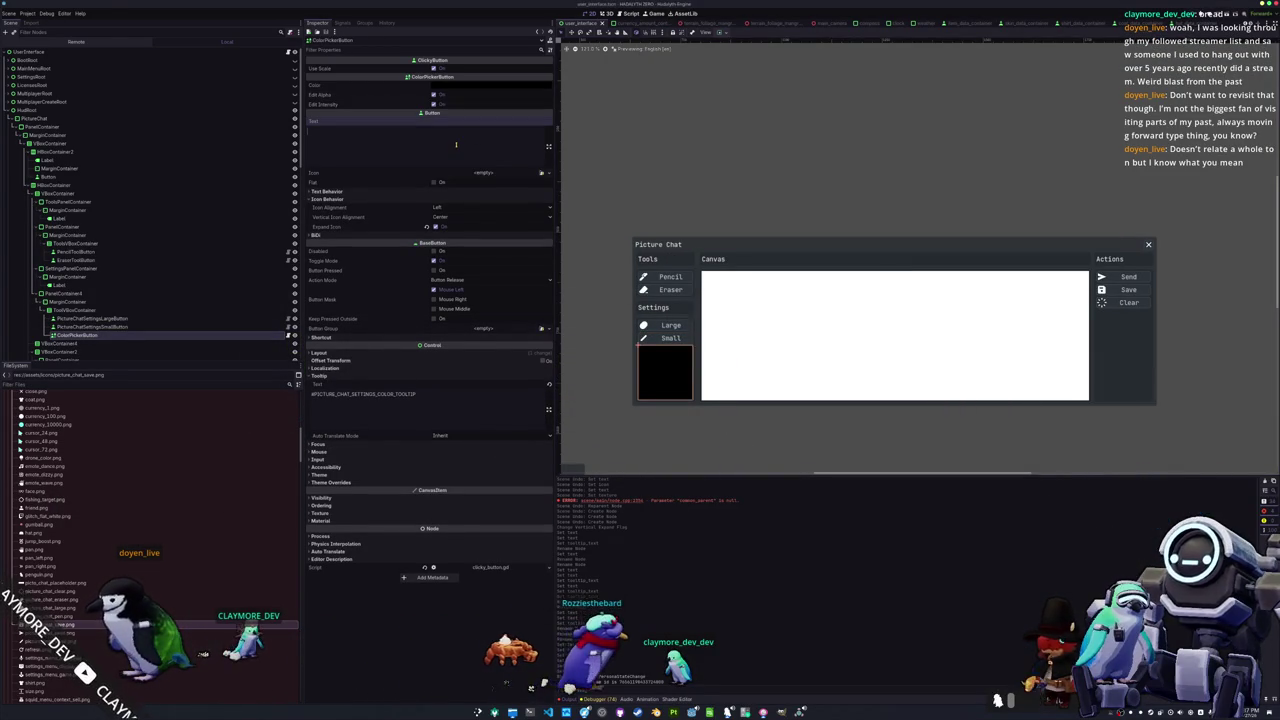
triple_click(428, 397)
key("alt+Tab")
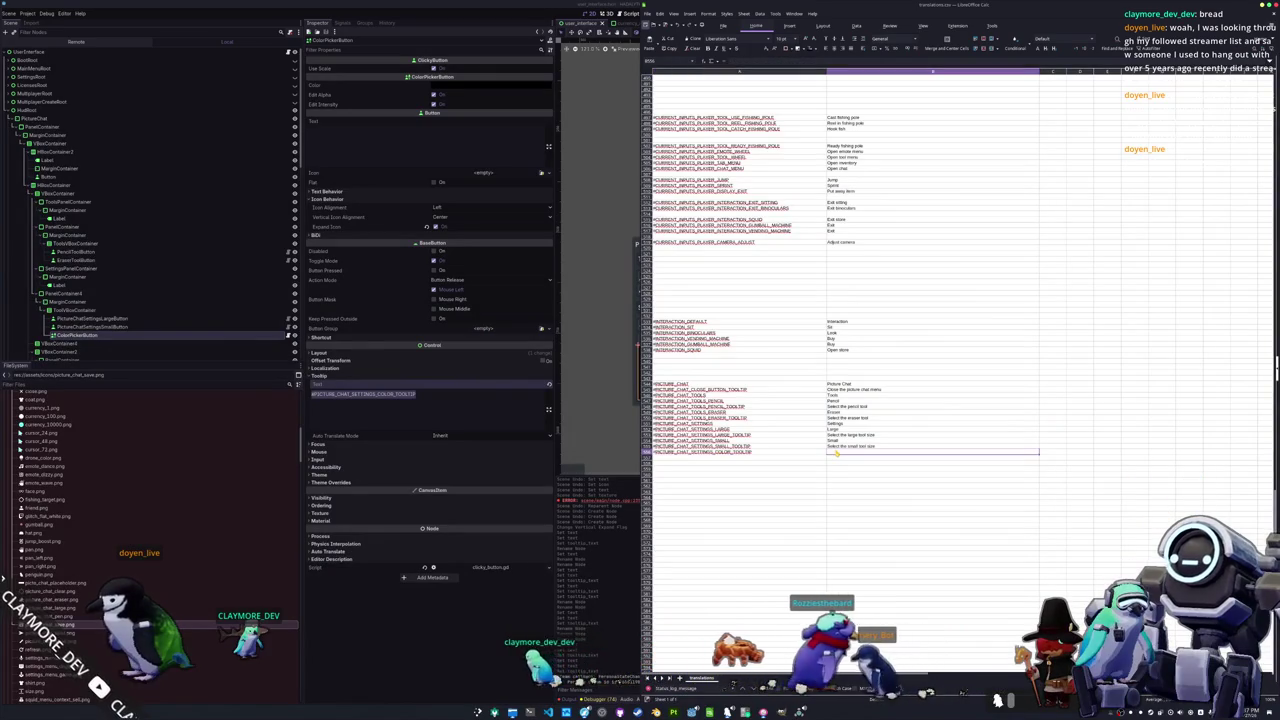
type("Select the color of th")
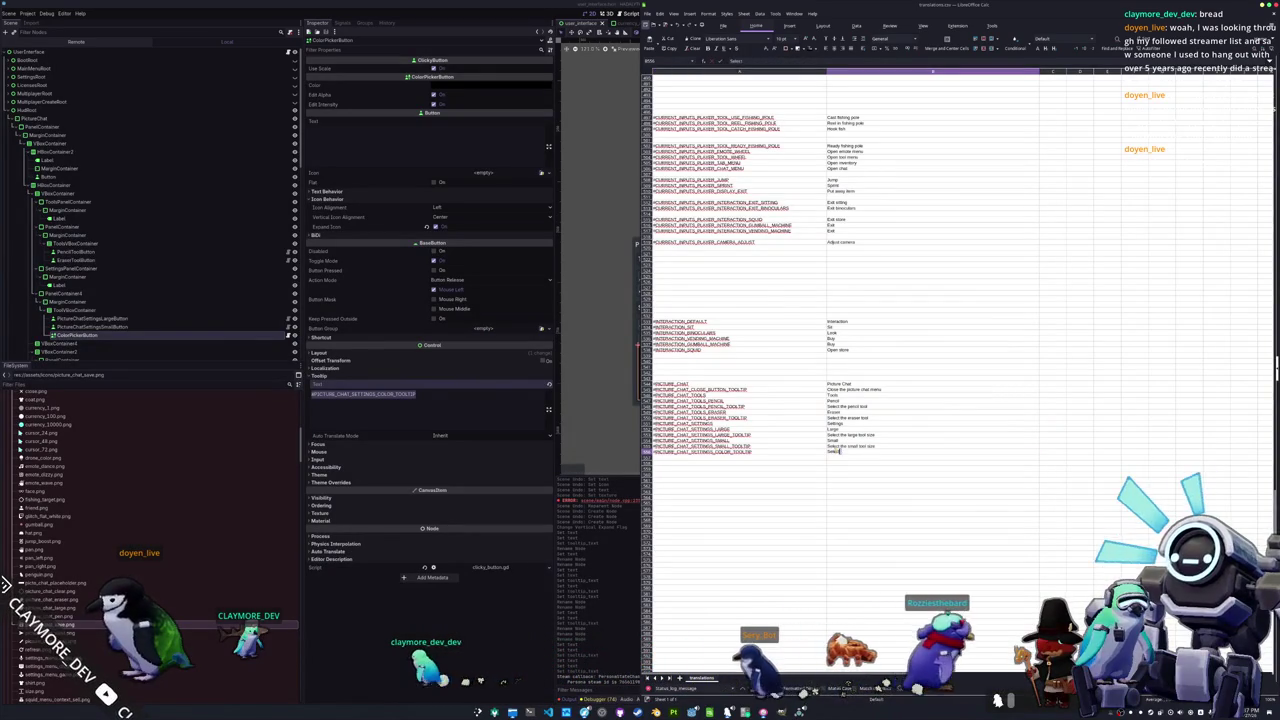
type("e tool")
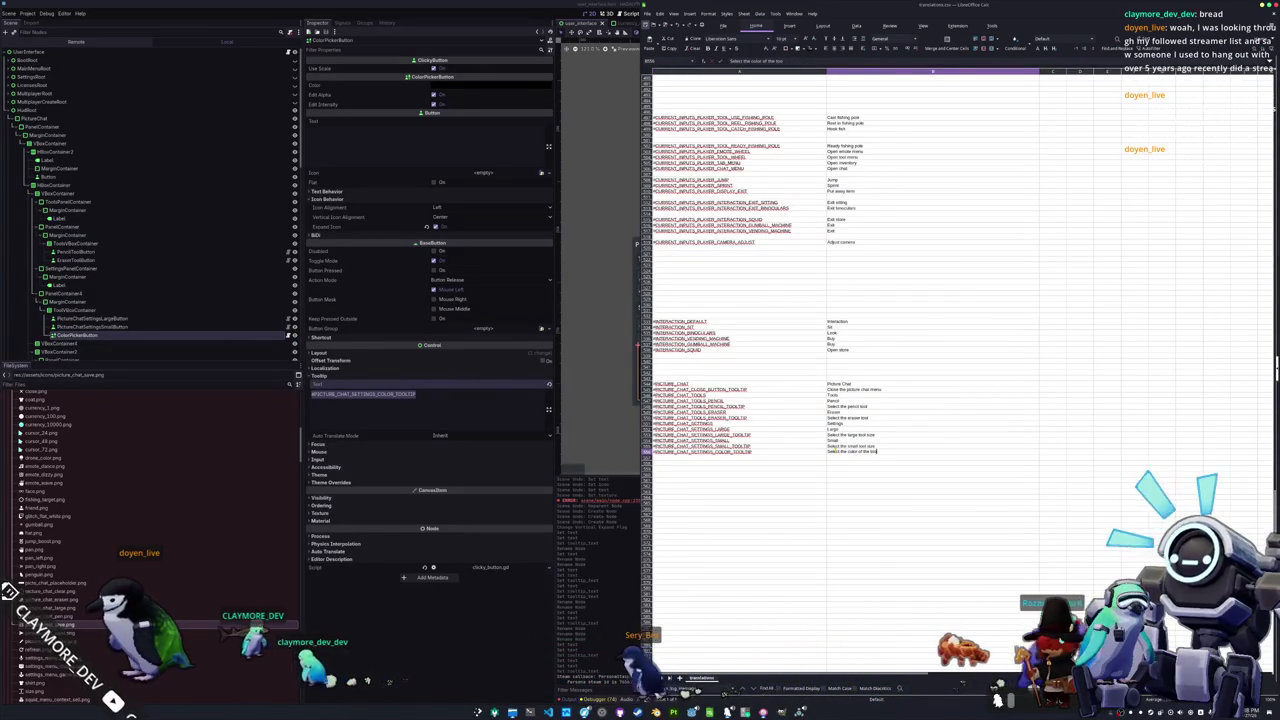
key("Return")
key("alt+Tab")
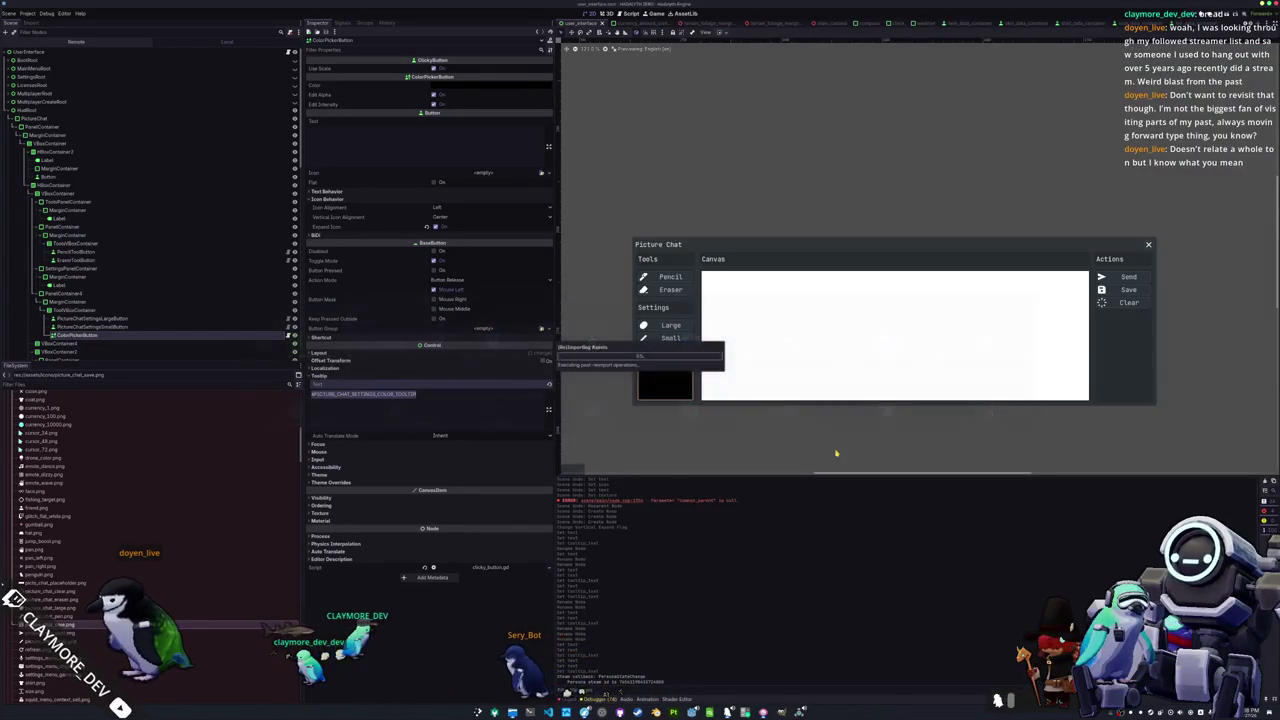
Step: Locate the tool and settings panels from the running game, then delete the extra VBoxContainer4
left_click(1038, 254)
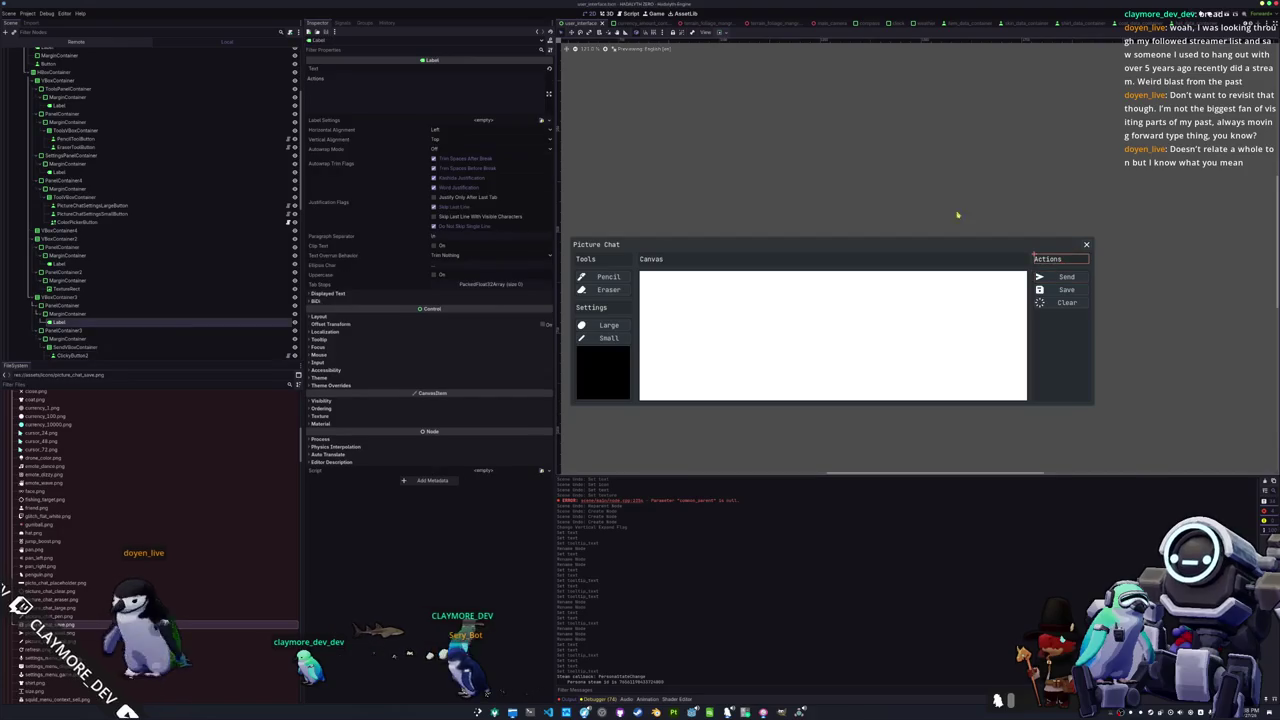
left_click(70, 298)
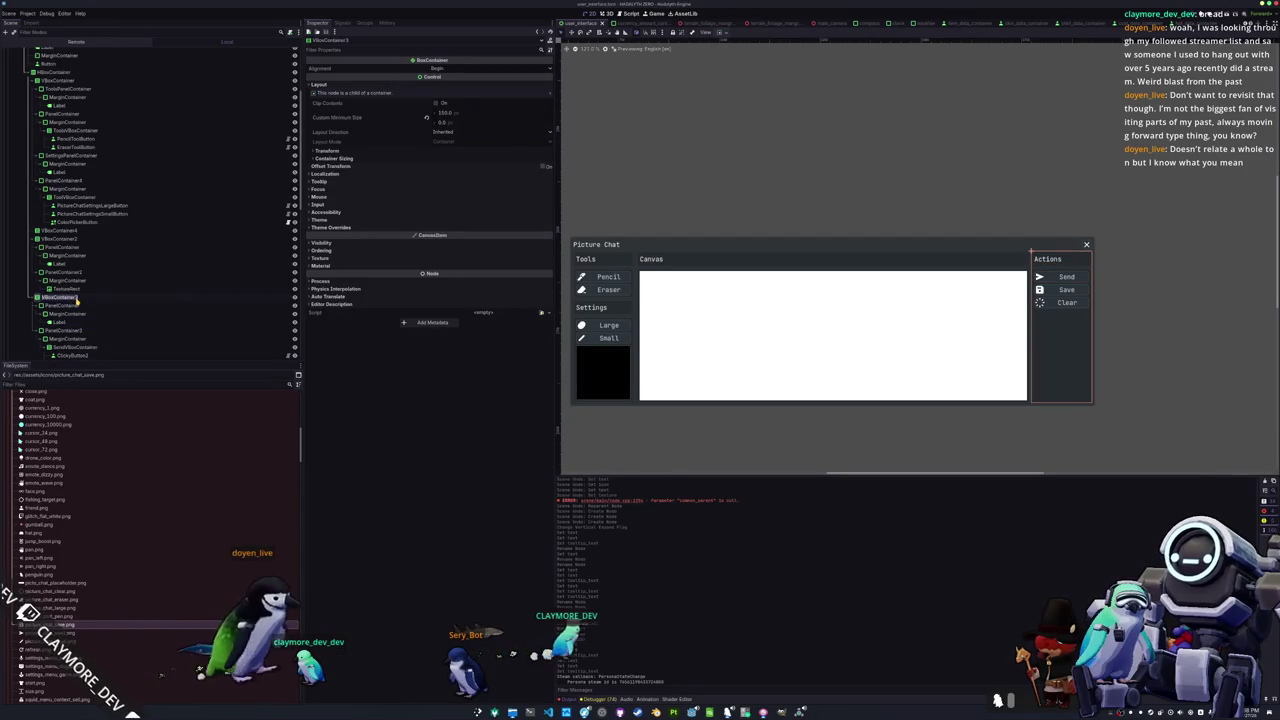
left_click(75, 300)
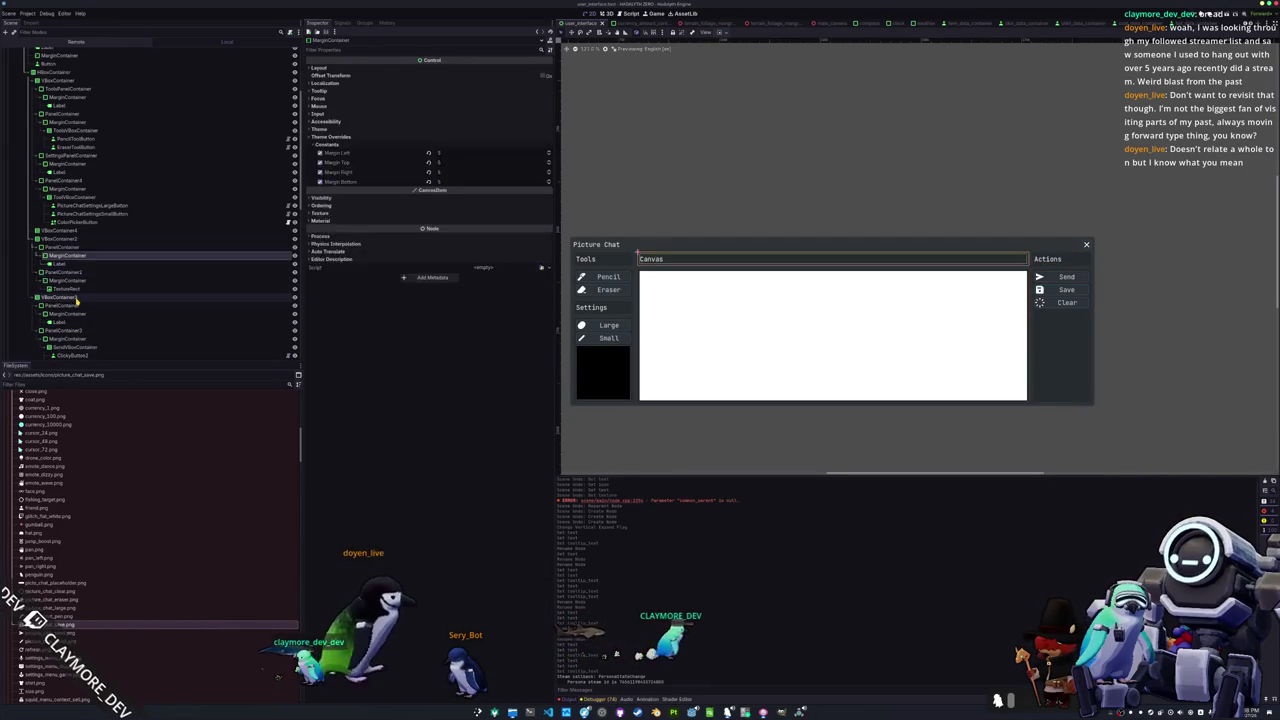
left_click(573, 317)
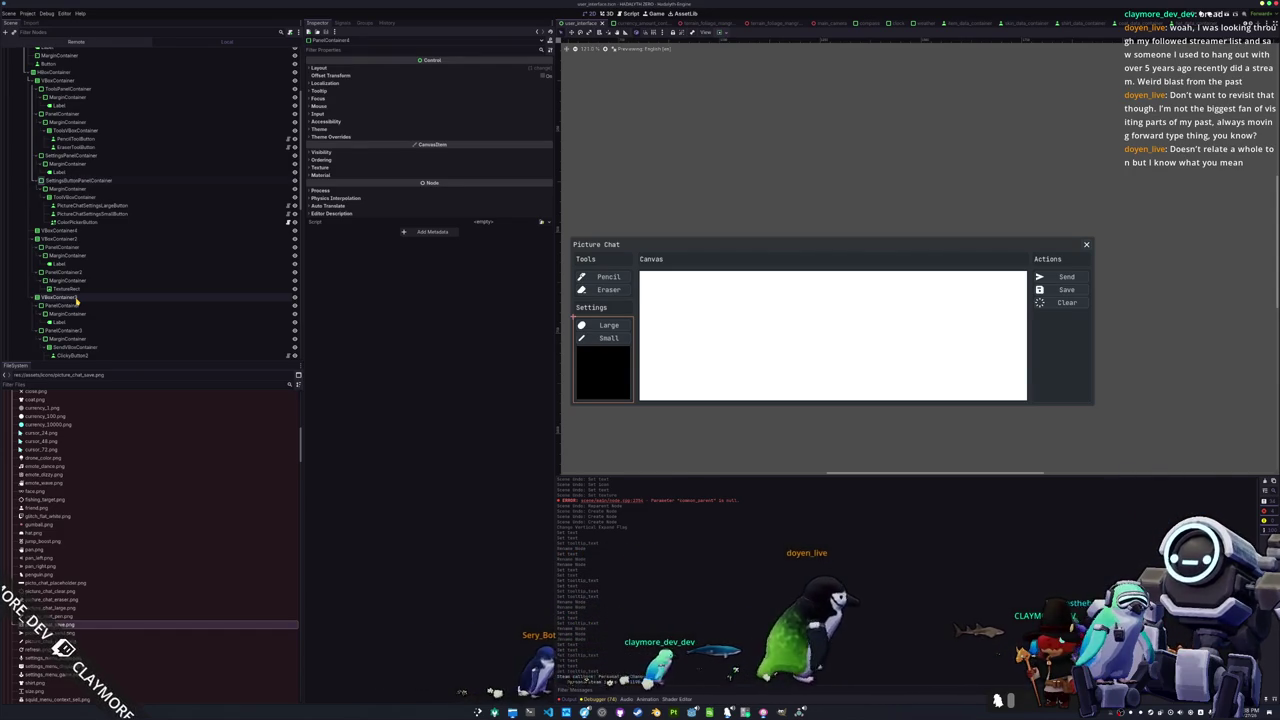
left_click(591, 307)
left_click(575, 270)
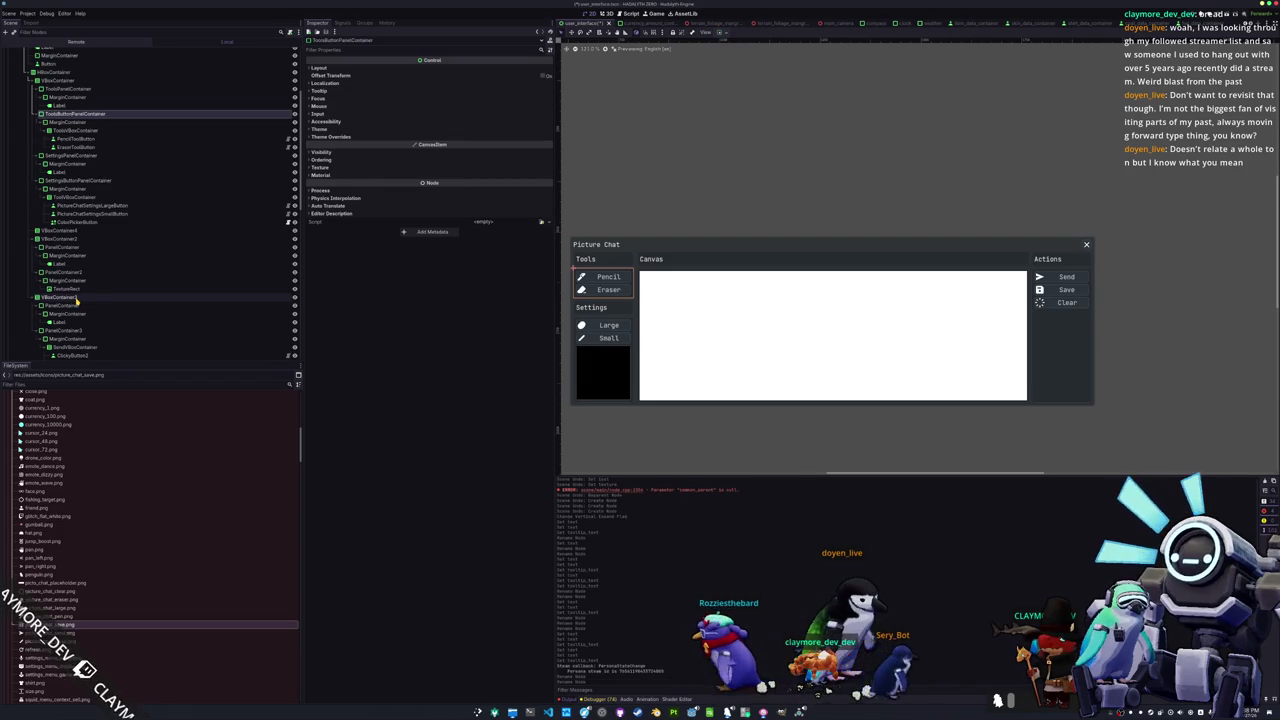
key("Down")
key("Down")
key("Down")
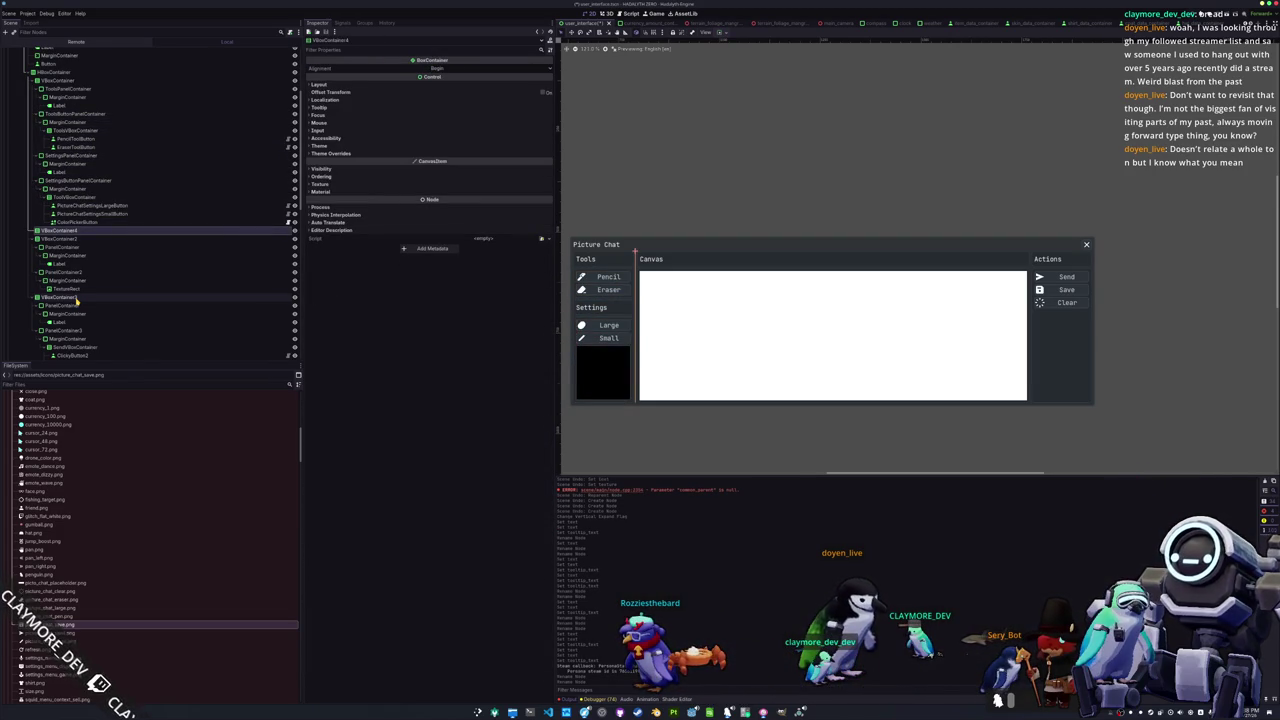
key("Return")
Step: Rename the canvas and tools columns CenterVBoxContainer and LeftVBoxContainer, then select the Canvas heading label
left_click(60, 231)
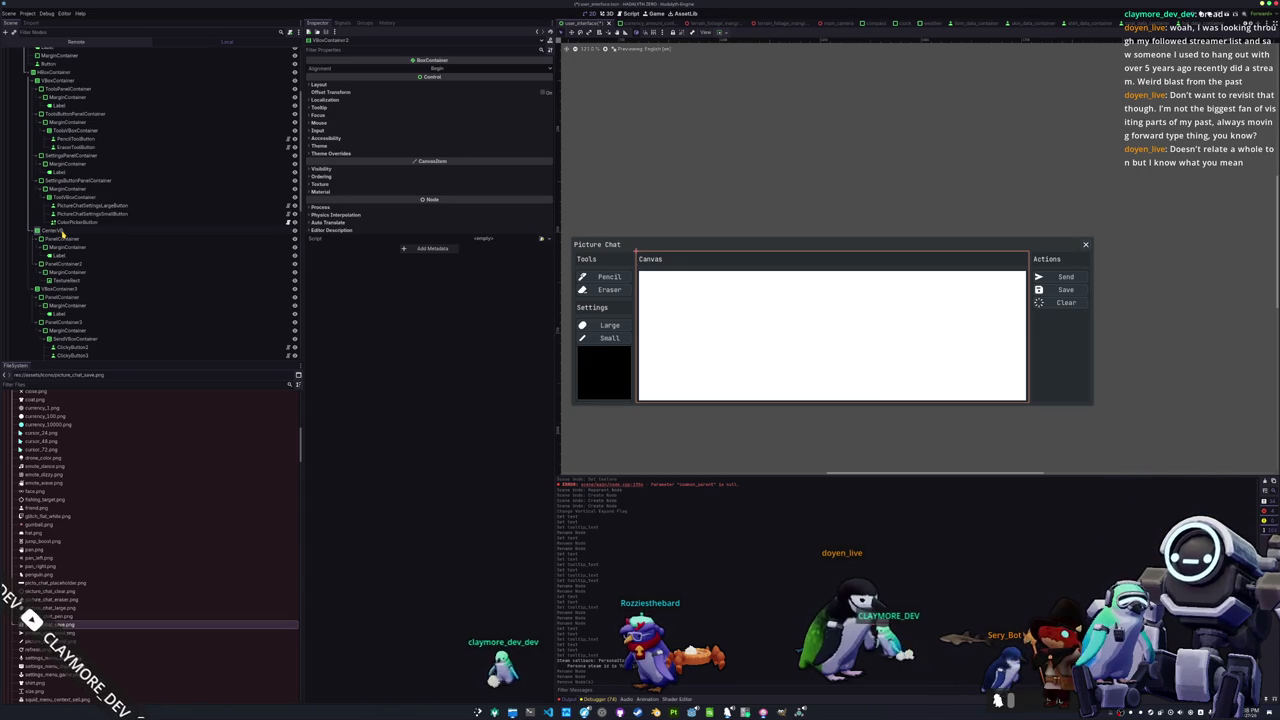
left_click(62, 231)
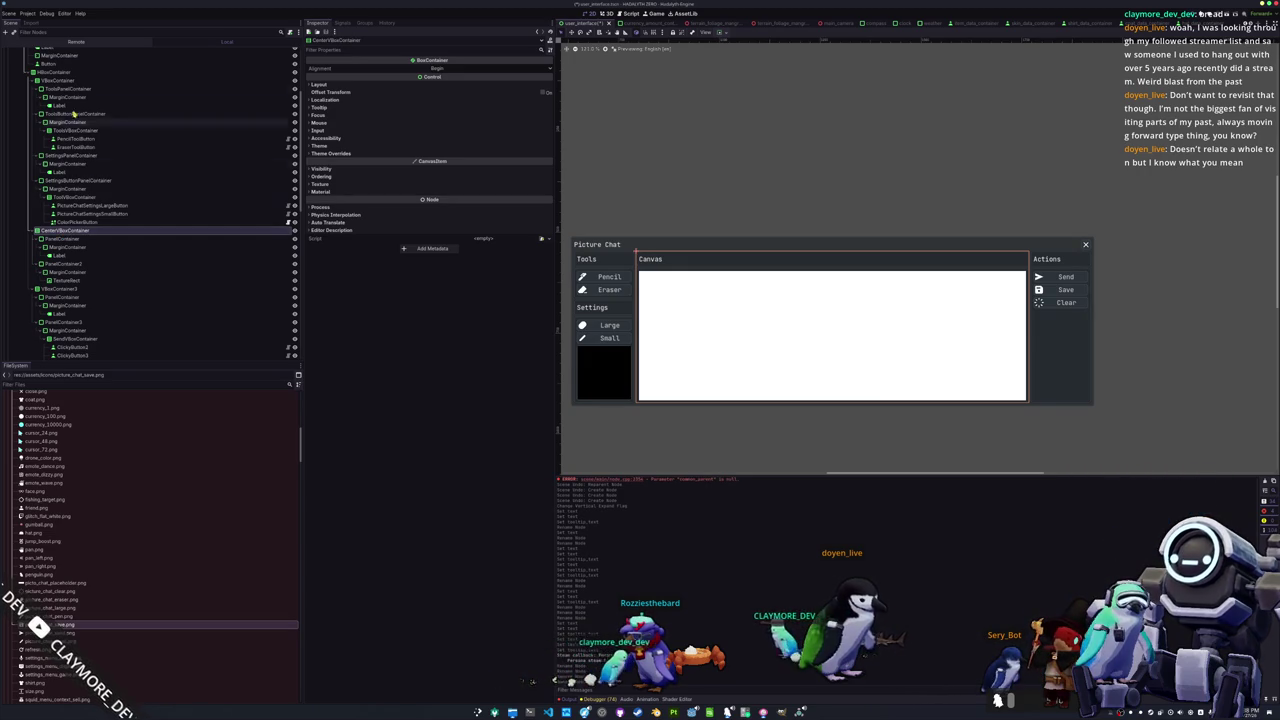
left_click(68, 81)
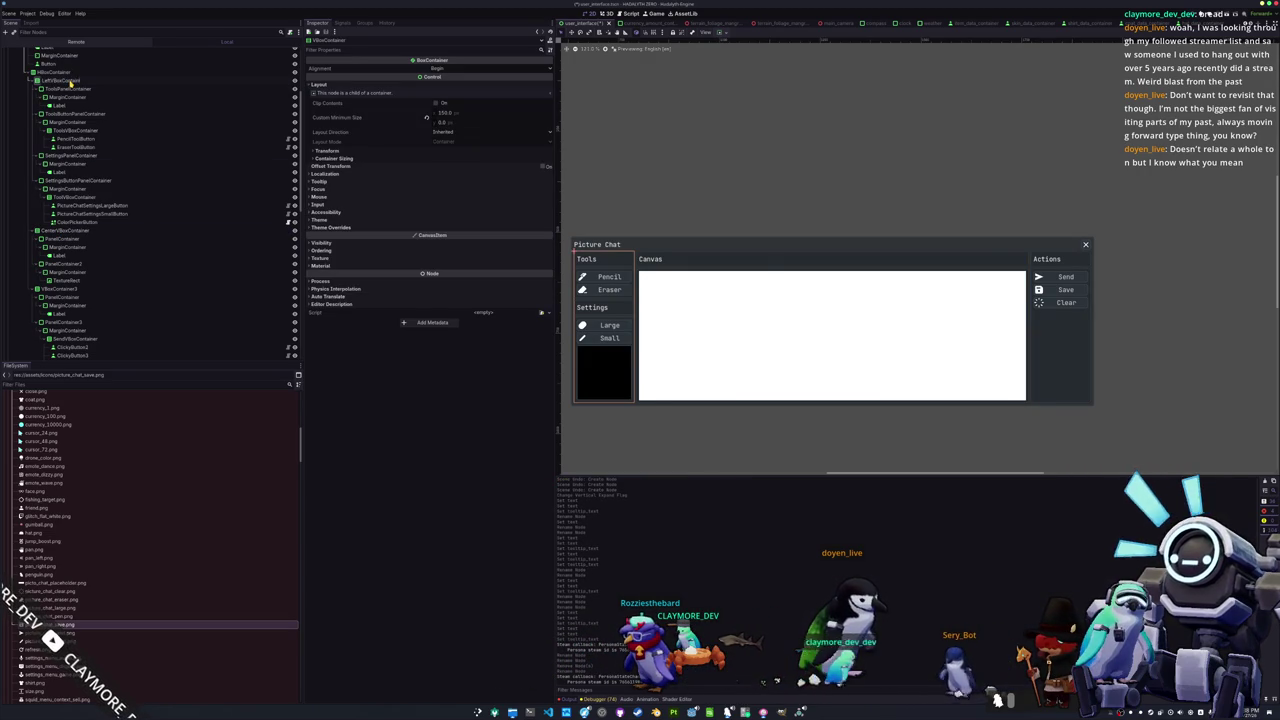
left_click(86, 230)
left_click(80, 240)
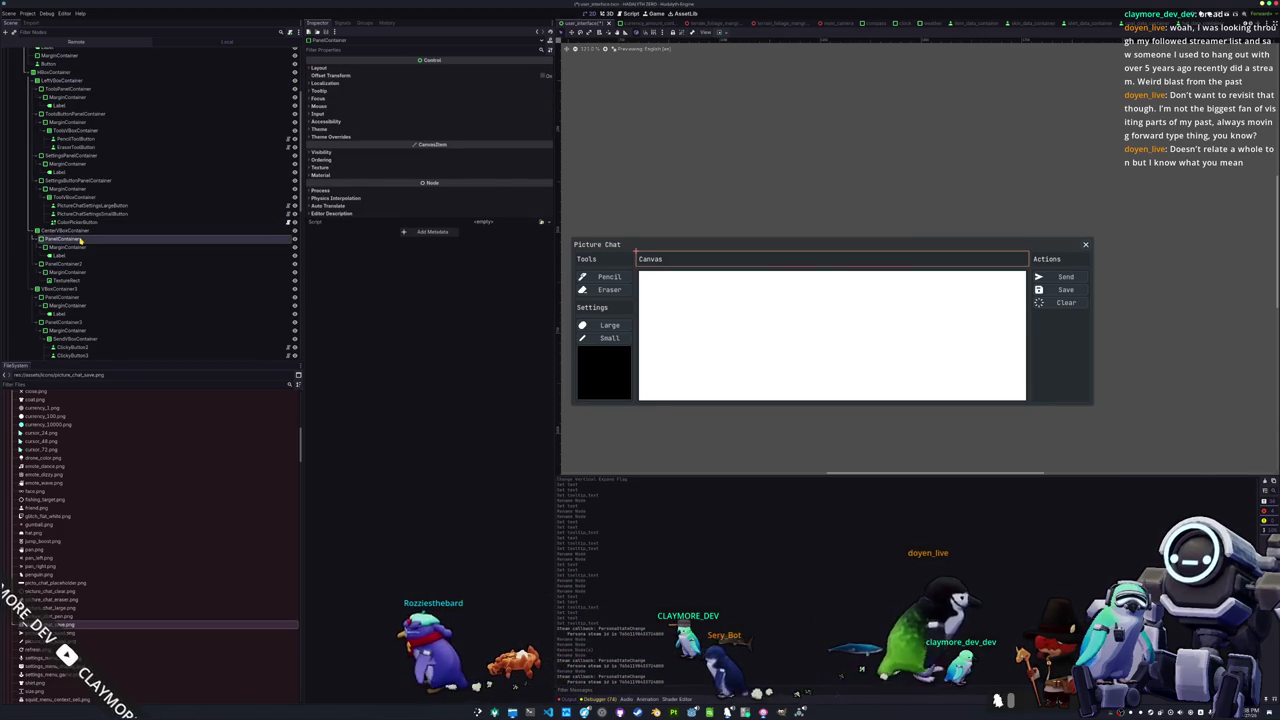
key("Down")
key("Down")
Step: Set the Canvas label text to #PICTURE_CHAT_CANVAS and add a 'Canvas' row in the translation sheet
left_click(335, 88)
key("ctrl+a")
key("BackSpace")
type("PICTURE_")
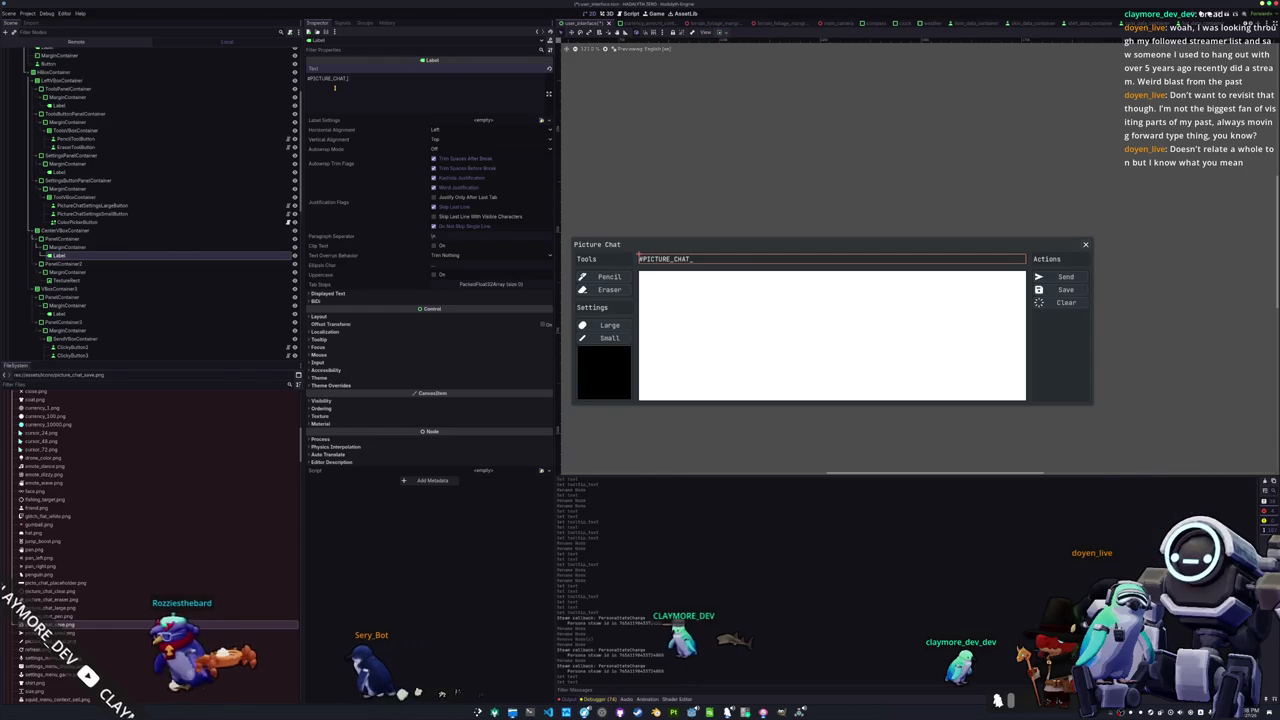
type("CHAT_CANVAS")
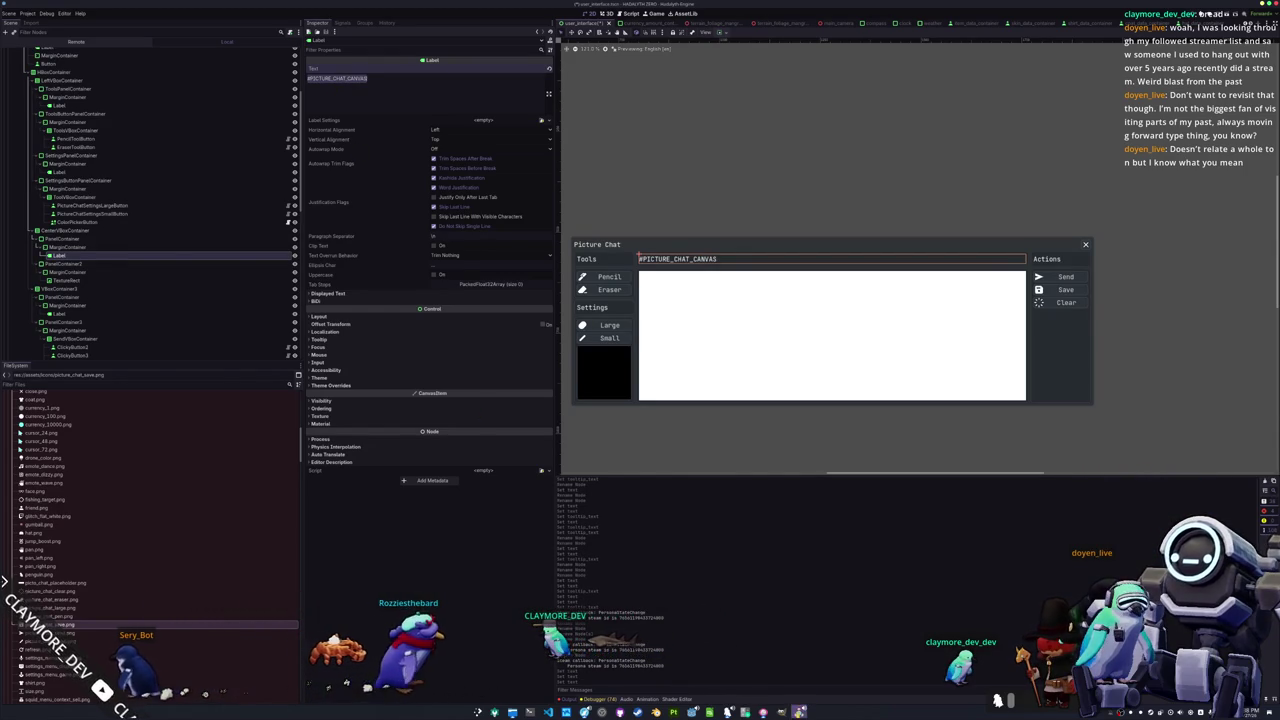
left_click(708, 712)
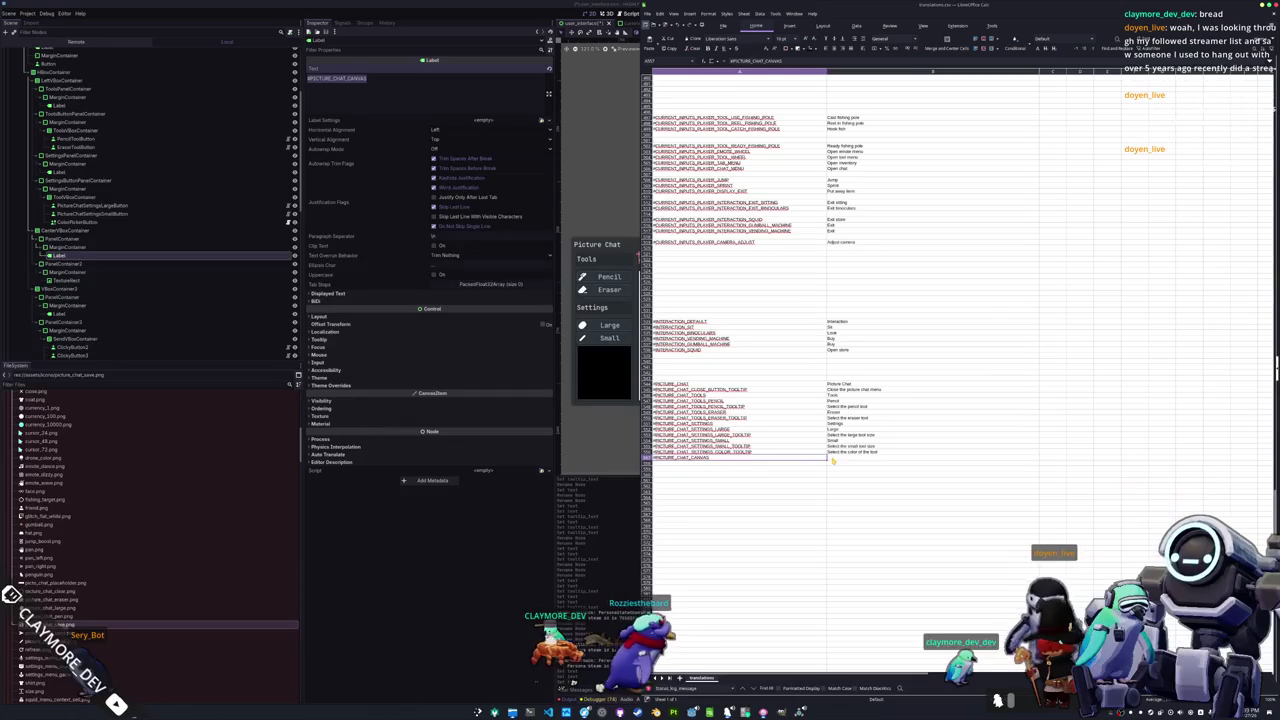
key("Tab")
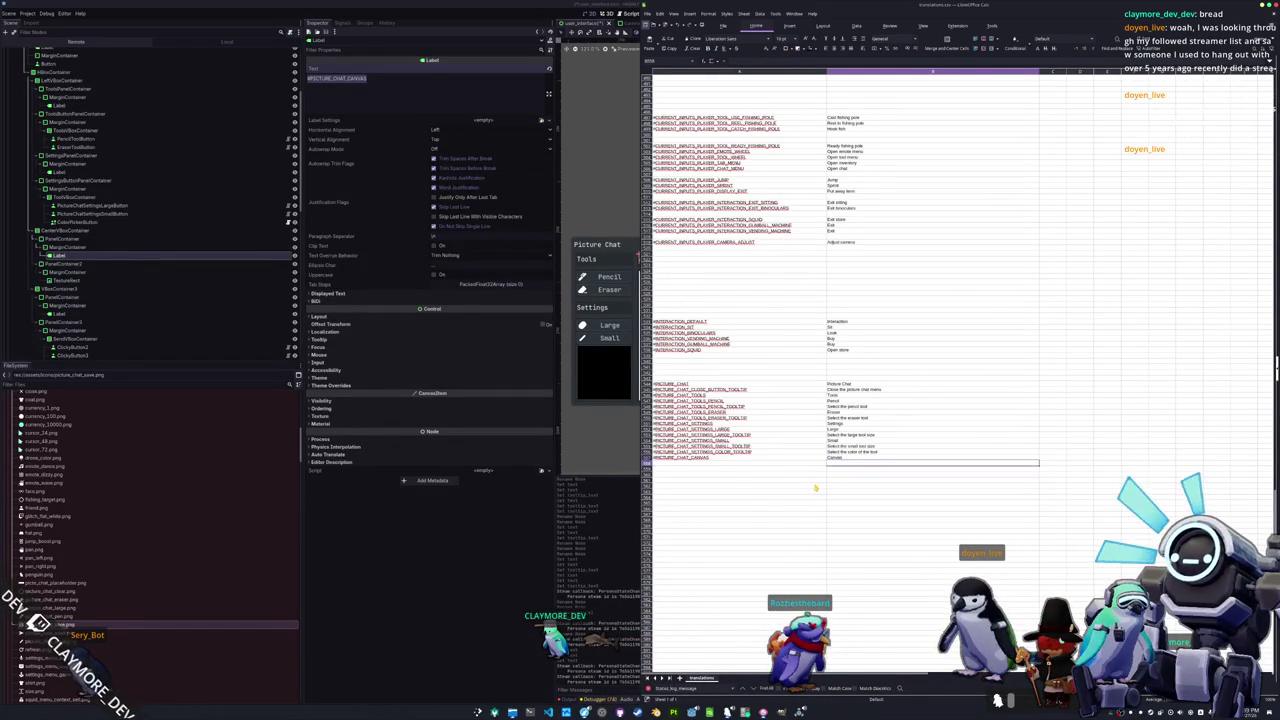
key("alt+Tab")
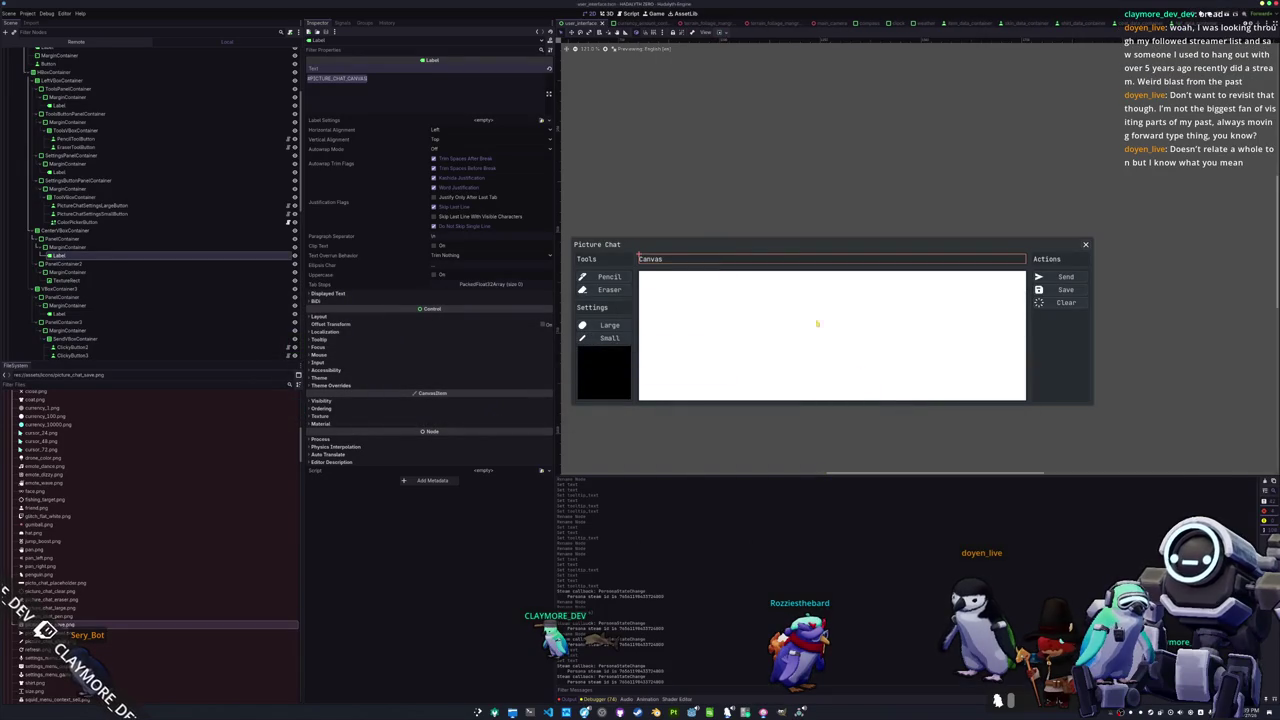
Step: Rename the panel holding the drawing canvas to CanvasTexturePanelContainer
left_click(100, 279)
left_click(90, 264)
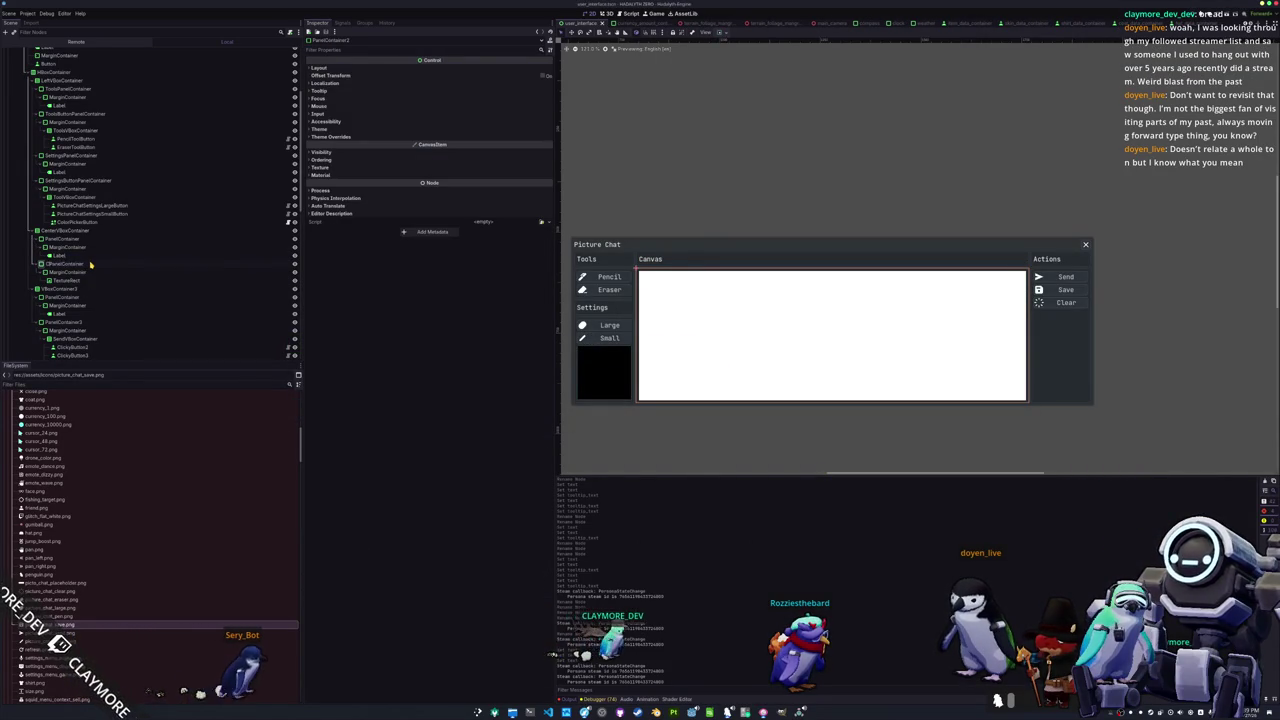
key("Down")
key("Down")
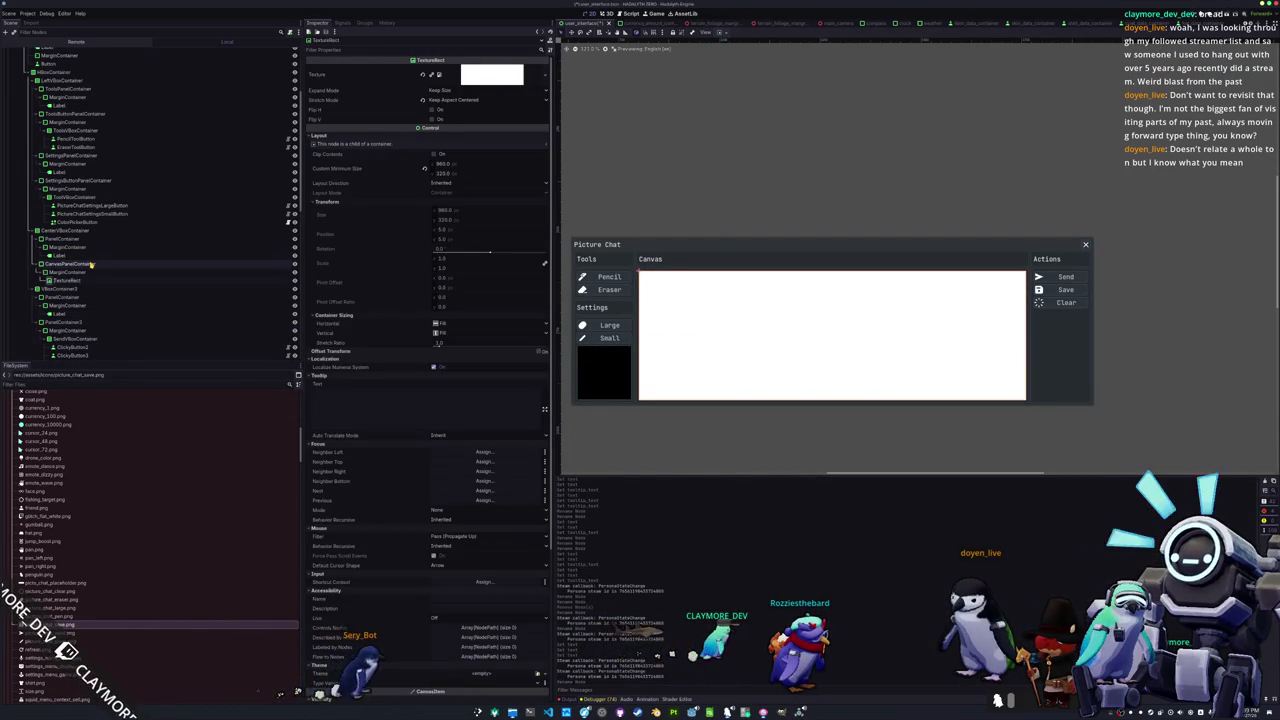
key("Up")
key("Up")
key("Up")
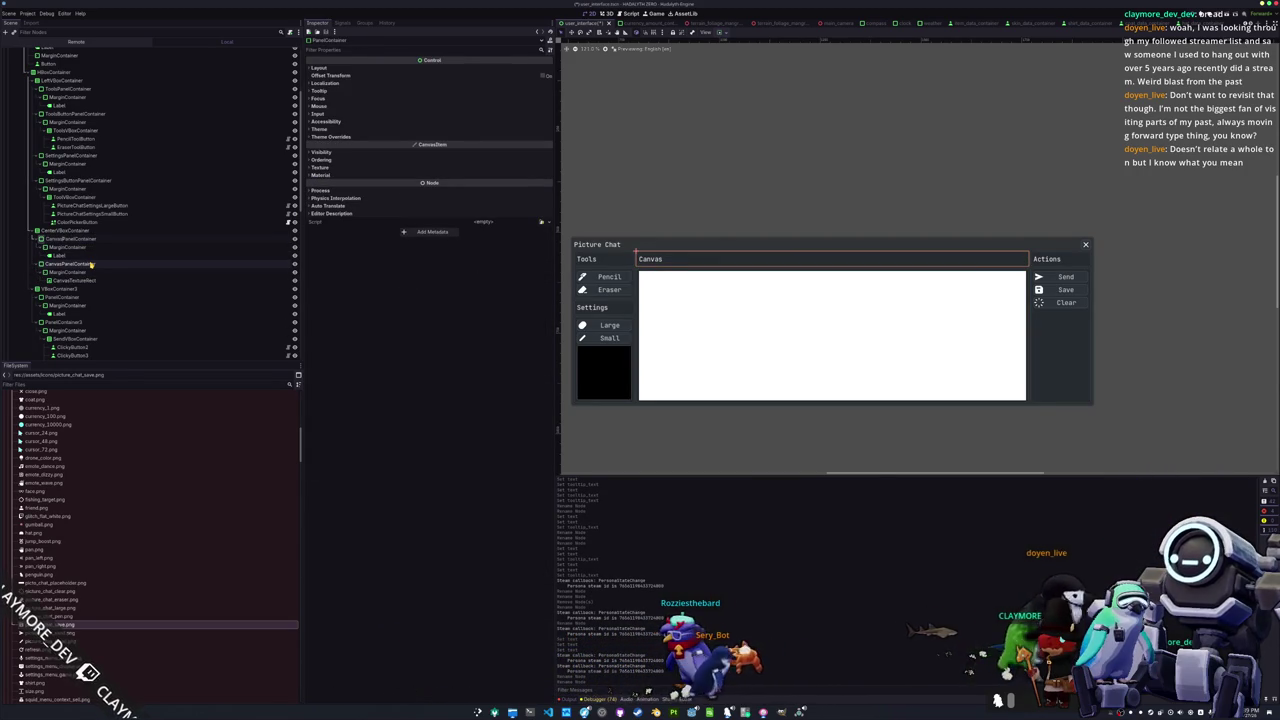
key("Return")
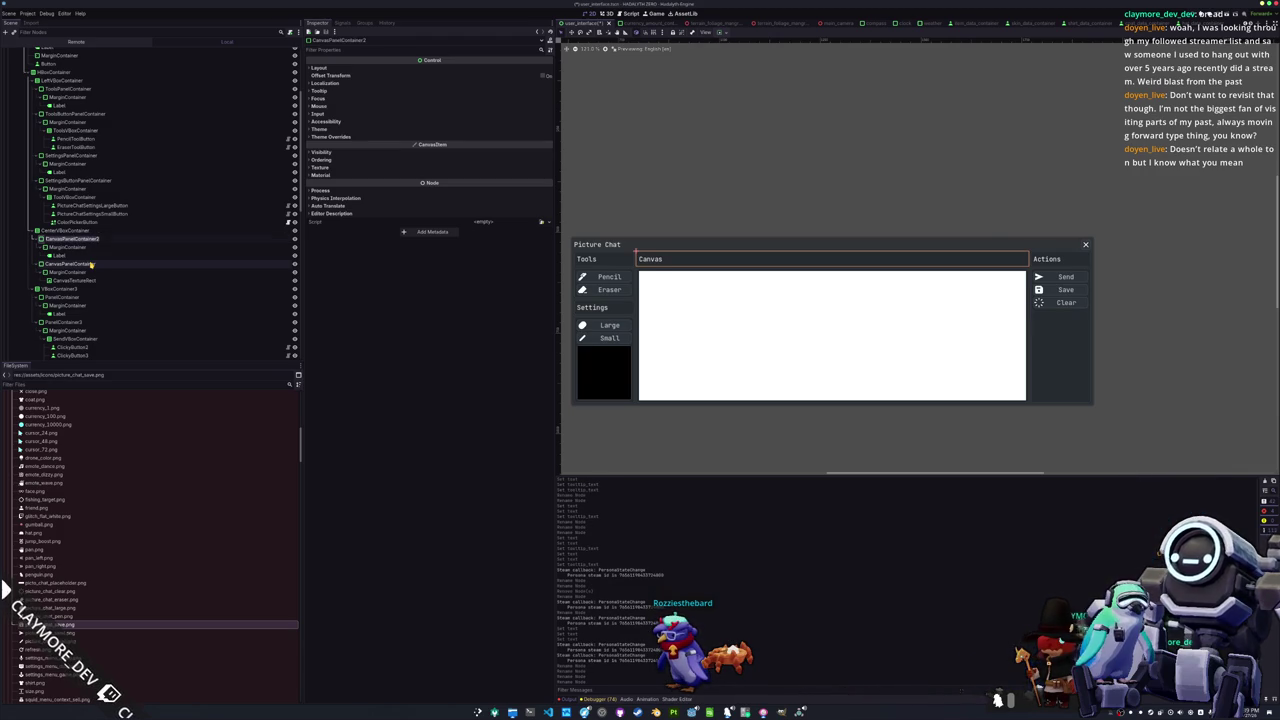
left_click(90, 264)
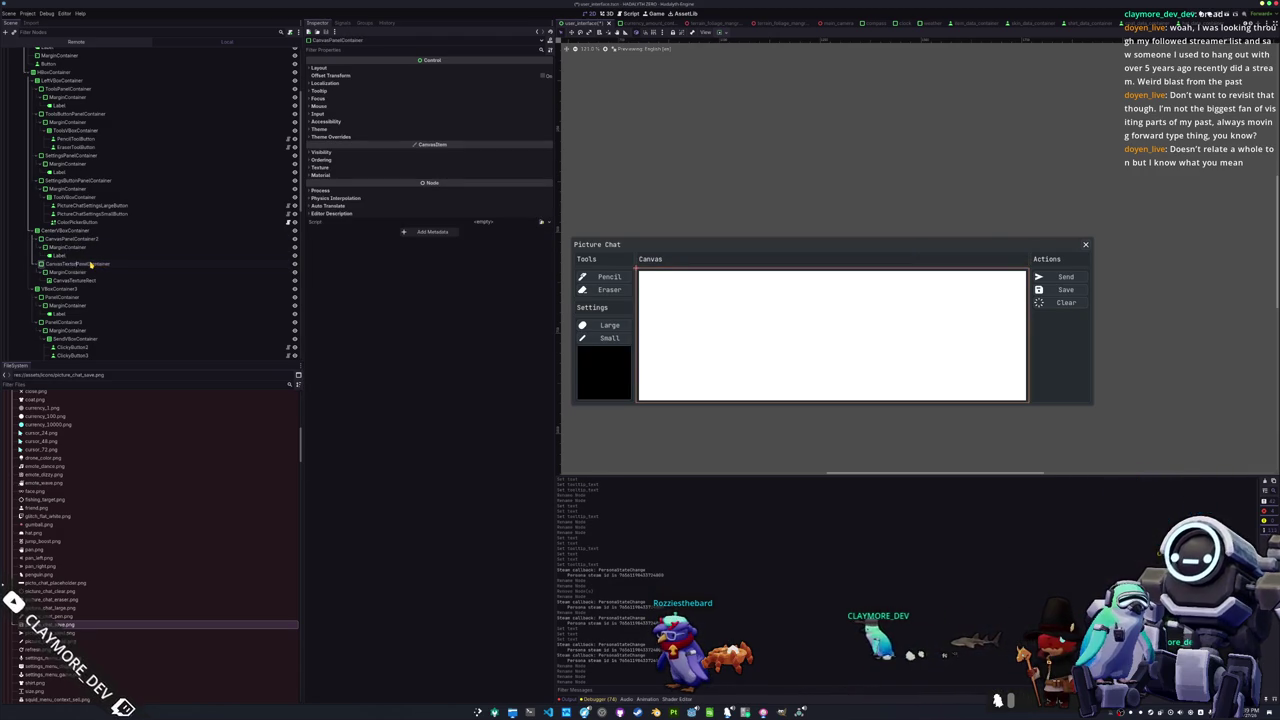
key("ctrl+z")
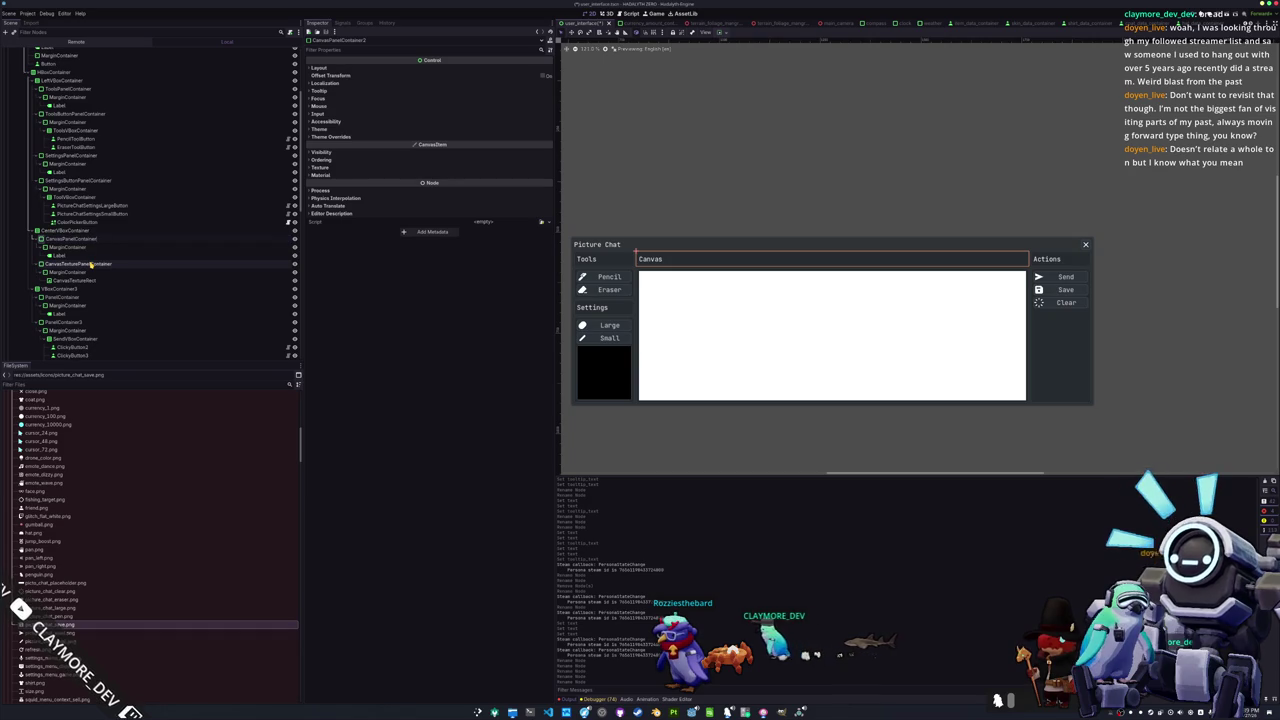
Step: Name the texture, right column and Actions panel CanvasTextureRect, RightVBoxContainer and ActionsPanelContainer
key("Down")
key("Down")
key("Down")
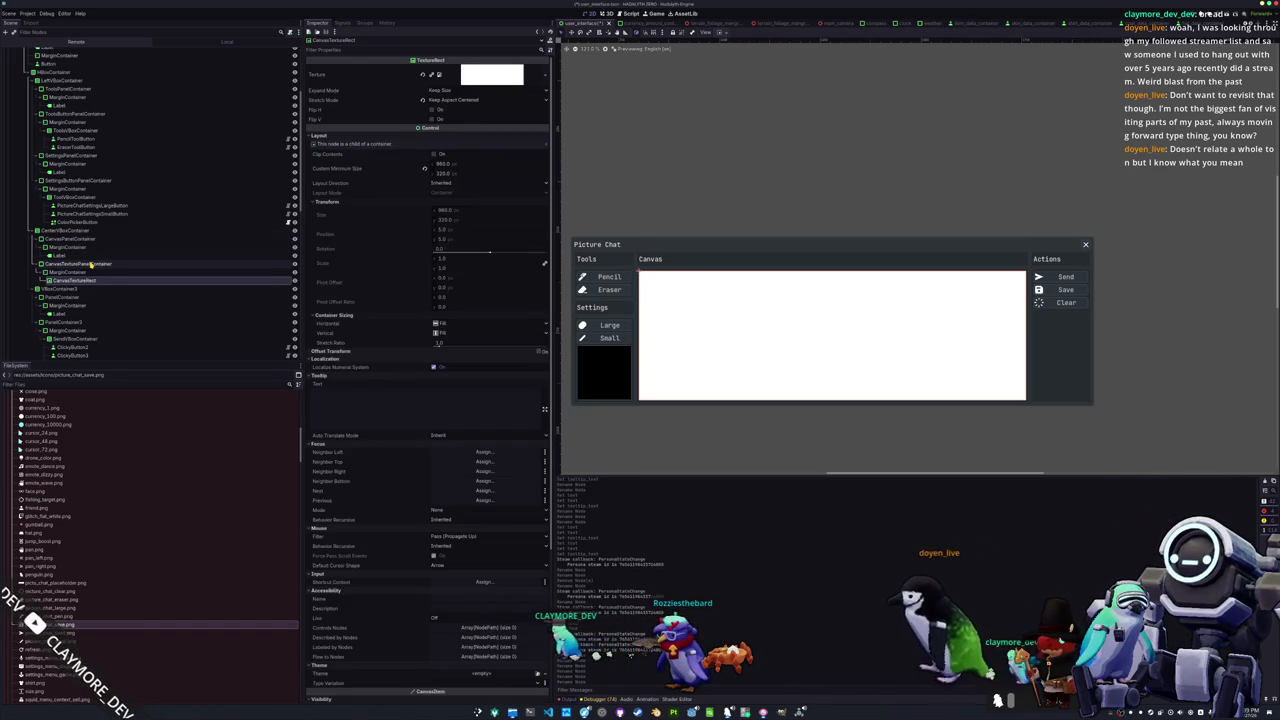
key("Down")
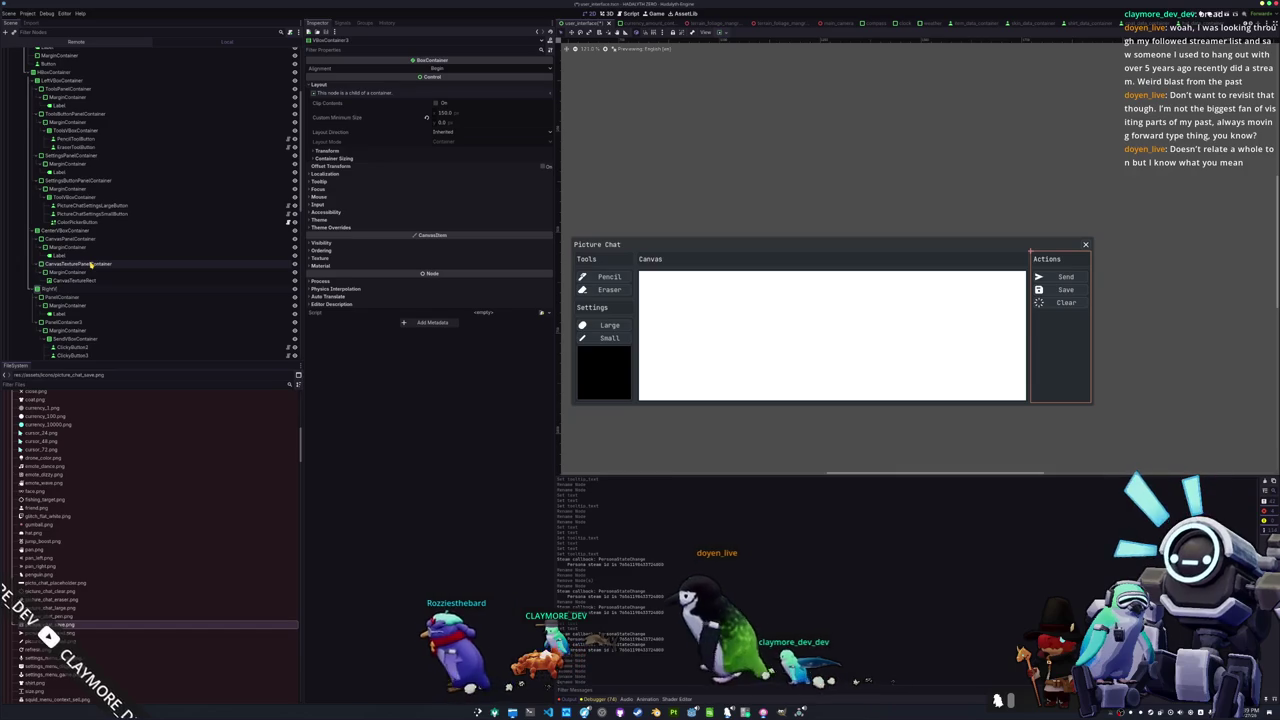
key("Down")
key("Down")
key("Down")
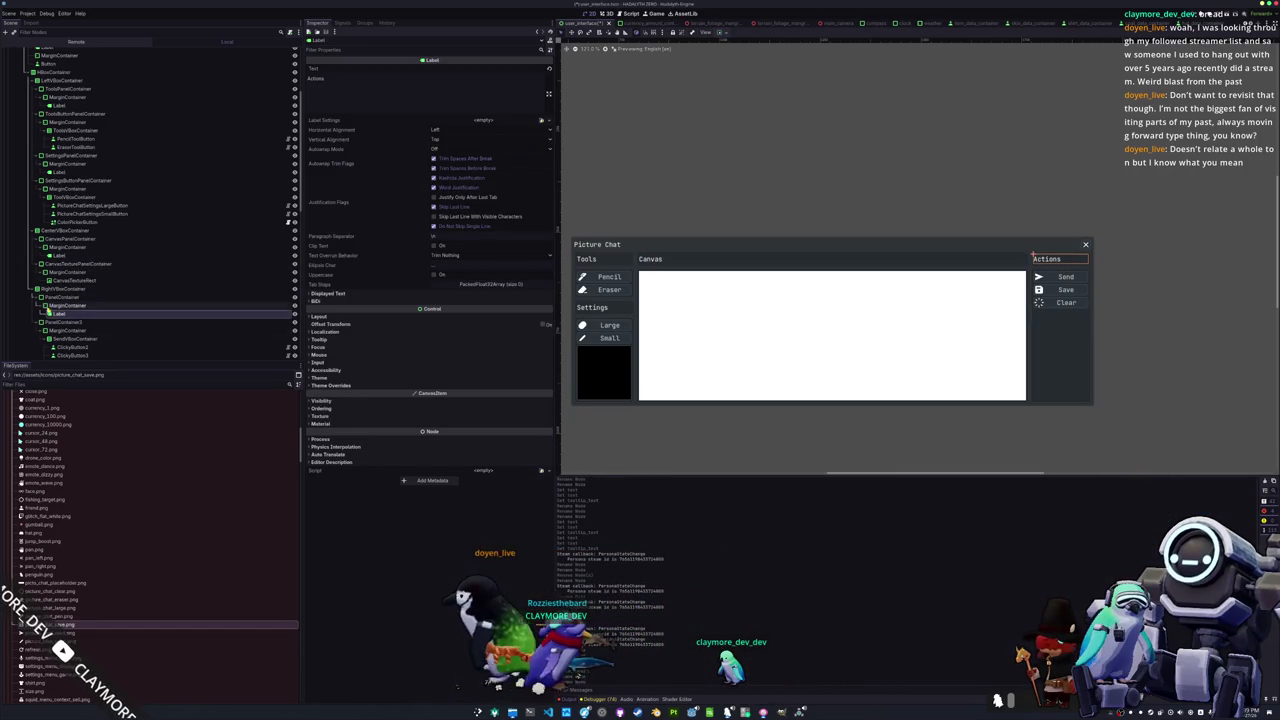
left_click(56, 298)
type("ActionsPanelContainer")
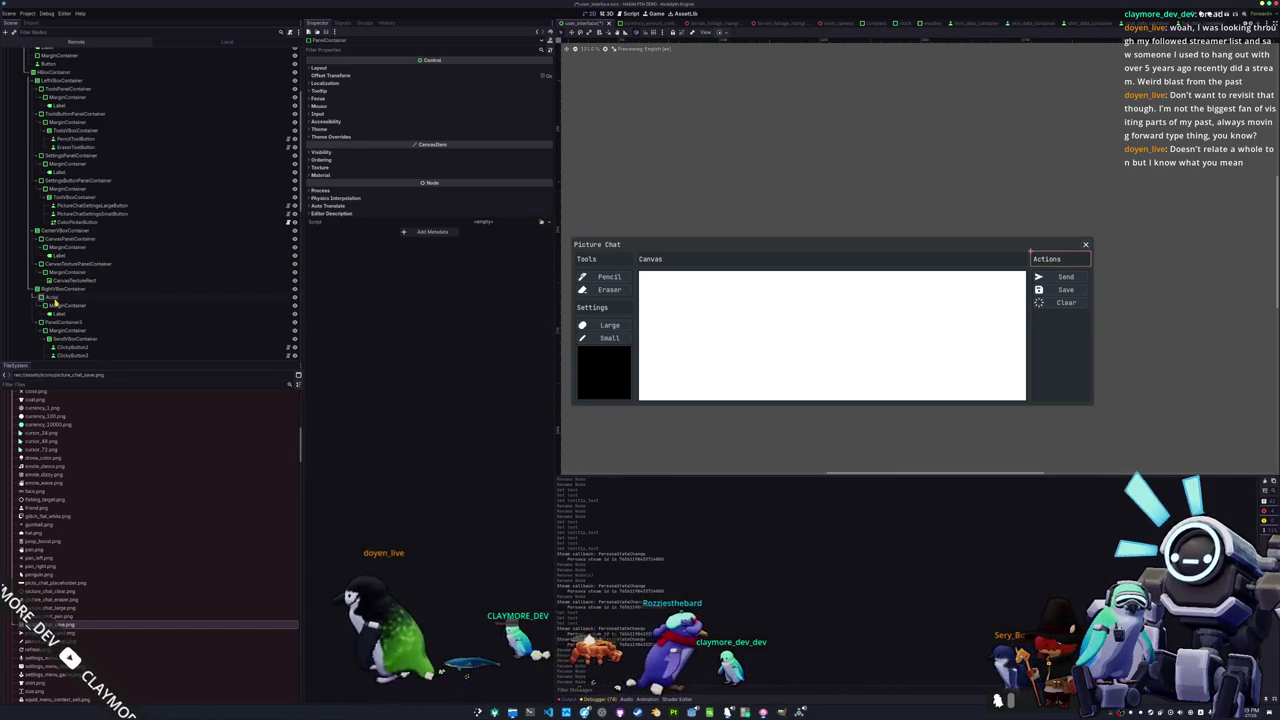
key("Return")
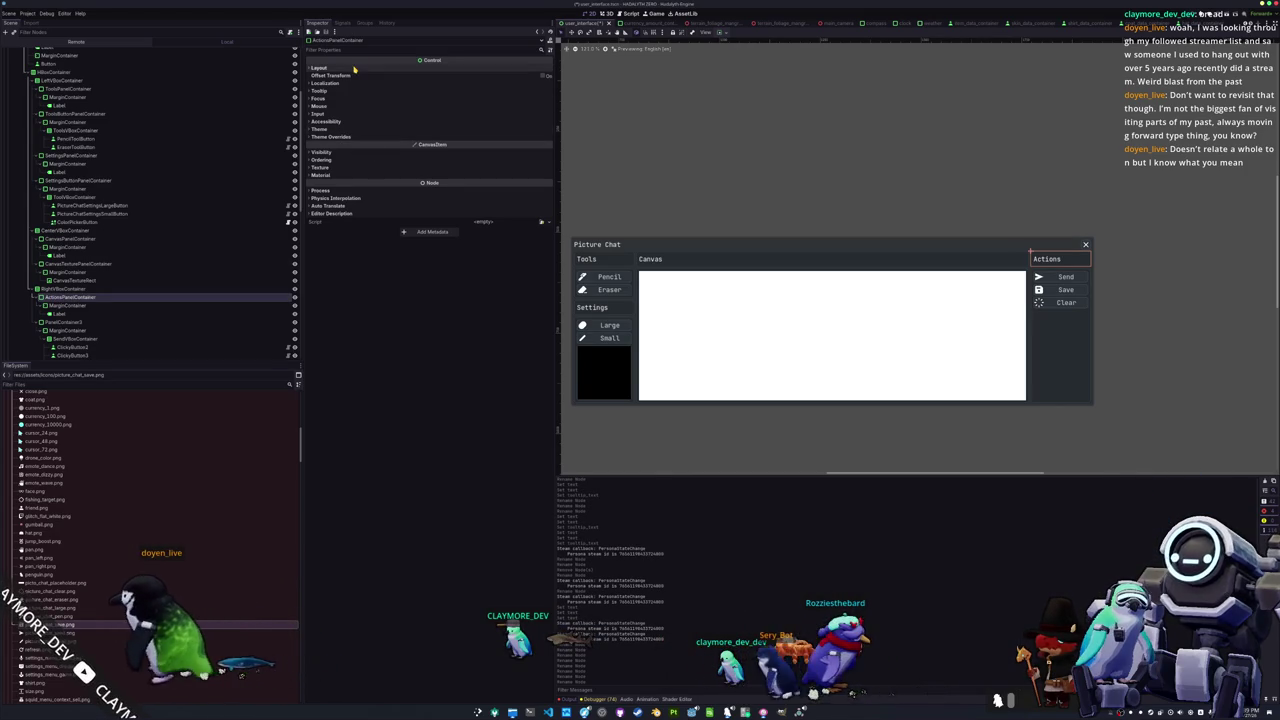
Step: Set the Actions label text to #PICTURE_CHAT_ACTIONS and enter its English 'Actions' text in the sheet
left_click(60, 313)
left_click(364, 97)
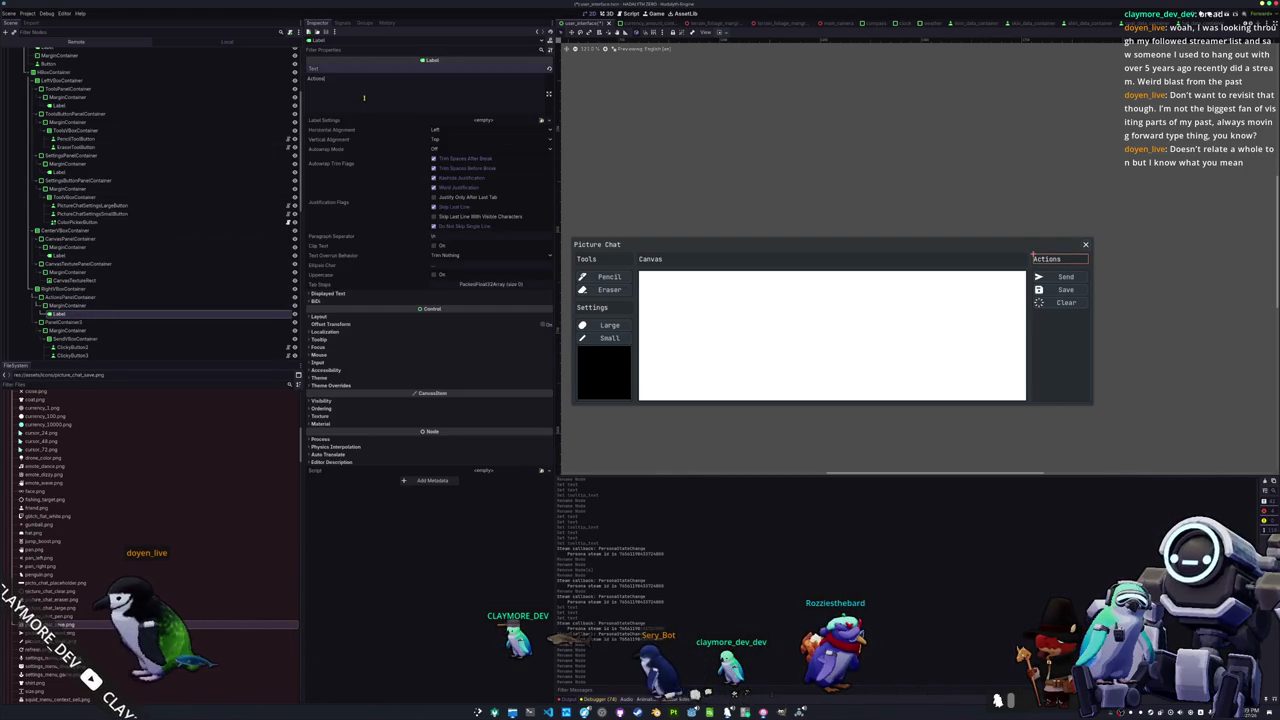
key("ctrl+a")
key("BackSpace")
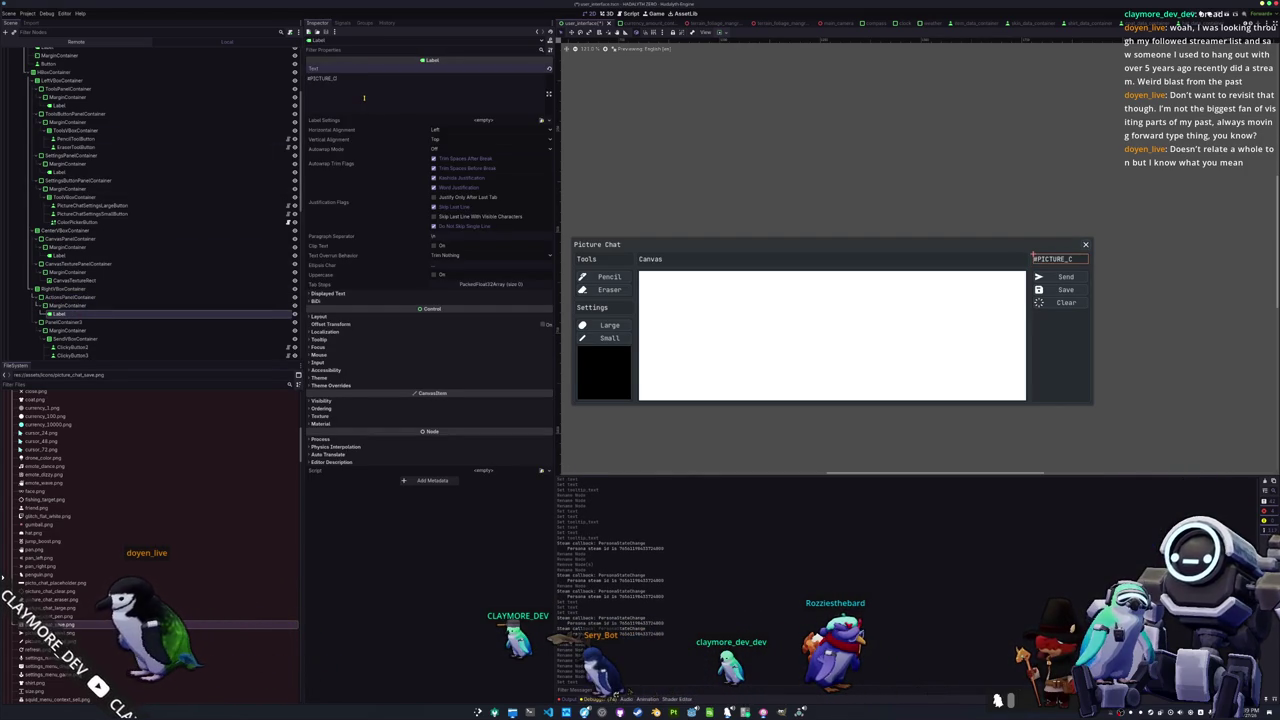
type("ACTIONS")
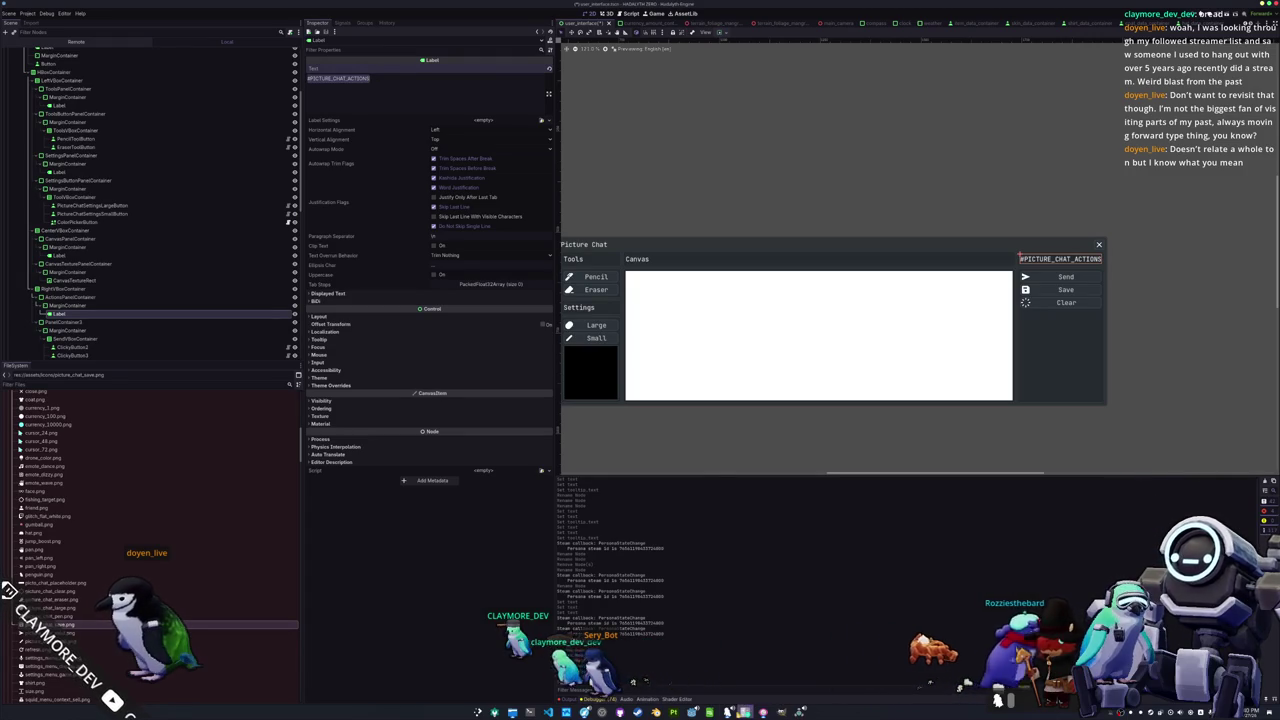
left_click(709, 712)
left_click(847, 465)
type("Picture Chat A")
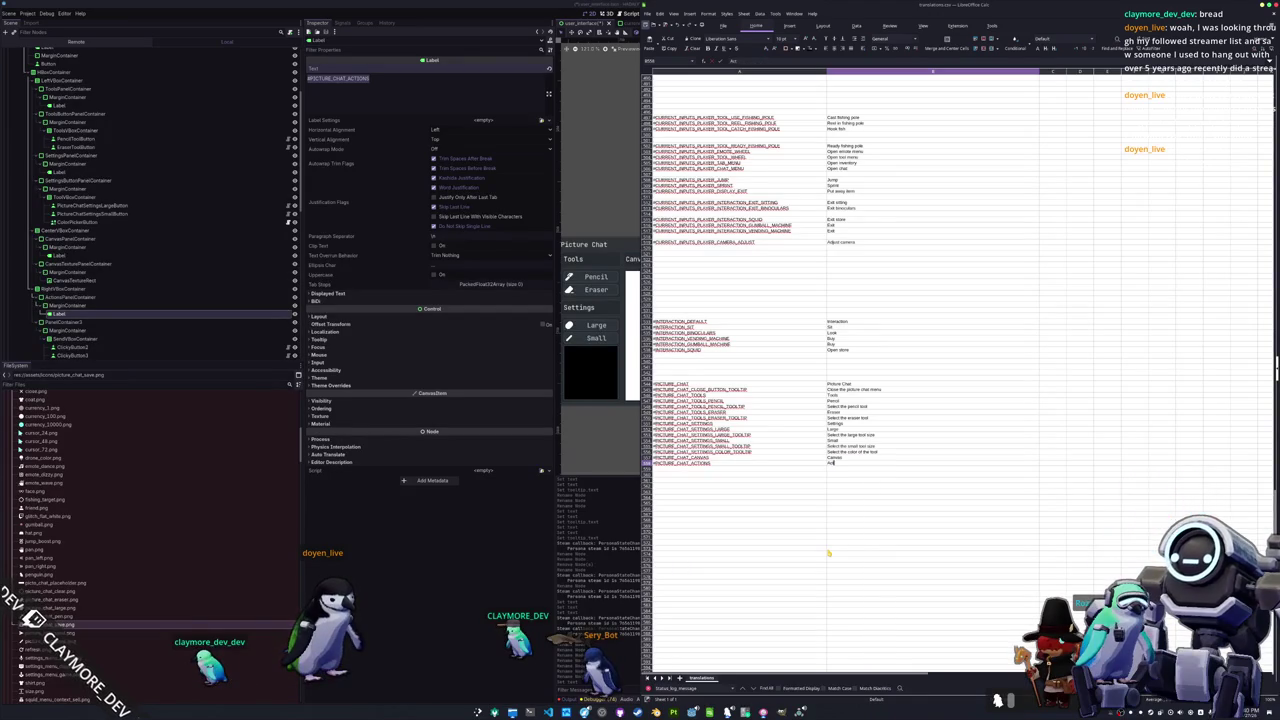
key("alt+Tab")
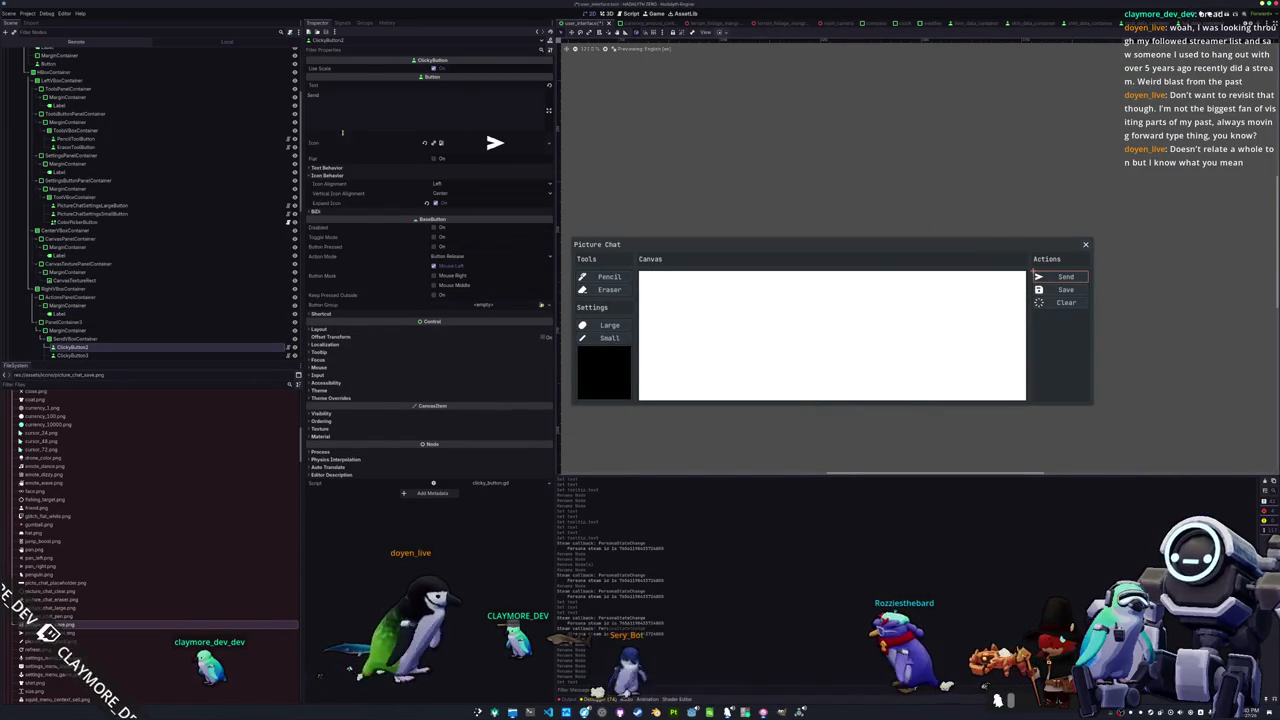
Step: Rename the Save and Clear button nodes to SaveButton and ClearButton
scroll(116, 313, "down", 2)
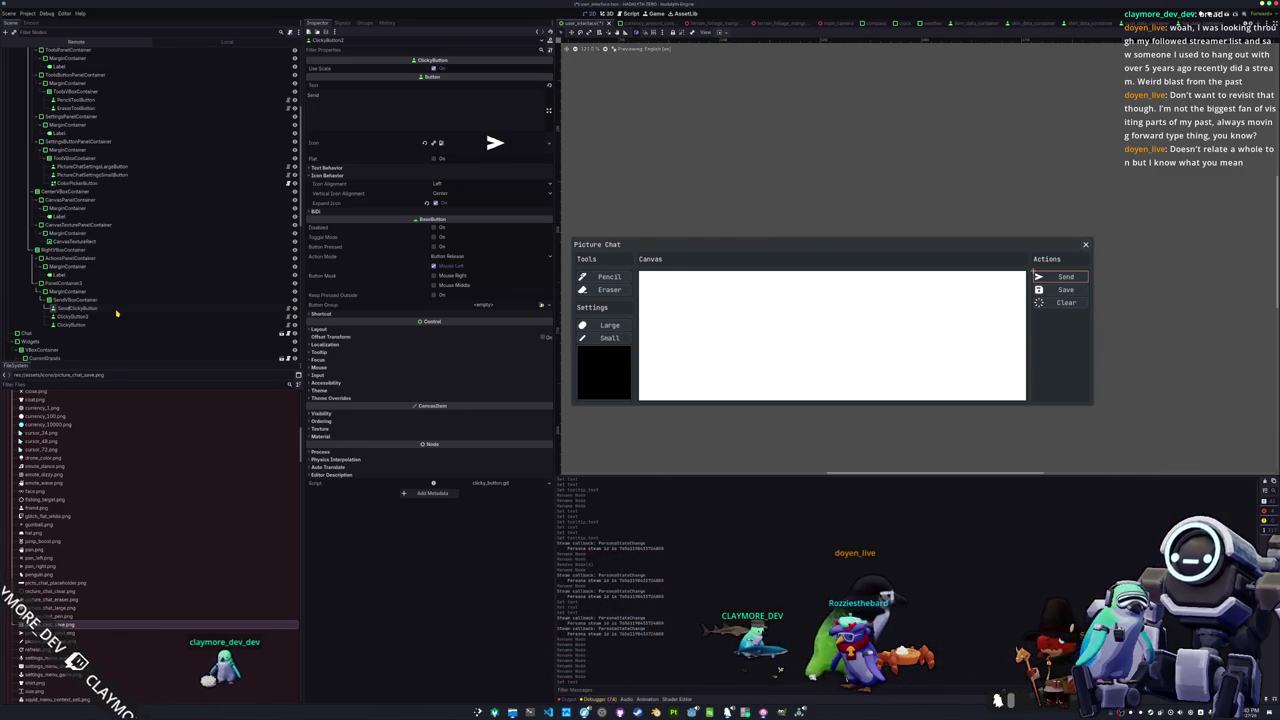
left_click(116, 314)
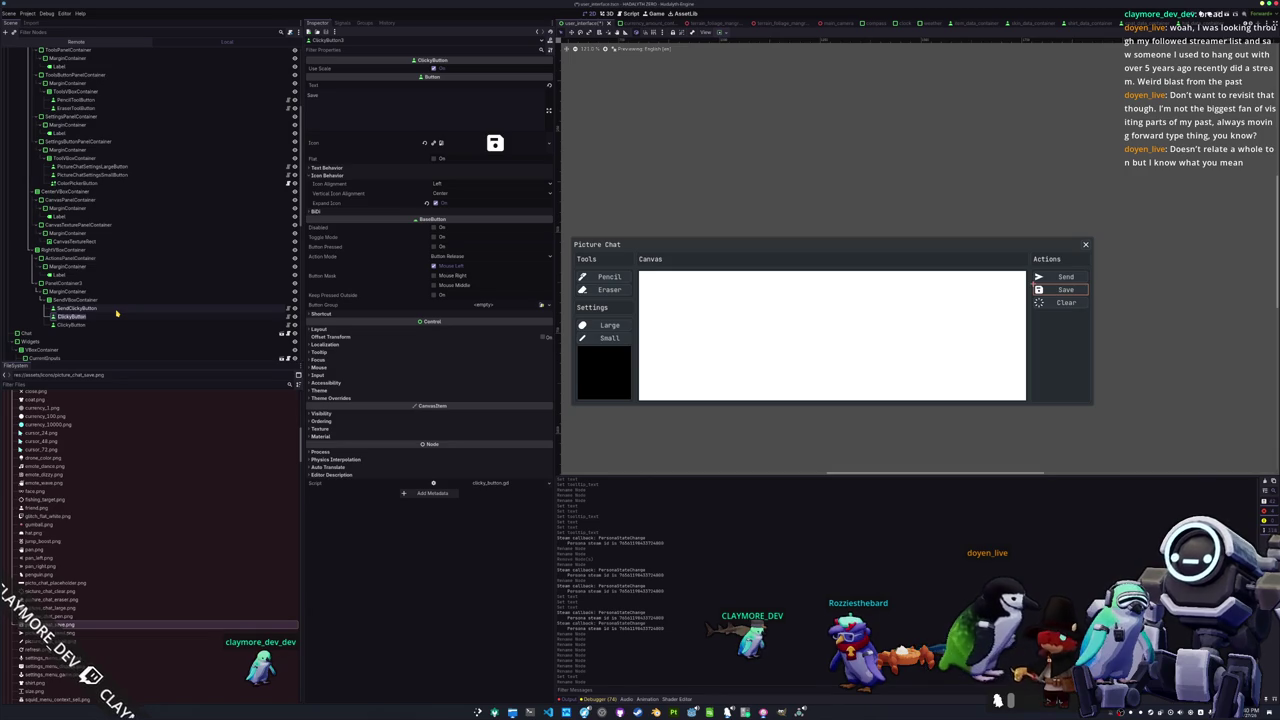
type("SaveButton")
key("Return")
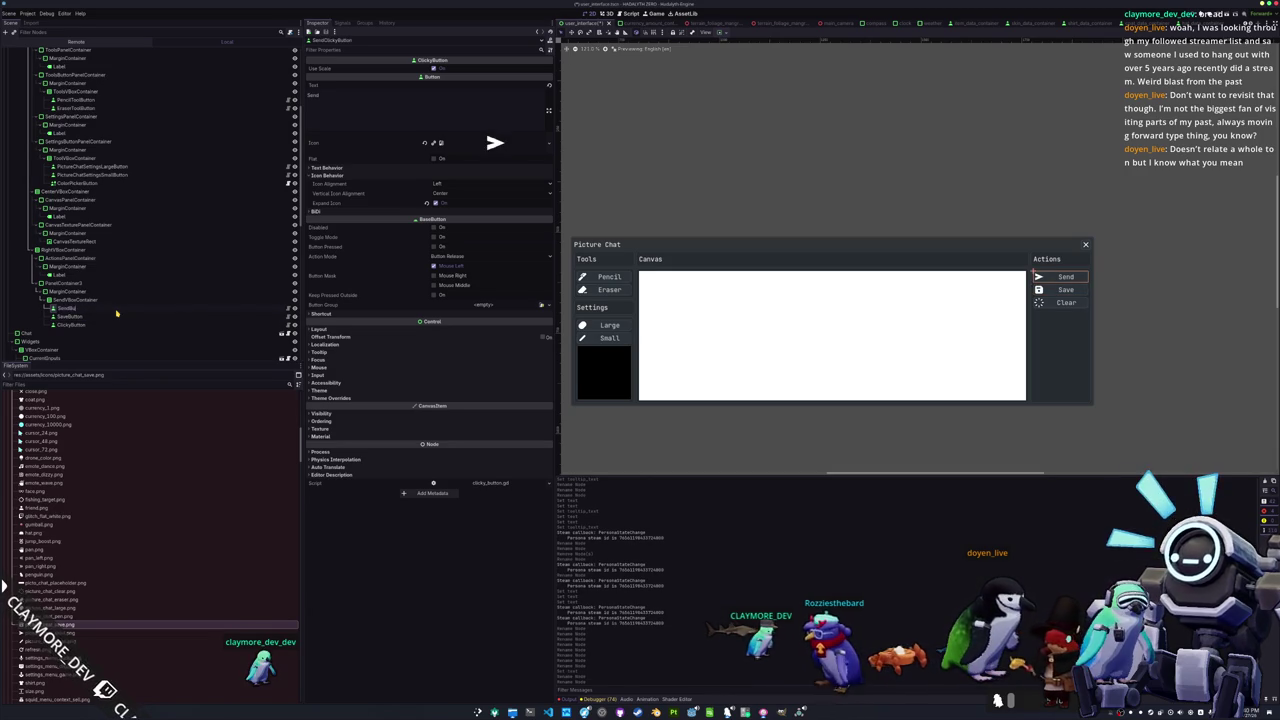
key("Down")
key("Down")
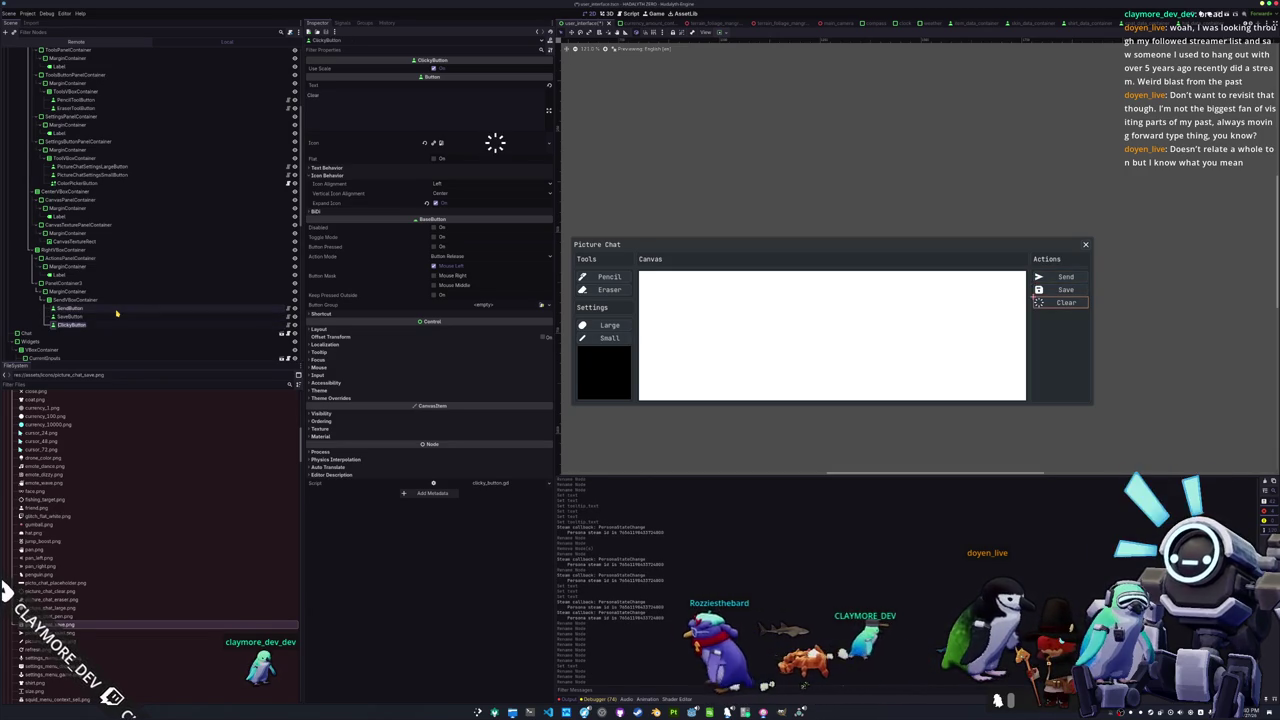
type("lear")
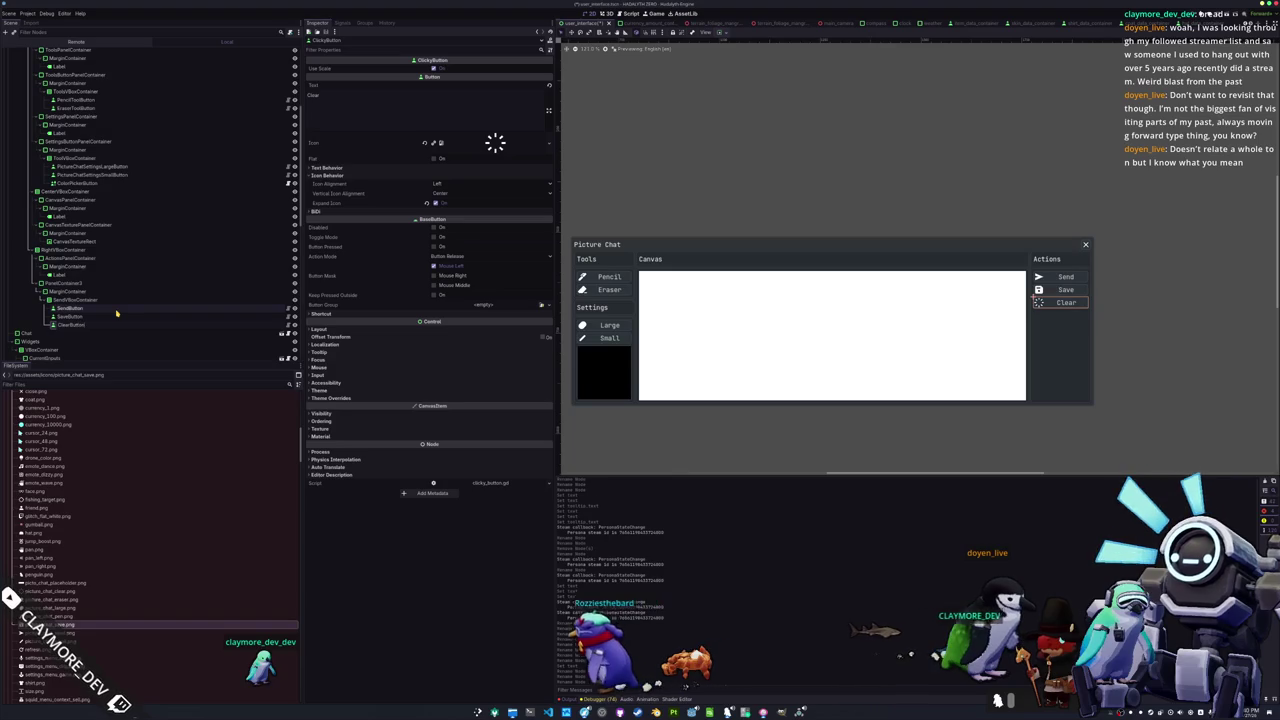
Step: Set SendButton's text to #PICTURE_CHAT_ACTIONS_SEND and copy the key for the spreadsheet
key("Up")
key("Up")
type("#PICTUR")
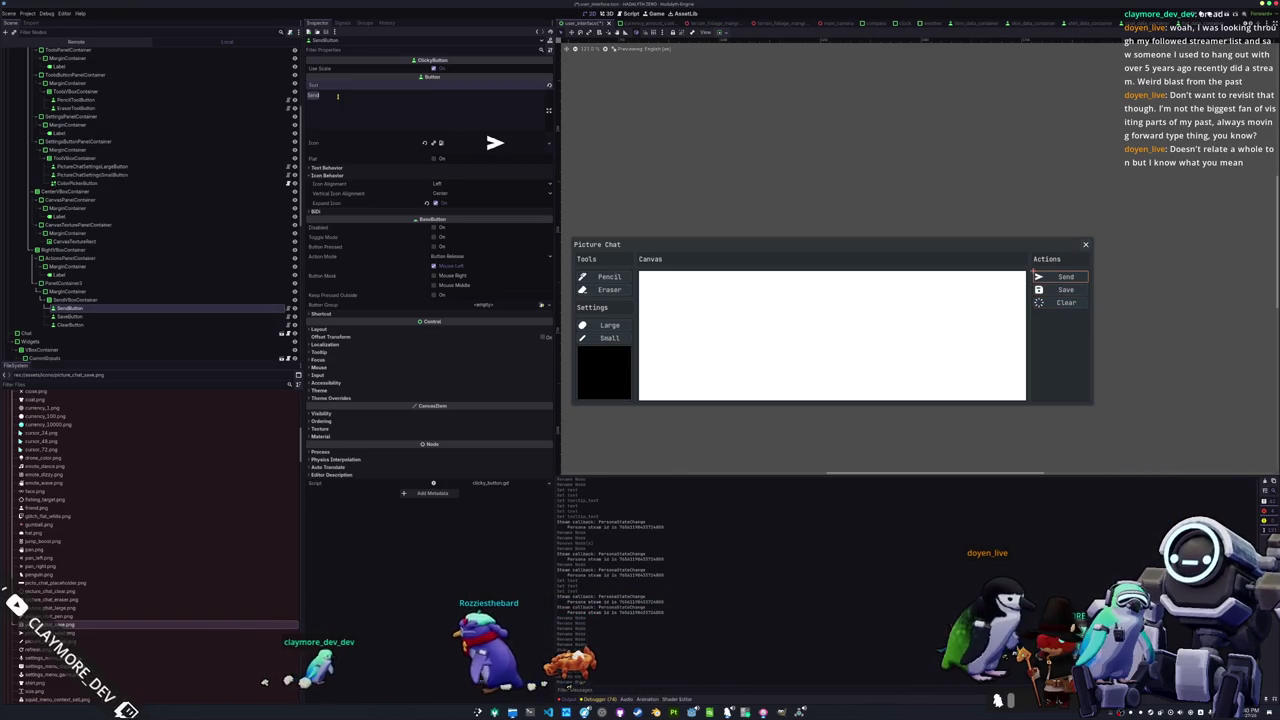
type("E_CHAT_")
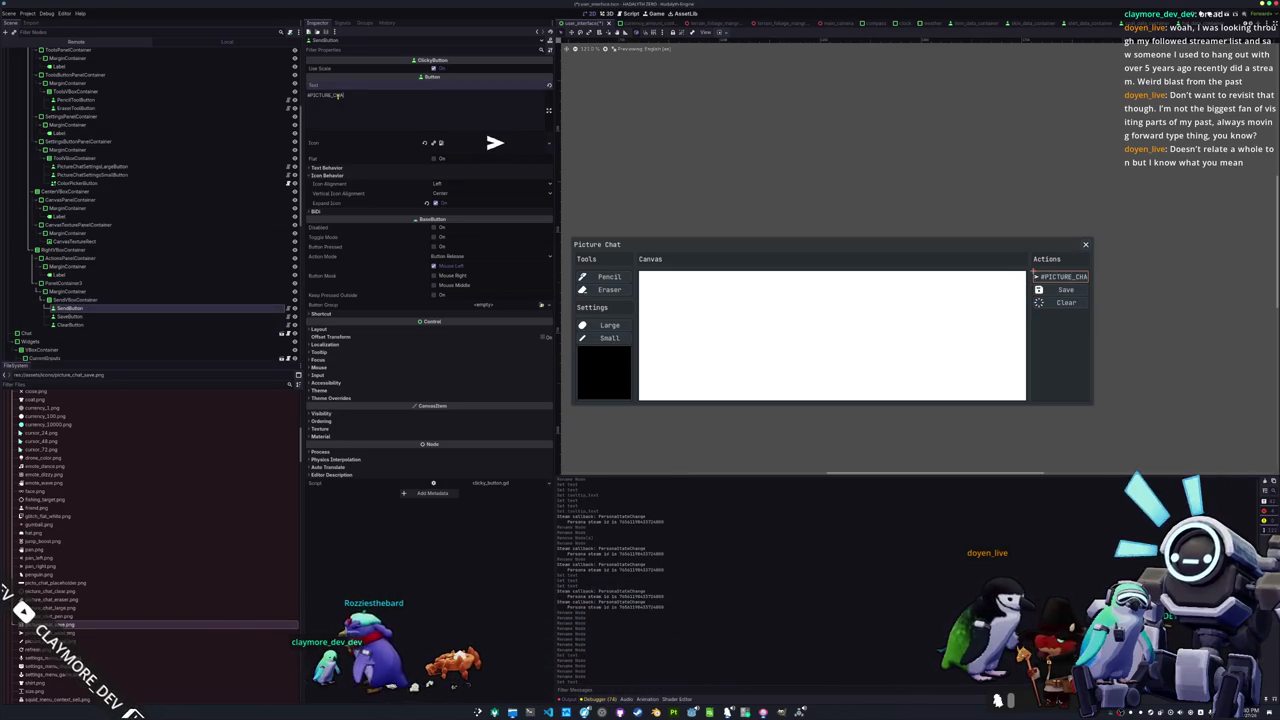
type("ACTIONS_SEND")
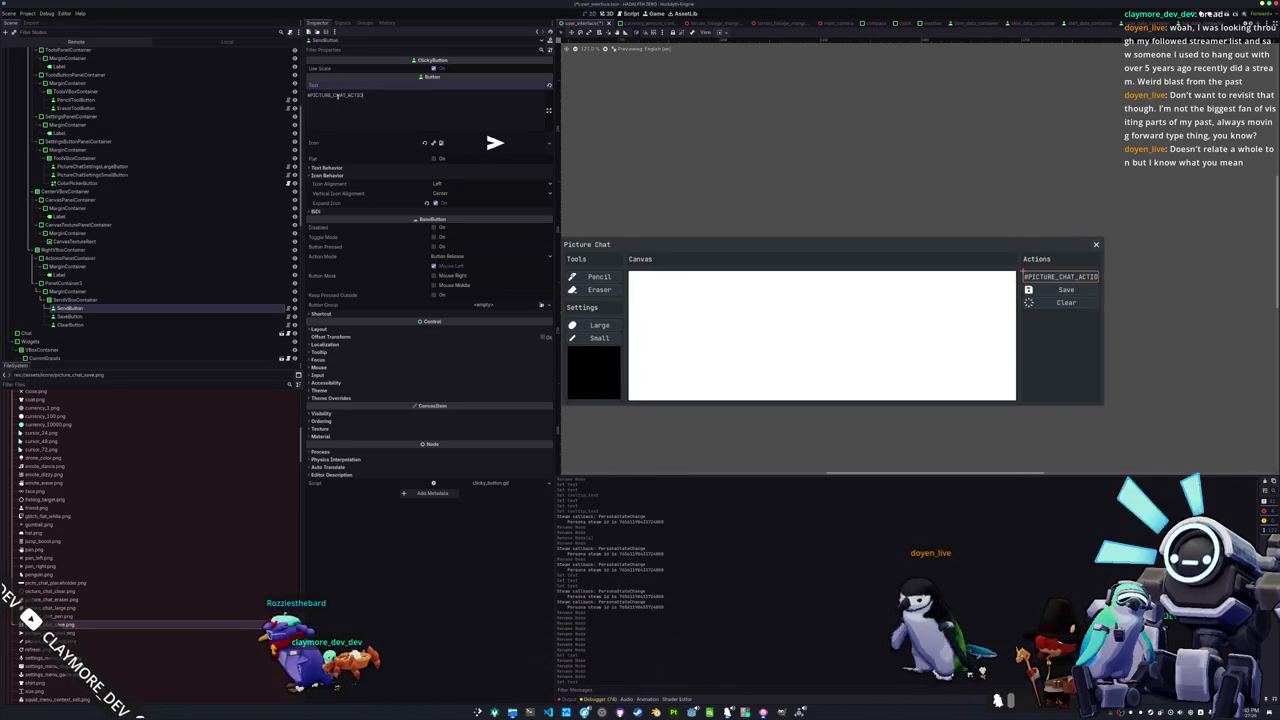
type("_B")
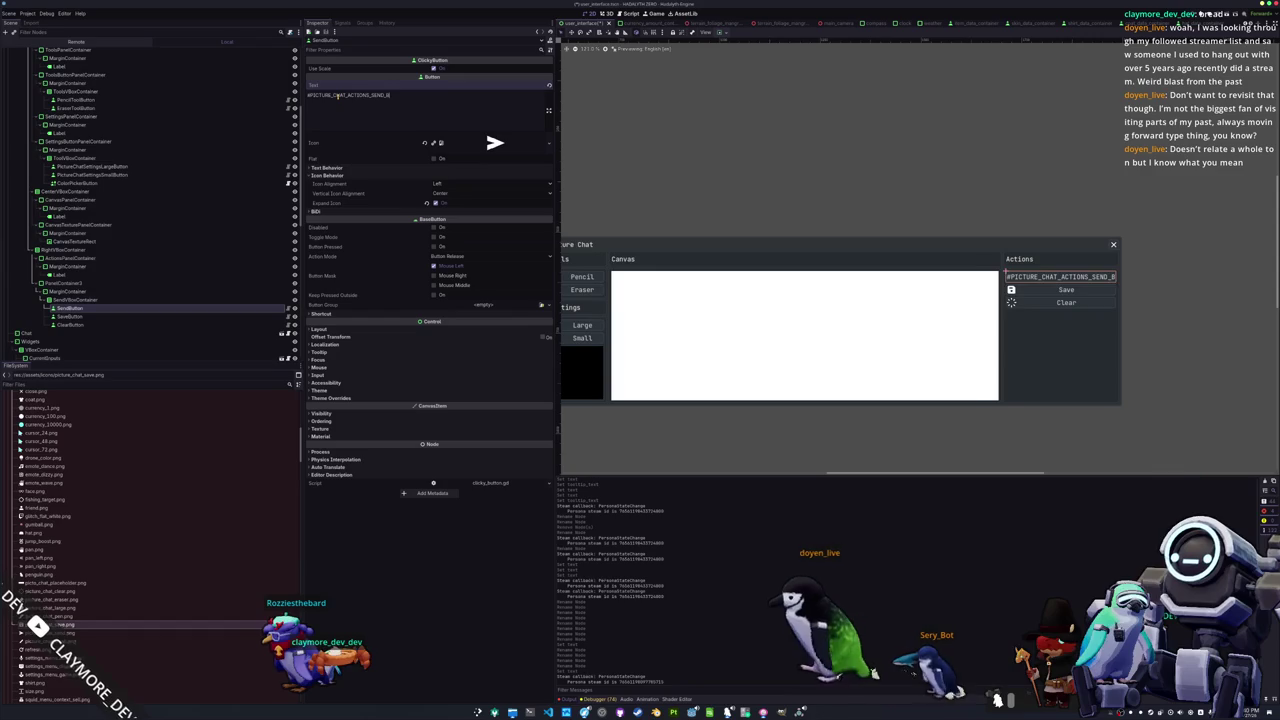
key("ctrl+a")
key("alt+Tab")
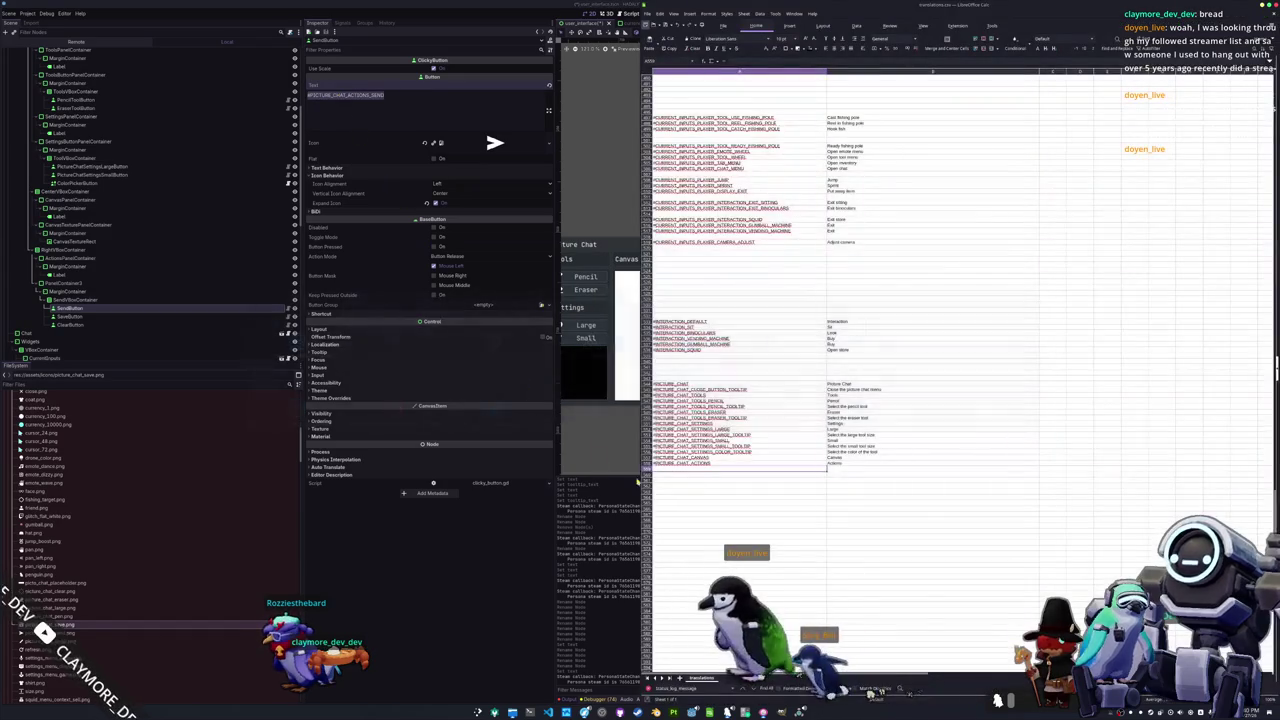
Step: Enter Send as the English text for the #PICTURE_CHAT_ACTIONS_SEND key
left_click(843, 469)
type("Send")
key("Return")
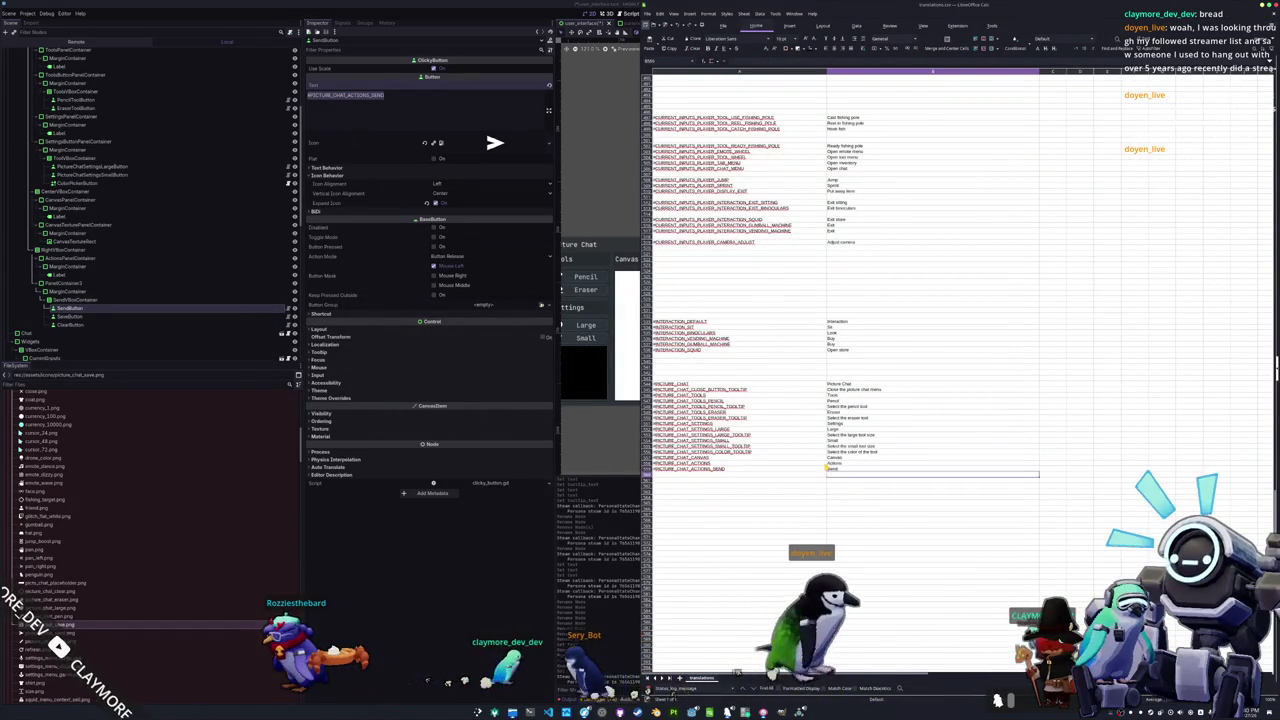
Step: Add the #PICTURE_CHAT_ACTIONS_SEND_TOOLTIP row reading 'Send and clear the current canvas'
key("Left")
type("_ACTIONS")
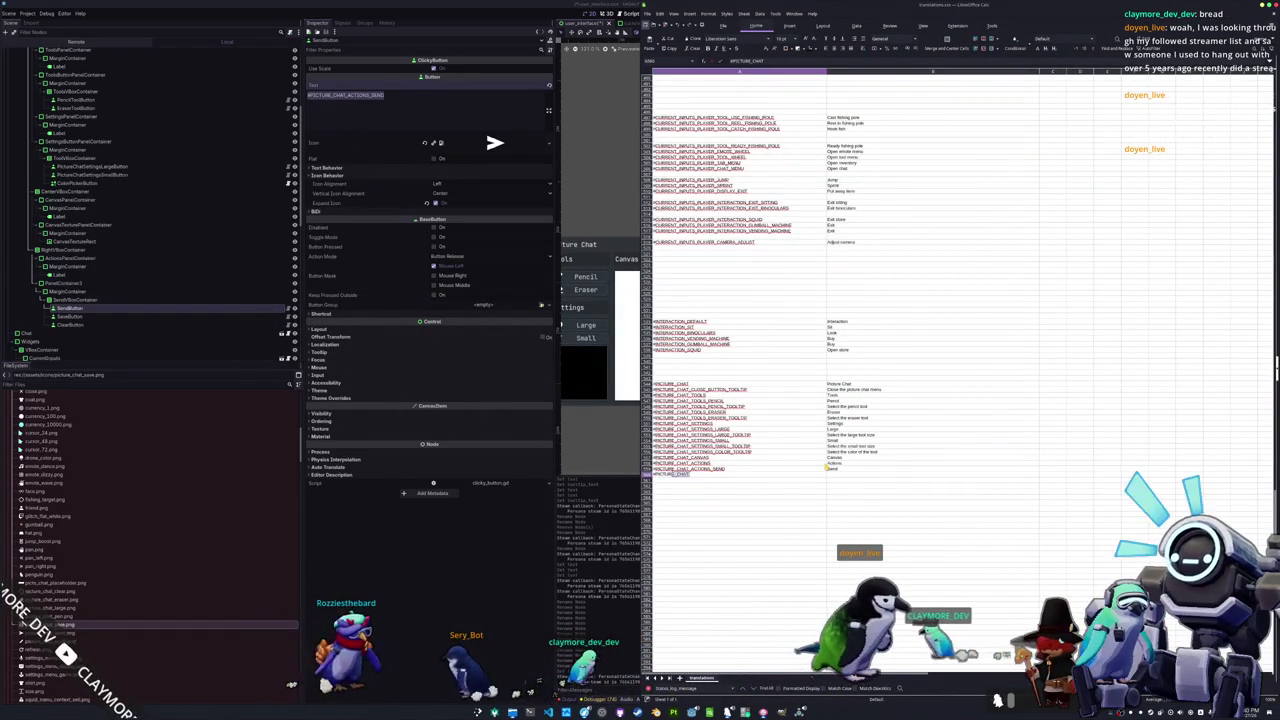
type("_SEND_TOOLTI")
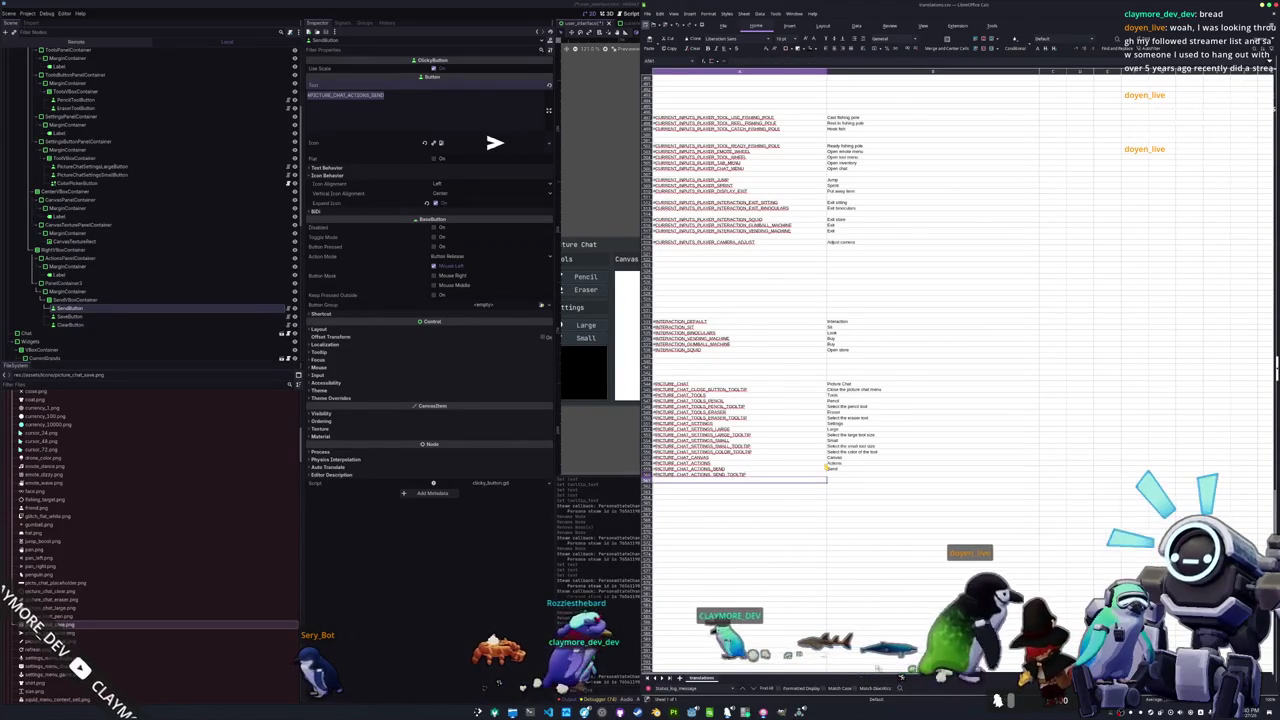
type("P")
key("Tab")
type("Send the current canvas")
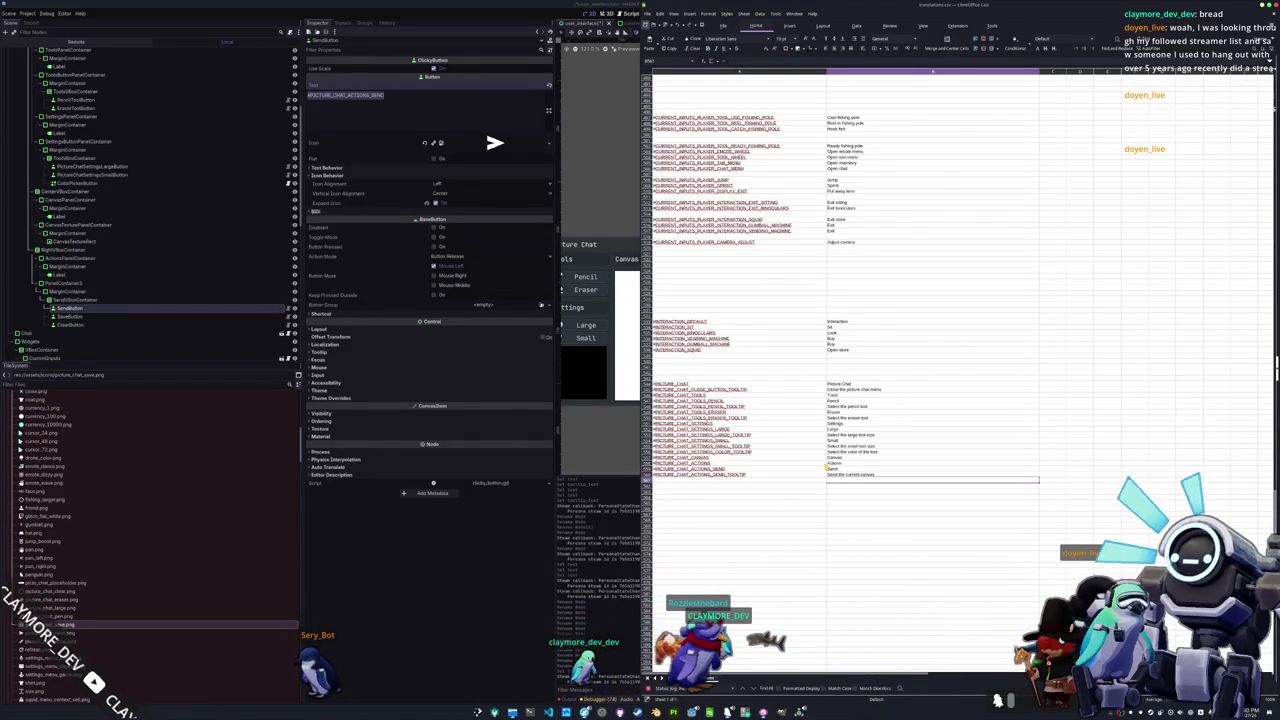
key("Return")
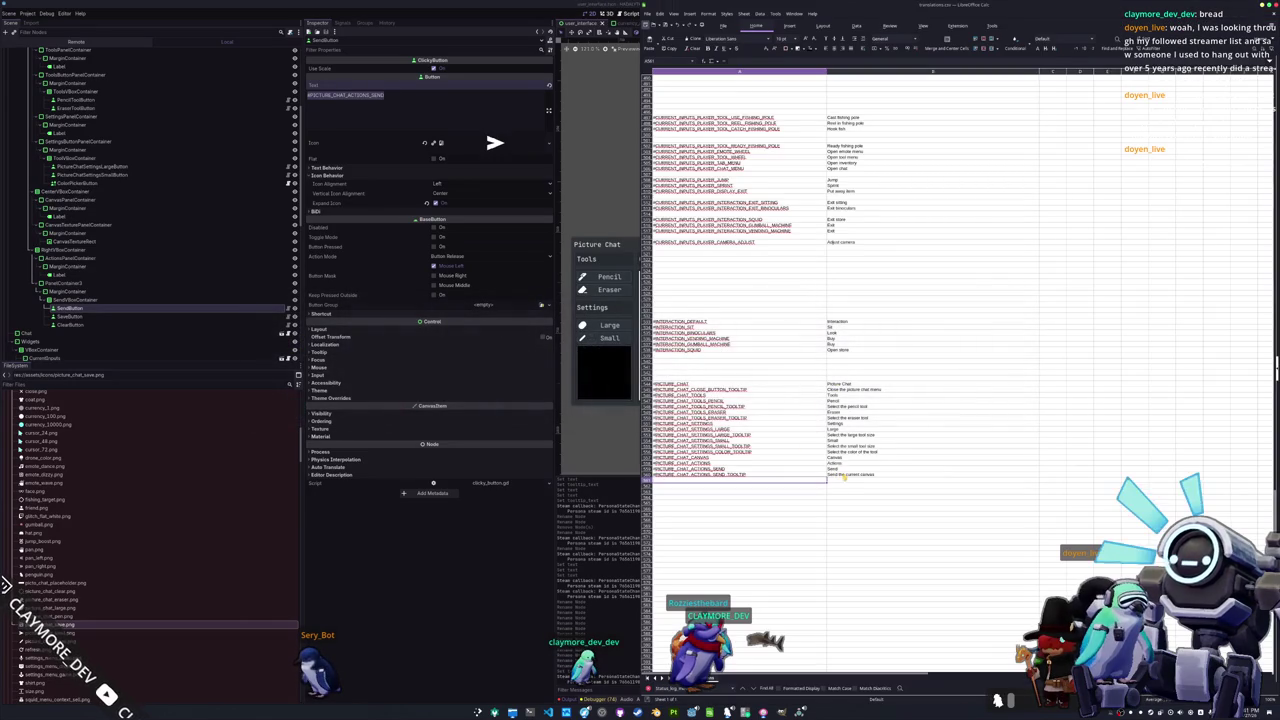
left_click(843, 476)
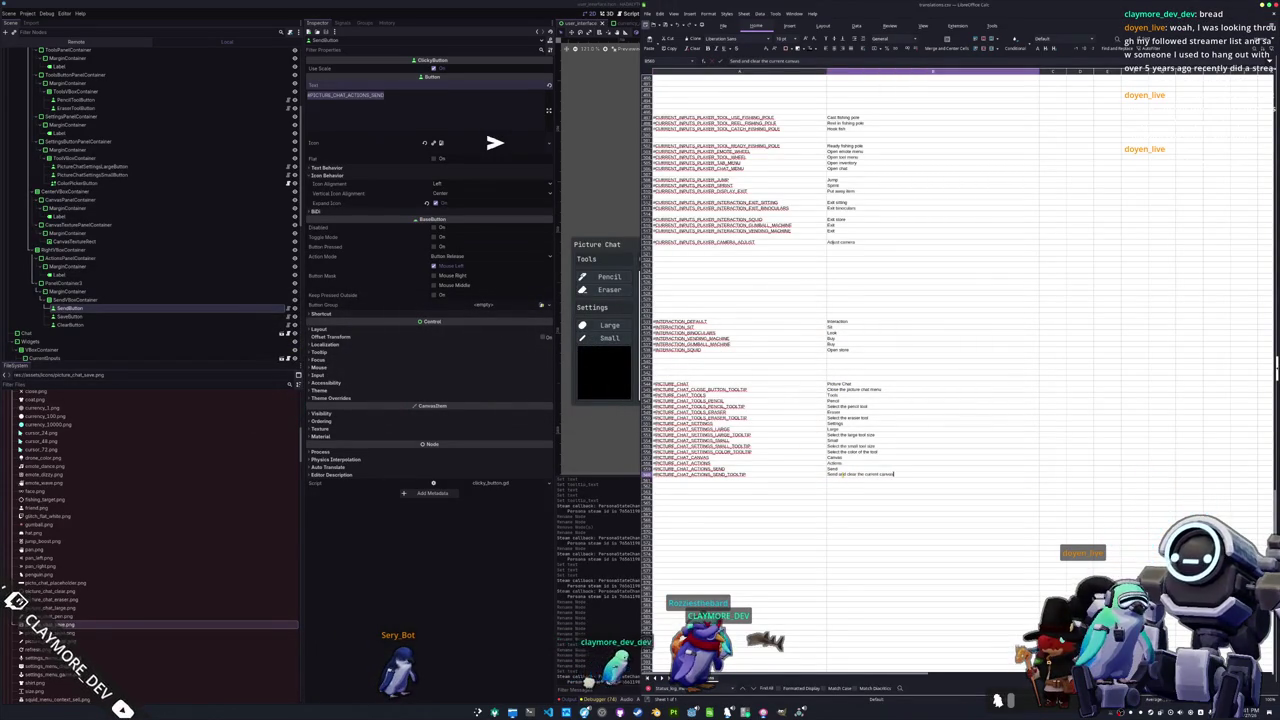
key("alt+Tab")
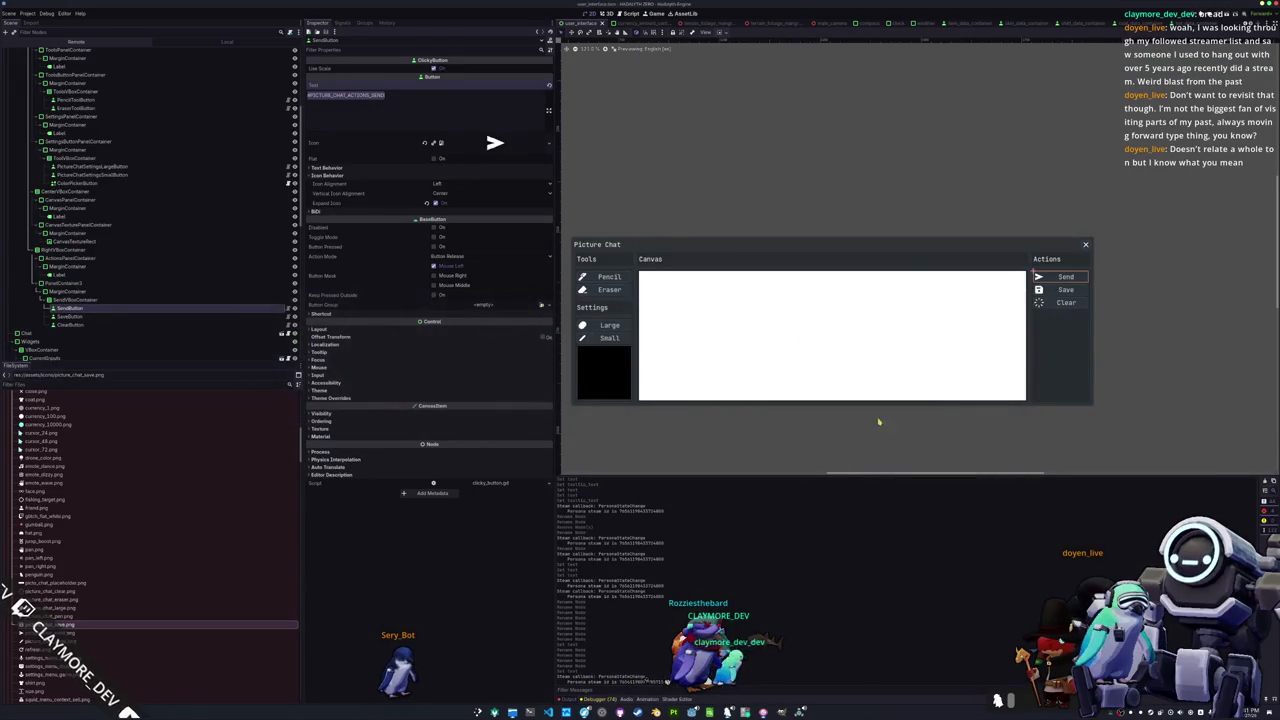
Step: Set SendButton's tooltip text to #PICTURE_CHAT_ACTIONS_SEND_TOOLTIP and select the key
left_click(1057, 292)
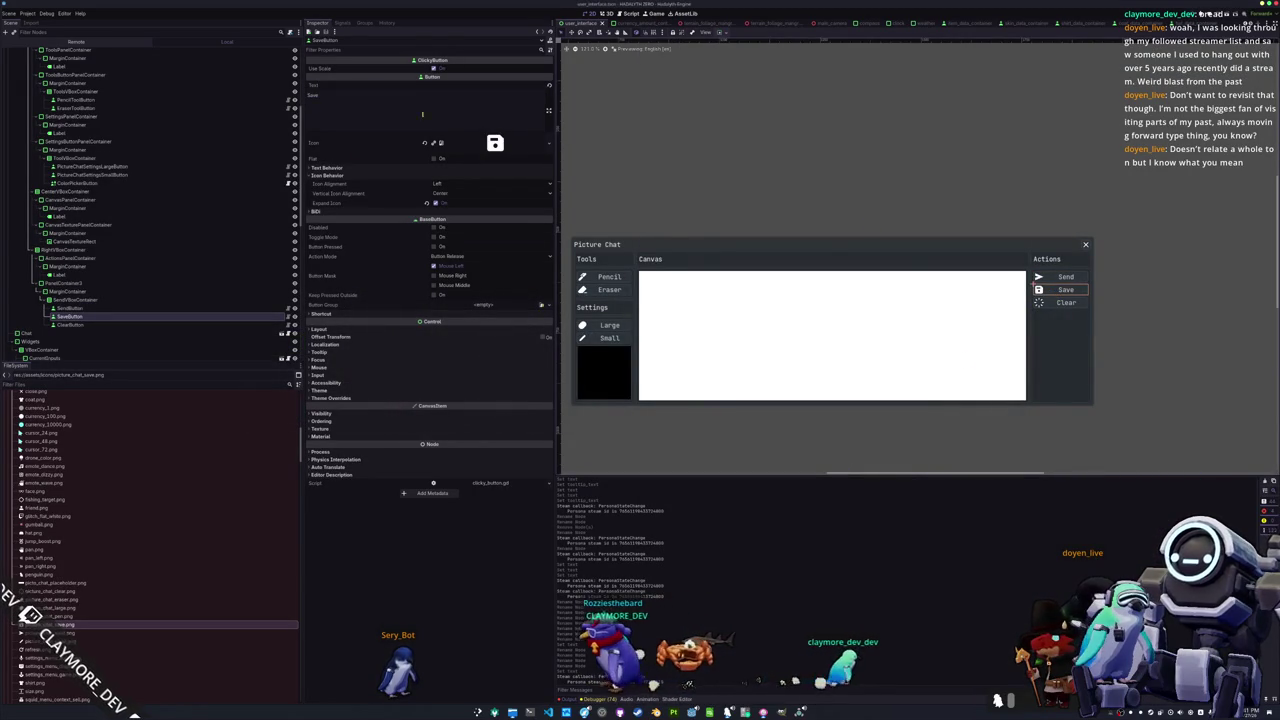
left_click(70, 308)
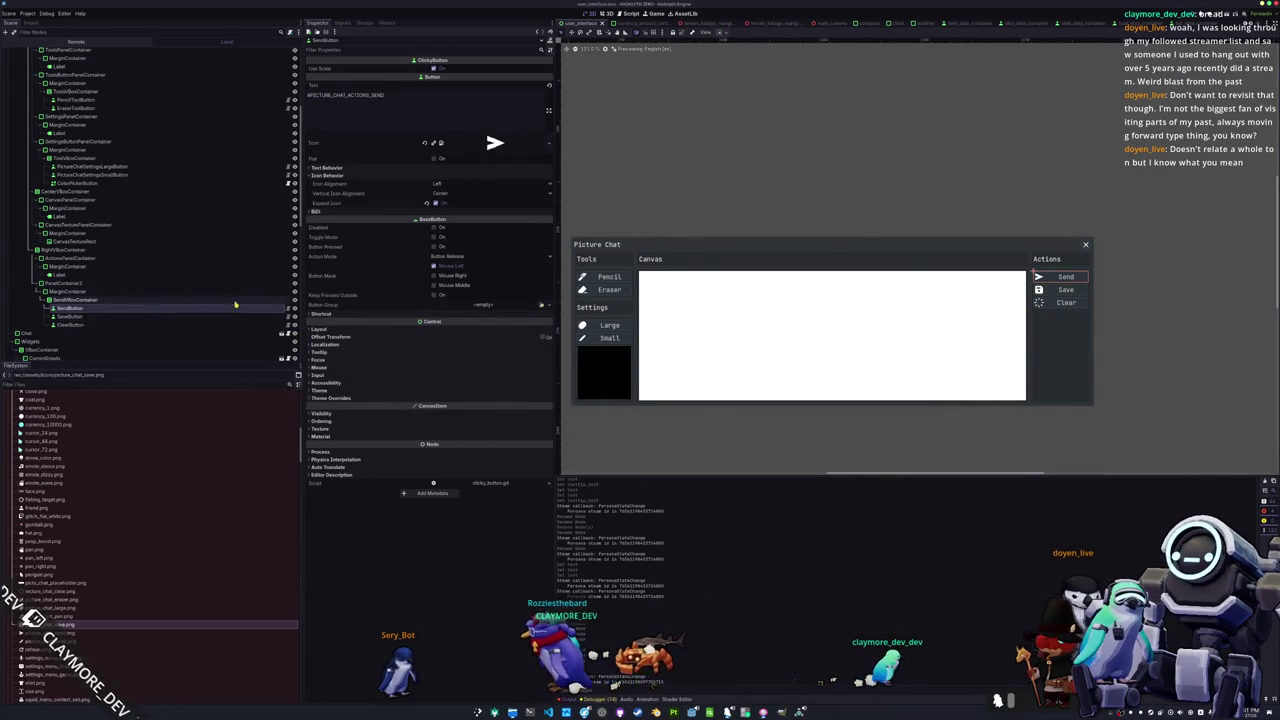
left_click(318, 355)
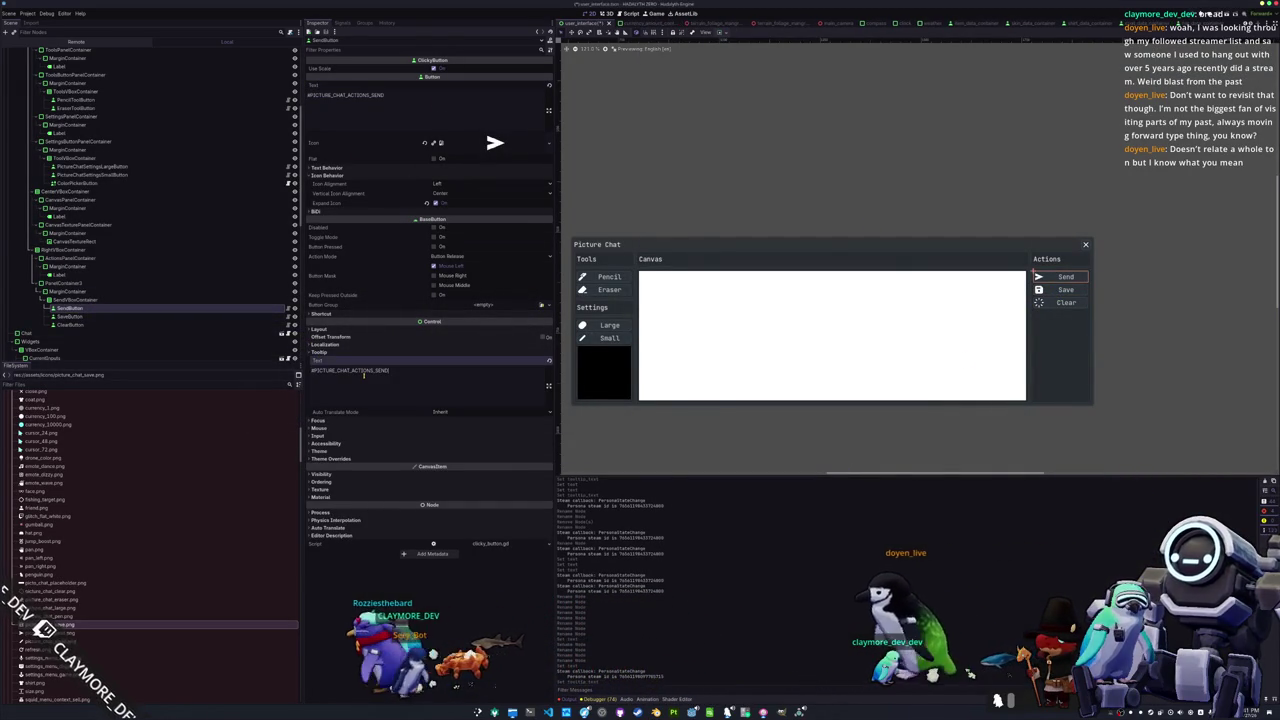
type("_TOOLTIP")
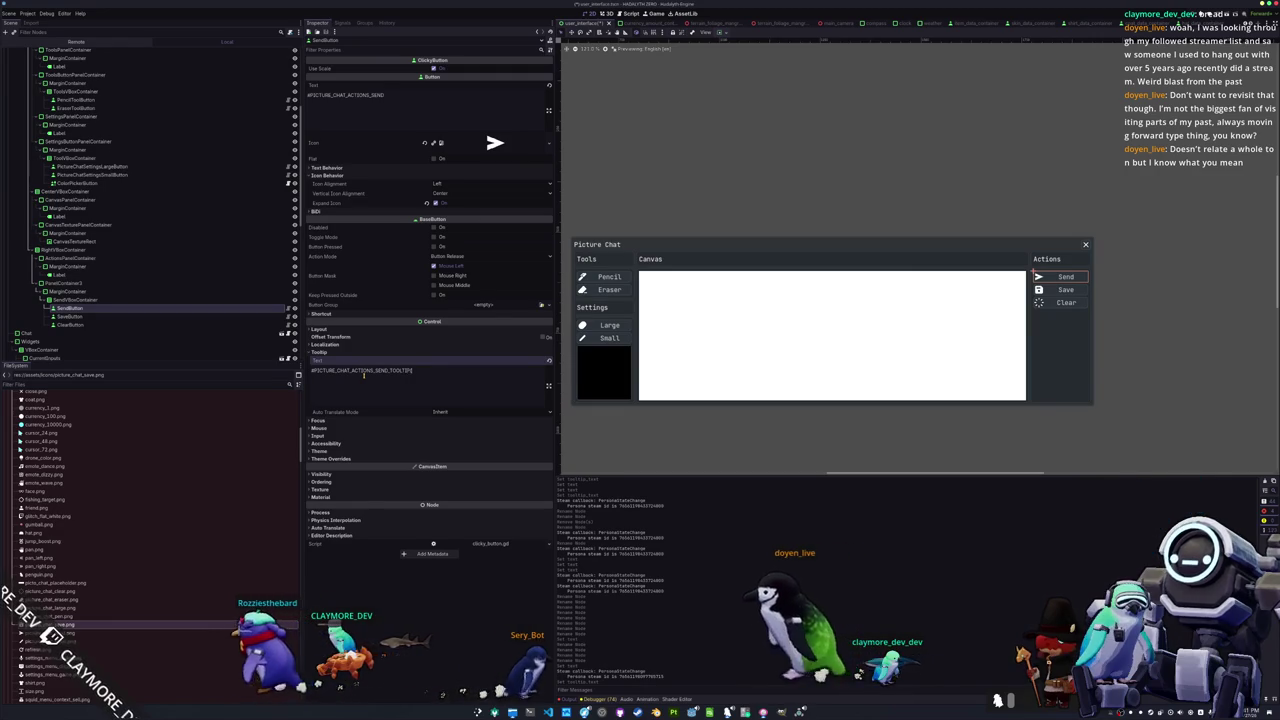
key("ctrl+a")
key("alt+Tab")
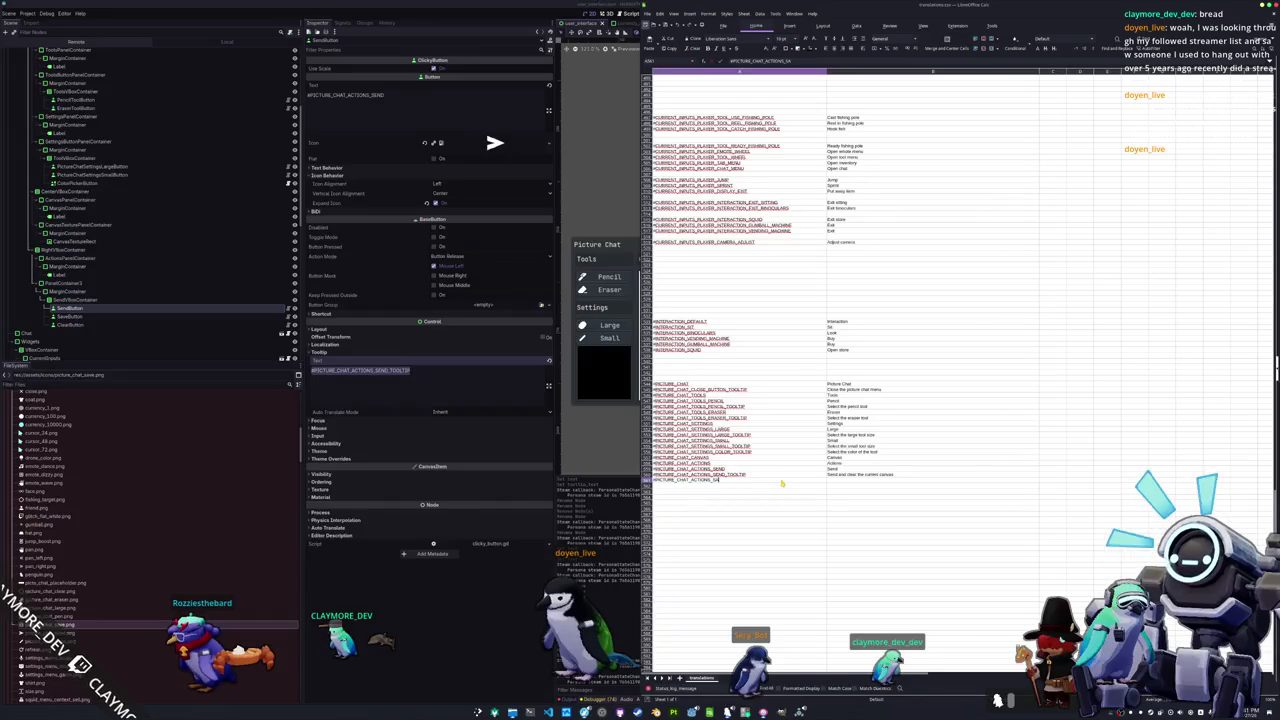
Step: Enter Save for the Save key and add #PICTURE_CHAT_ACTIONS_SAVE_TOOLTIP as 'Saves the current canvas.'
key("Tab")
type("Save")
key("Return")
type("#PICTURE_CHAT_")
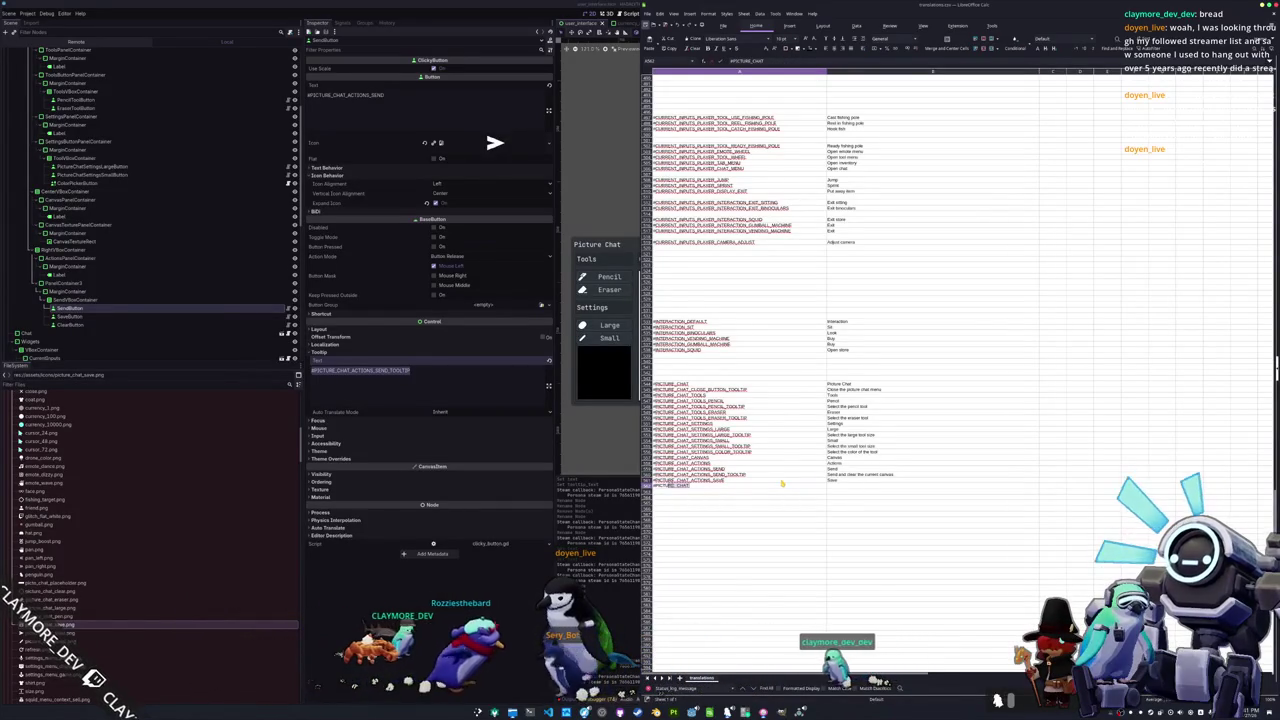
type("ACTIONS")
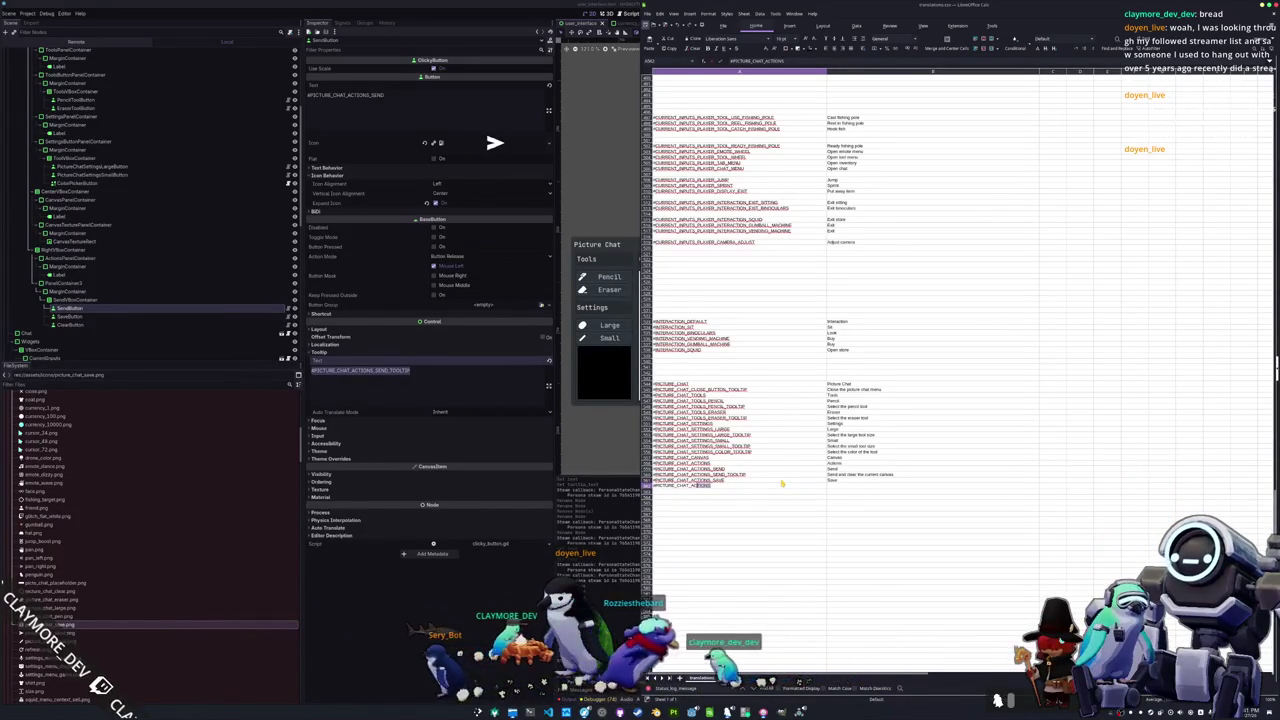
type("_SAVE_TOOLTIP")
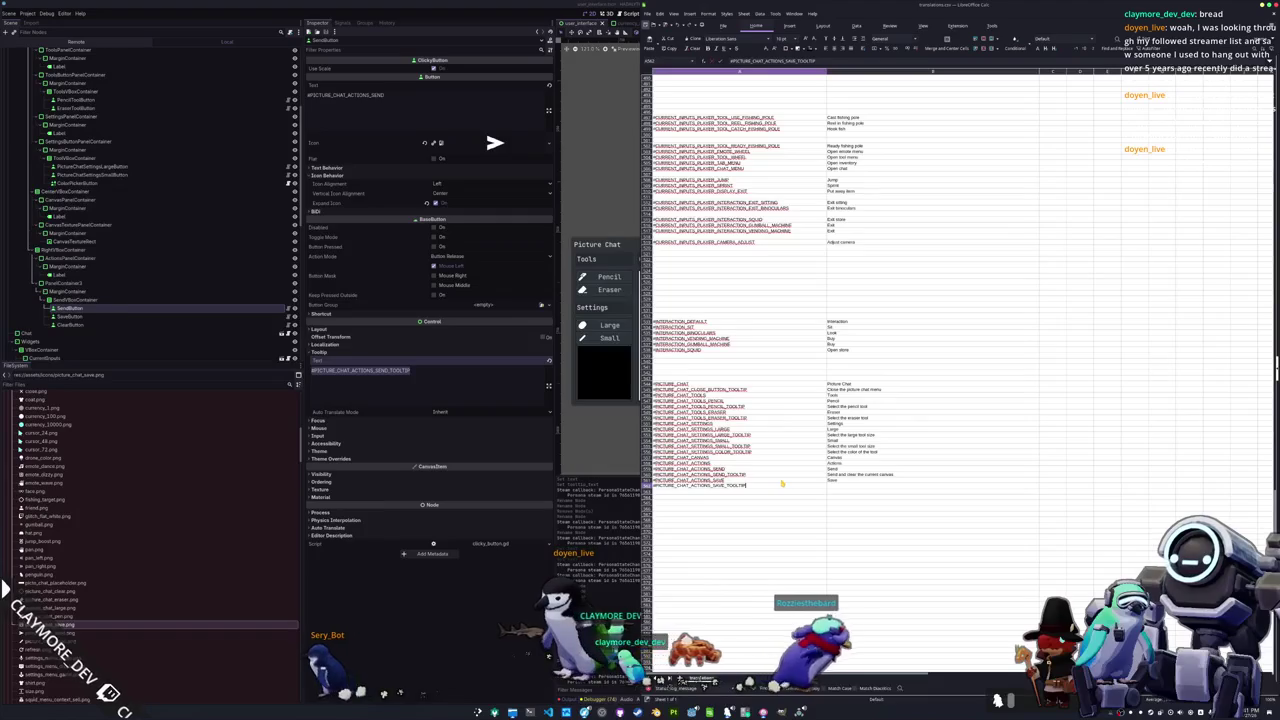
key("Return")
key("Up")
key("Right")
type("Saves")
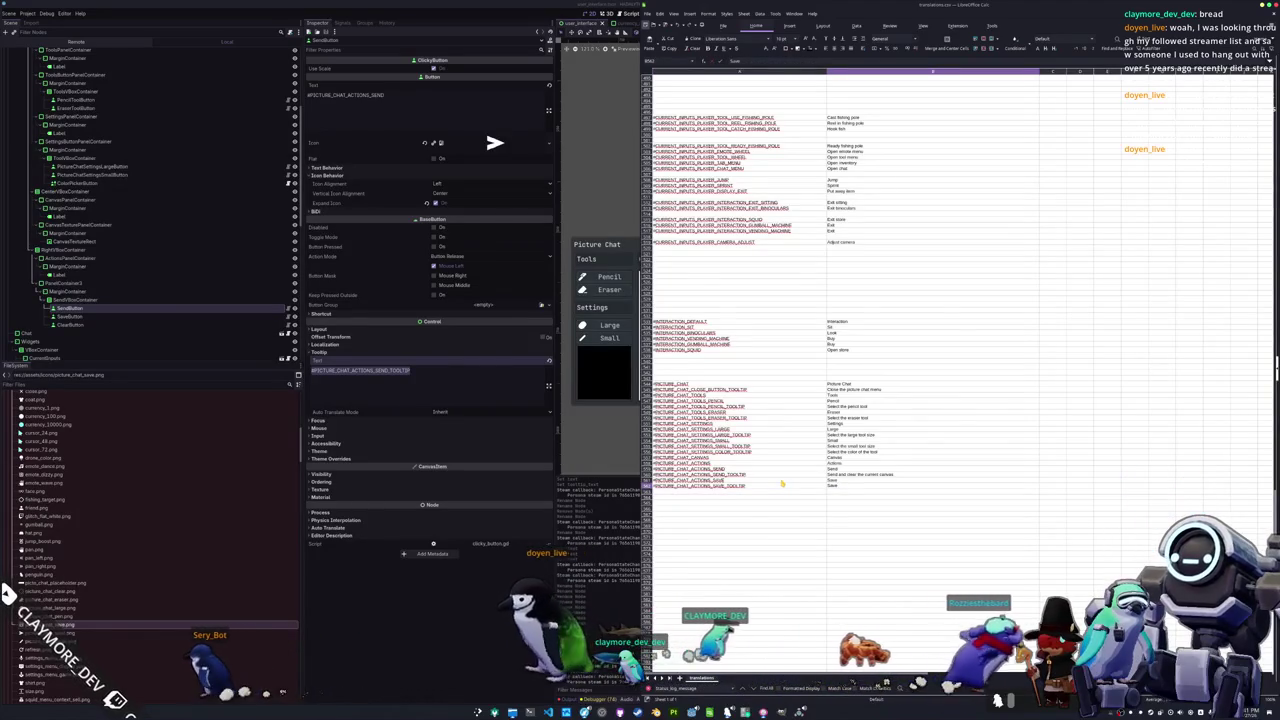
type(" the cur")
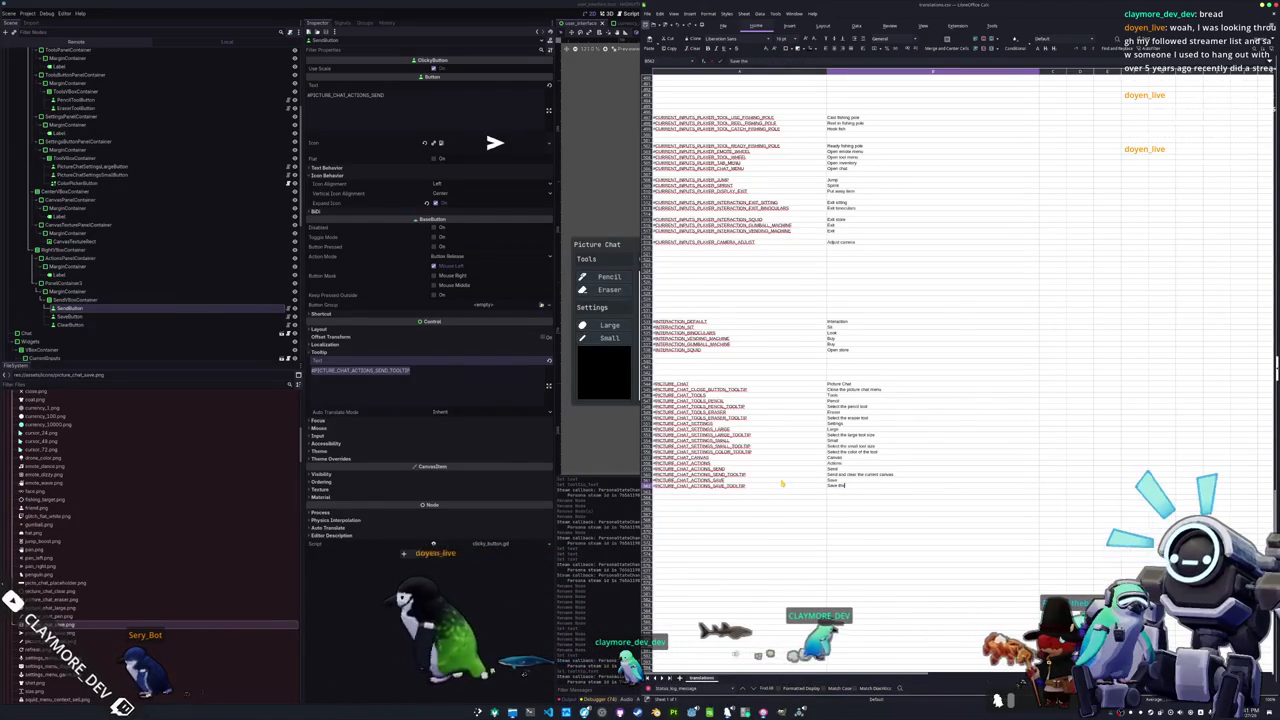
type("rent canvas")
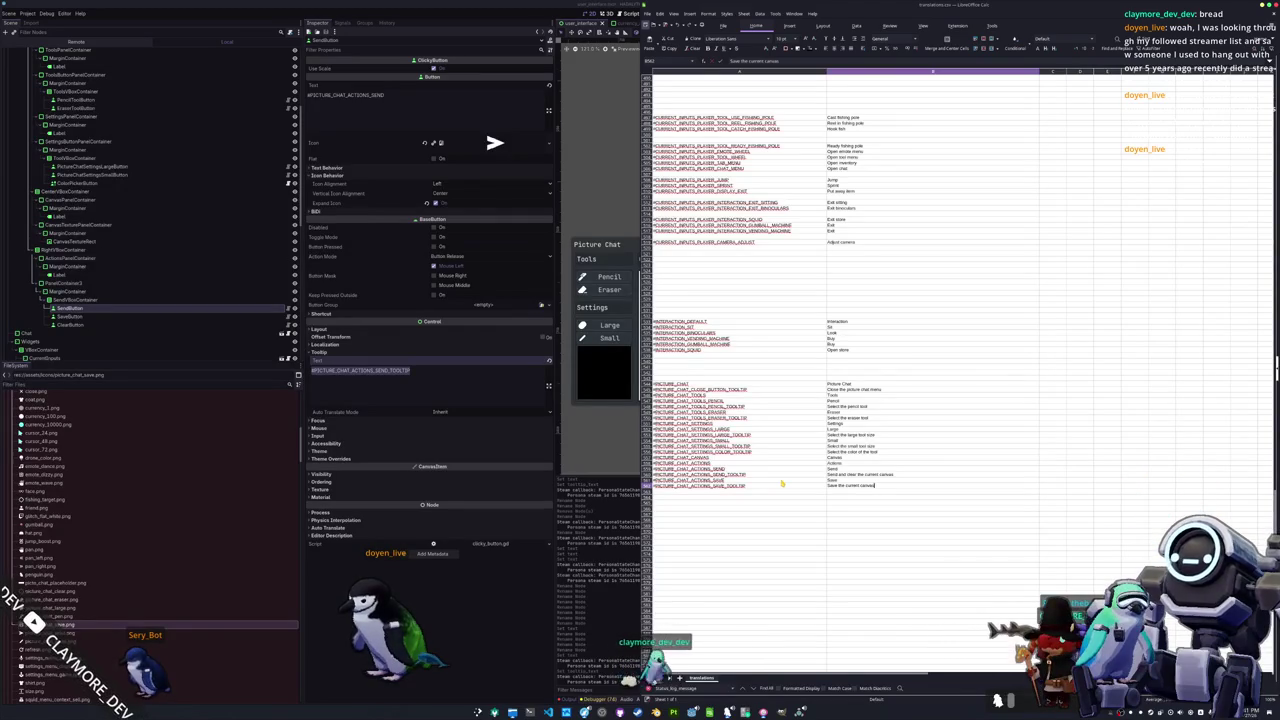
type("png")
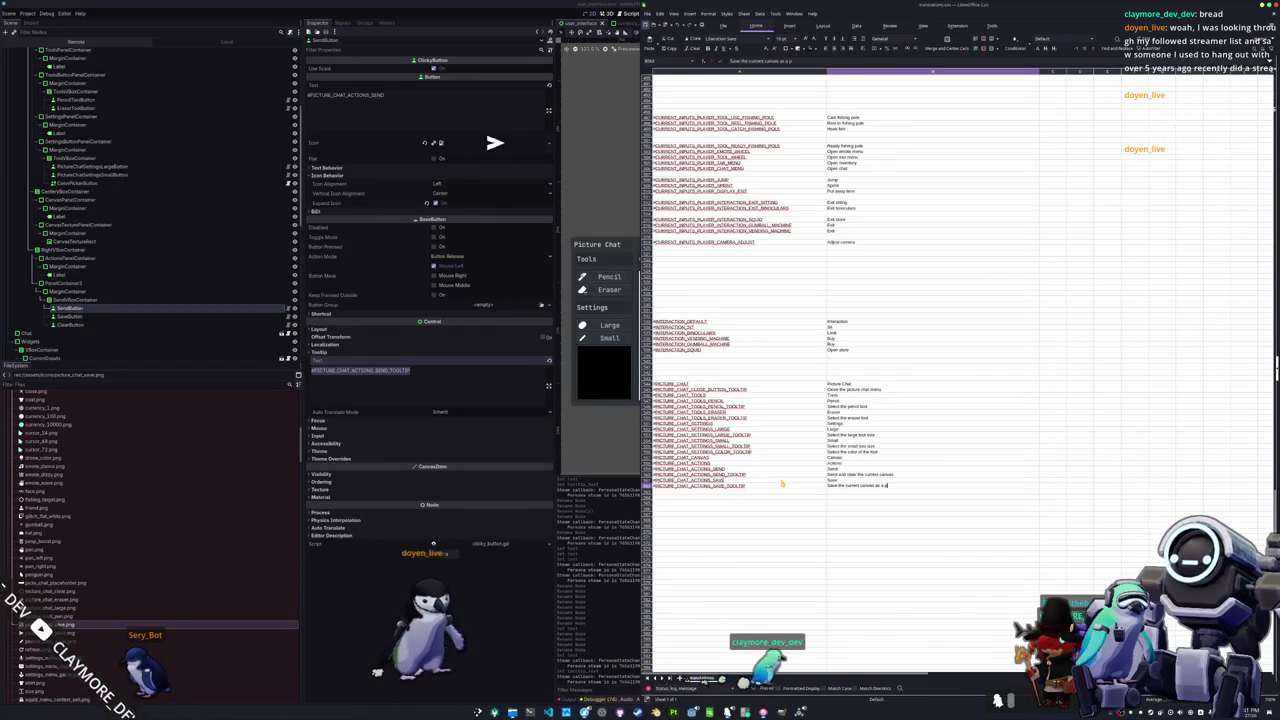
key("BackSpace")
key("BackSpace")
key("BackSpace")
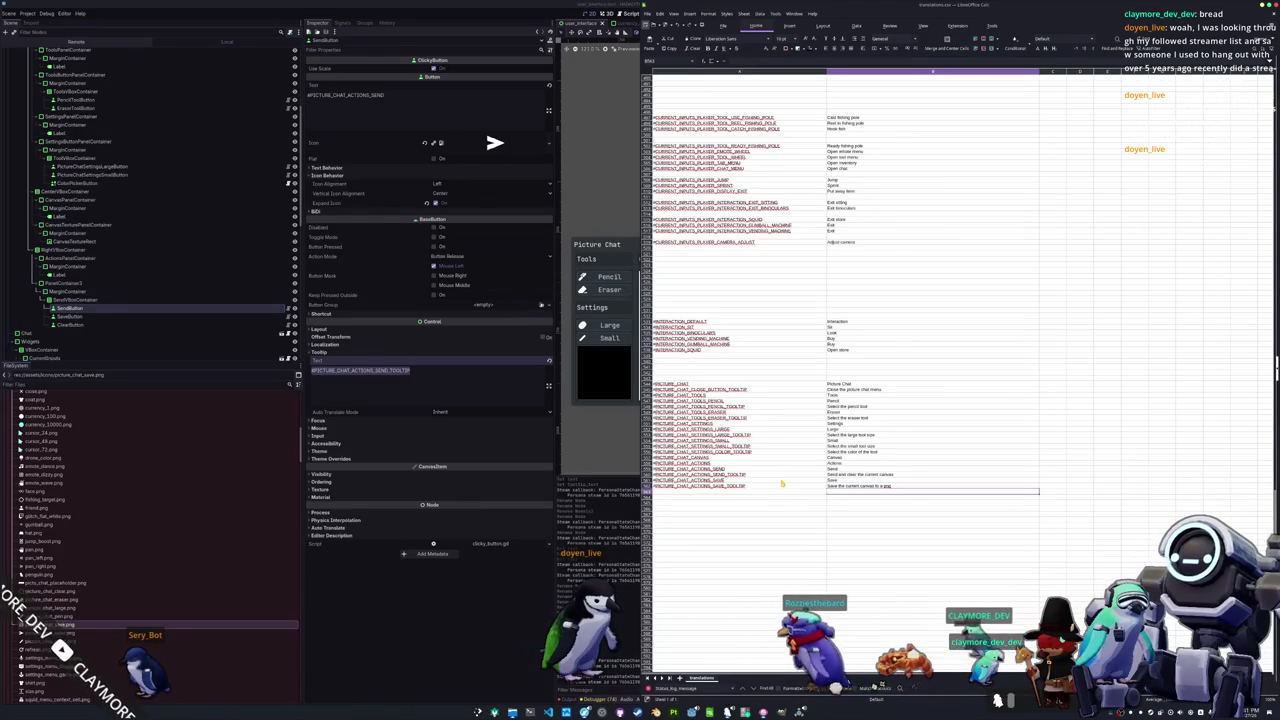
type(".")
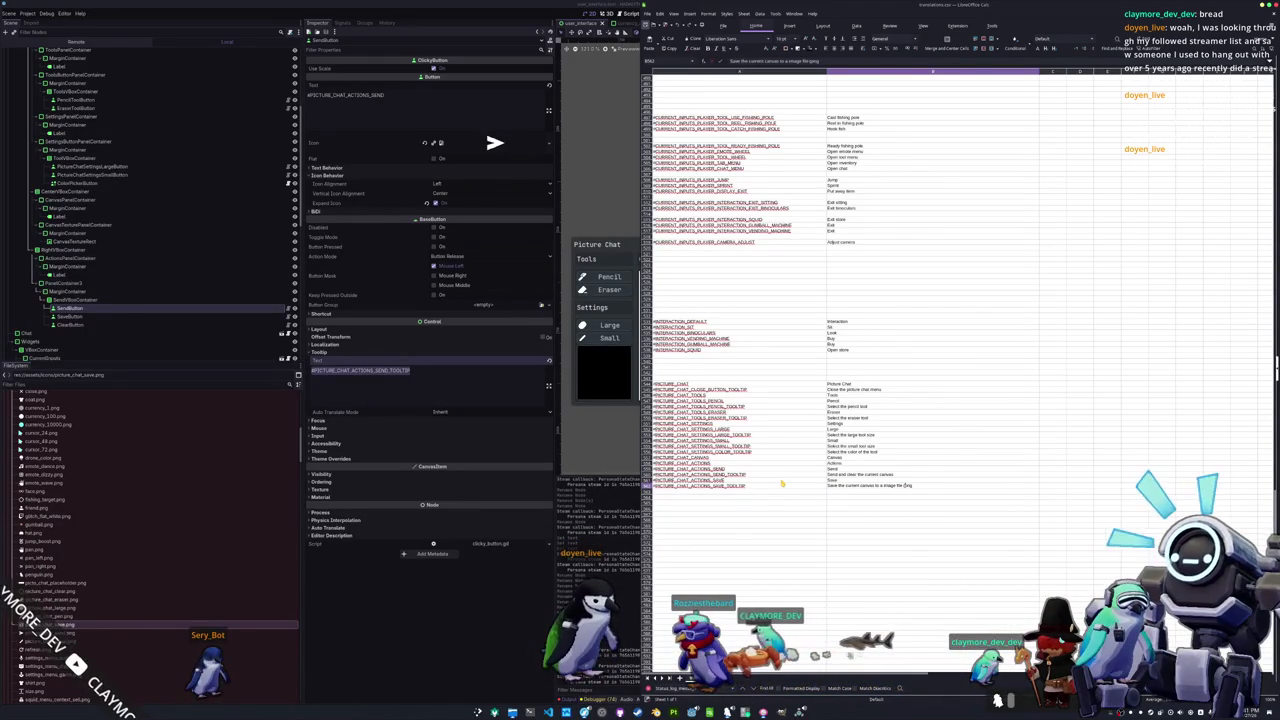
Step: Add the ACTIONS_CLEAR row as Clear and its tooltip row as 'Clear the current canvas'
key("Return")
type("#PICTURE_CHAT_ACTIONS")
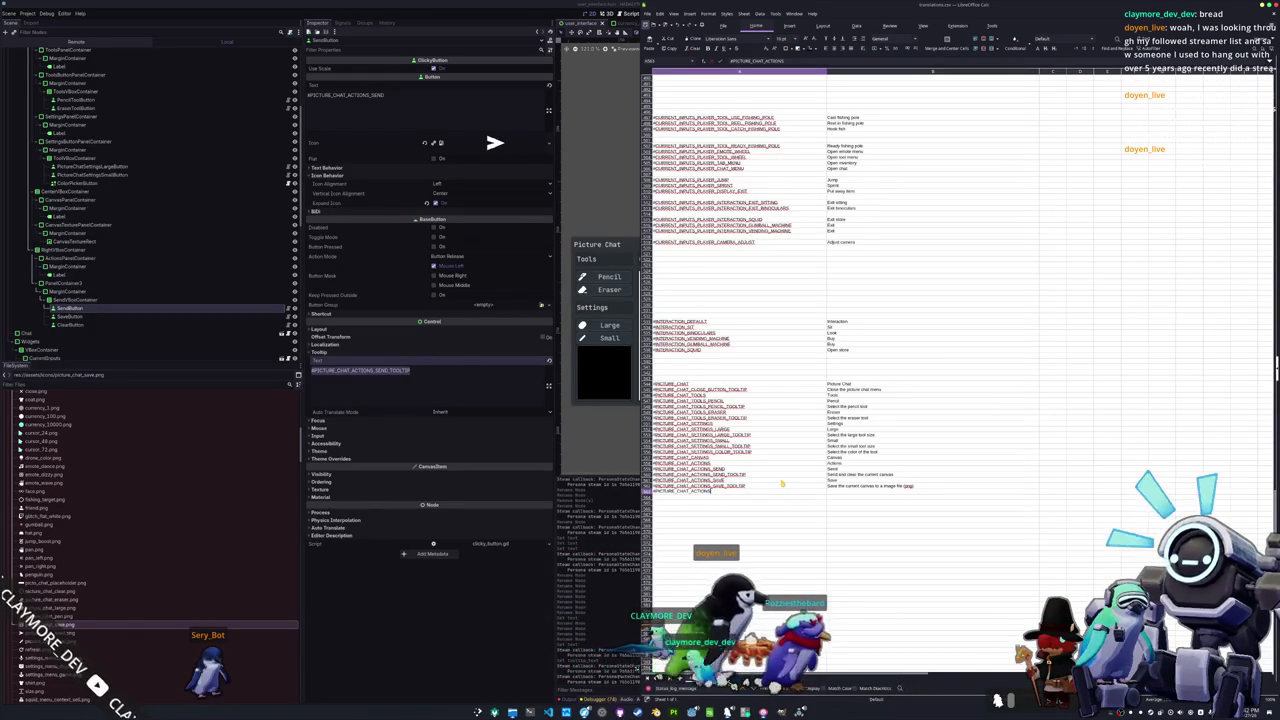
type("_CLEAR")
key("Tab")
type("C")
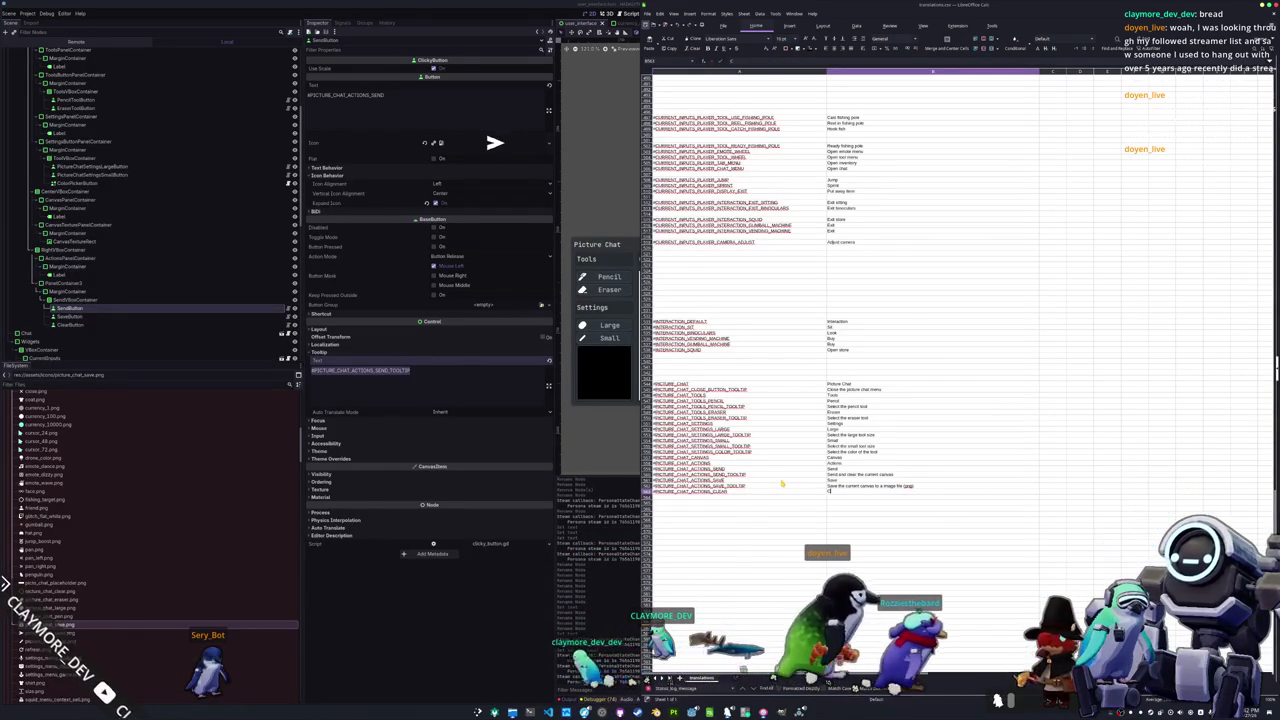
key("Return")
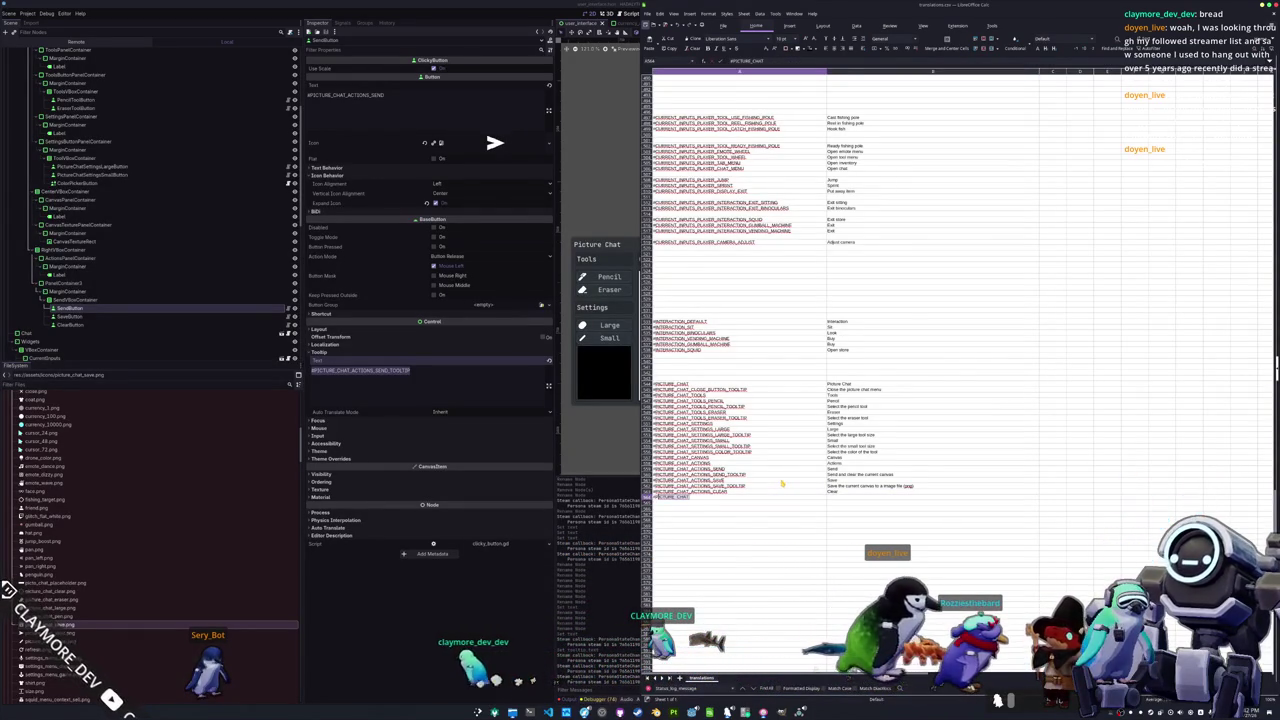
type("_ACTIONS_CLEAR_TOOLTIP")
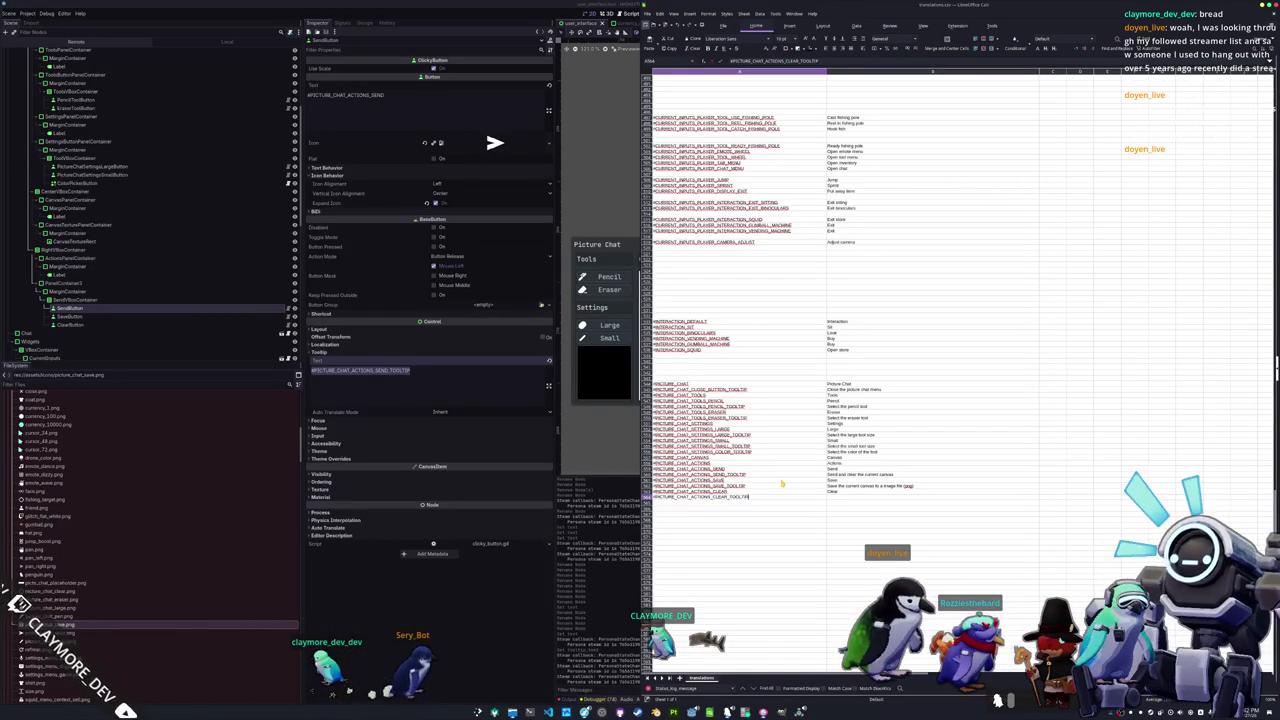
key("Tab")
type("C")
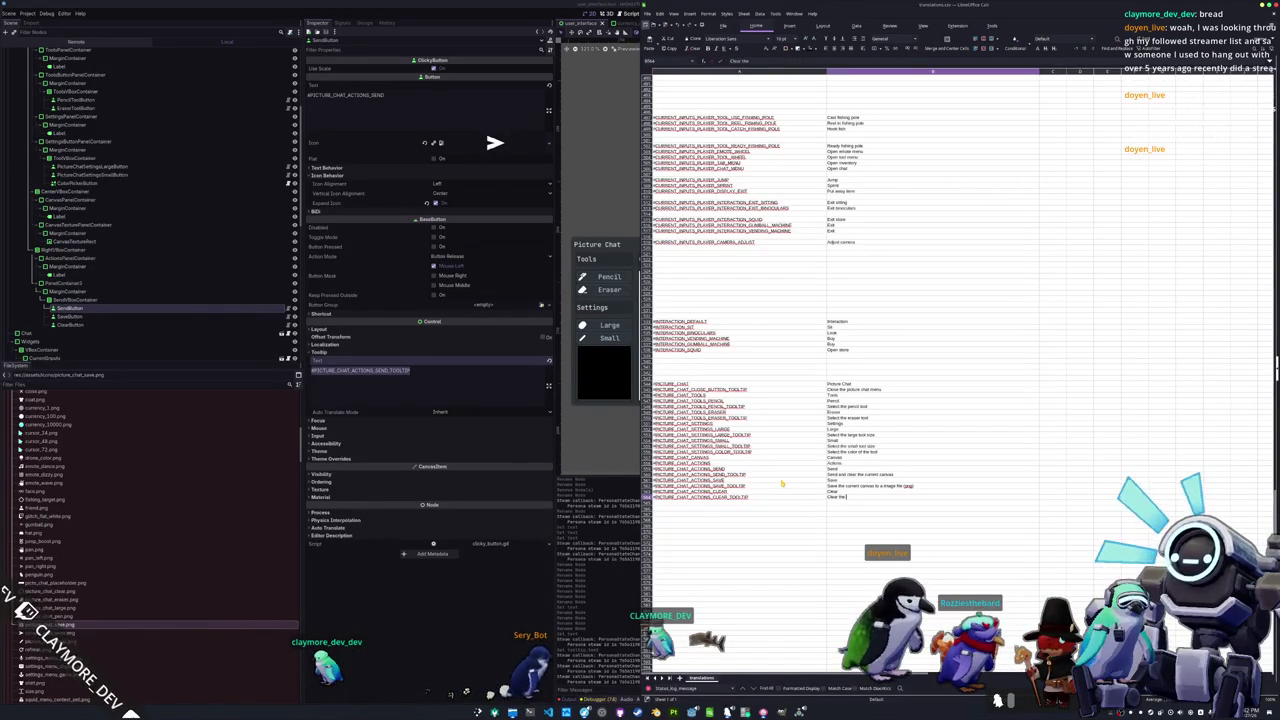
type("ent canvas.")
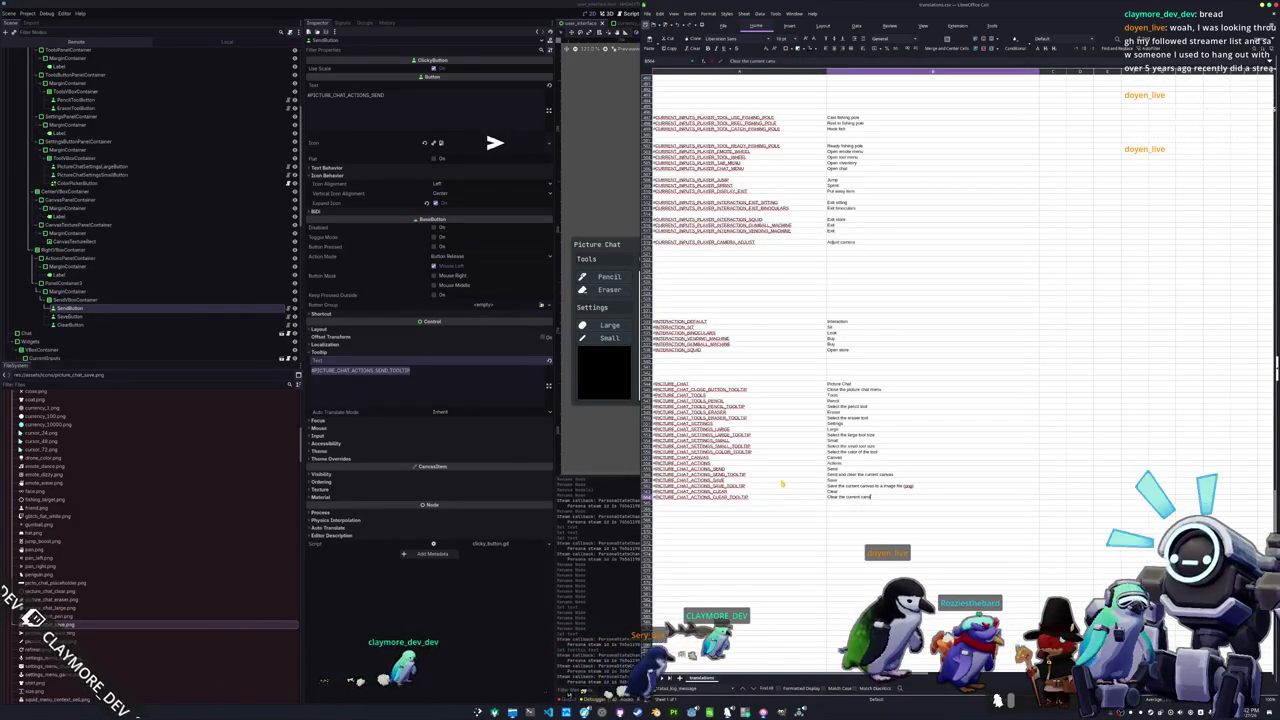
left_click(780, 490)
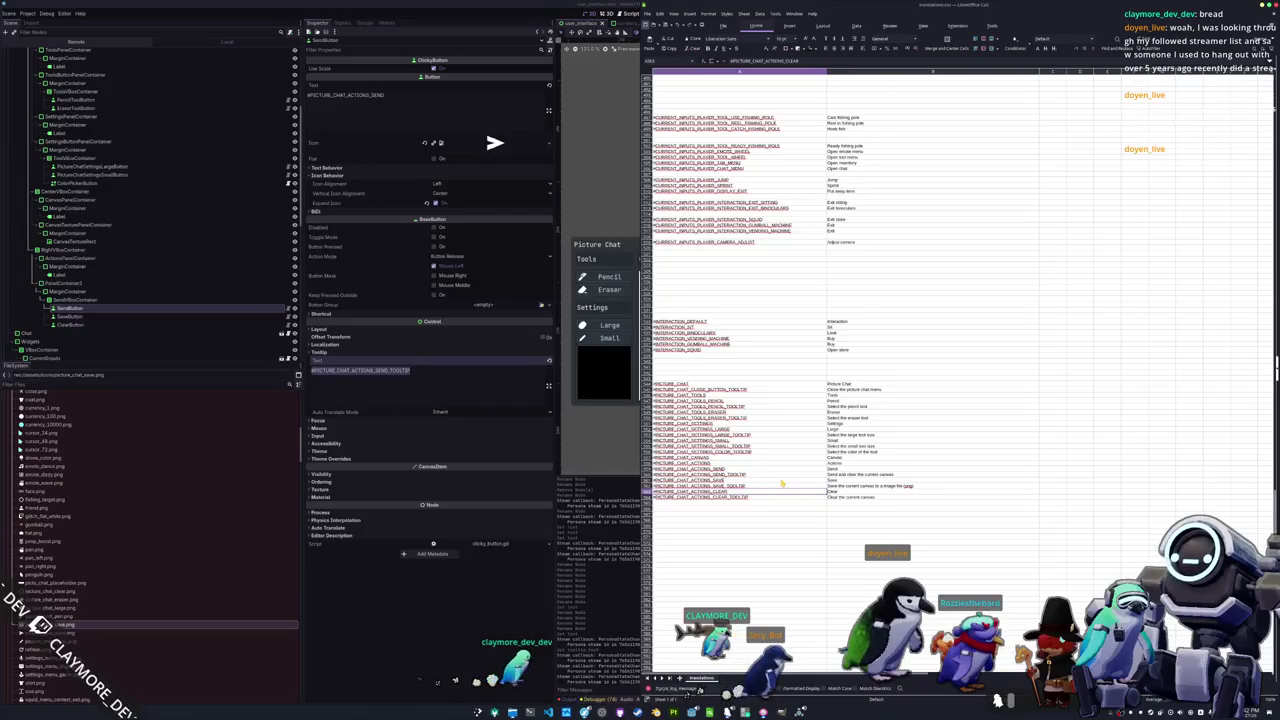
left_click(349, 376)
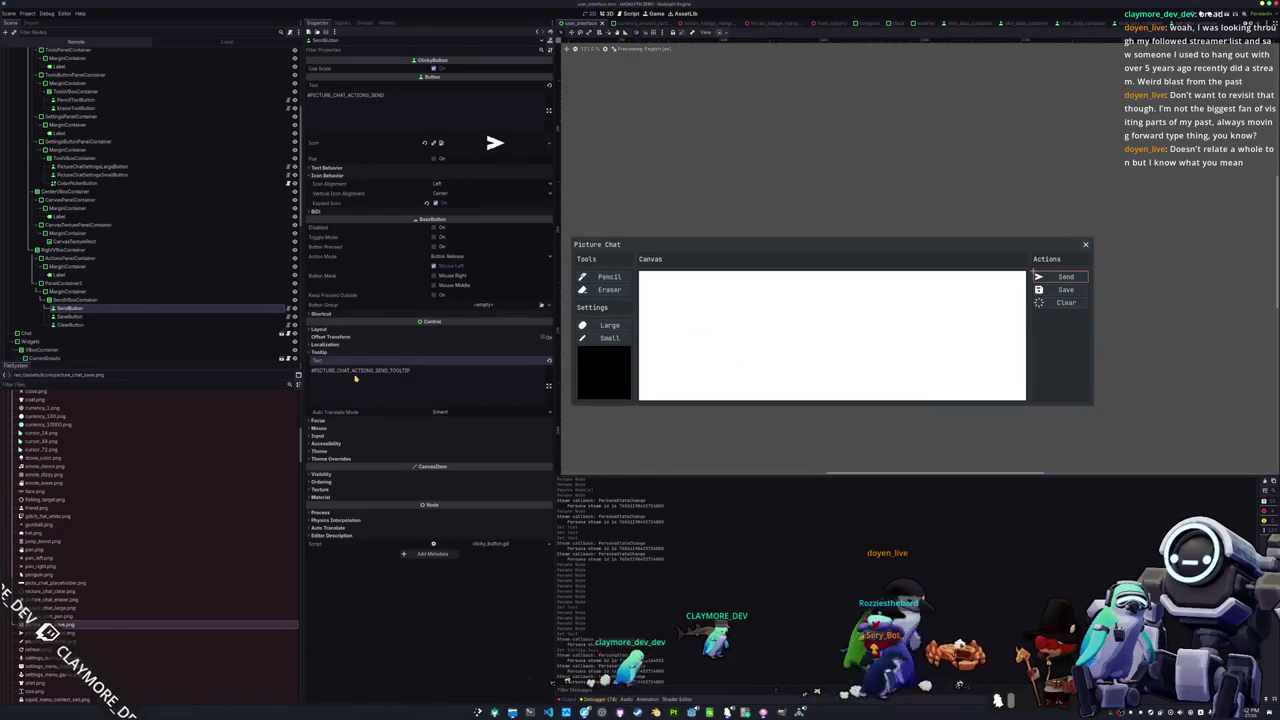
Step: Give SaveButton the text key #PICTURE_CHAT_ACTIONS_SAVE and tooltip #PICTURE_CHAT_ACTIONS_SAVE_TOOLTIP
left_click(138, 316)
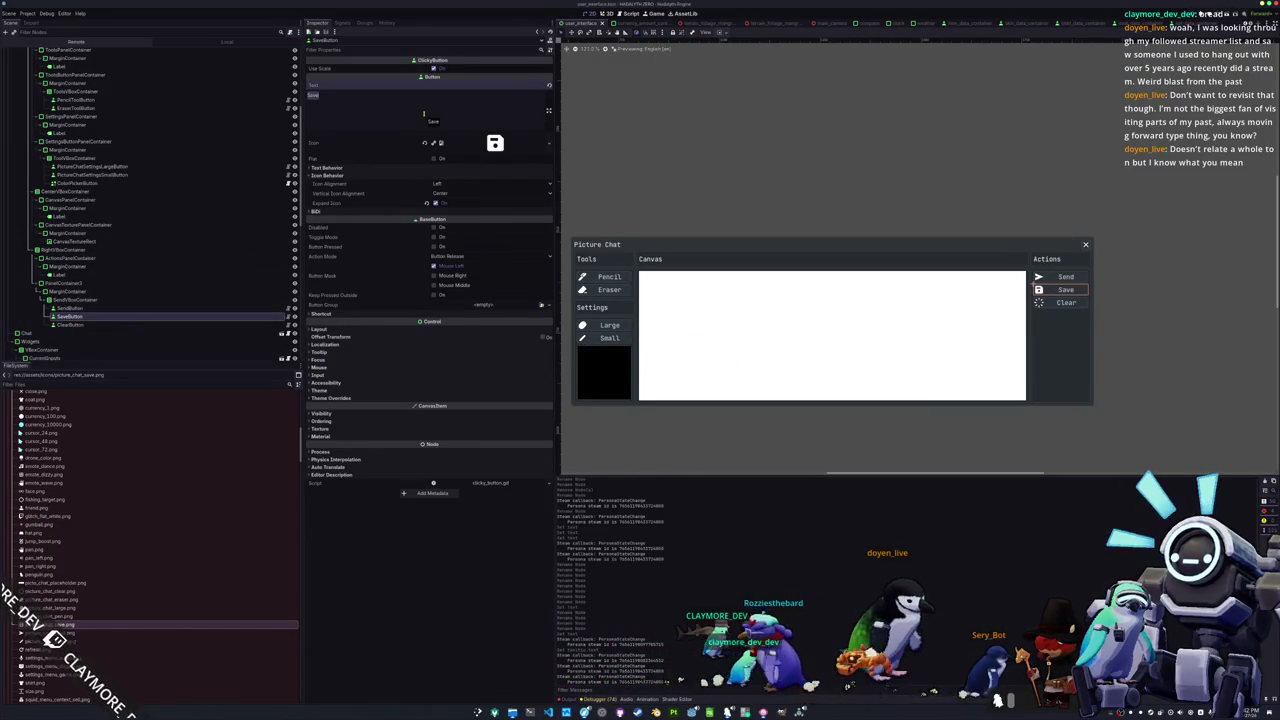
type("#PICTURE_CHAT_")
type("SEND")
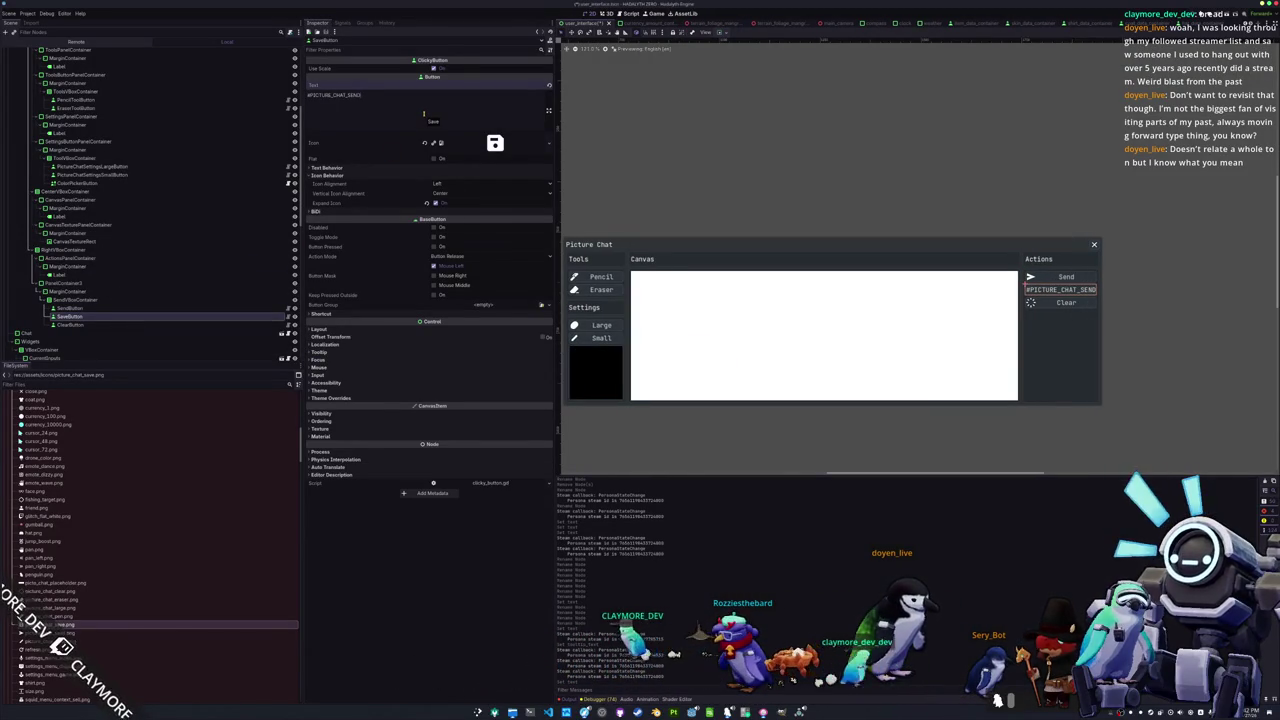
key("BackSpace")
key("BackSpace")
key("BackSpace")
type("ACTIONS_")
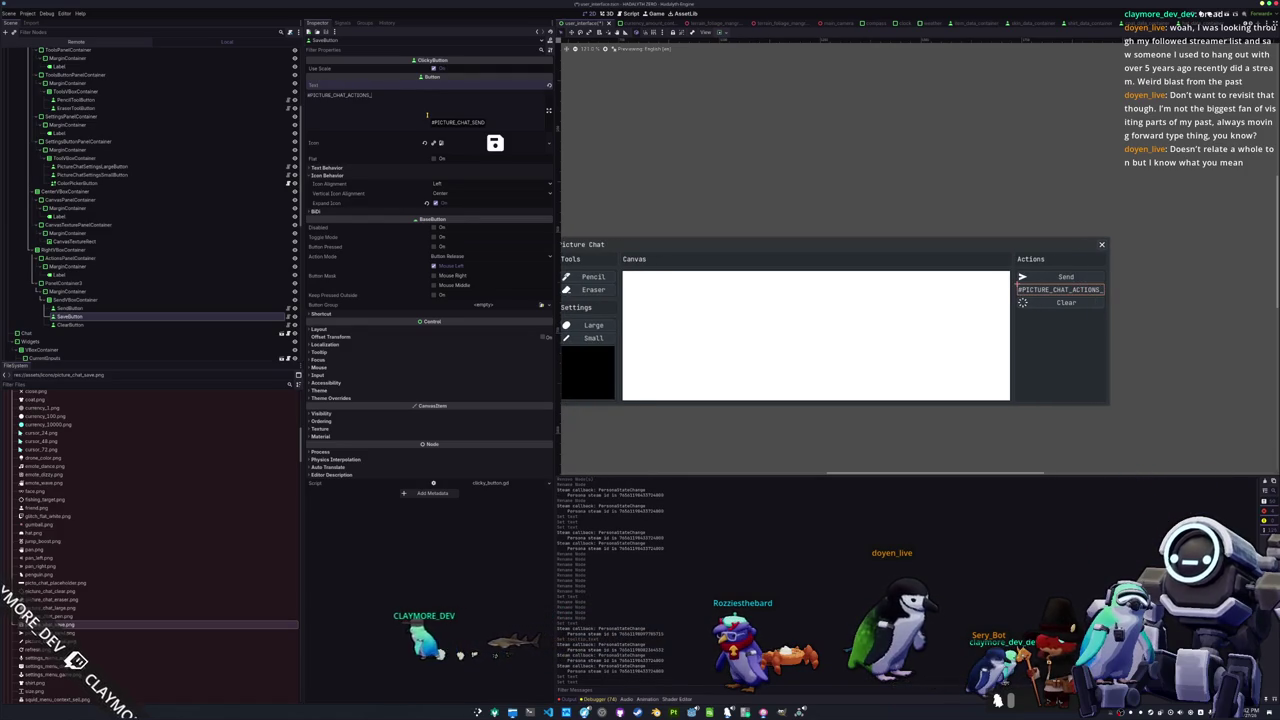
type("SAVE")
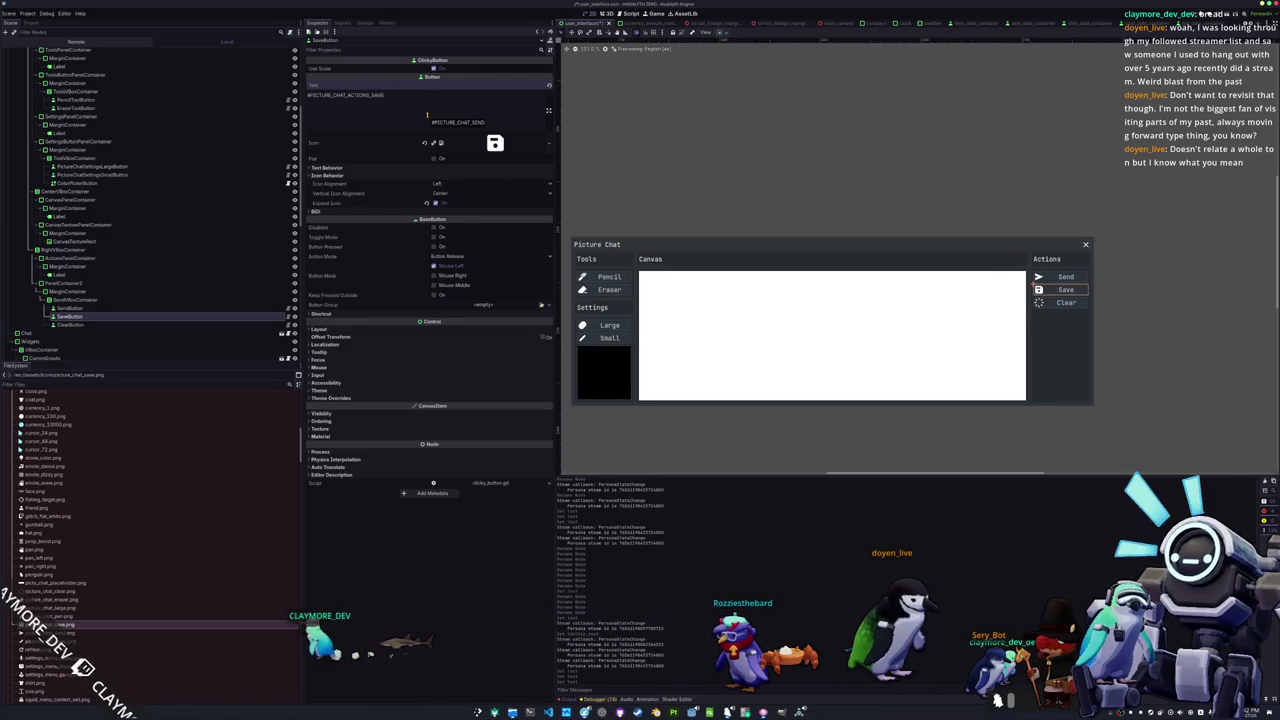
left_click(322, 352)
left_click(405, 375)
key("ctrl+v")
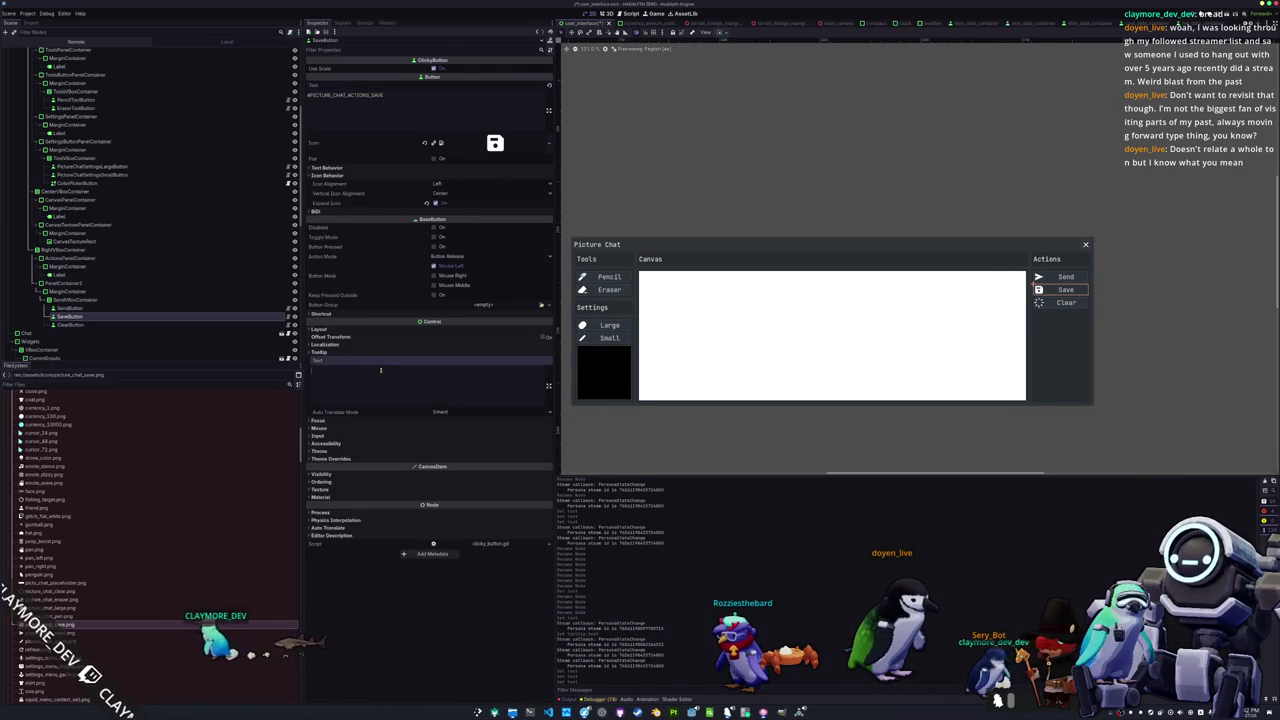
type("TOOLTIP")
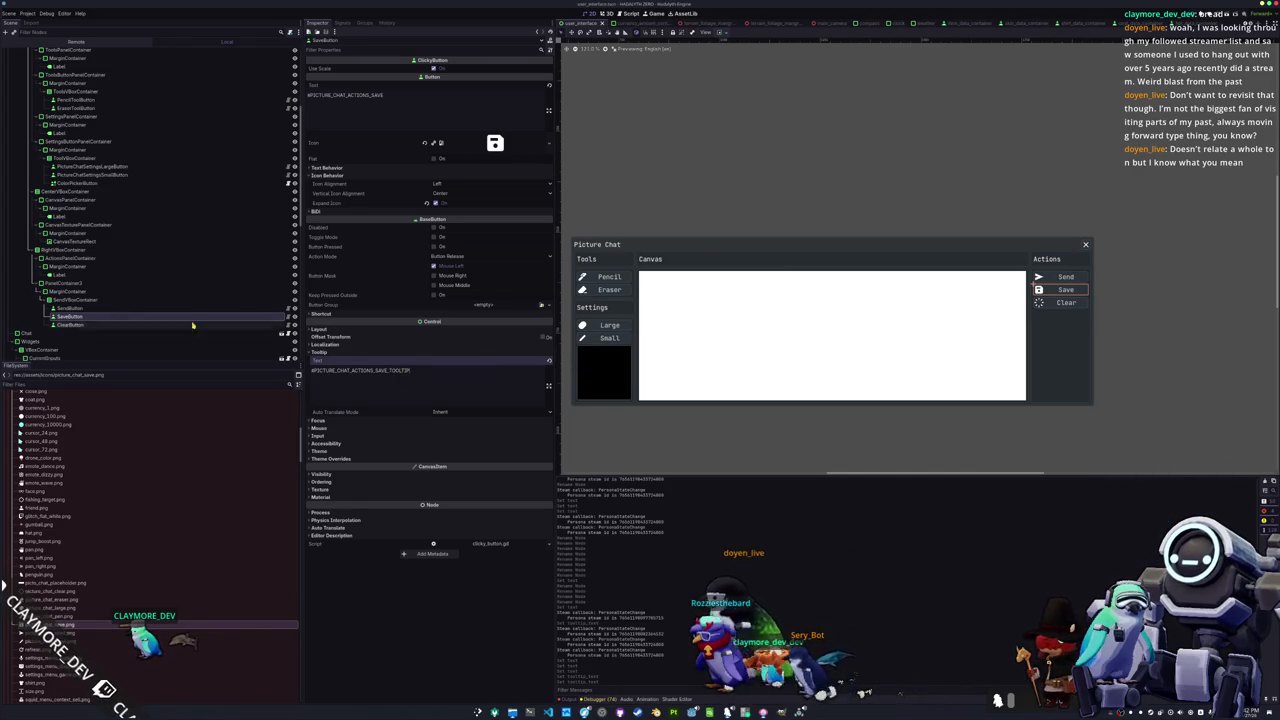
Step: Give ClearButton the text key #PICTURE_CHAT_ACTIONS_CLEAR and tooltip #PICTURE_CHAT_ACTIONS_CLEAR_TOOLTIP
left_click(90, 325)
double_click(409, 107)
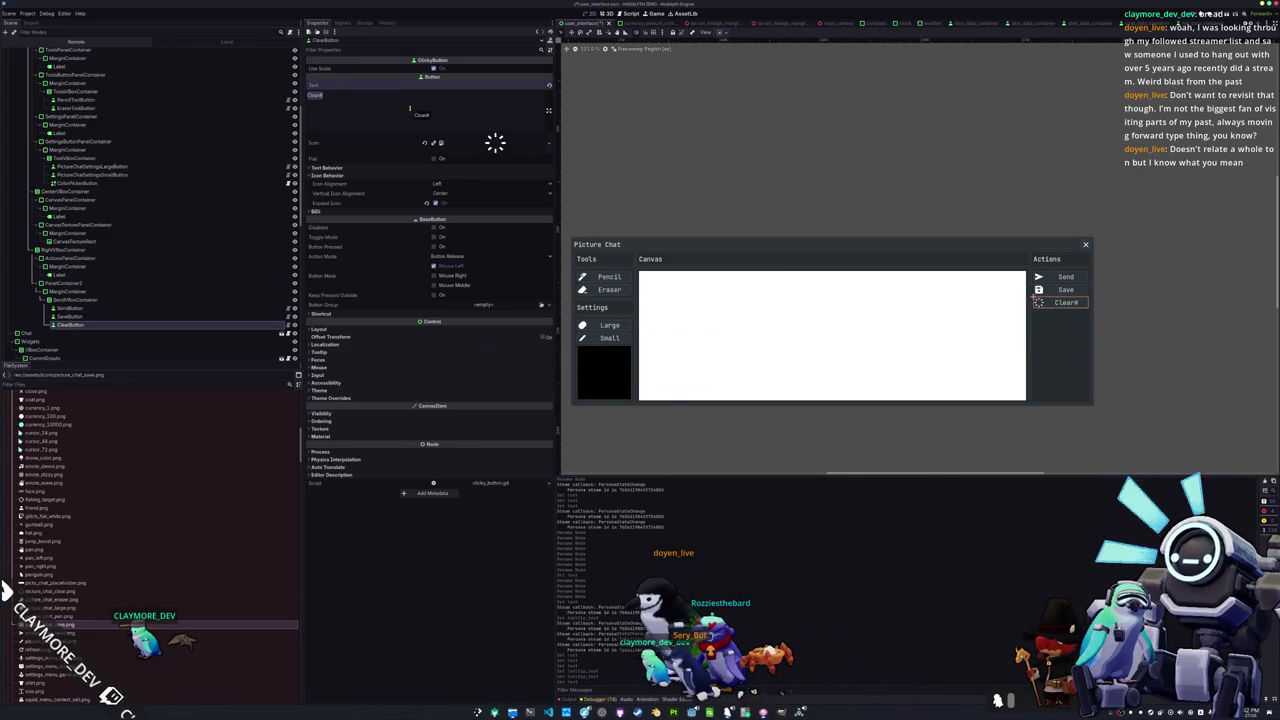
type("ACTIONS")
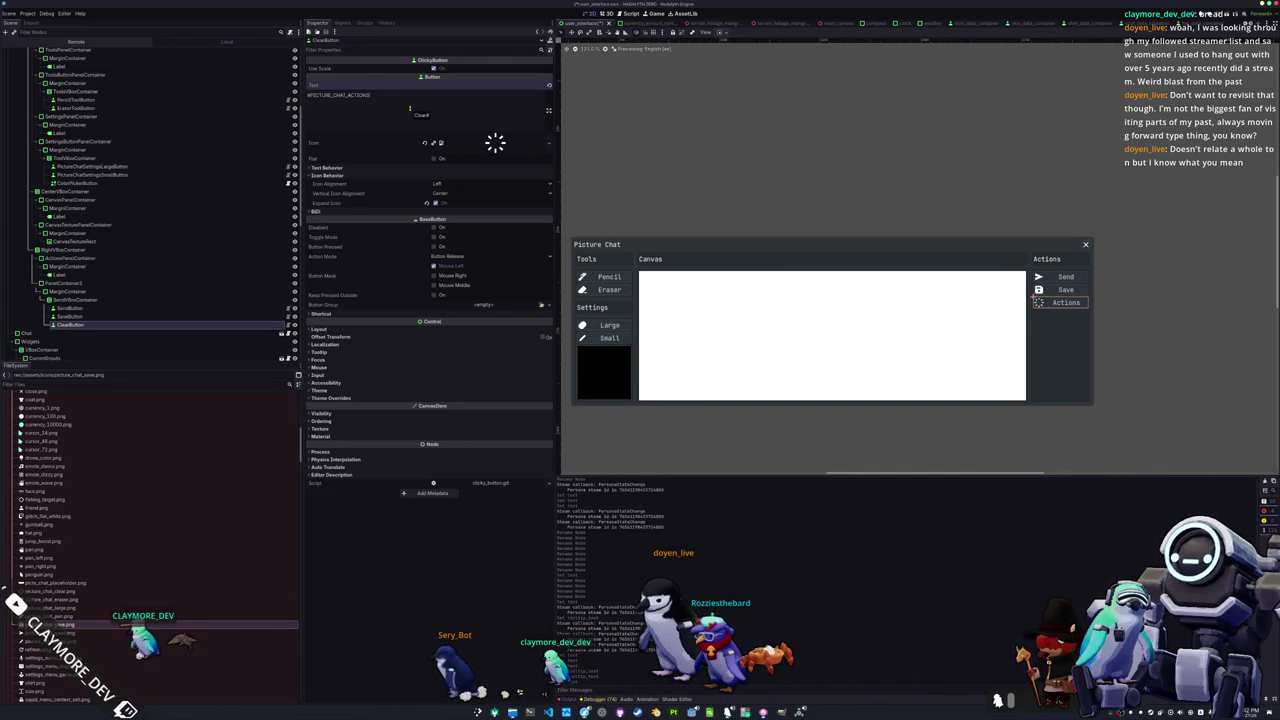
type("_CLEAR")
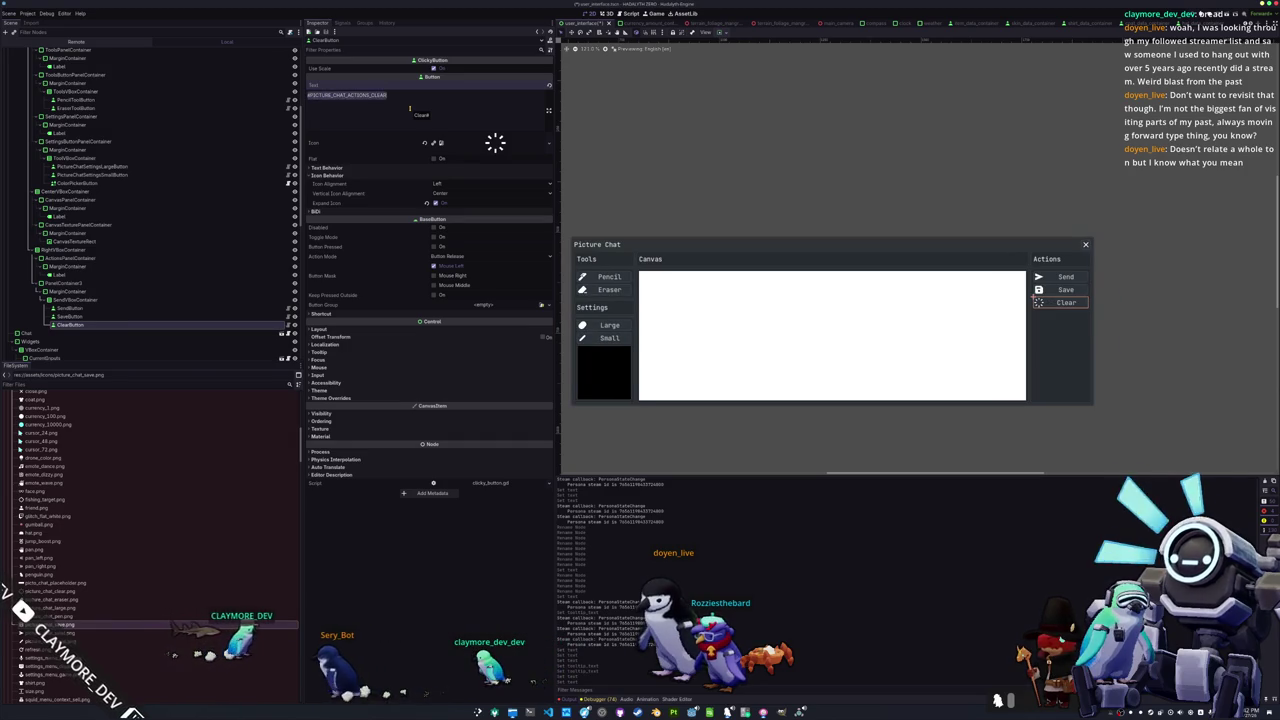
left_click(318, 352)
left_click(354, 374)
type("#PICTURE_CHAT_ACTIONS_CLEAR")
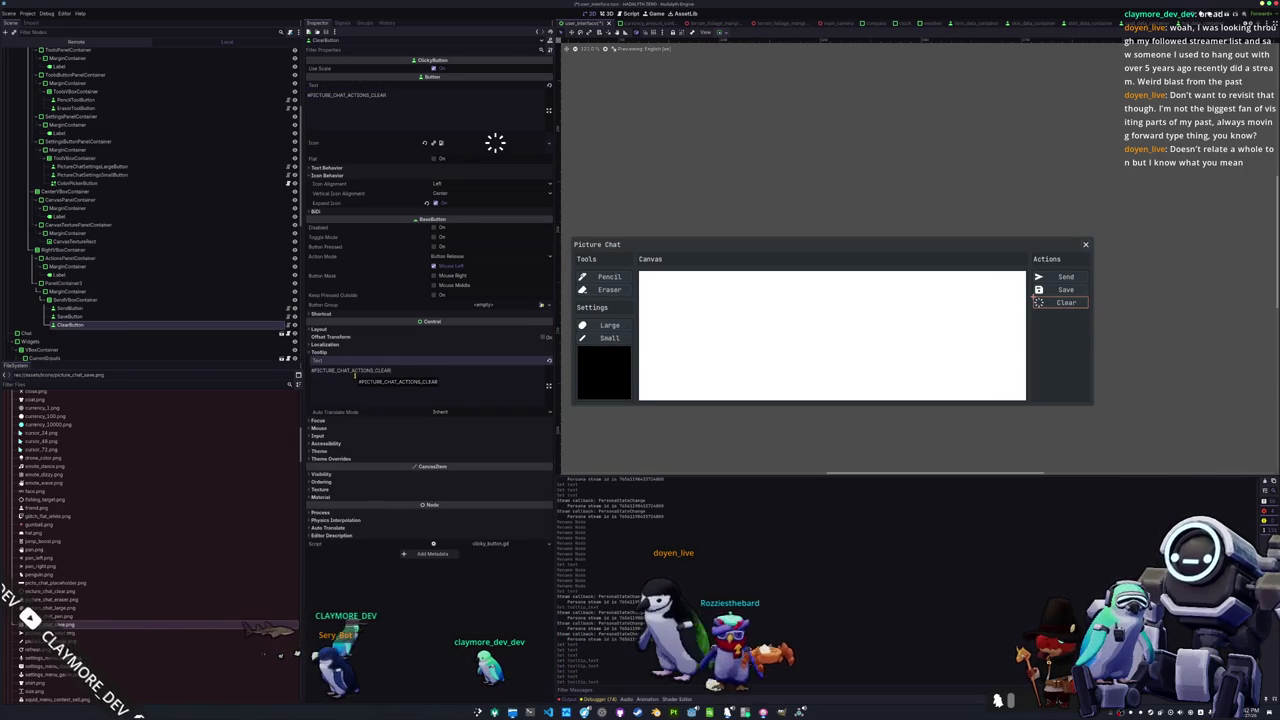
type("TIP")
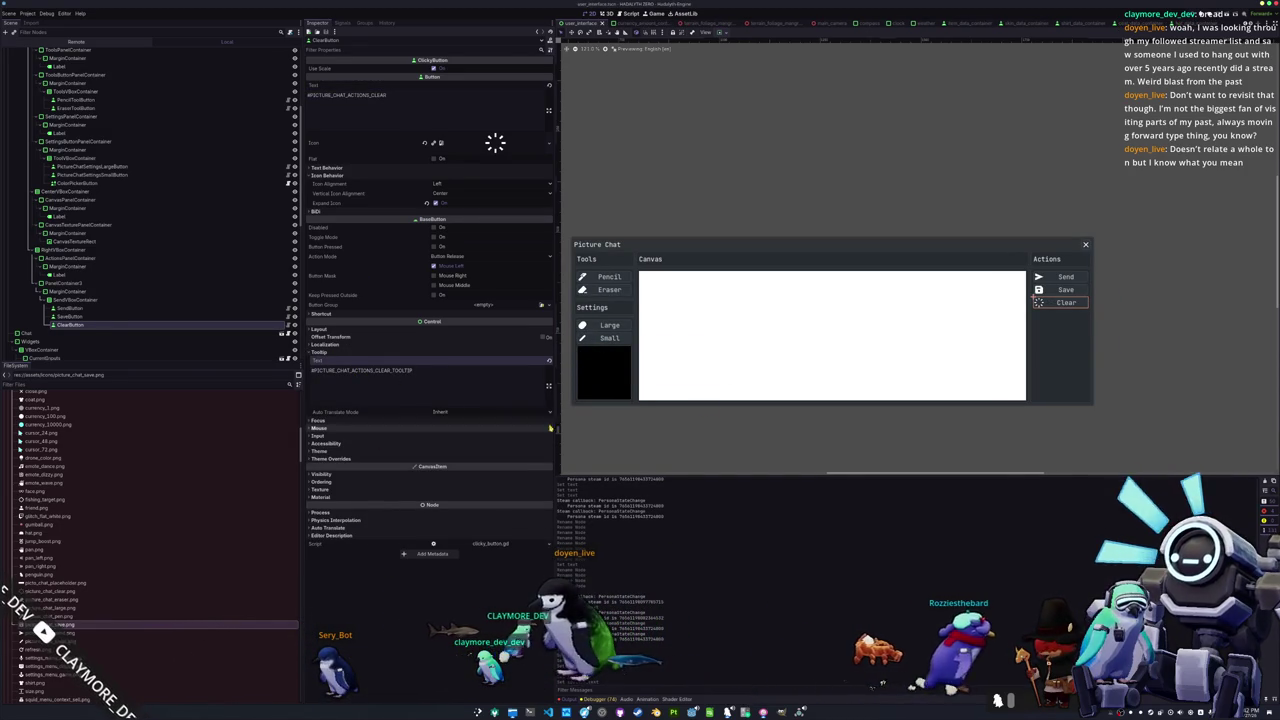
left_click_drag(786, 446, 851, 440)
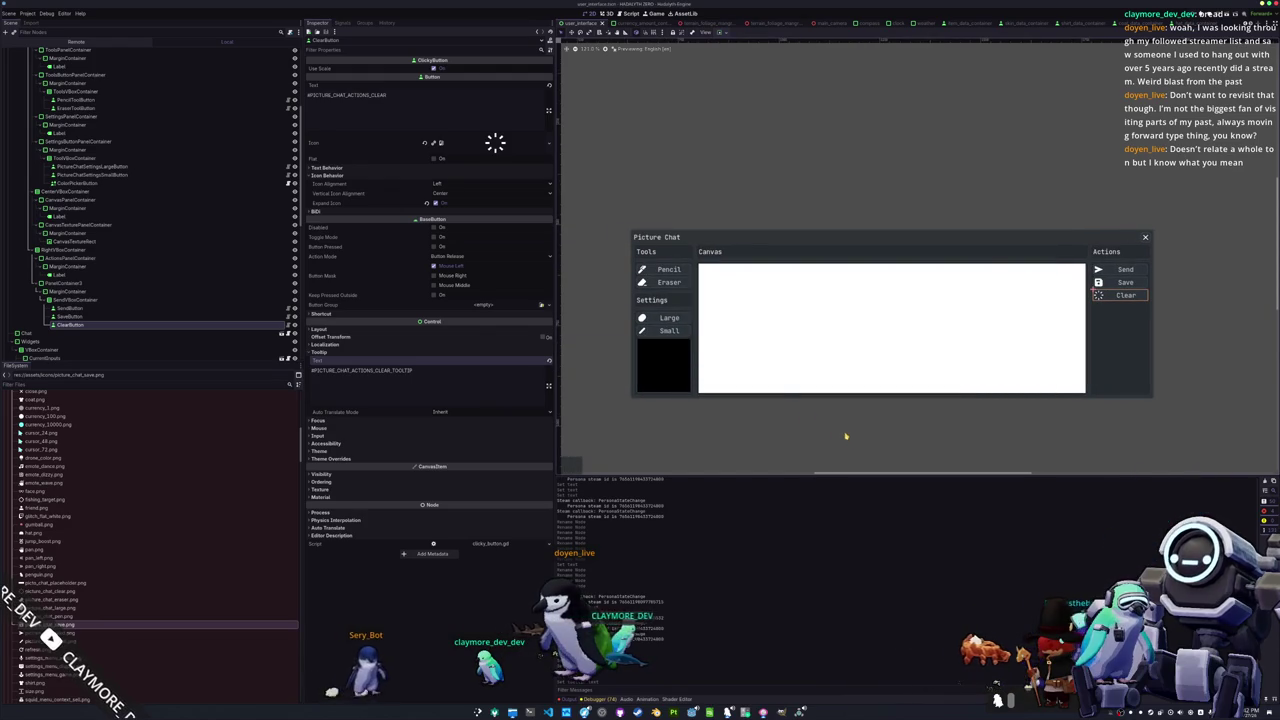
left_click(653, 270)
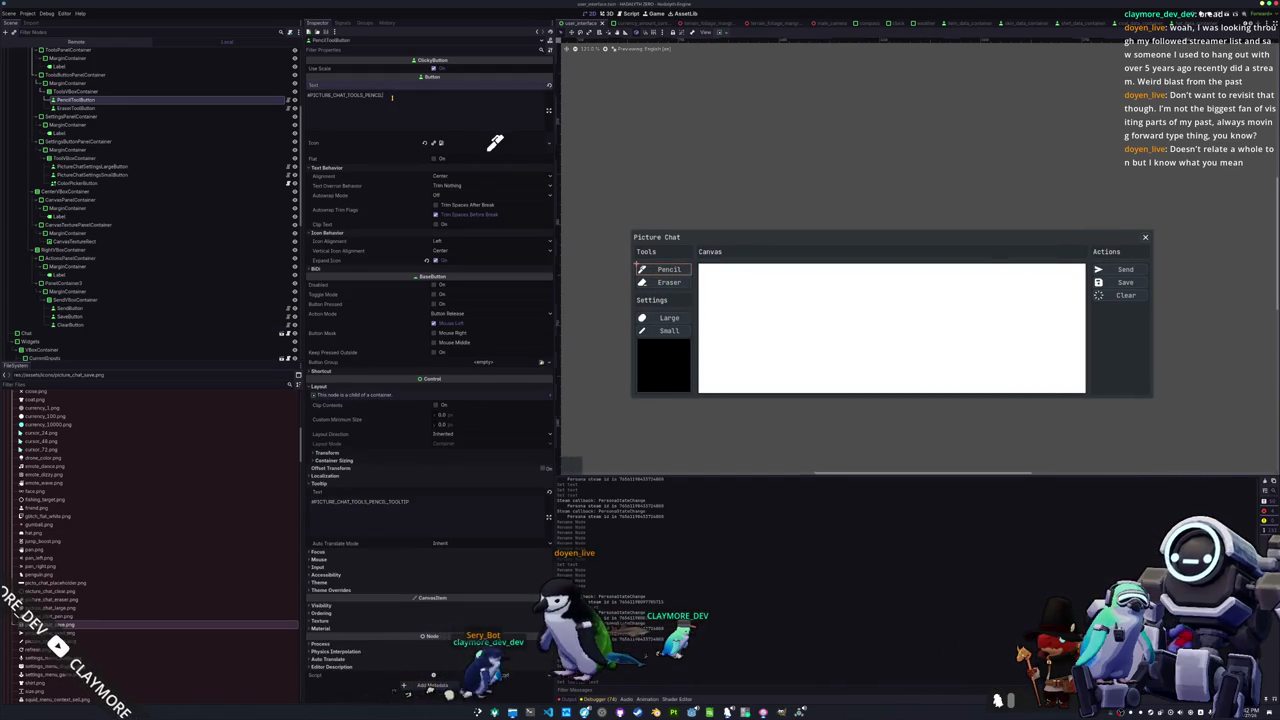
Step: Append _BUTTON to the Pencil and Eraser buttons' keys and save
type("_BUTTON")
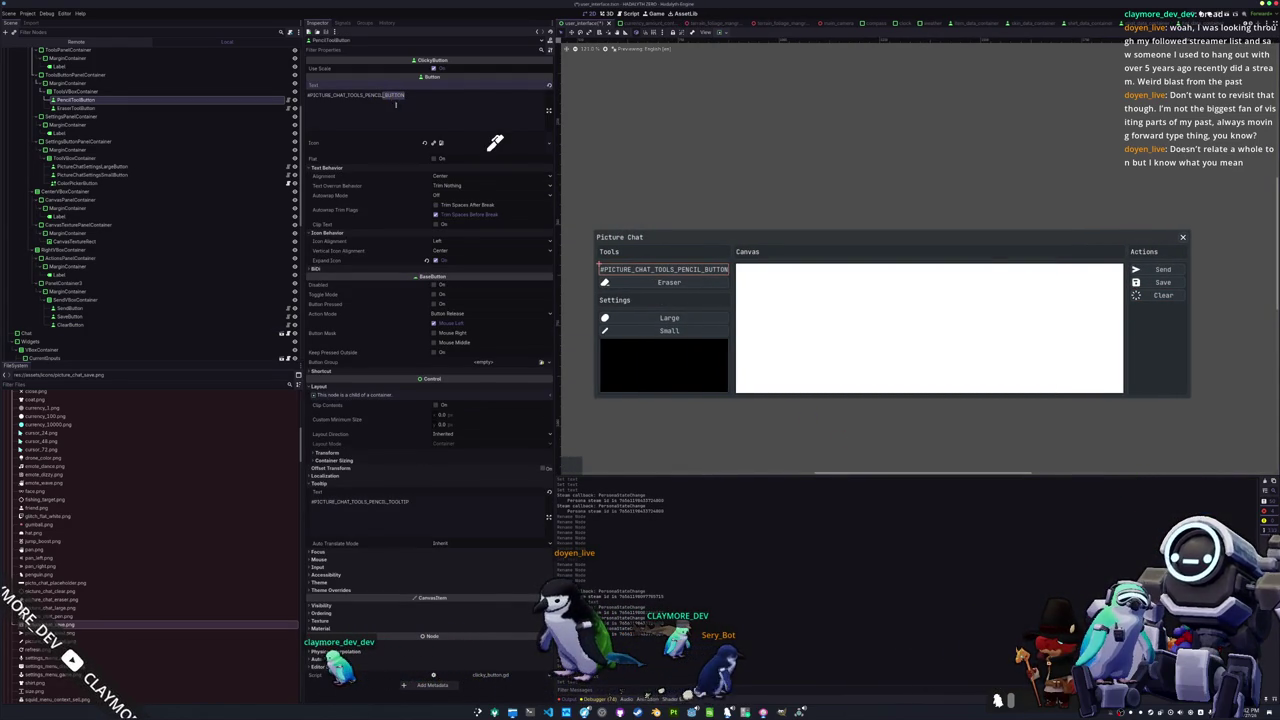
left_click(387, 501)
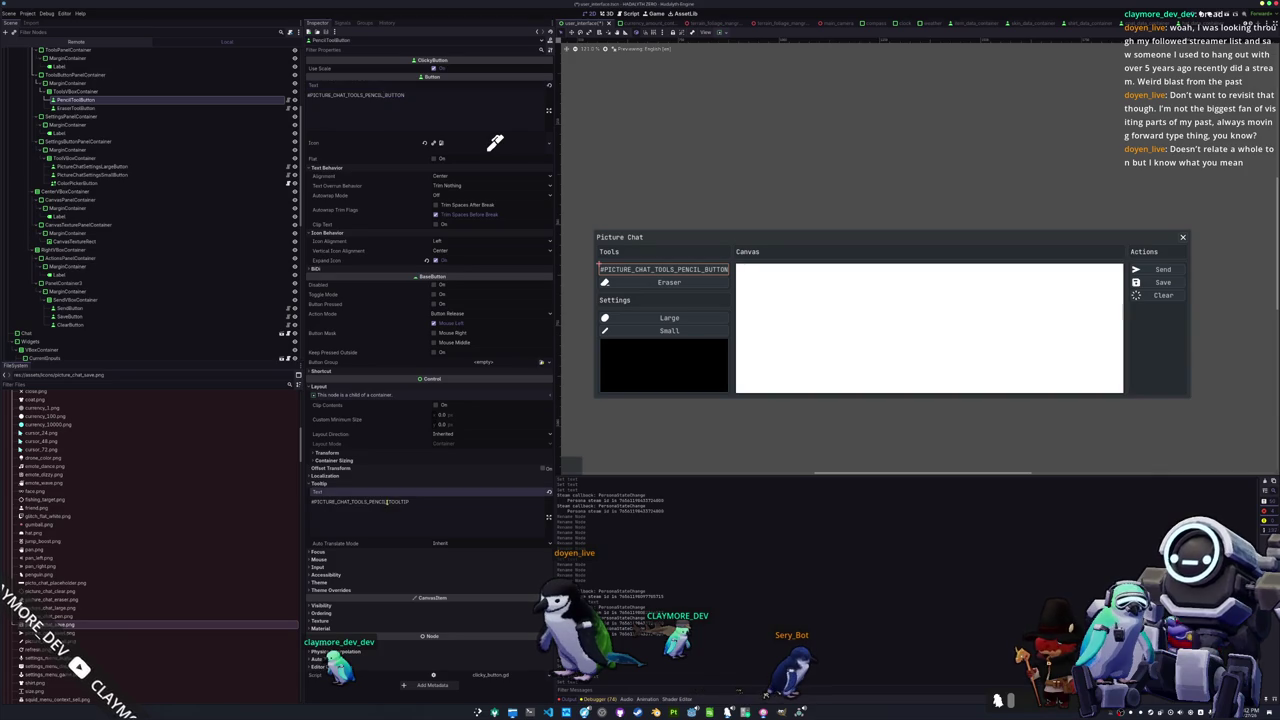
type("BUTTON_")
left_click(100, 108)
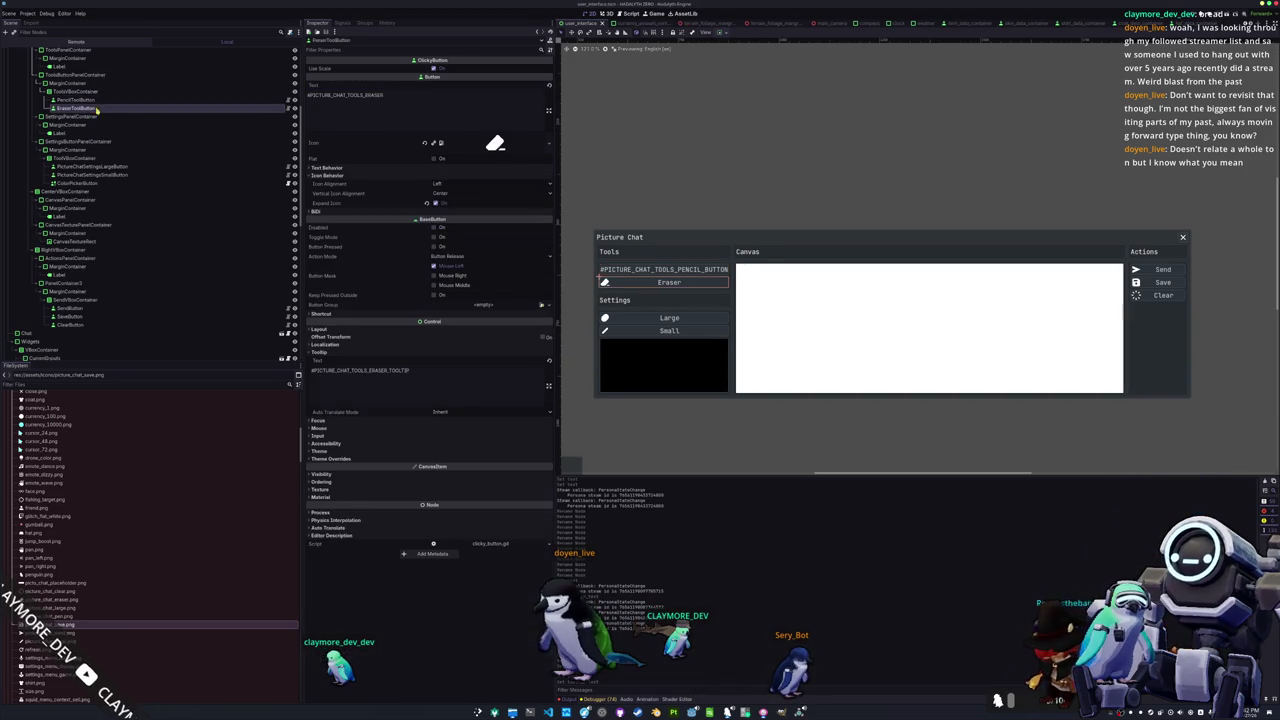
type("_BUTTON")
key("ctrl+s")
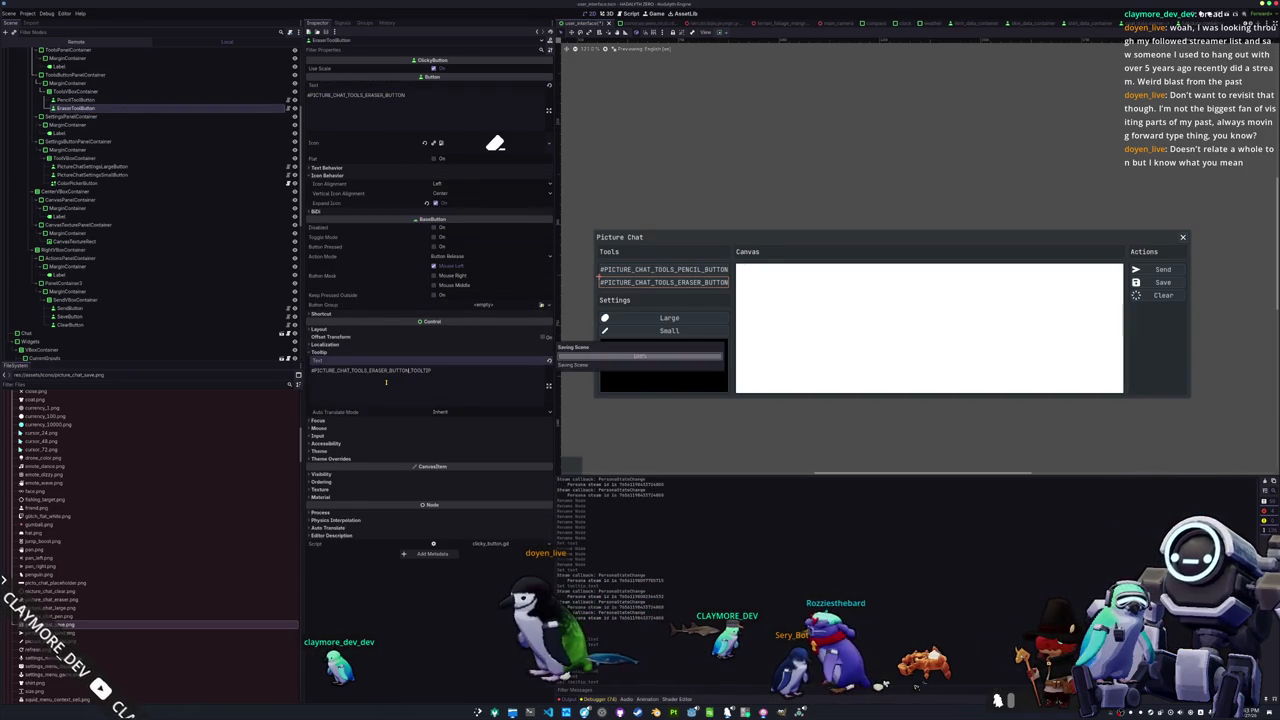
Step: Append _BUTTON to the Large and Small buttons' text and tooltip keys
left_click(634, 318)
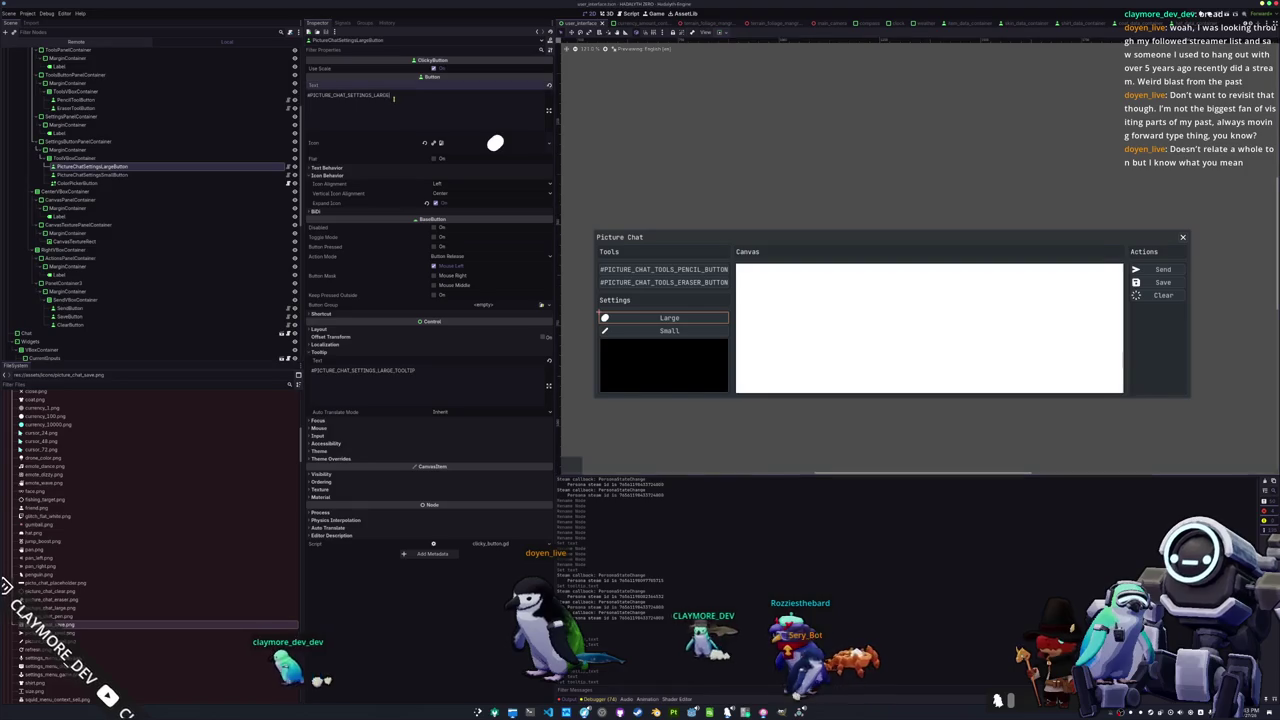
left_click(391, 370)
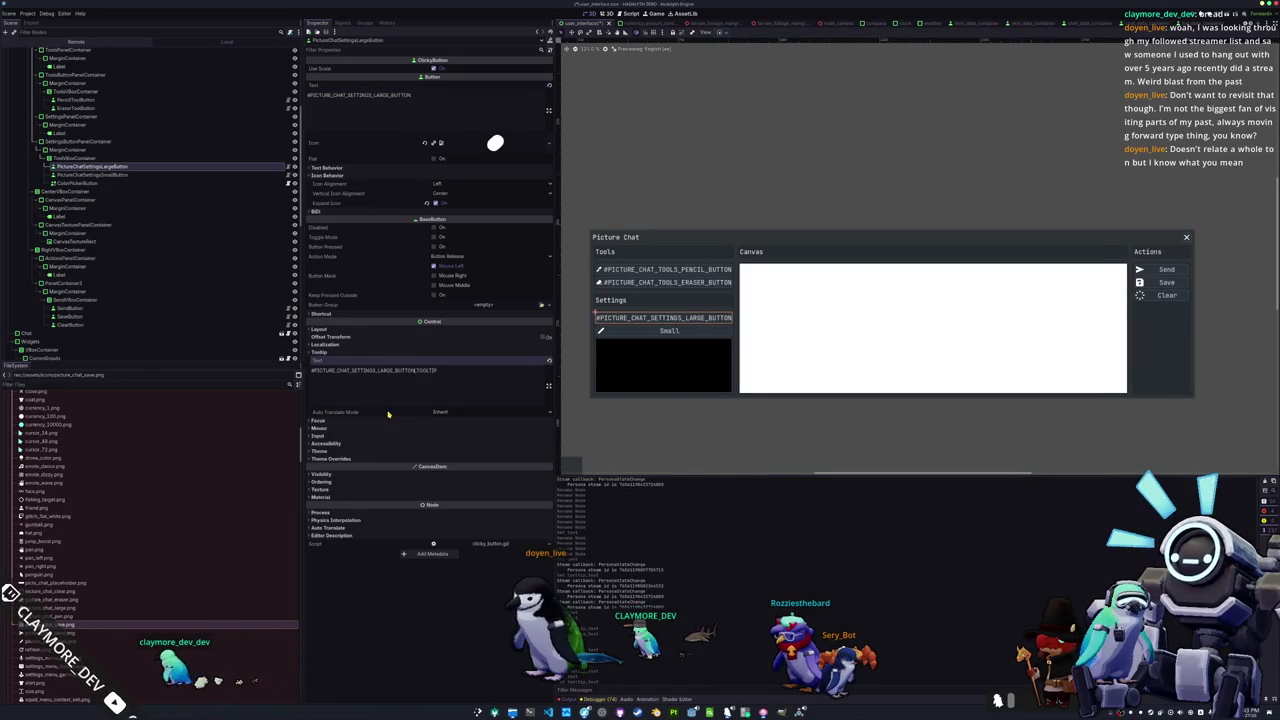
left_click(643, 331)
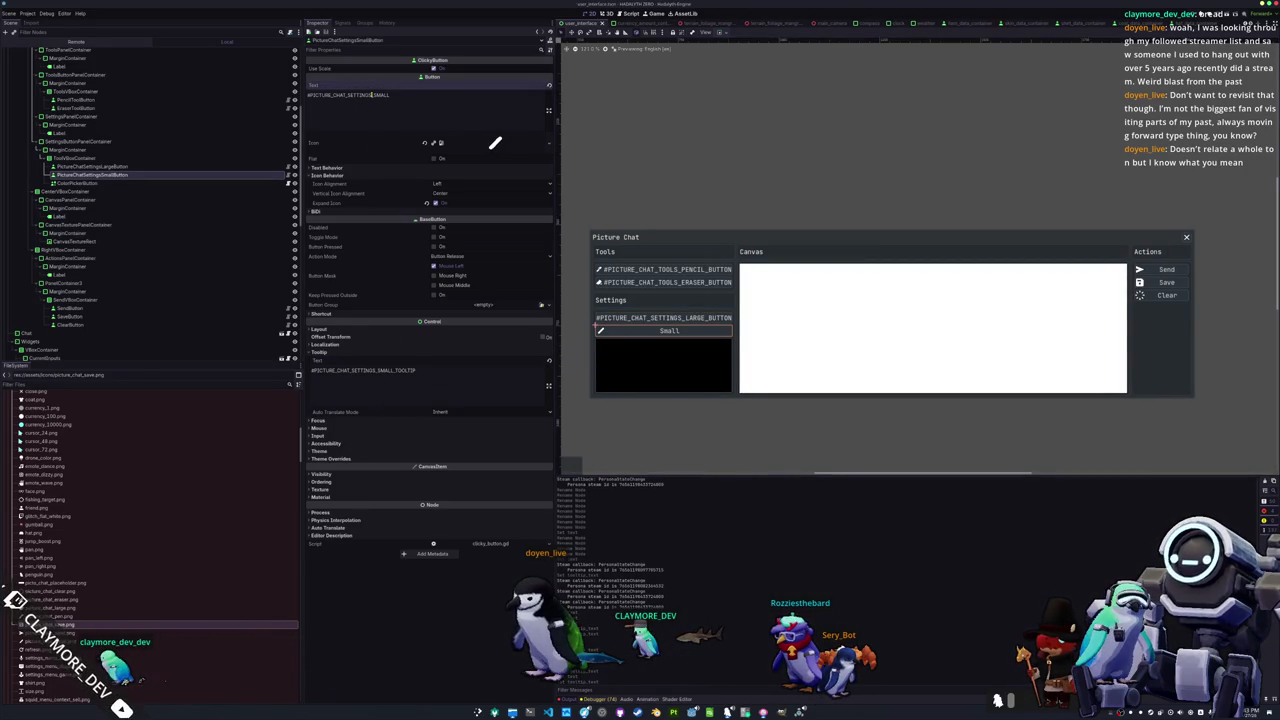
type("BUTTON_")
left_click(391, 371)
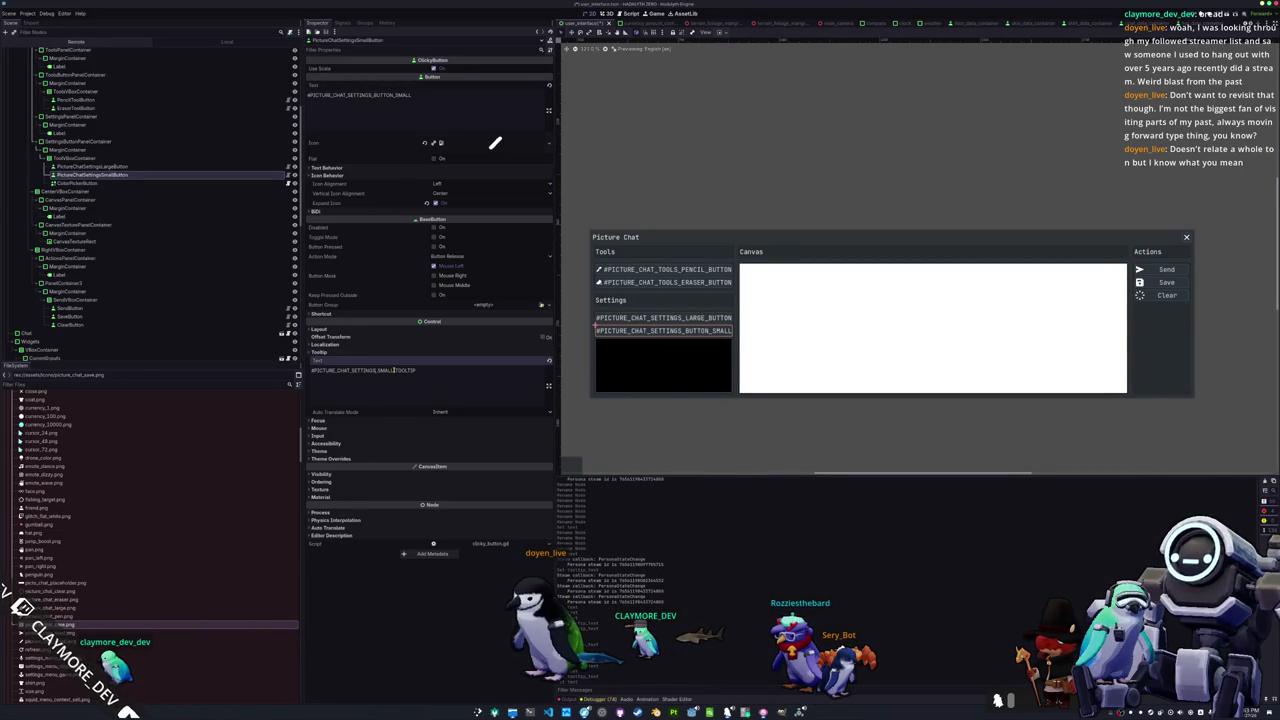
left_click(426, 110)
key("BackSpace")
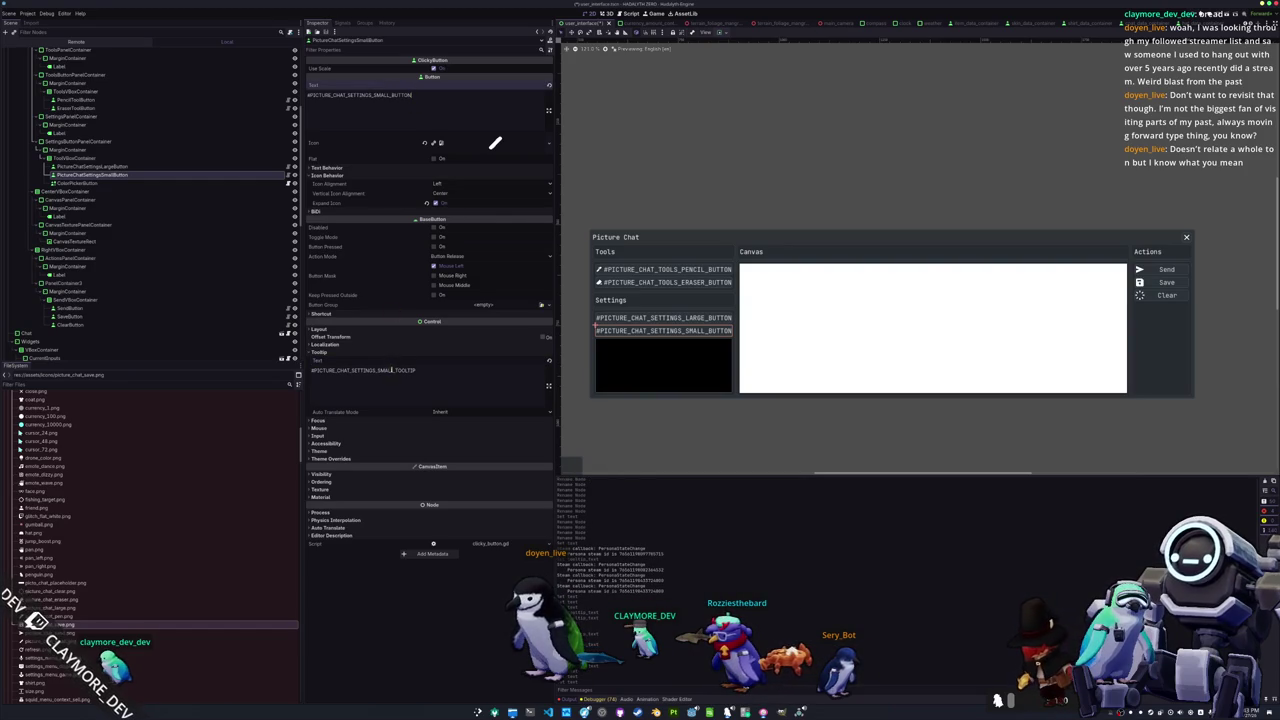
left_click(394, 372)
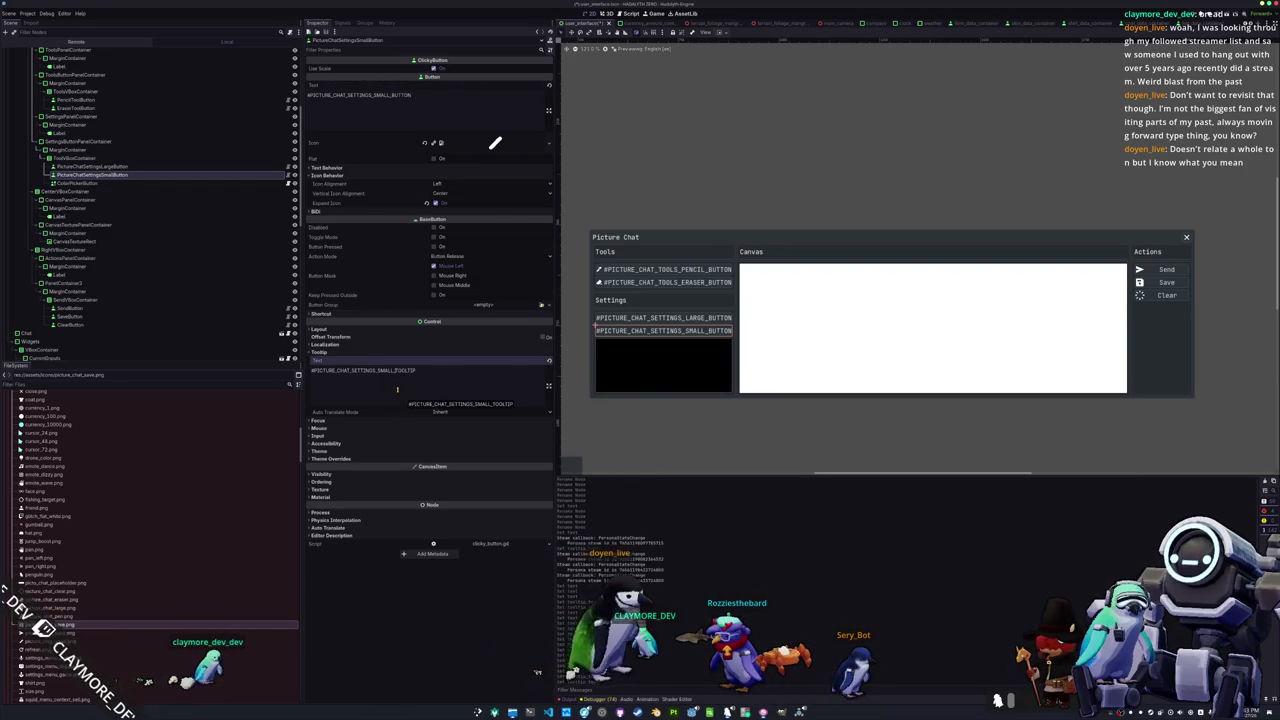
Step: Finish the Small tooltip key and append _BUTTON to SendButton's text and tooltip keys
type("_BUTTON")
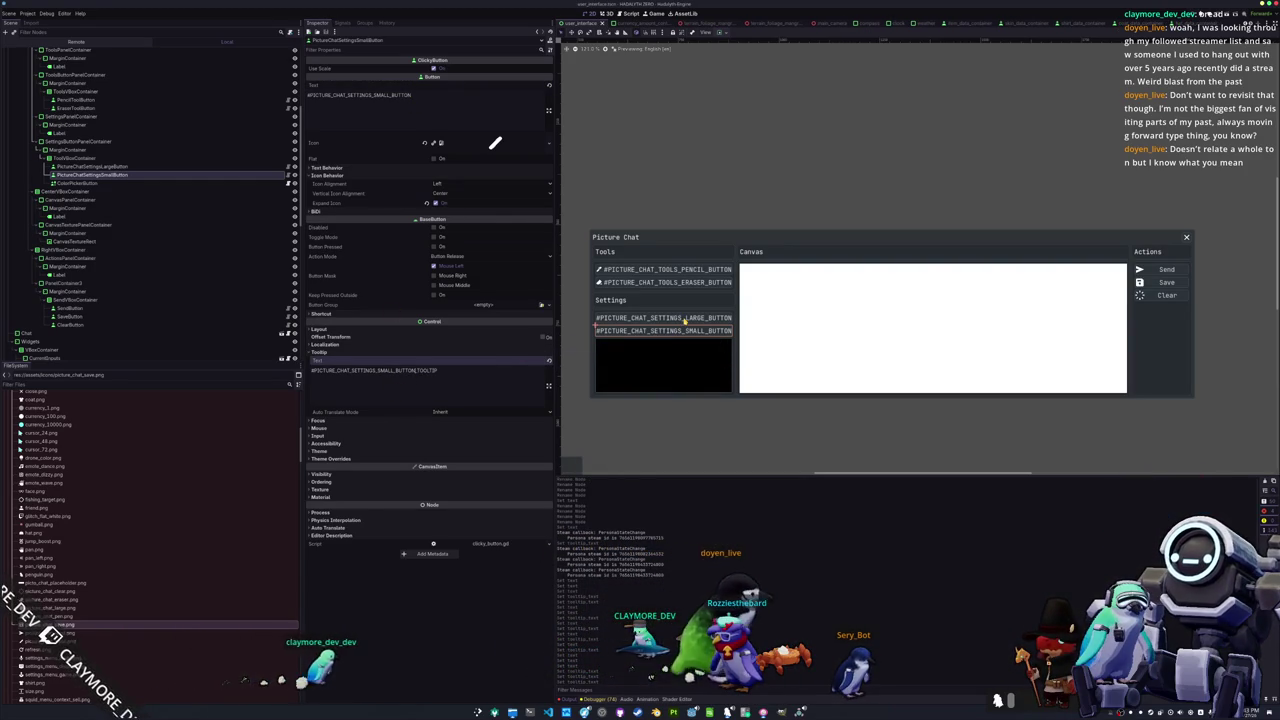
left_click(1167, 270)
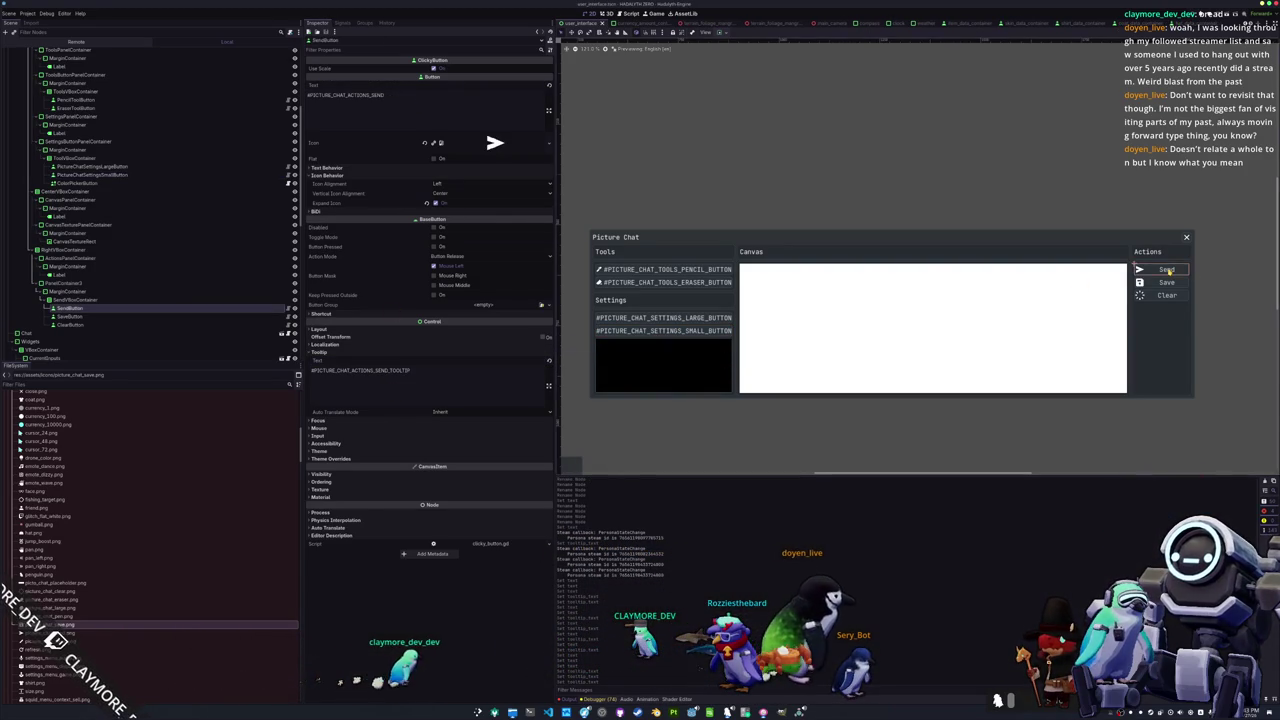
left_click(442, 95)
type("_BUTTON")
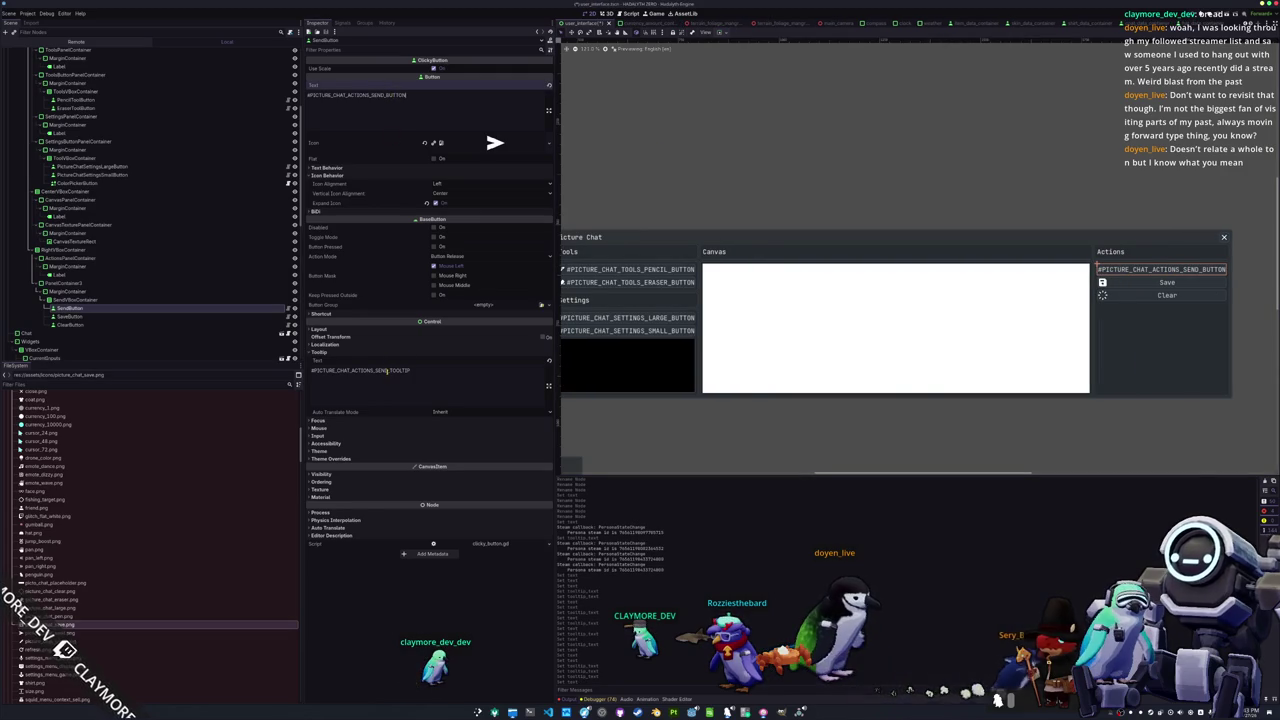
left_click(388, 371)
type("_BUTTON")
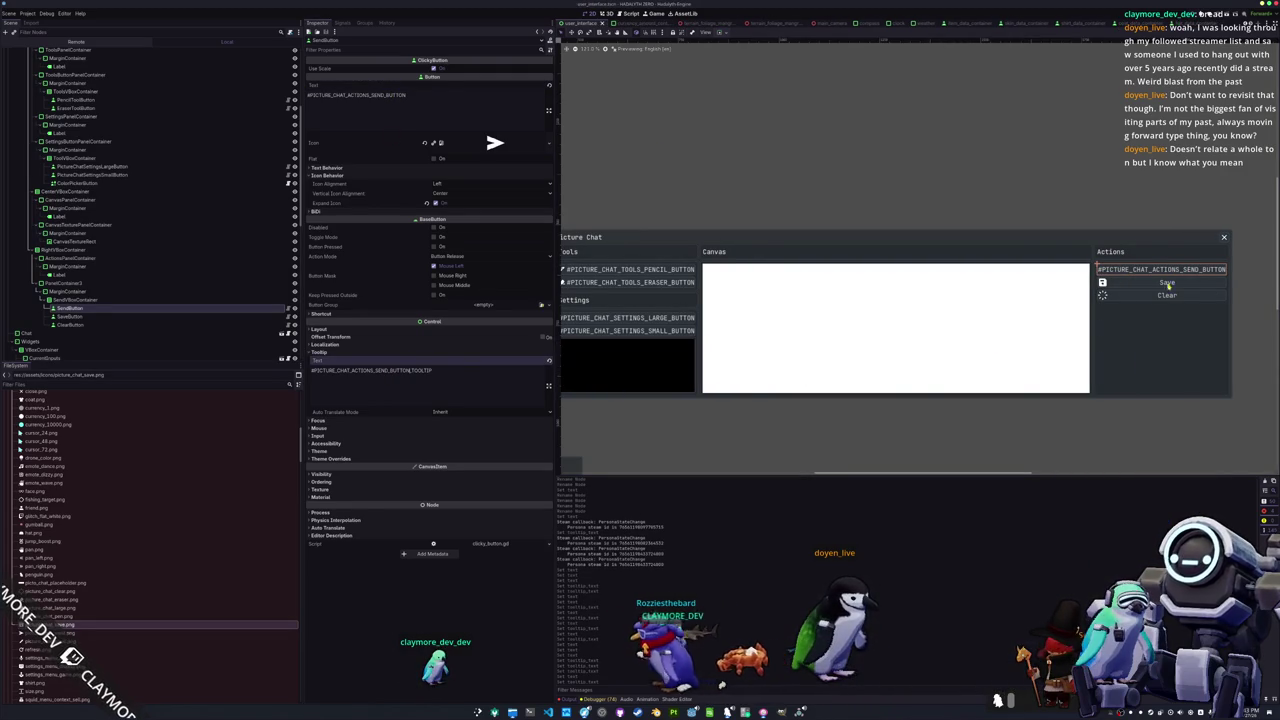
Step: Append _BUTTON to SaveButton's text and tooltip keys and save the scene
left_click(1167, 282)
left_click(382, 95)
type("_BUTTON")
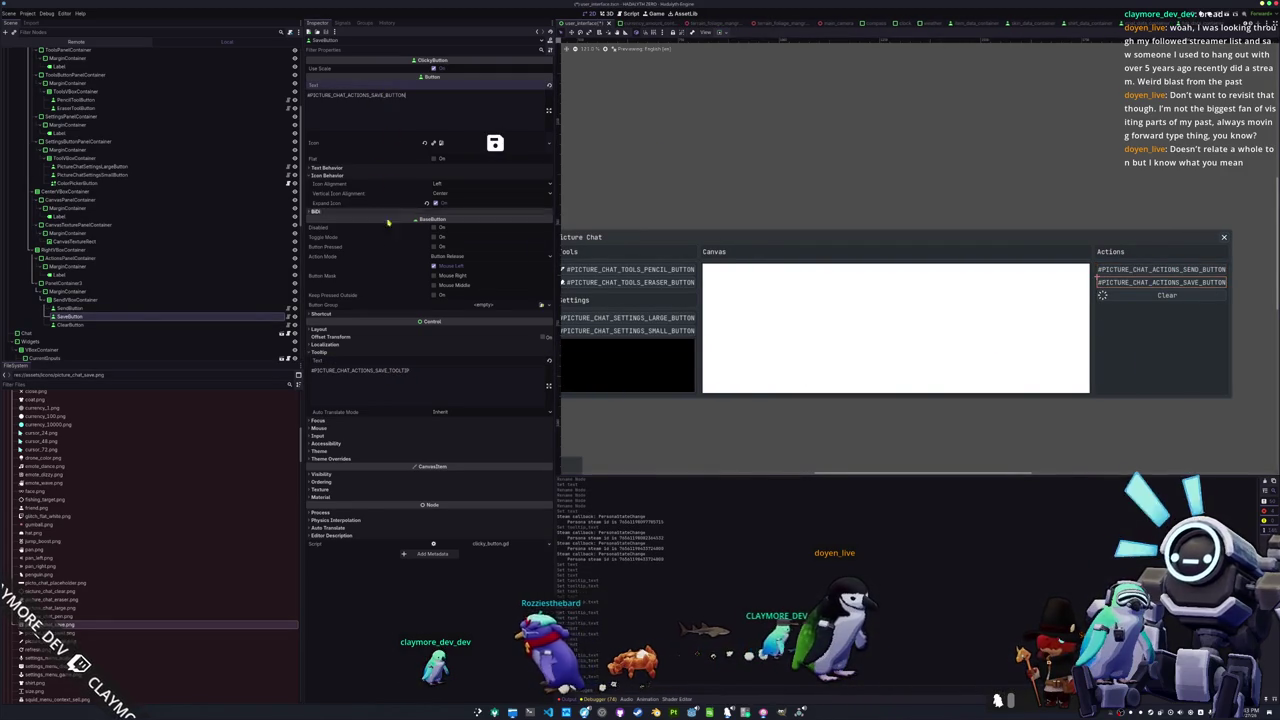
left_click(381, 371)
type("_BUTTON")
key("ctrl+s")
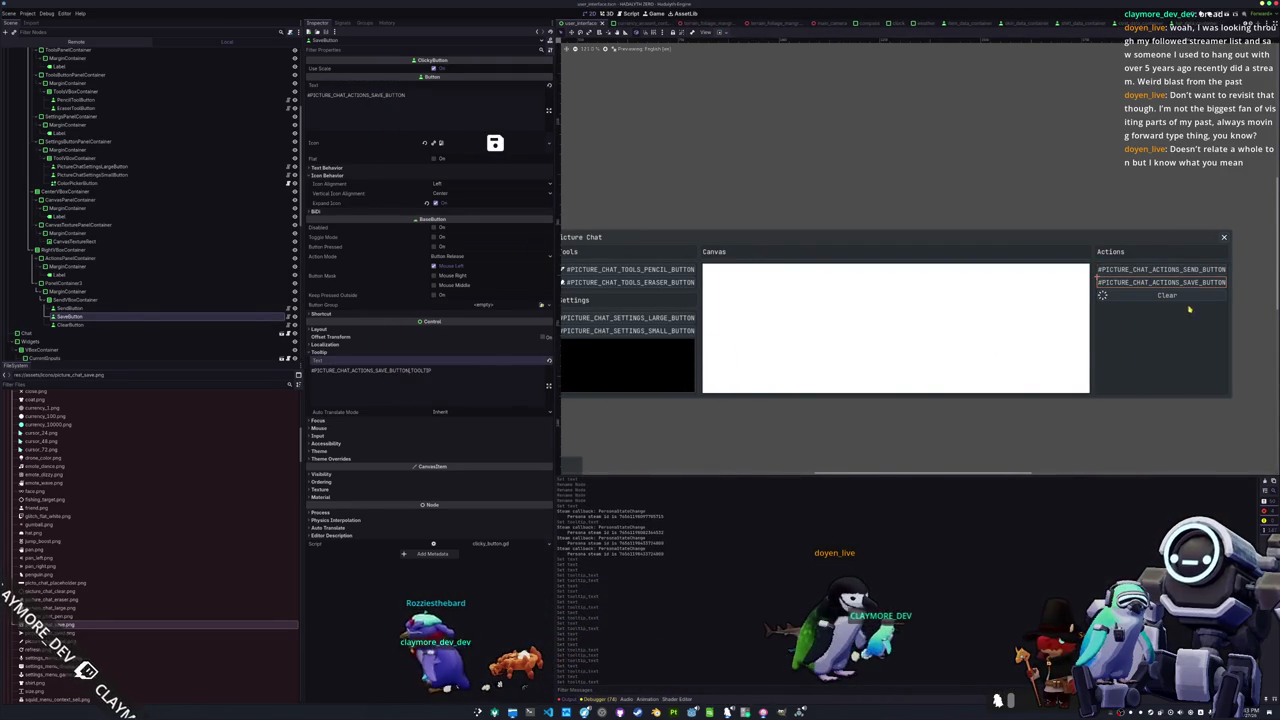
Step: Append _BUTTON to ClearButton's text and tooltip keys and begin the colour picker's tooltip key
left_click(1102, 295)
type("_BUTTON")
left_click(381, 371)
type("_BUTTON")
left_click(841, 419)
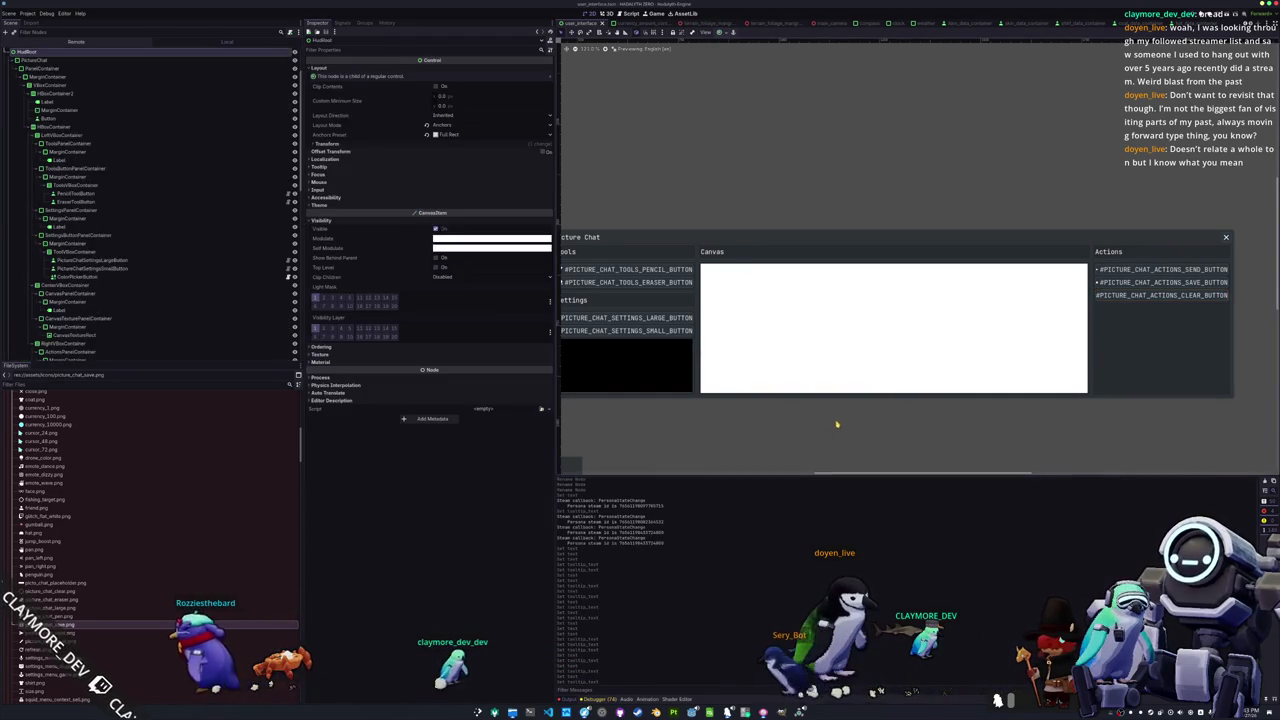
scroll(766, 406, "down", 2)
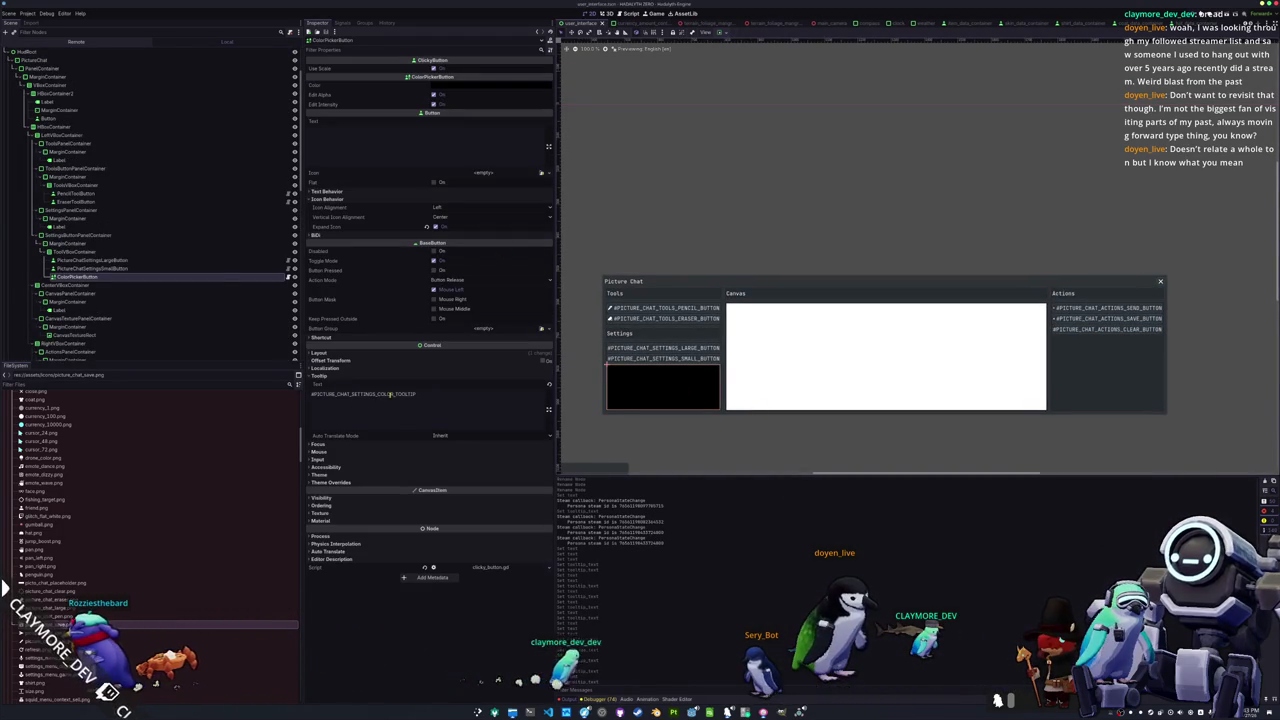
left_click(392, 394)
Step: Finish the COLOR_BUTTON_TOOLTIP key, then append _BUTTON to the Pencil tool keys in the sheet
type("_BUTTON")
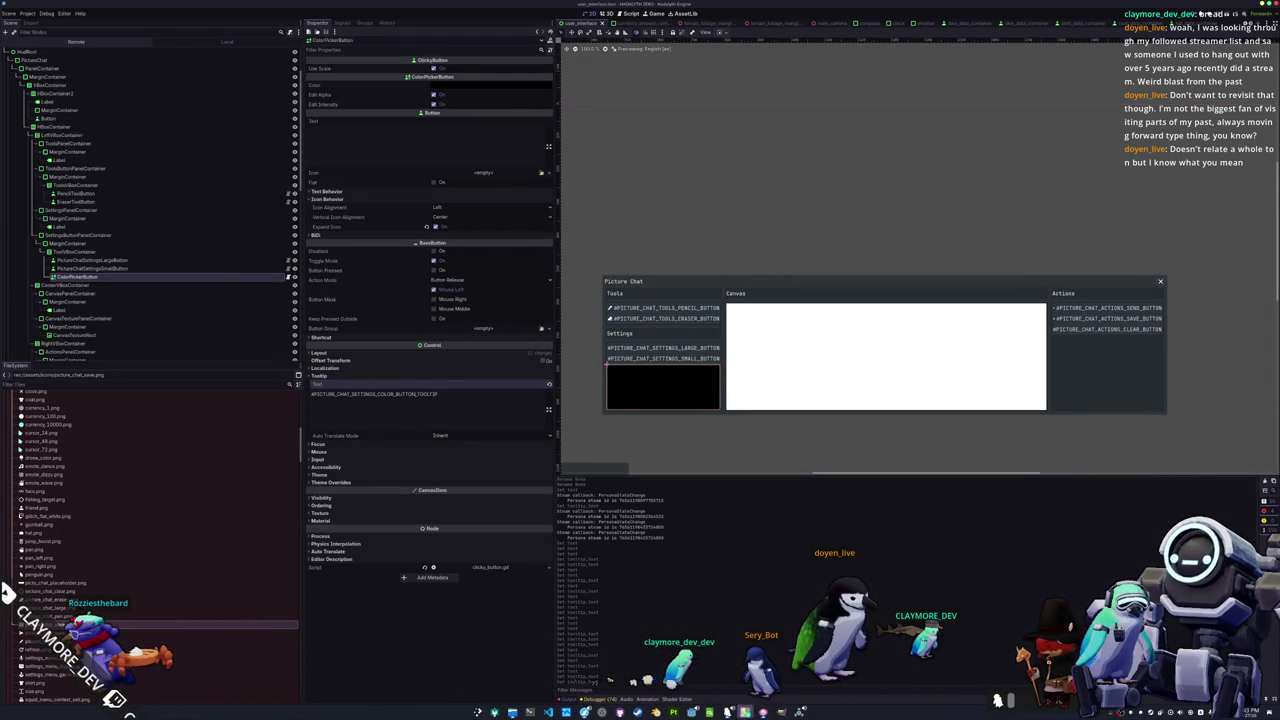
key("alt+Tab")
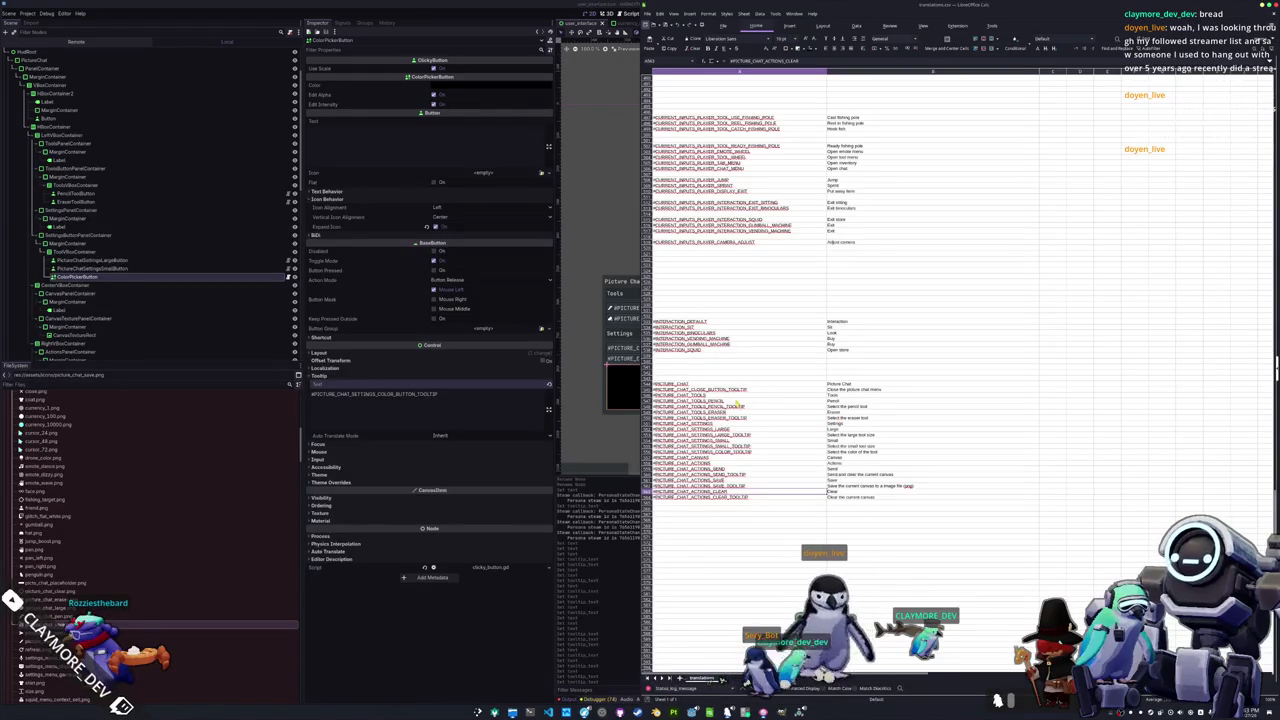
key("Down")
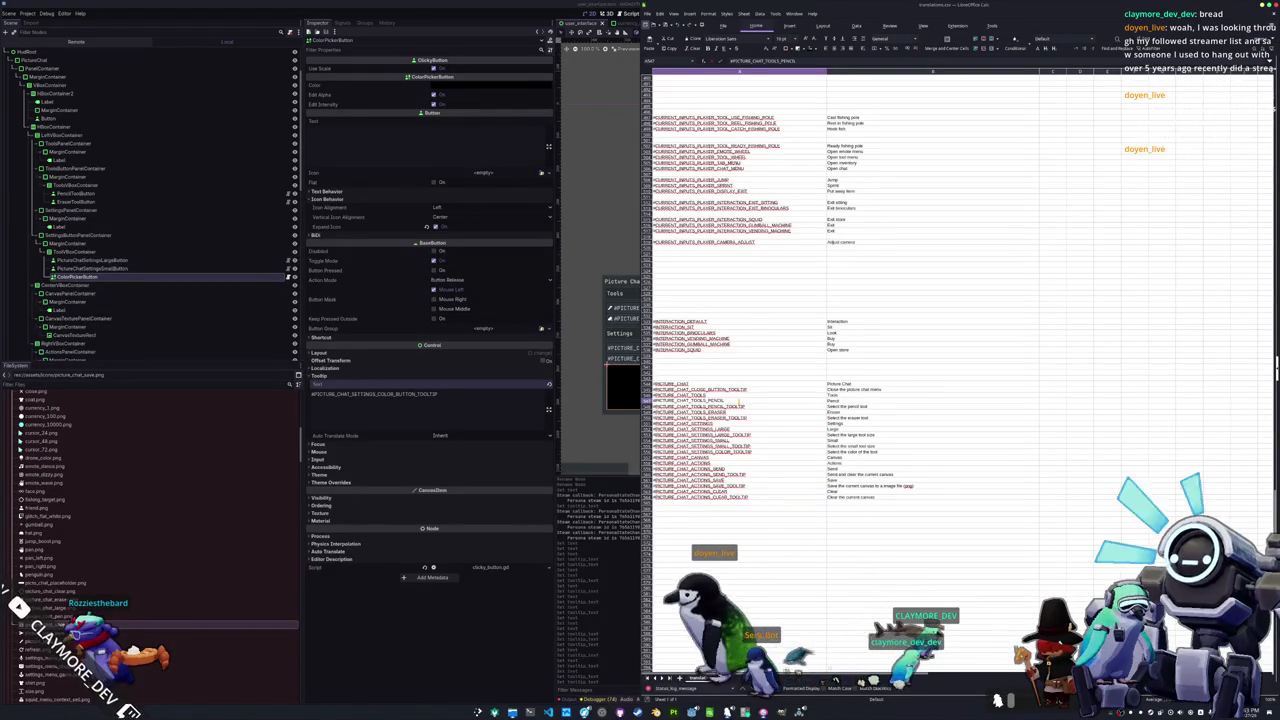
type("_BUTTON")
key("Return")
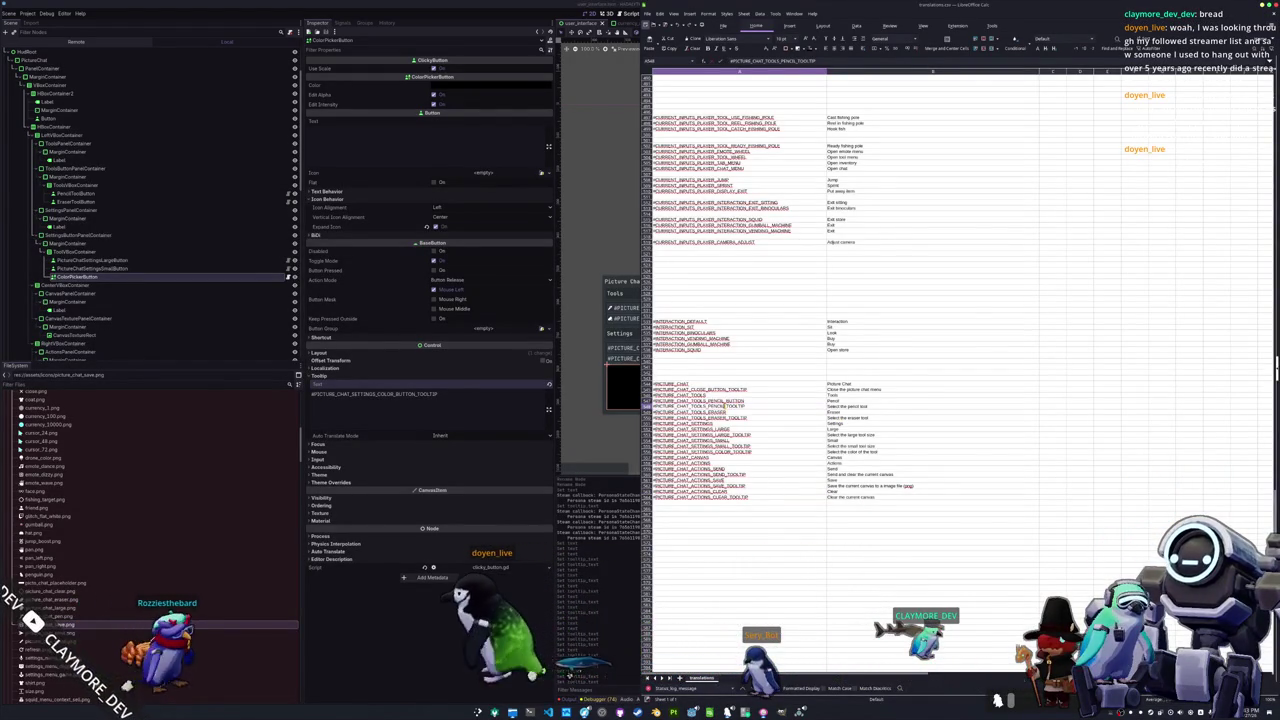
type("_BUTTON")
key("Return")
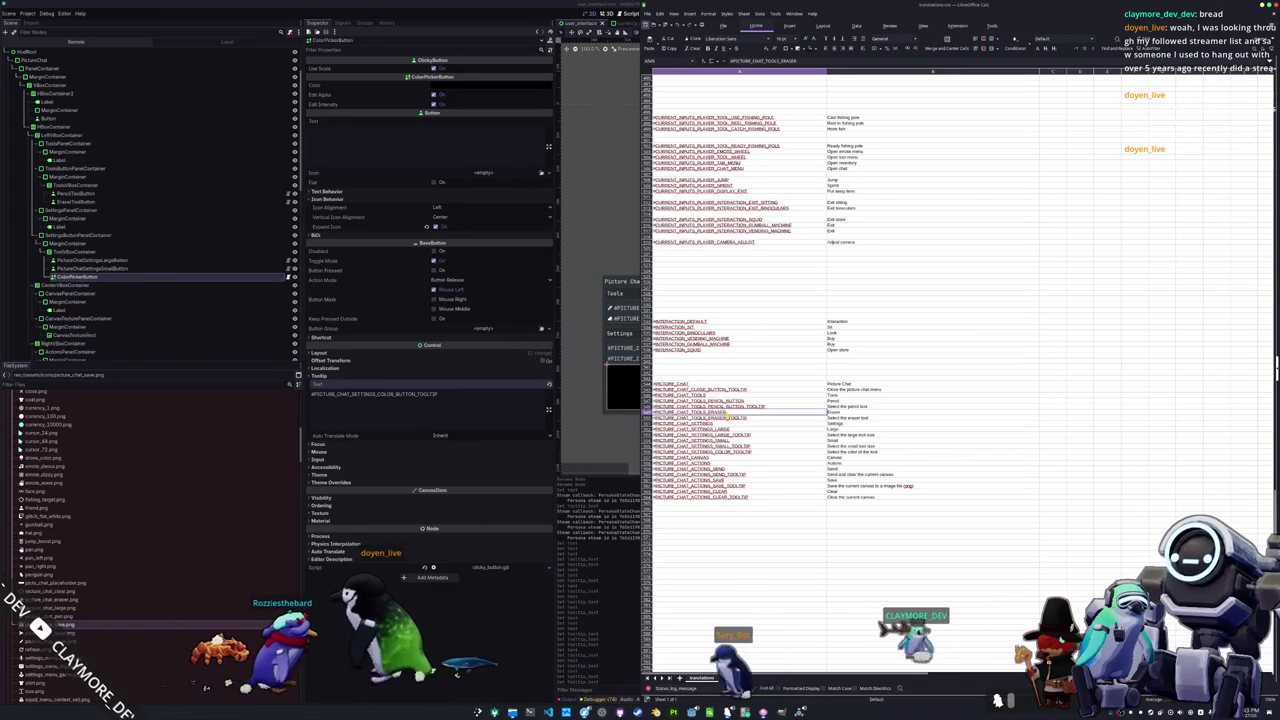
type("_BUTTON")
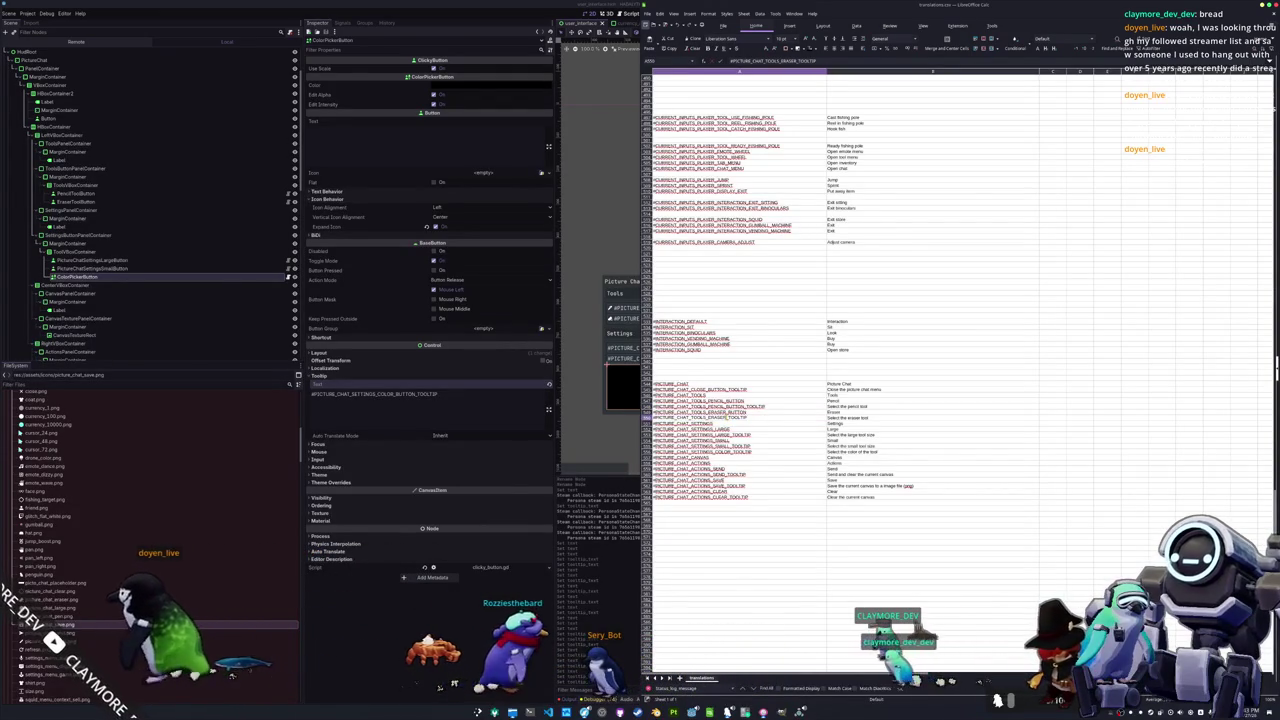
Step: Append _BUTTON to the LARGE, SMALL and COLOR setting keys and their tooltip keys
left_click(731, 429)
type("_BUTTON")
key("Return")
double_click(731, 435)
type("_BUTTON")
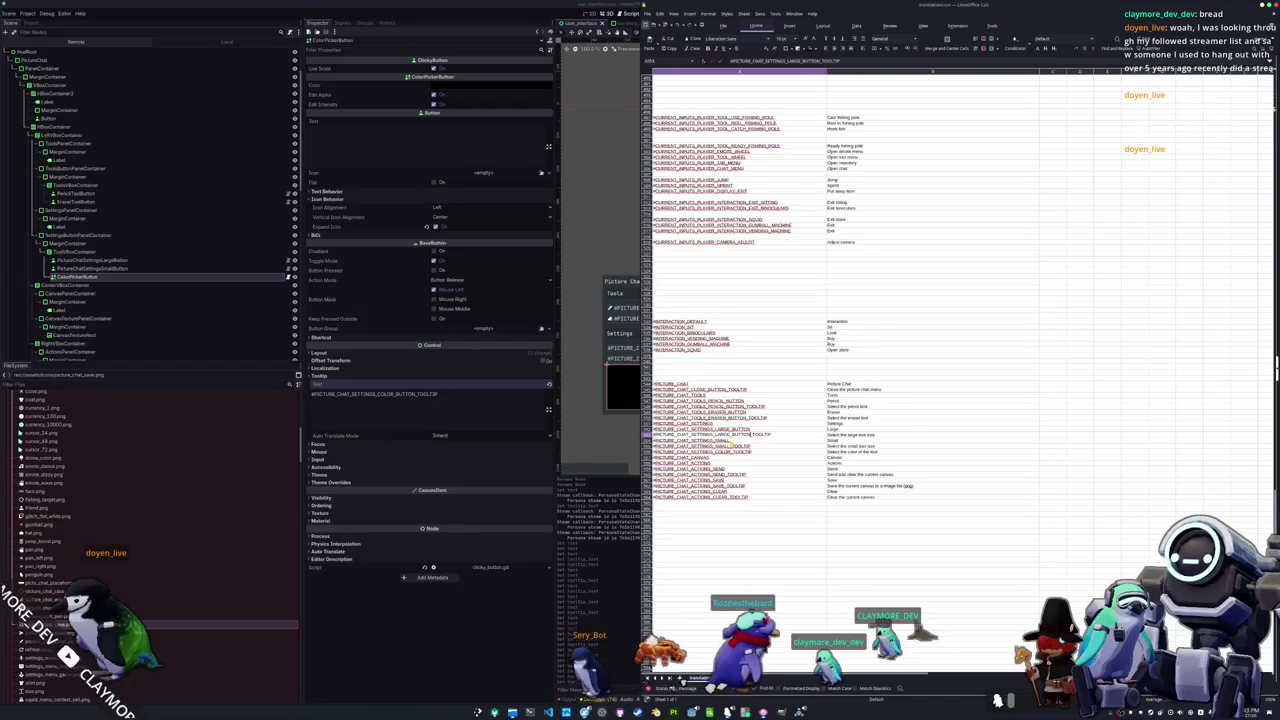
double_click(731, 440)
type("_BUTTON")
key("Return")
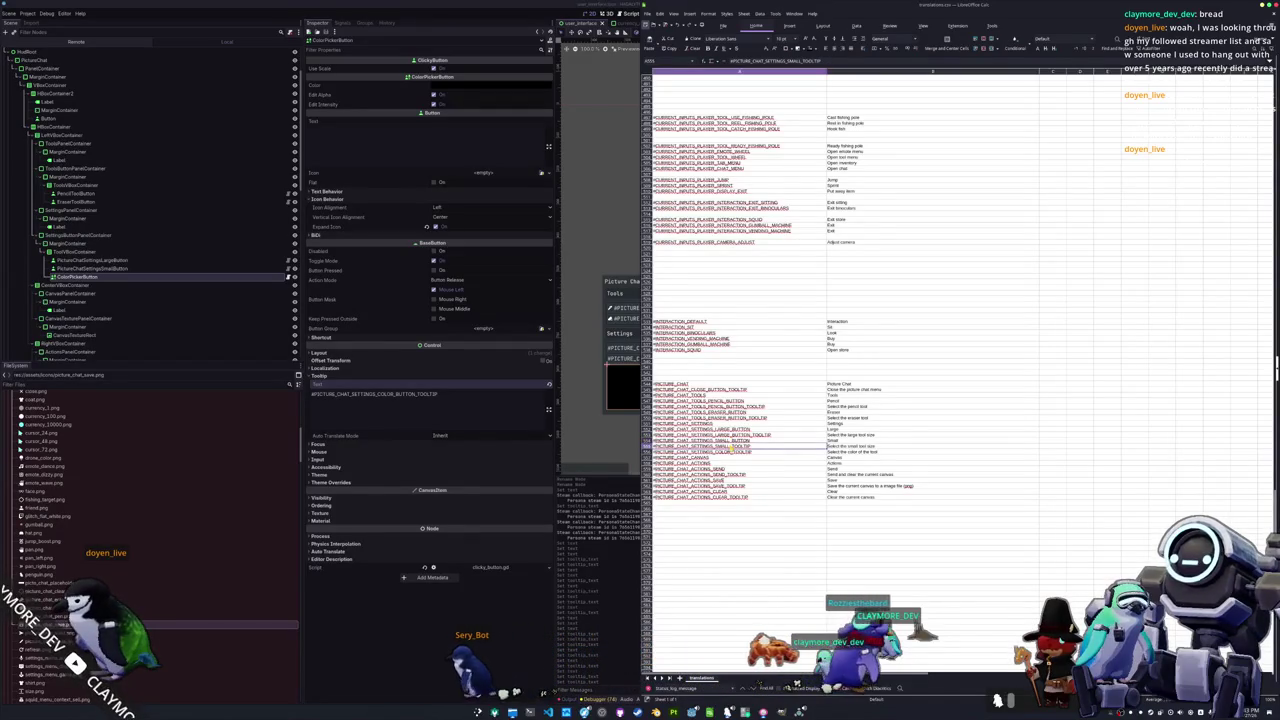
double_click(731, 446)
type("_BUTTON")
key("Return")
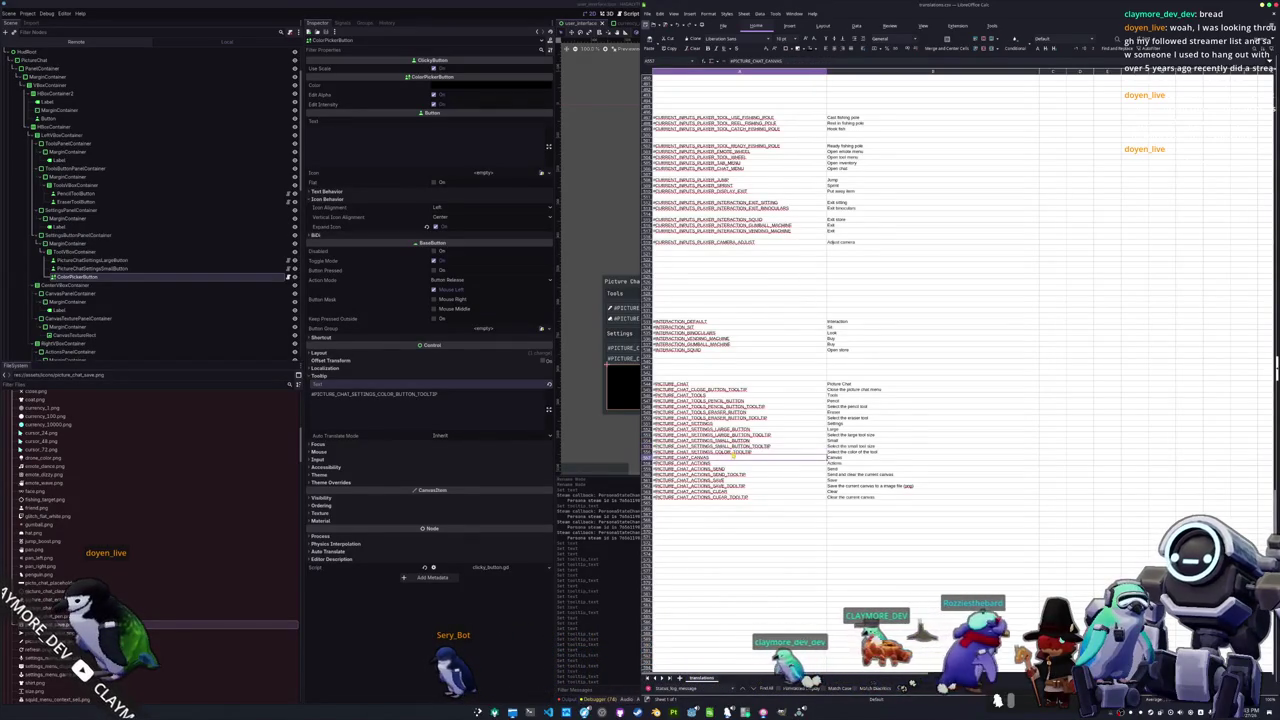
double_click(731, 452)
type("_BUTTON")
key("Return")
Step: Append _BUTTON to the ACTIONS_SEND key and go over the Save and Clear key cells
left_click(733, 469)
double_click(731, 469)
type("_BUTTON")
key("Return")
left_click(690, 480)
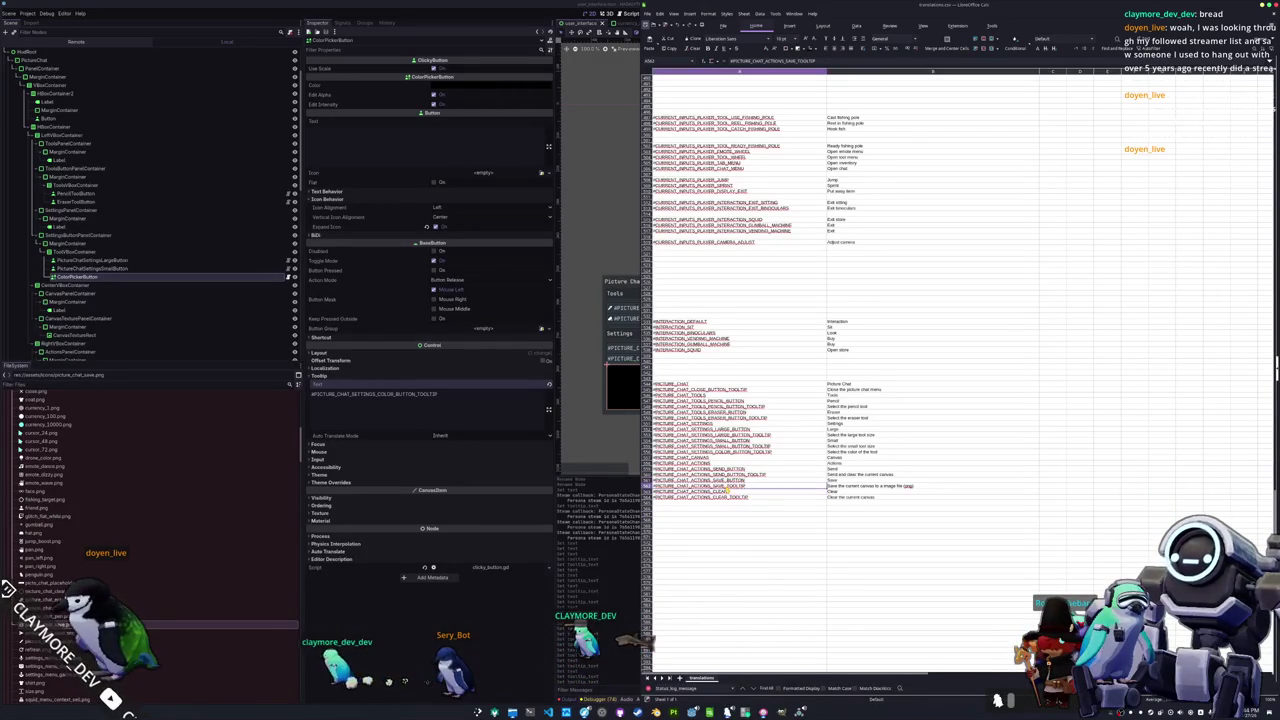
left_click(723, 510)
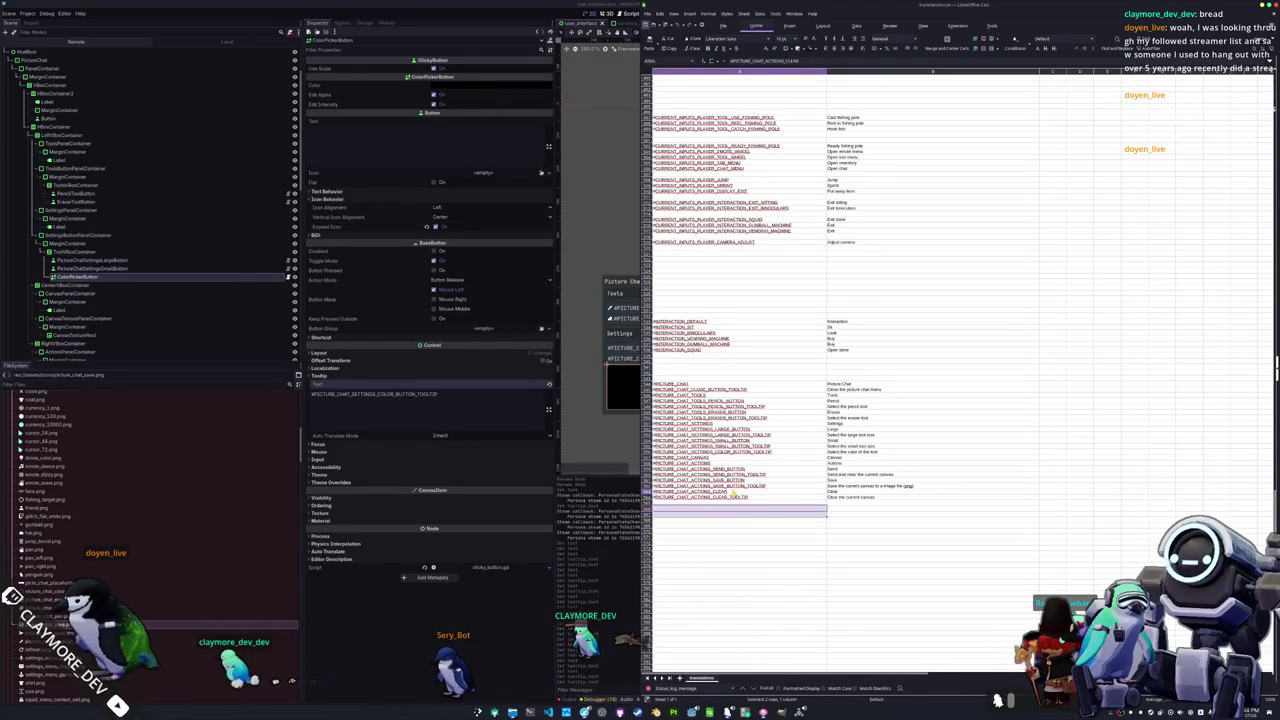
left_click(733, 491)
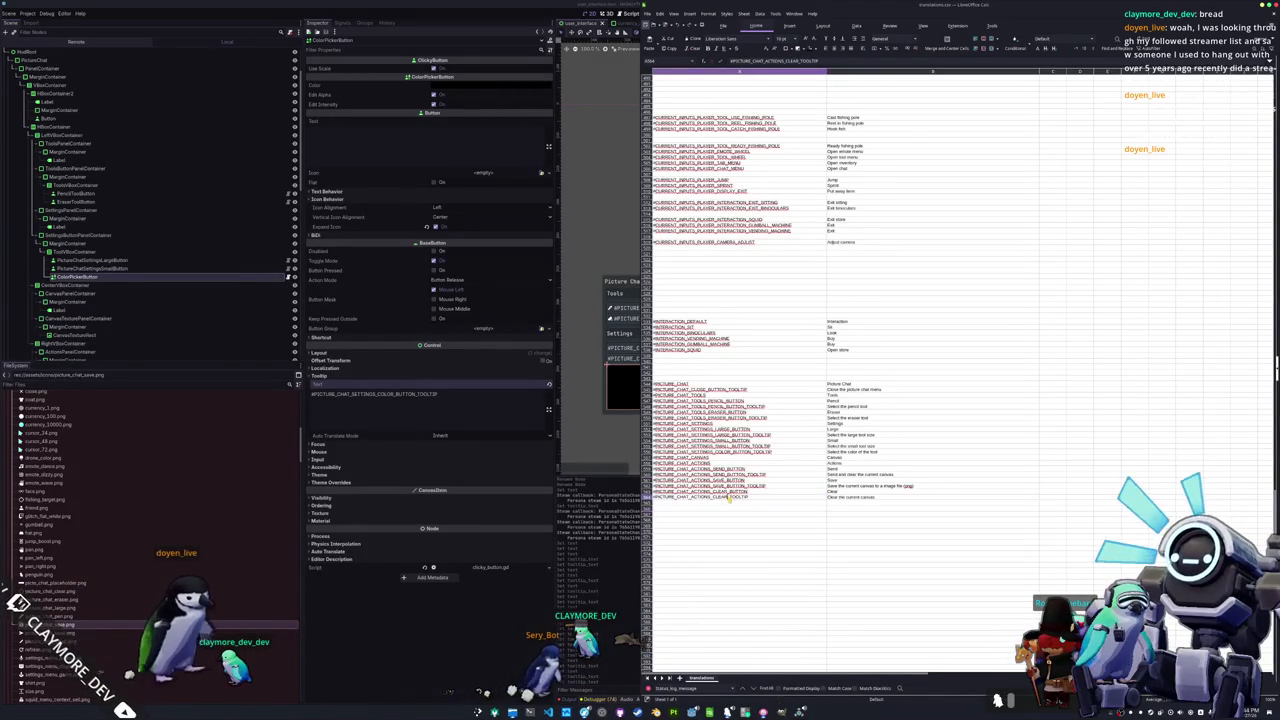
key("alt+Tab")
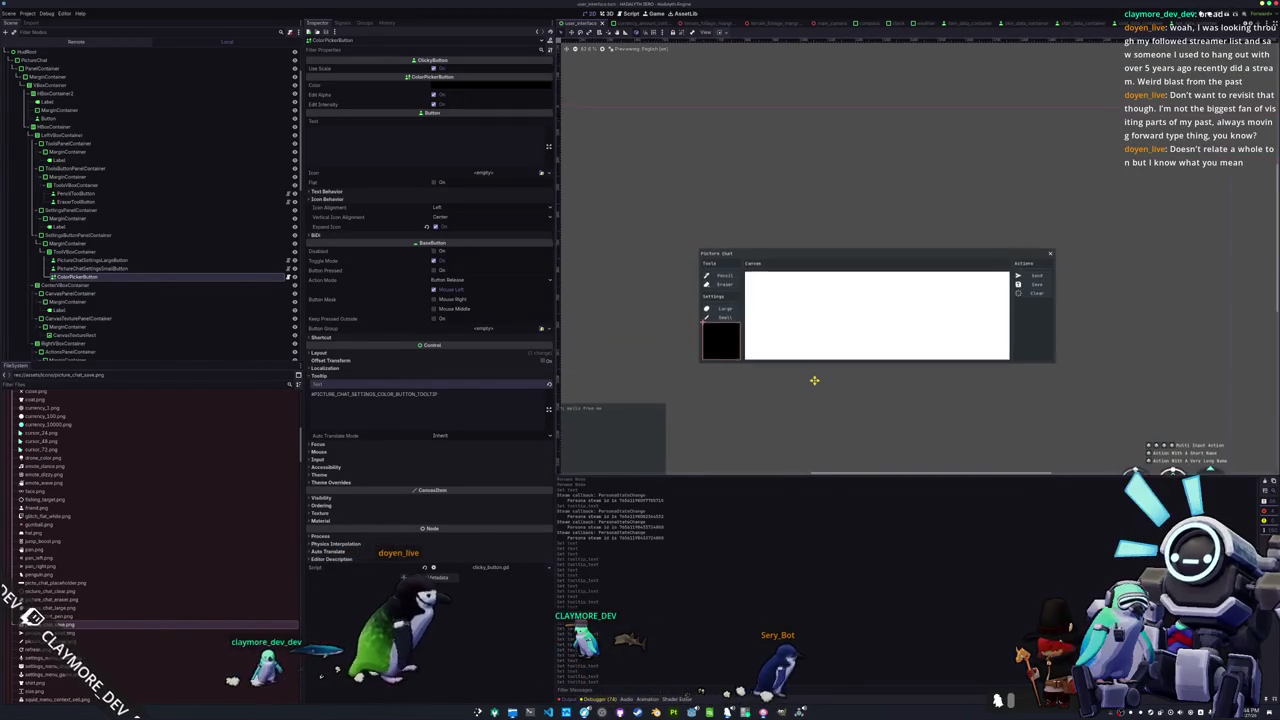
Step: Open the chat scene from the game layout and select its Send button
scroll(806, 371, "up", 2)
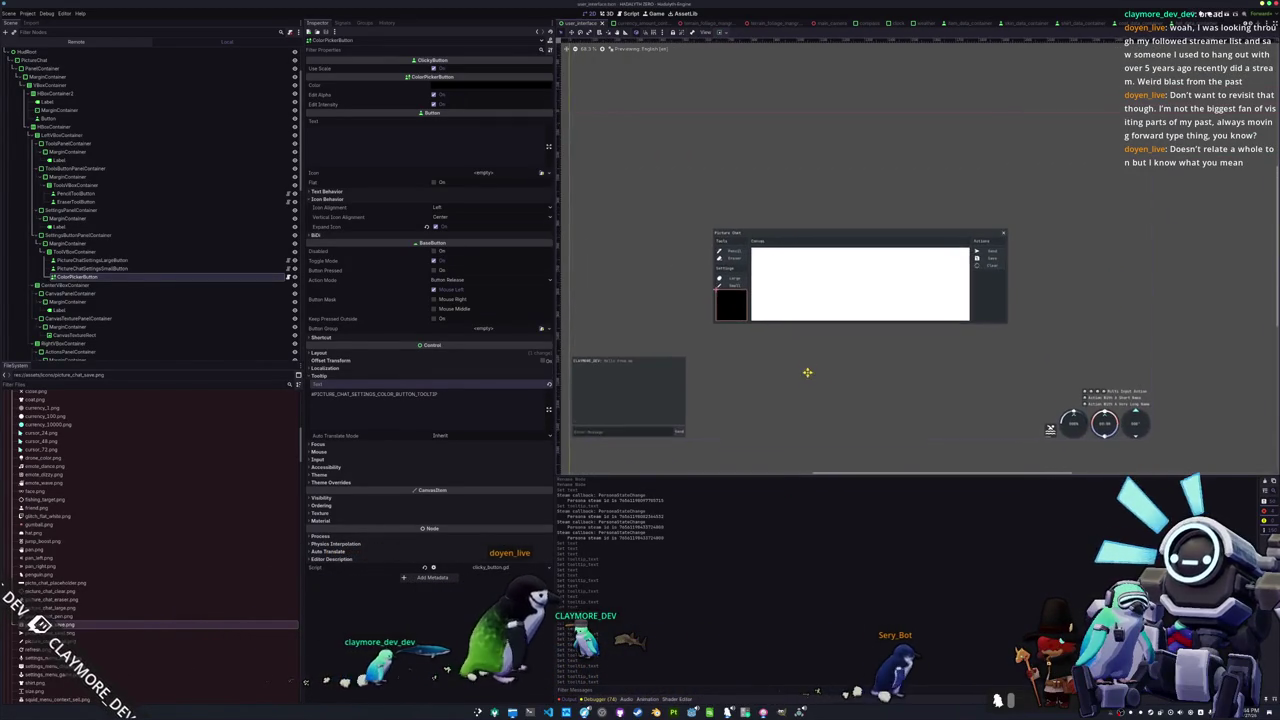
left_click(678, 444)
scroll(705, 447, "up", 3)
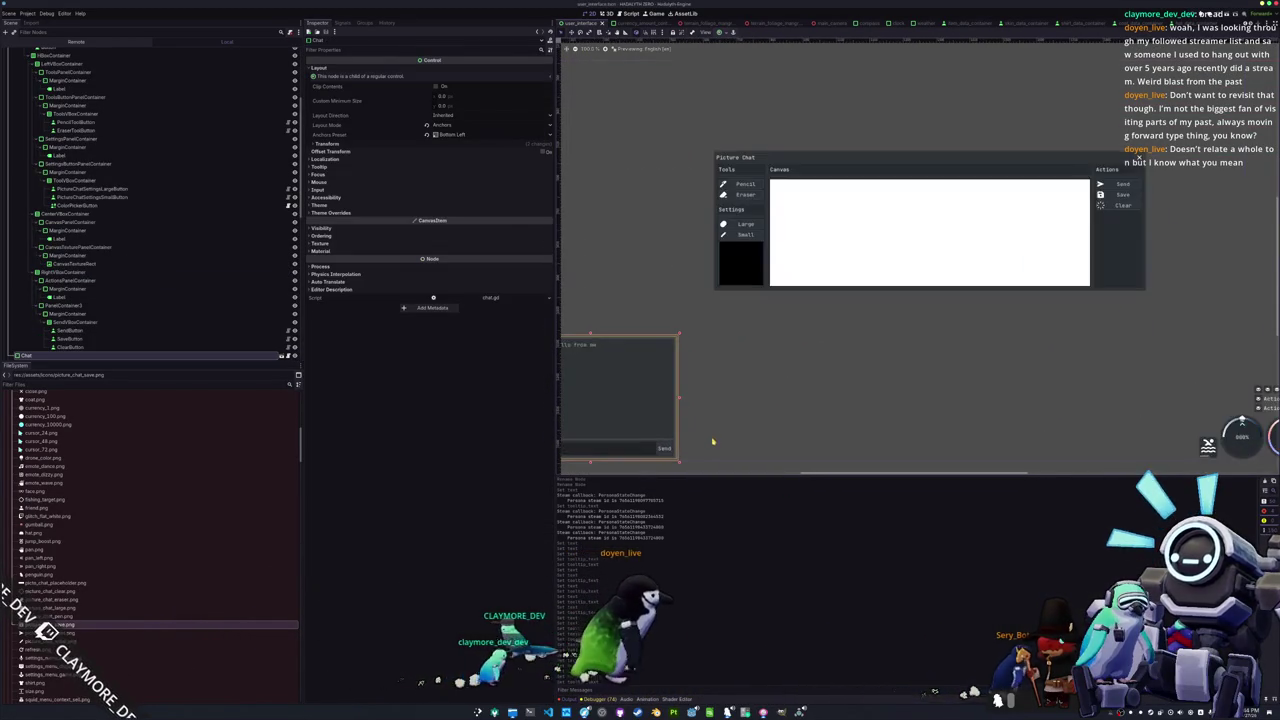
double_click(789, 406)
mouse_move(780, 337)
left_mouse_down()
mouse_move(803, 234)
mouse_move(801, 154)
left_mouse_up()
left_click(787, 390)
scroll(788, 390, "up", 3)
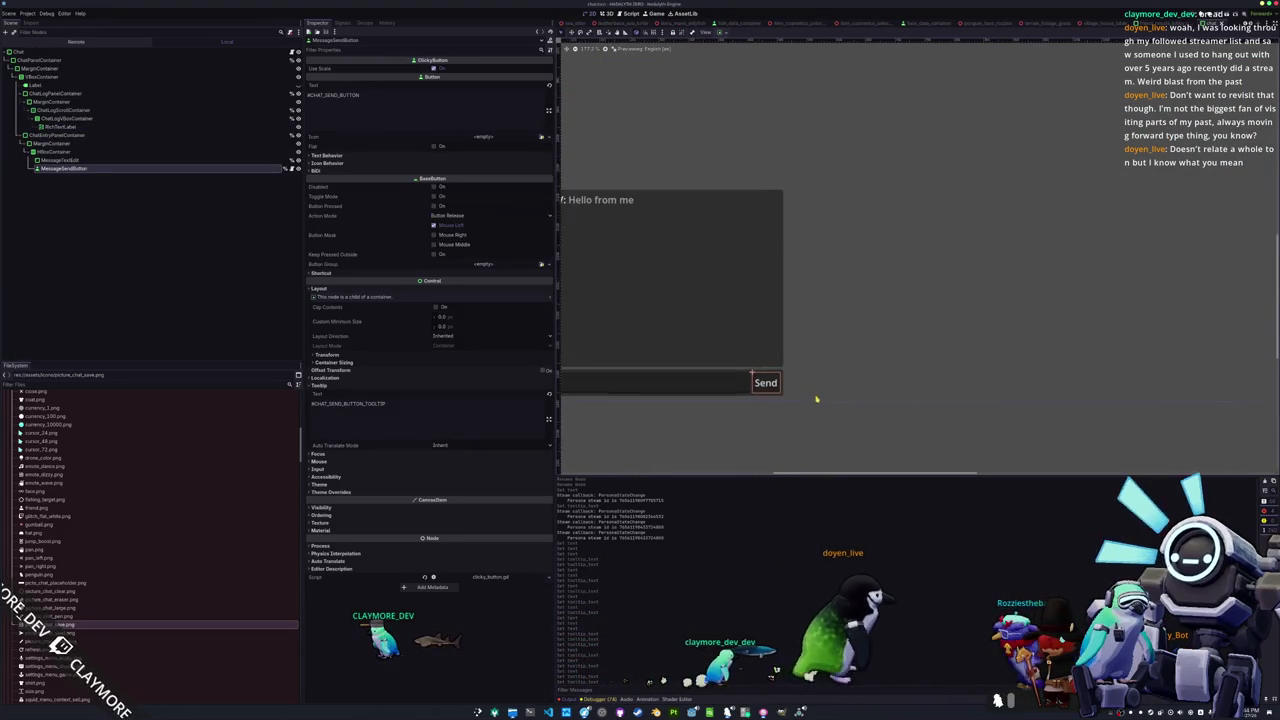
Step: Add a ClickyButton child to the message entry row, labelled 'Open Picture Chat'
right_click(60, 152)
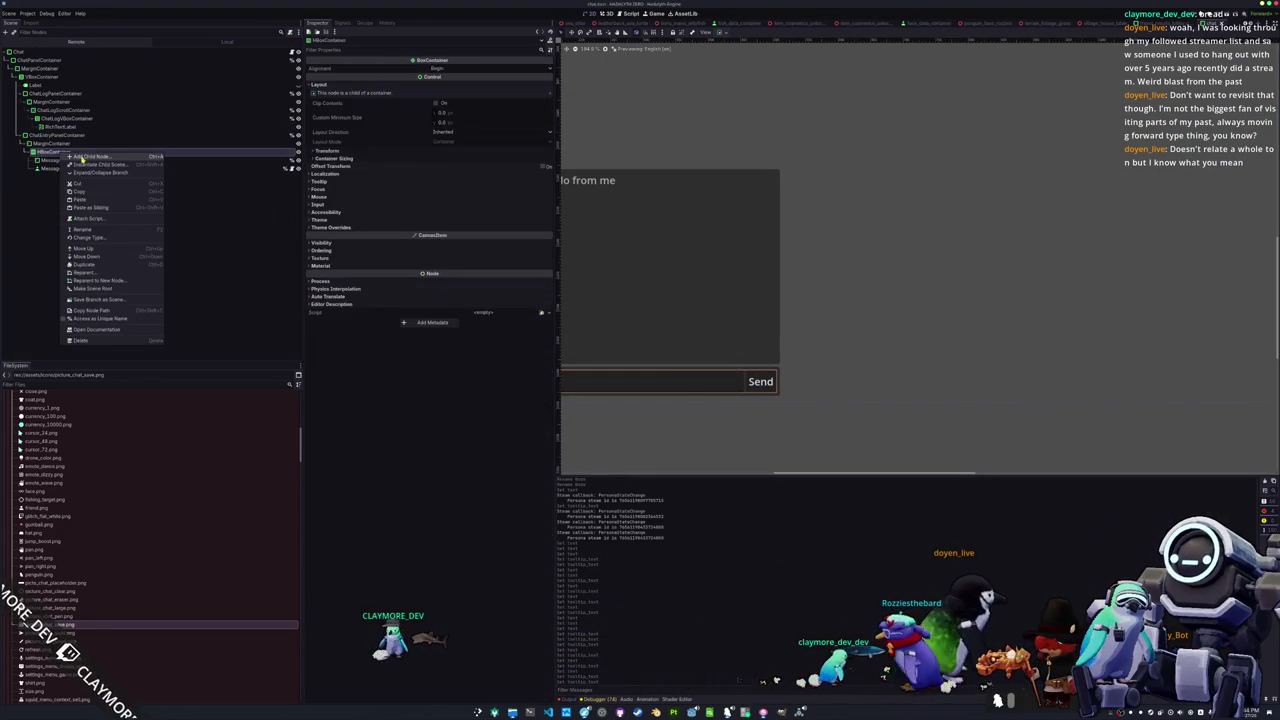
left_click(75, 160)
type("margin")
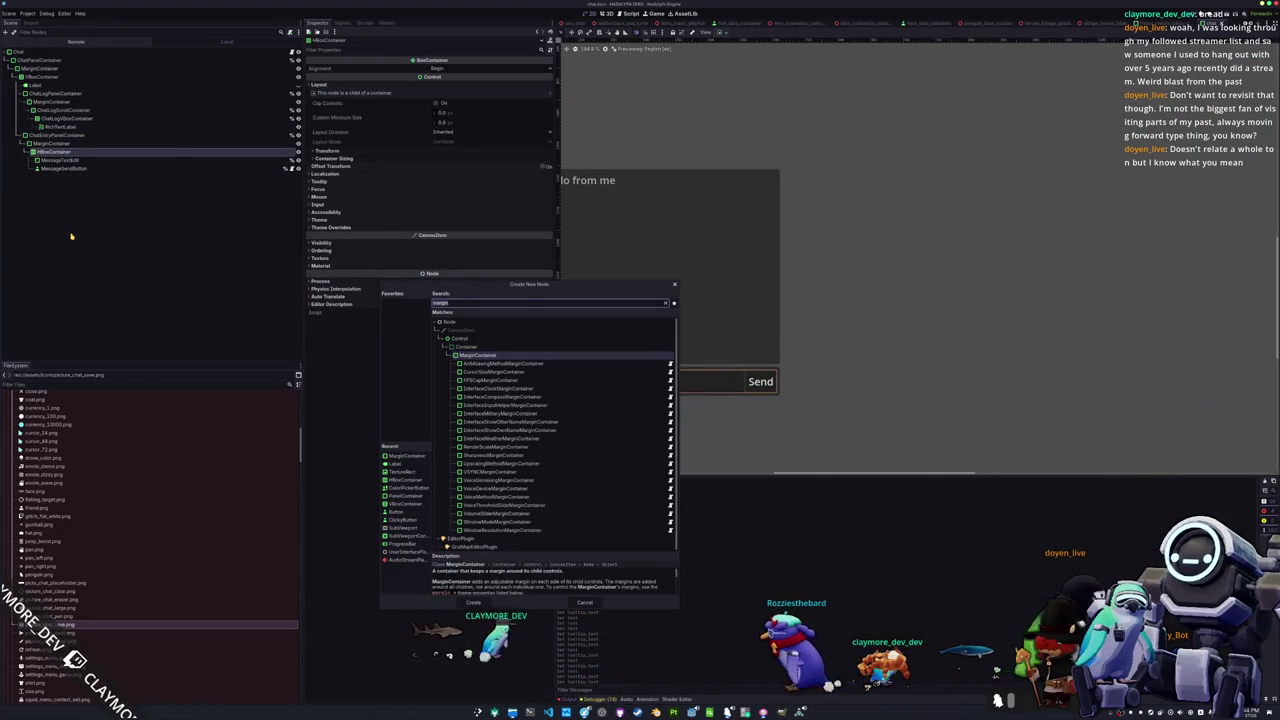
key("ctrl+a")
type("clicky")
key("Return")
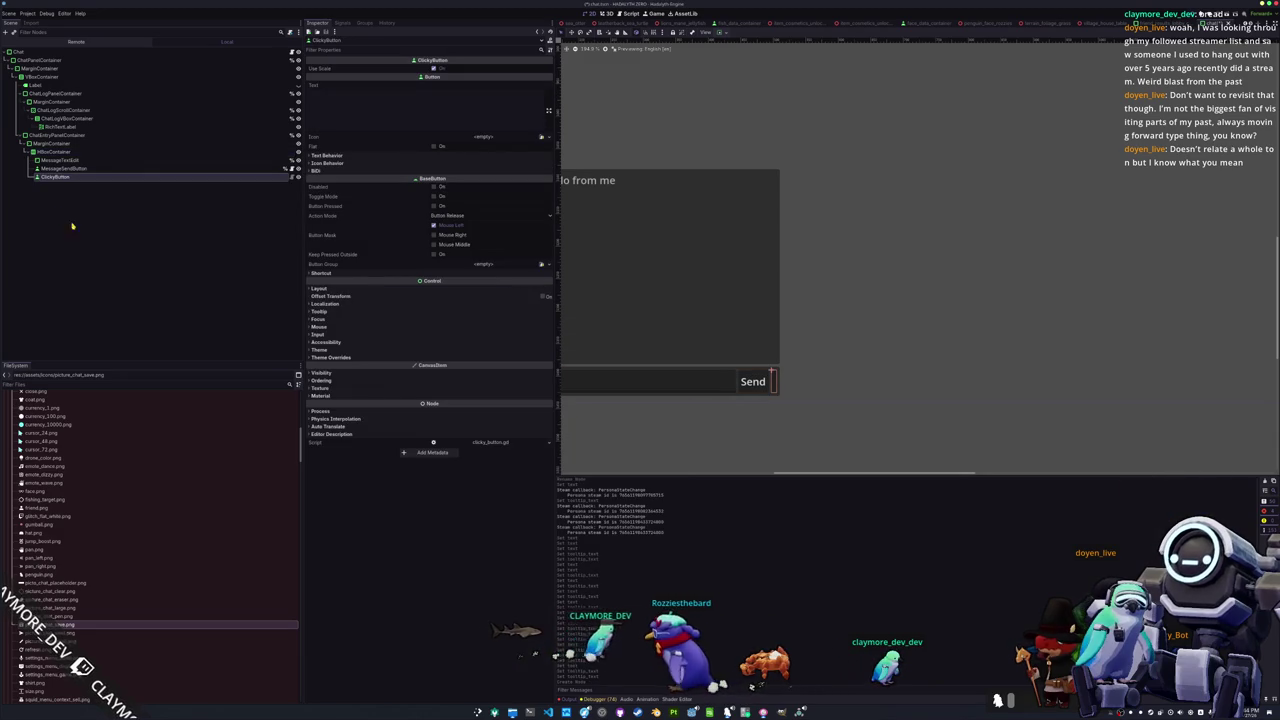
left_click(55, 168)
left_click(52, 177)
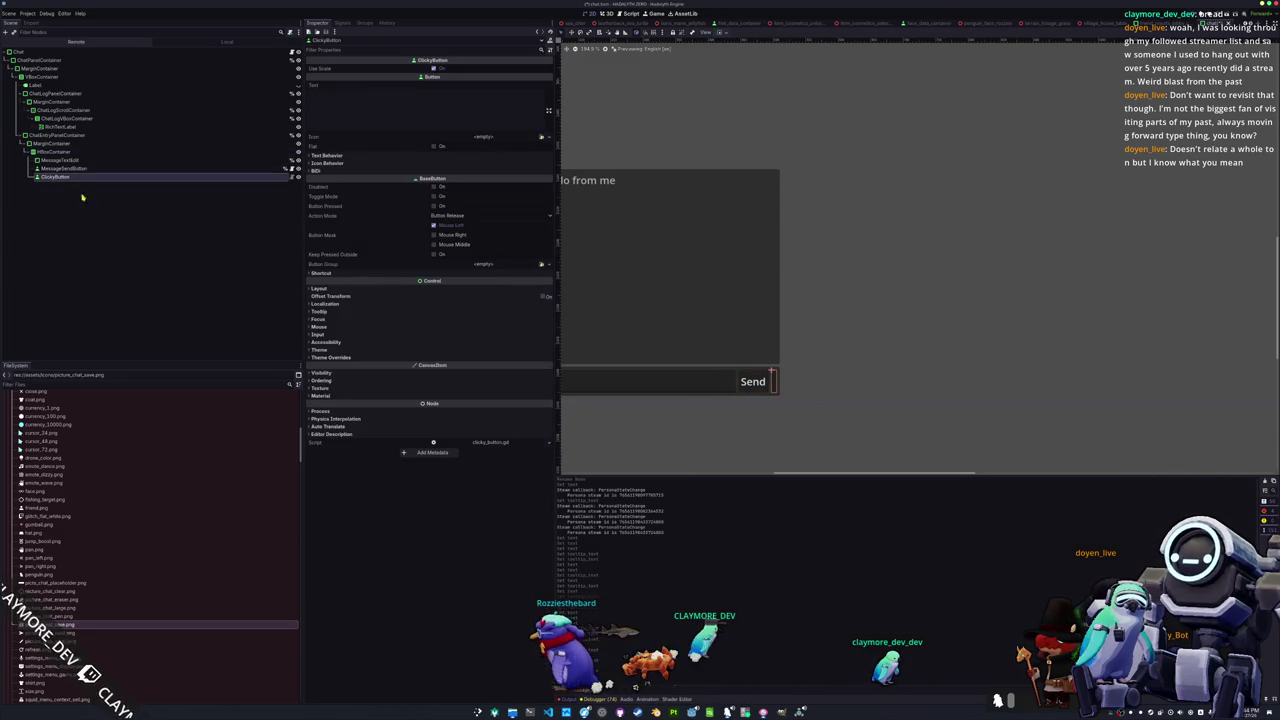
type("Open Picture C")
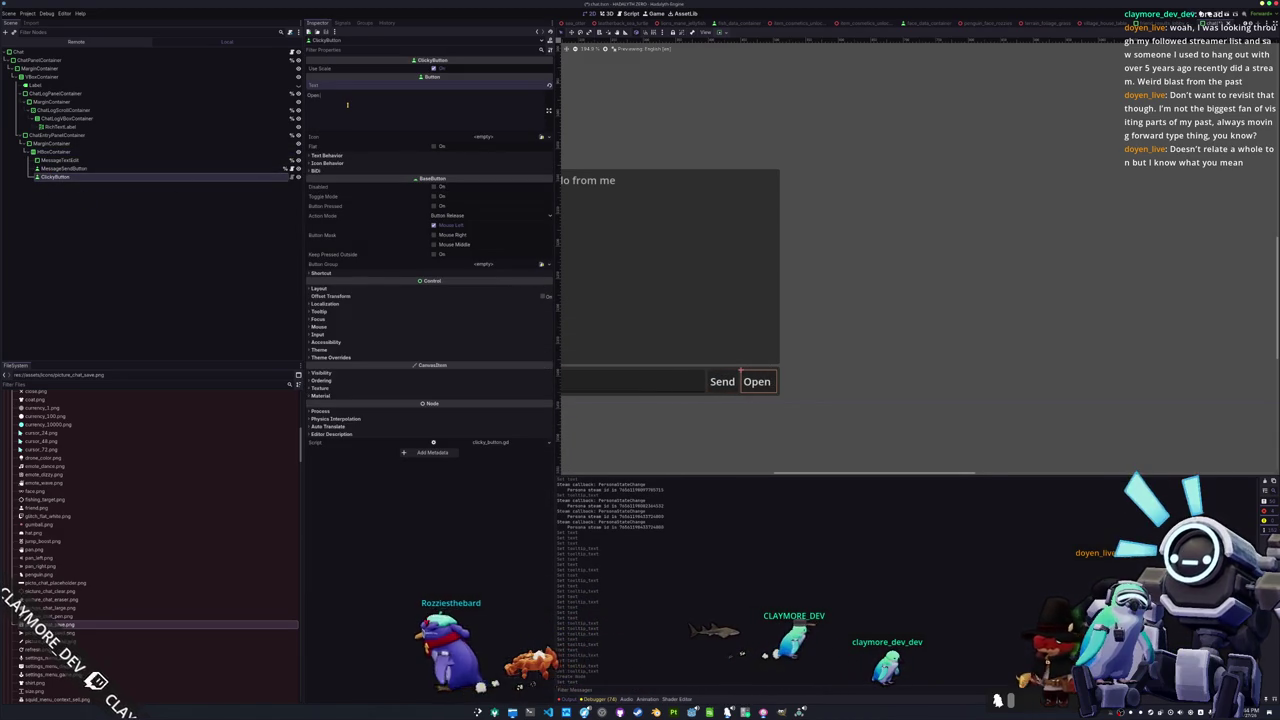
type("hat")
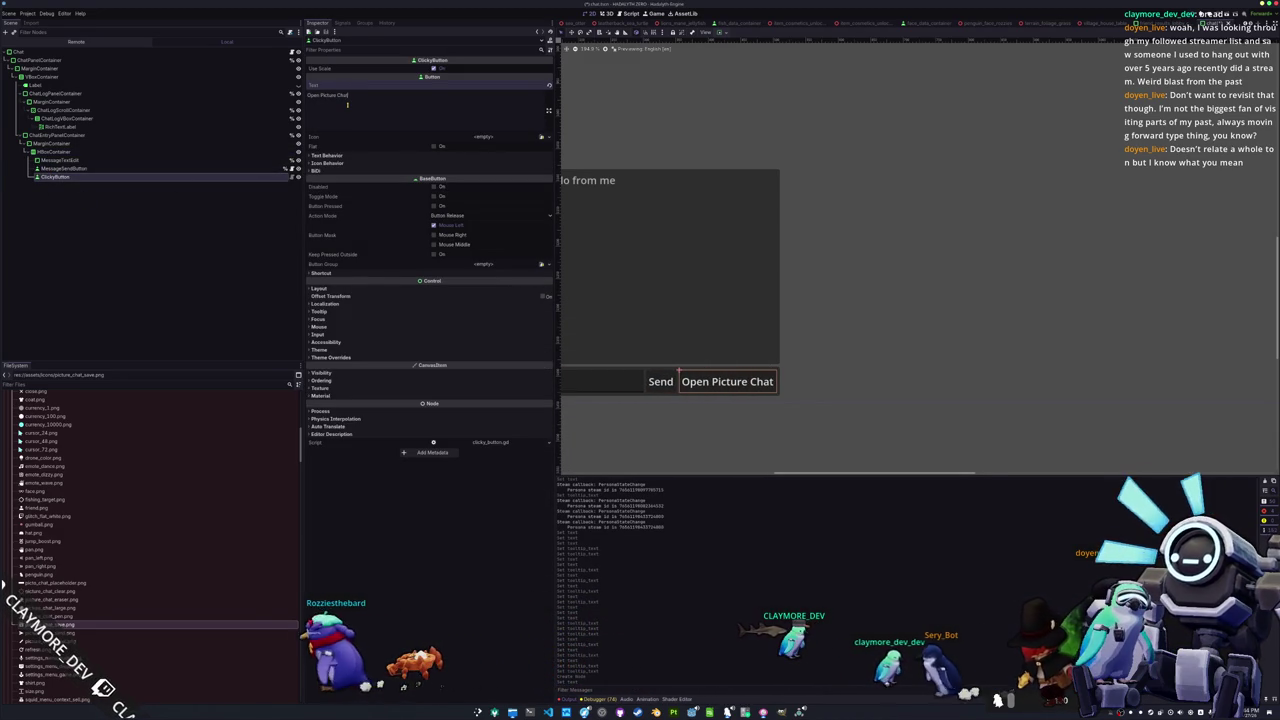
Step: Clear the new button's text and set picture_chat_pen.png as its icon
scroll(790, 400, "down", 3)
key("ctrl+z")
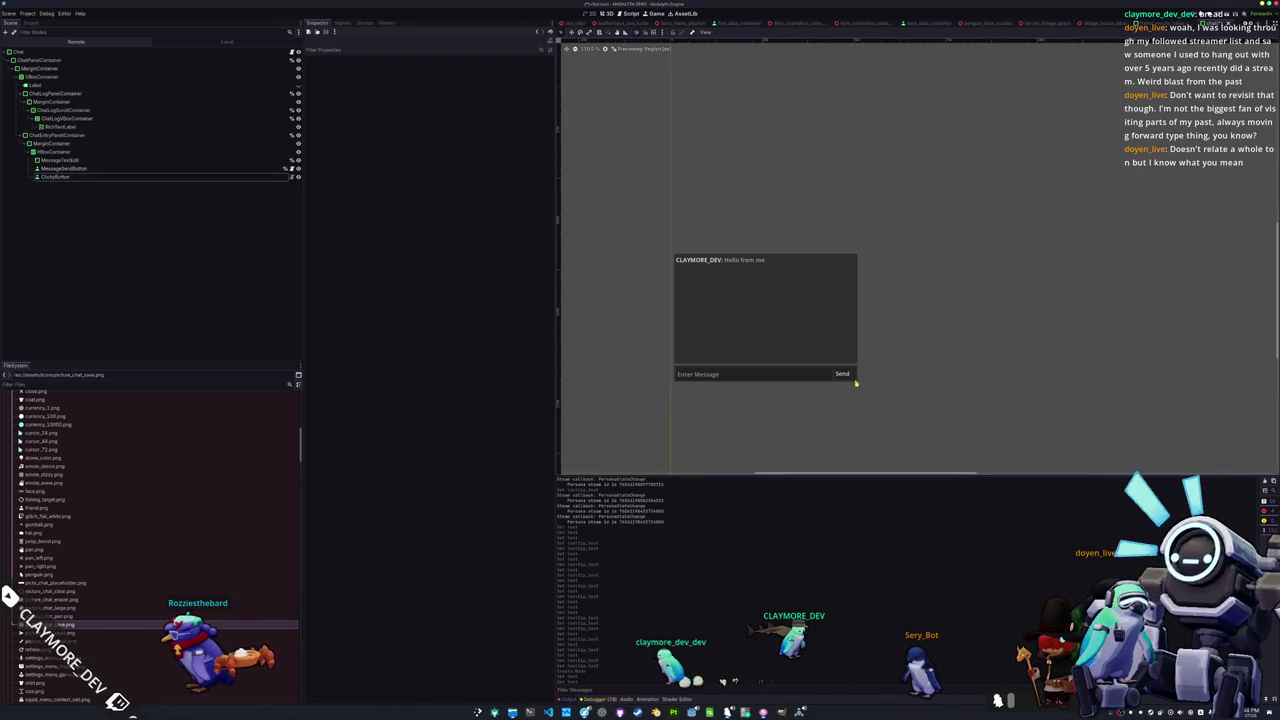
left_click(541, 137)
type("pen")
key("Return")
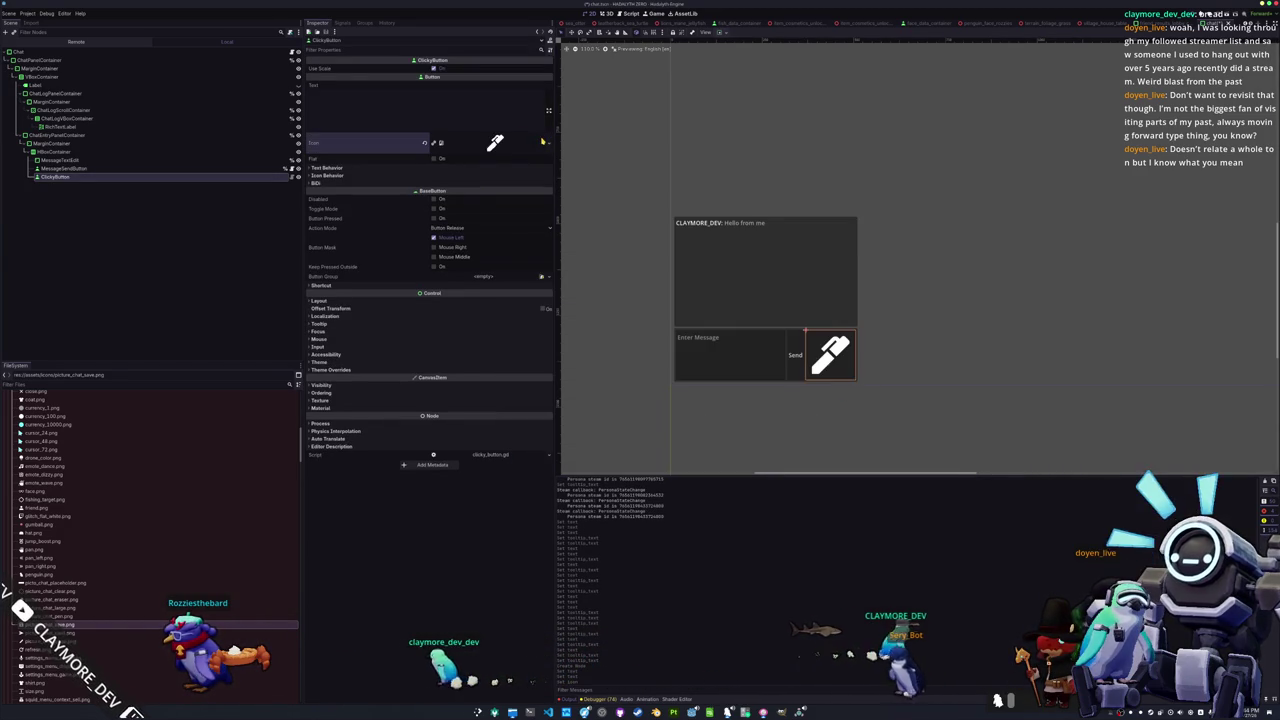
Step: Enable Expand Icon so the pen icon scales to fit the button
left_click(371, 169)
left_click(384, 232)
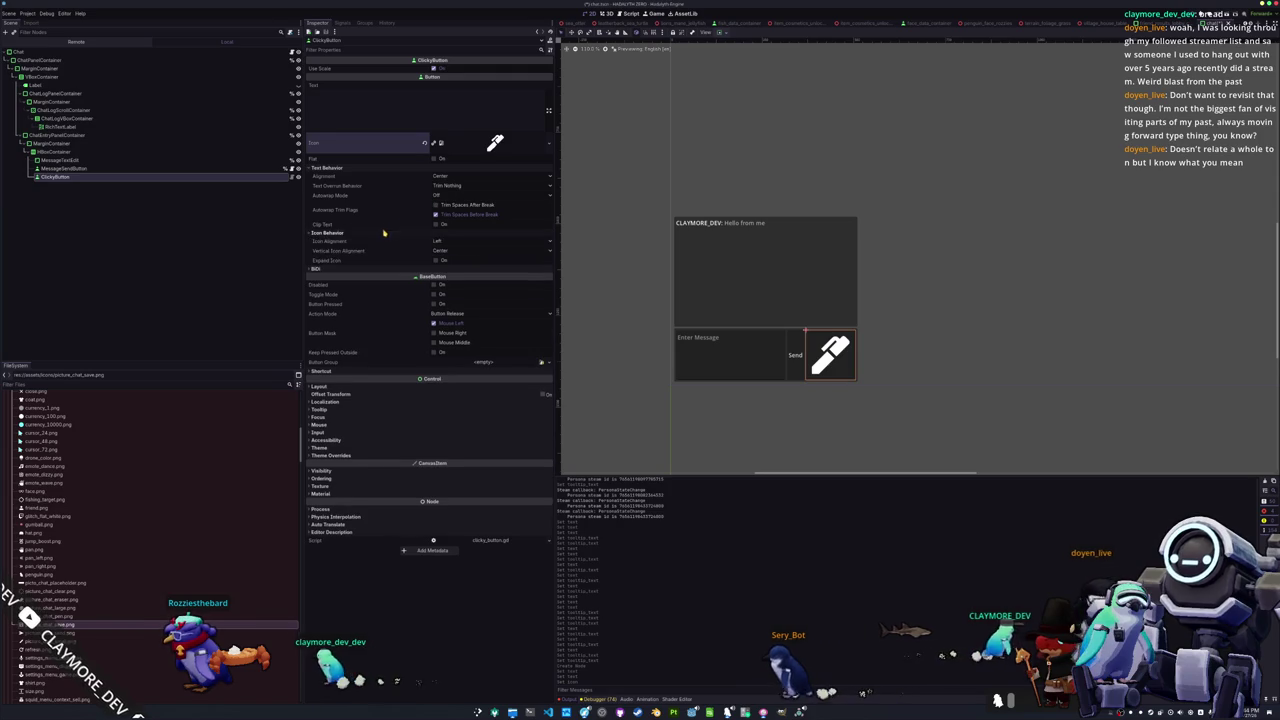
left_click(435, 259)
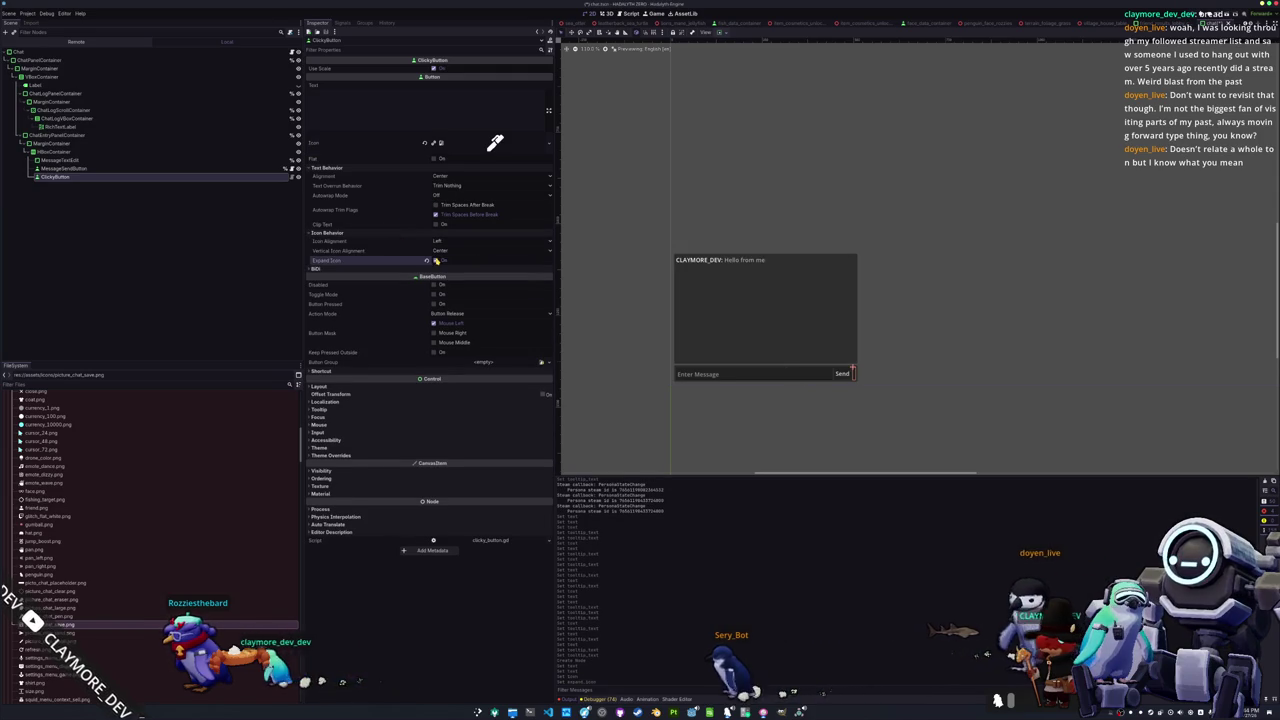
left_click(600, 393)
Step: Give the pen button a 35-pixel custom minimum width and save the chat scene
left_click(184, 178)
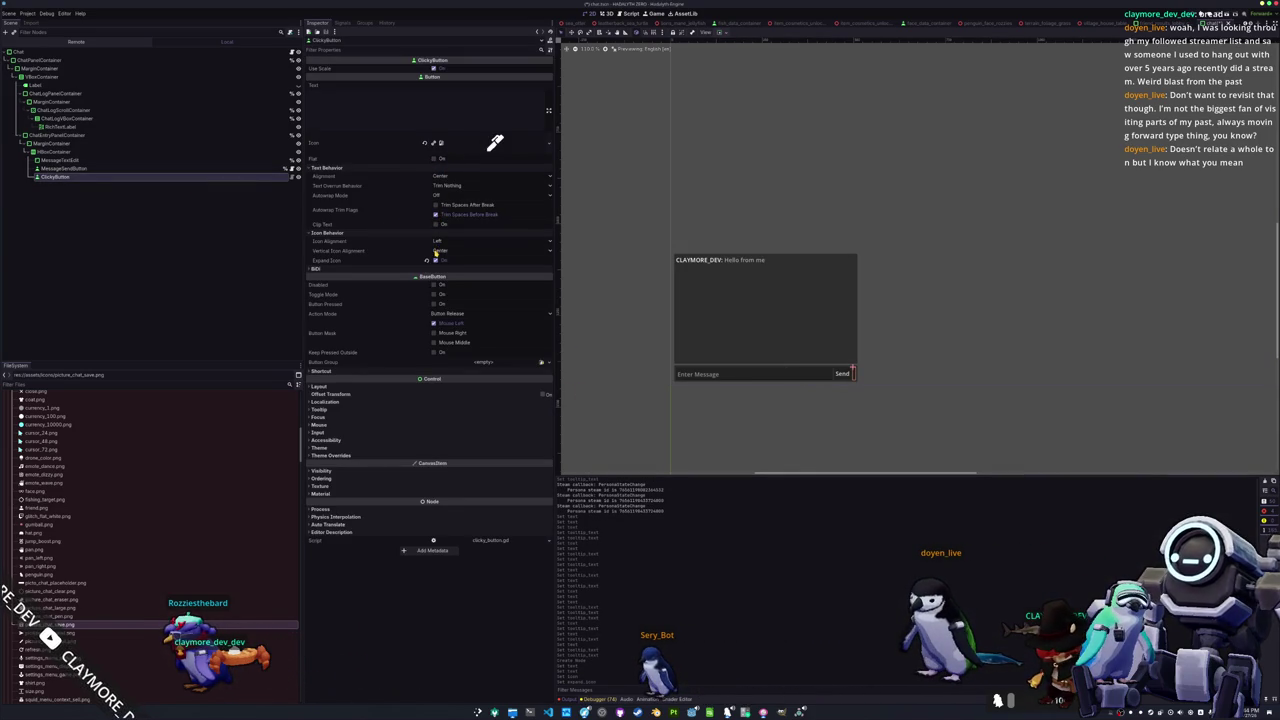
left_click(433, 388)
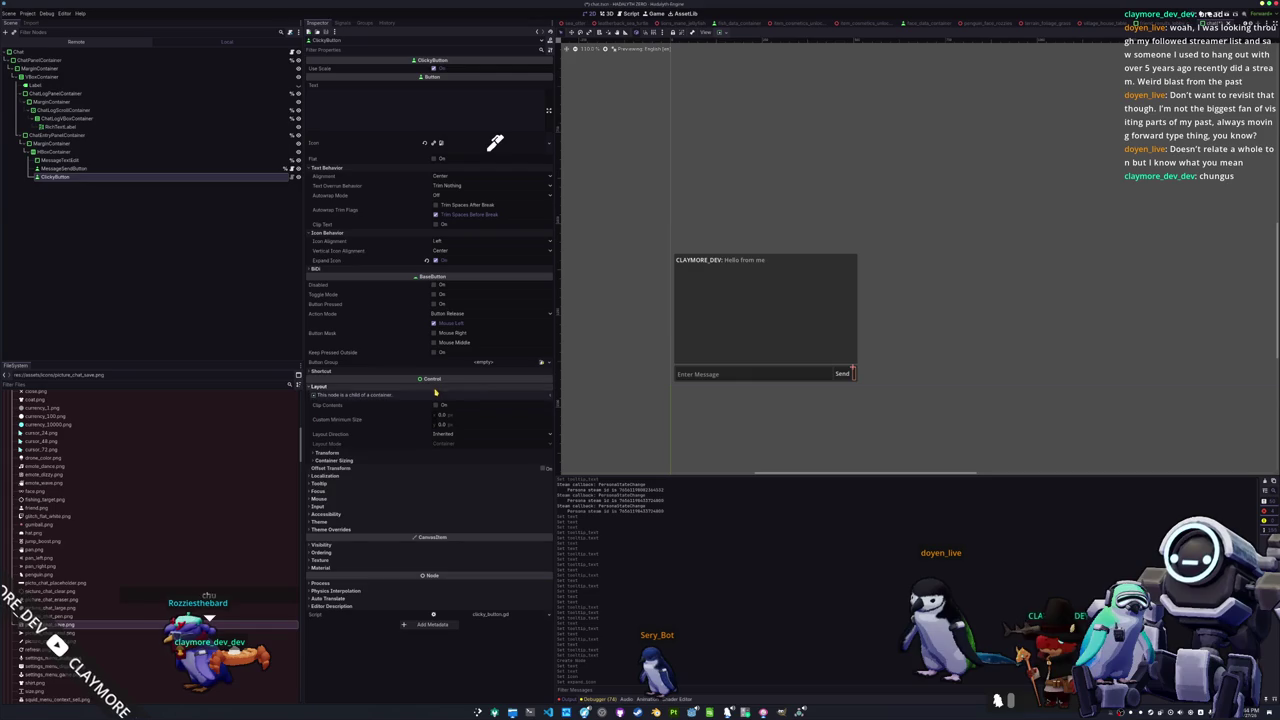
type("35")
key("Return")
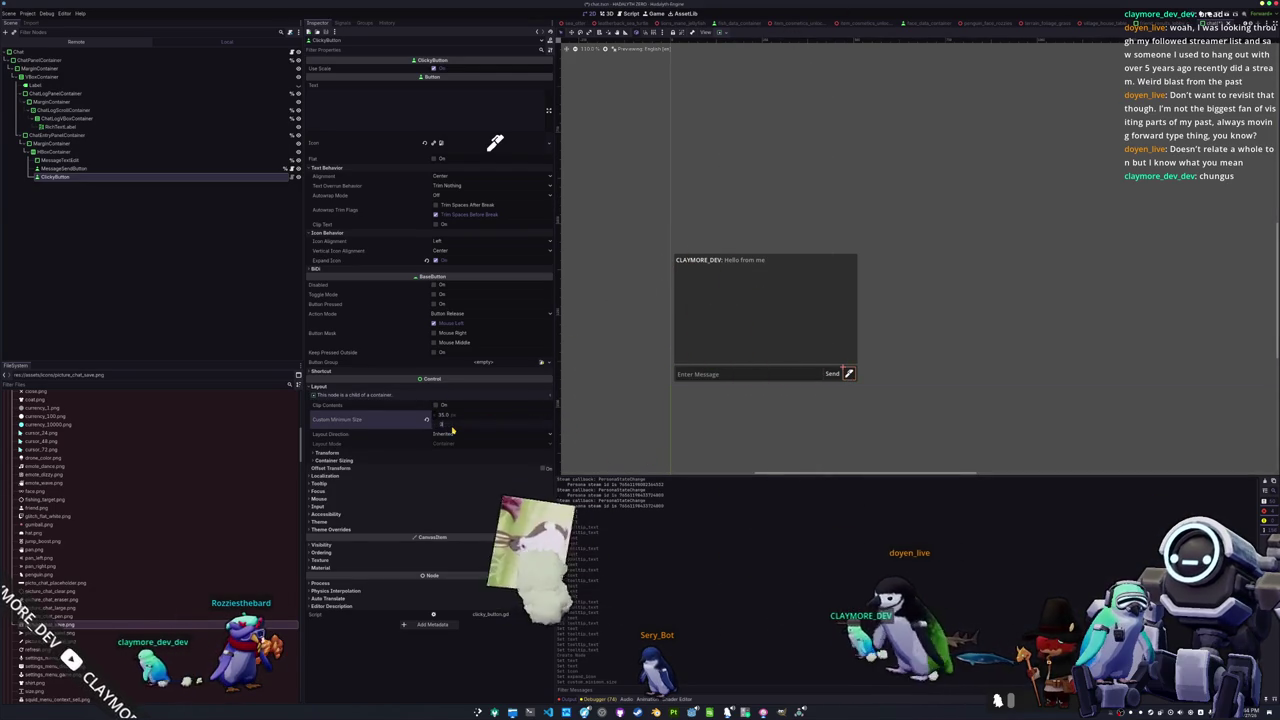
key("ctrl+s")
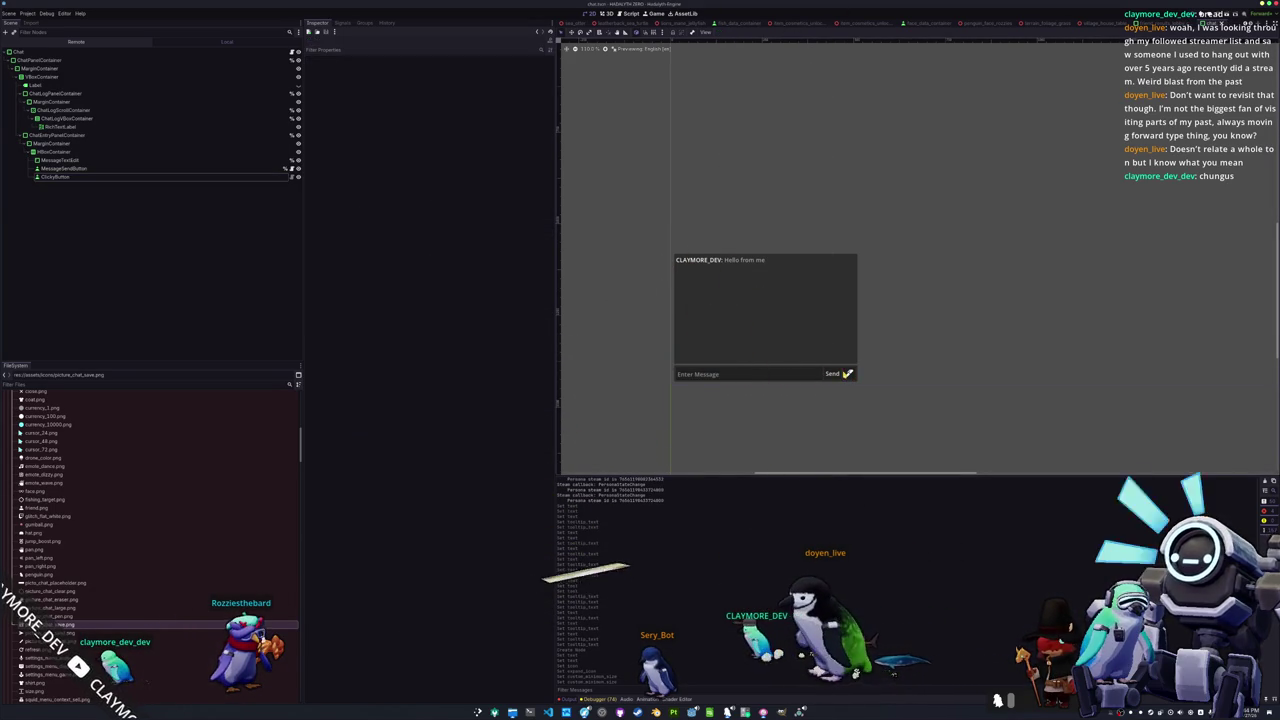
scroll(855, 417, "up", 3)
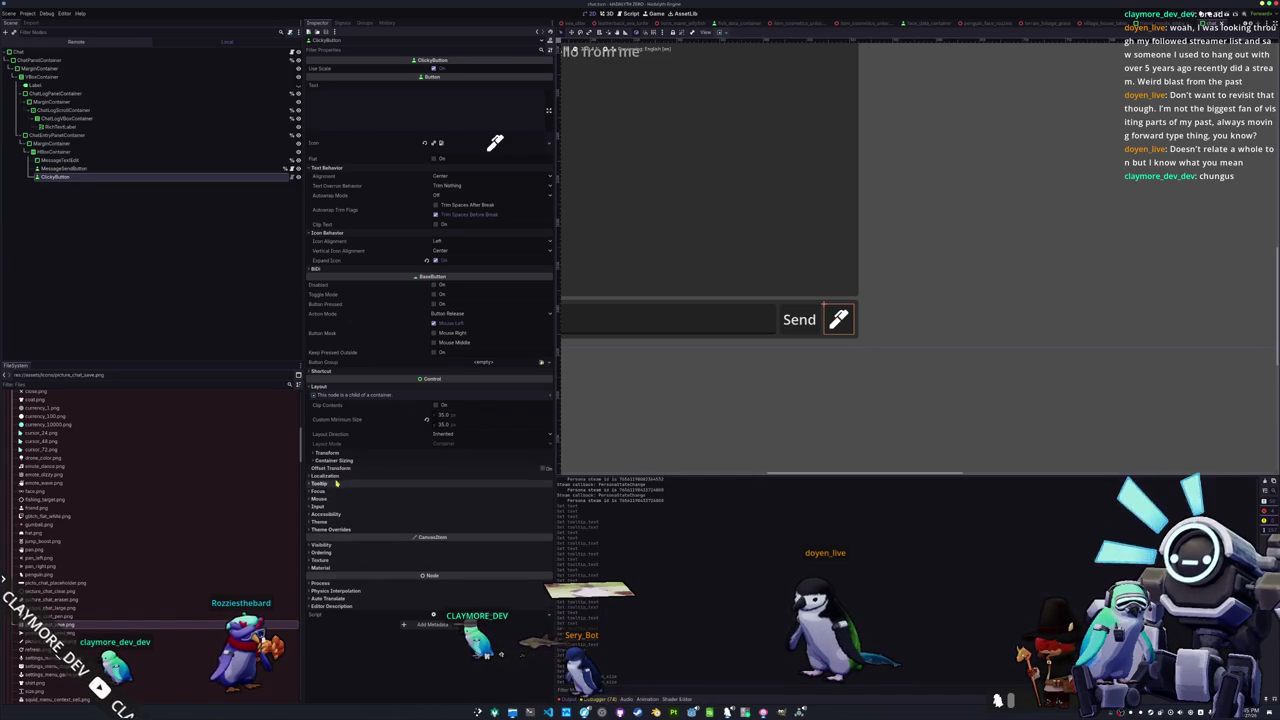
Step: Set the pen button's tooltip text to #CHAT_PICTURE_CHAT_BUTTON_TOOLTIP, then select the Send button
left_click(336, 485)
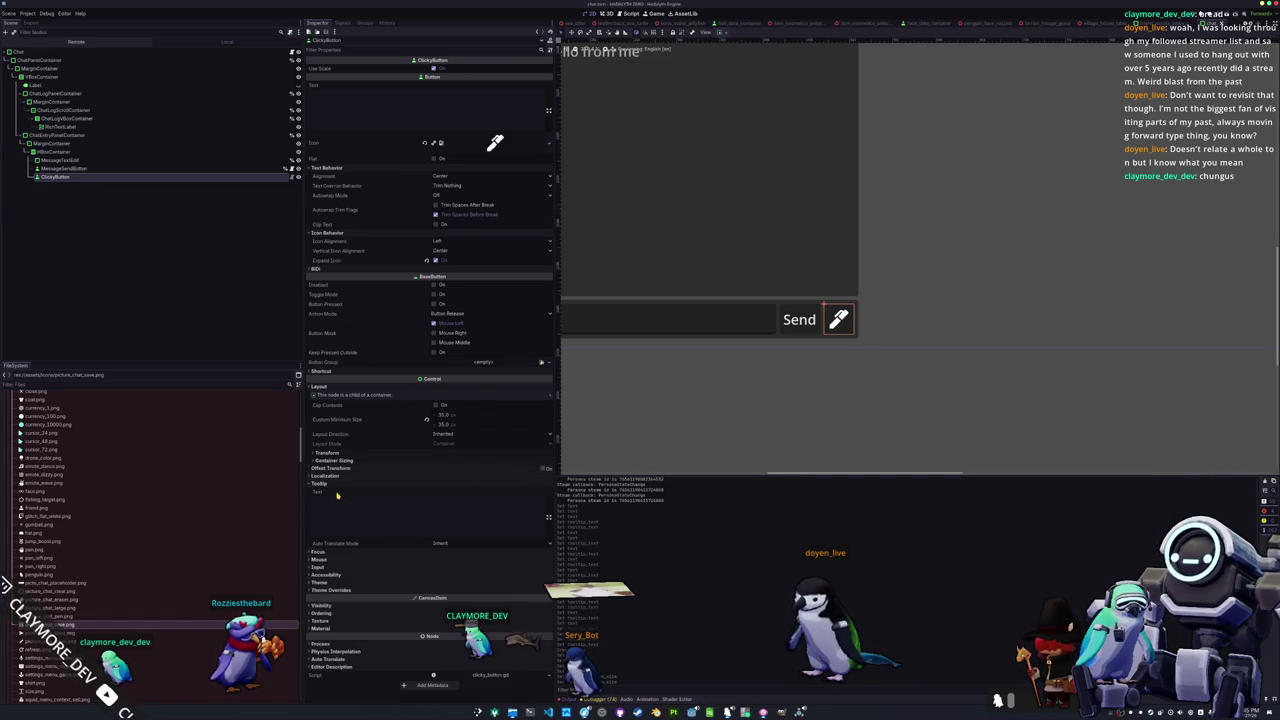
type("ICTURE_CHATE")
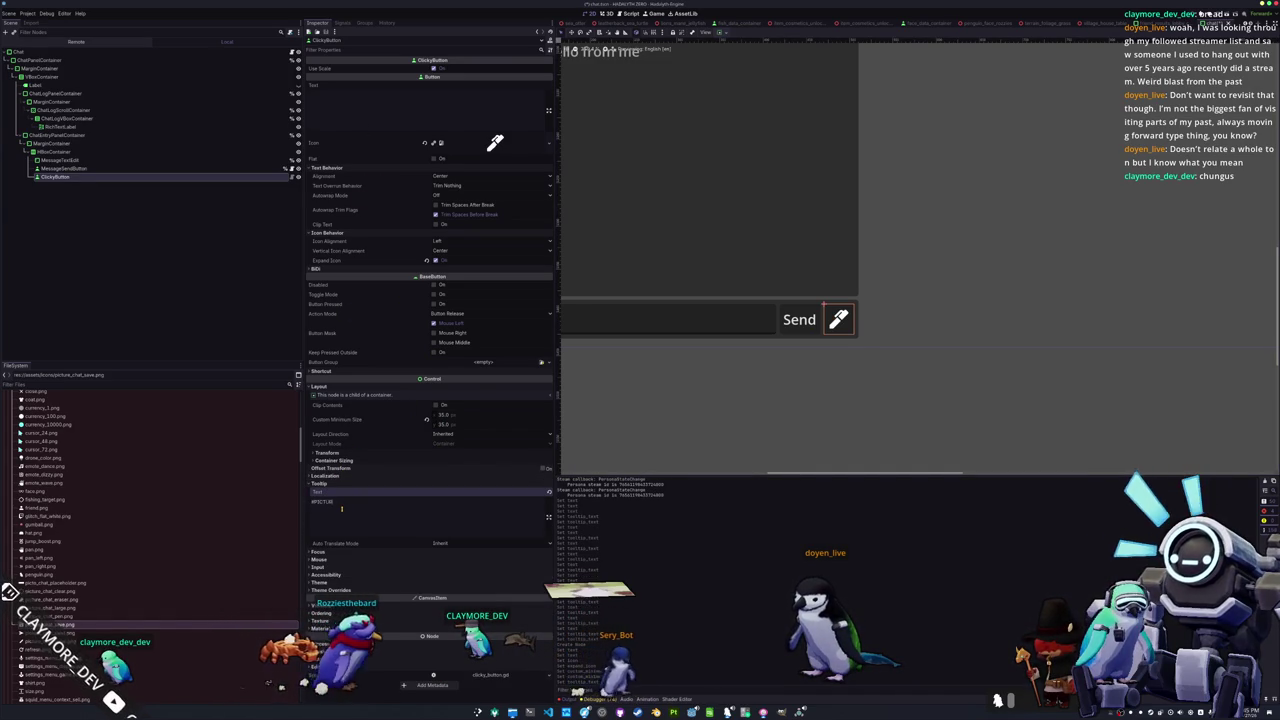
type("_")
key("ctrl+BackSpace")
type("CHAT_PICTURE_CHAT_BUTTON_TOOLTIP")
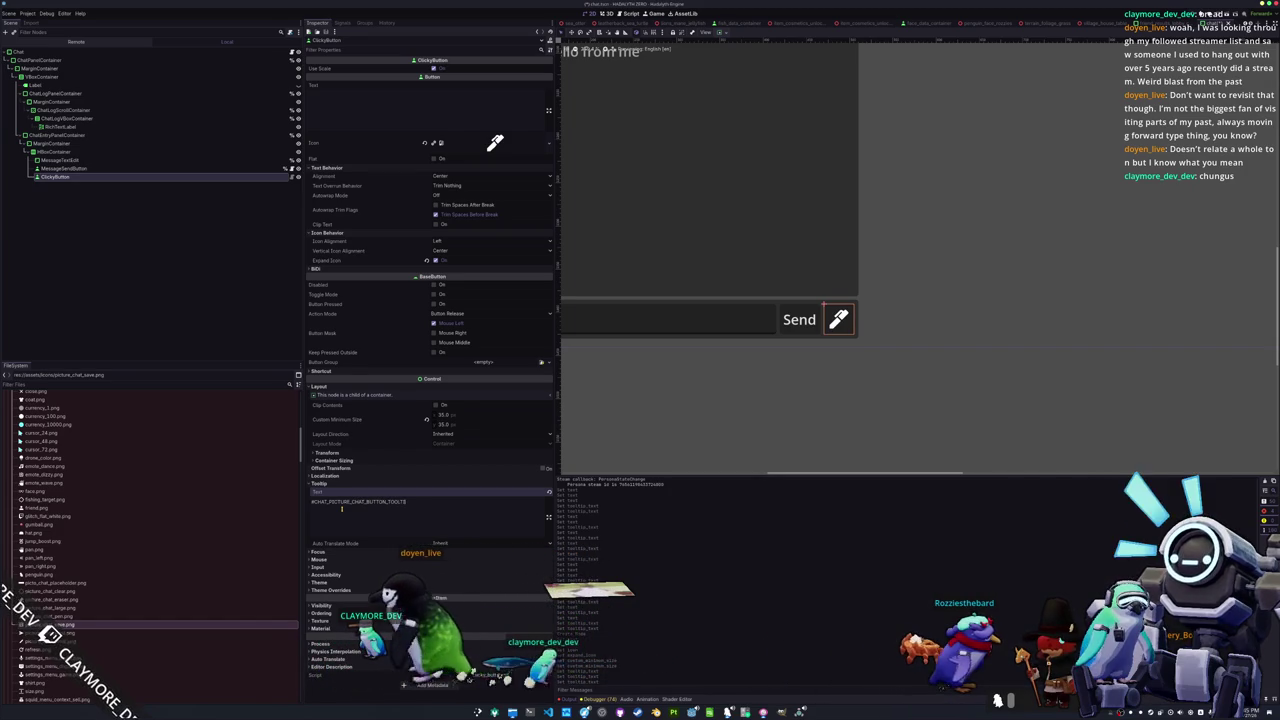
left_click(797, 322)
type("asdfasdfasdf")
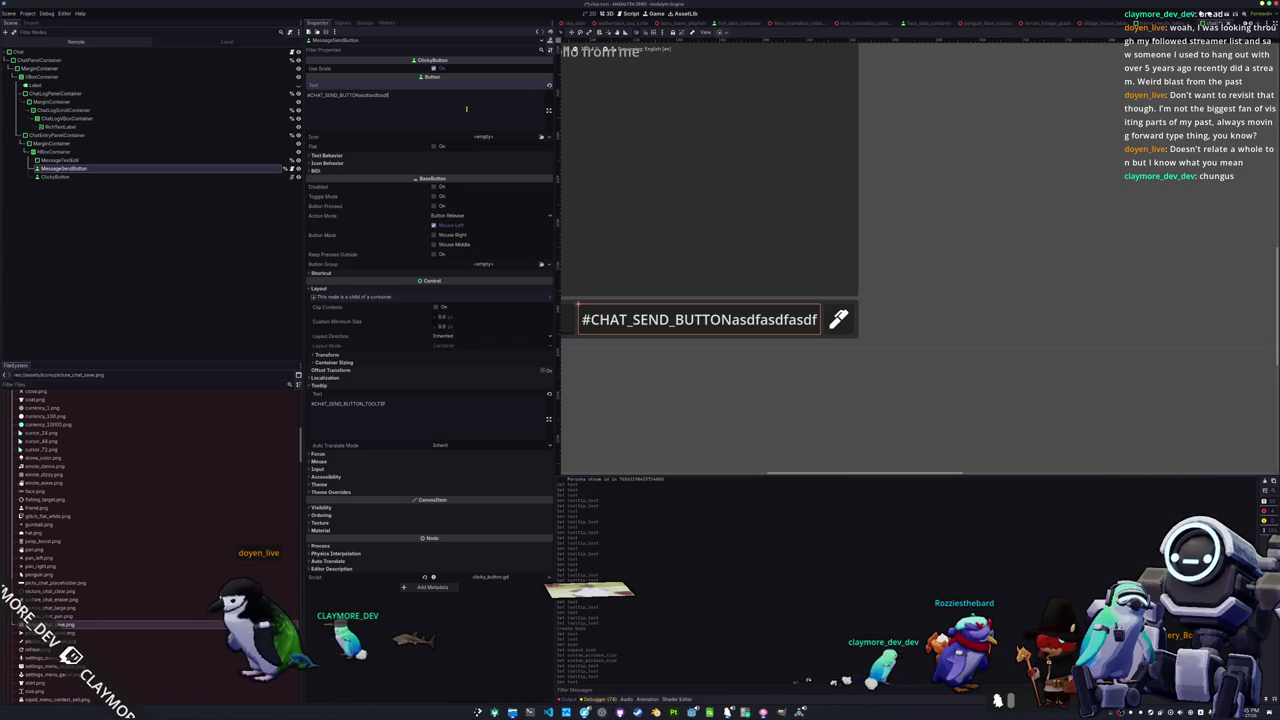
Step: Replace the Send button's text with the white arrow icon, with Expand Icon enabled
key("BackSpace")
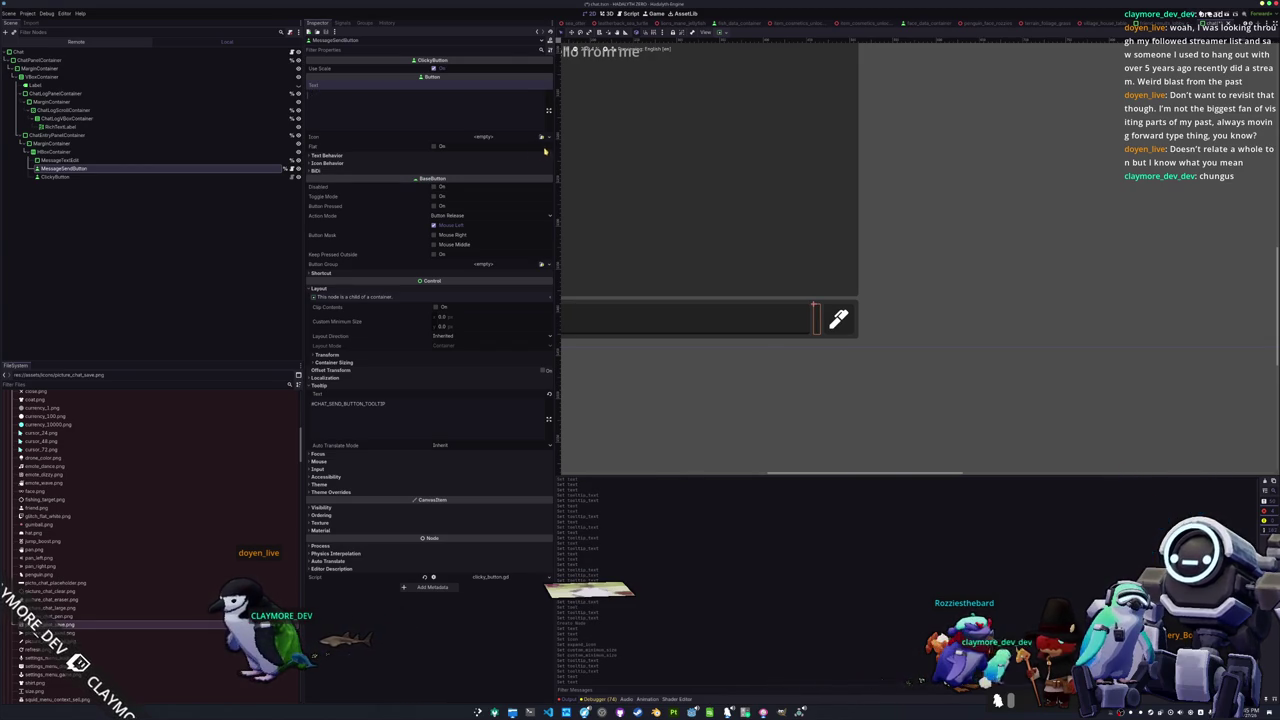
left_click(541, 139)
key("Return")
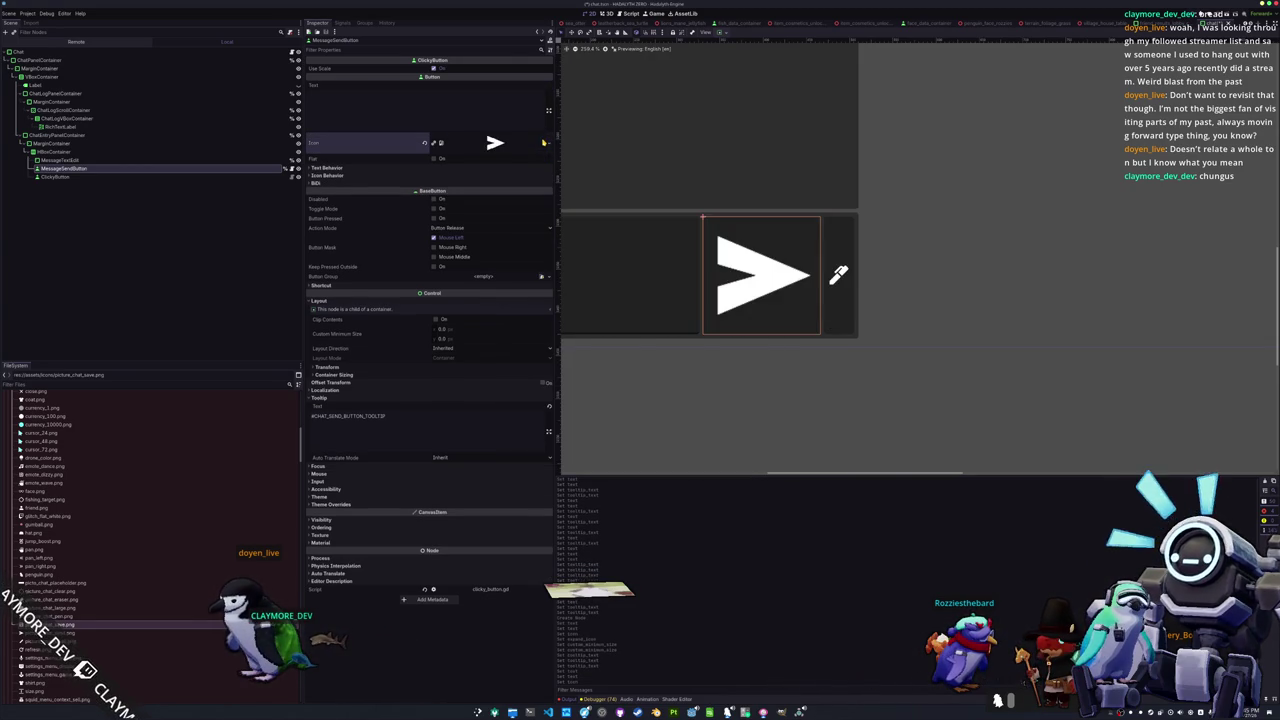
left_click(376, 174)
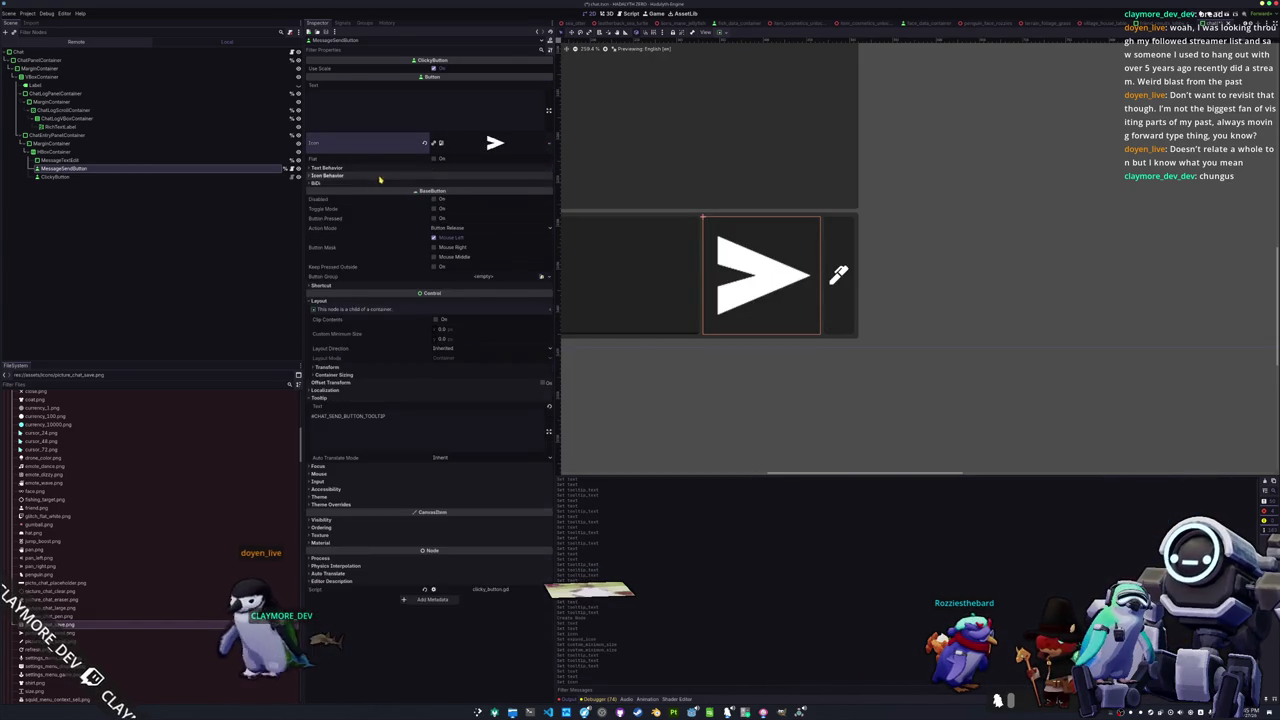
left_click(436, 203)
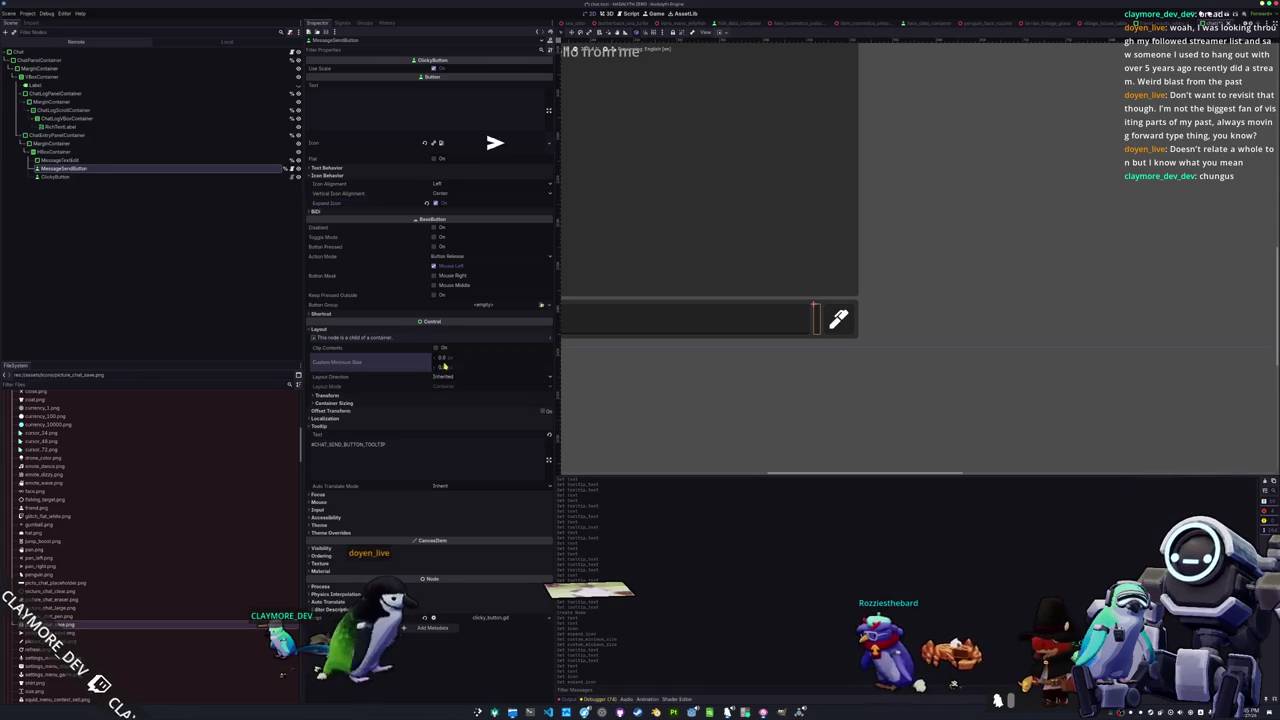
Step: Set the Send button's custom minimum size to 35 × 35 and edit its tooltip key
type("35")
key("Tab")
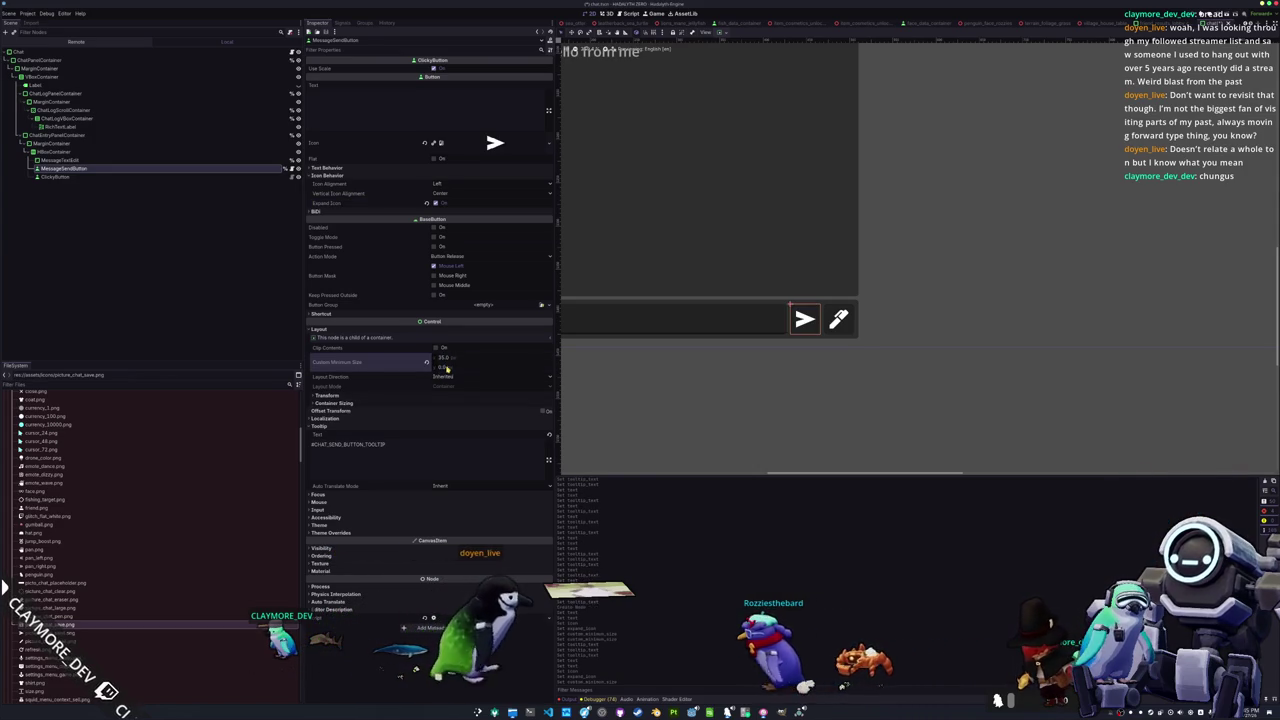
type("35")
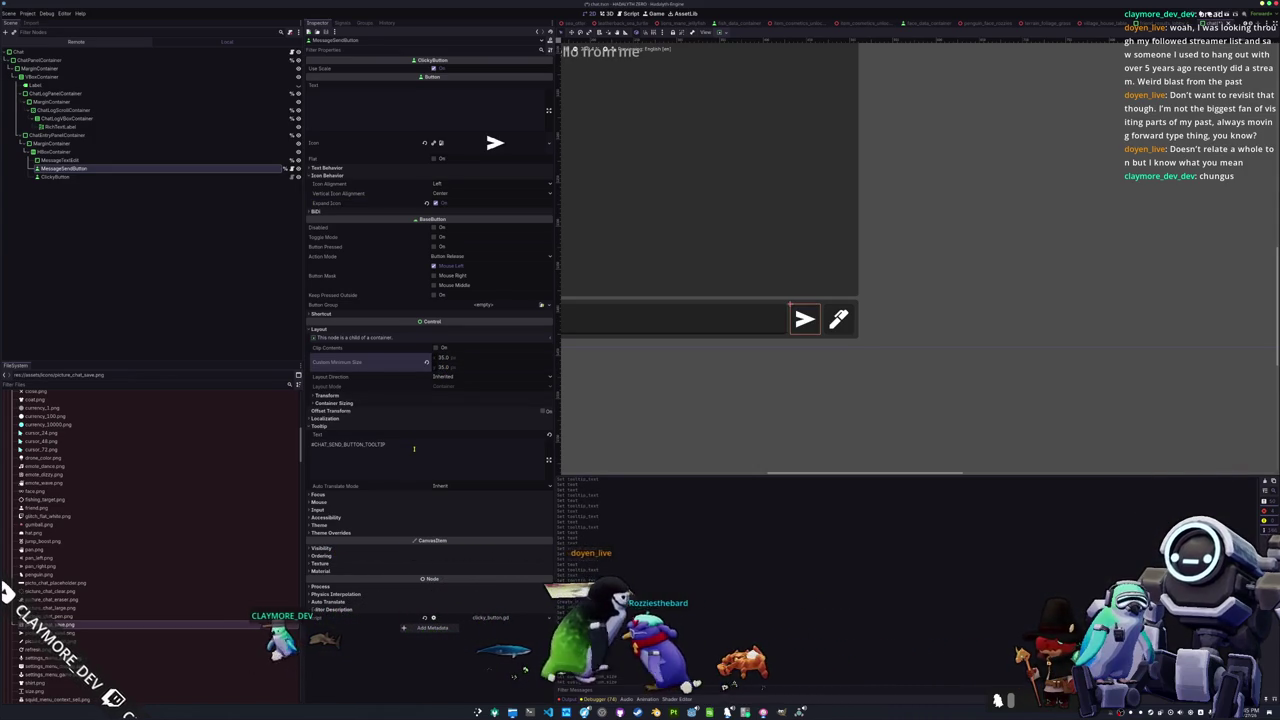
left_click(414, 449)
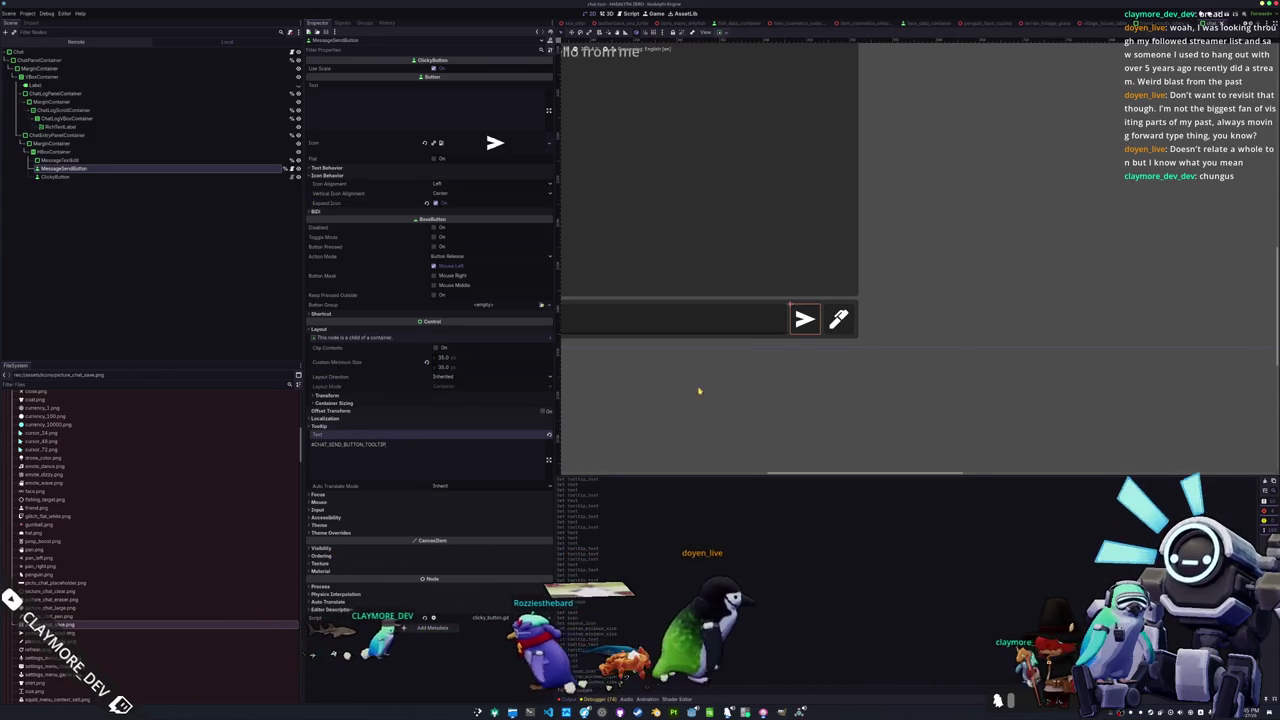
Step: Select the pencil button's full tooltip key, then switch to the translation spreadsheet
scroll(663, 394, "down", 3)
left_click(800, 344)
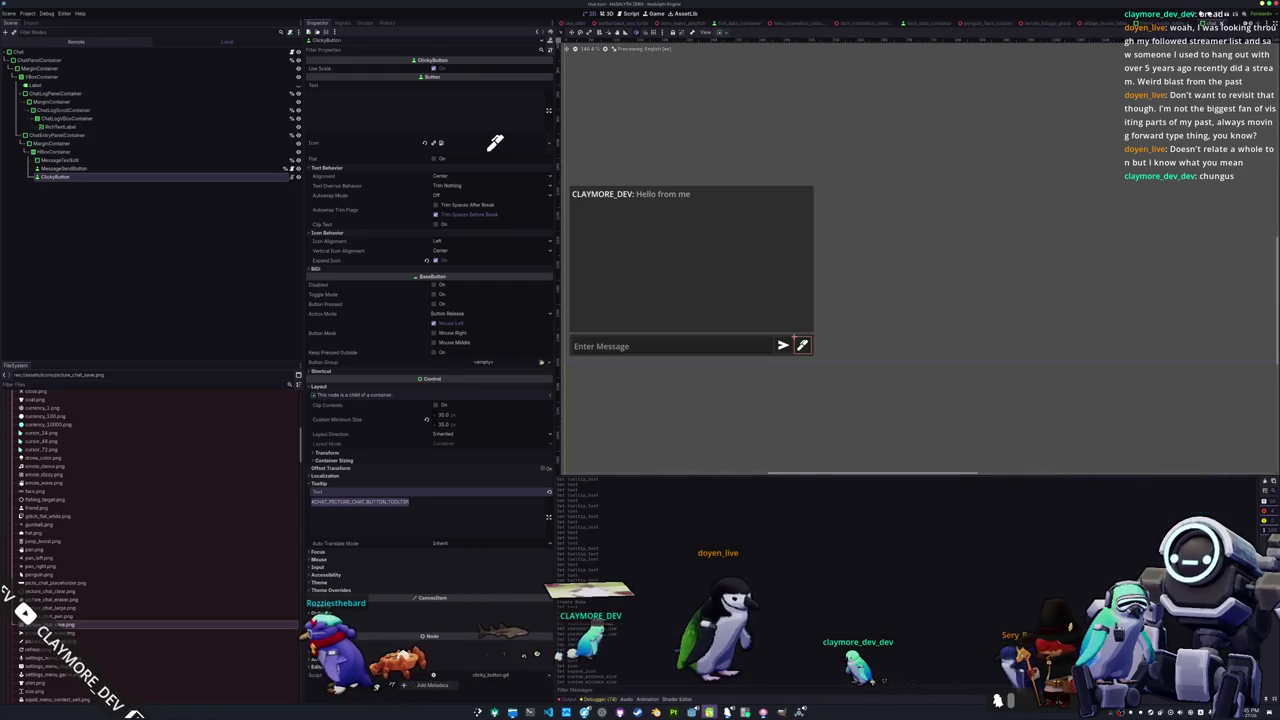
key("ctrl+a")
key("alt+Tab")
Step: Below the send tooltip row, add 'Open the picture chat menu' and the PICTURE_CHAT_BUTTON_TOOLTIP key
scroll(760, 440, "up", 8)
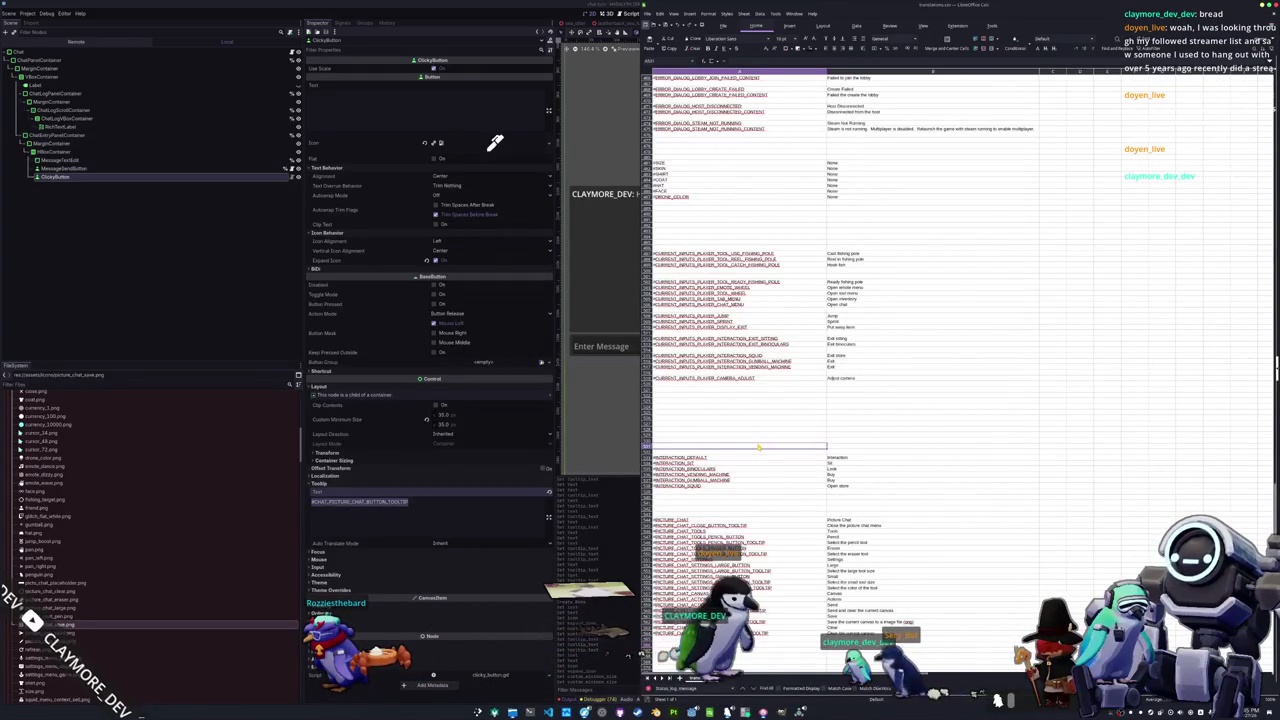
key("Return")
left_click(687, 380)
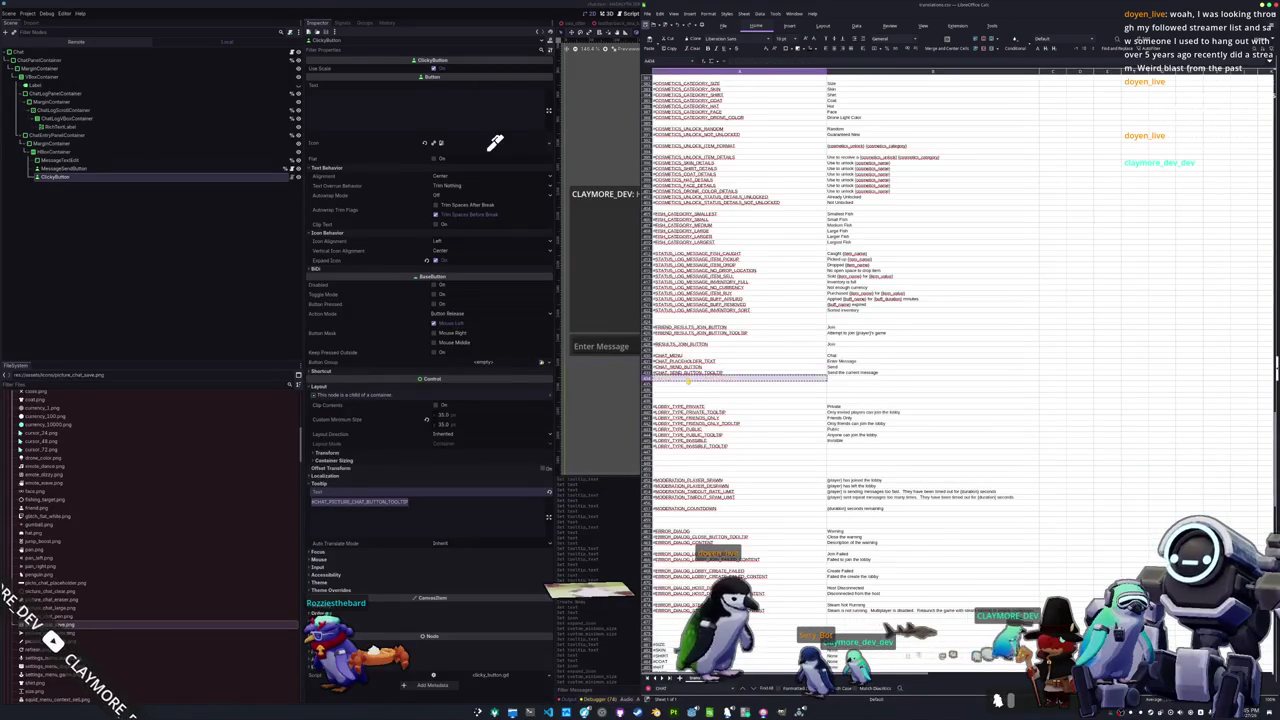
key("shift+Right")
key("shift+Right")
type("Open the picture chat menu")
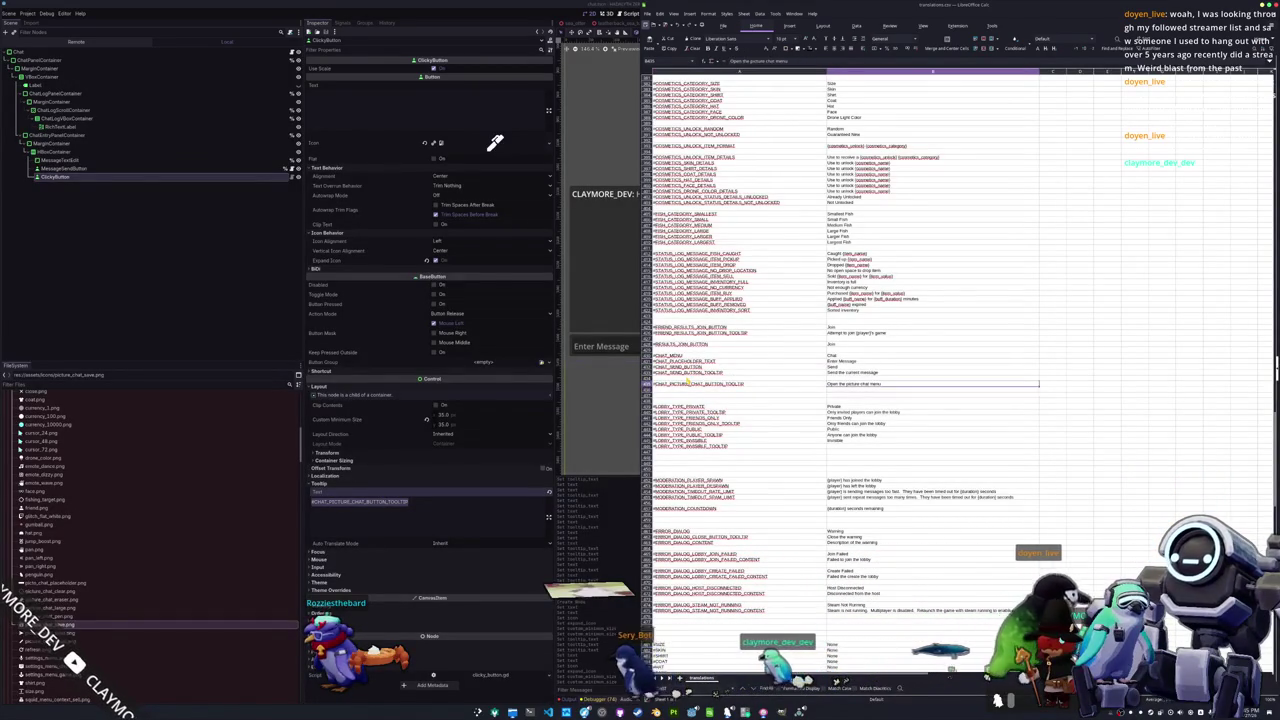
key("Return")
type("#CHAT_")
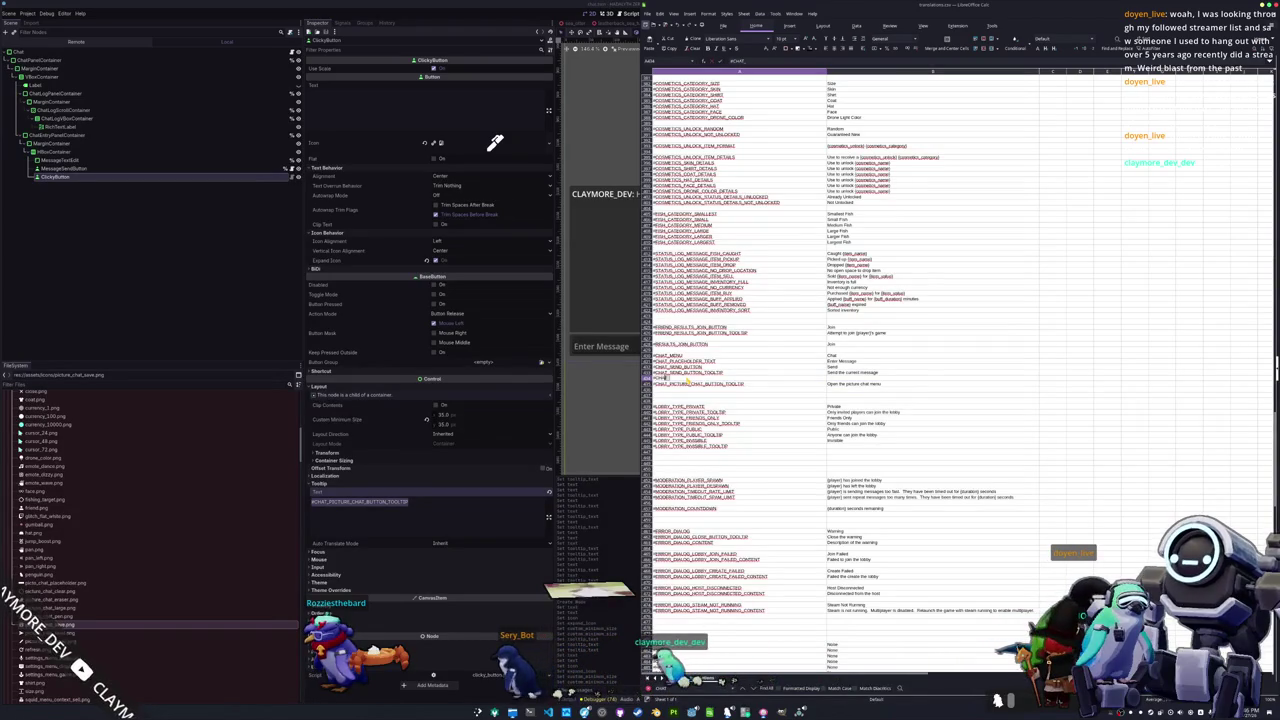
type("PICTURE_CHAT_BUTTON_TOOLTIP")
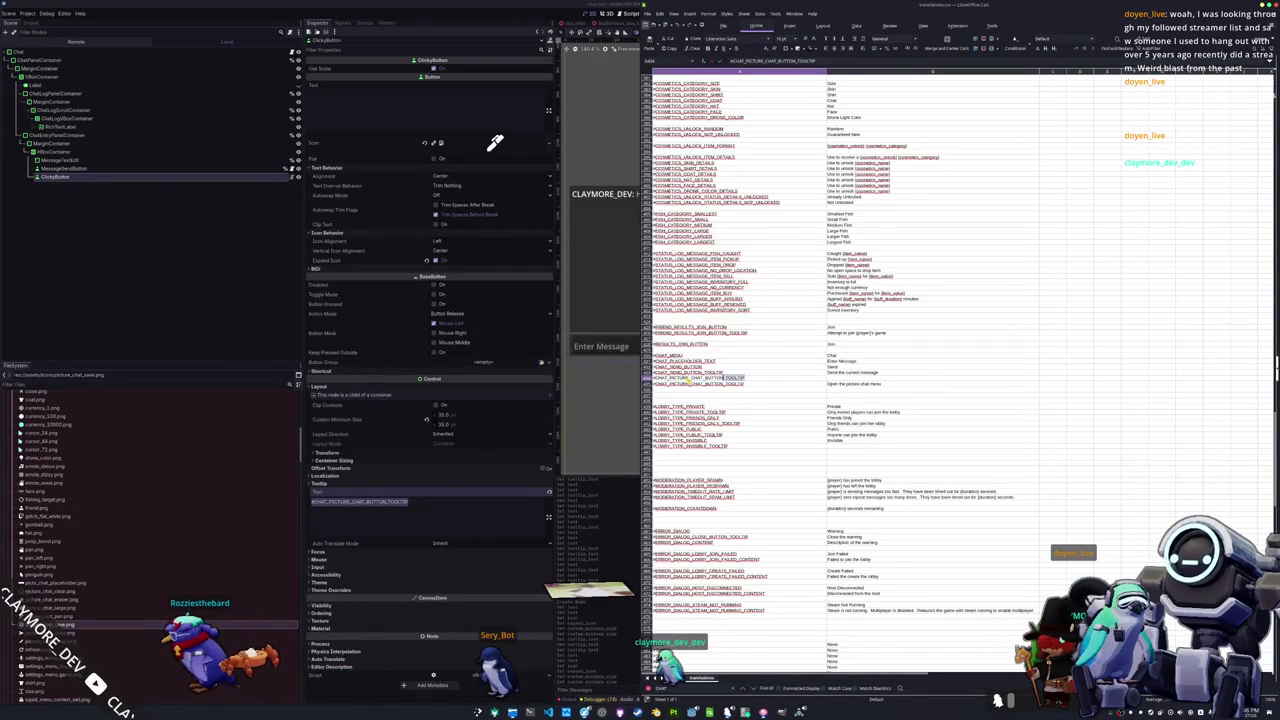
key("Tab")
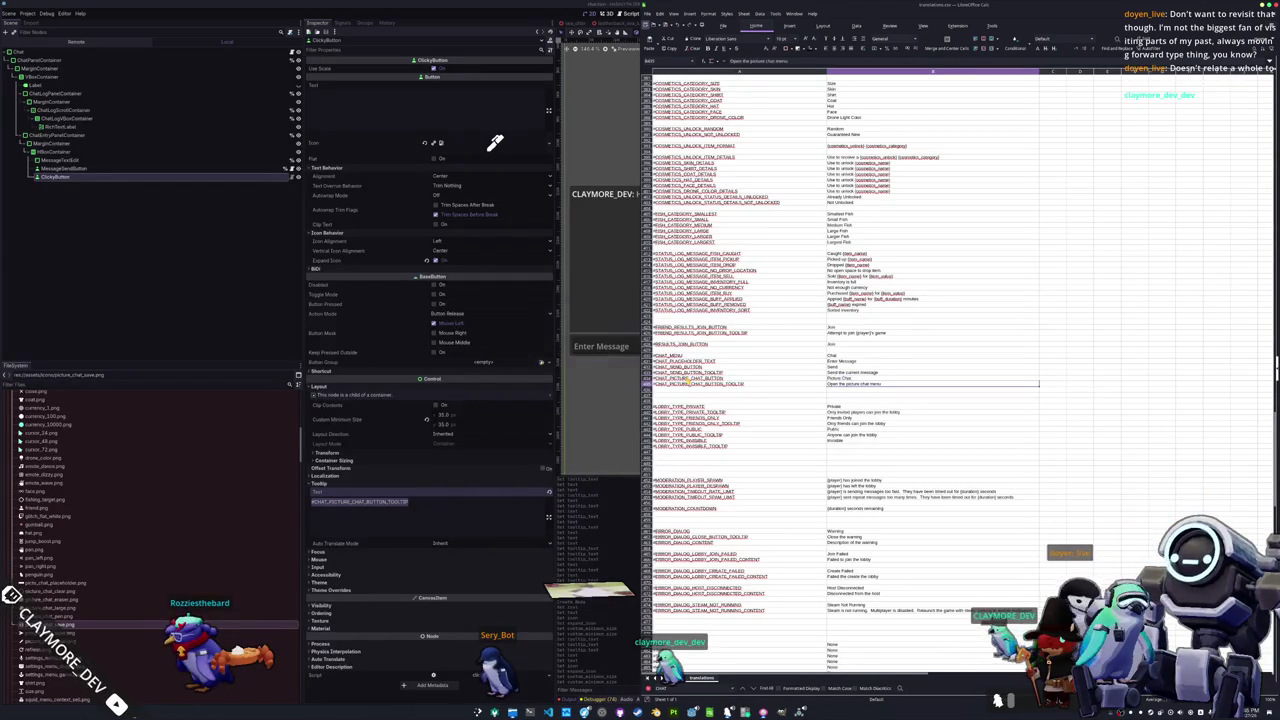
key("alt+Tab")
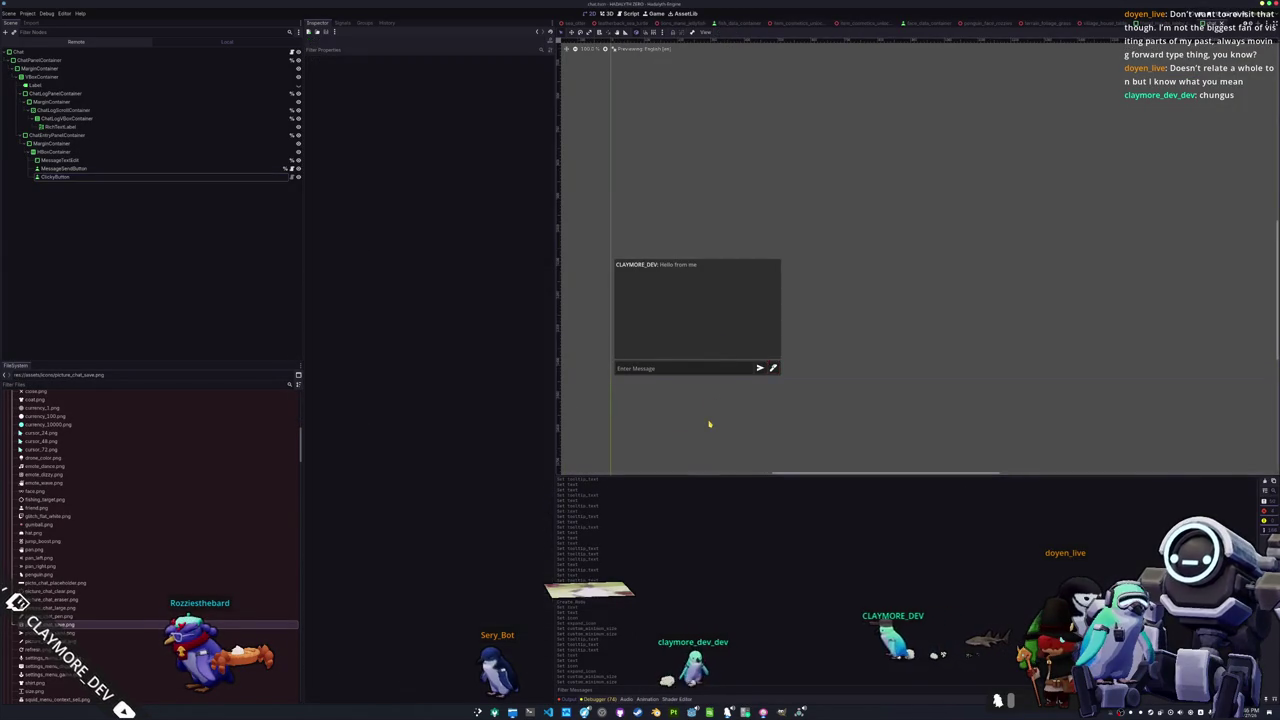
Step: Zoom the 2D viewport out and back in to review the chat row, then switch to chat.gd
scroll(764, 396, "down", 1)
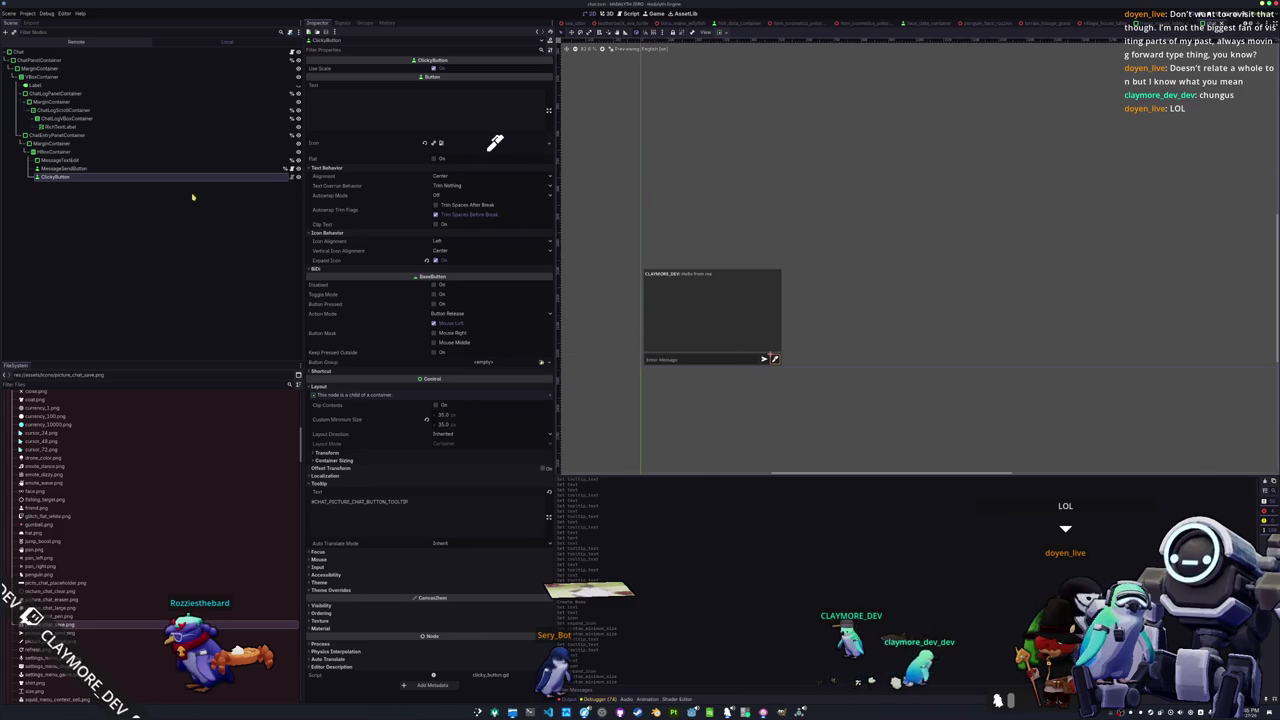
scroll(764, 397, "up", 3)
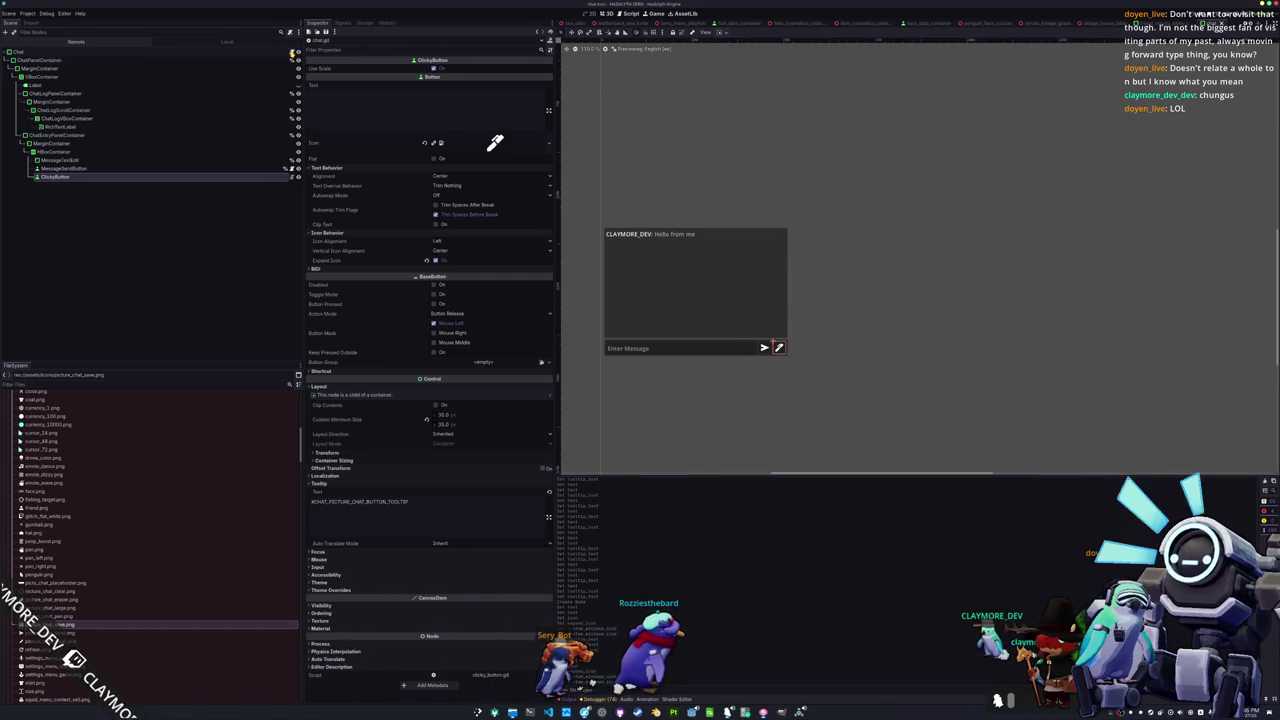
key("alt+Tab")
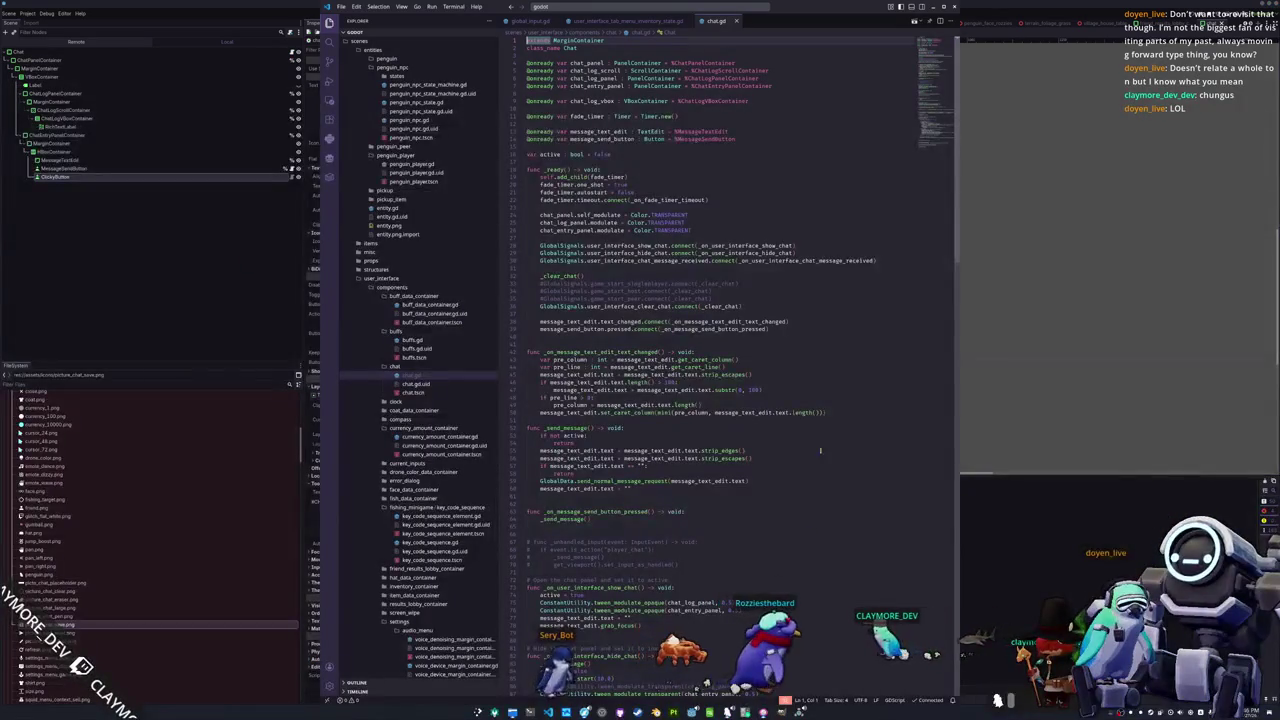
Step: Open chat.gd through the quick file search
key("super+Right")
key("ctrl+p")
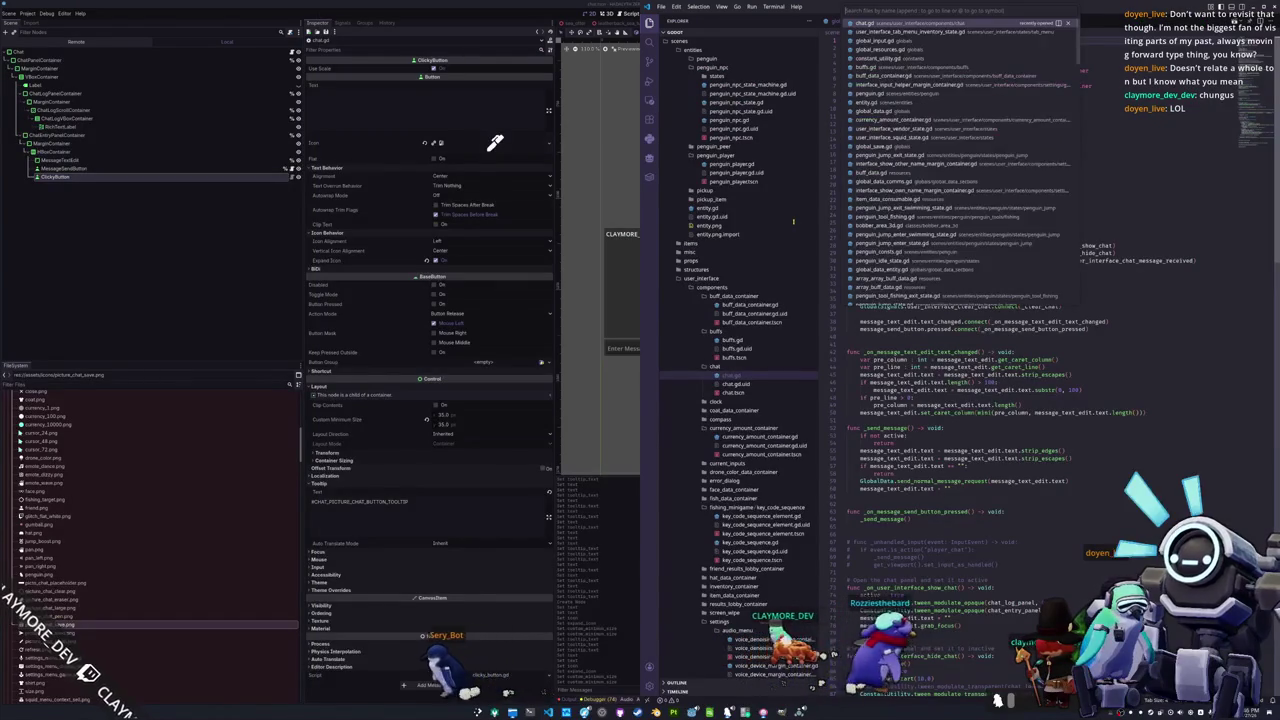
type("global_signal")
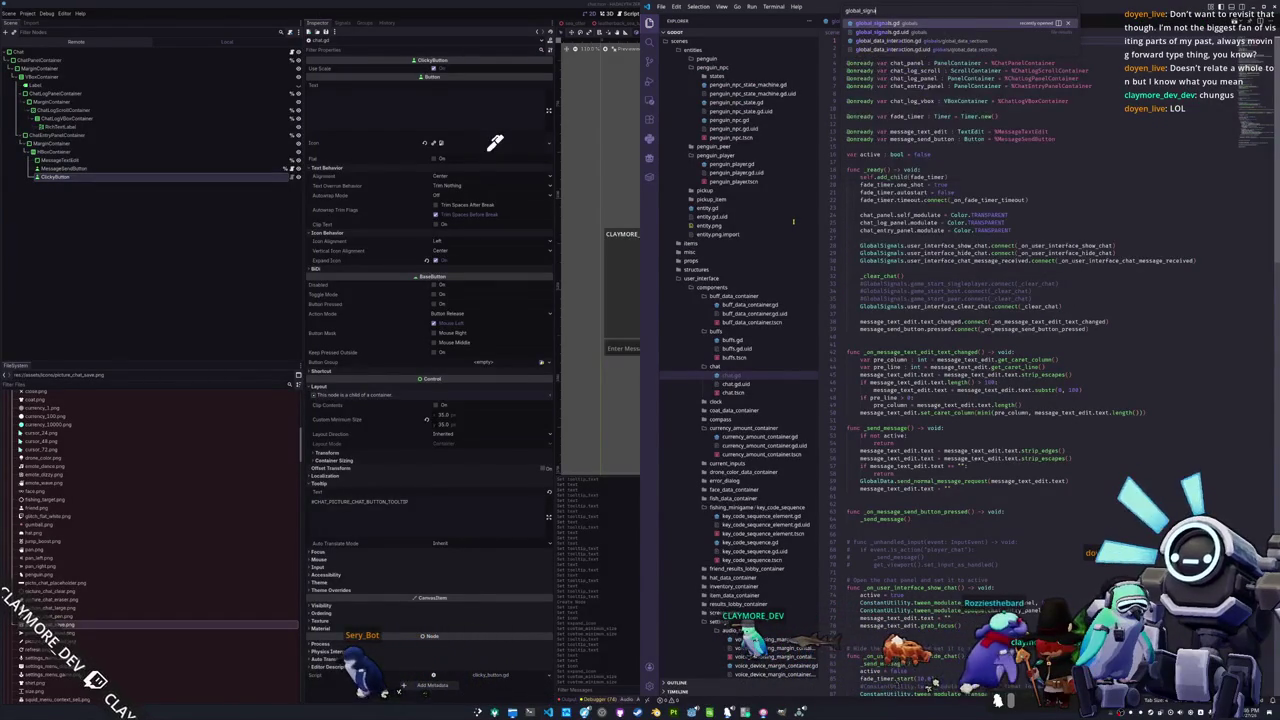
key("ctrl+BackSpace")
key("Return")
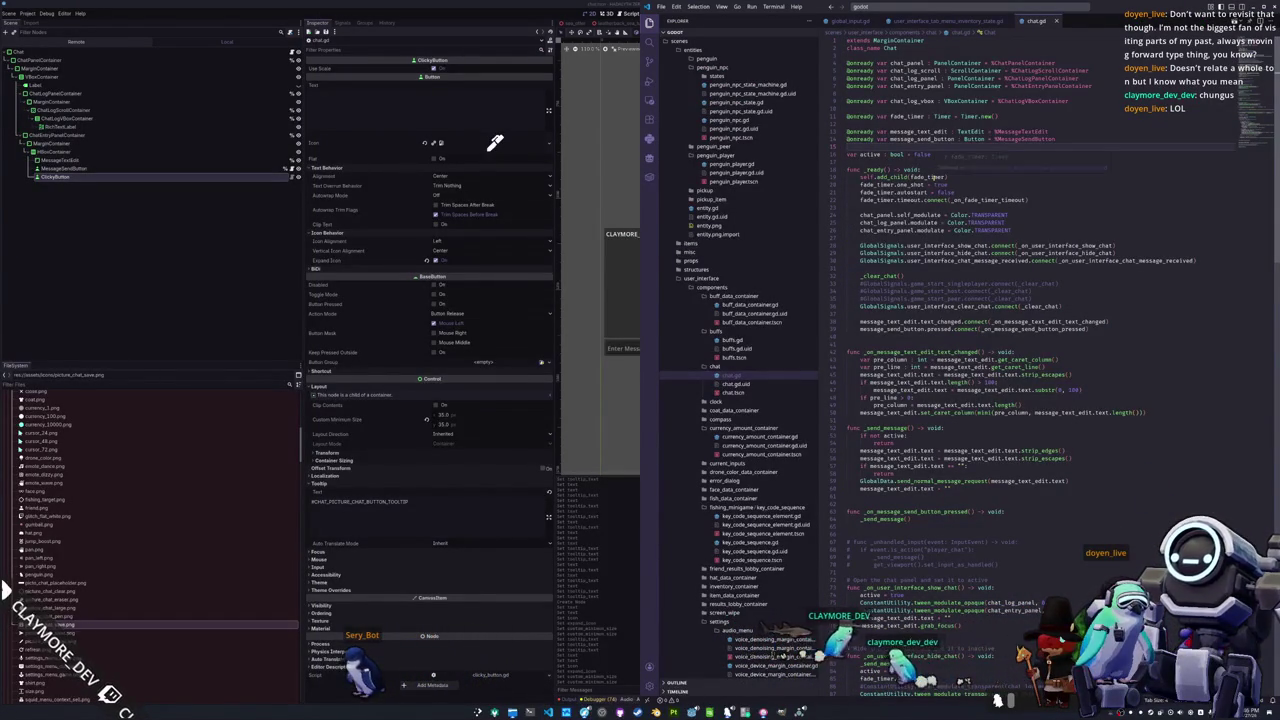
key("Return")
type("@onready var")
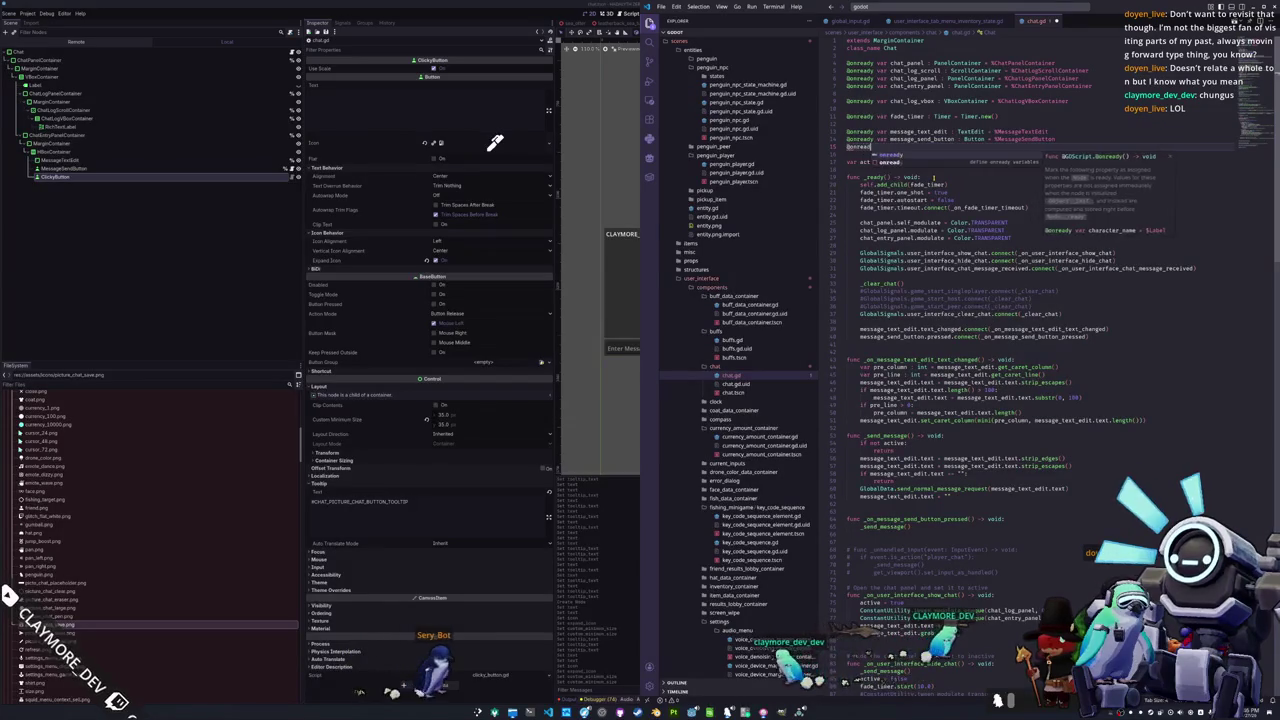
type(" picture_chat_button : ")
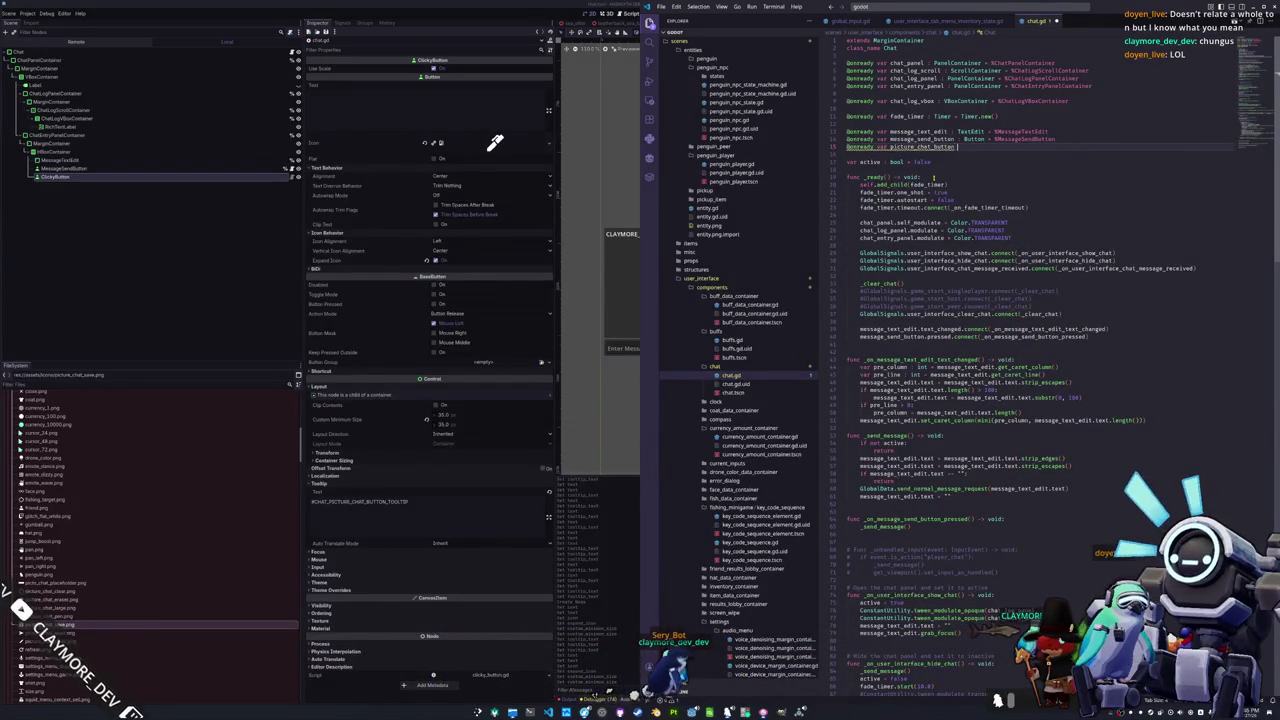
type("Button = %")
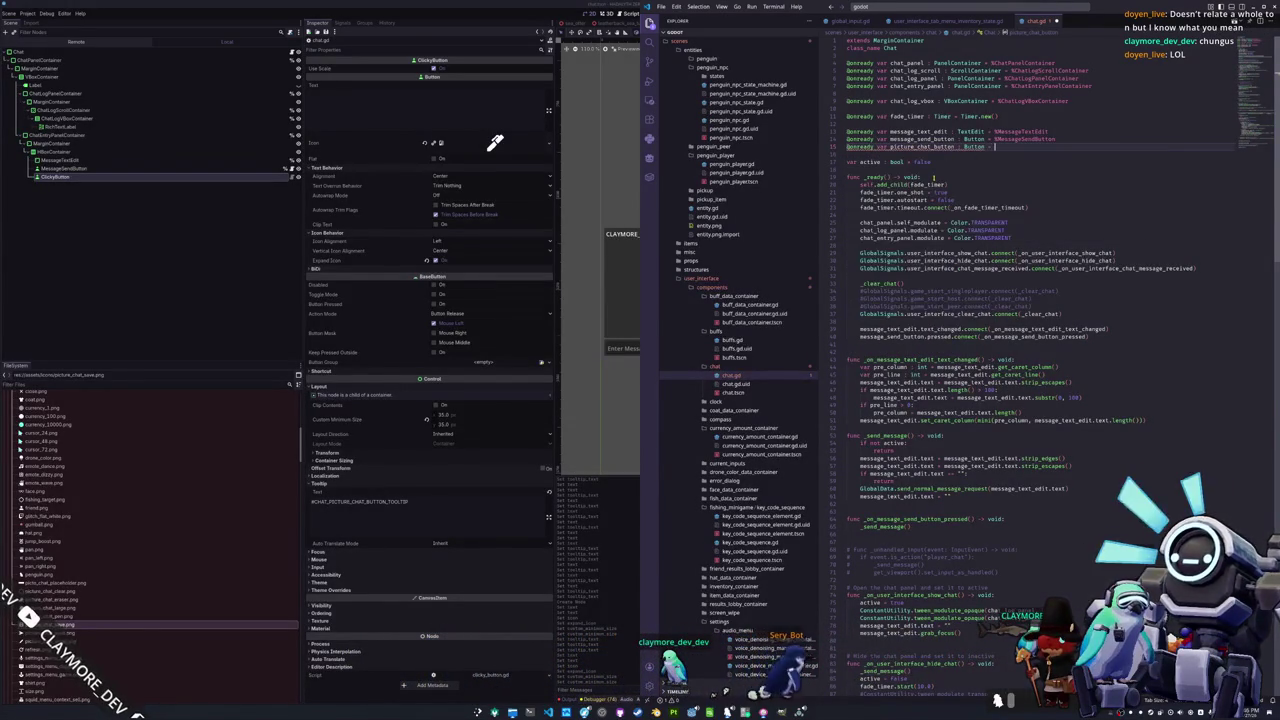
type("PictureChatButton")
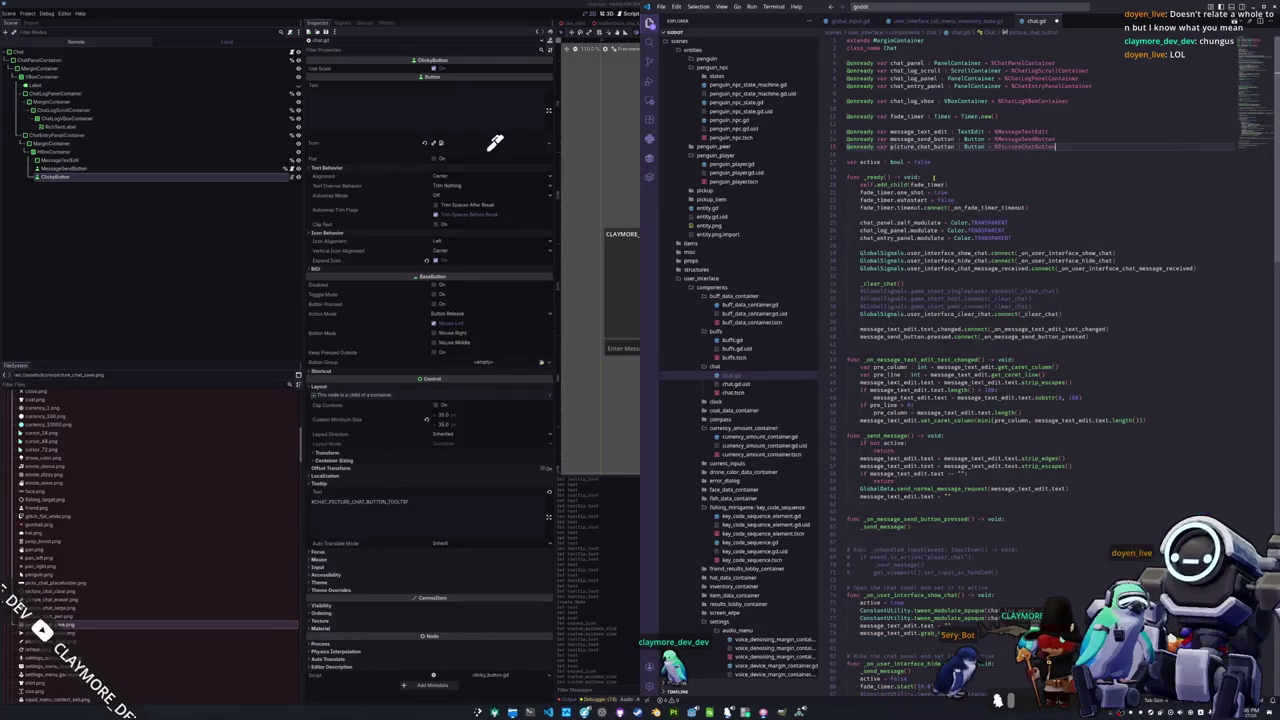
left_click(159, 180)
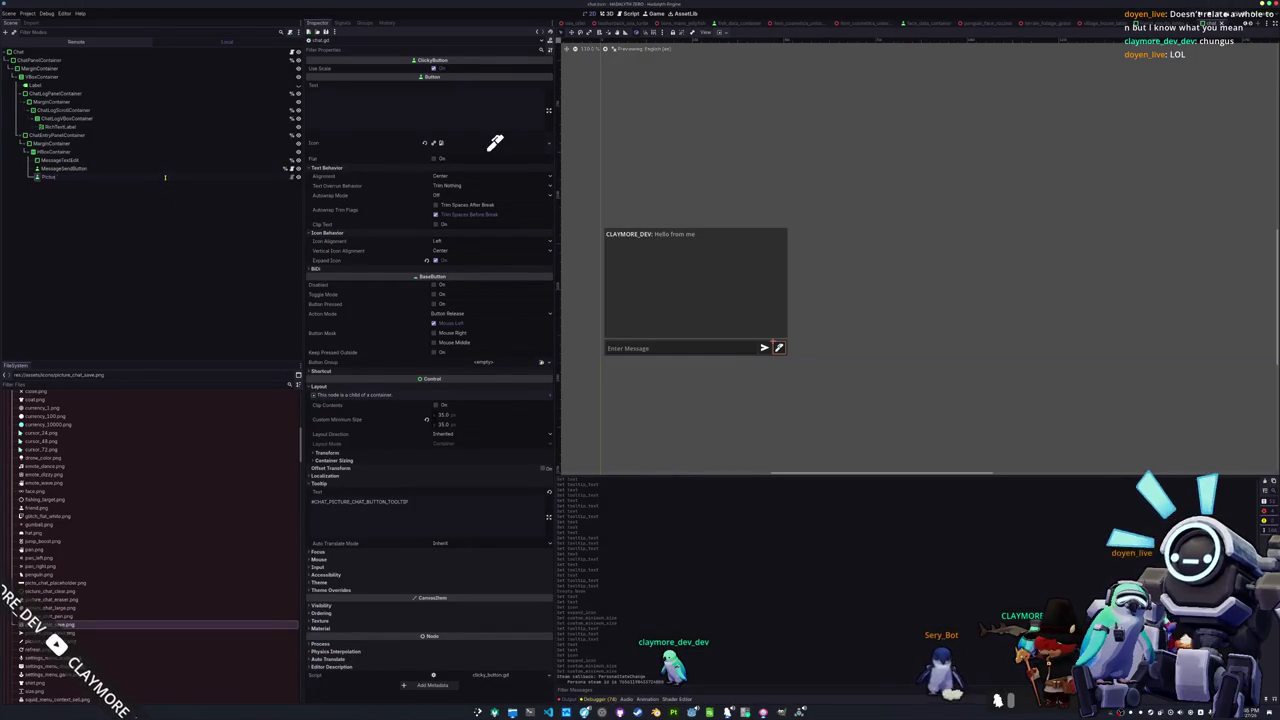
Step: Rename the ClickyButton node to PictureChatButton in the Scene dock, then return to chat.gd
type("on")
key("Return")
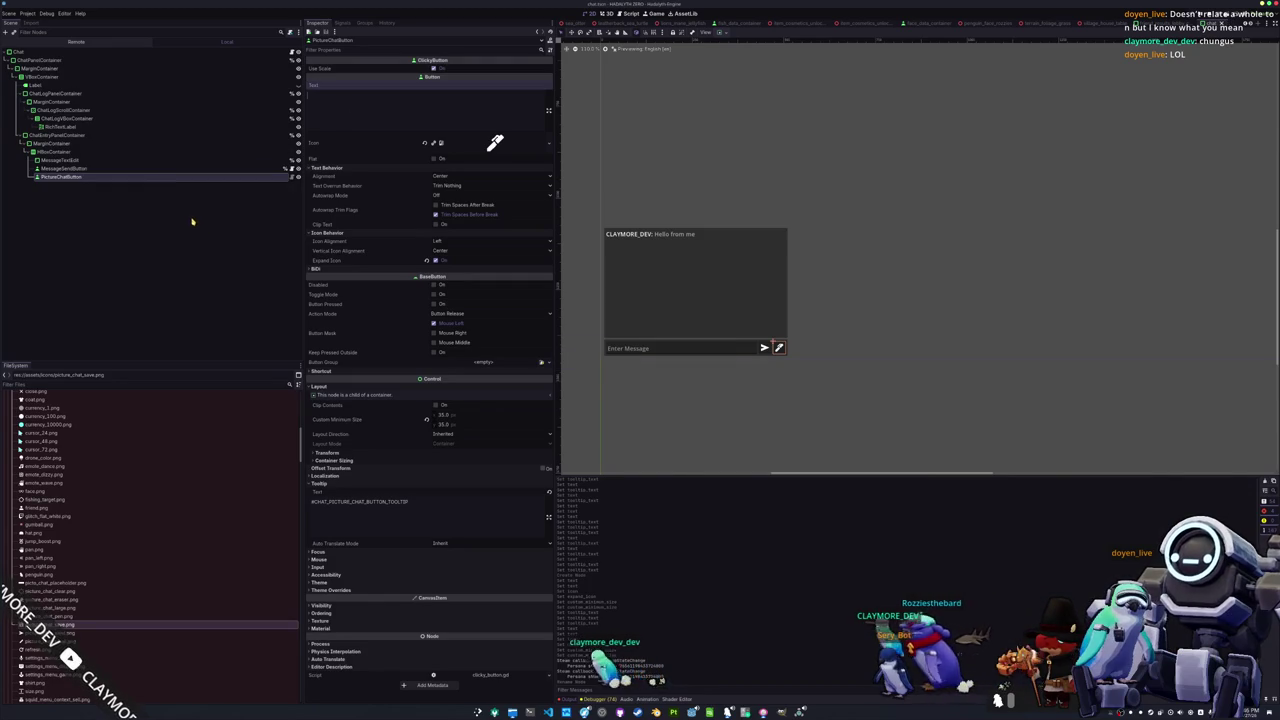
right_click(209, 184)
left_click(238, 344)
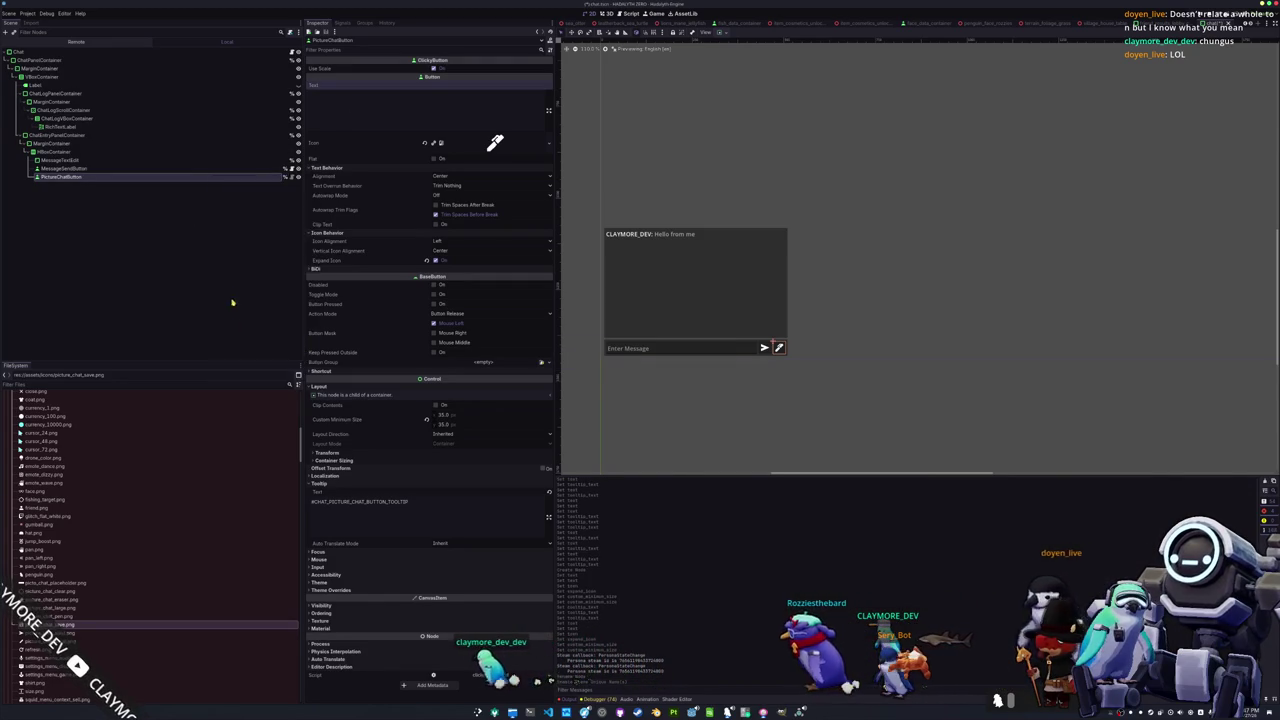
left_click(223, 283)
key("alt+Tab")
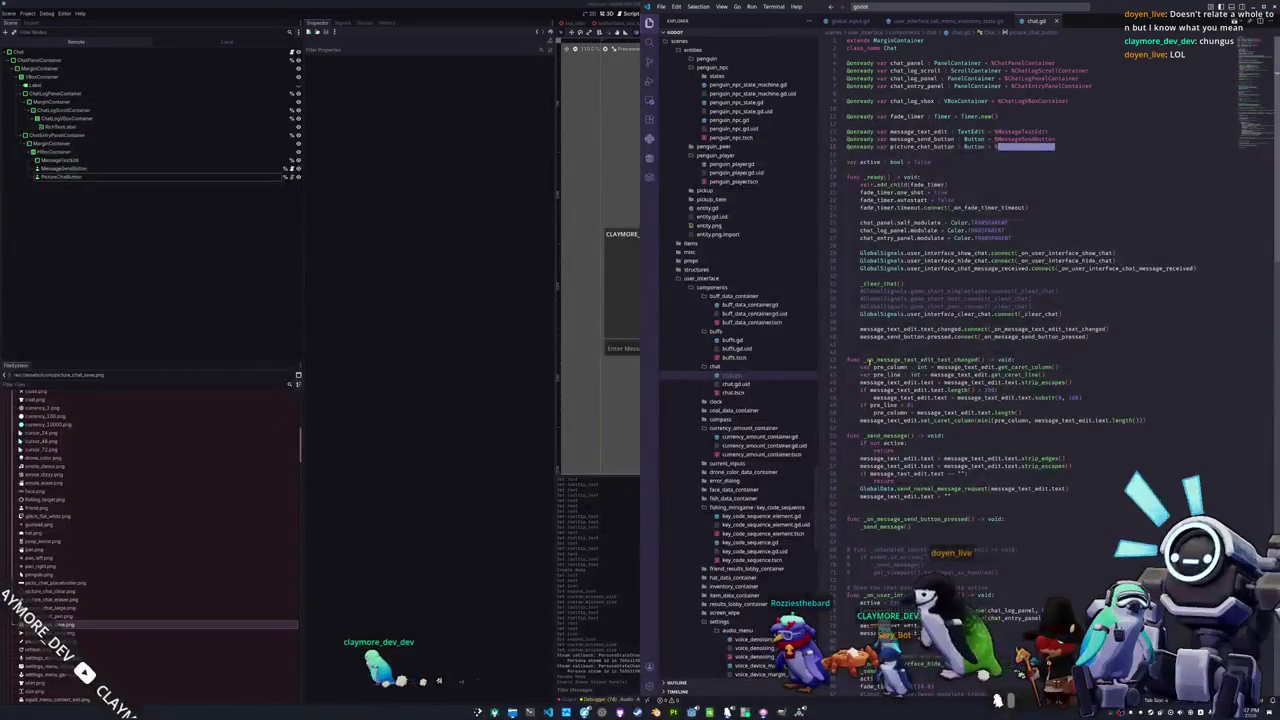
left_click(868, 342)
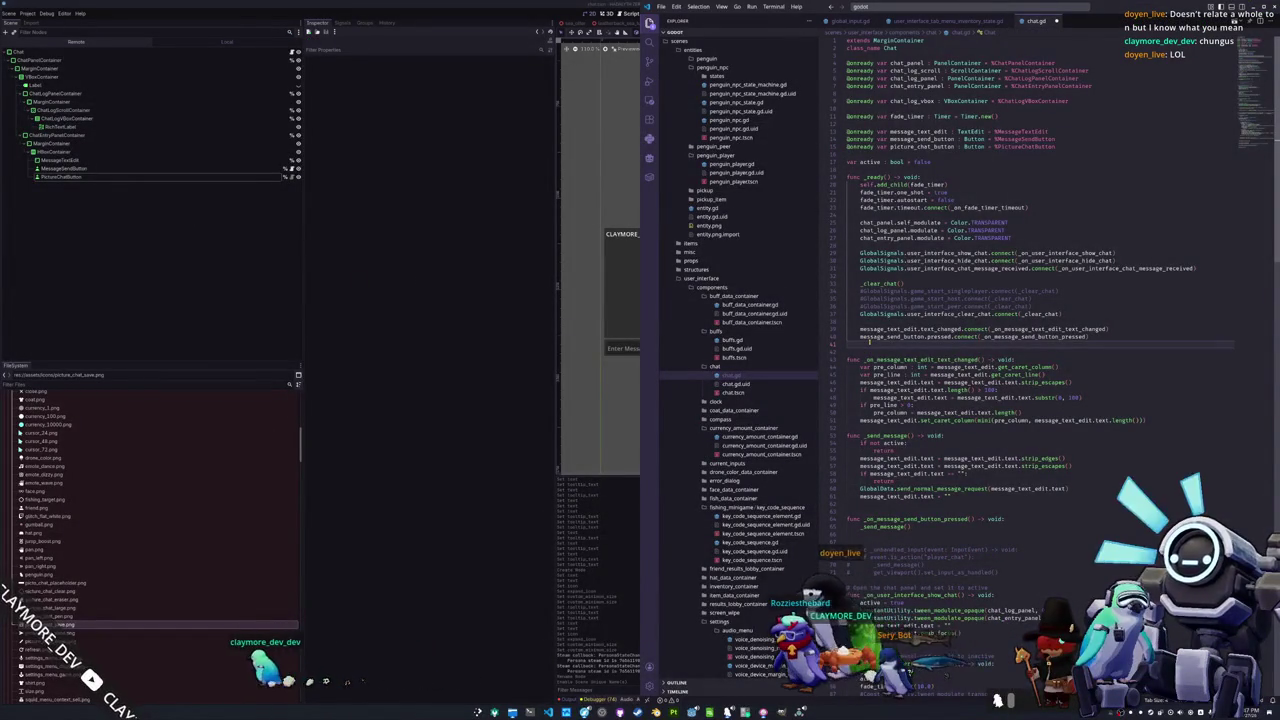
Step: Add 'GlobalSignals.user_interface_show_picture_chat.connect()' on a new line in _ready
key("Return")
type("GlobalSignals.pic")
key("BackSpace")
key("BackSpace")
key("BackSpace")
type("user_interface_show_picture_chat.connect")
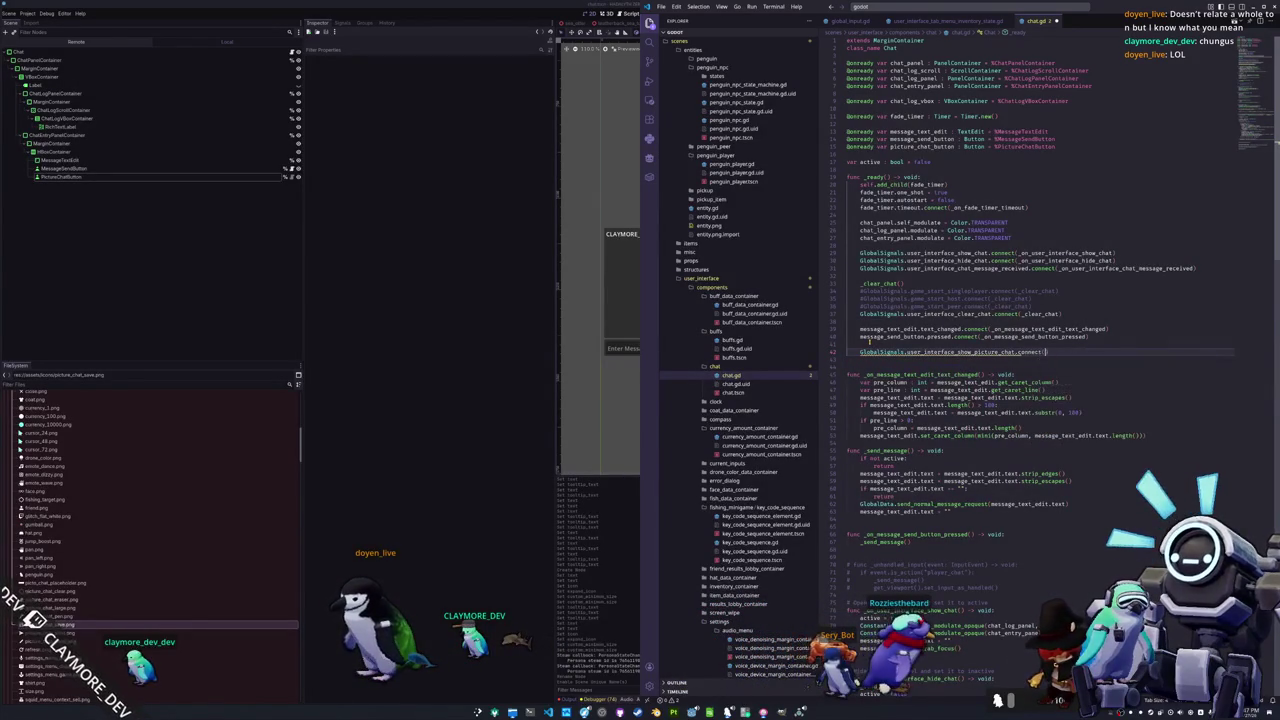
type("(_")
key("BackSpace")
key("Escape")
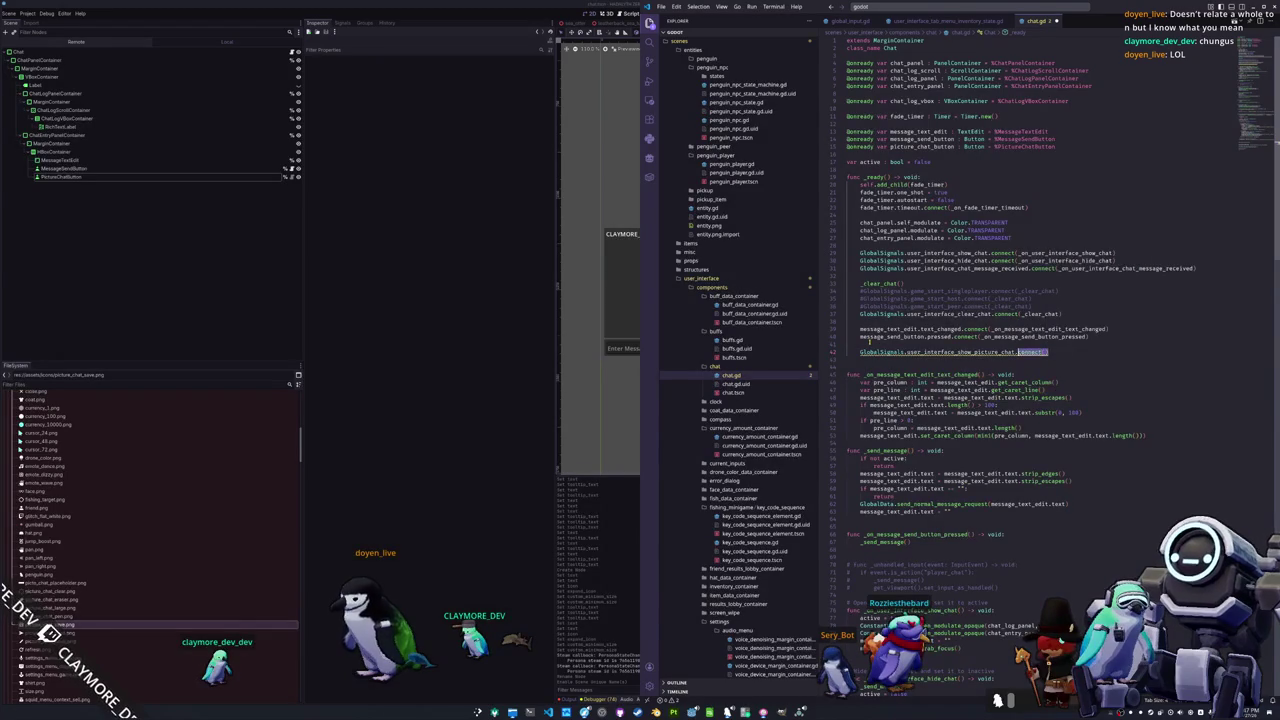
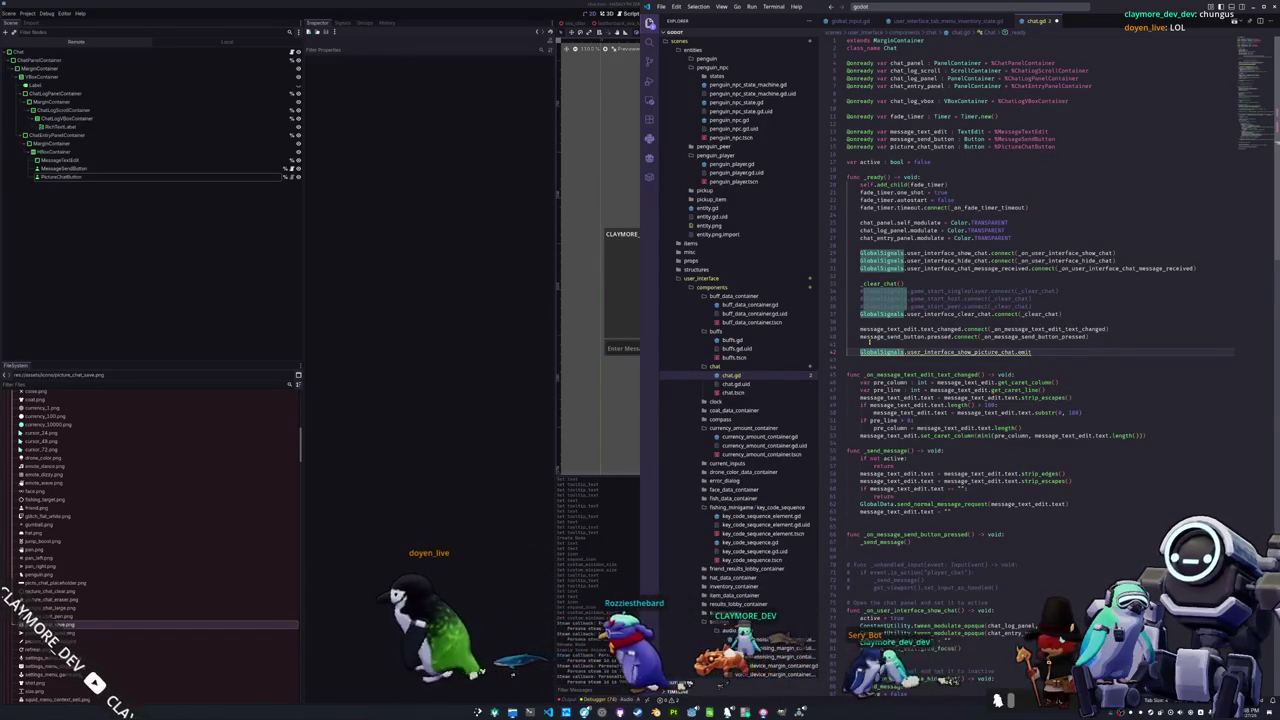
Step: Remove the user_interface_show_picture_chat emit line from chat.gd and return to Godot
key("ctrl+z")
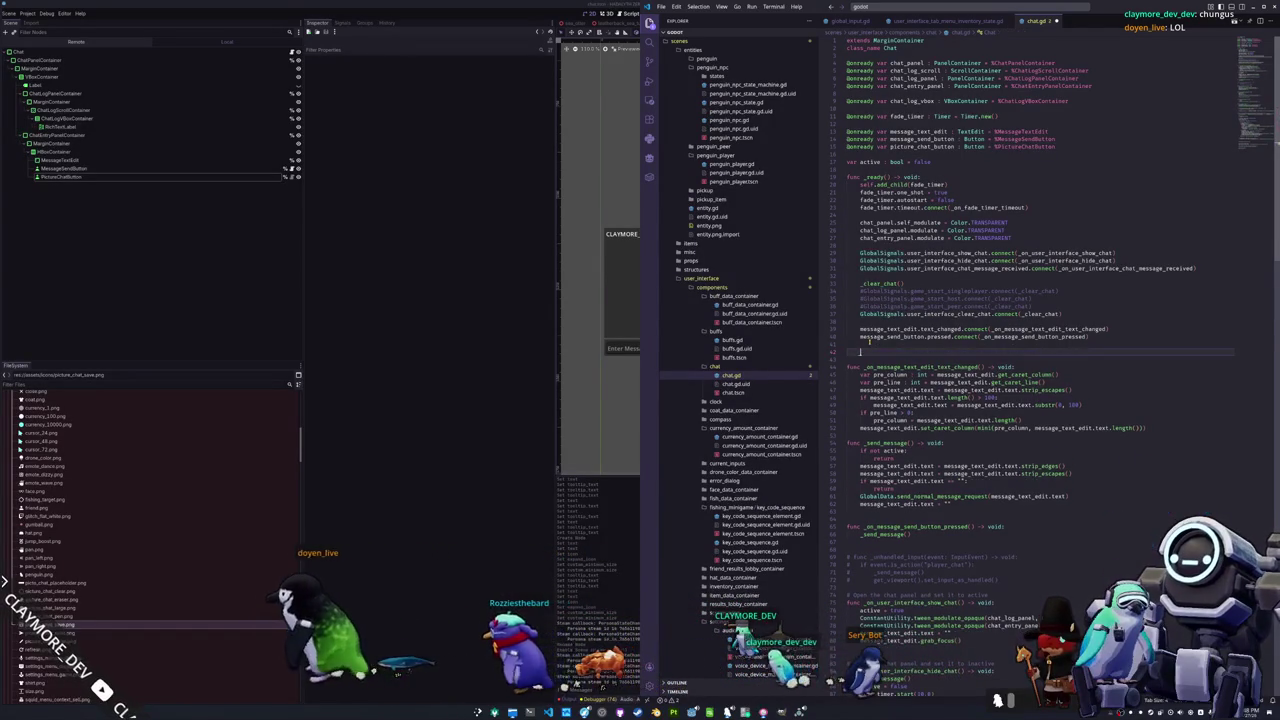
key("alt+Tab")
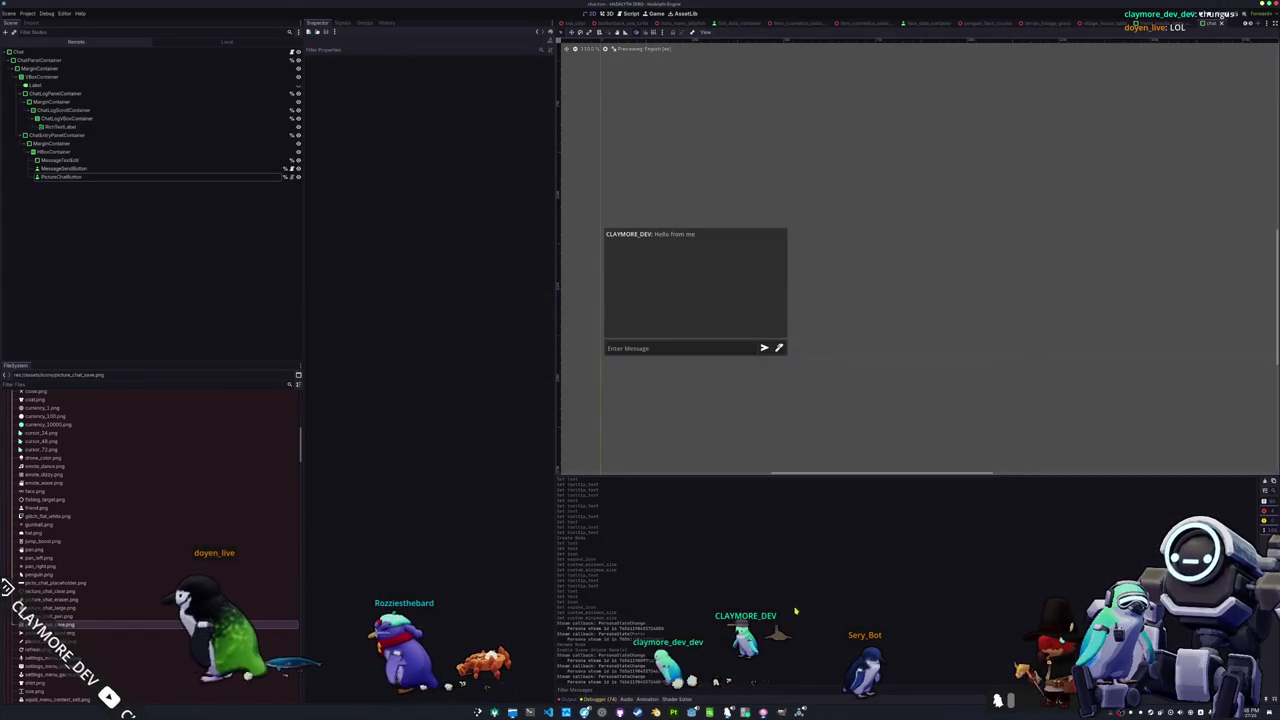
key("alt+Tab")
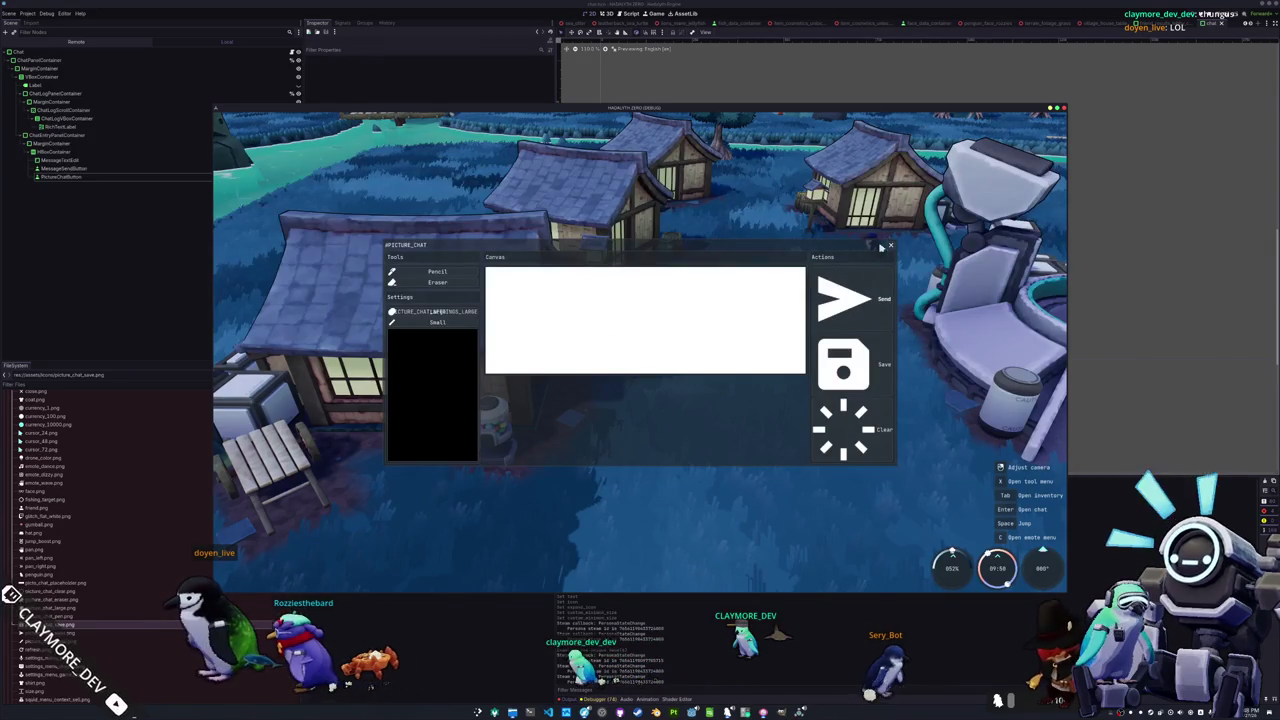
key("alt+F4")
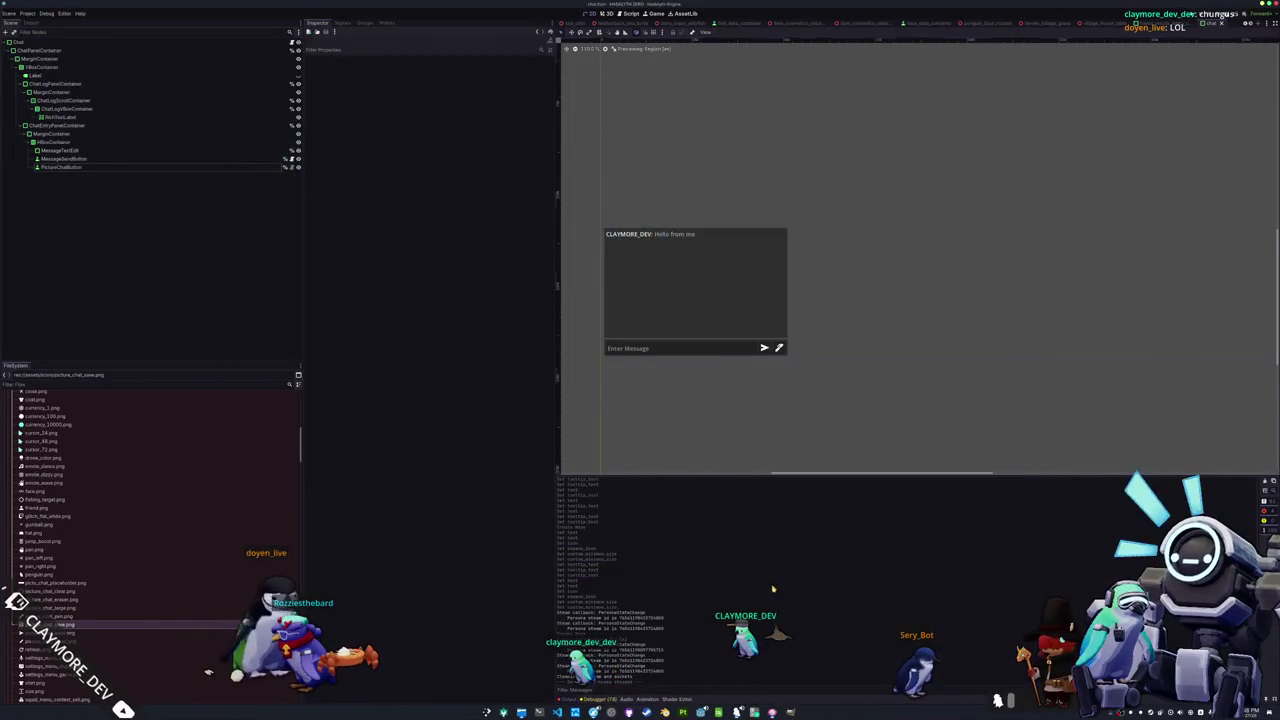
key("F5")
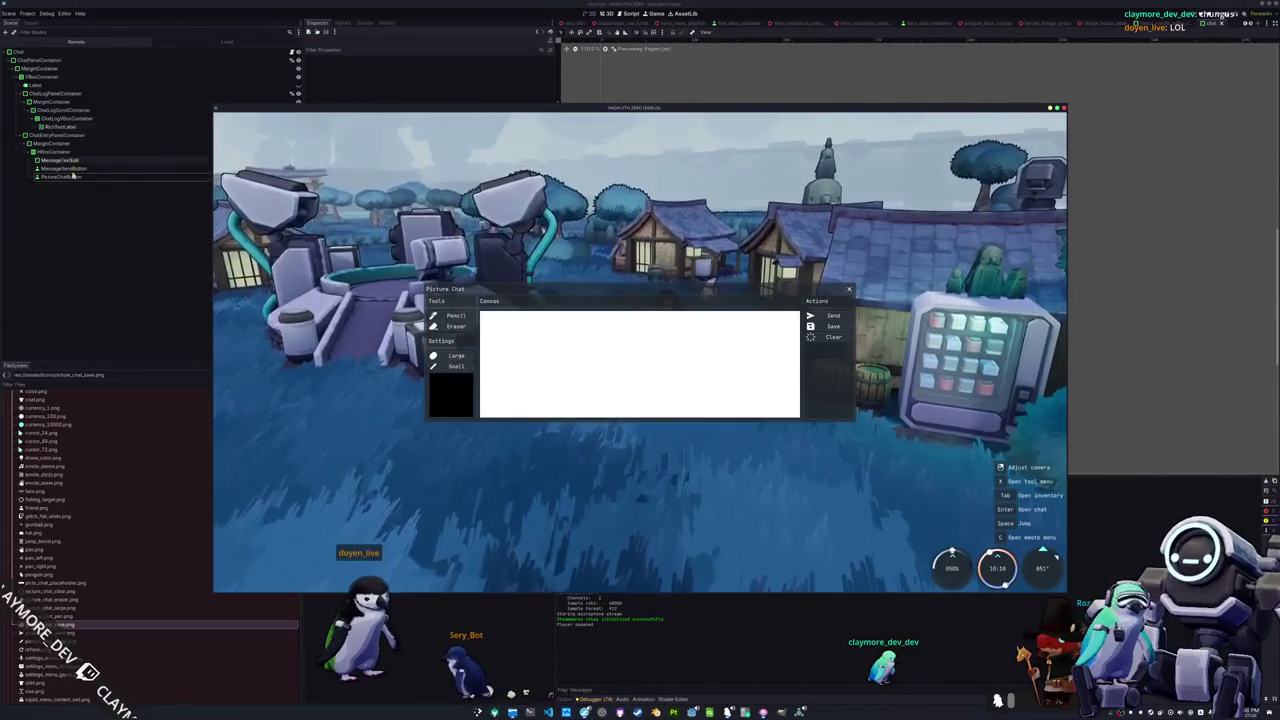
left_click(77, 218)
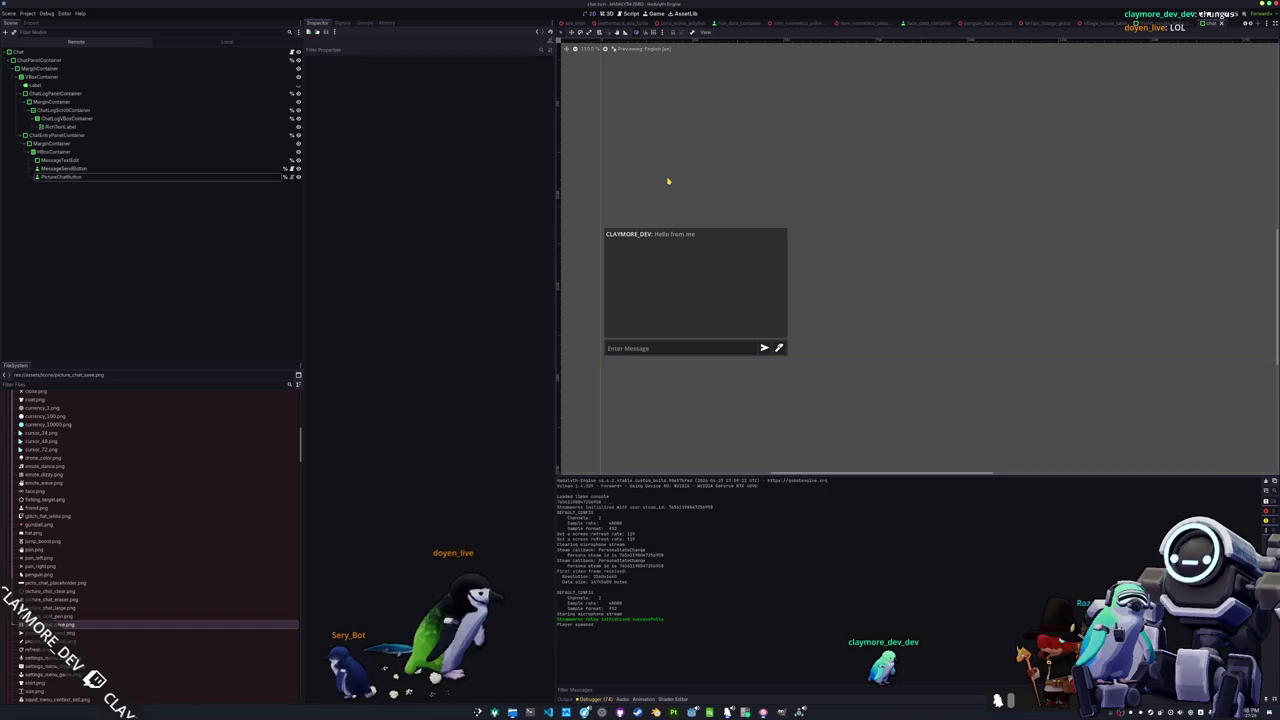
Step: Open the user_interface scene via Quick Open and select its PictureChat node
key("alt+shift+o")
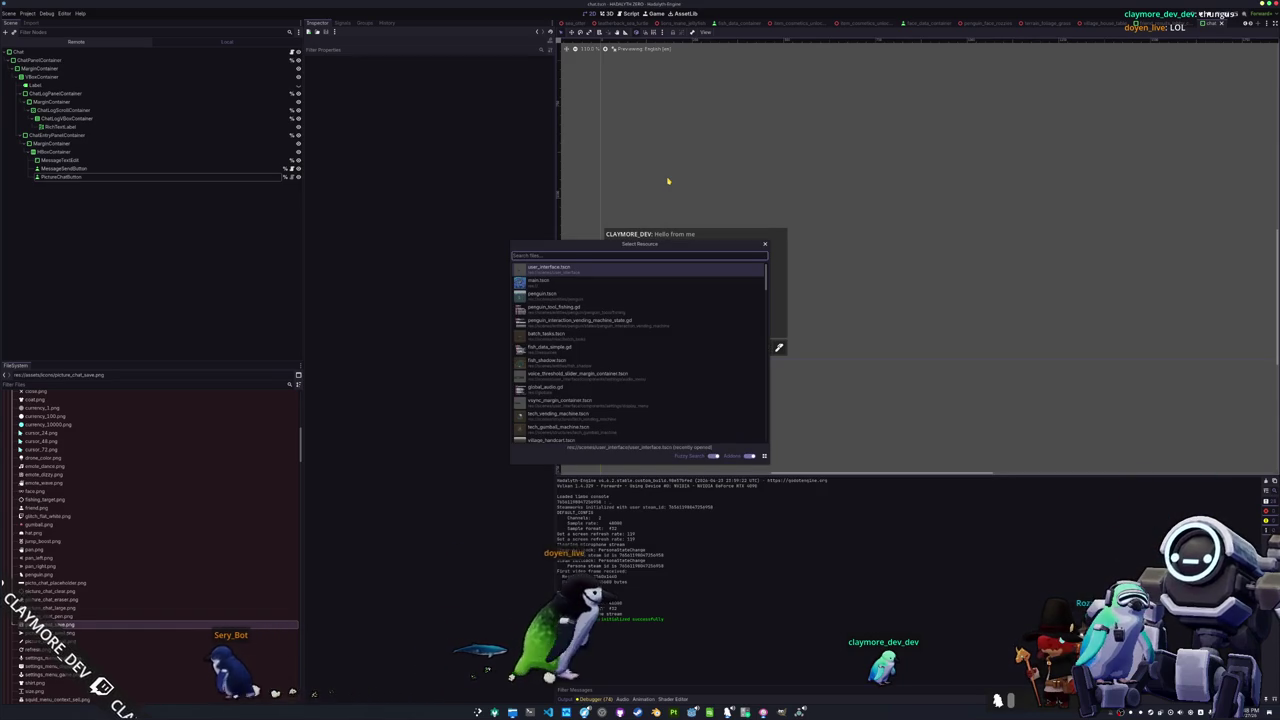
key("Return")
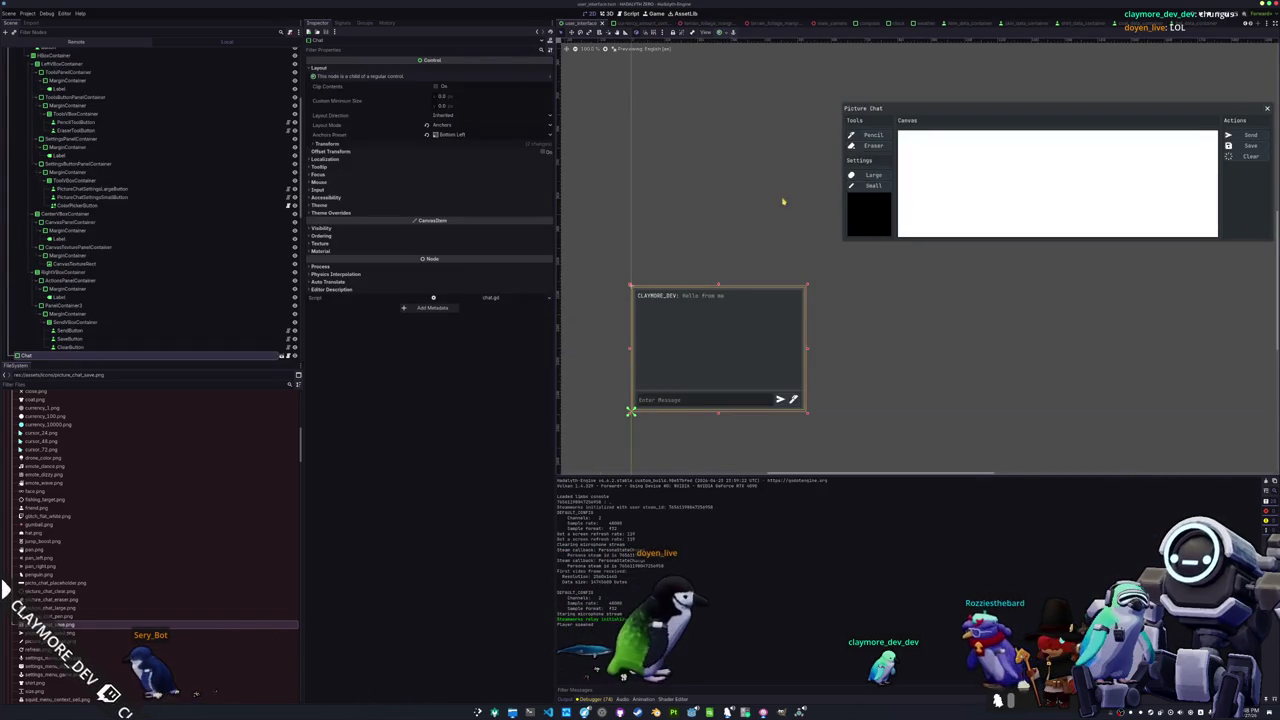
left_click(868, 198)
scroll(164, 168, "up", 5)
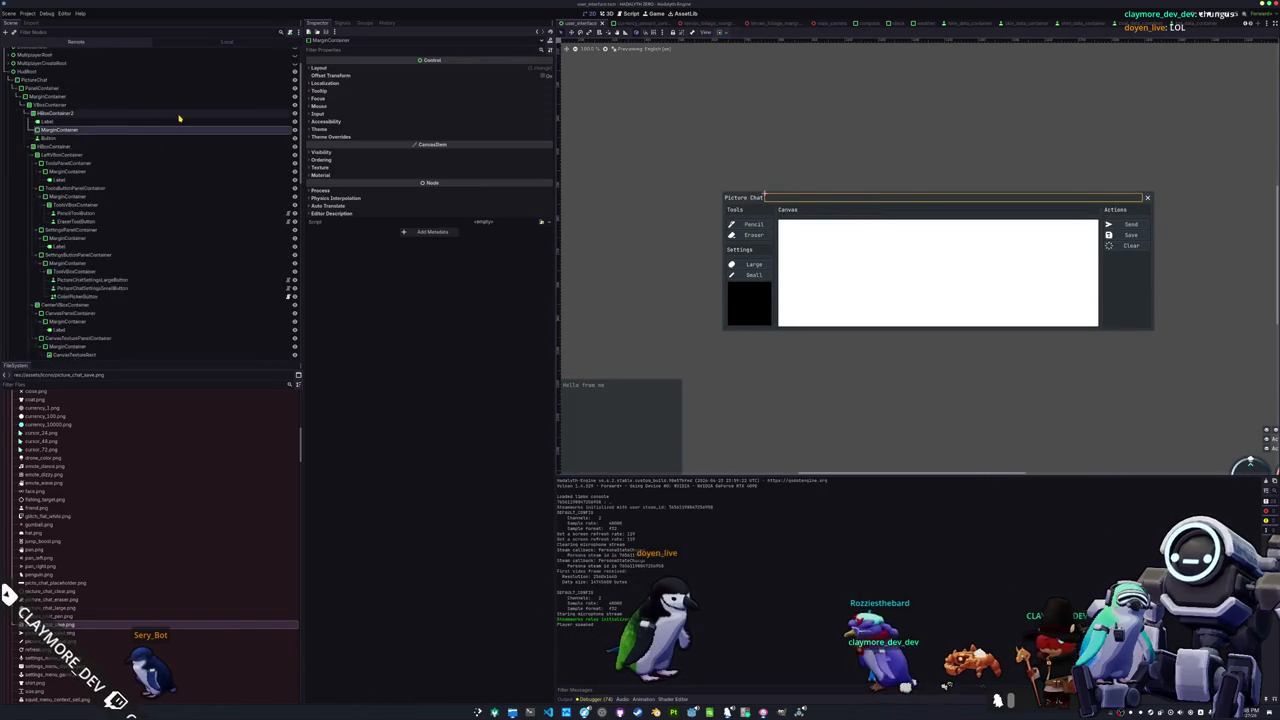
left_click(143, 119)
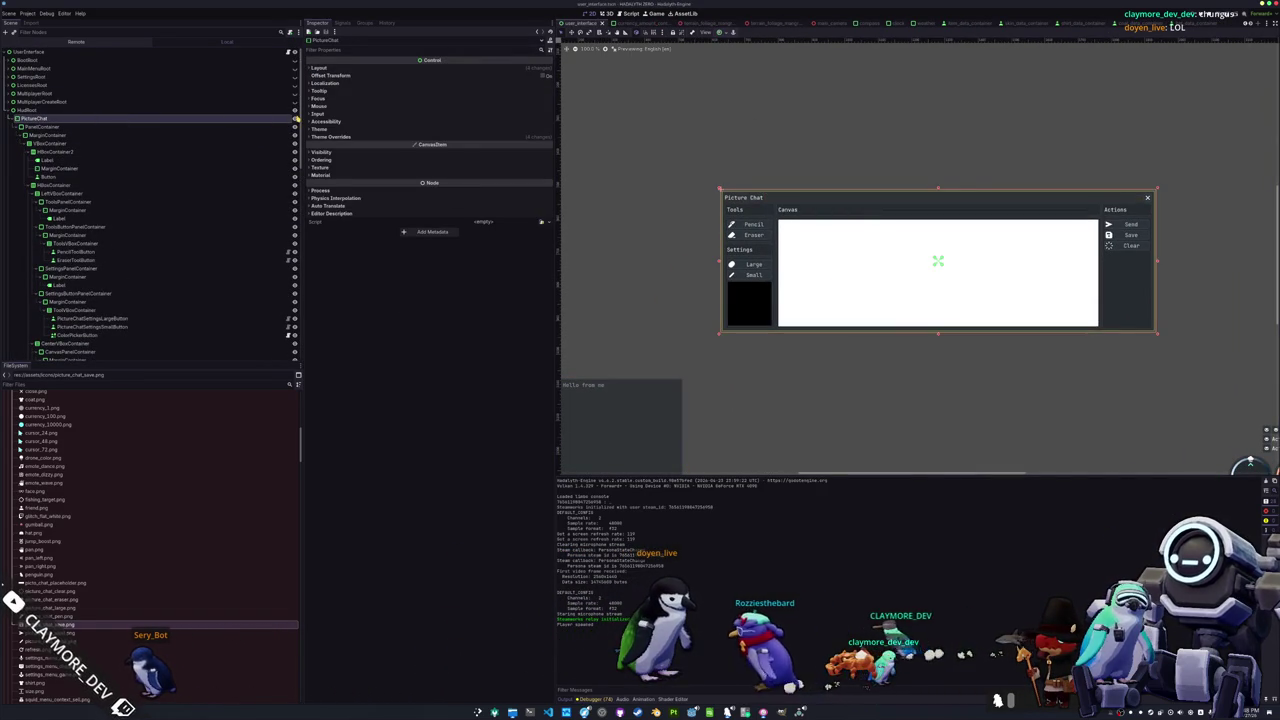
Step: Run the game with F5, look around the player, and open the in-game text chat
key("F5")
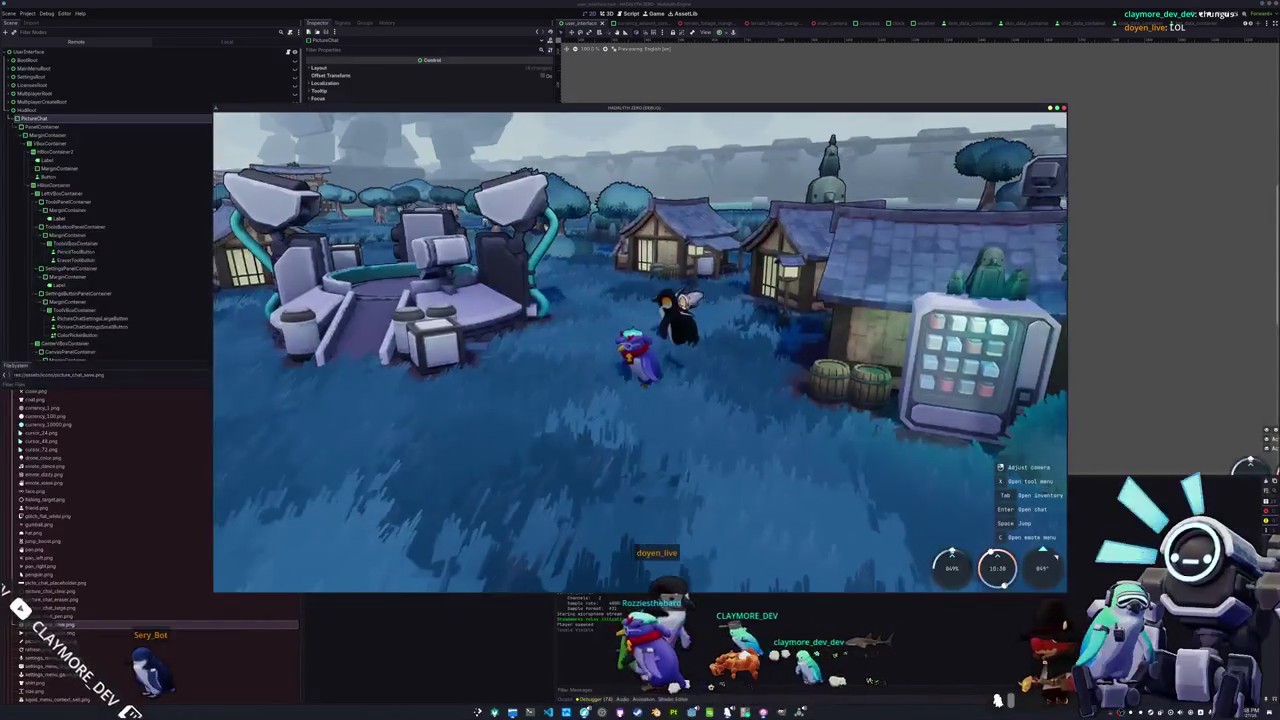
left_click_drag(600, 409, 684, 411)
key("Return")
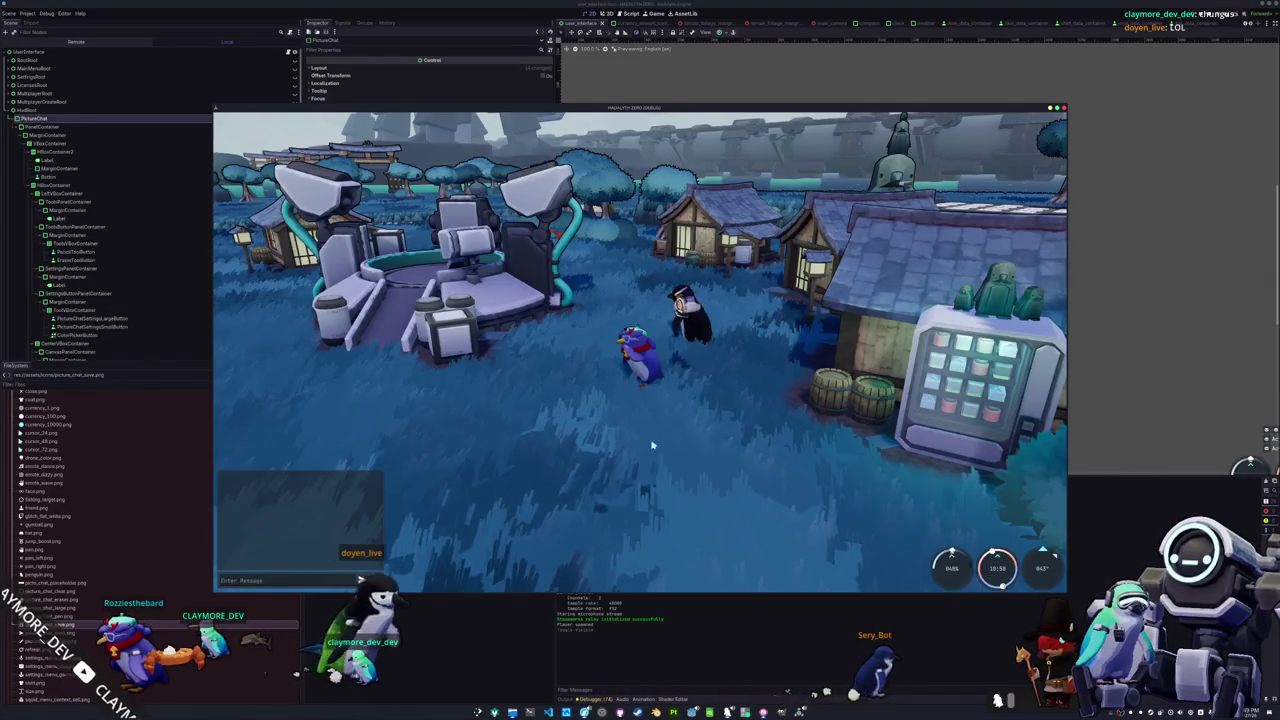
Step: Toggle the in-game chat closed and open, then swing the camera closer around the penguin
key("Escape")
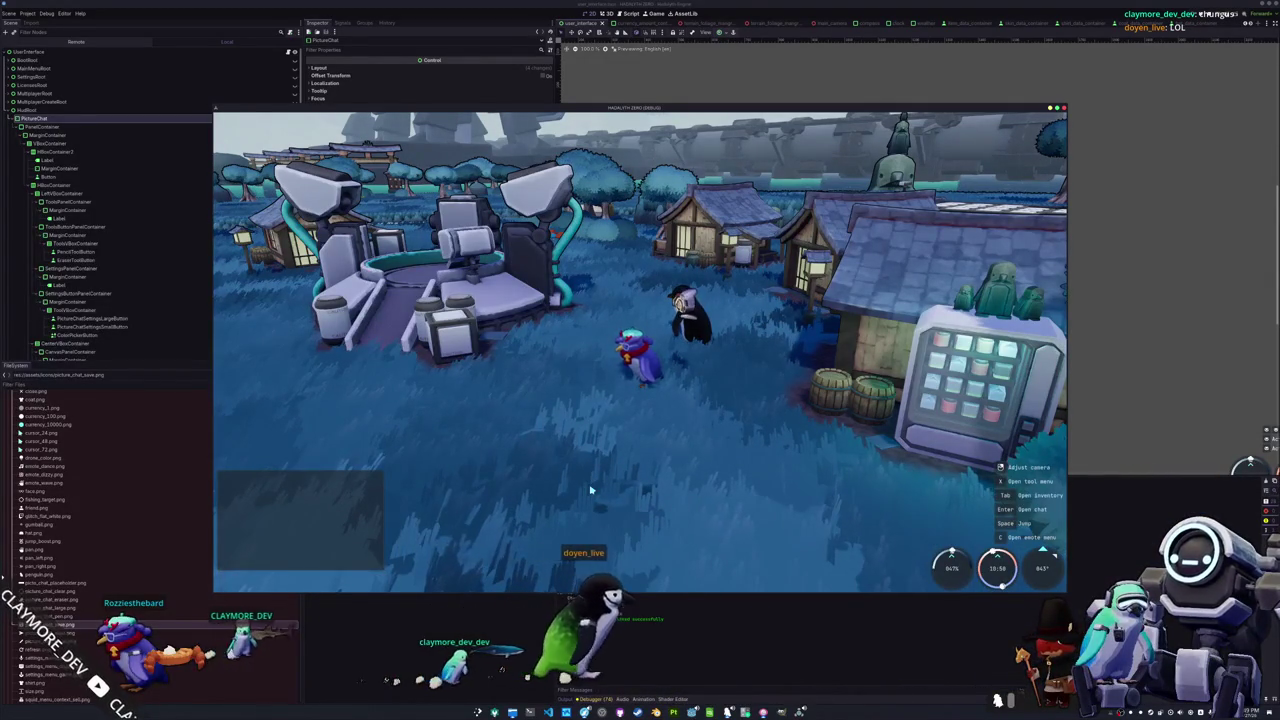
key("Return")
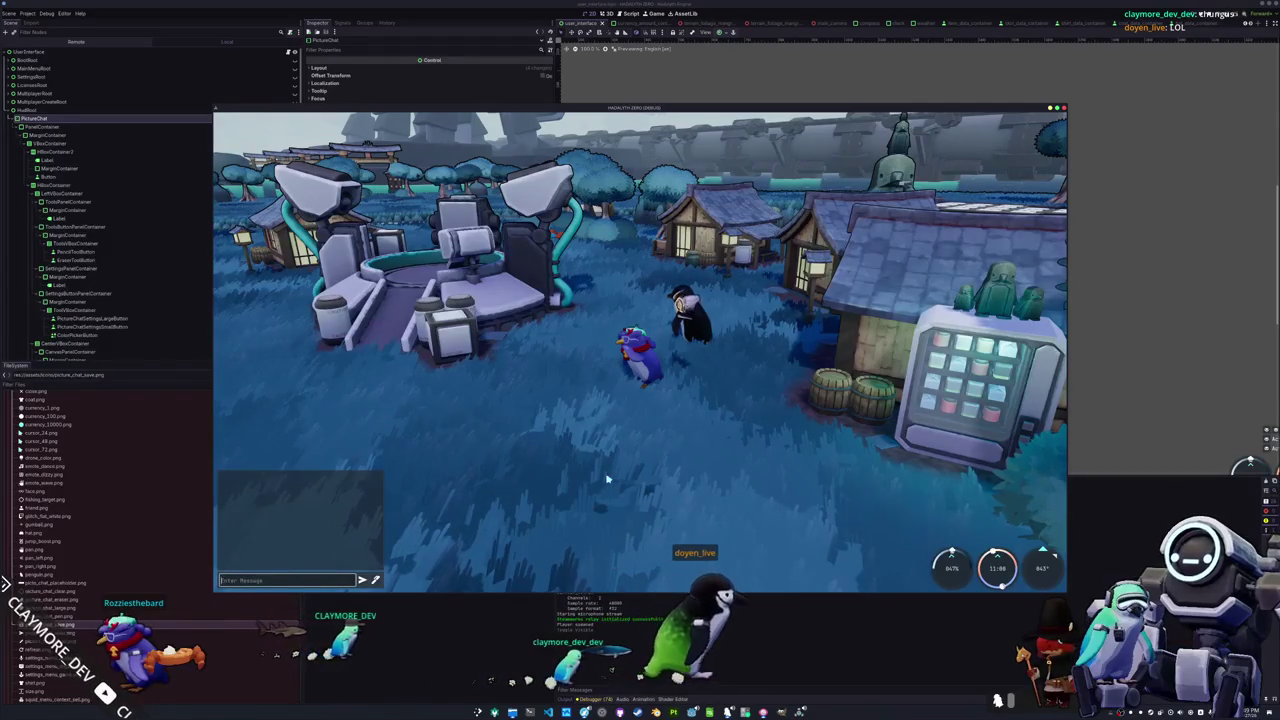
left_click(484, 537)
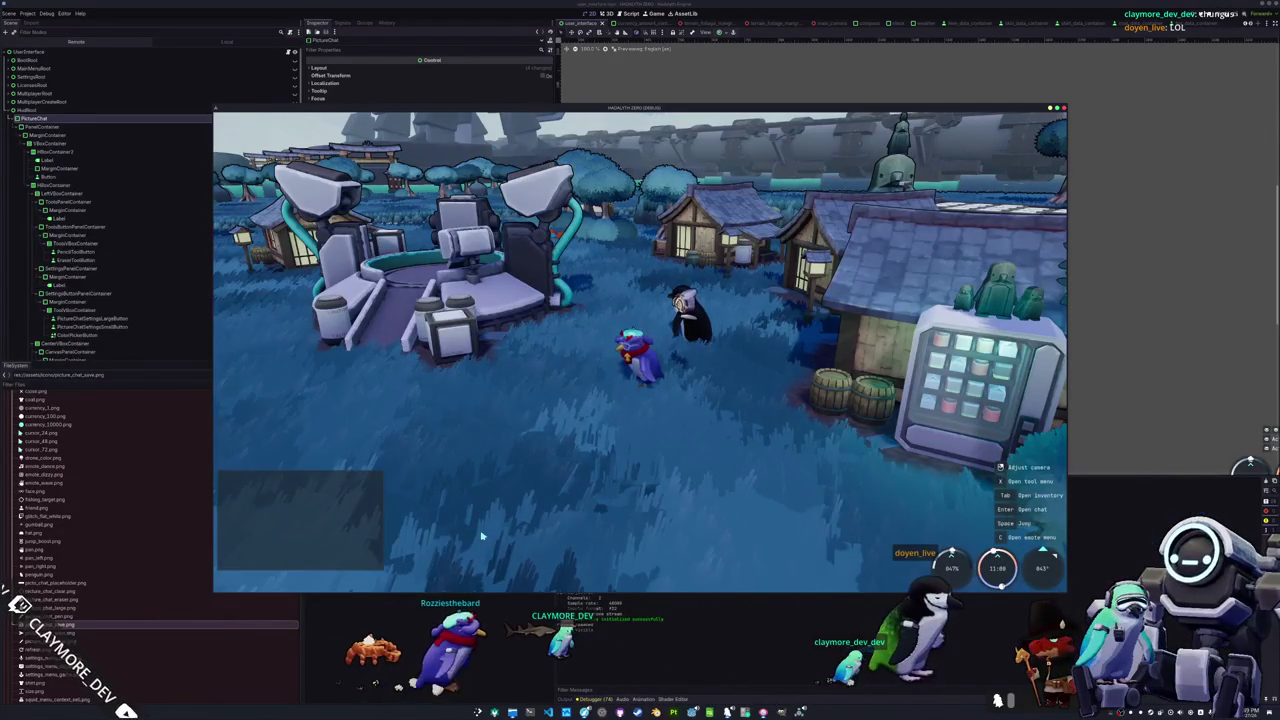
left_click_drag(481, 537, 500, 531)
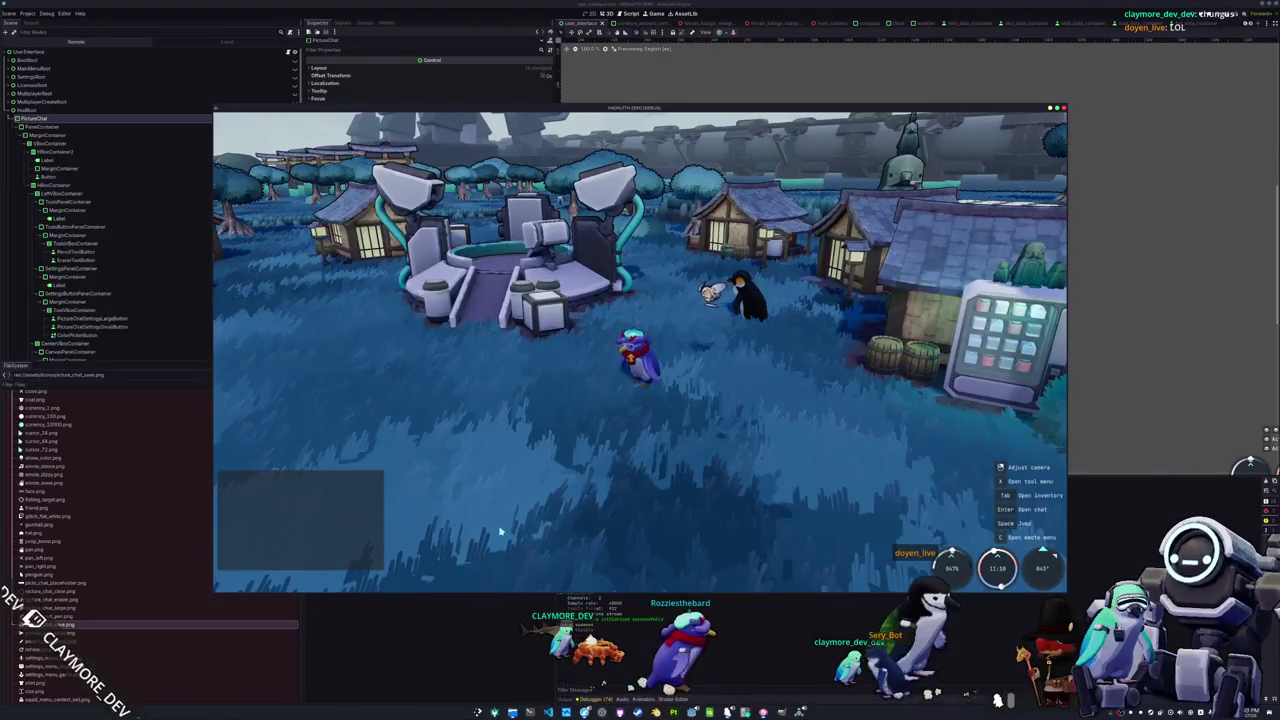
left_click_drag(493, 523, 485, 494)
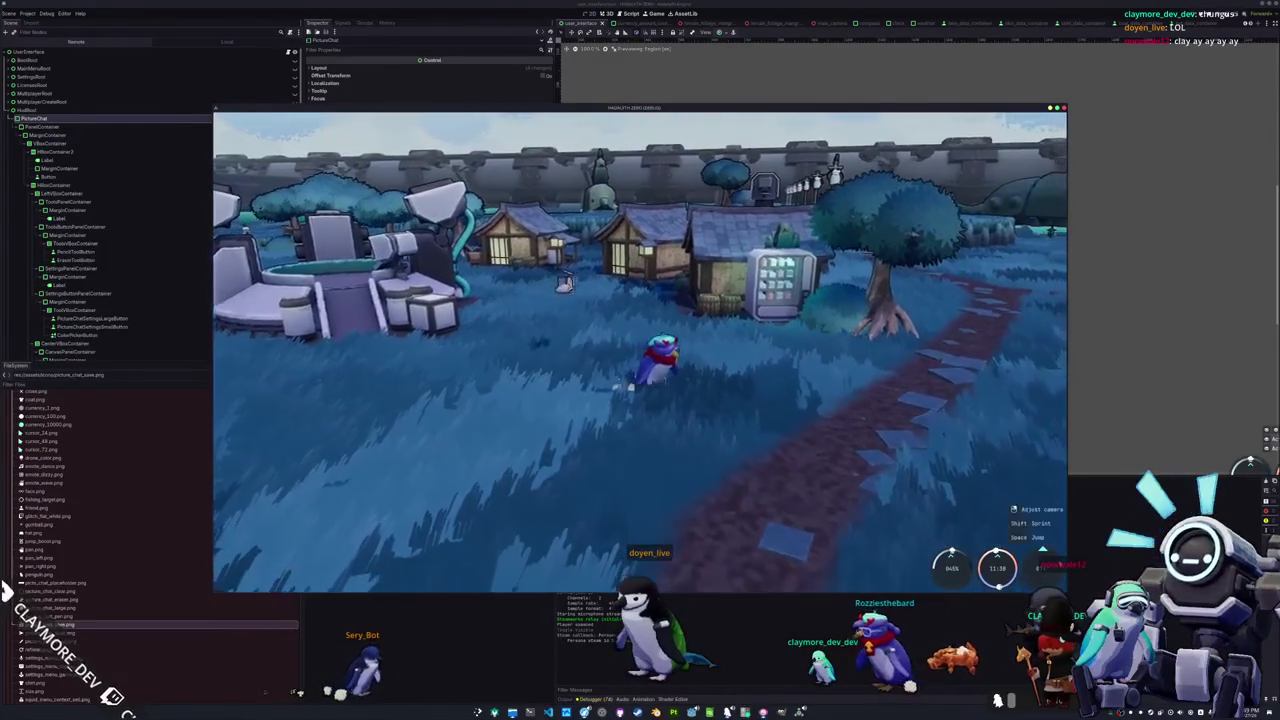
Step: Use two items from the inventory to apply a Jump Boost and another boost
key("i")
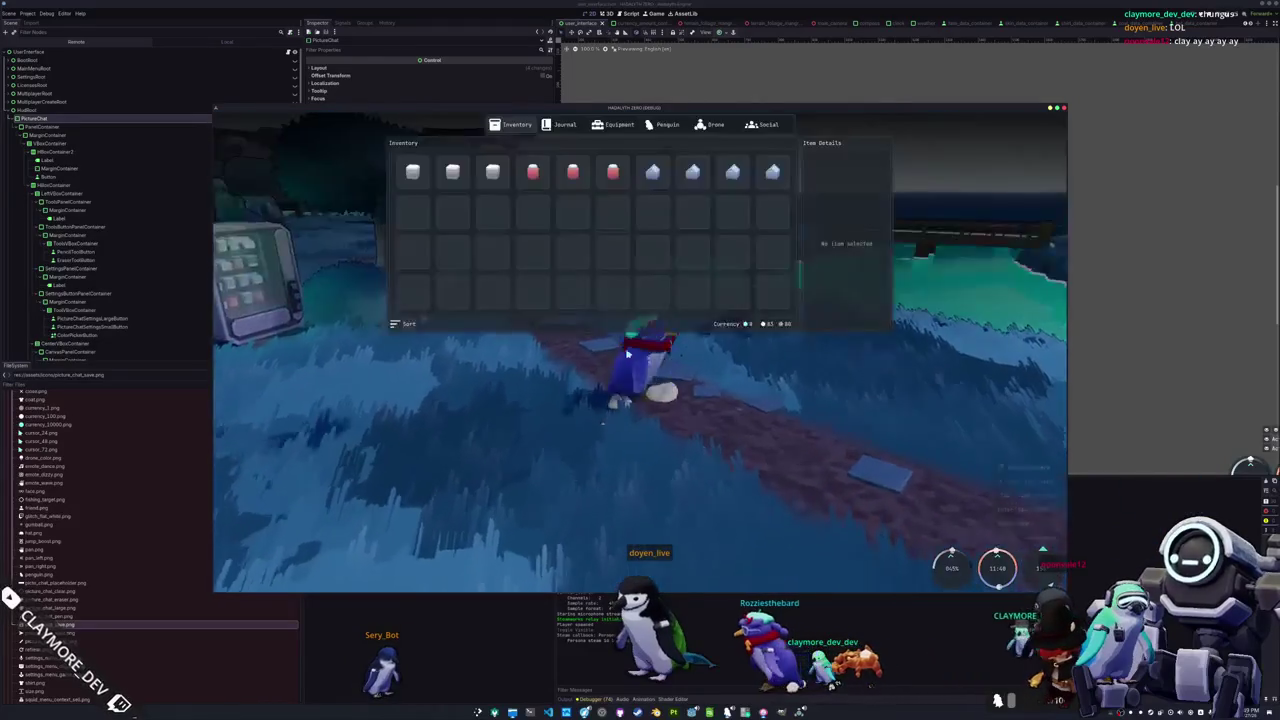
left_click(662, 189)
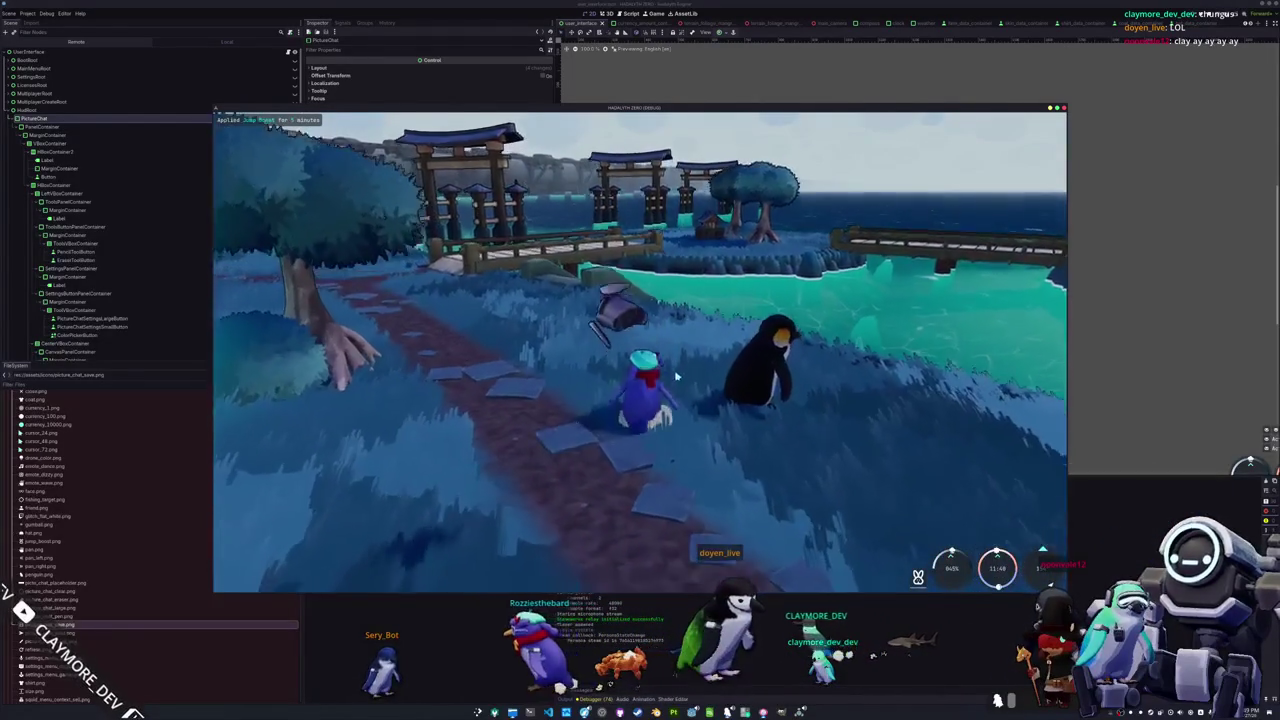
key("i")
left_click(612, 174)
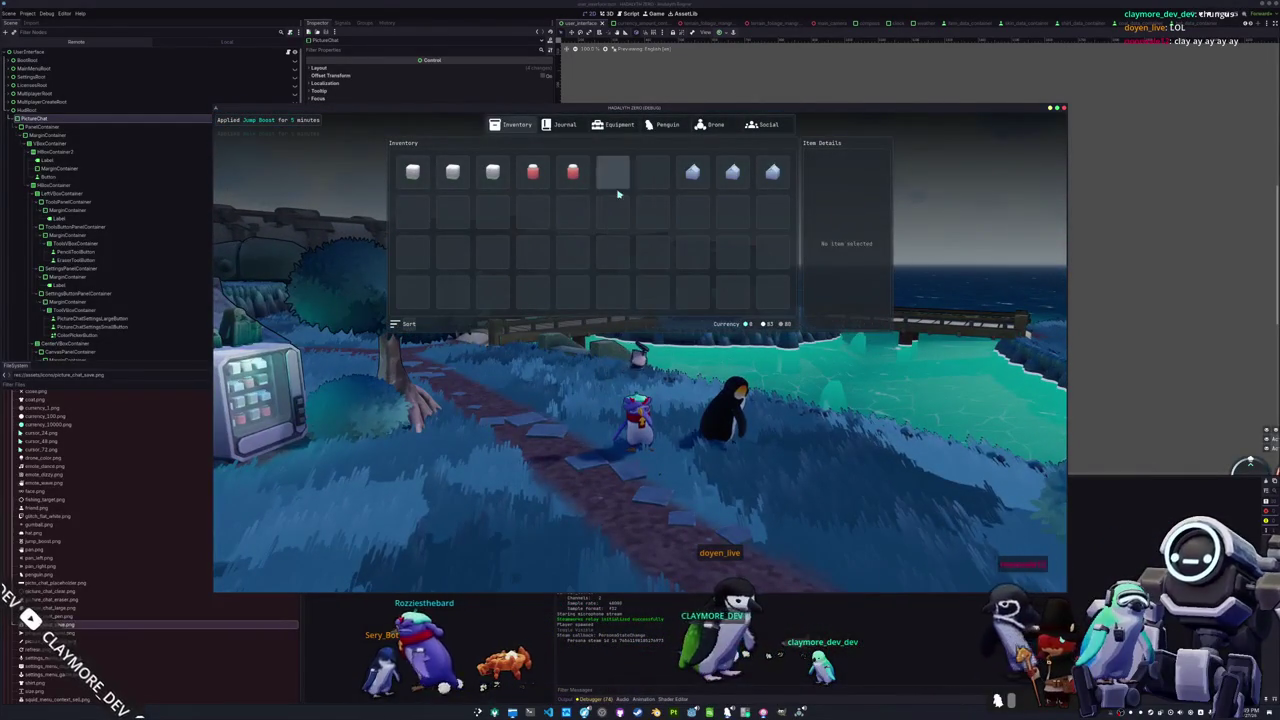
left_click(507, 189)
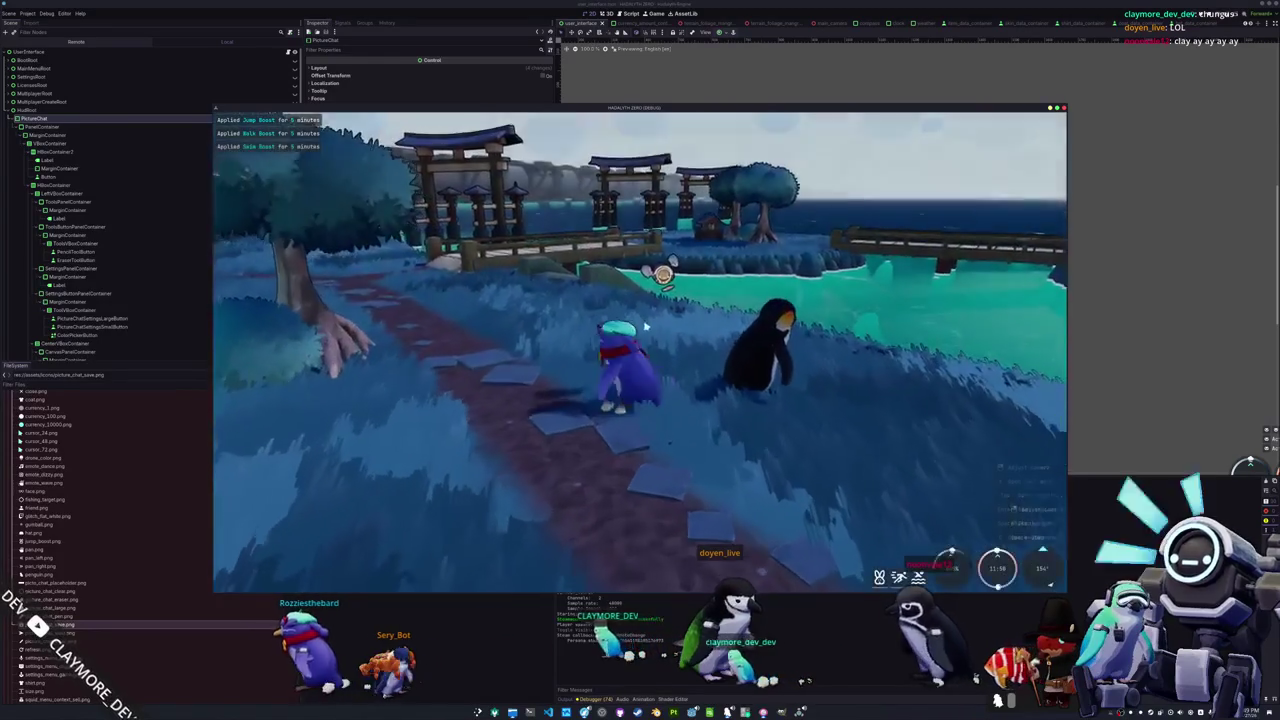
Step: Walk to the vending machine and buy a Red Algae Juice and a Kelp Smoothie
key("w")
key("e")
left_click(453, 175)
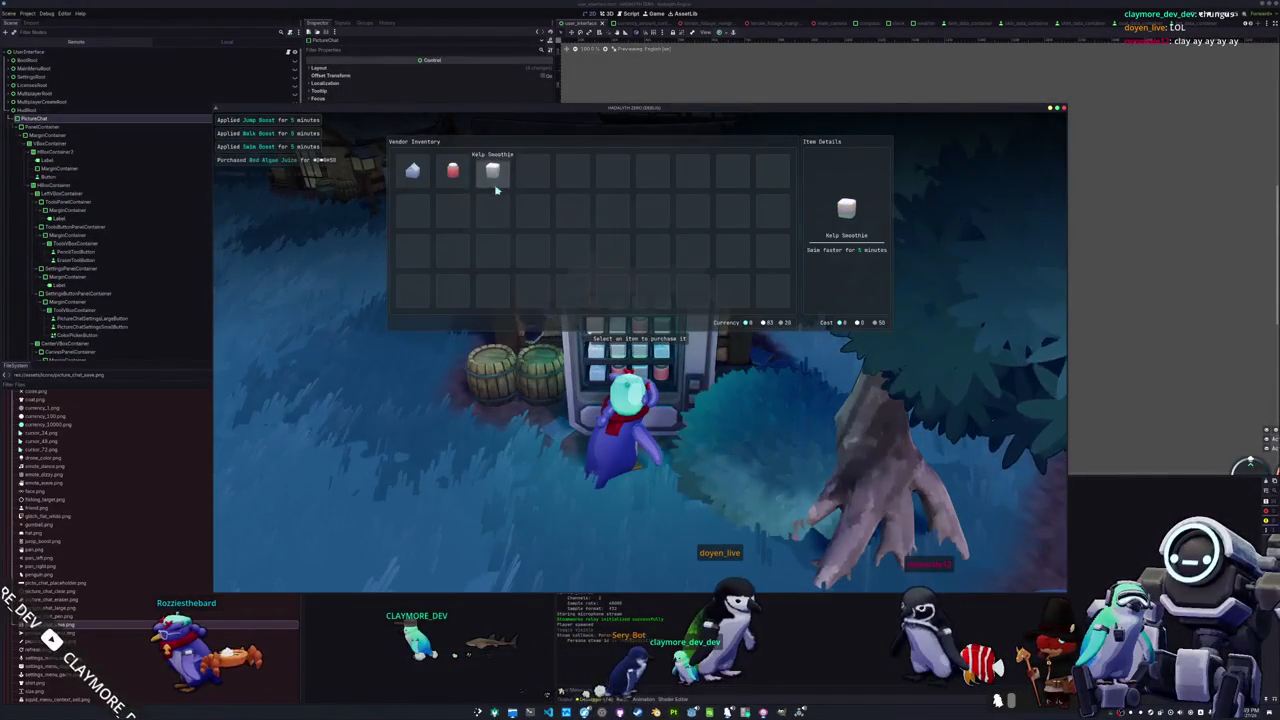
left_click(496, 187)
key("w")
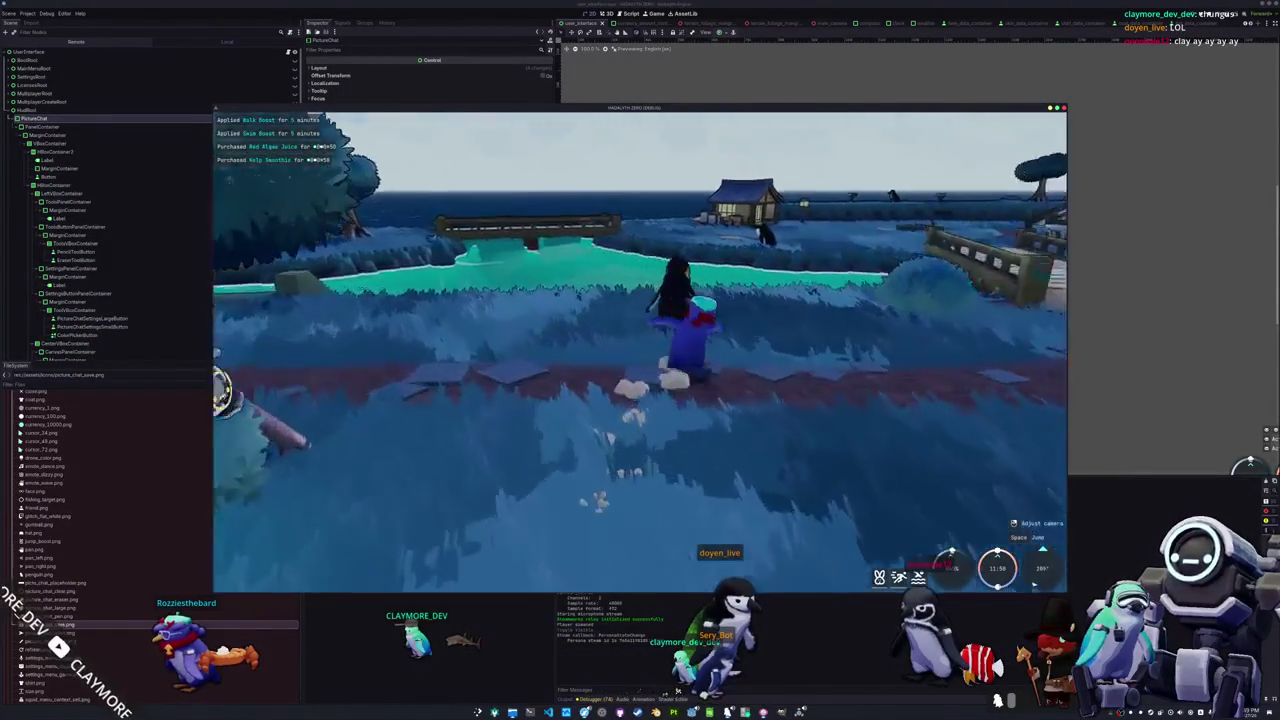
Step: Walk the penguin along the shore, through the water, toward the houses, then stop the game
key("w")
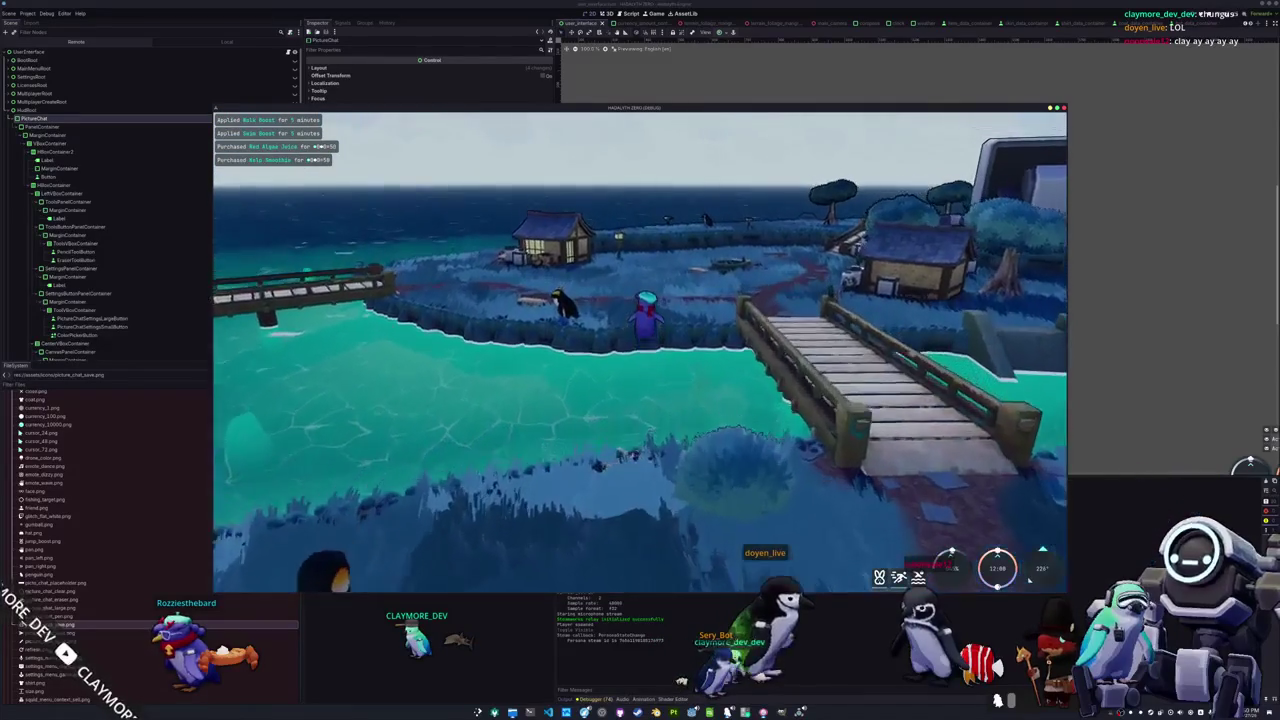
key("w")
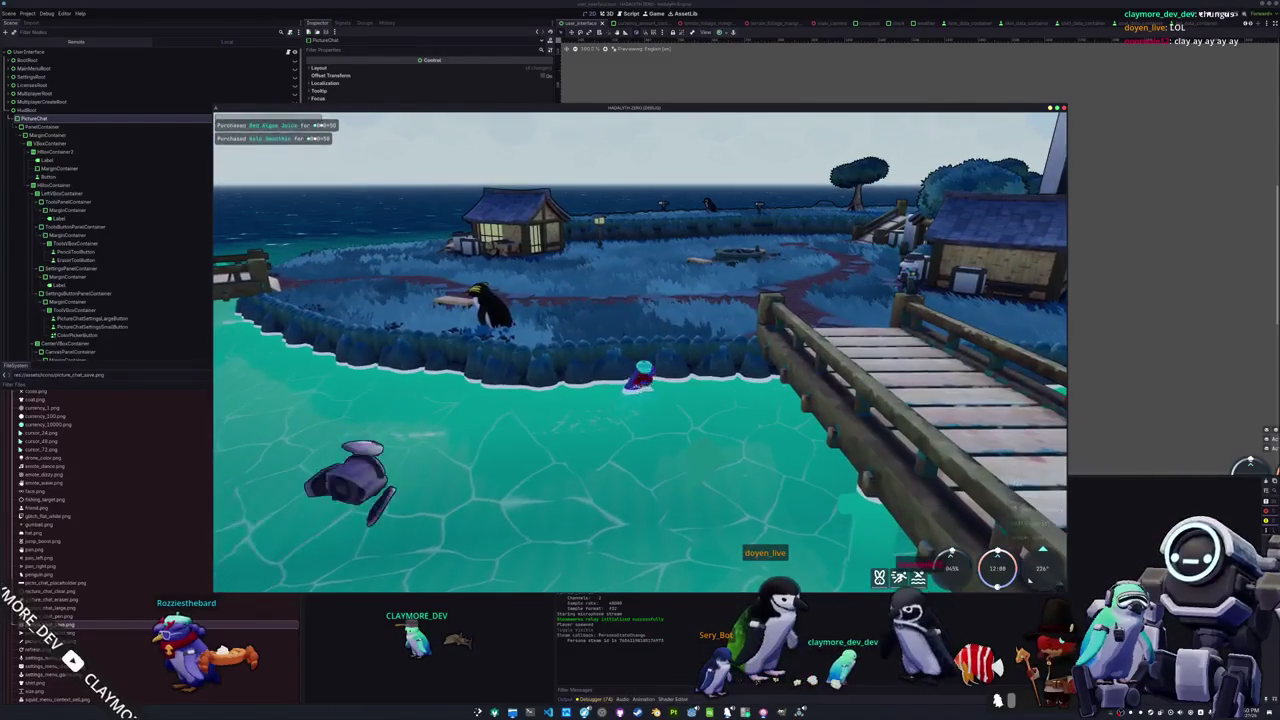
key("w")
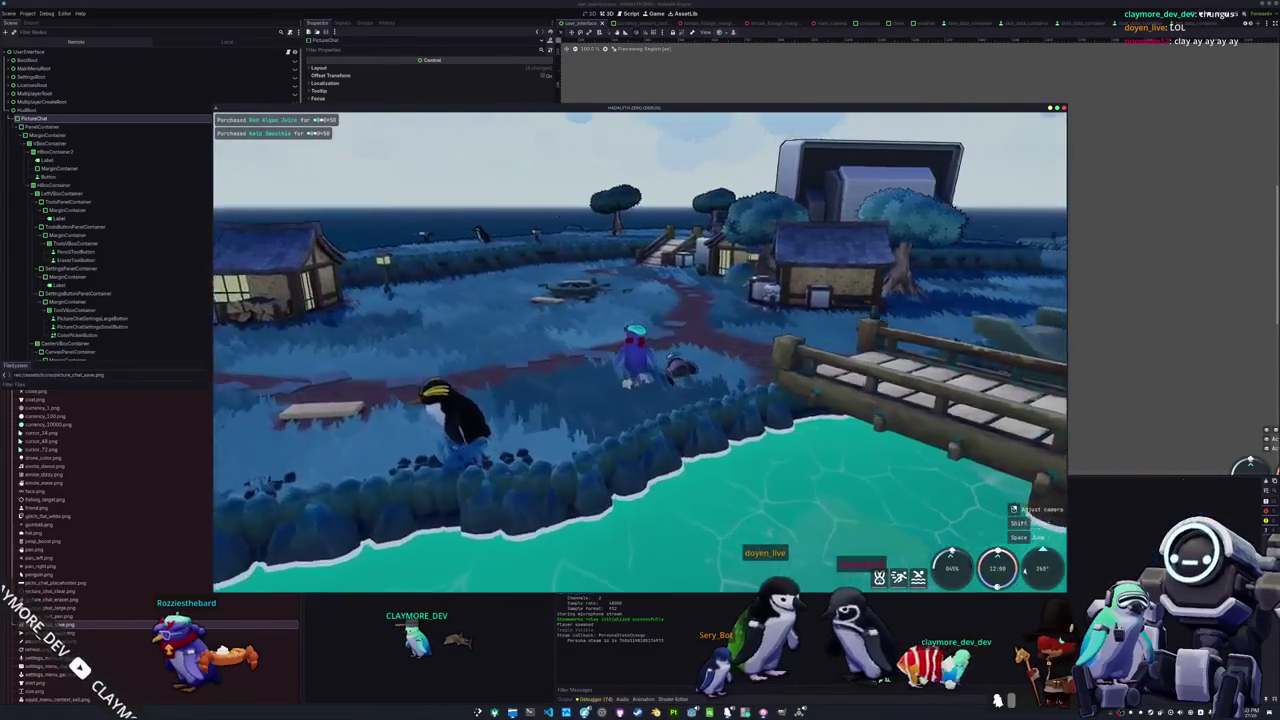
key("w")
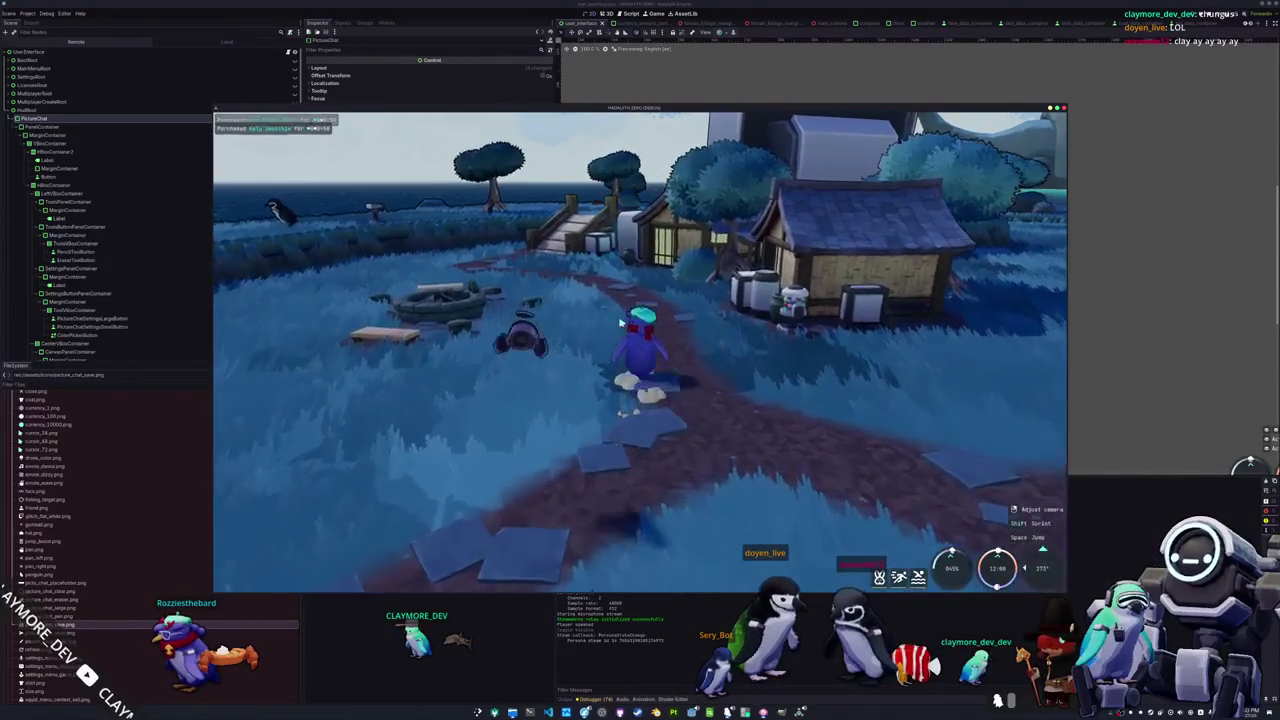
key("w")
key("w")
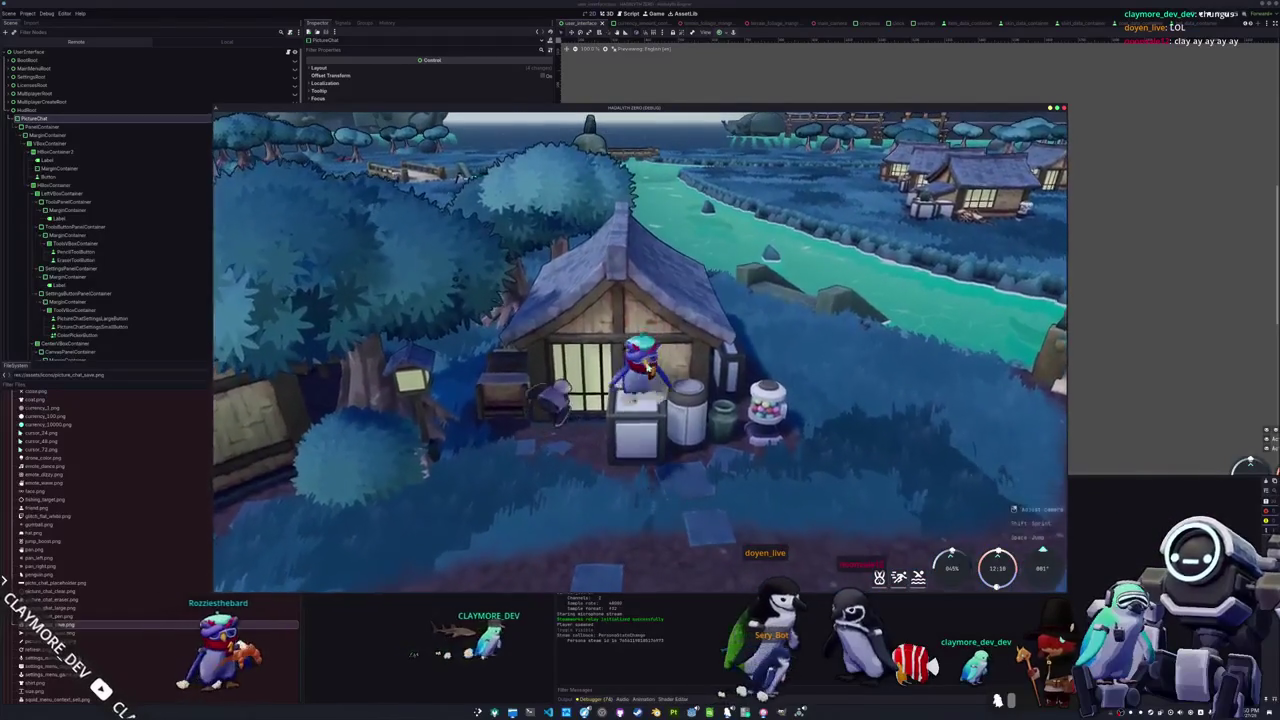
key("F8")
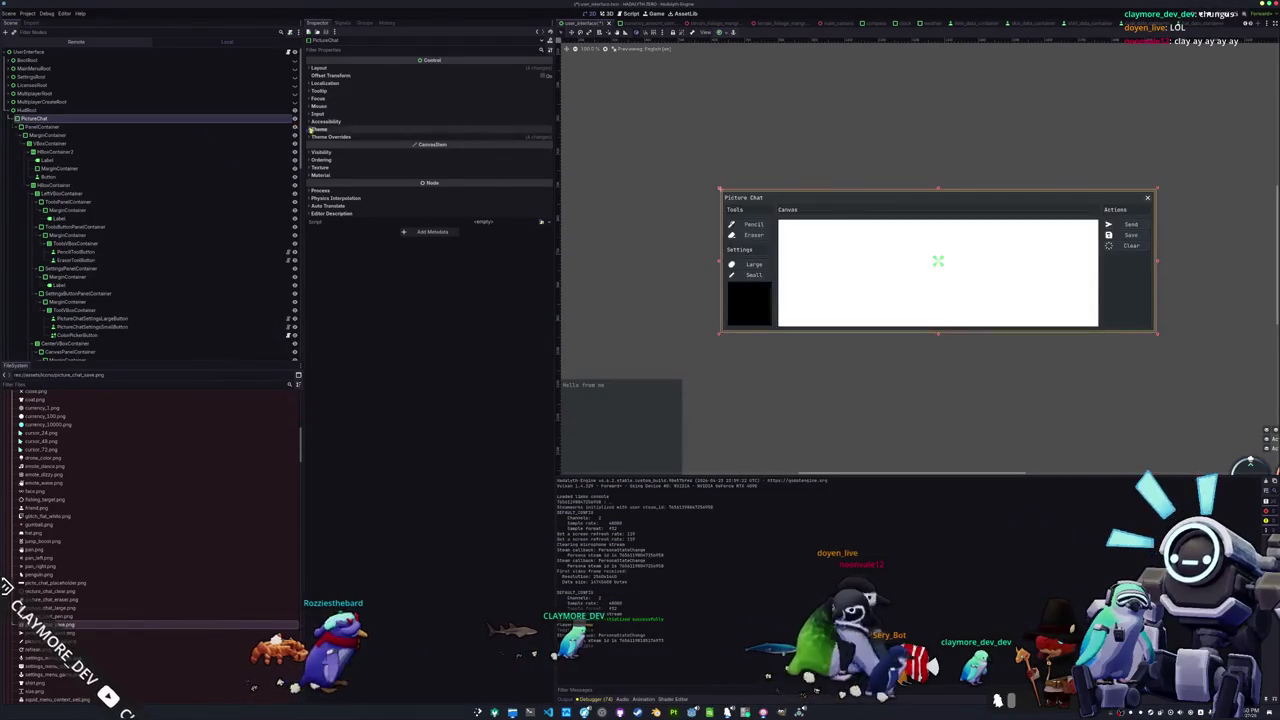
Step: Select the chat box in the 2D viewport and open its chat.tscn scene for editing
scroll(723, 272, "down", 1)
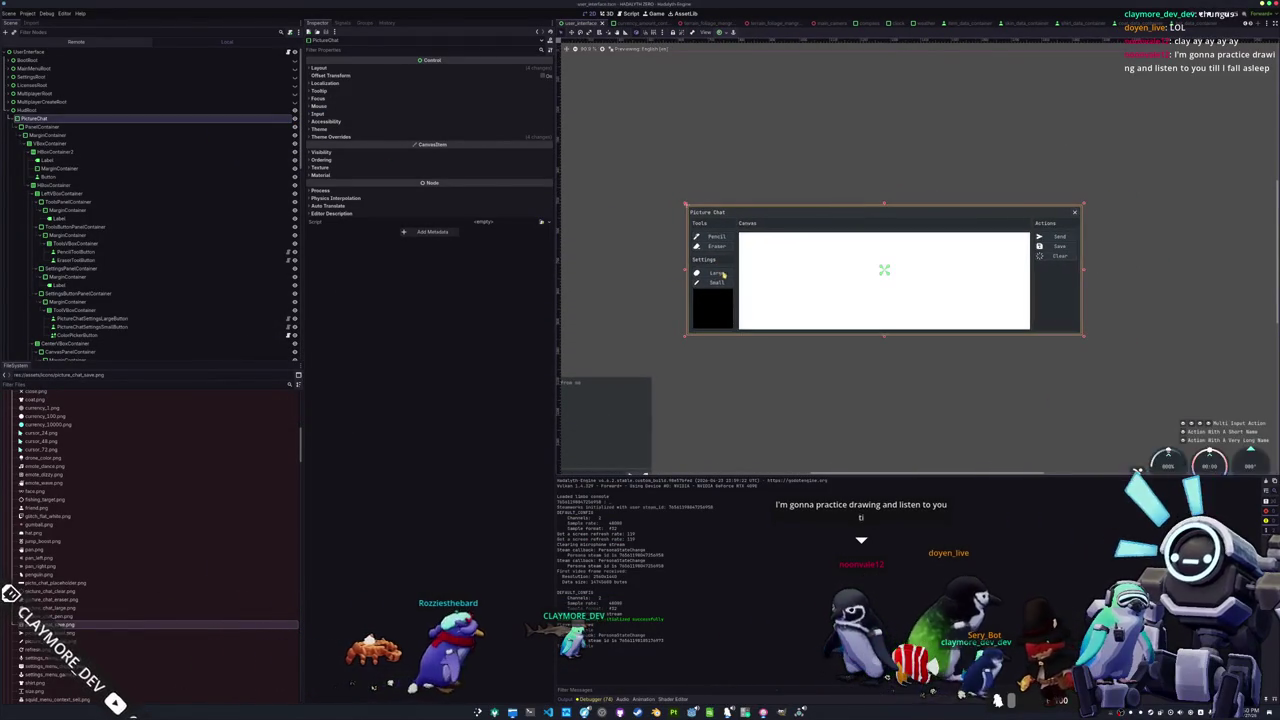
scroll(717, 322, "down", 1)
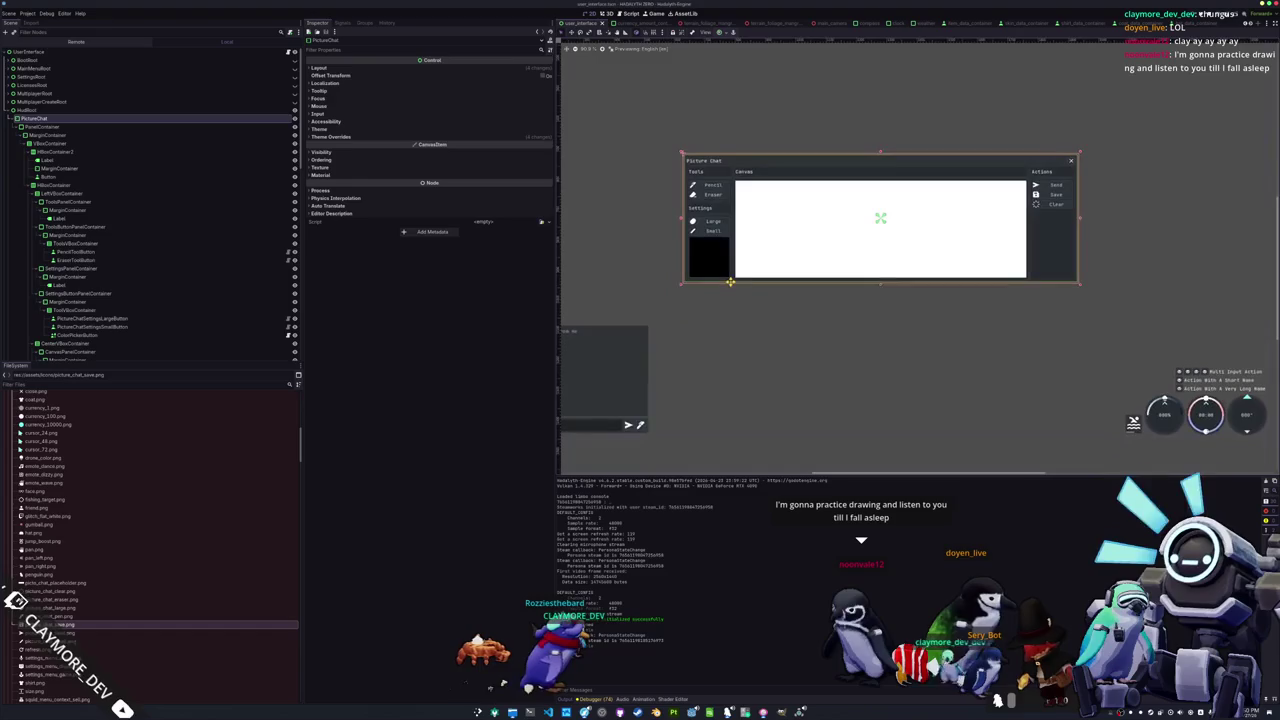
scroll(761, 303, "down", 2)
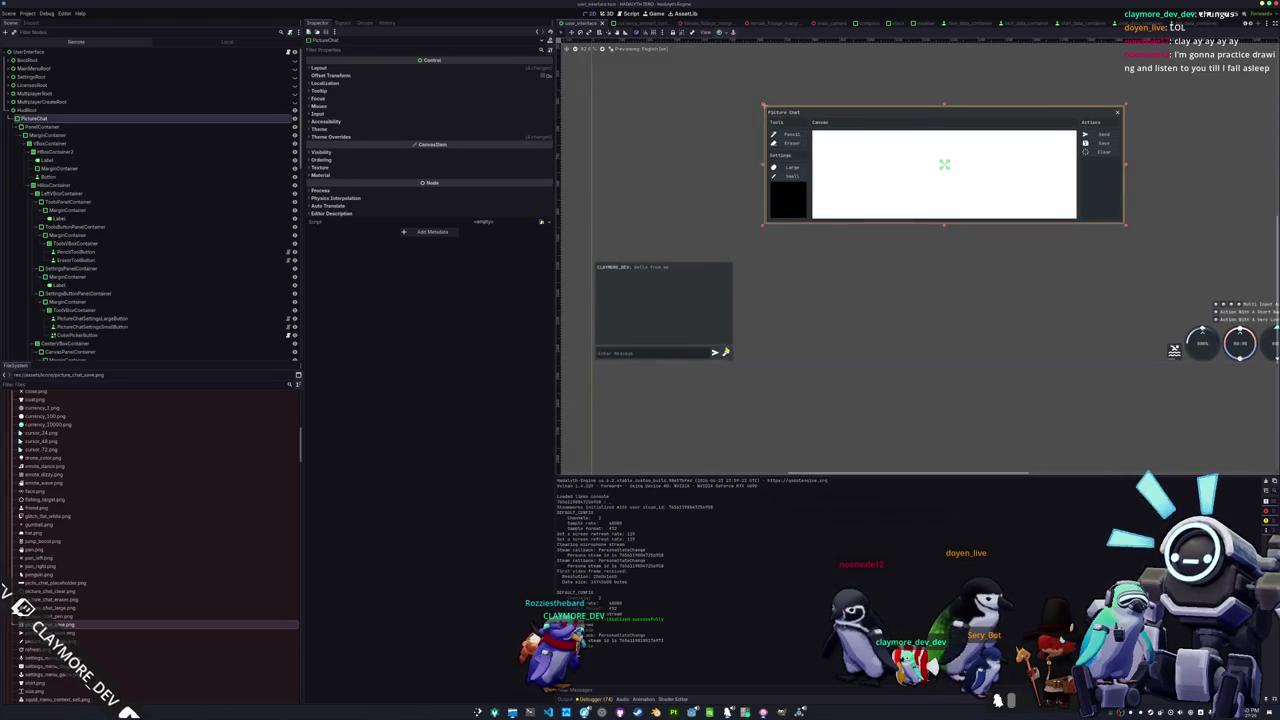
left_click(725, 354)
scroll(788, 333, "up", 3)
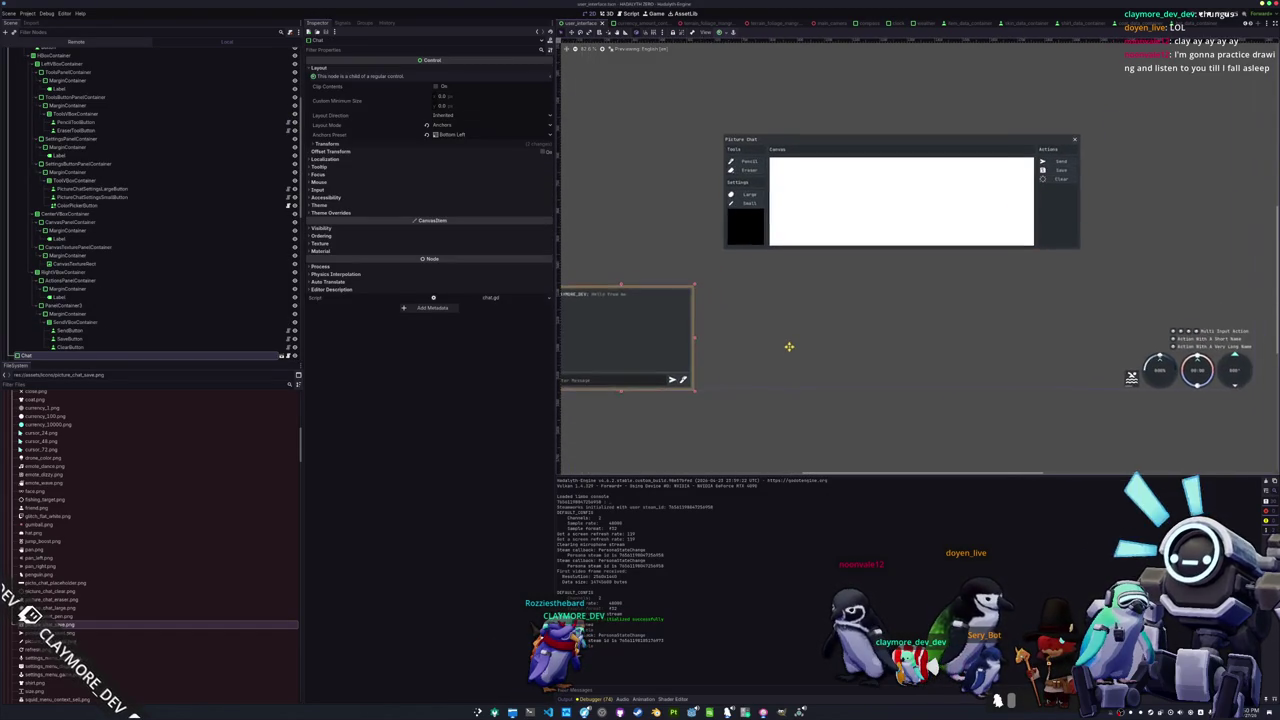
scroll(258, 338, "down", 2)
left_click(282, 318)
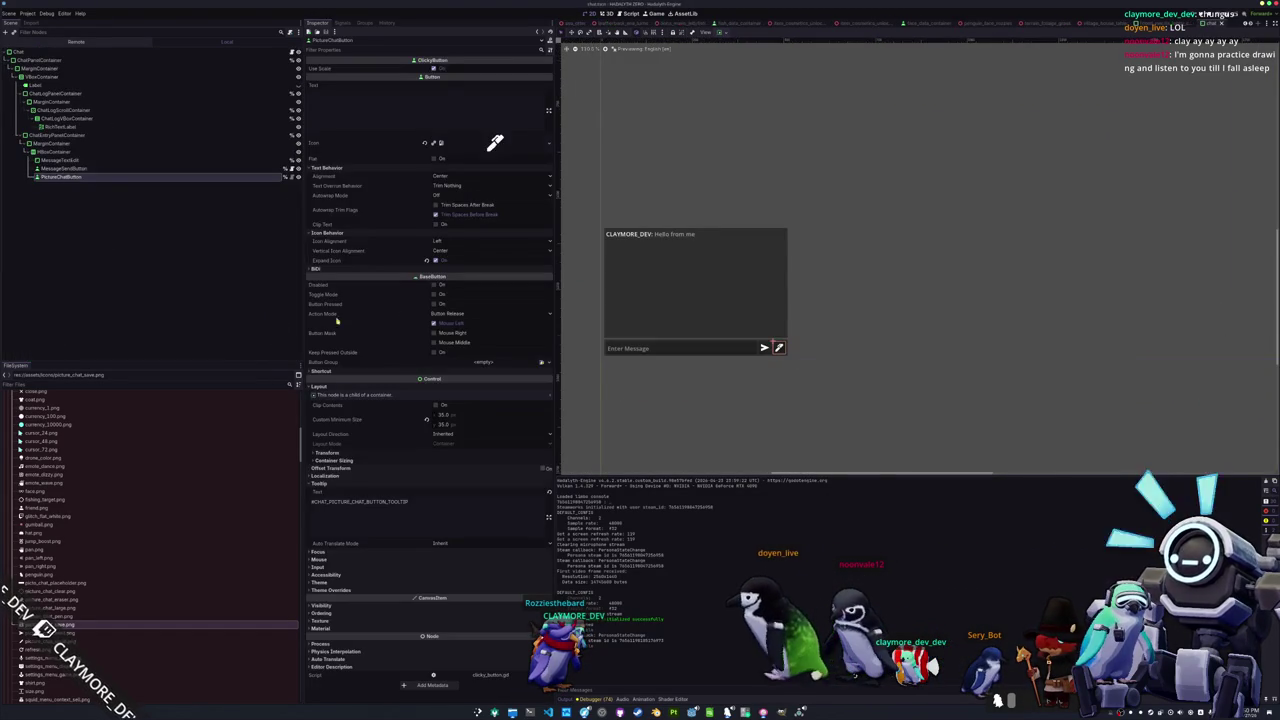
Step: Hide PictureChatButton in the chat scene, then load user_interface.gd through the Quick Open search
left_click(298, 176)
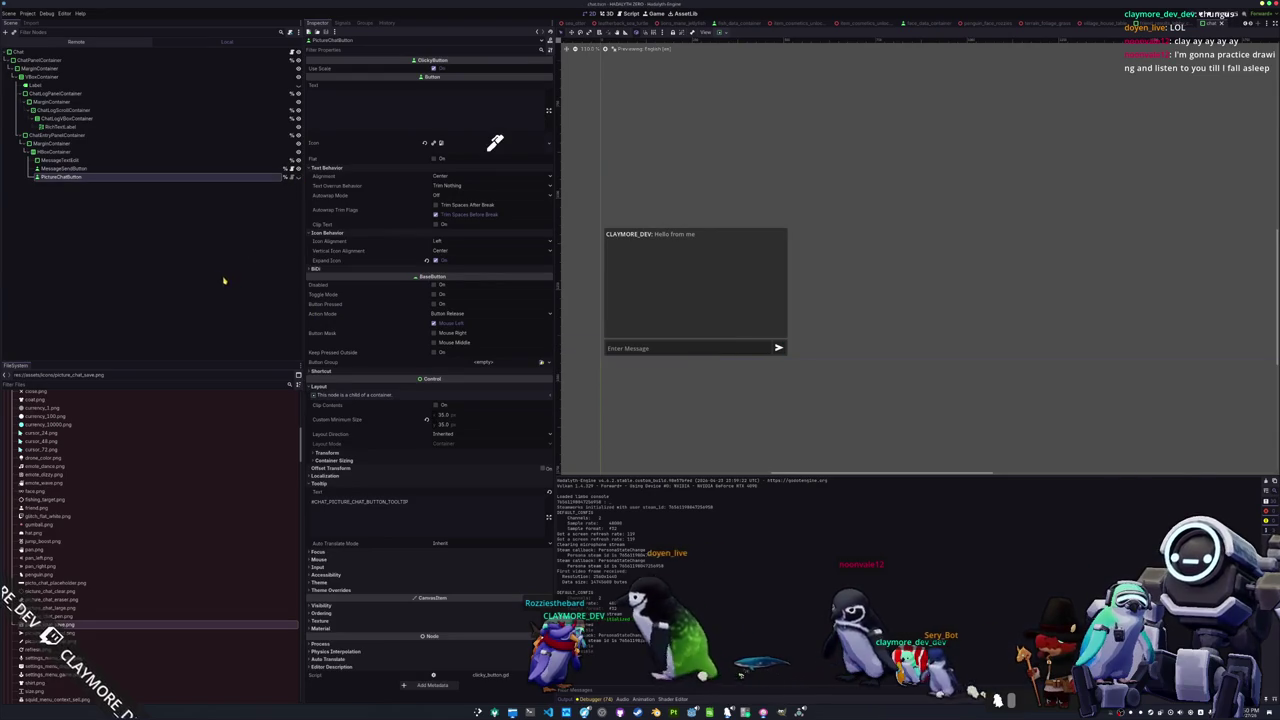
left_click_drag(716, 211, 704, 258)
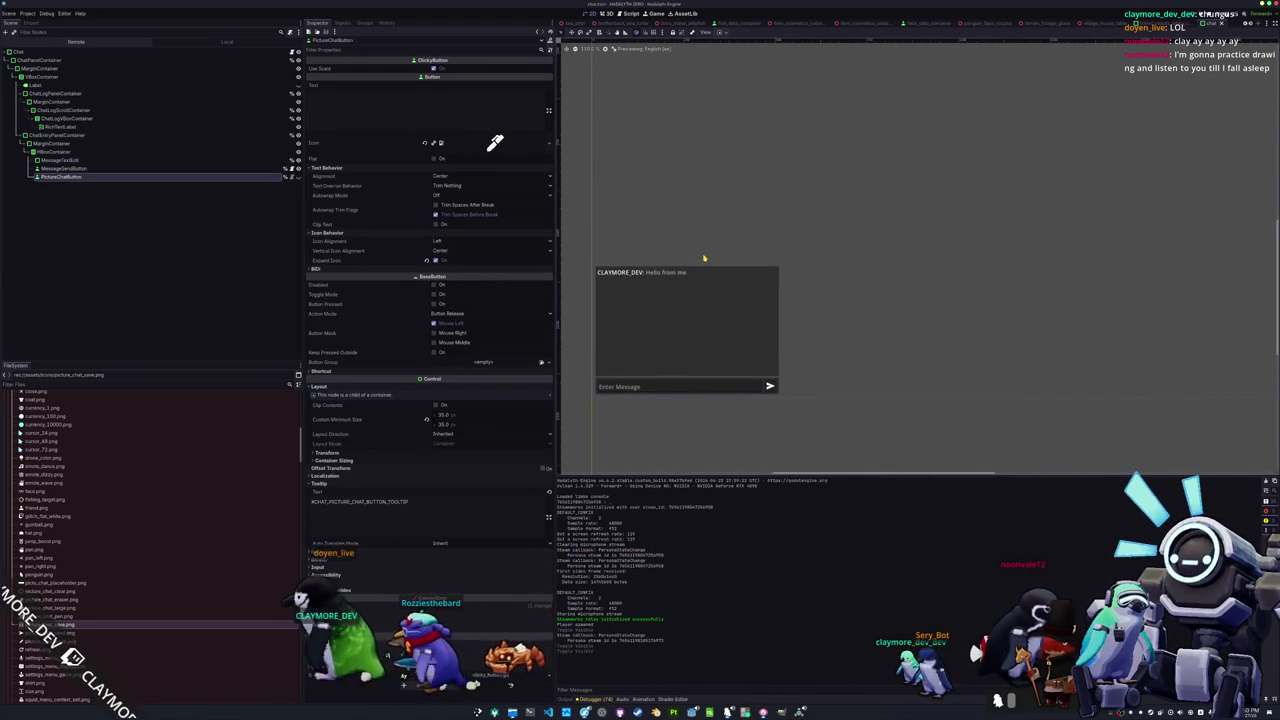
key("alt+shift+o")
type("main")
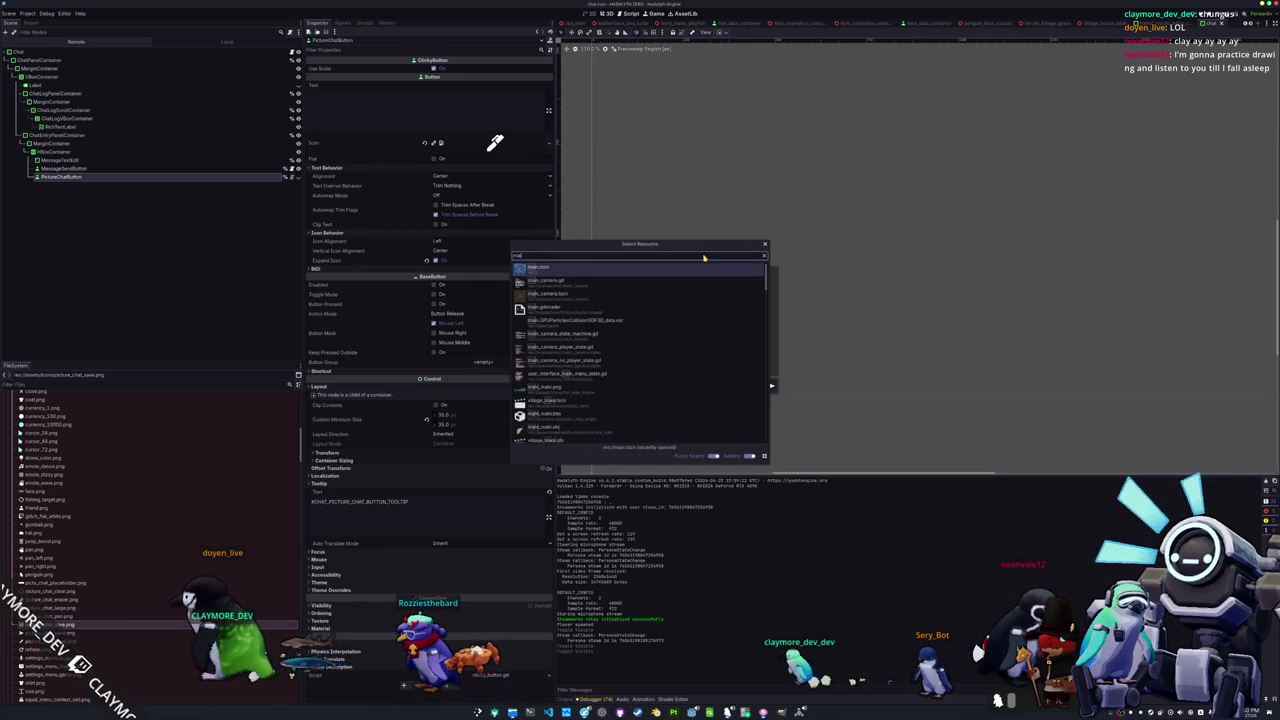
key("BackSpace")
key("BackSpace")
key("BackSpace")
type("user_interface")
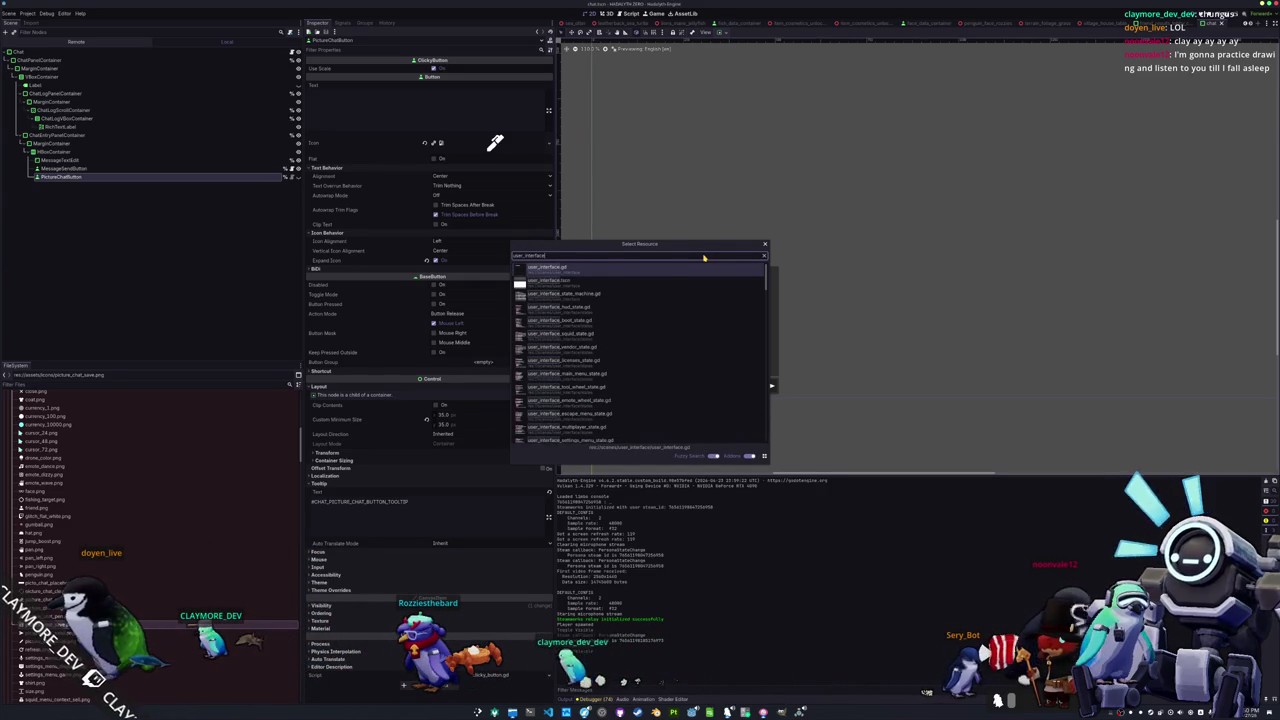
key("BackSpace")
key("BackSpace")
key("BackSpace")
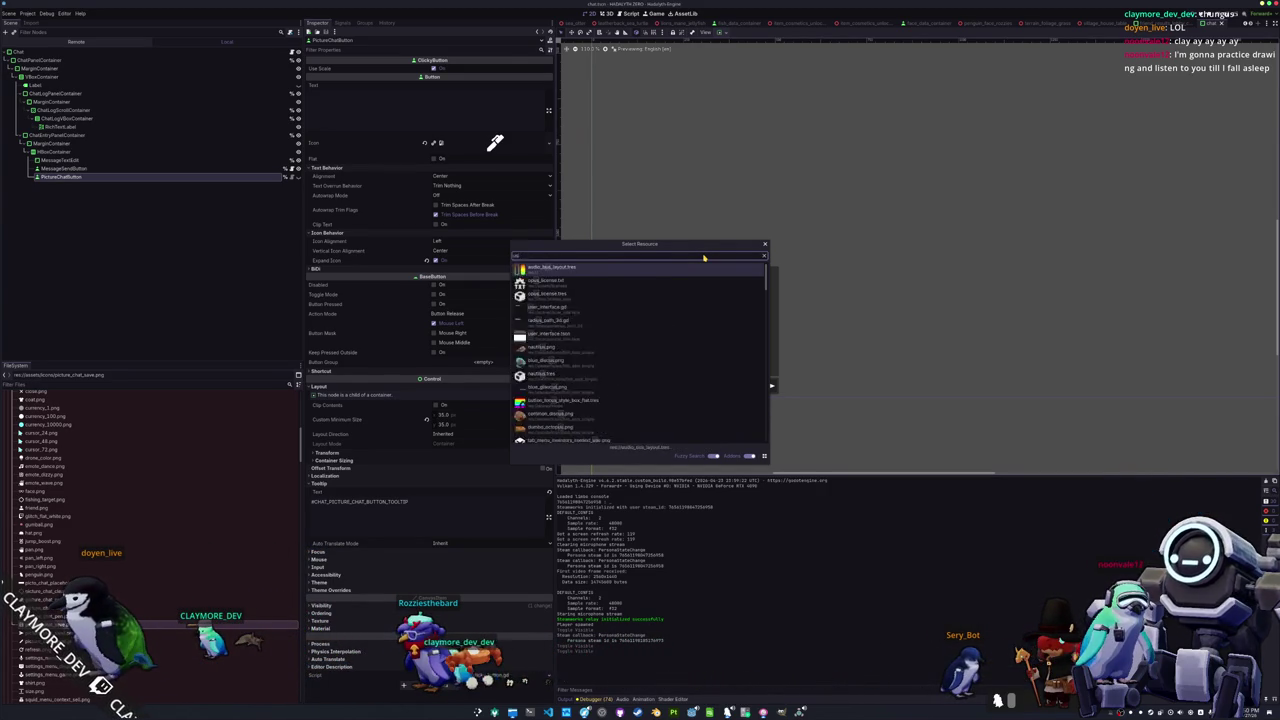
key("Return")
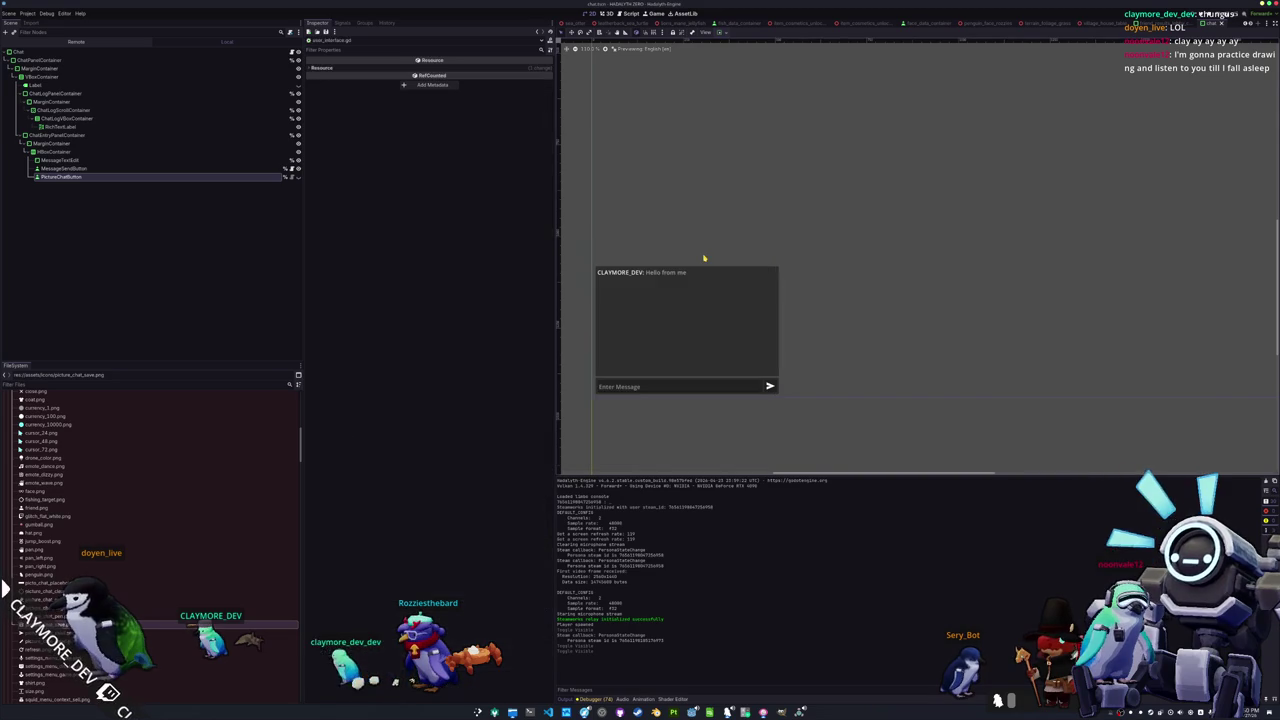
key("alt+shift+o")
type("user_")
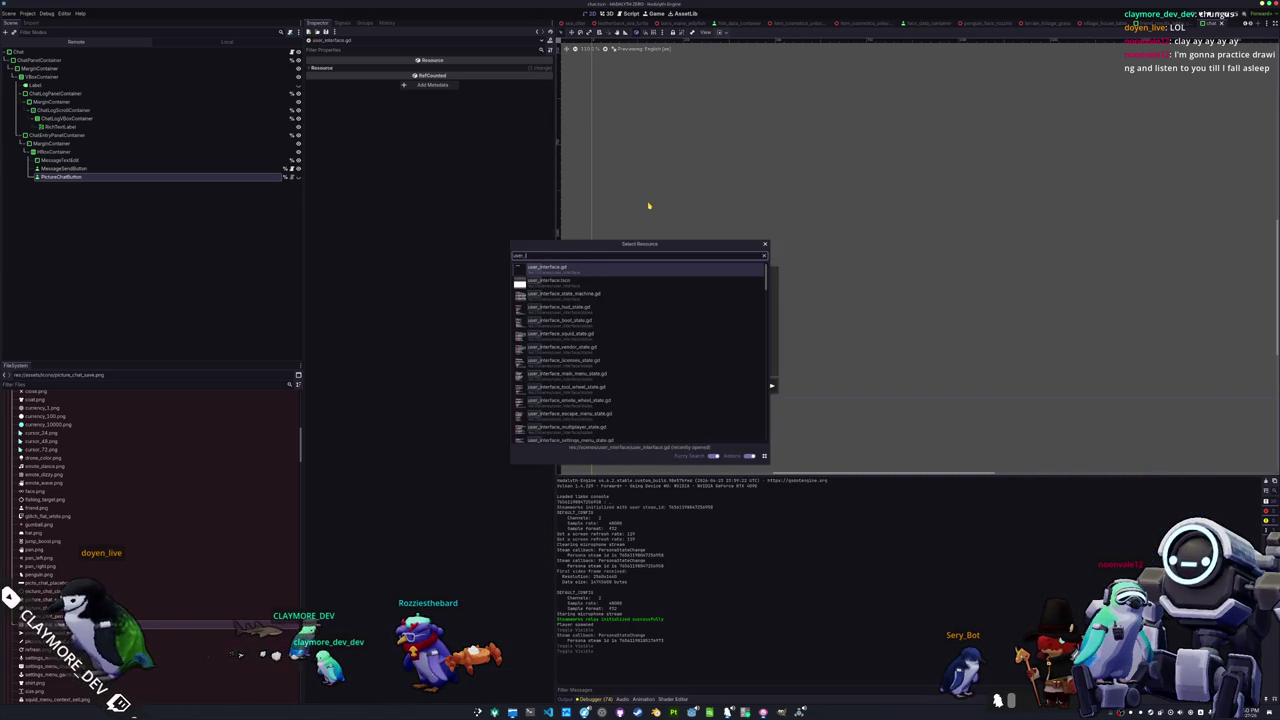
Step: Open user_interface.tscn and select its PictureChat node in the Scene dock
key("Down")
key("Return")
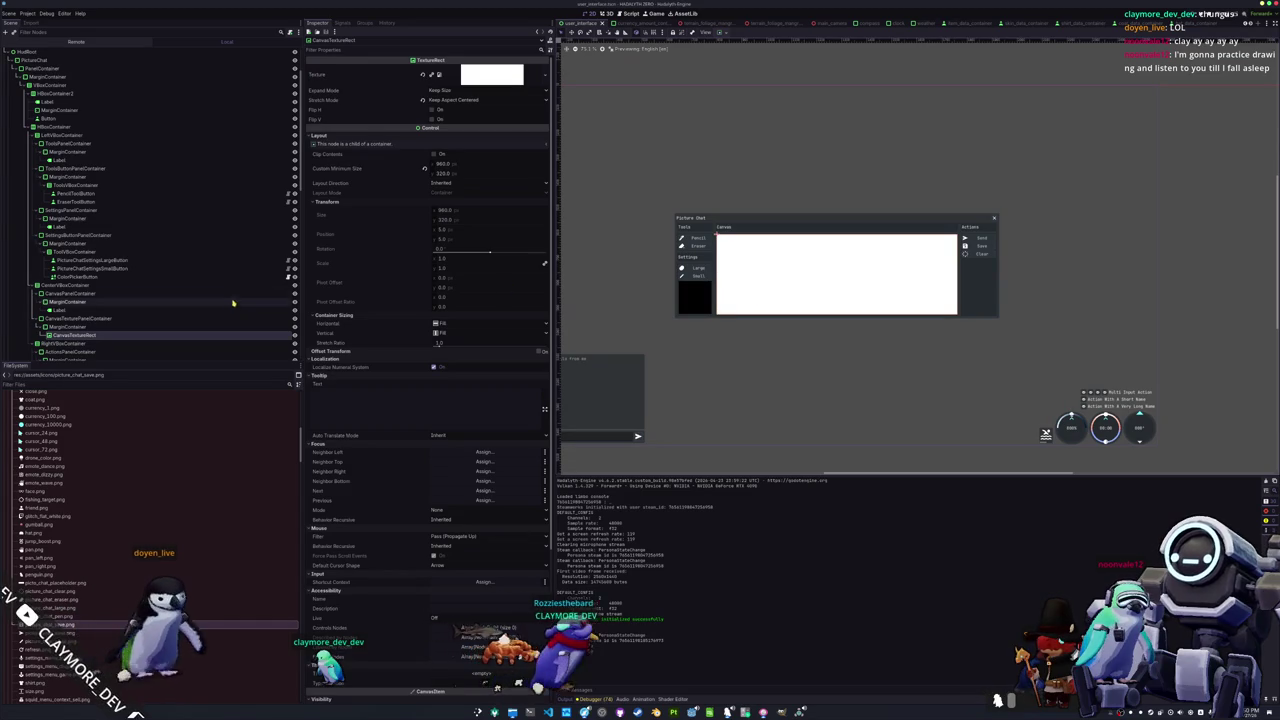
scroll(134, 329, "up", 3)
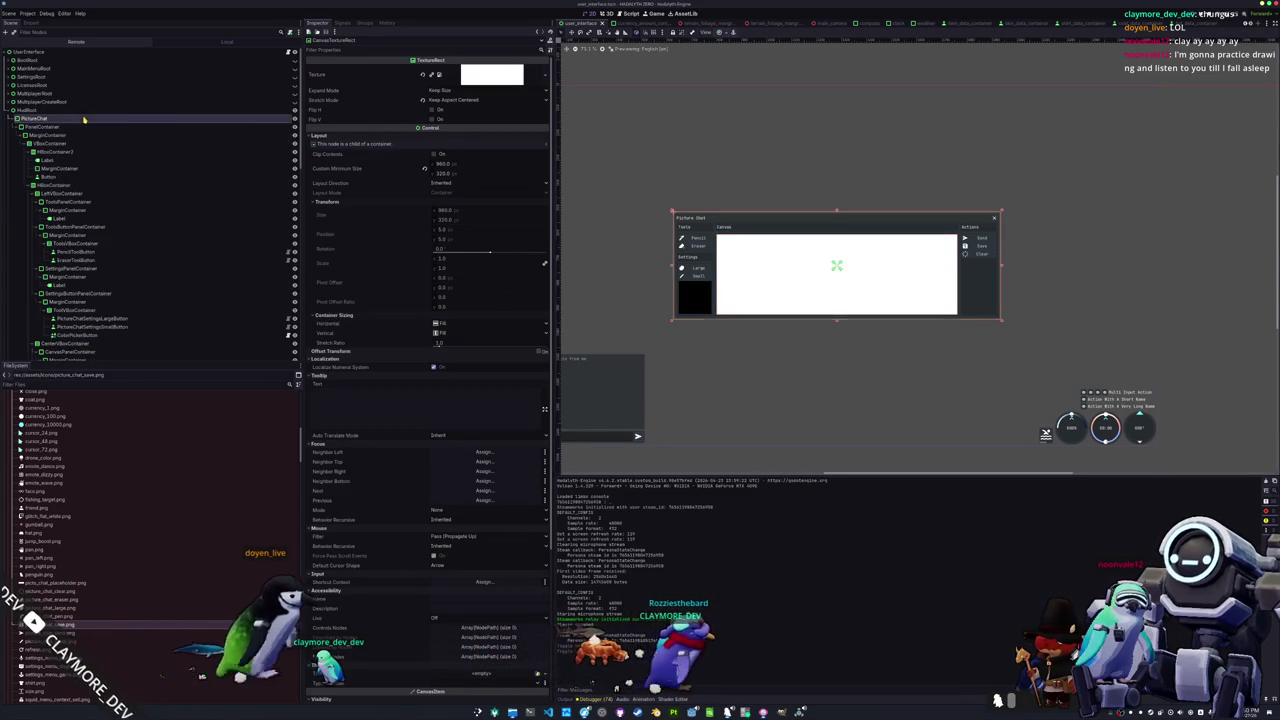
left_click(257, 119)
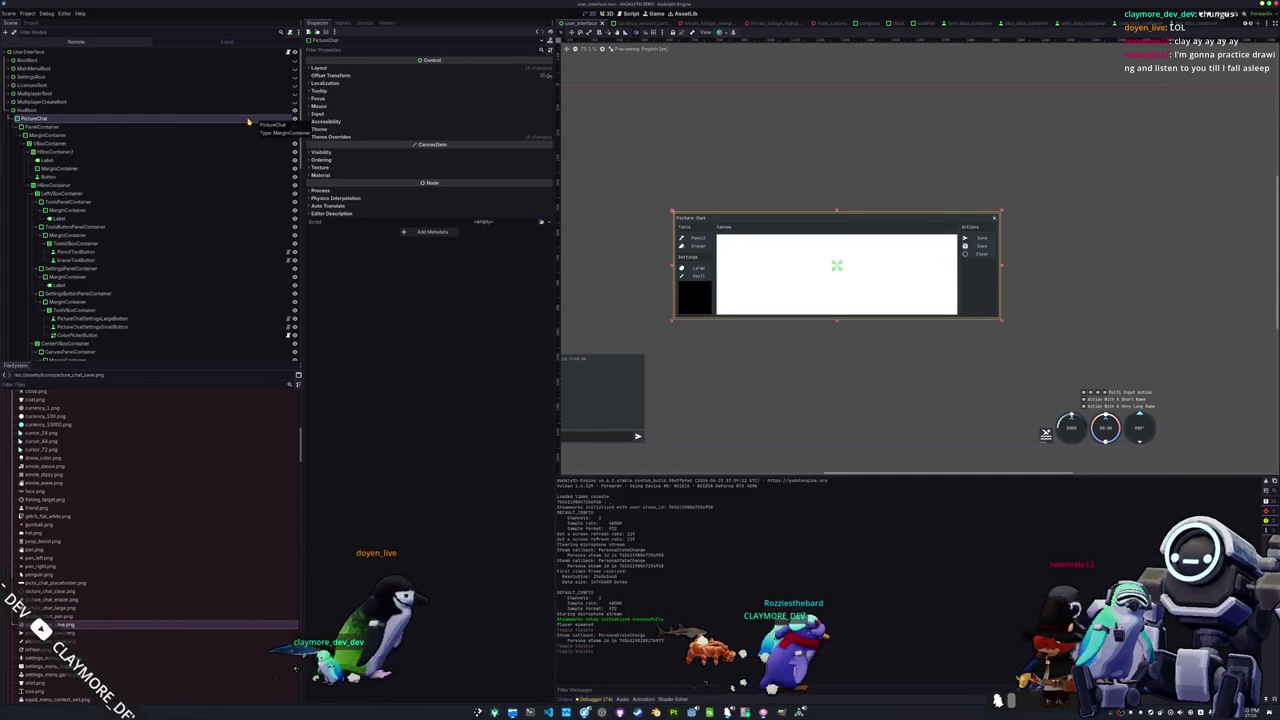
scroll(115, 238, "down", 5)
scroll(110, 260, "down", 10)
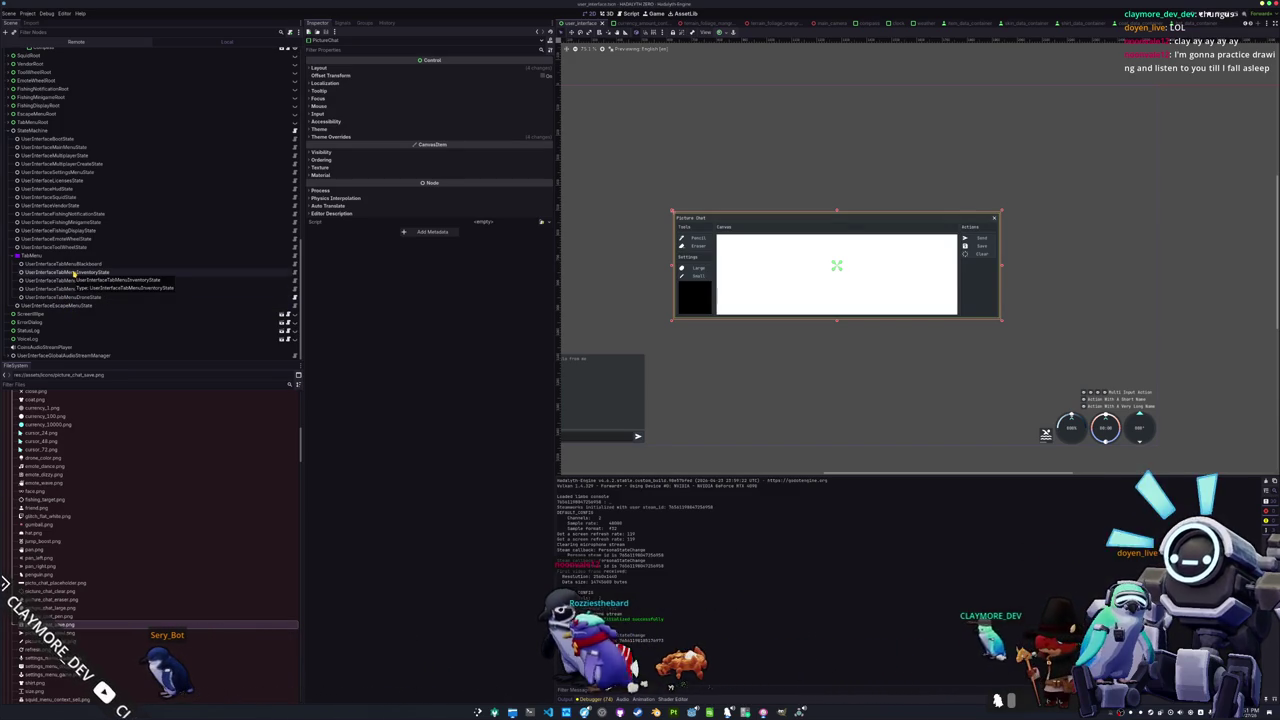
scroll(58, 318, "up", 10)
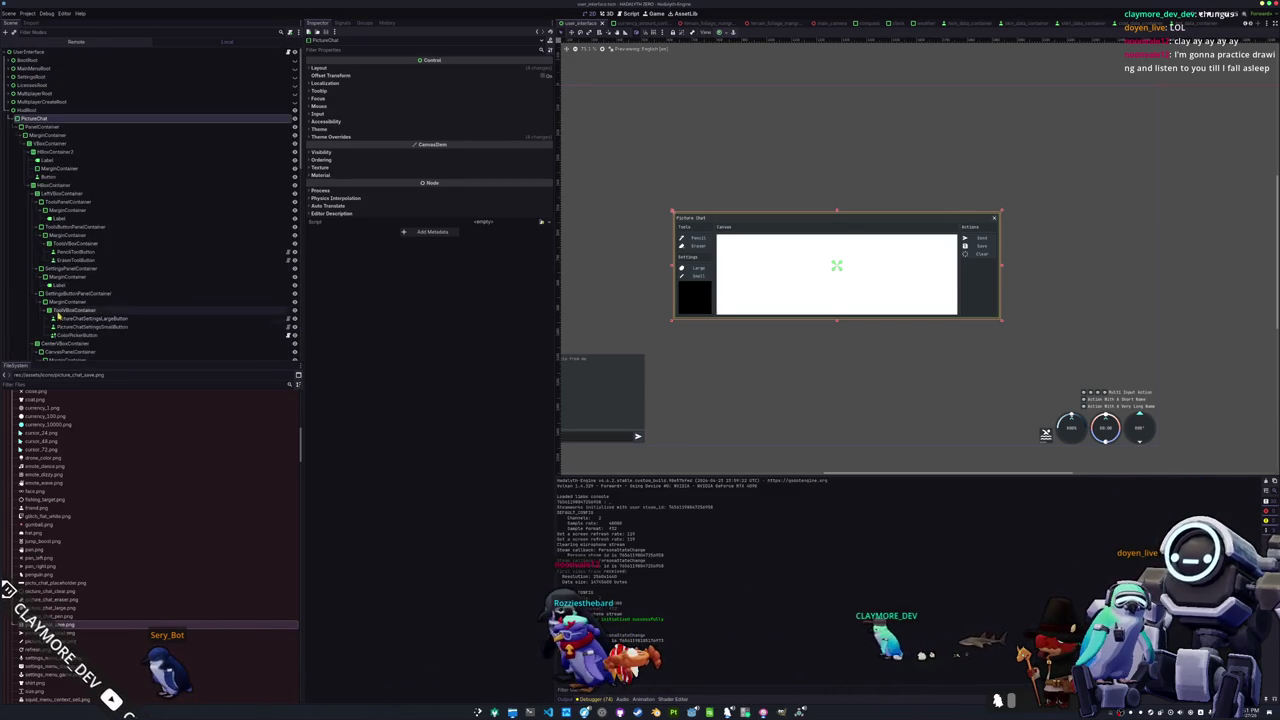
Step: Hide HudRoot and move PictureChat to sit just above StateMachine
left_click(45, 110)
left_click(42, 110)
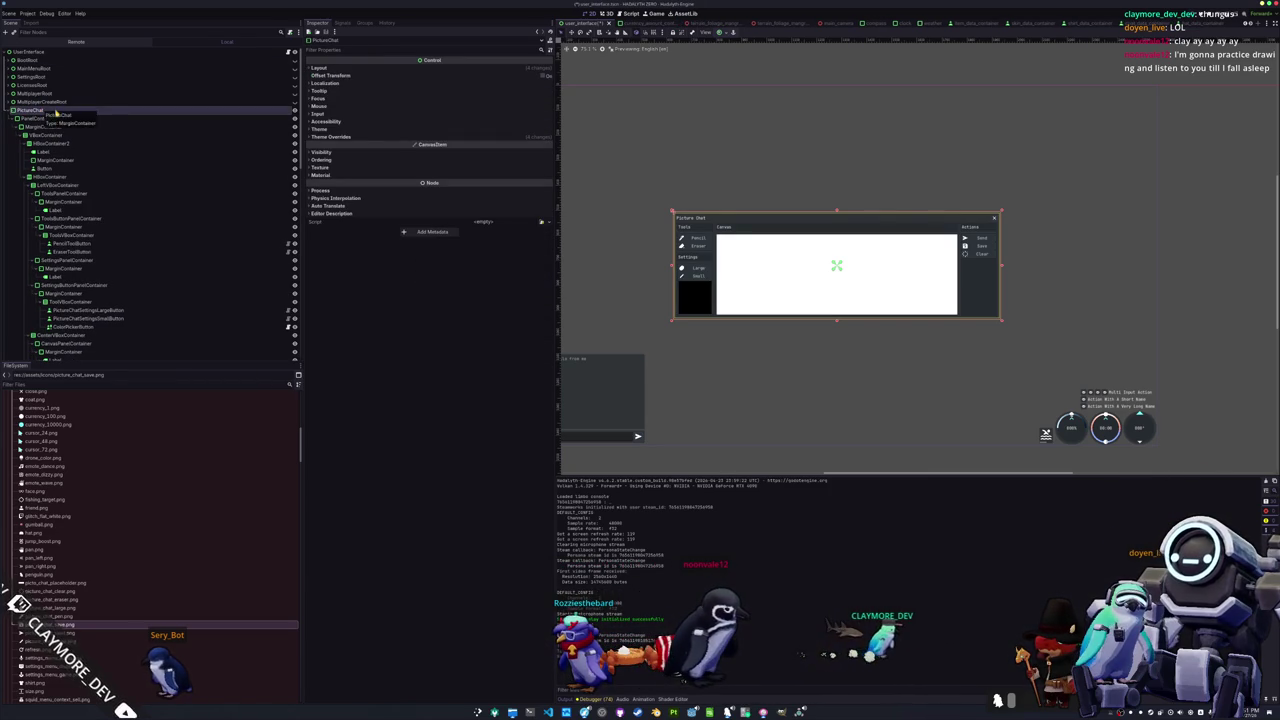
scroll(635, 180, "down", 2)
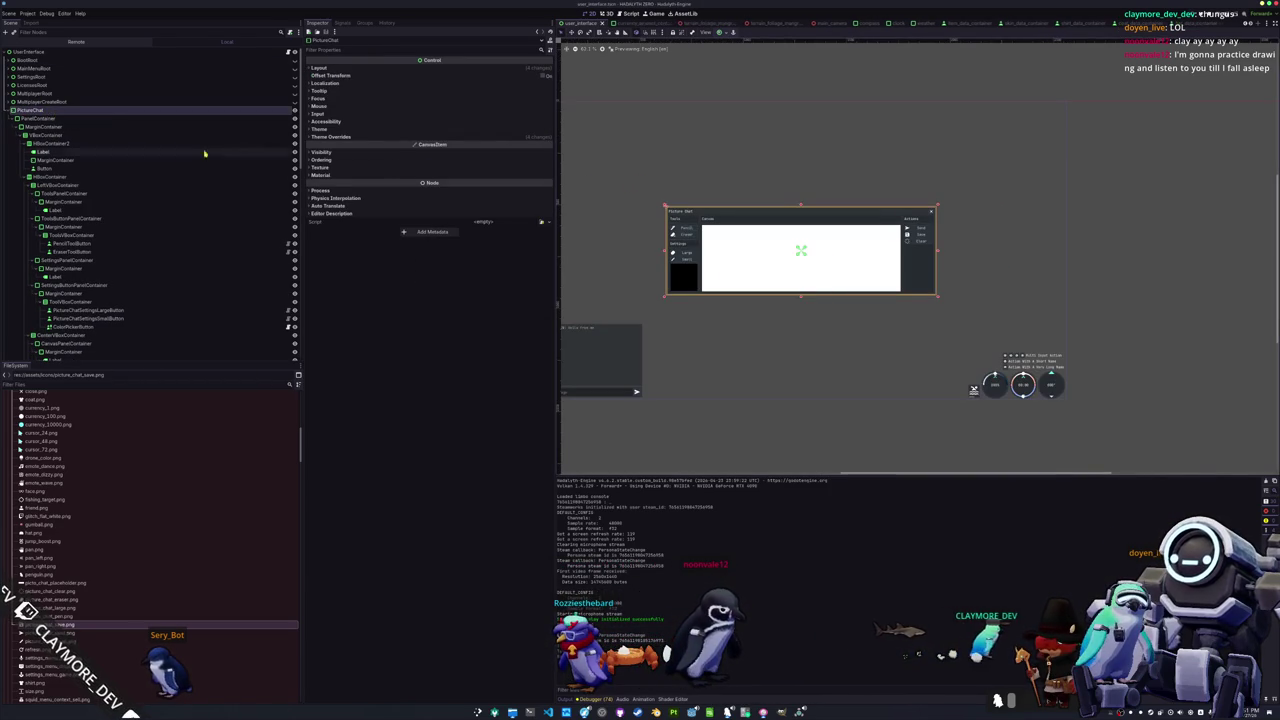
left_click(9, 112)
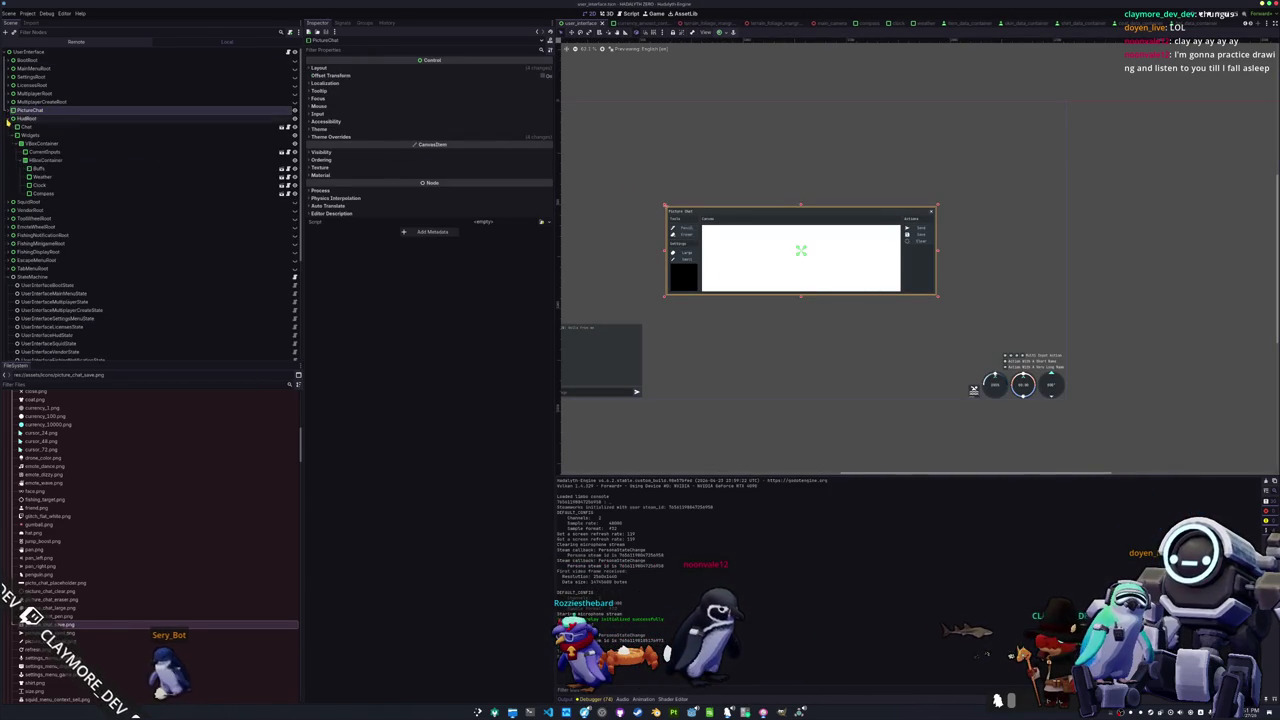
left_click(294, 118)
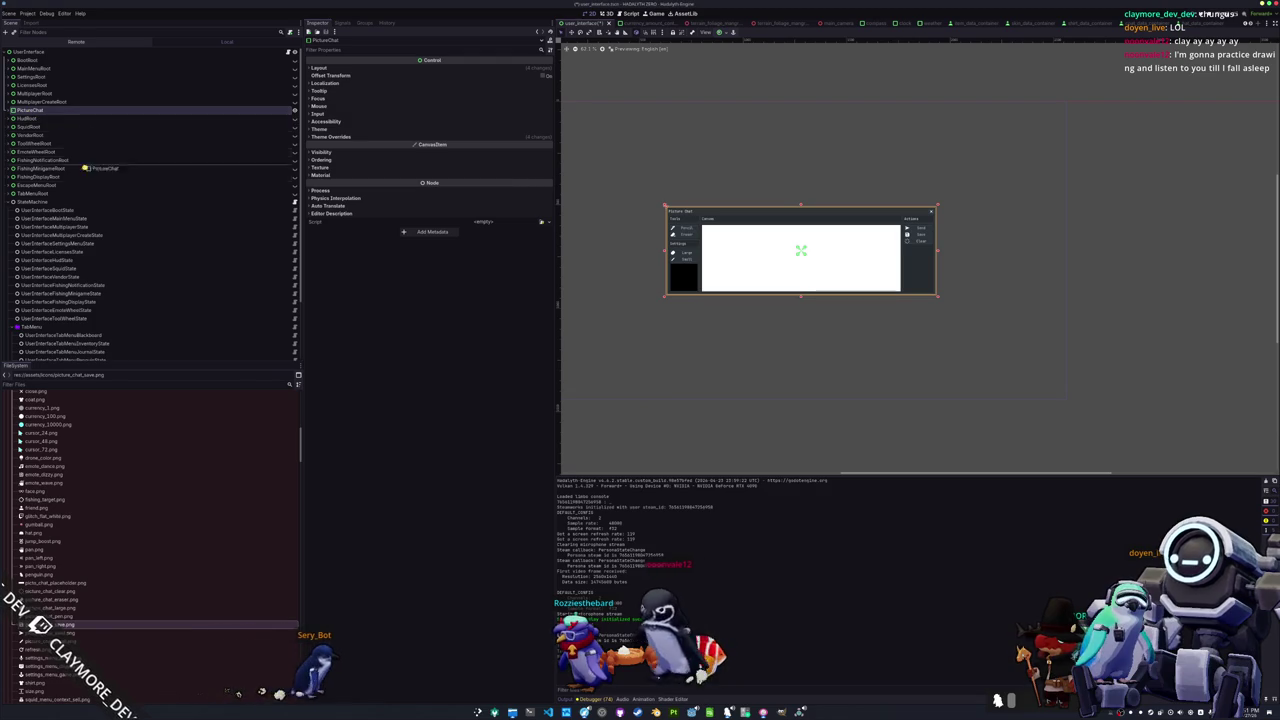
left_click_drag(55, 199, 55, 198)
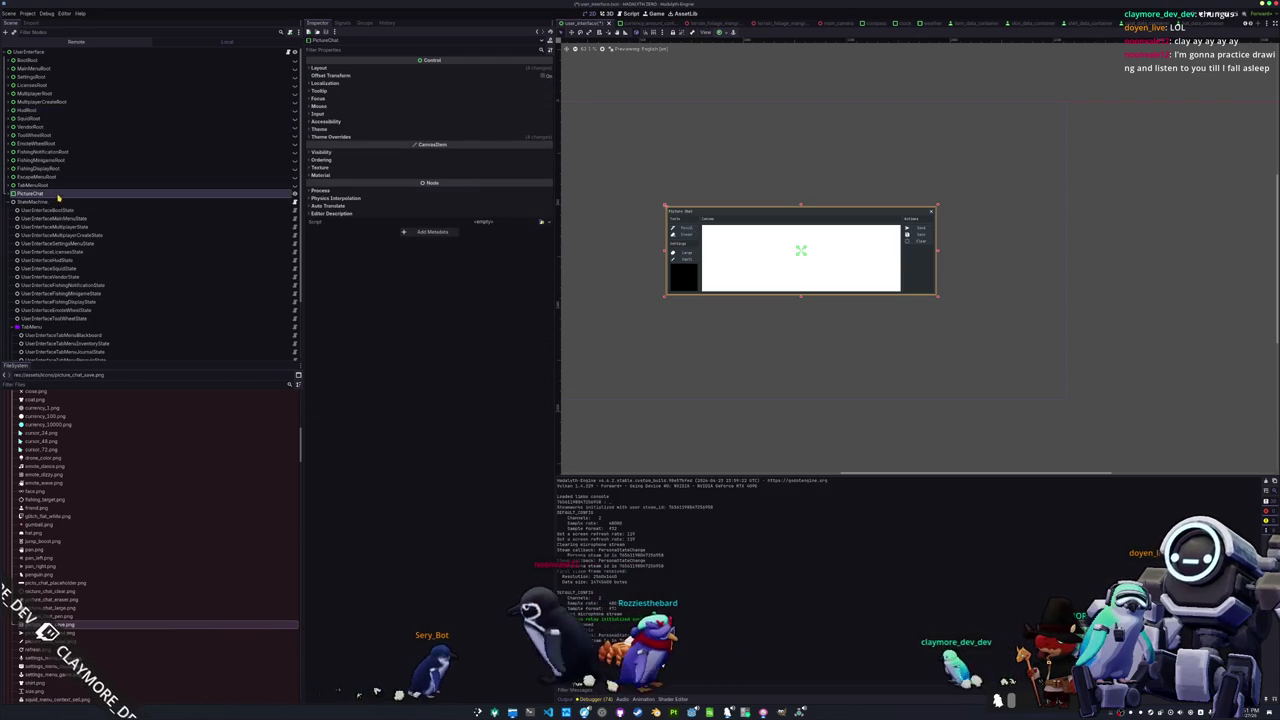
Step: Add a Control node named PictureChatRoot below TabMenuRoot and save the scene
left_click(30, 52)
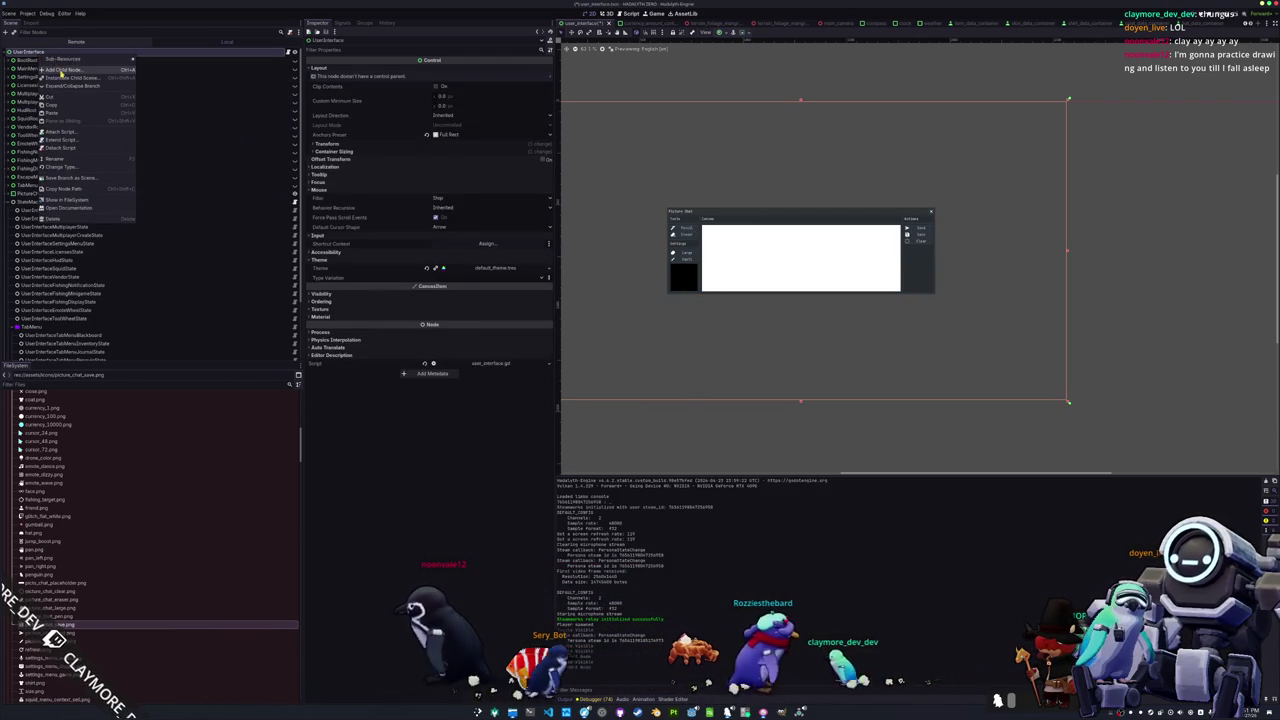
key("ctrl+a")
type("cont")
key("Return")
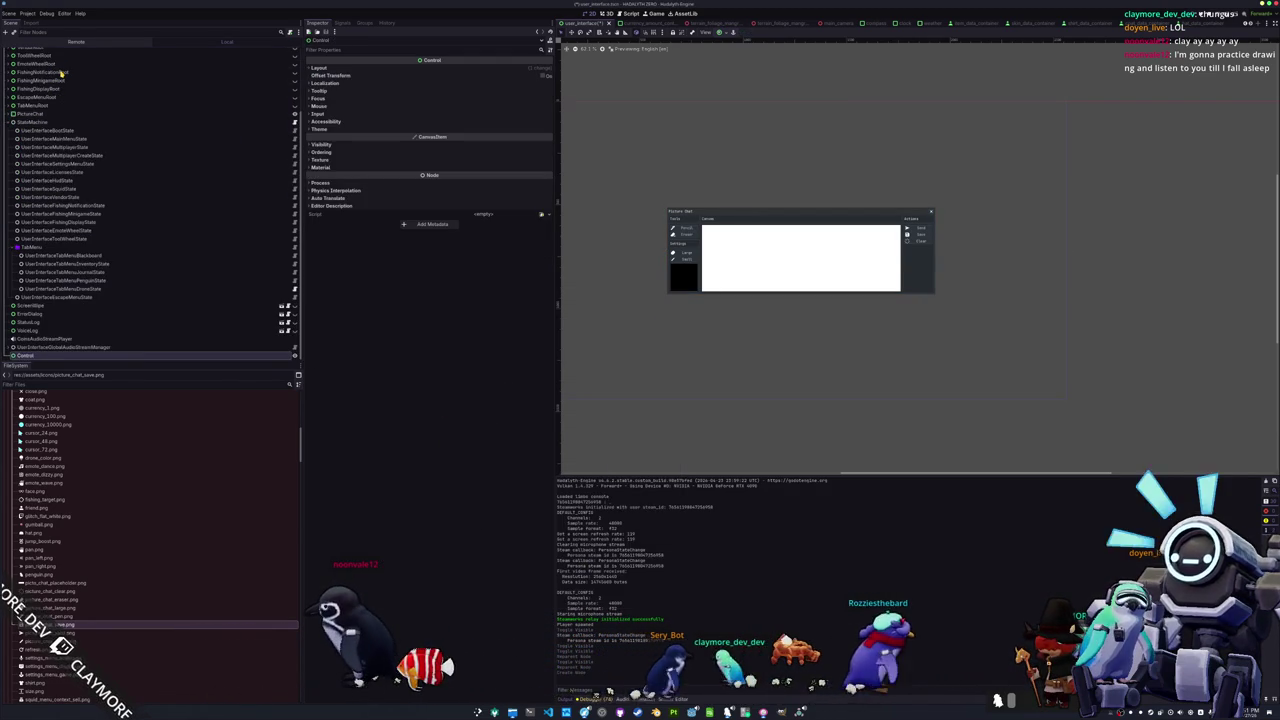
left_click_drag(27, 340, 43, 111)
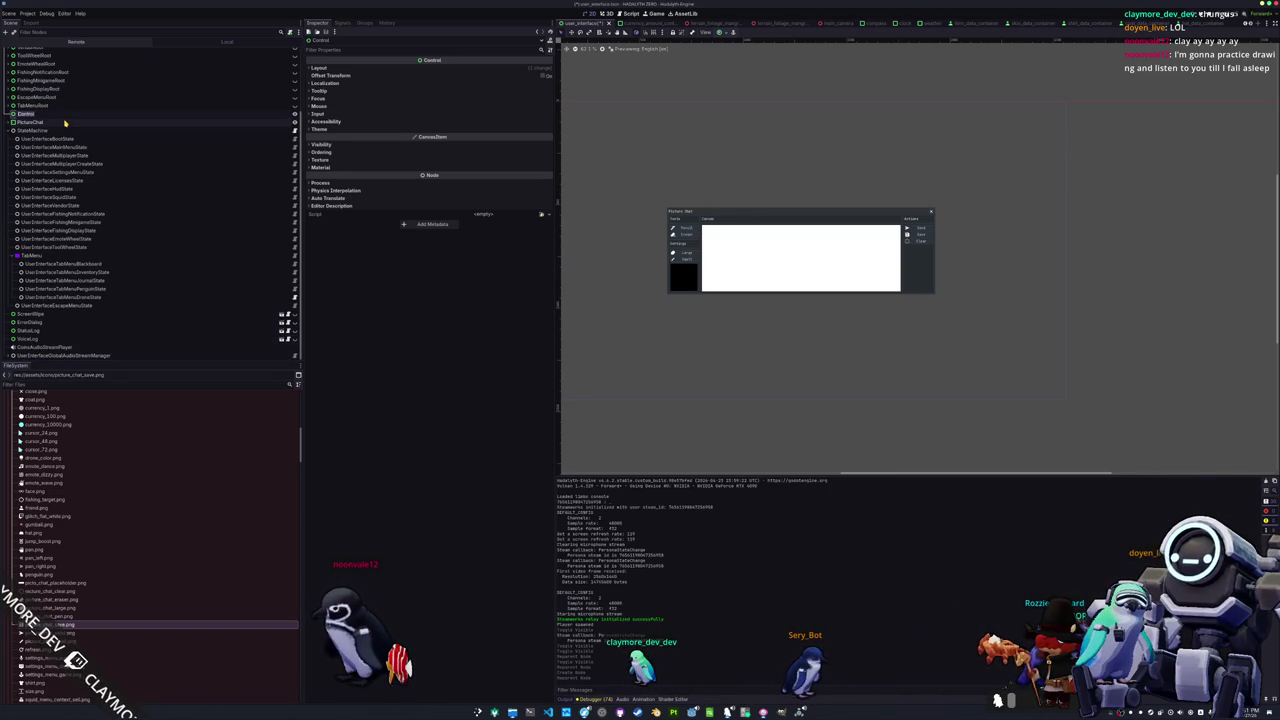
type("ictureChat")
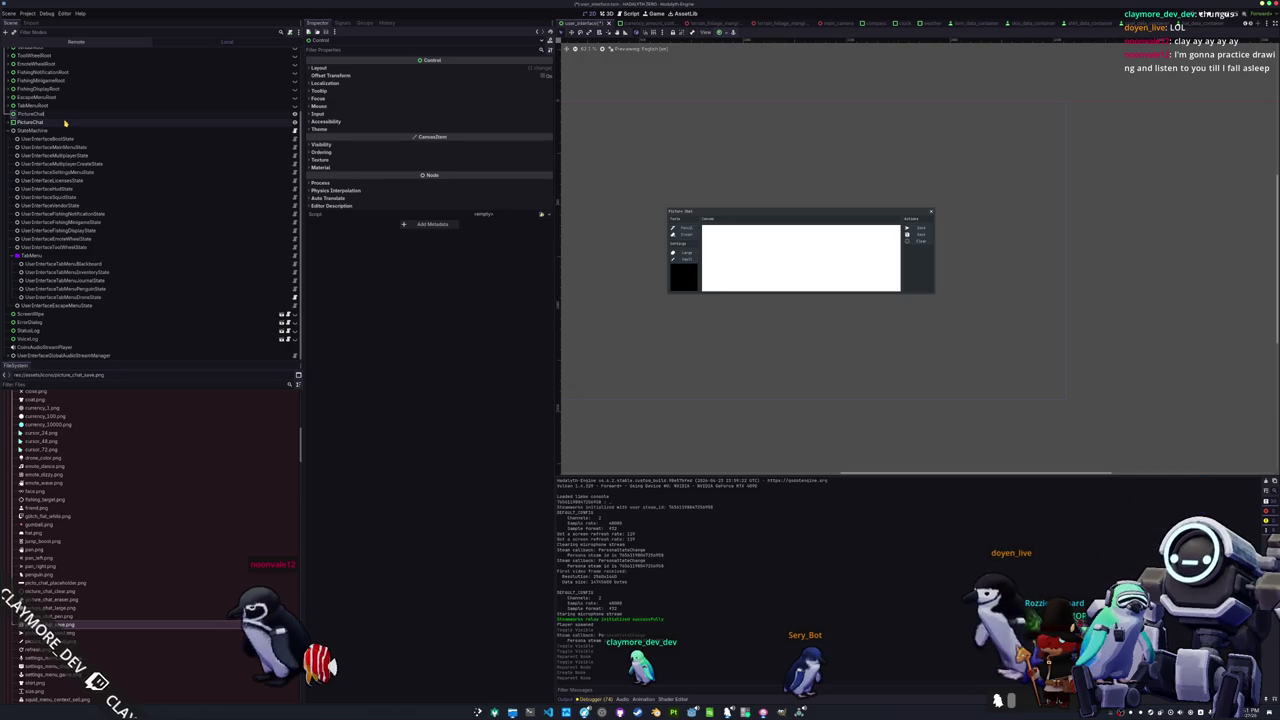
type("Root")
key("Return")
key("ctrl+s")
Step: Check that PictureChatRoot now holds PictureChat, expanding PictureChat's children in the Scene tree
left_click(64, 121)
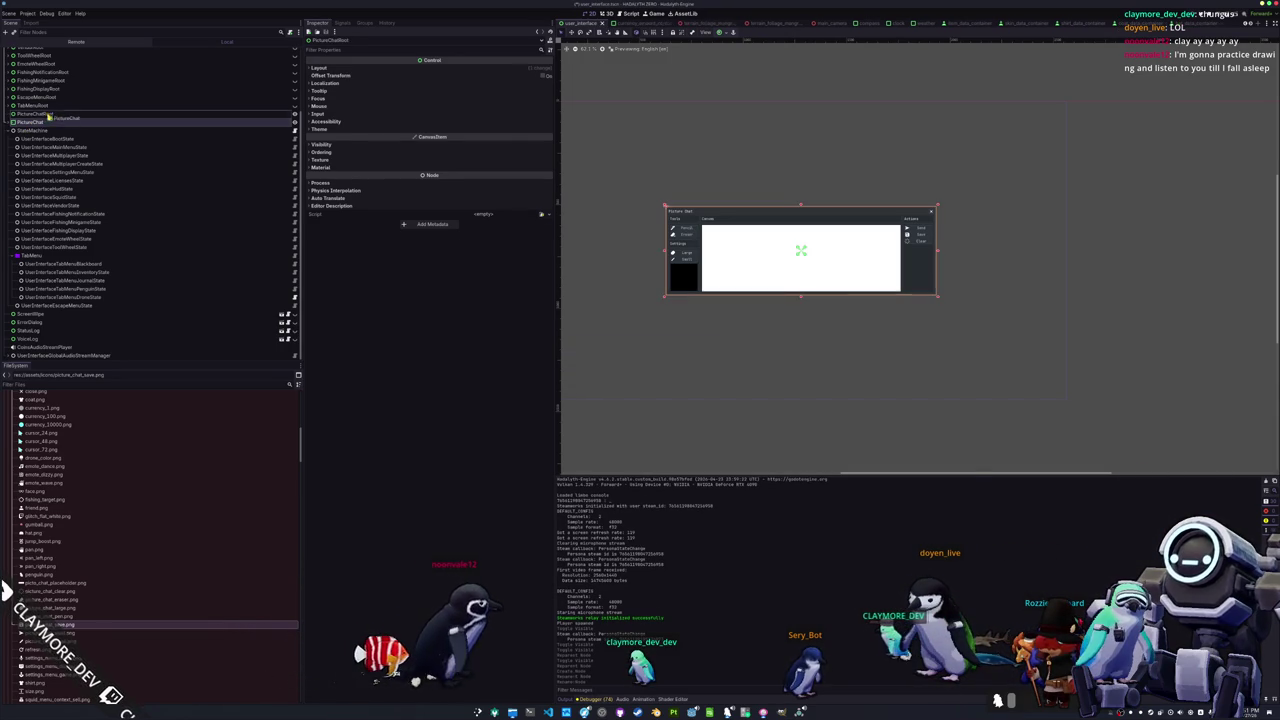
left_click(36, 114)
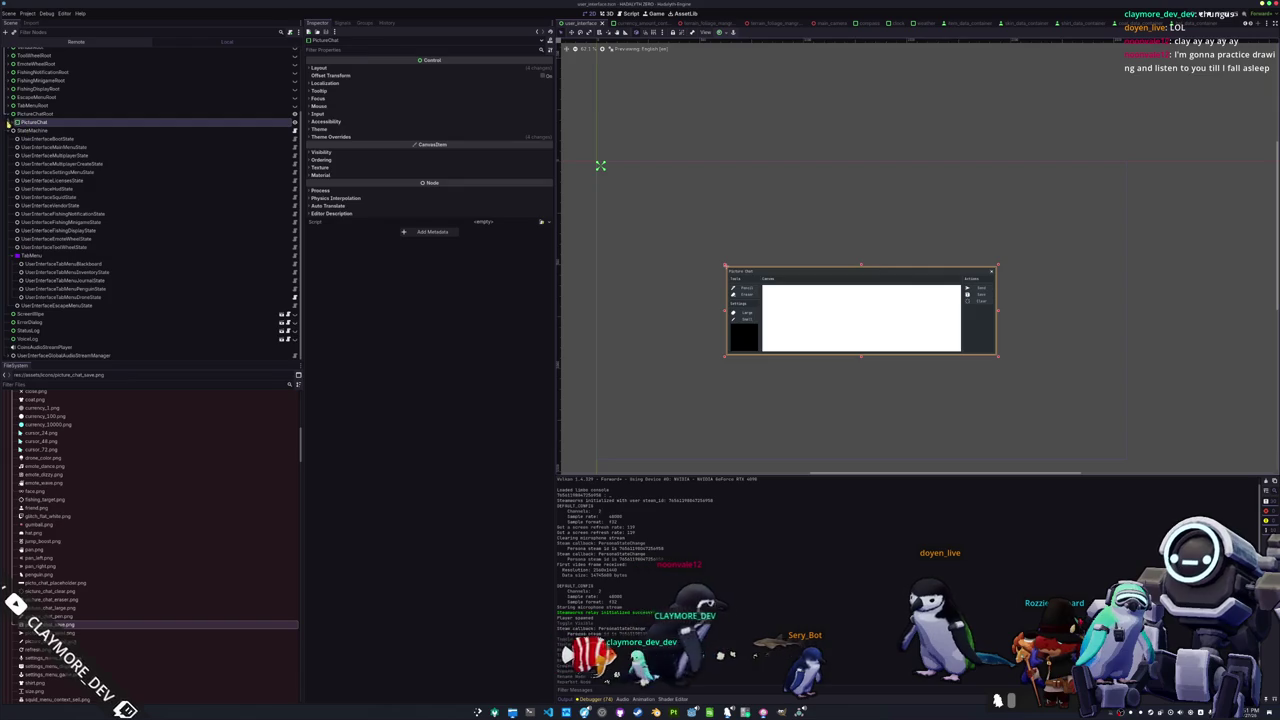
left_click(7, 121)
scroll(60, 250, "down", 5)
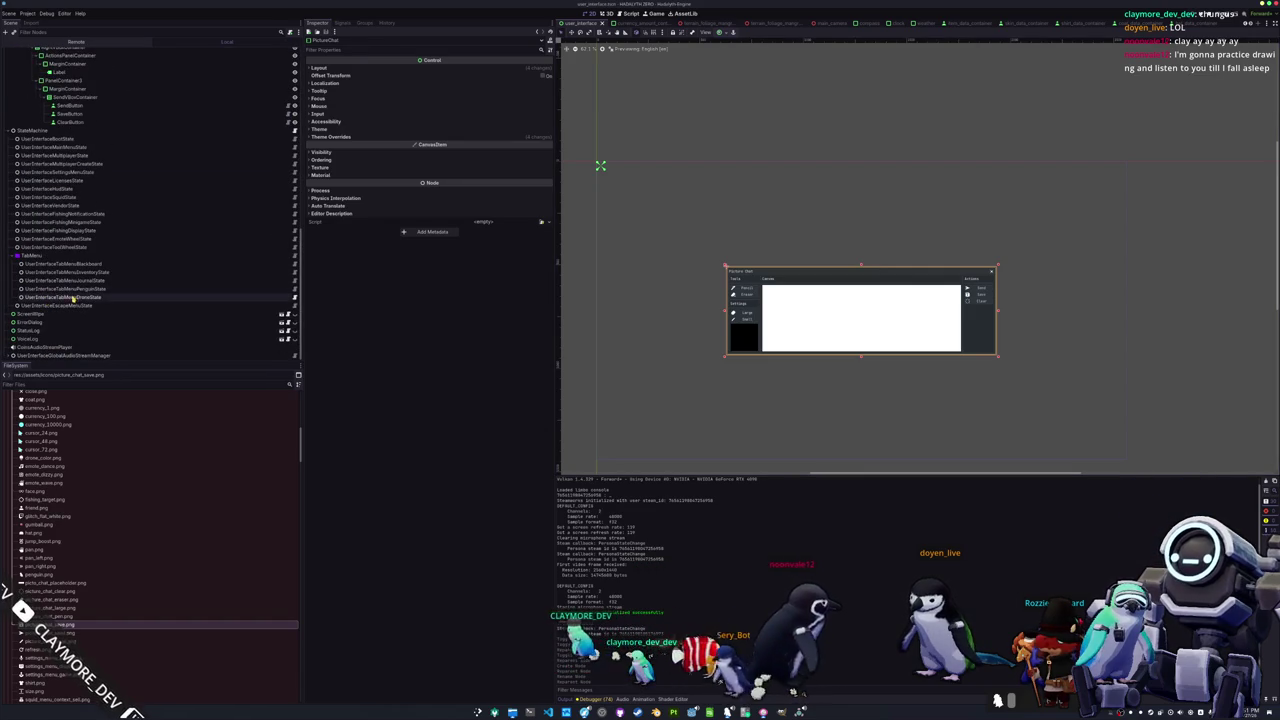
key("shift+alt+o")
Step: Search 'penguin' and return to the penguin scene
type("enguin")
key("Down")
key("Down")
key("Down")
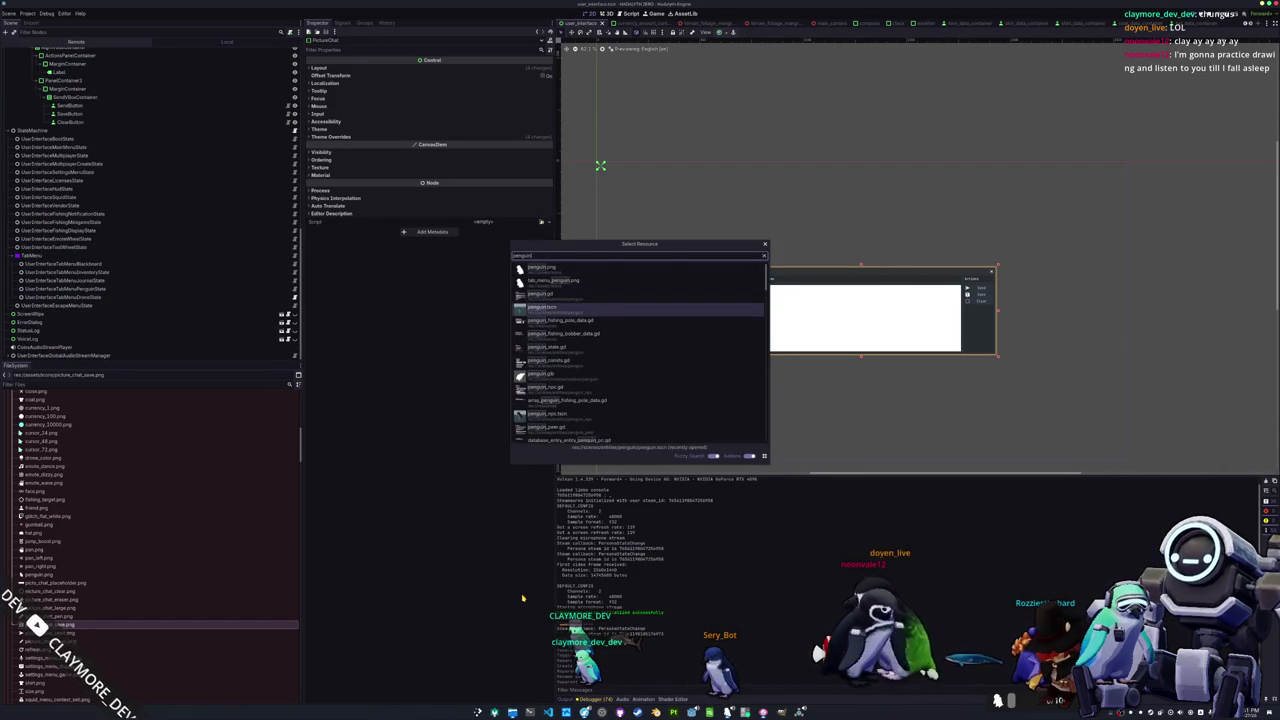
key("Return")
Step: Collapse the buff and drinks data subfolders in the FileSystem dock
scroll(75, 509, "up", 5)
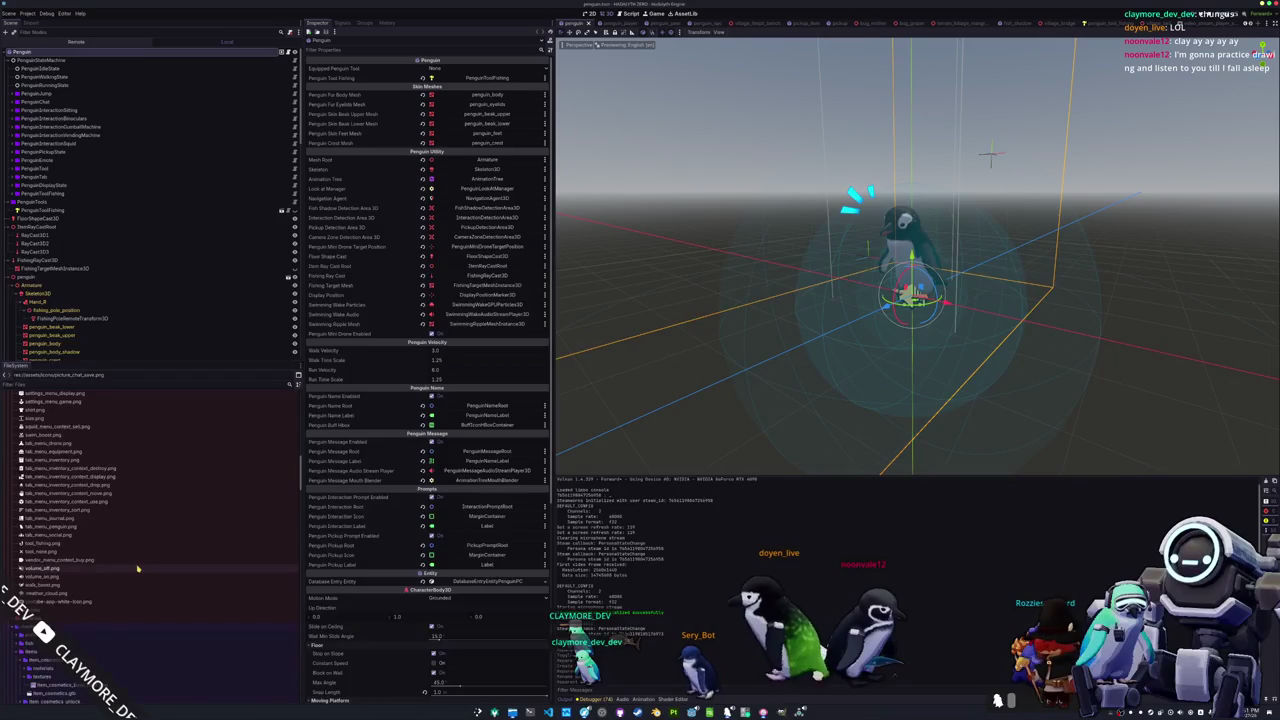
scroll(75, 509, "up", 10)
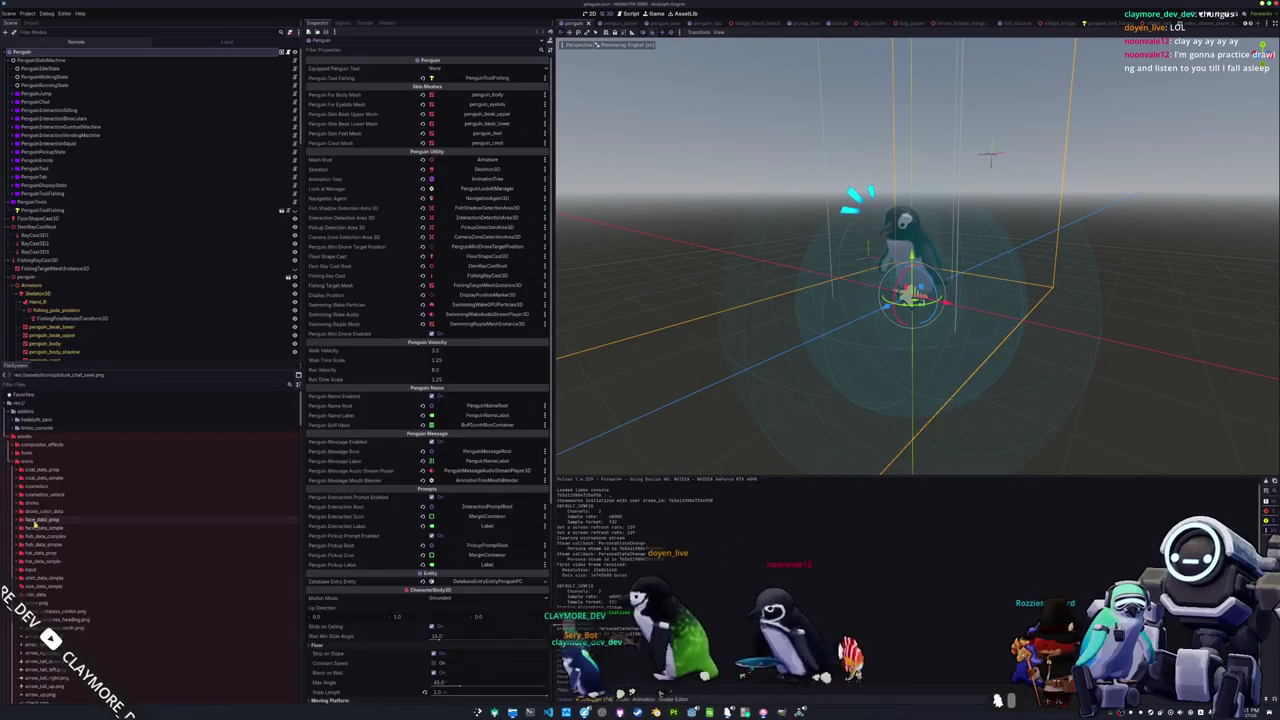
scroll(13, 466, "down", 2)
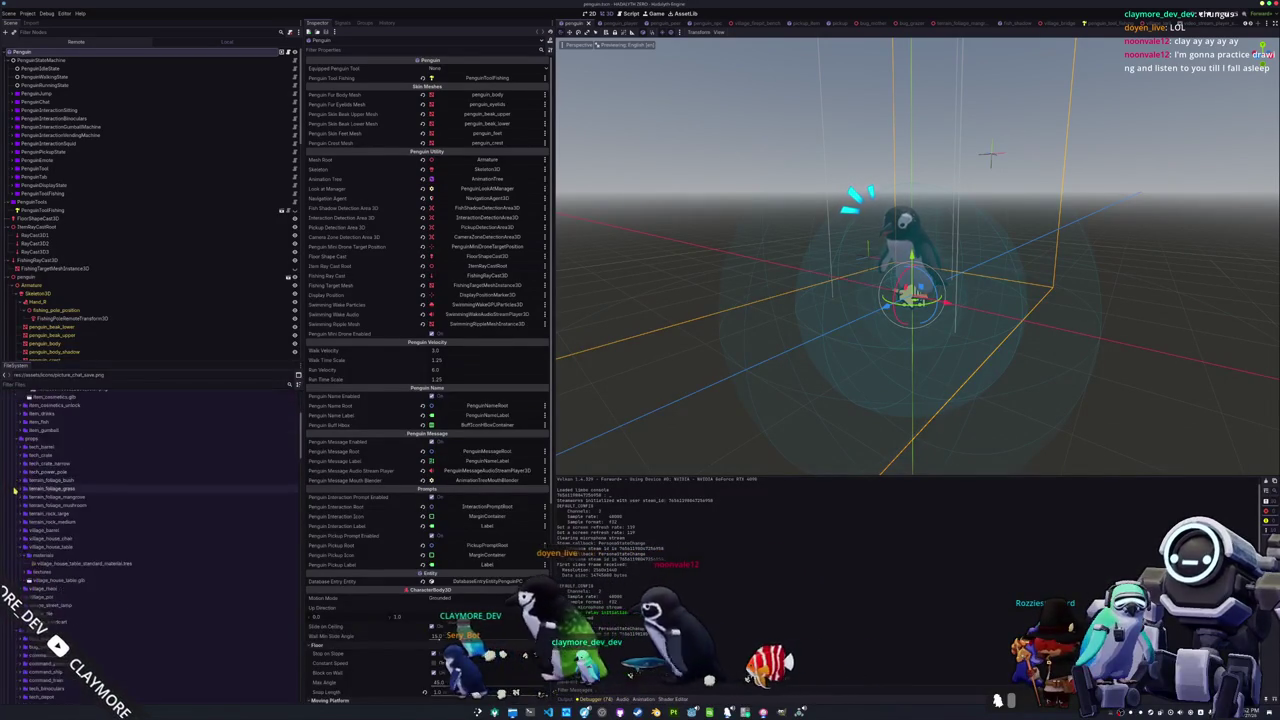
scroll(17, 480, "down", 10)
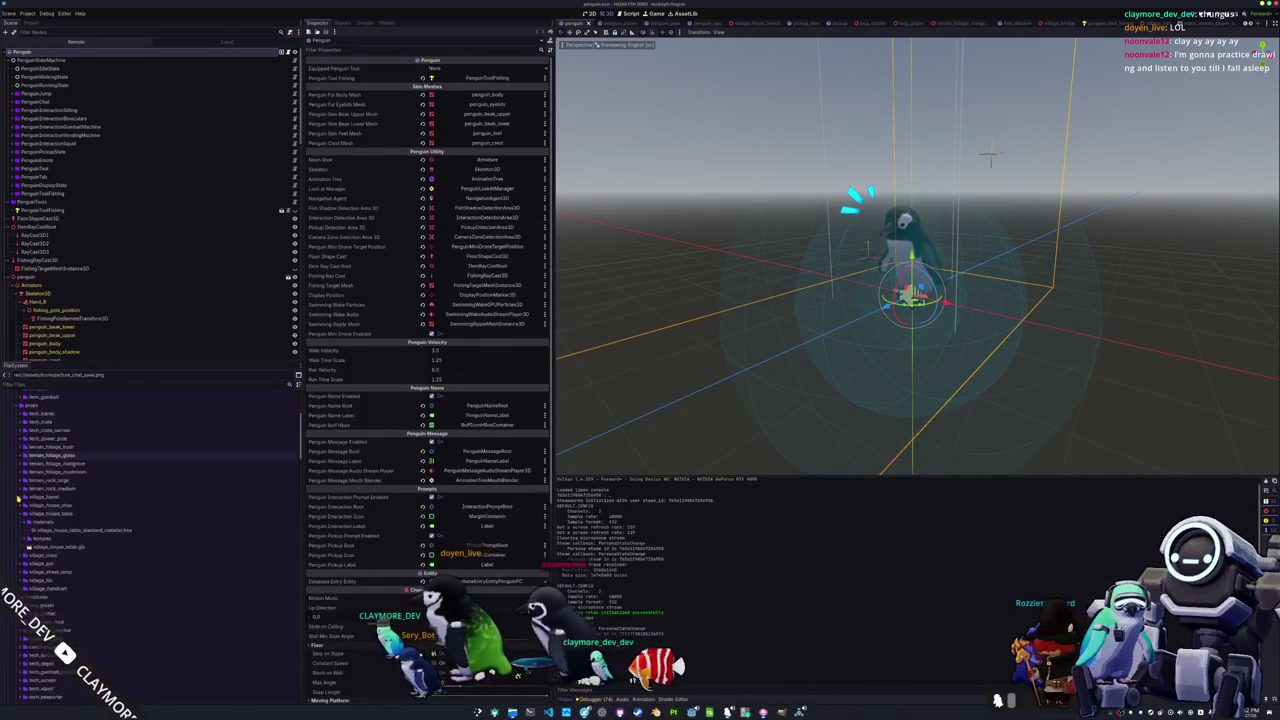
scroll(20, 495, "down", 3)
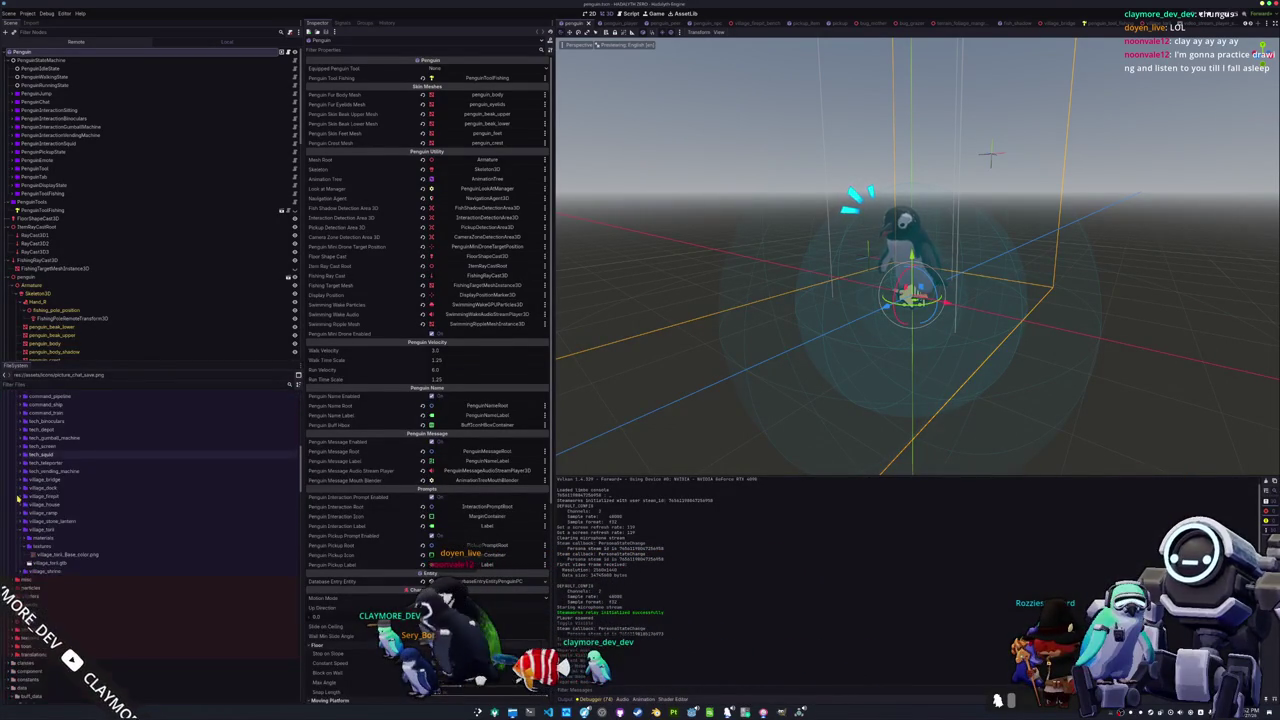
scroll(23, 524, "down", 5)
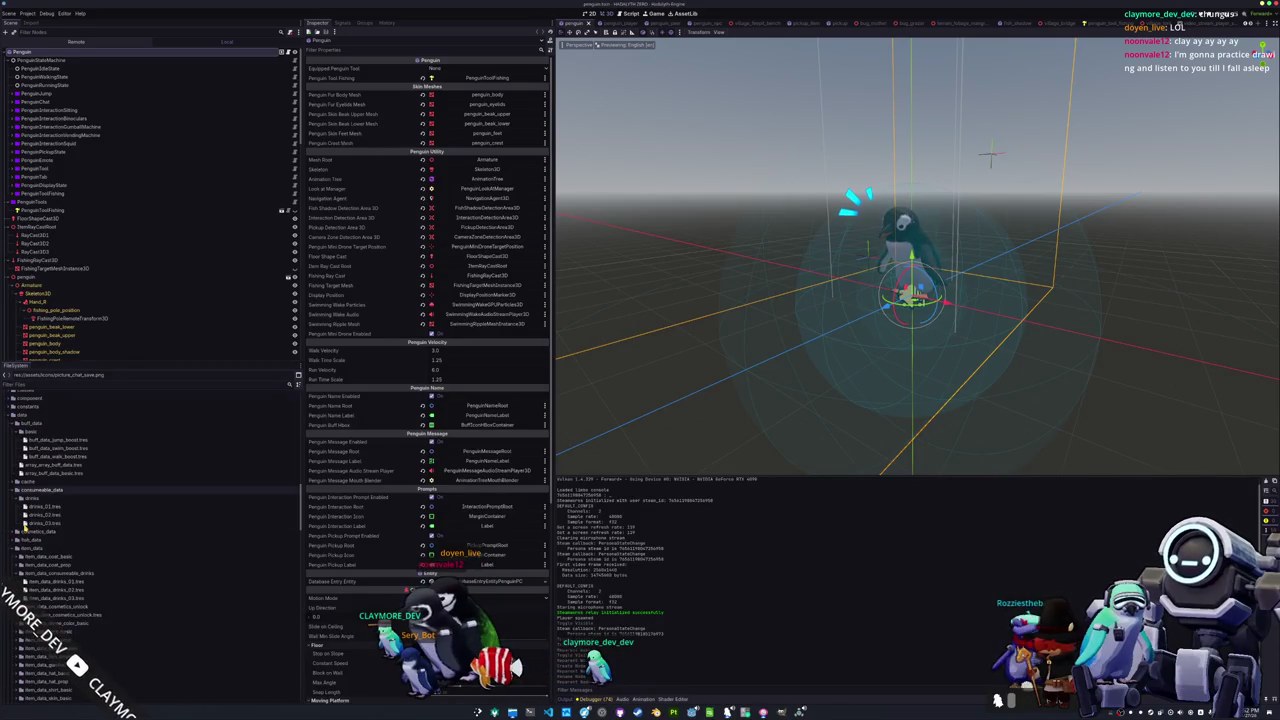
left_click(17, 432)
left_click(17, 474)
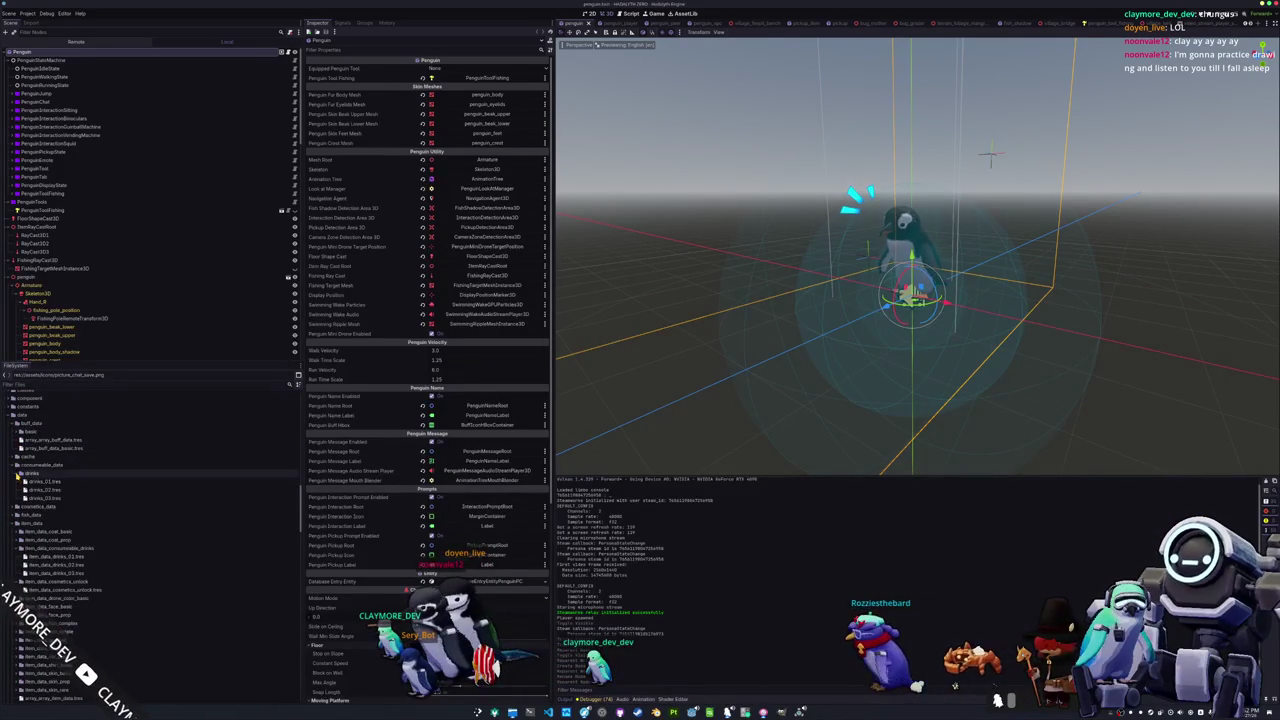
Step: Expand scenes/entities/penguin and its states subfolder, selecting the penguin folder
scroll(17, 473, "down", 2)
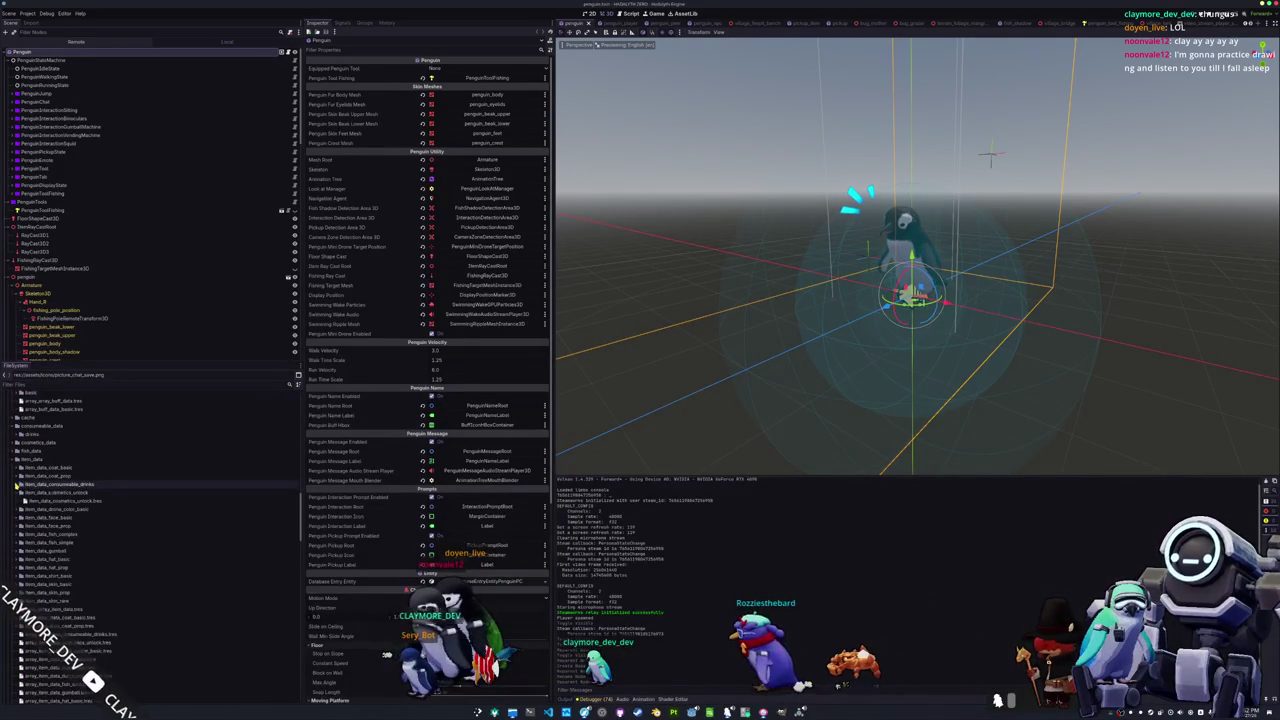
scroll(15, 507, "down", 3)
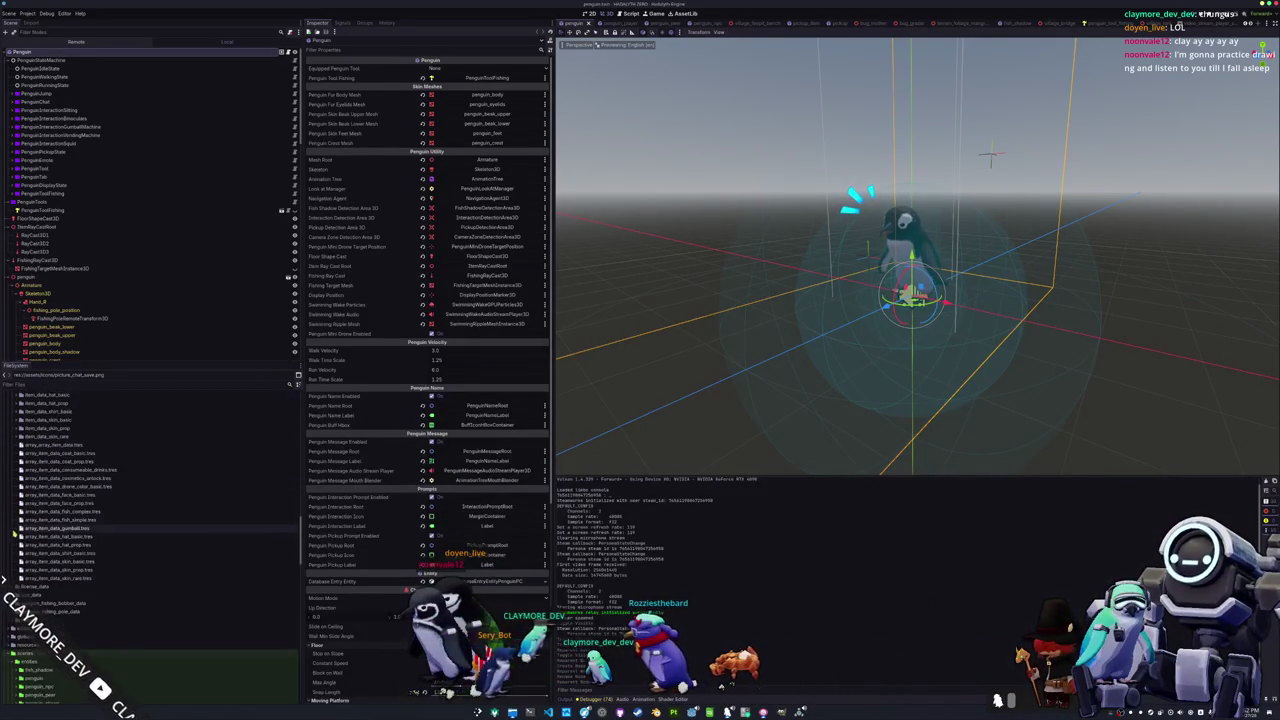
scroll(20, 528, "down", 10)
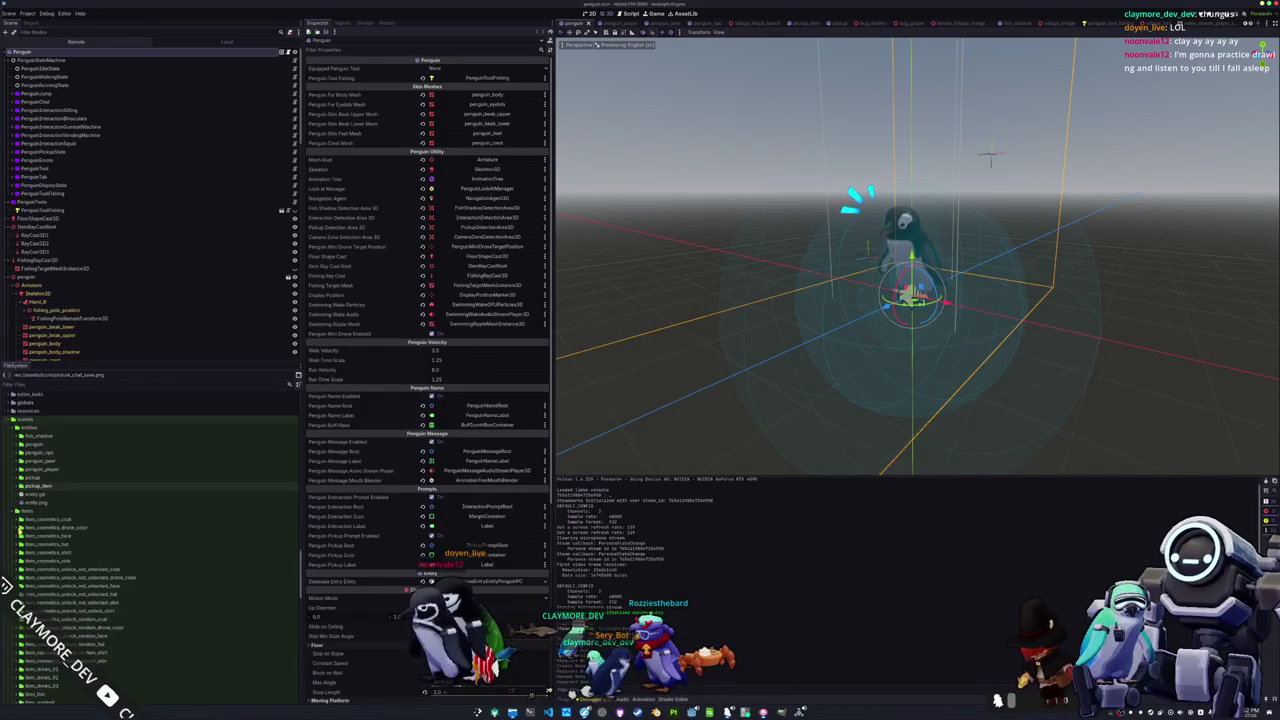
scroll(20, 492, "down", 8)
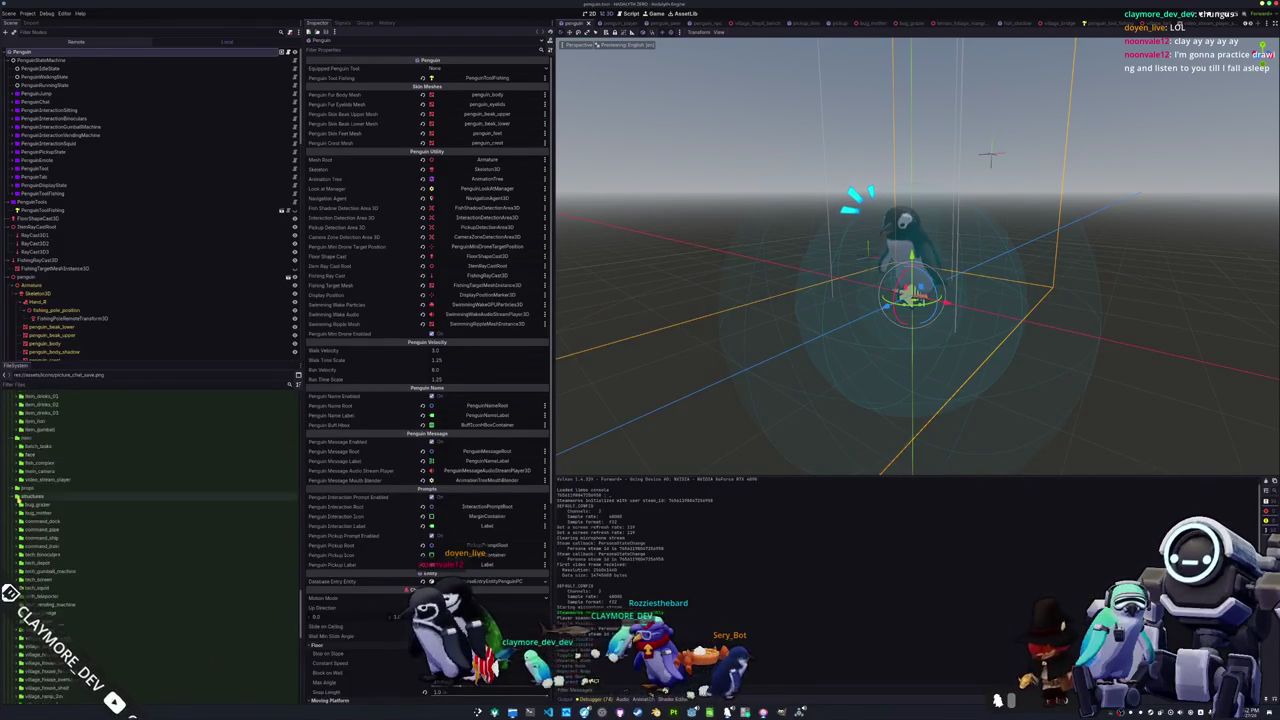
scroll(17, 466, "down", 9)
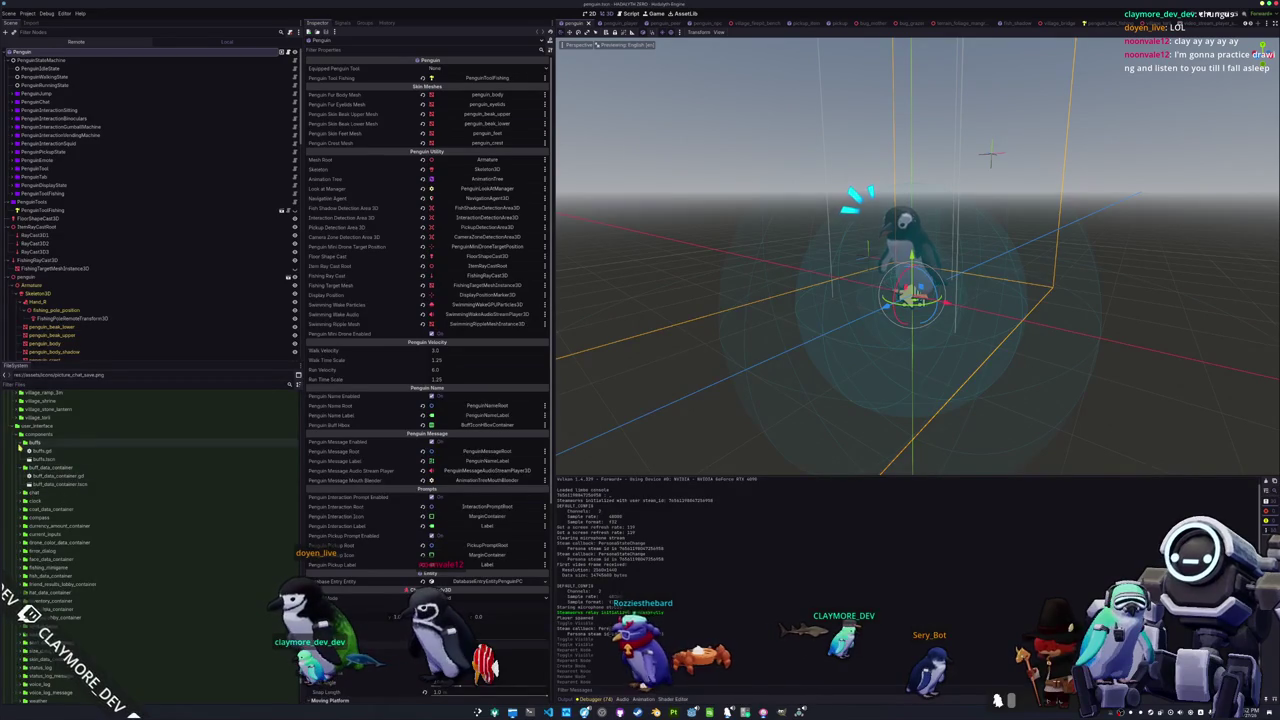
scroll(22, 495, "down", 3)
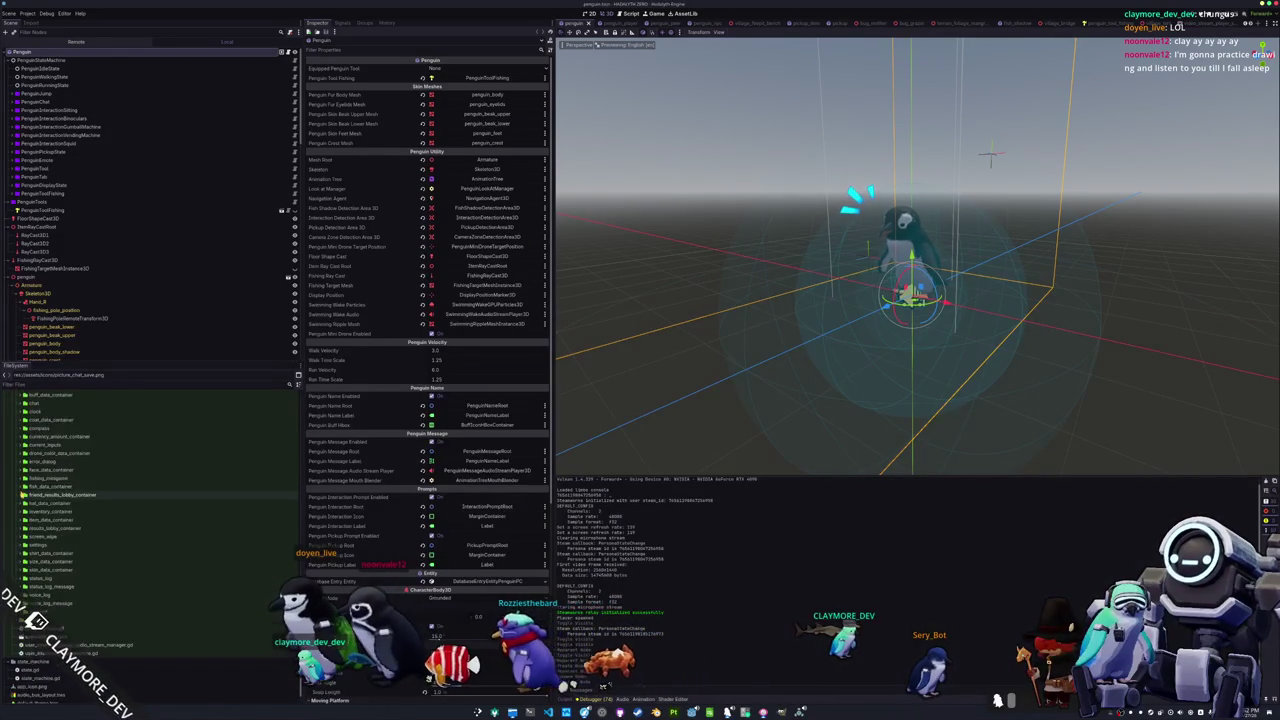
scroll(22, 495, "up", 3)
scroll(33, 460, "up", 6)
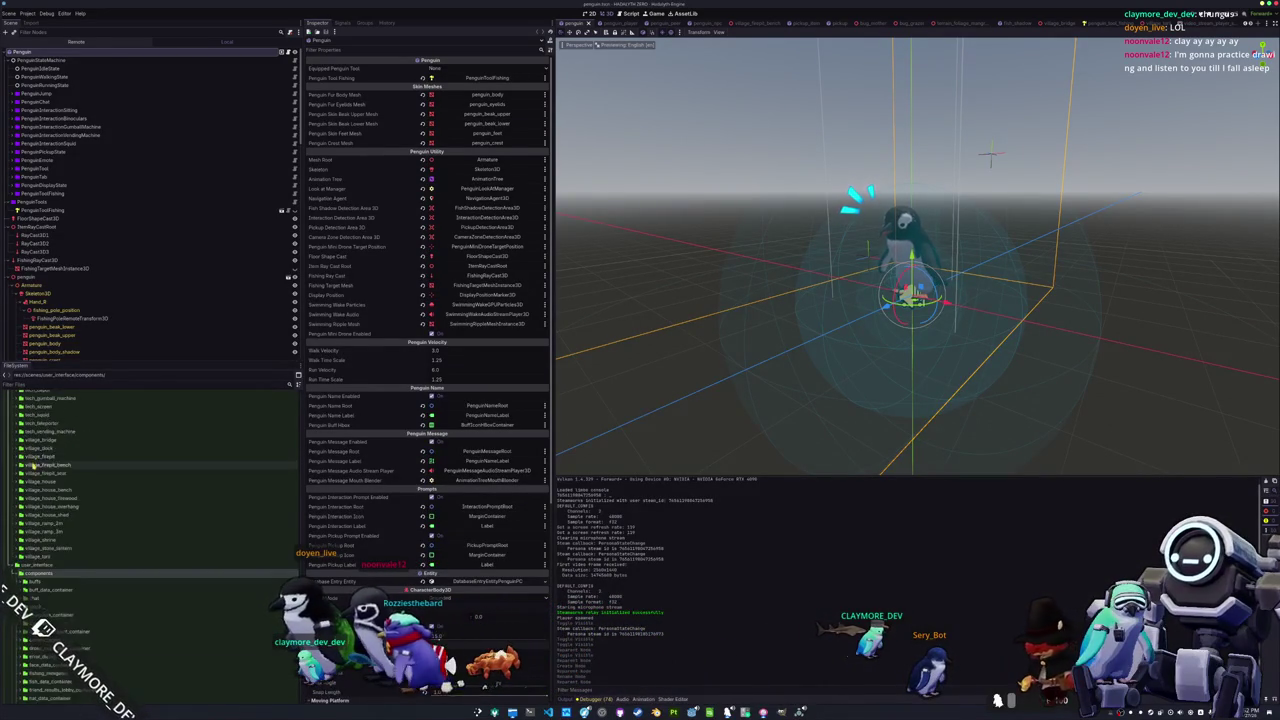
scroll(33, 460, "up", 5)
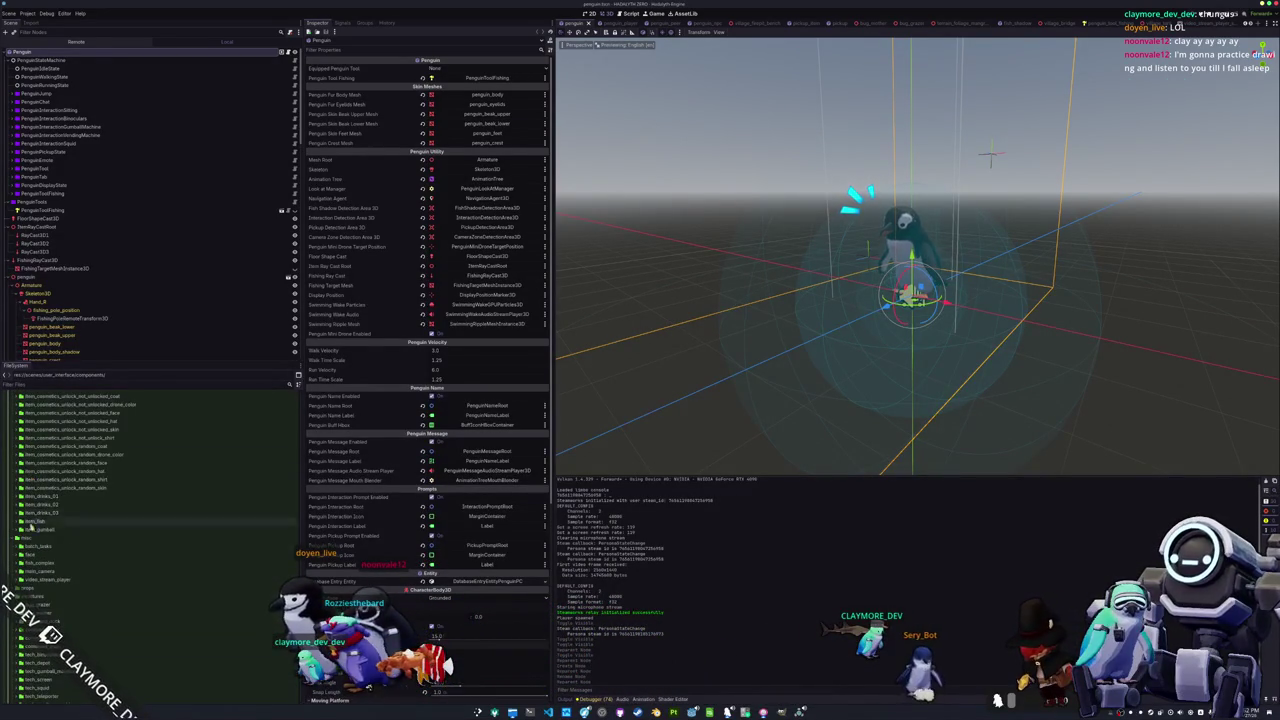
scroll(33, 521, "down", 2)
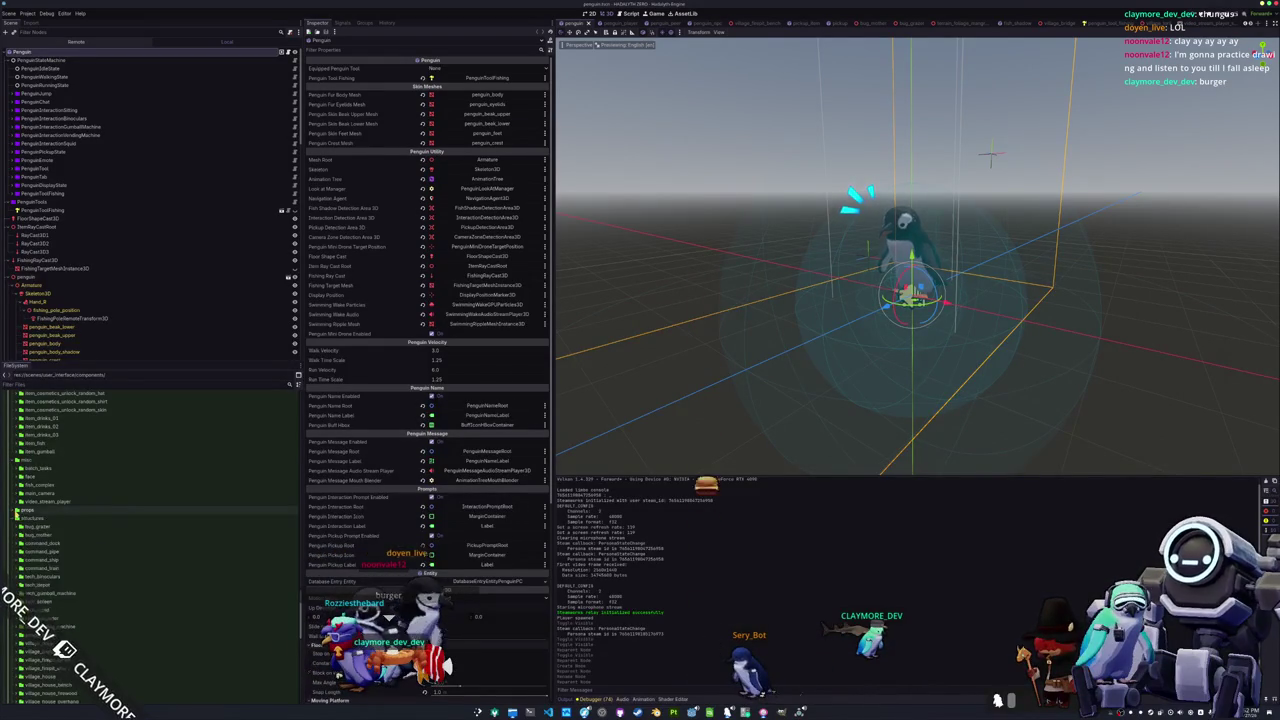
scroll(17, 520, "up", 8)
left_click(16, 466)
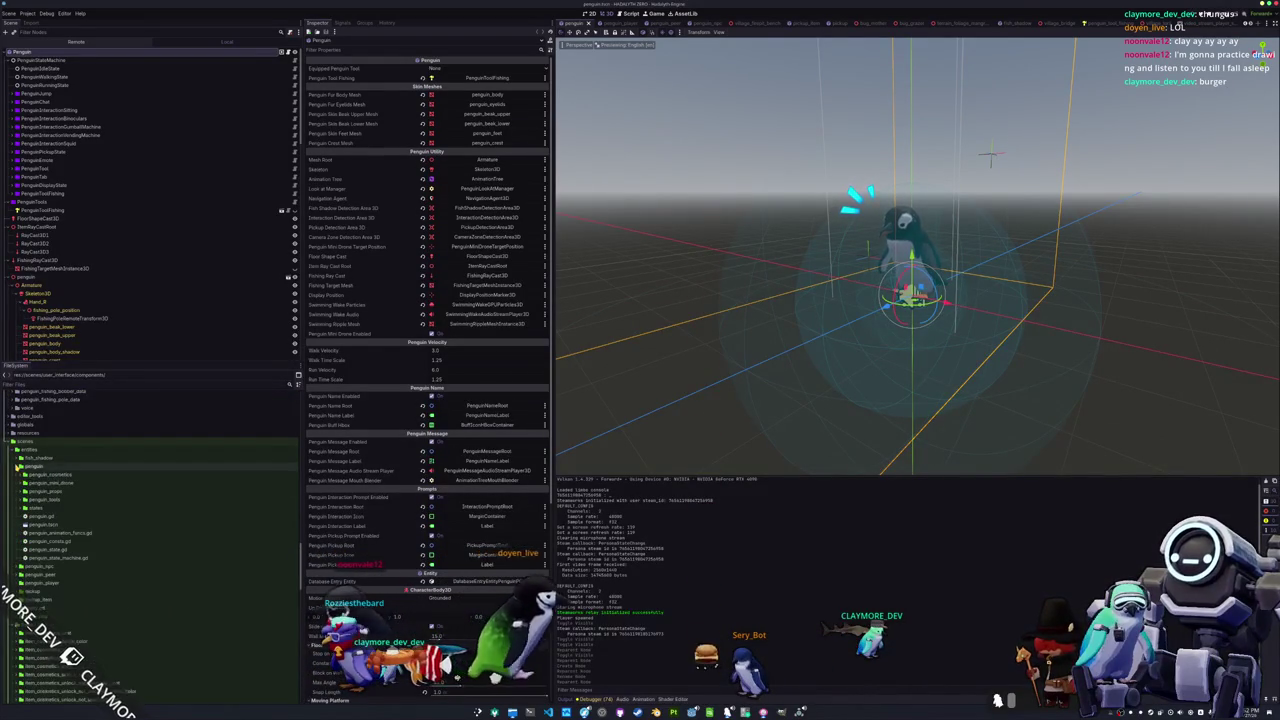
left_click(26, 508)
scroll(26, 508, "down", 2)
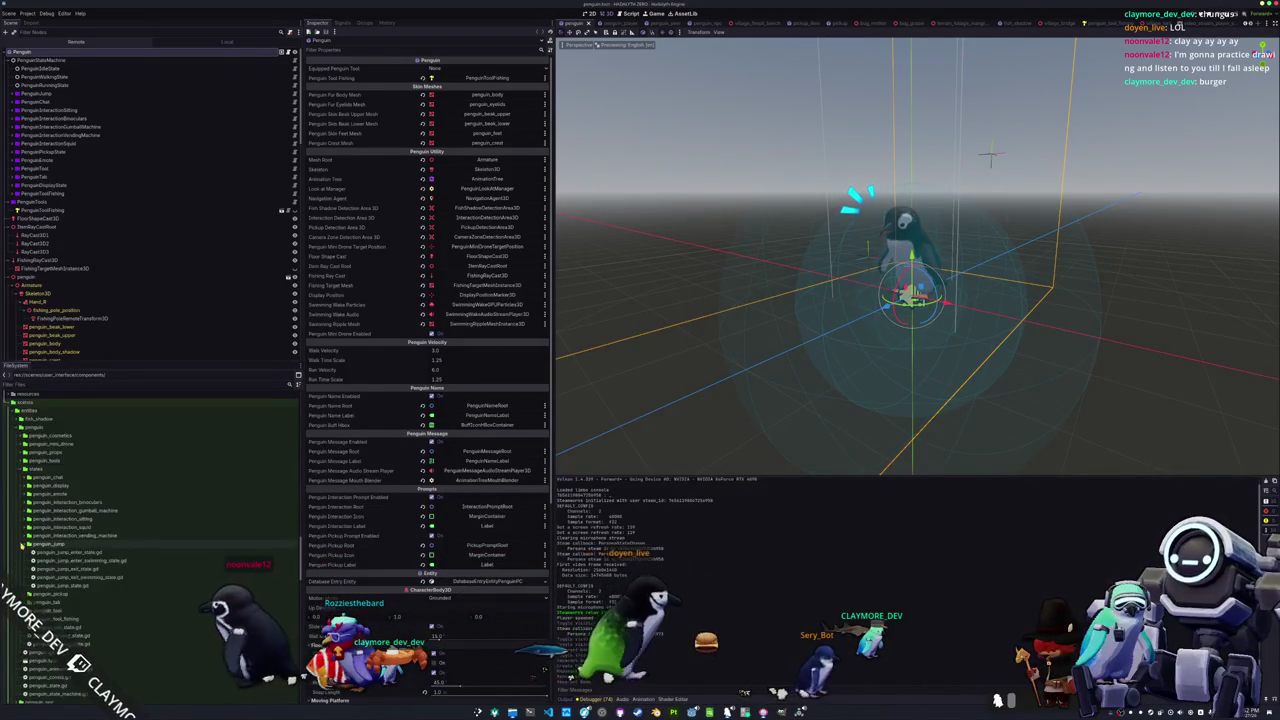
left_click(32, 427)
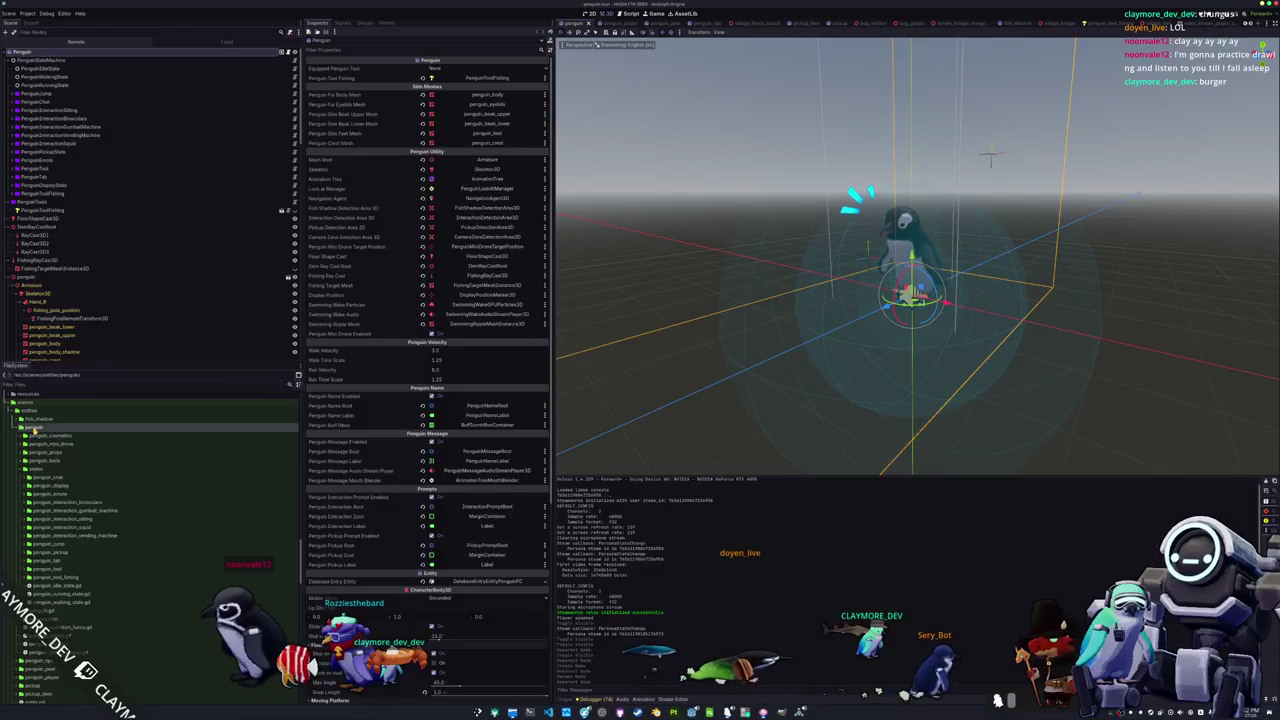
Step: Create a penguin_picture_chat folder inside the penguin states folder
right_click(30, 470)
left_click(138, 476)
type("penguin_picture_chat")
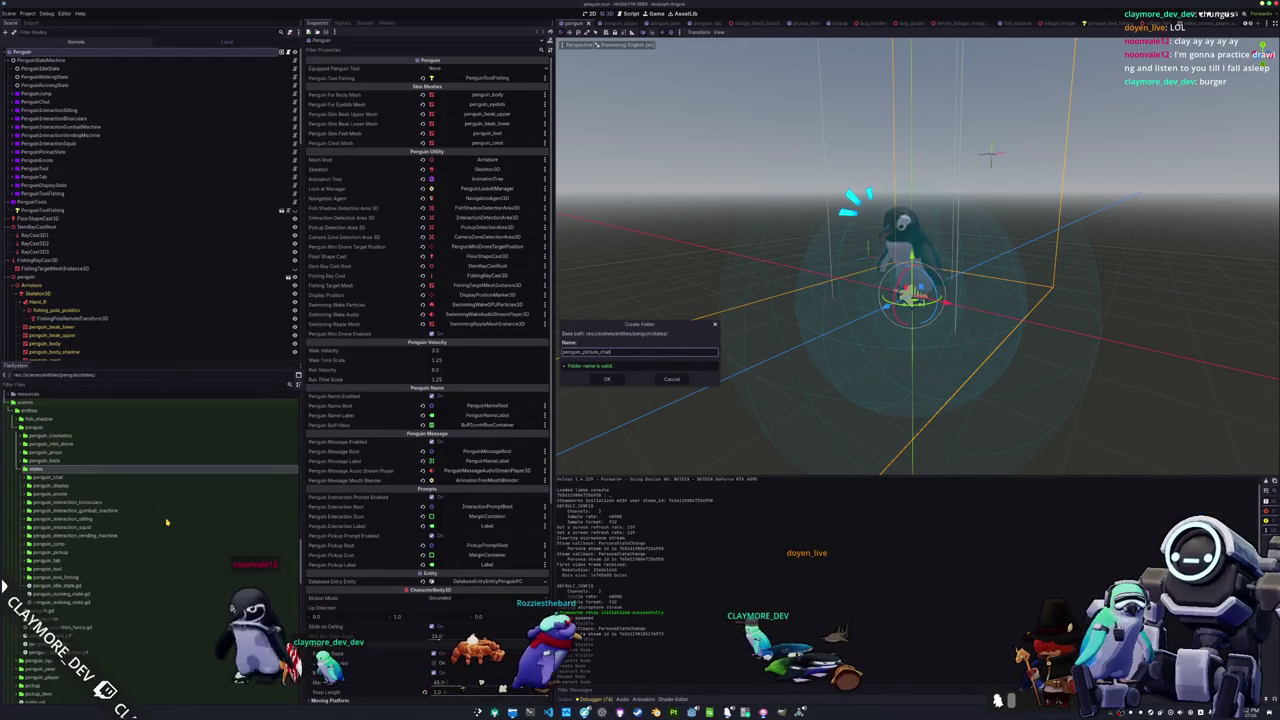
key("Return")
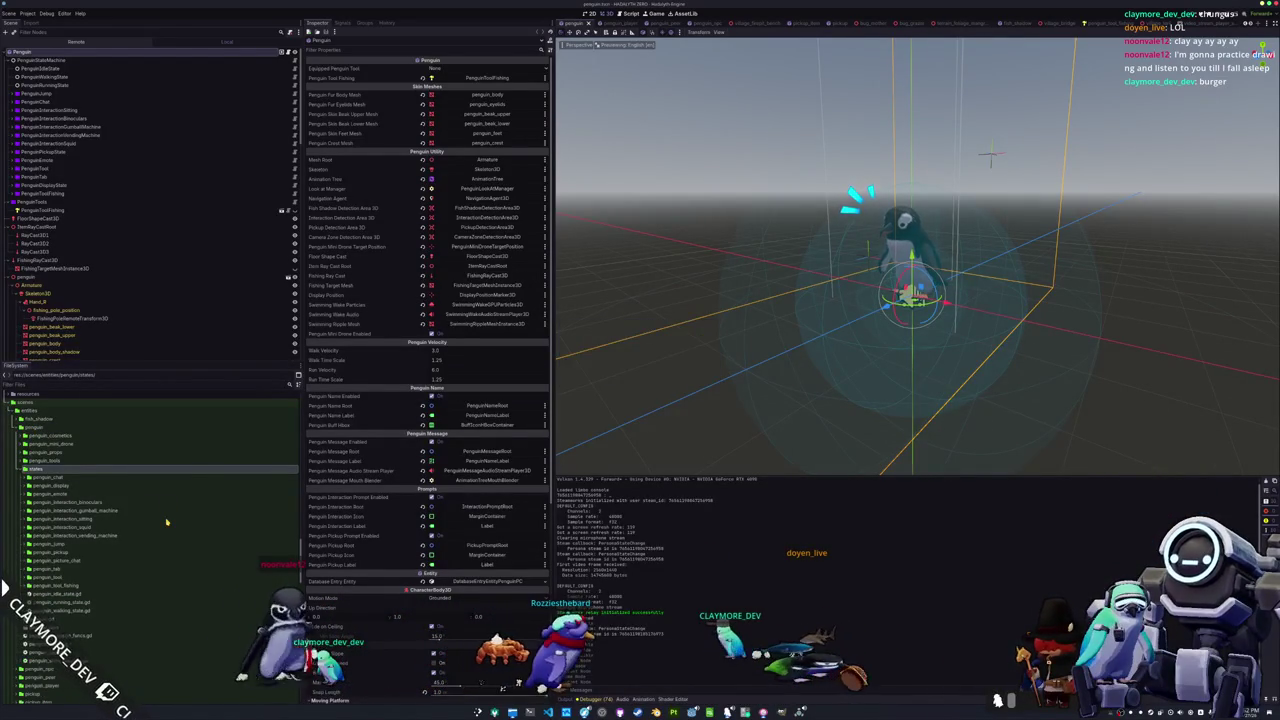
Step: Create penguin_picture_chat_state.gd extending PenguinState inside penguin_picture_chat
scroll(91, 549, "down", 3)
right_click(60, 483)
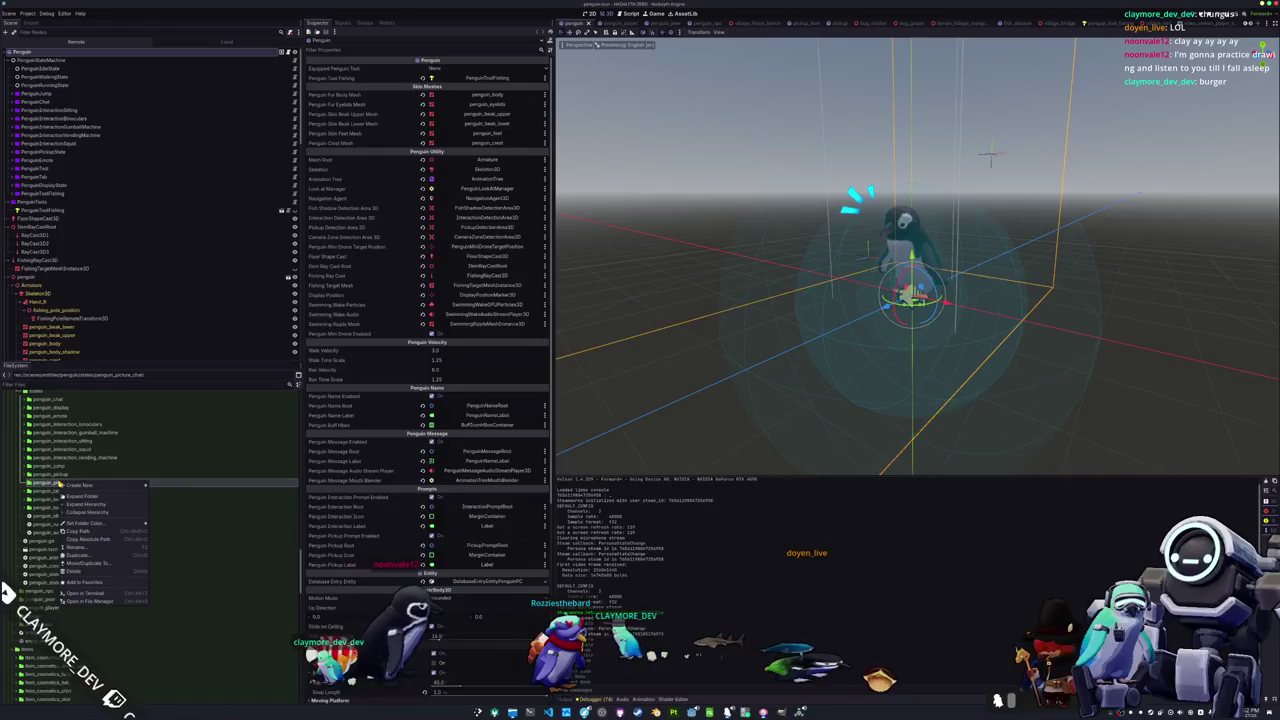
left_click(164, 498)
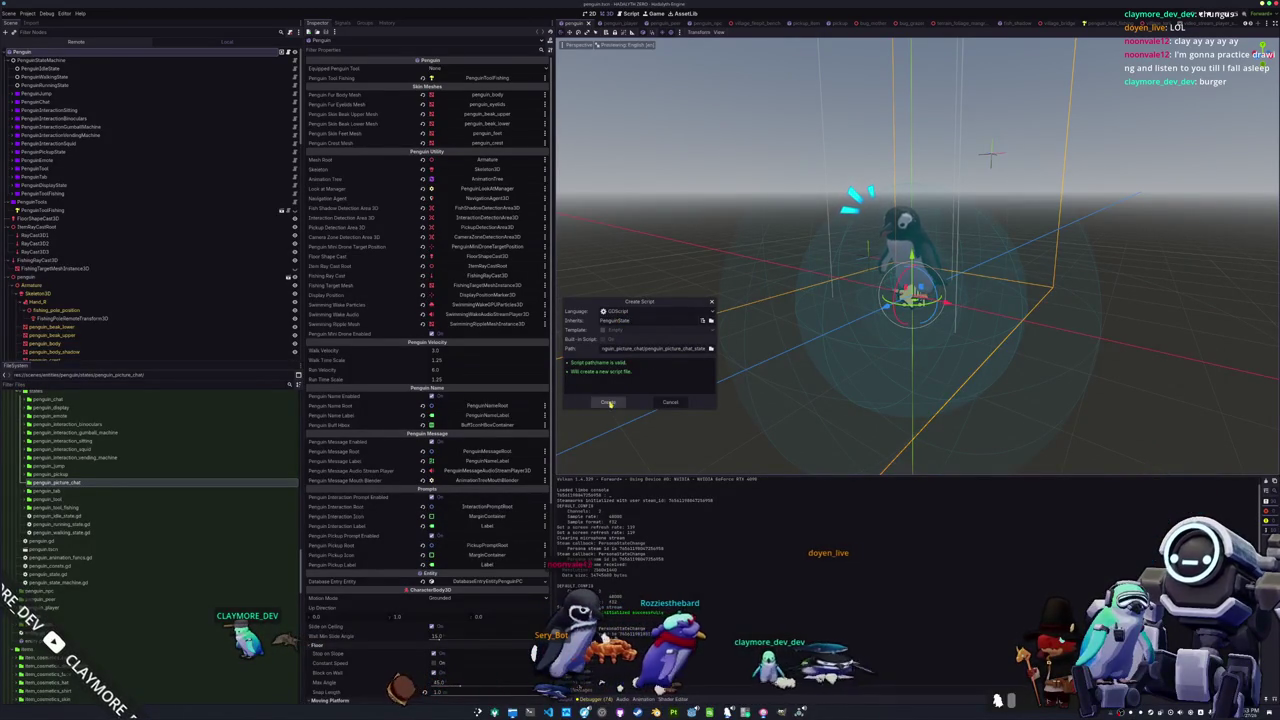
key("Return")
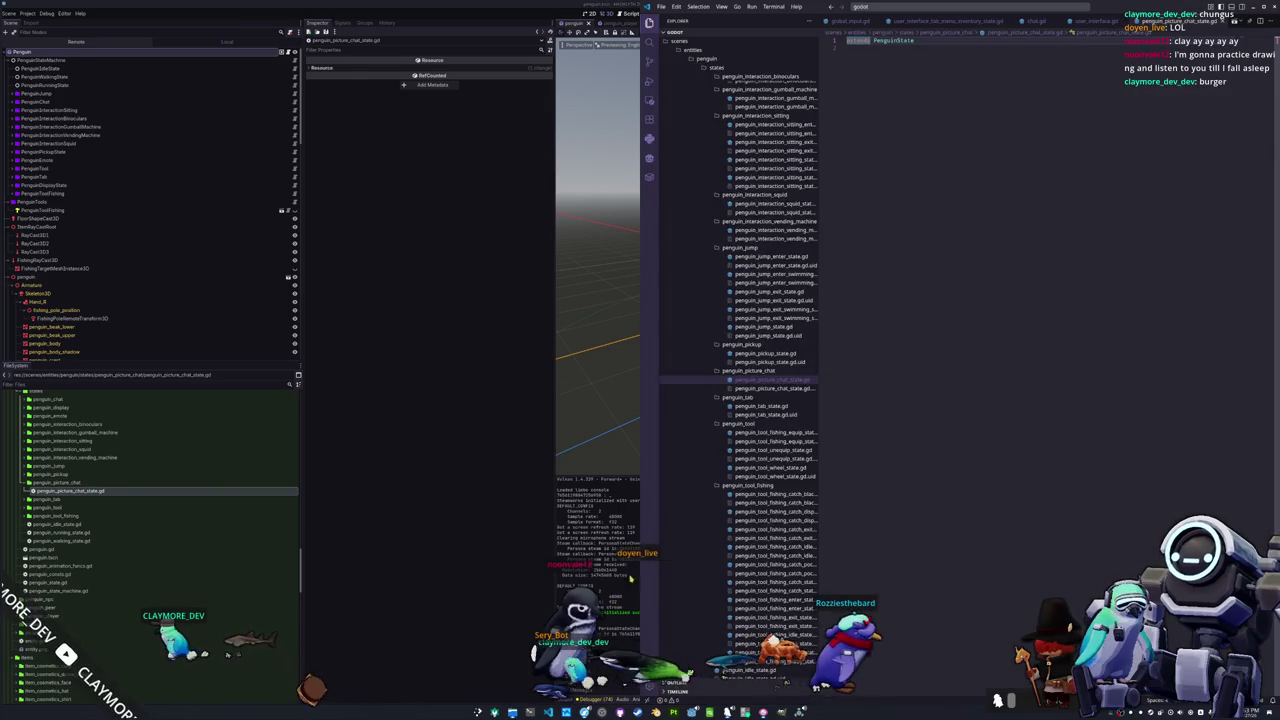
Step: Select all code in penguin_chat_state.gd to reuse as the template
left_click(867, 203)
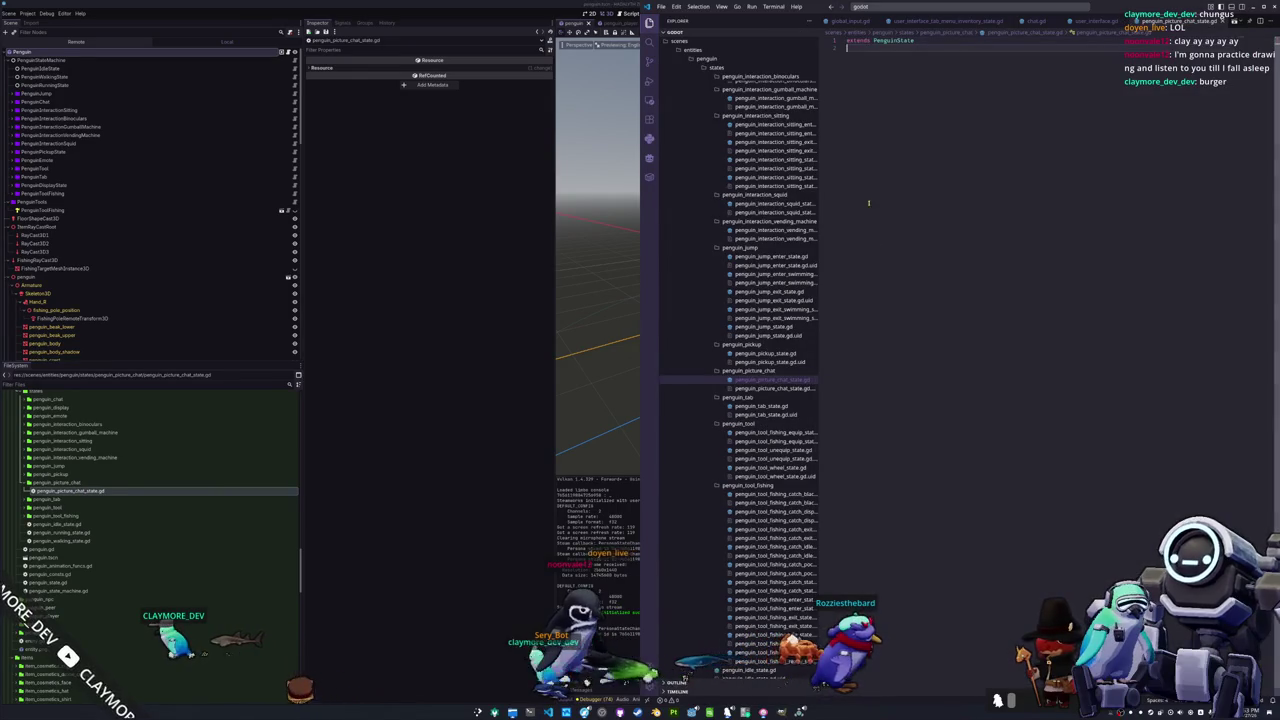
scroll(768, 403, "up", 2)
scroll(745, 524, "up", 6)
left_click(750, 288)
key("ctrl+a")
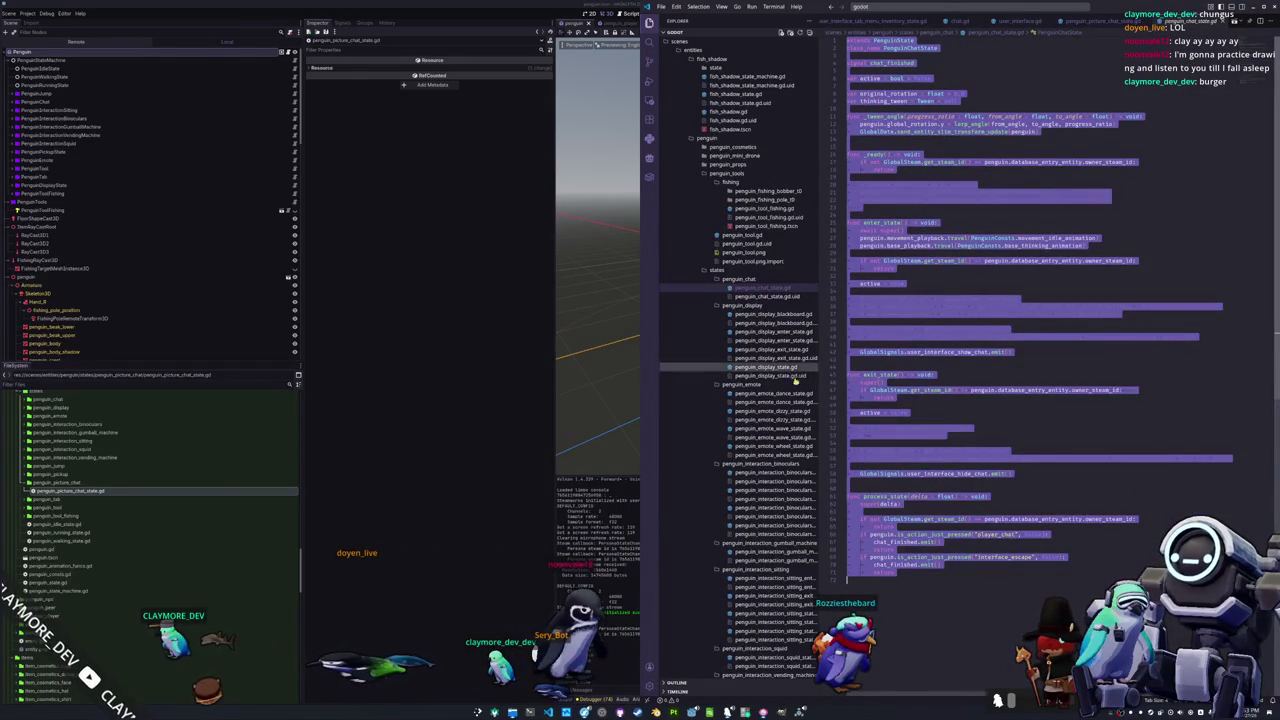
scroll(773, 410, "down", 4)
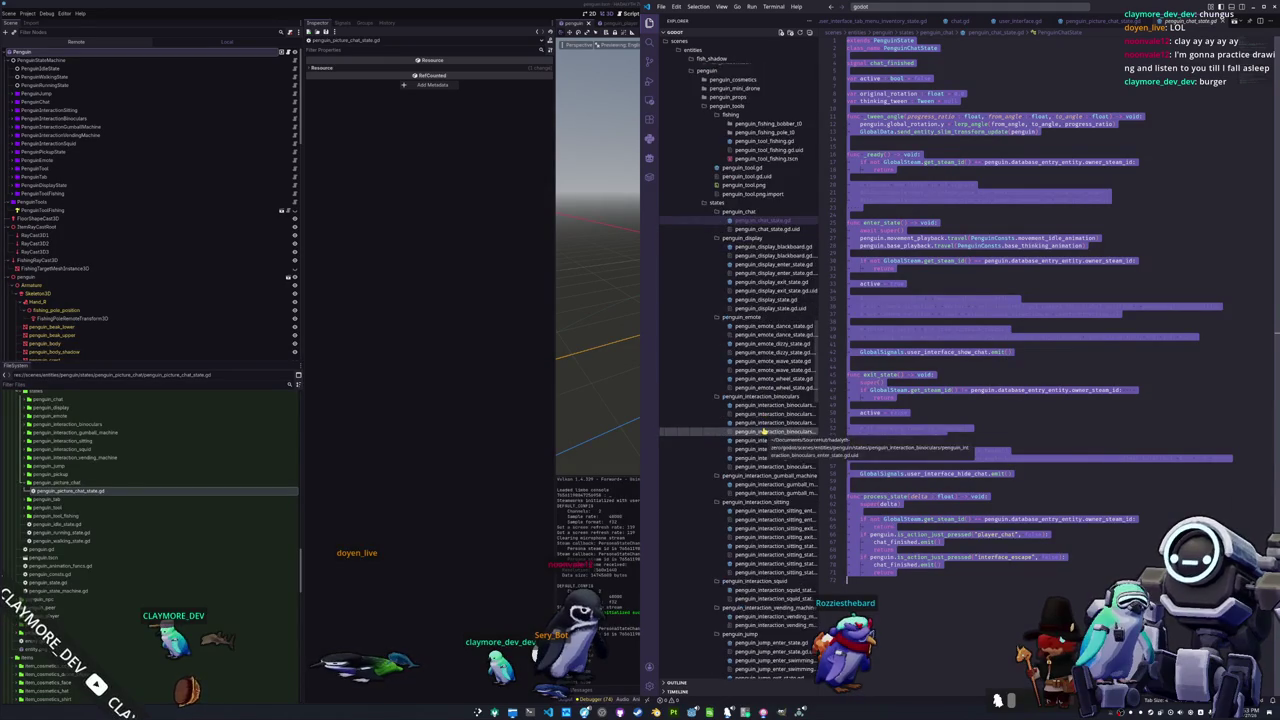
scroll(765, 430, "down", 2)
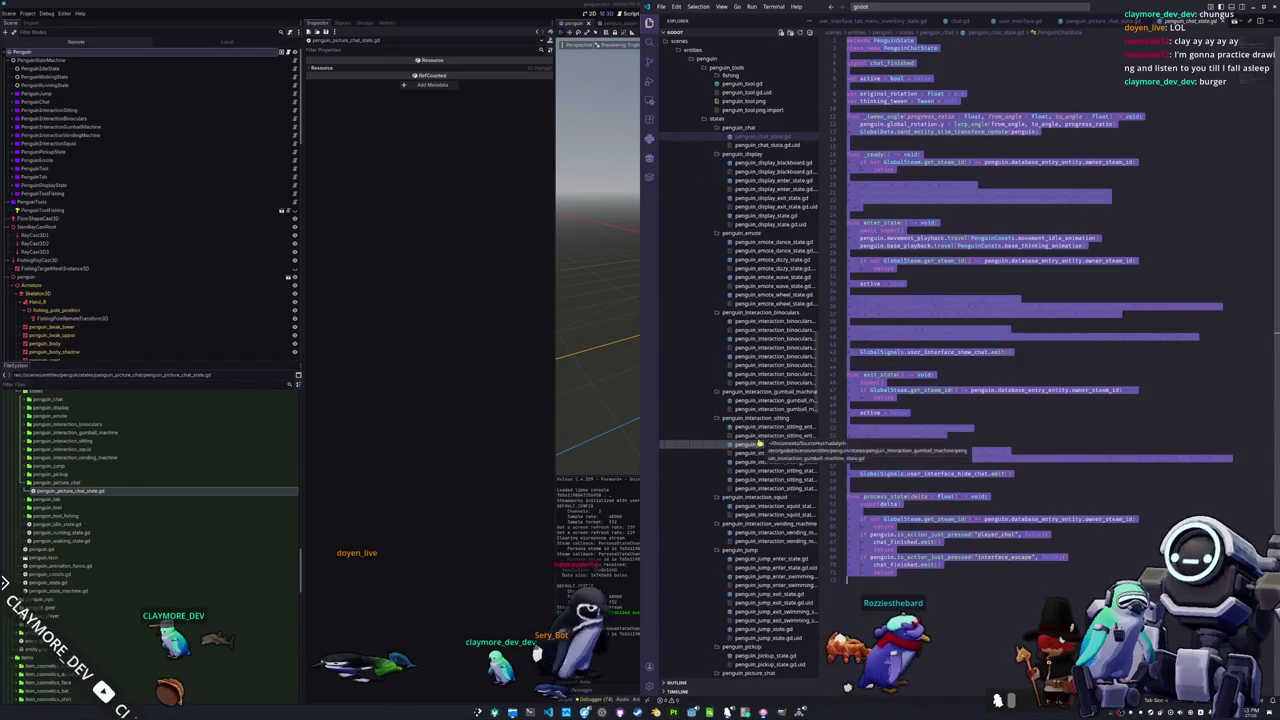
scroll(757, 485, "up", 1)
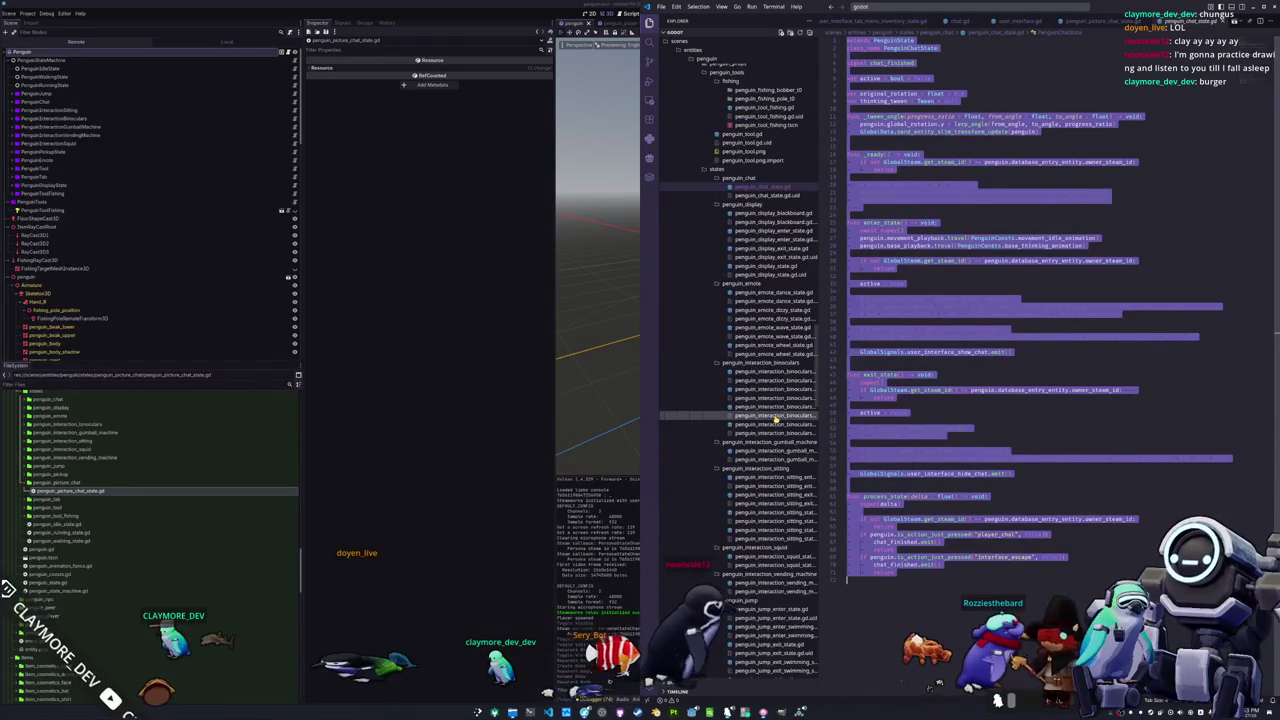
scroll(758, 440, "down", 4)
scroll(758, 440, "down", 9)
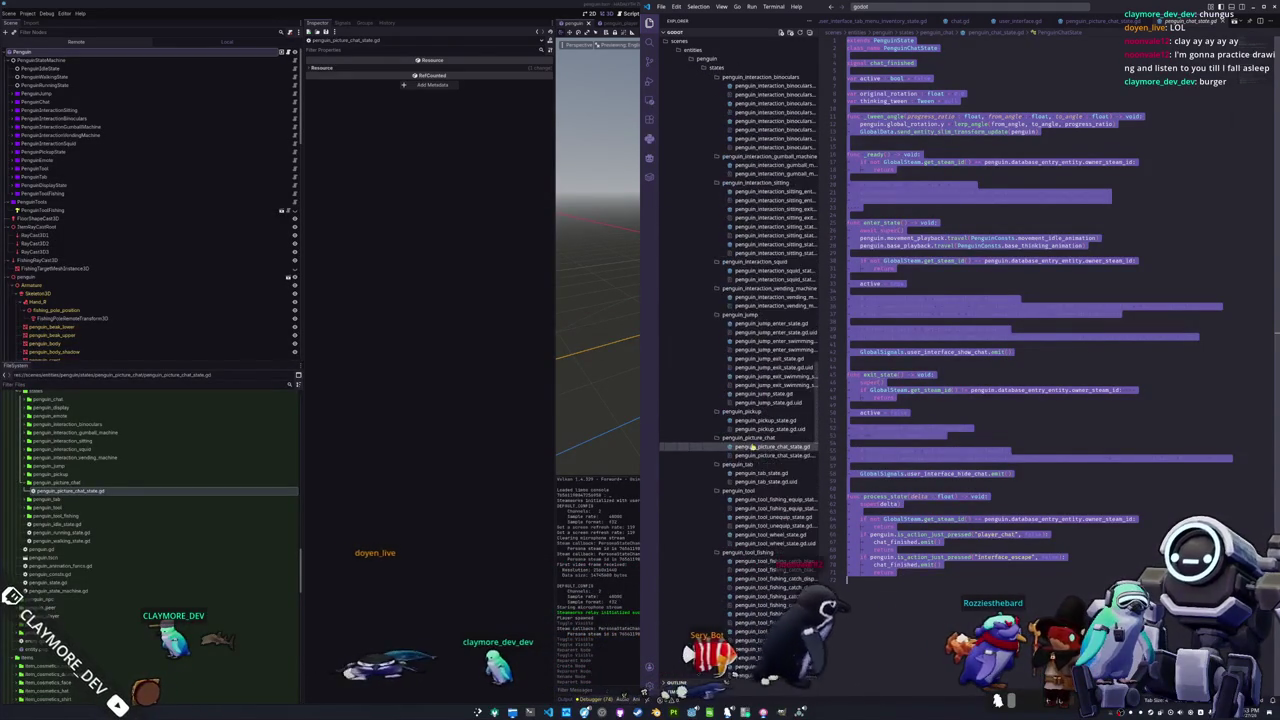
Step: Rename the class to PenguinPictureChatState and the signal to picture_chat_finished
left_click(770, 446)
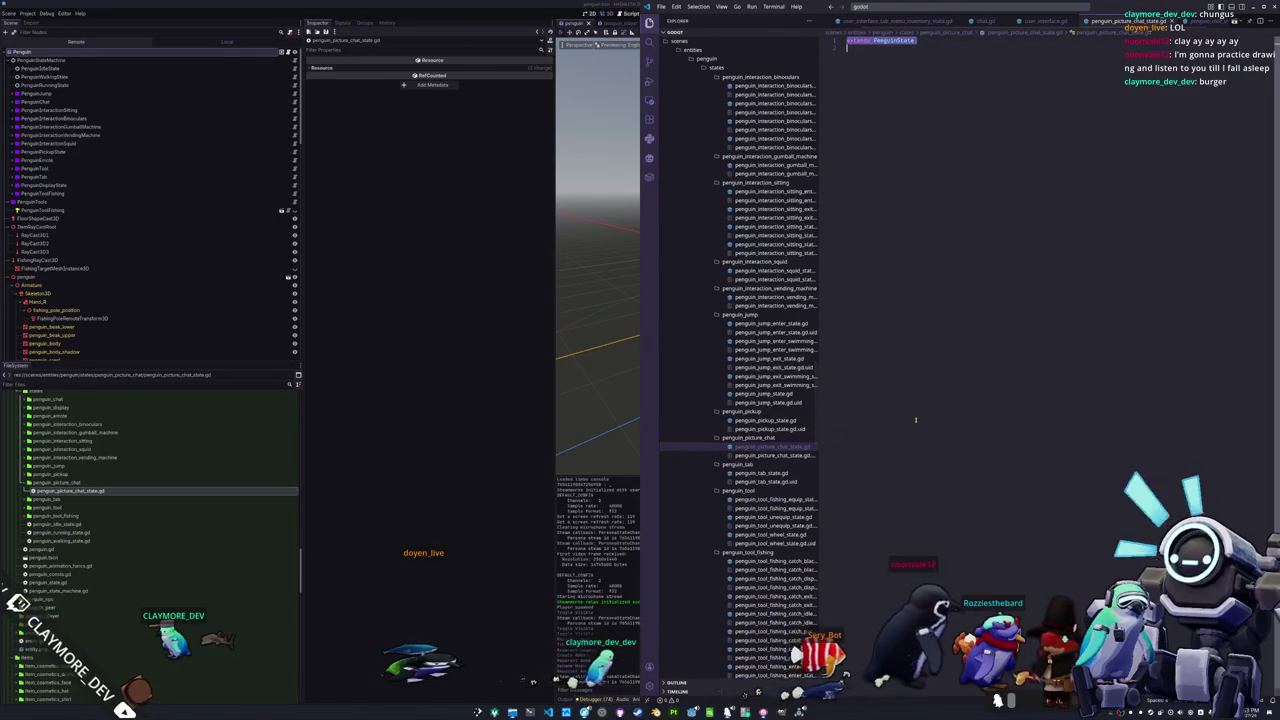
left_click_drag(907, 47, 922, 47)
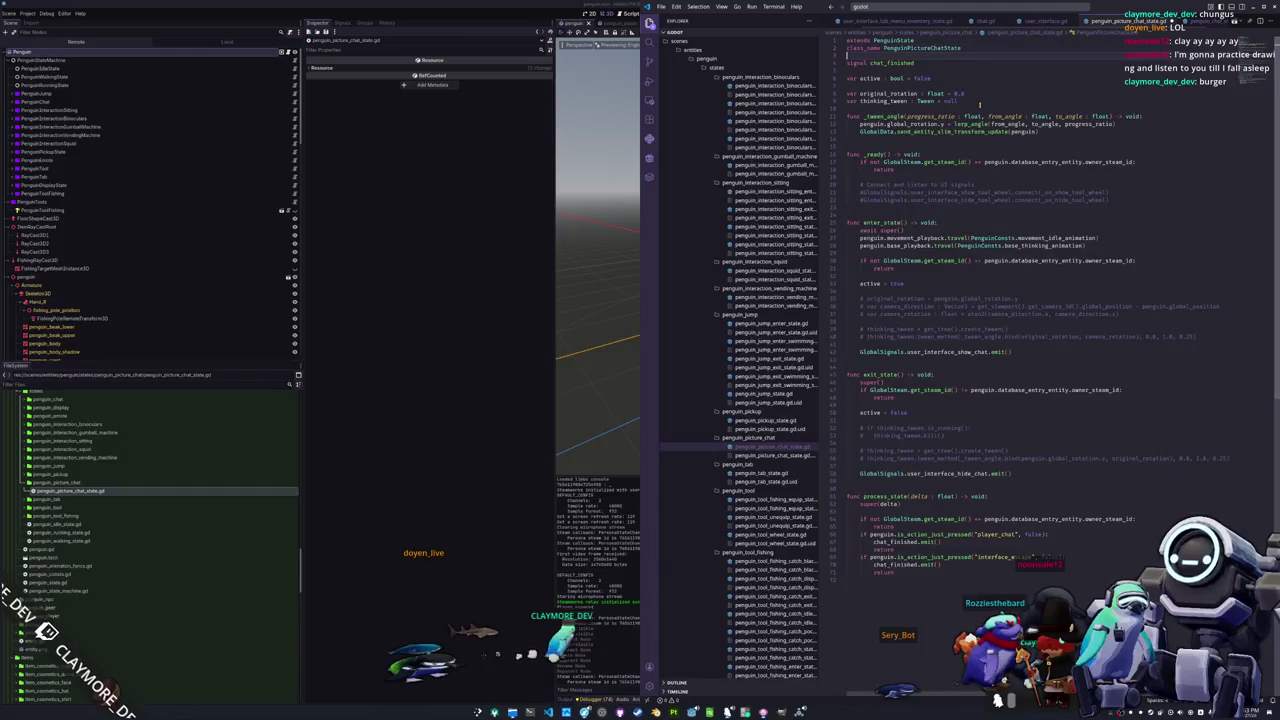
key("Down")
key("Down")
type("p")
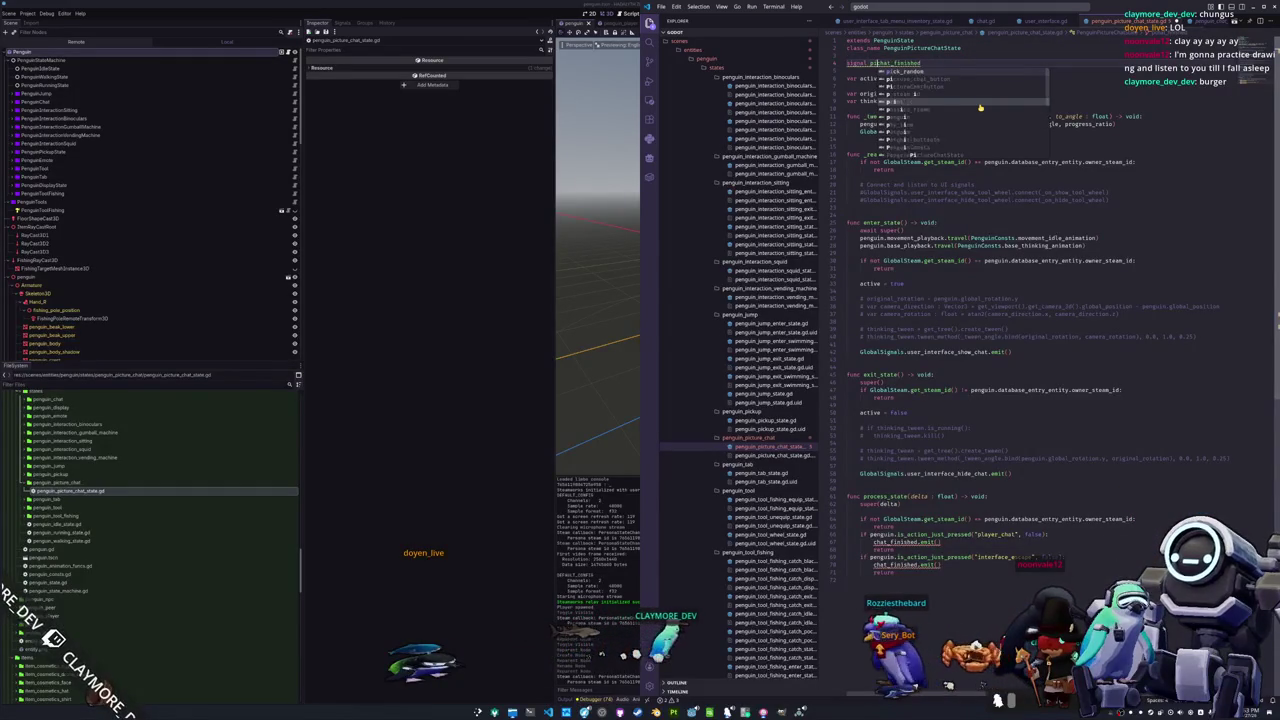
type("icture_")
key("Down")
key("Down")
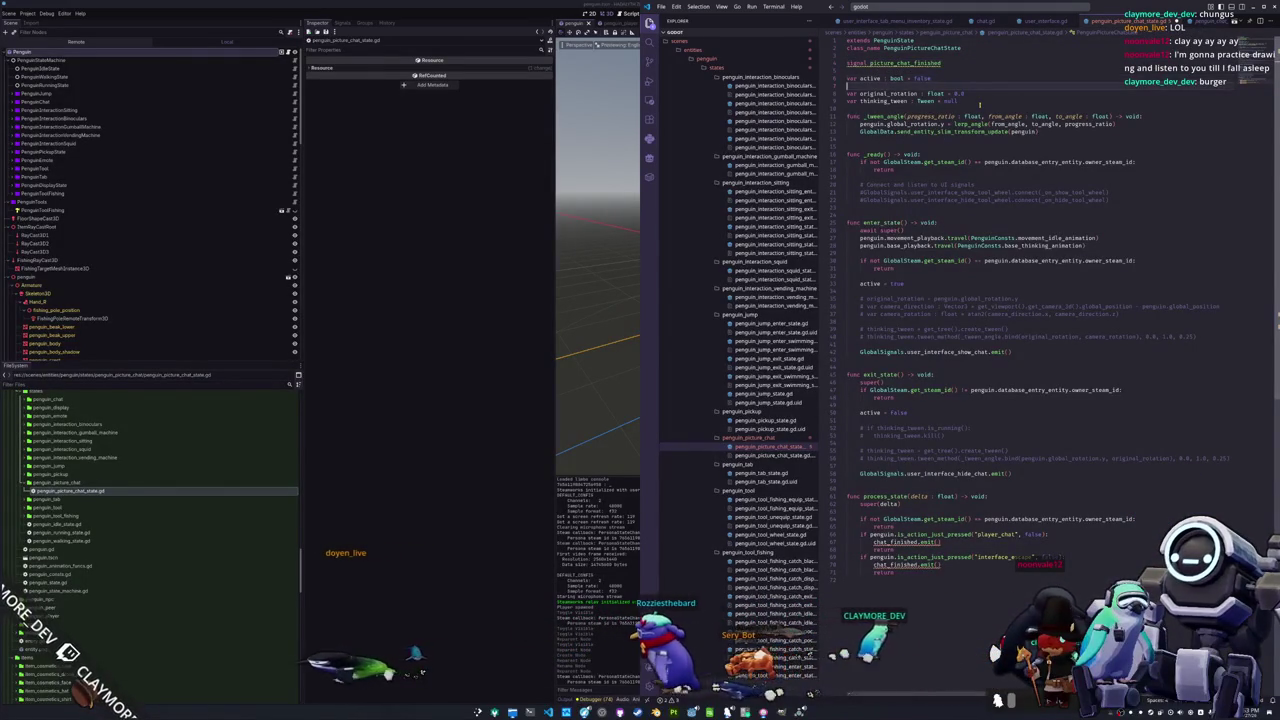
key("Down")
key("ctrl+Right")
key("ctrl+shift+Right")
Step: Change both chat_finished emit calls to picture_chat_finished with multi-cursor, then return to Godot
key("Down")
key("Down")
key("Down")
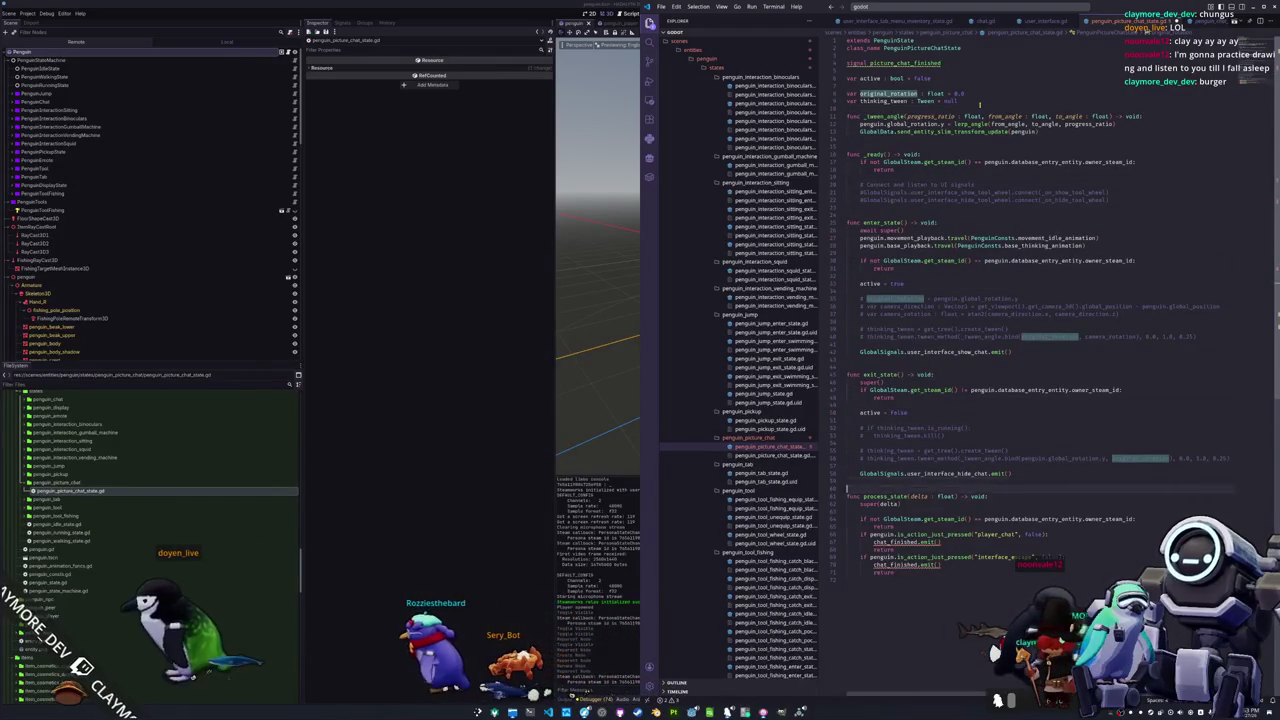
key("Down")
key("Down")
key("Down")
key("Home")
key("ctrl+shift+Right")
key("ctrl+d")
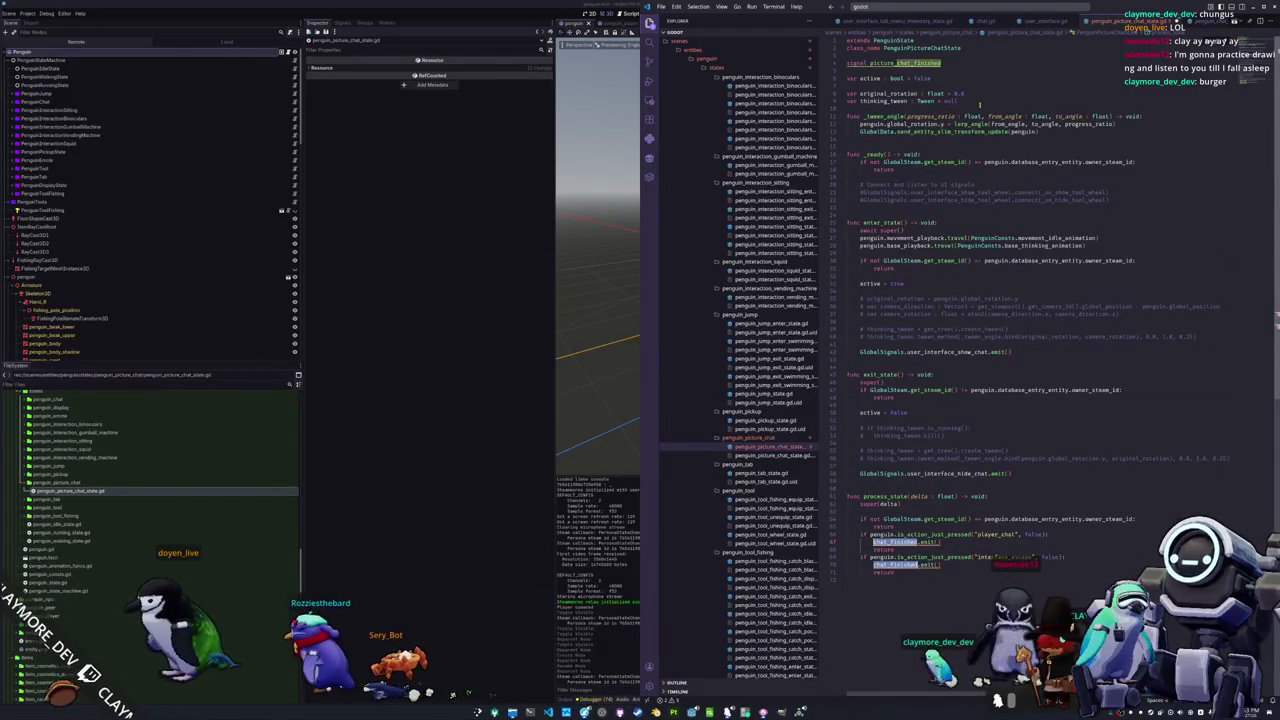
type("picture_")
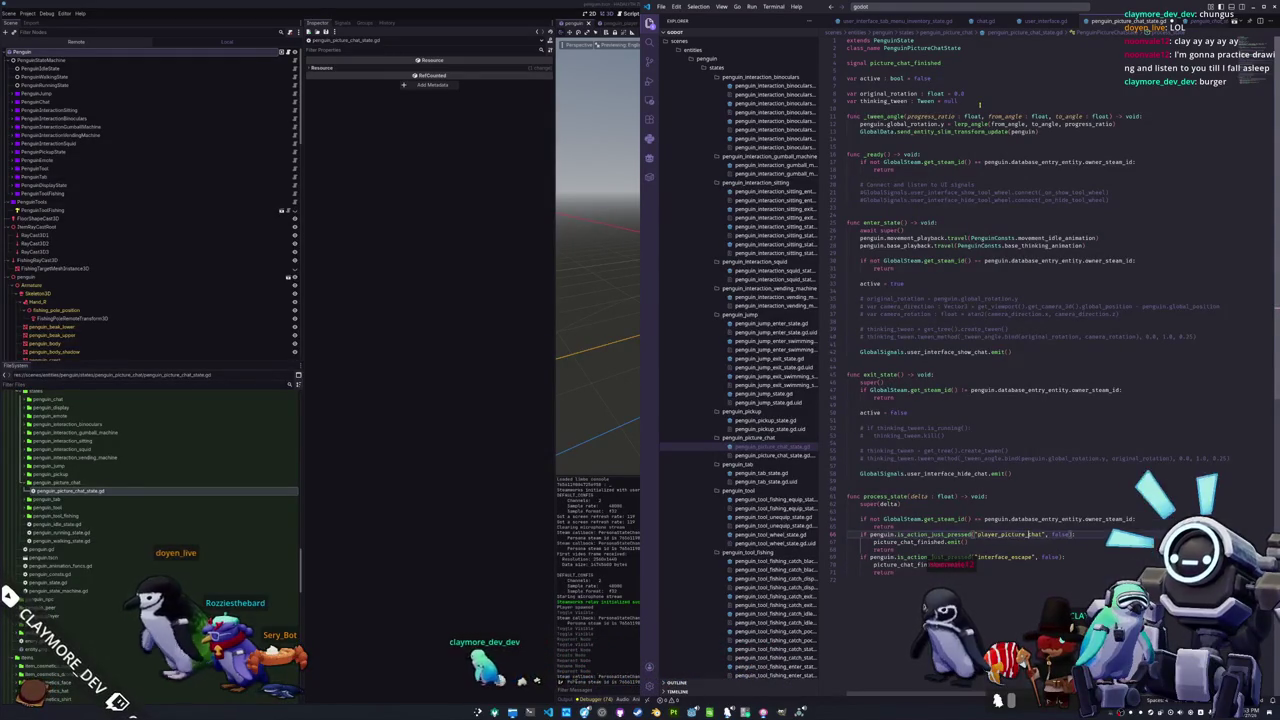
left_click(477, 206)
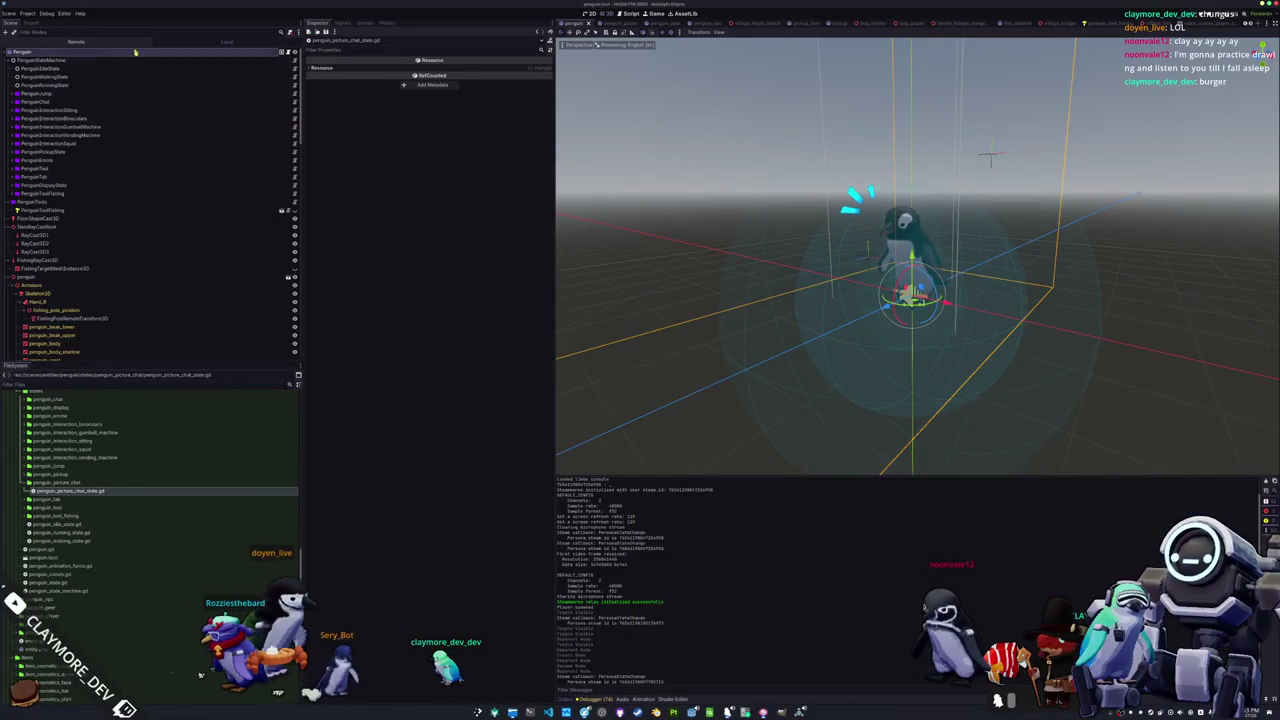
left_click(28, 13)
left_click(35, 20)
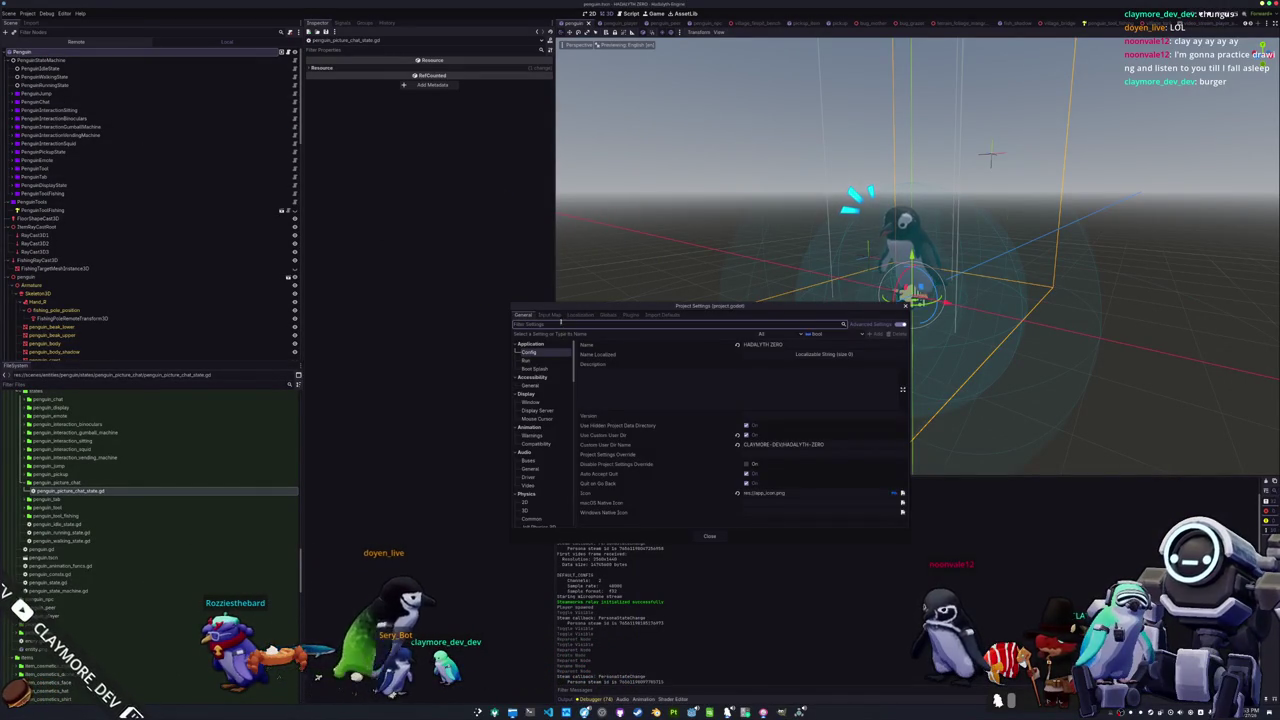
left_click(549, 315)
left_click(582, 316)
left_click(607, 316)
left_click(629, 316)
left_click(612, 316)
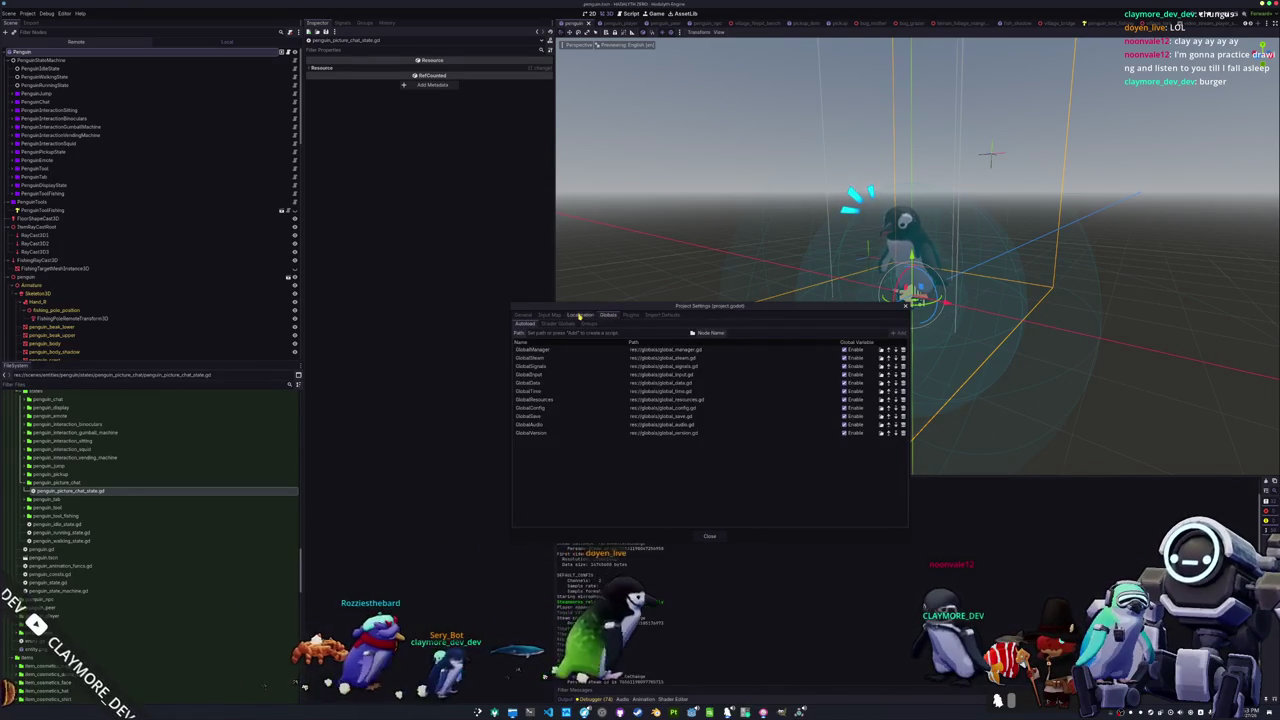
left_click(581, 316)
left_click(550, 316)
left_click(523, 315)
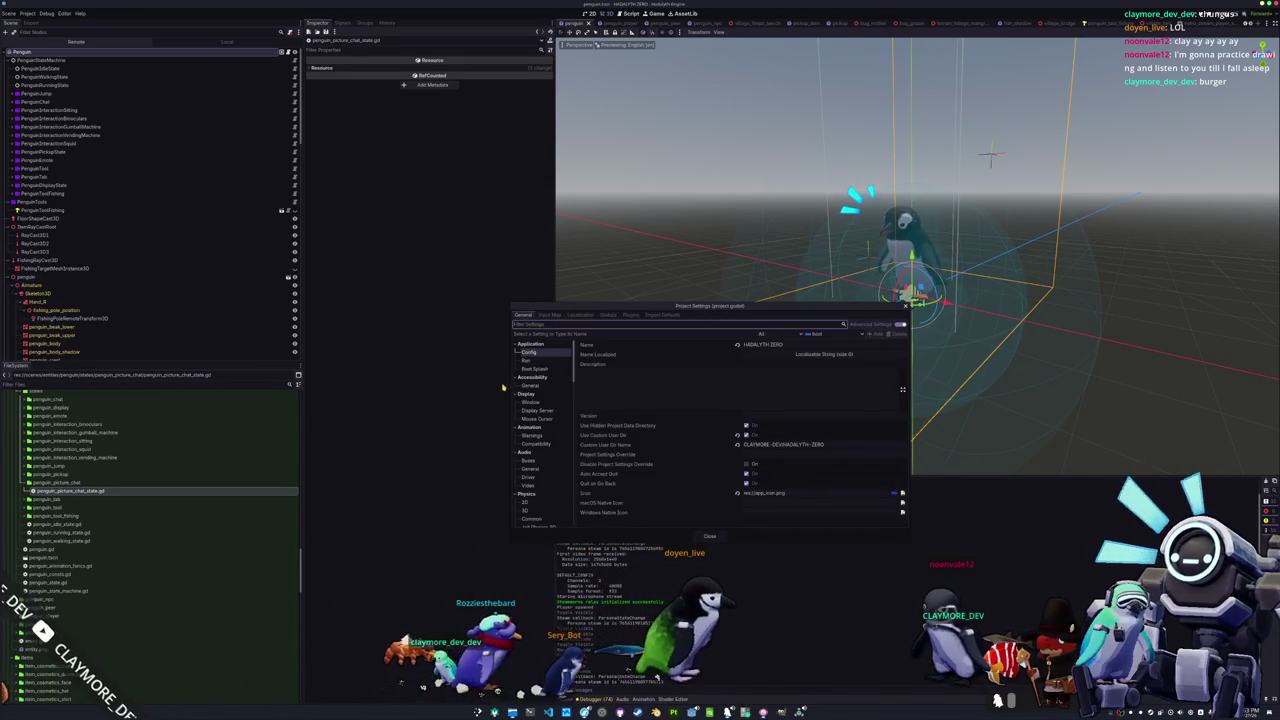
key("Escape")
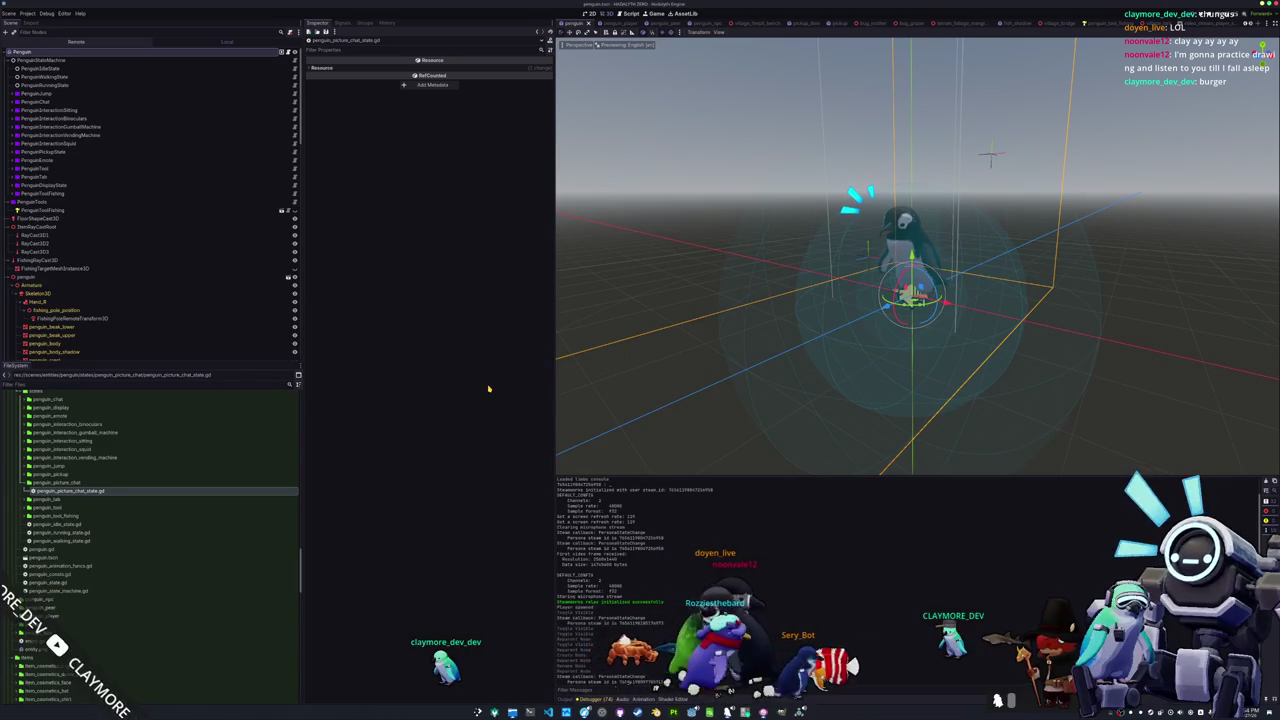
key("alt+Tab")
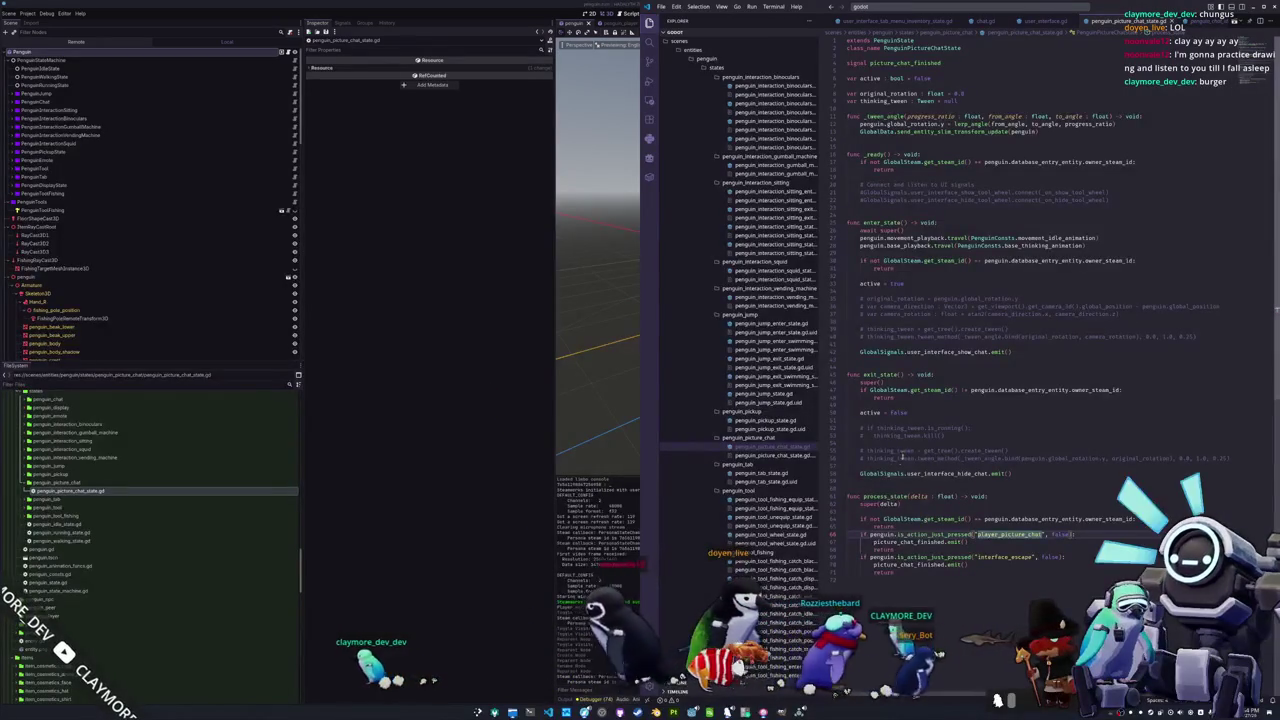
scroll(773, 490, "down", 2)
scroll(773, 490, "up", 5)
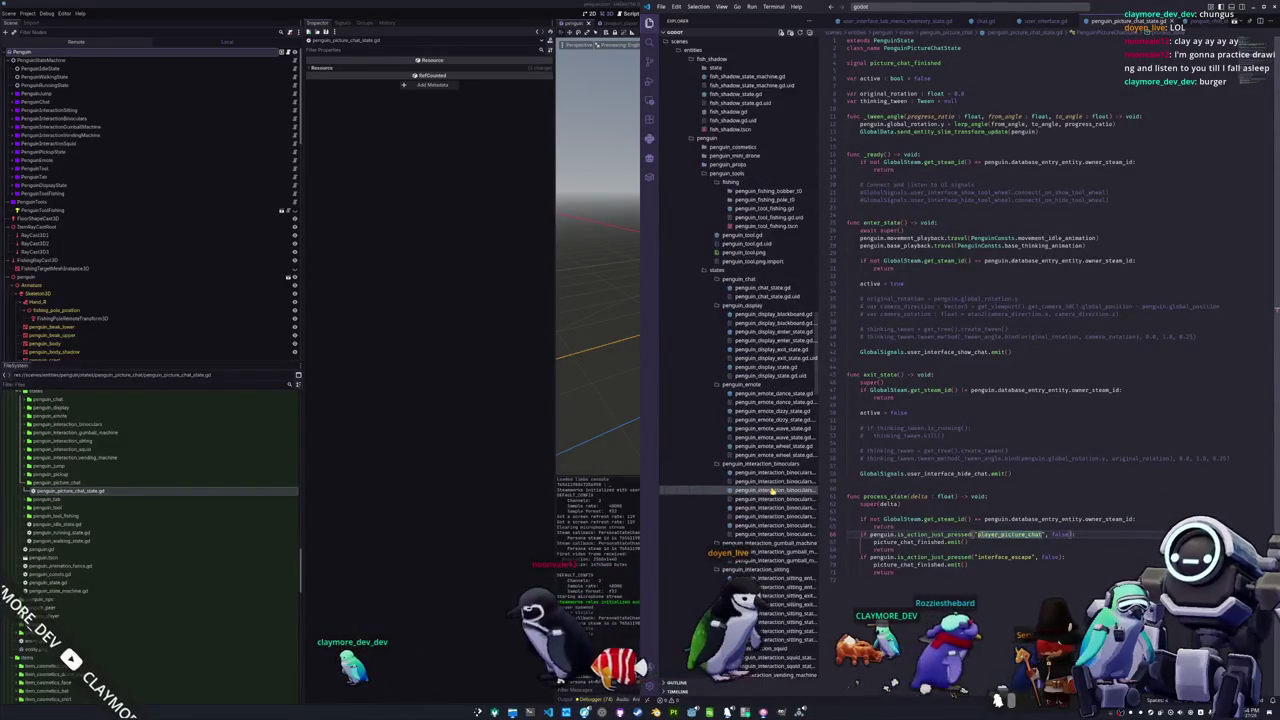
left_click(763, 287)
key("ctrl+a")
left_click(870, 298)
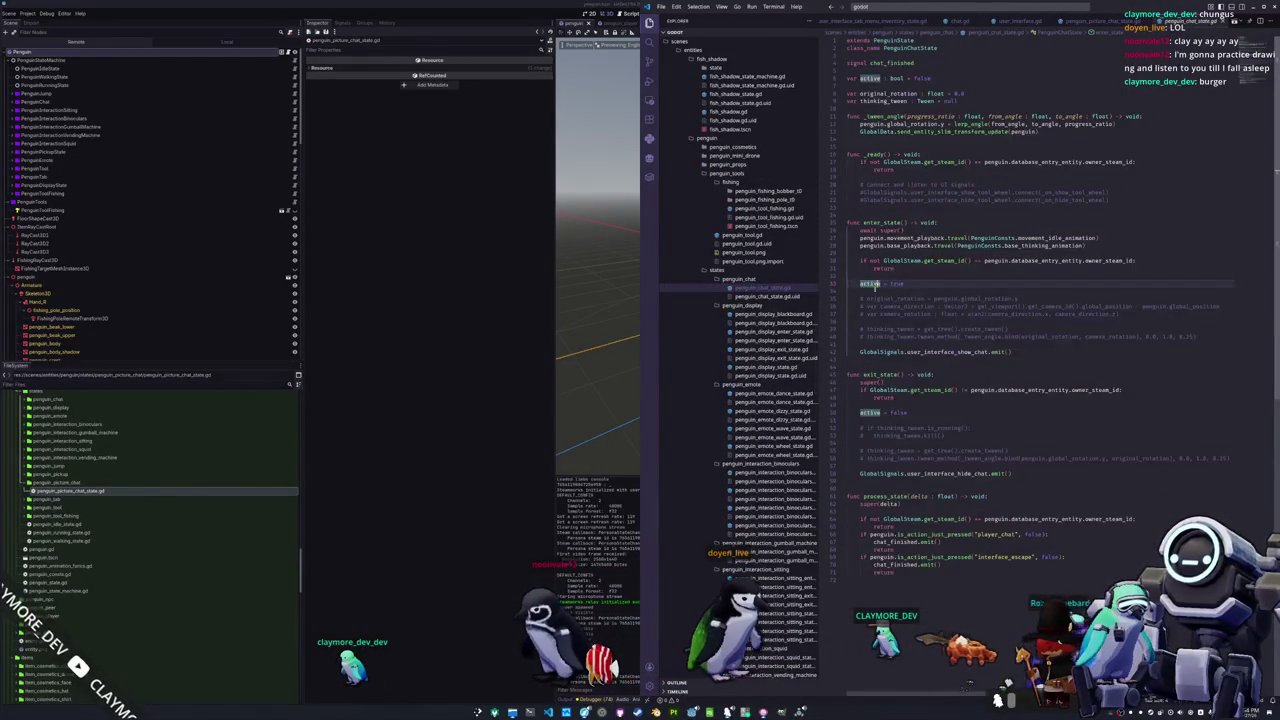
left_click(865, 364)
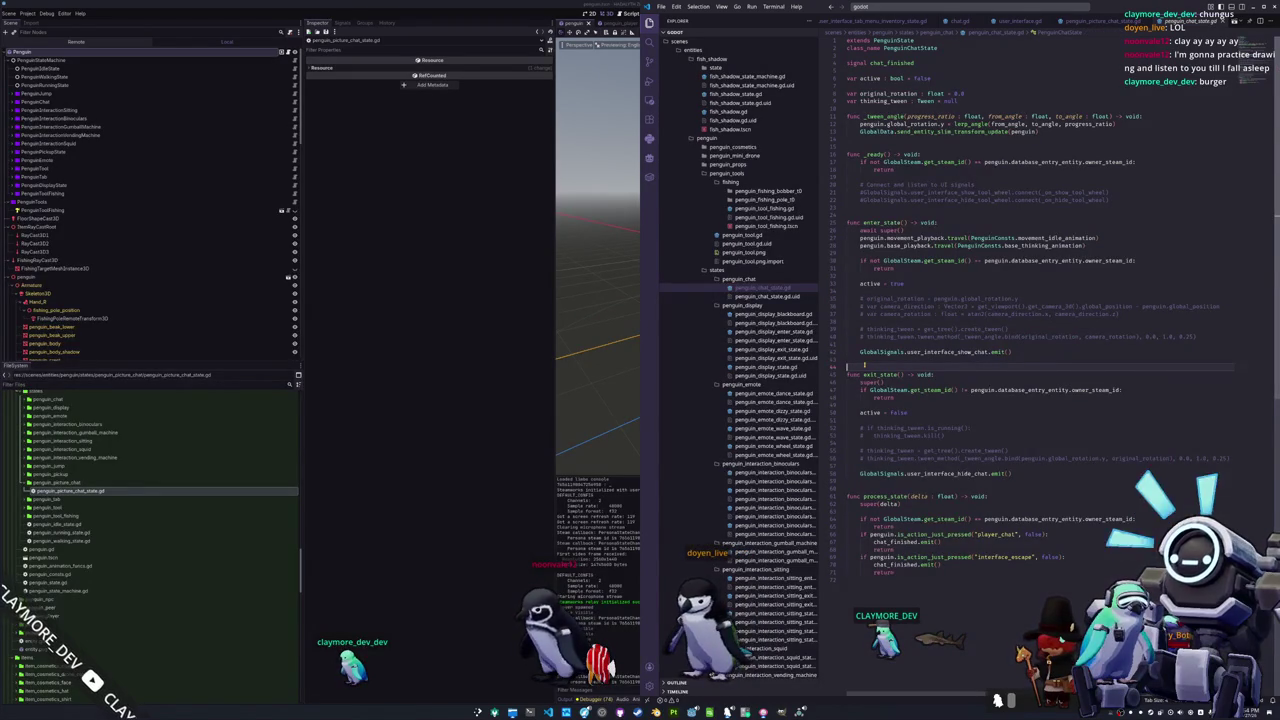
scroll(865, 364, "down", 5)
scroll(751, 510, "down", 6)
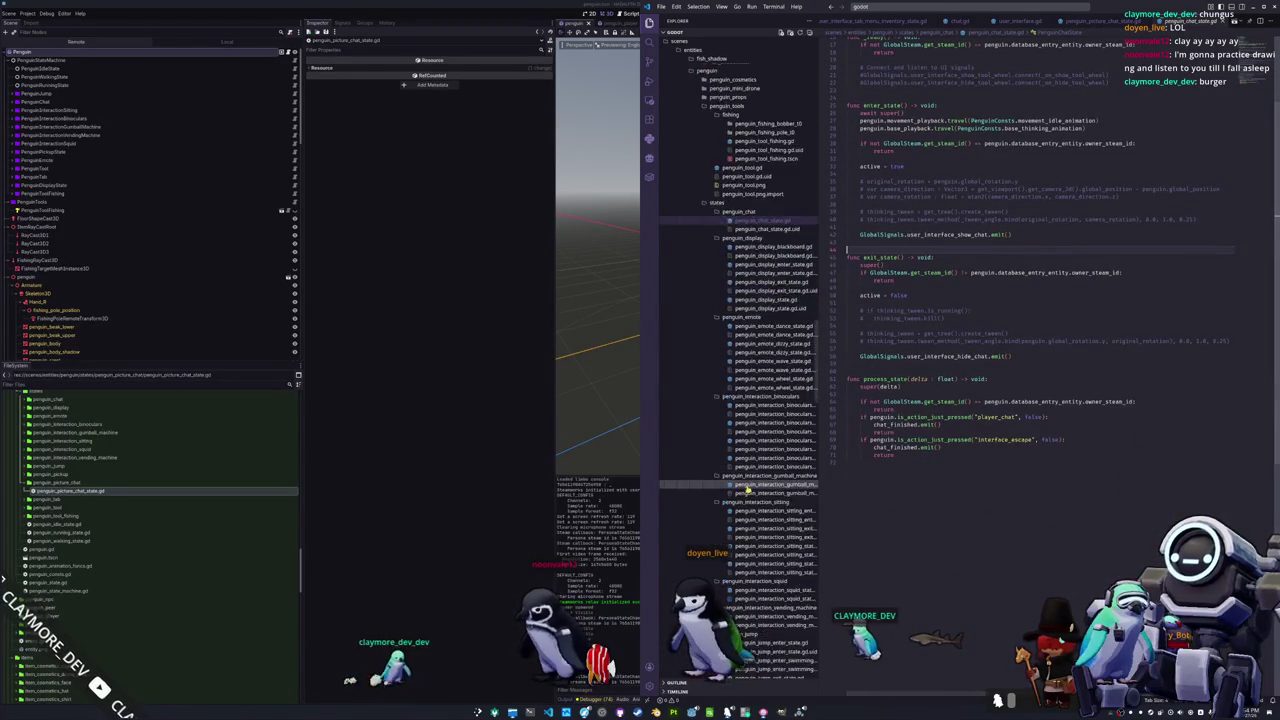
scroll(751, 510, "down", 3)
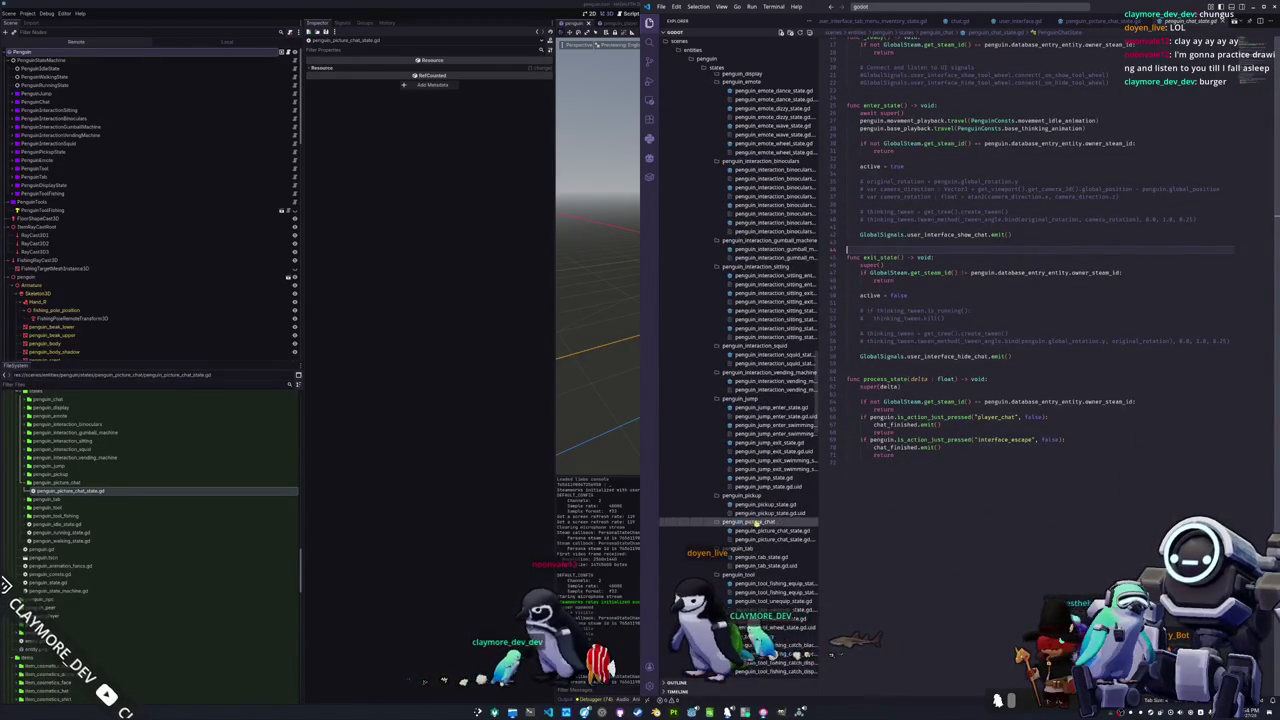
scroll(757, 522, "down", 2)
left_click(768, 497)
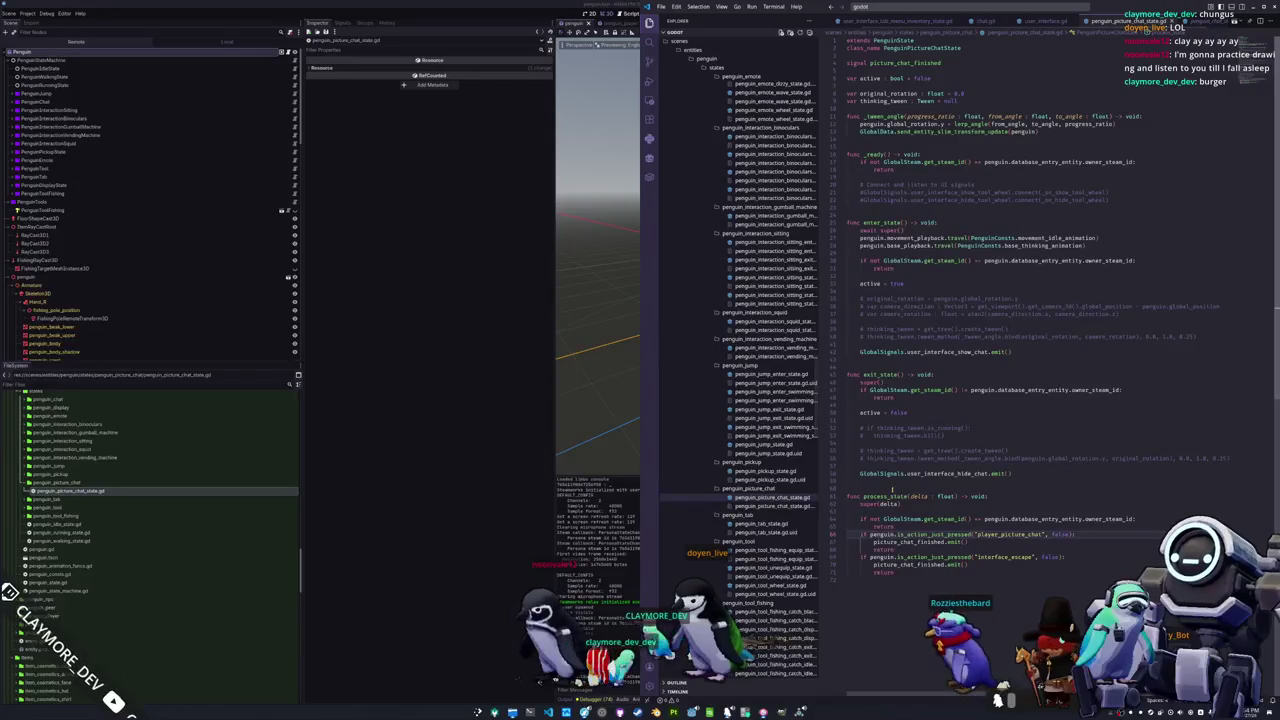
mouse_move(1232, 460)
left_mouse_down()
mouse_move(944, 460)
mouse_move(847, 450)
mouse_move(847, 427)
left_mouse_up()
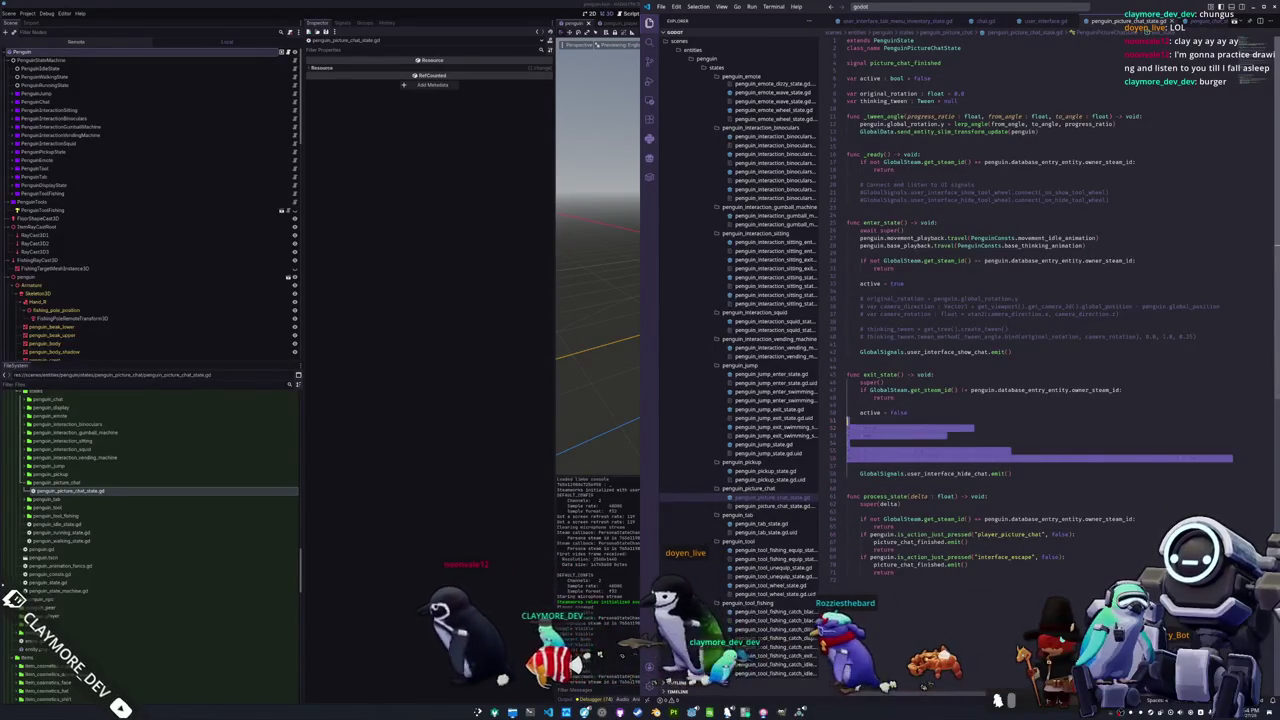
Step: Delete the commented-out lines, the unused tween function and the rotation/tween variables from the script
key("BackSpace")
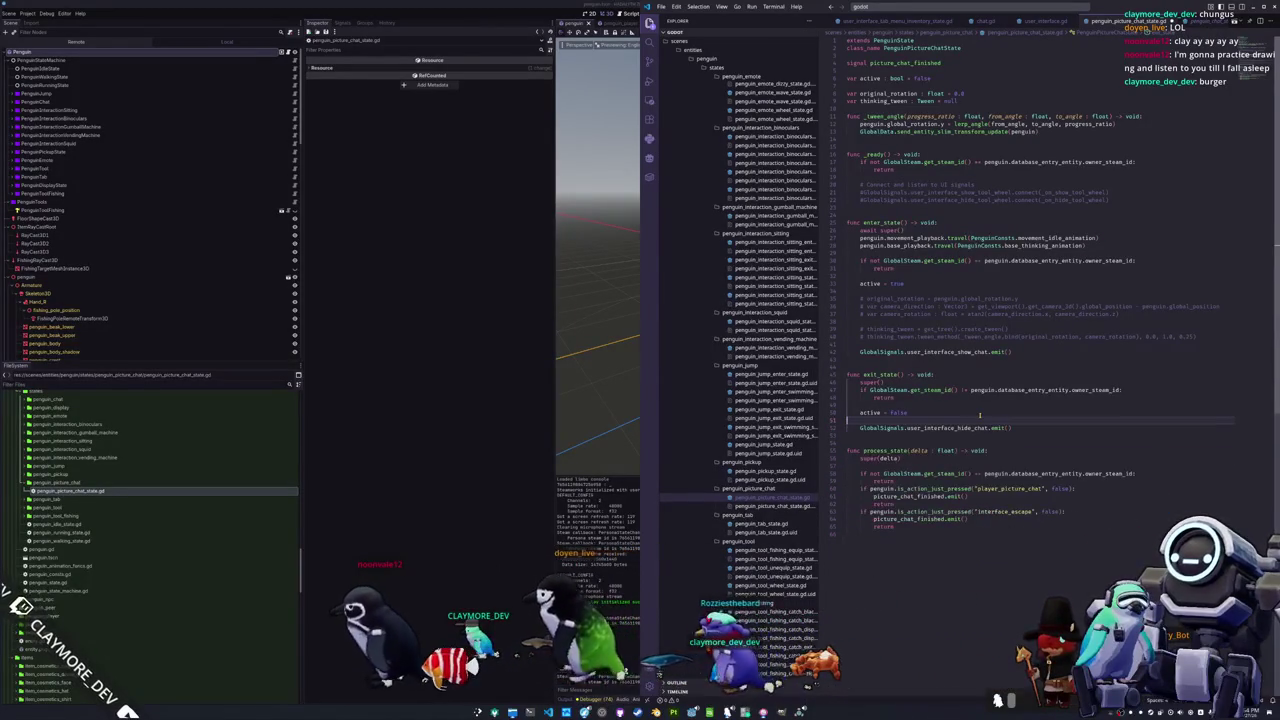
left_click_drag(1230, 342, 848, 290)
key("BackSpace")
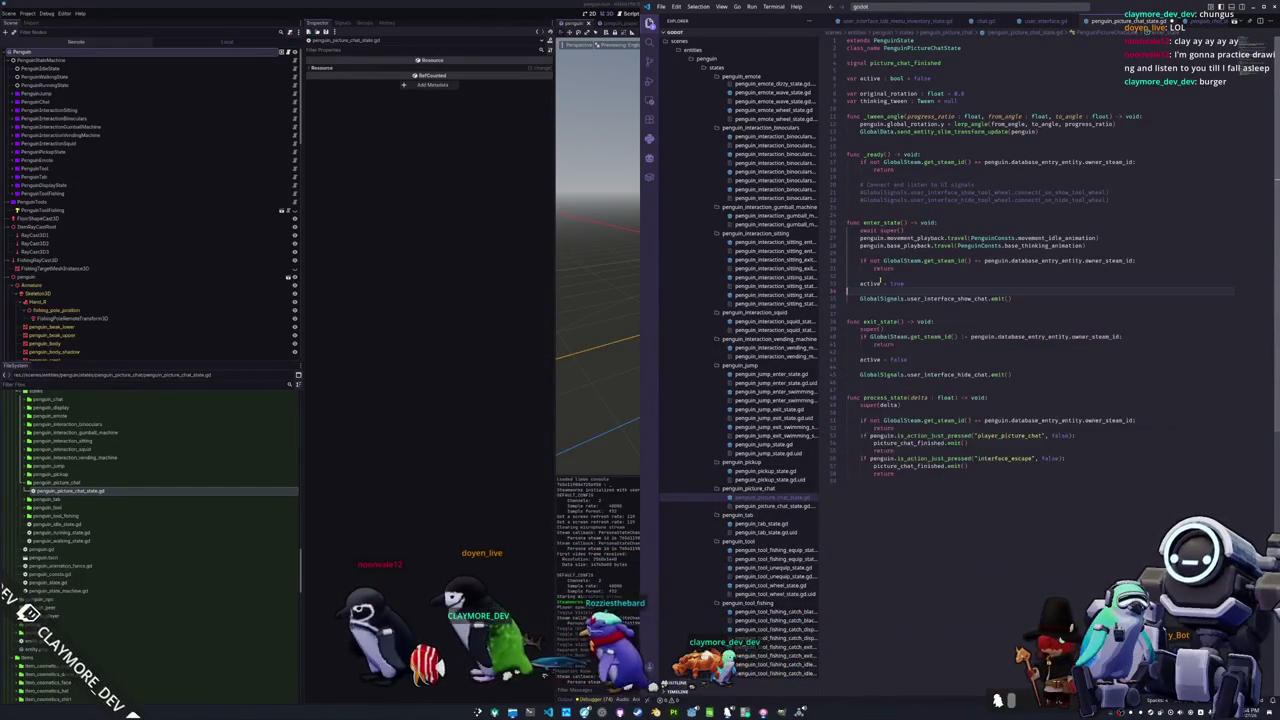
mouse_move(879, 207)
left_mouse_down()
mouse_move(843, 170)
mouse_move(978, 97)
left_mouse_up()
key("BackSpace")
key("BackSpace")
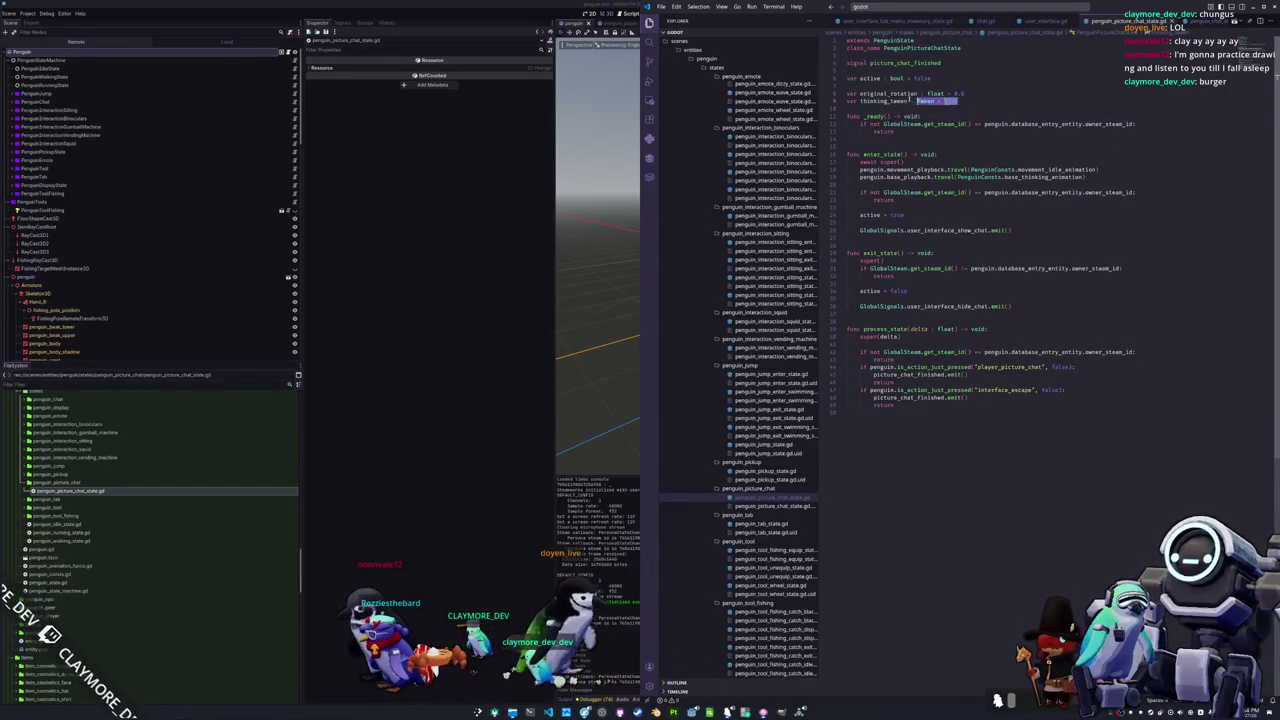
key("BackSpace")
key("BackSpace")
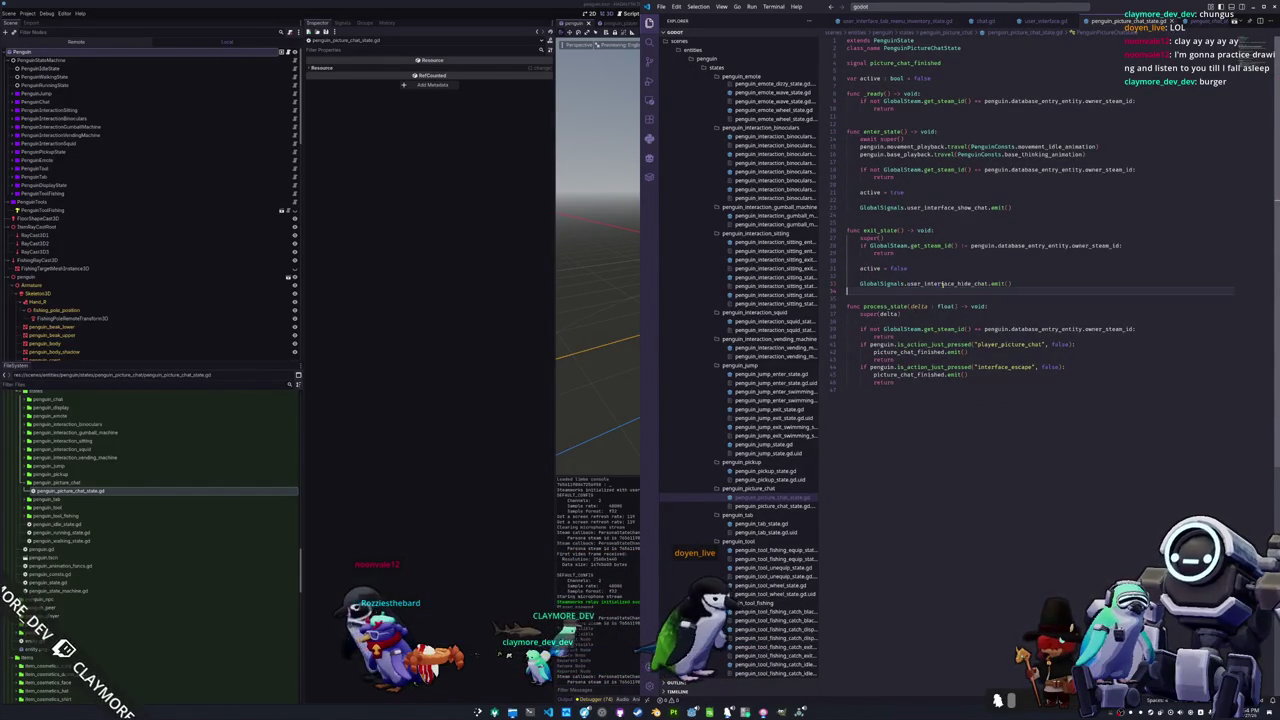
Step: Make exit emit user_interface_hide_picture_chat and enter emit user_interface_show_picture_chat
type("er_interface_")
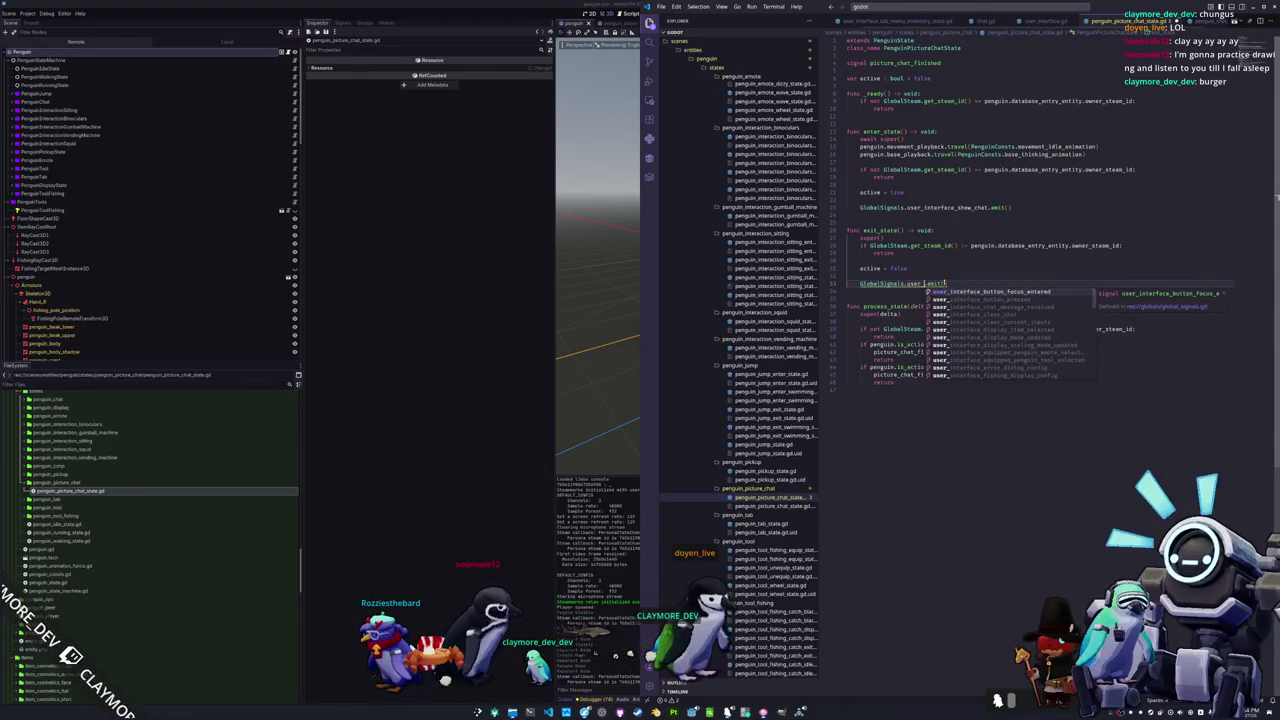
type("hide_picture_")
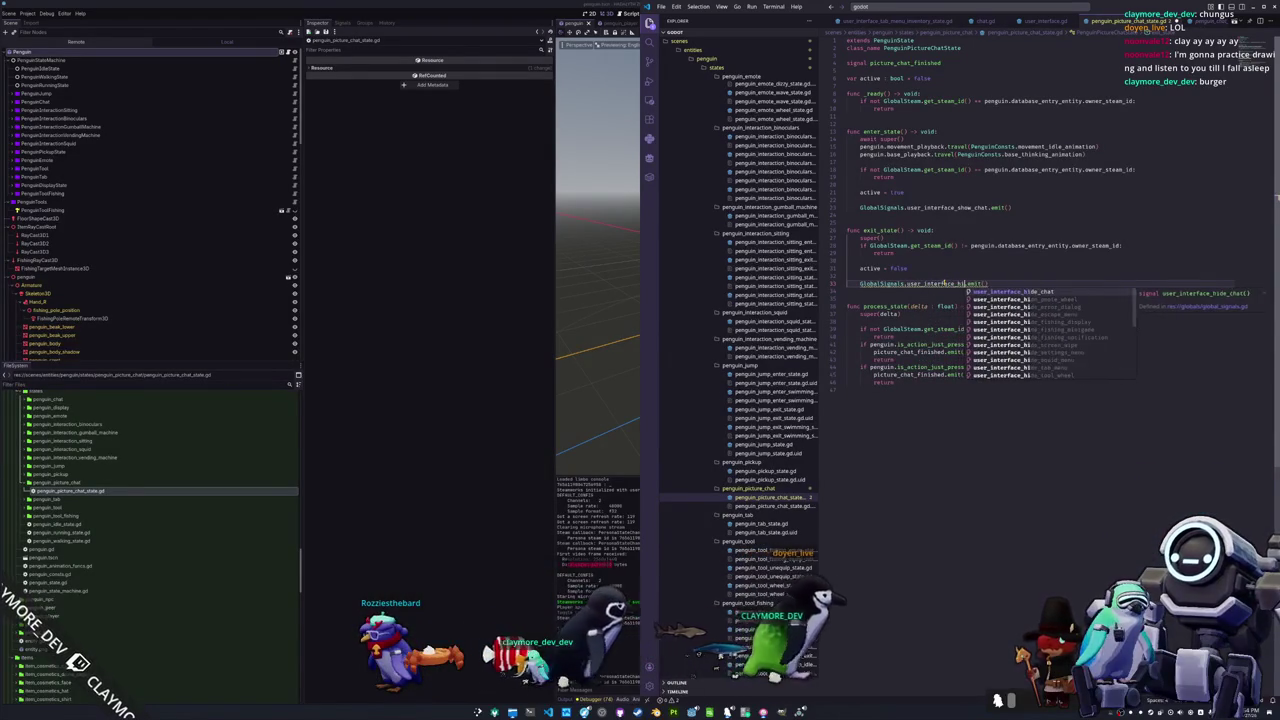
type("chat")
key("Up")
key("Up")
key("Up")
key("Up")
key("ctrl+shift+Left")
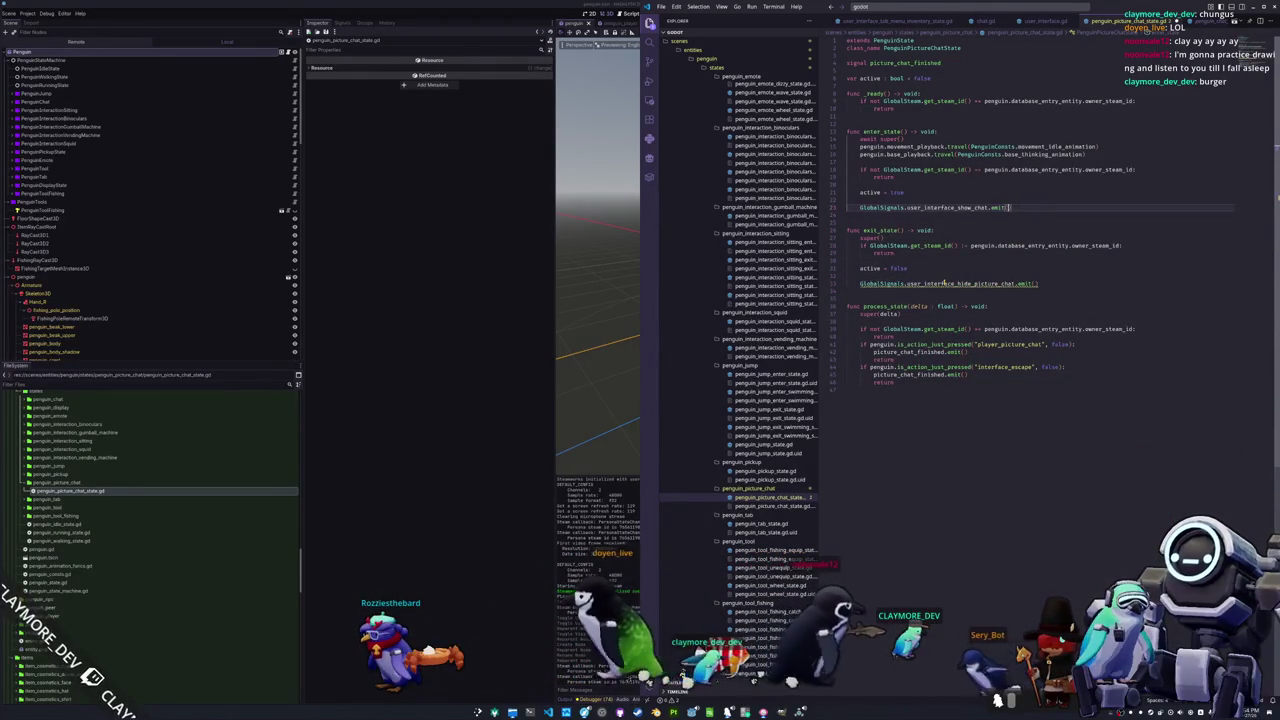
type("picture_")
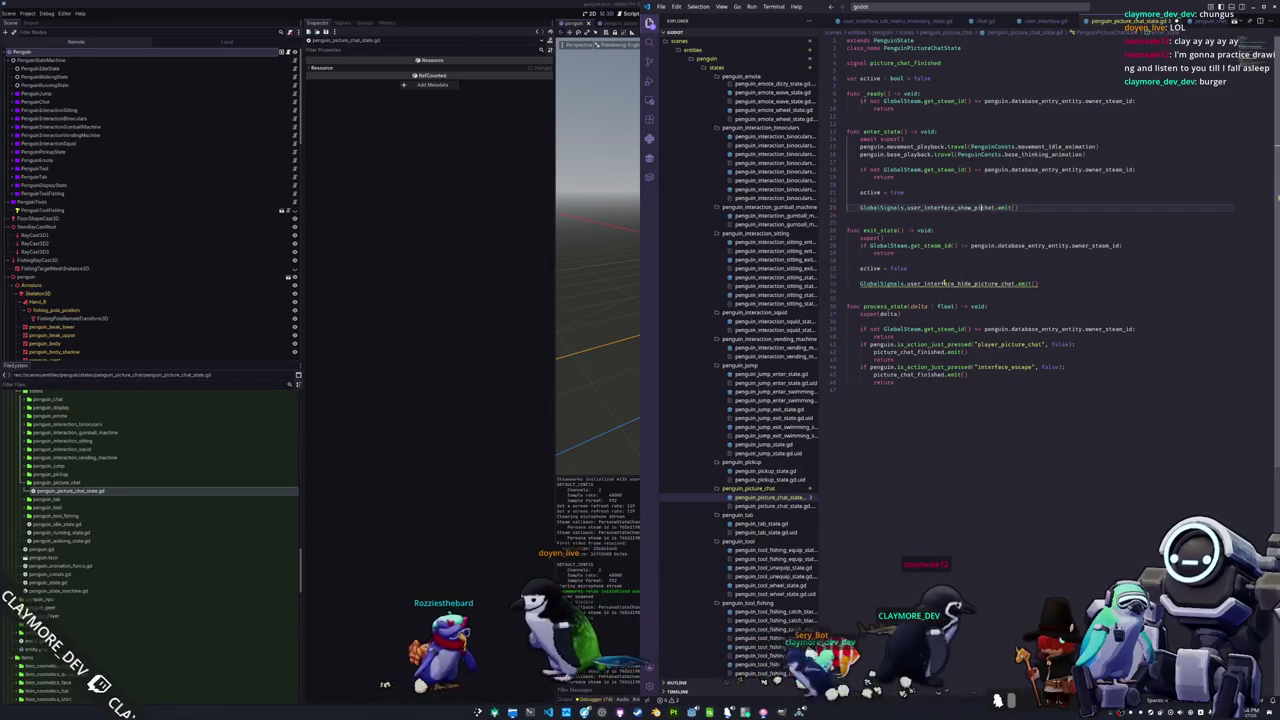
key("Up")
key("Down")
key("Down")
key("Down")
key("End")
key("ctrl+shift+Left")
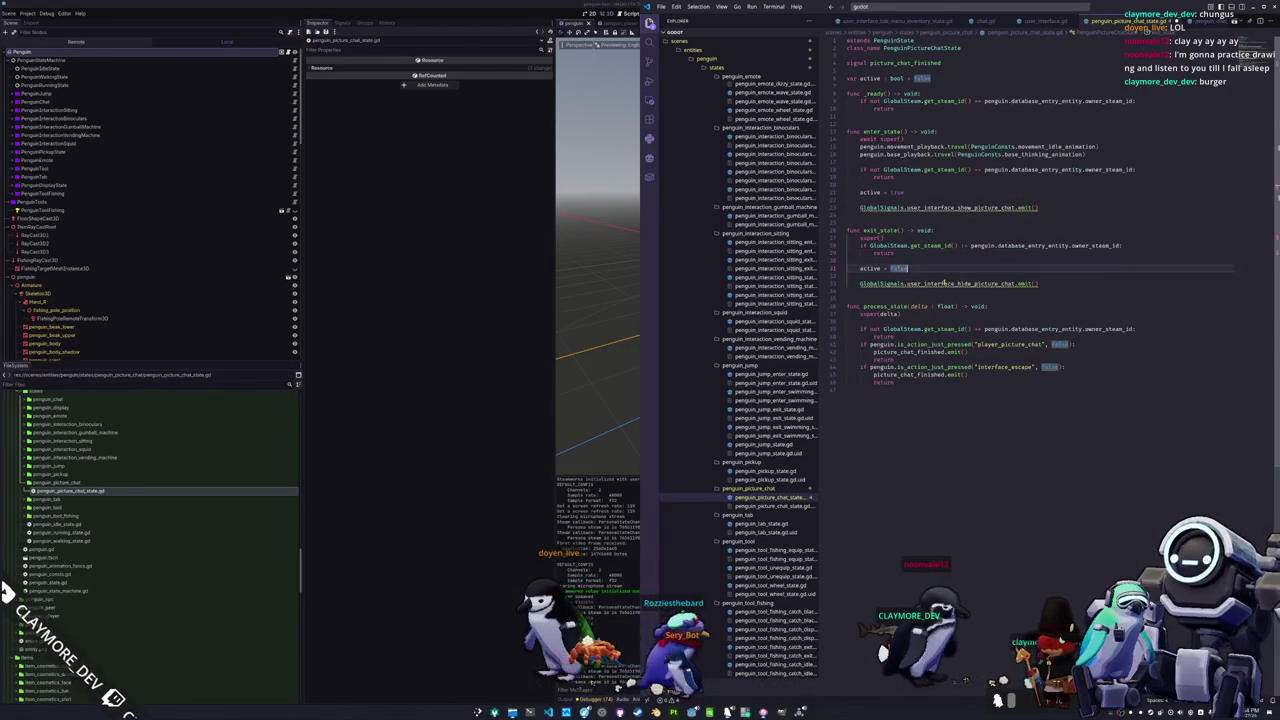
key("alt+Tab")
left_click(33, 13)
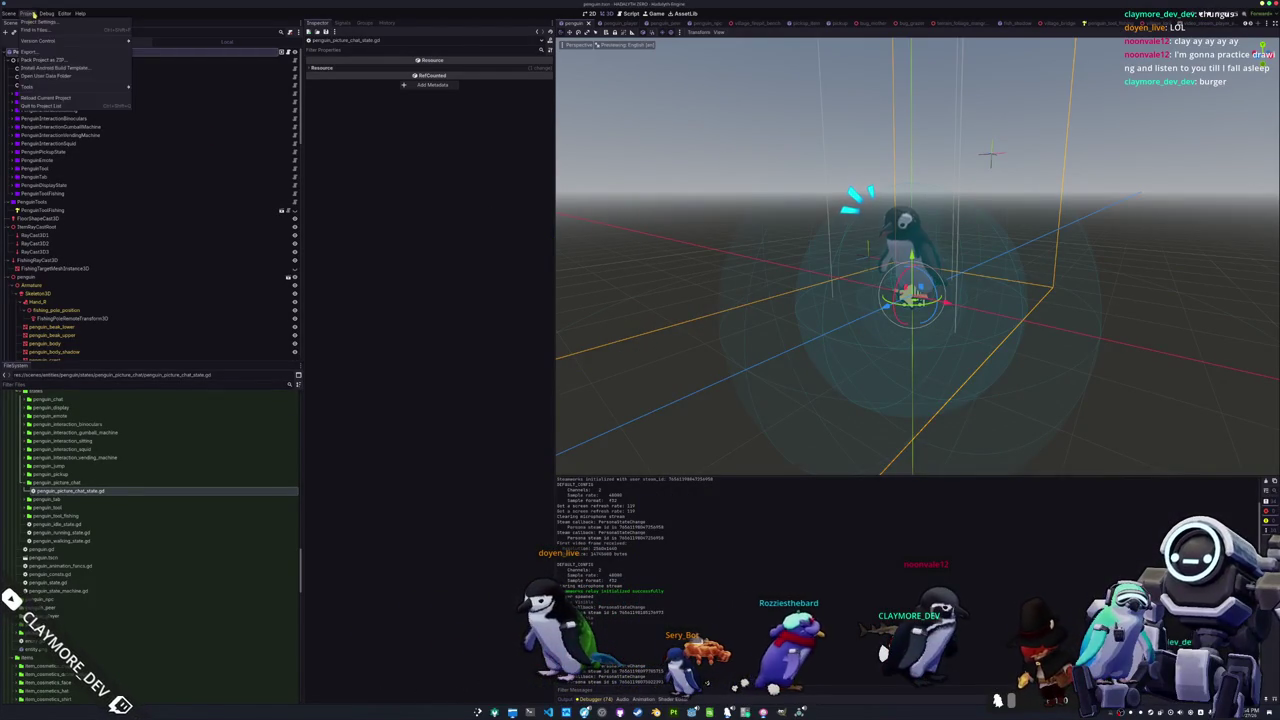
Step: Create input action player_picture_chat bound to P, moved up beside the chat actions
left_click(38, 21)
left_click(549, 313)
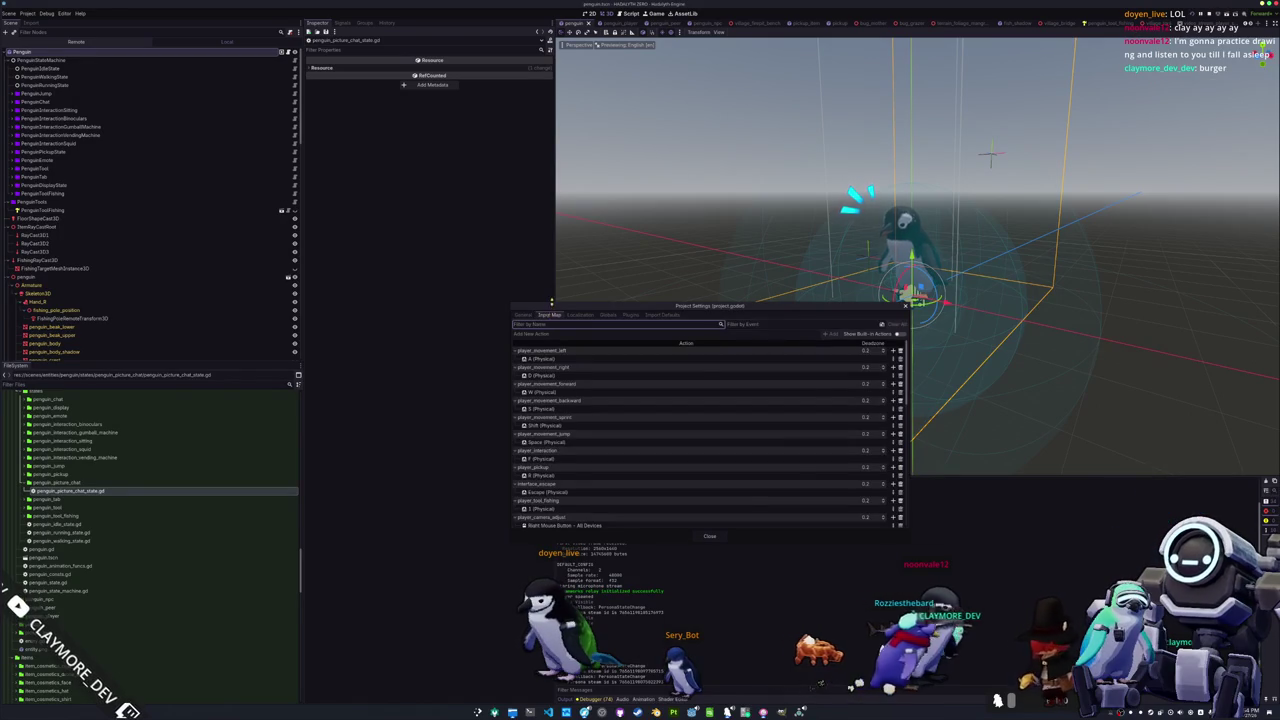
left_click_drag(550, 298, 551, 176)
type("player_picture_chat")
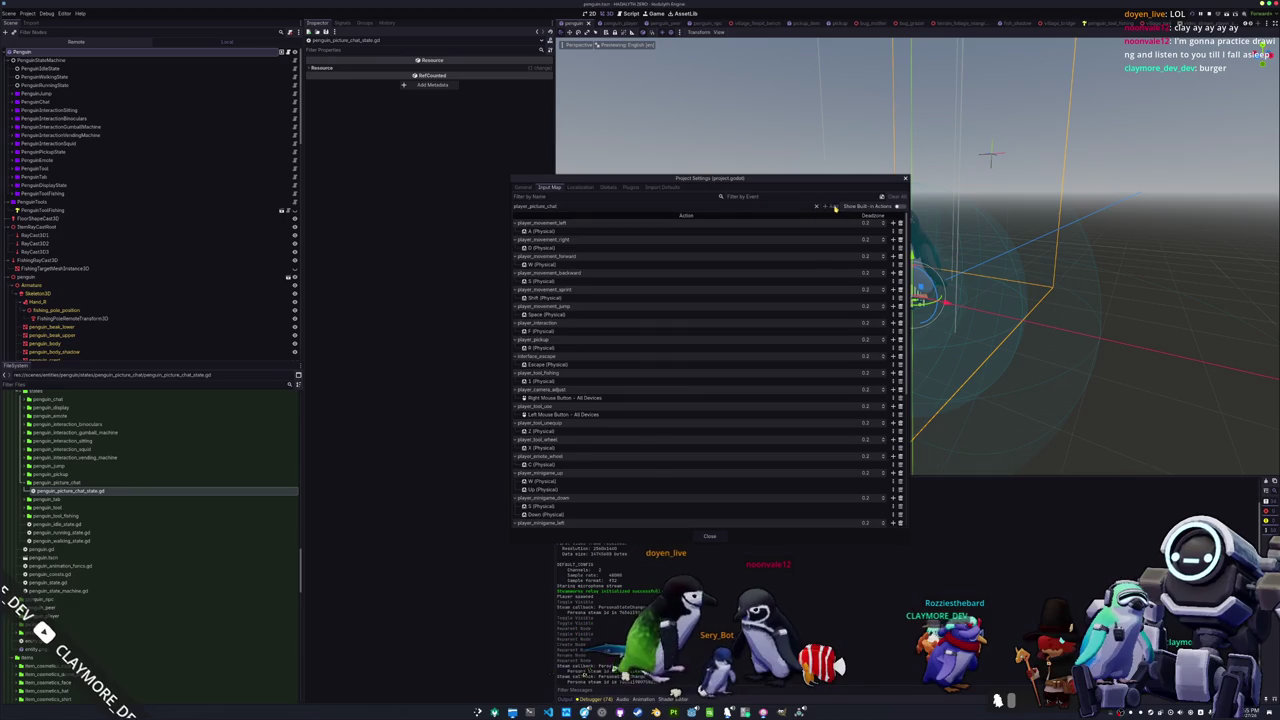
left_click(832, 206)
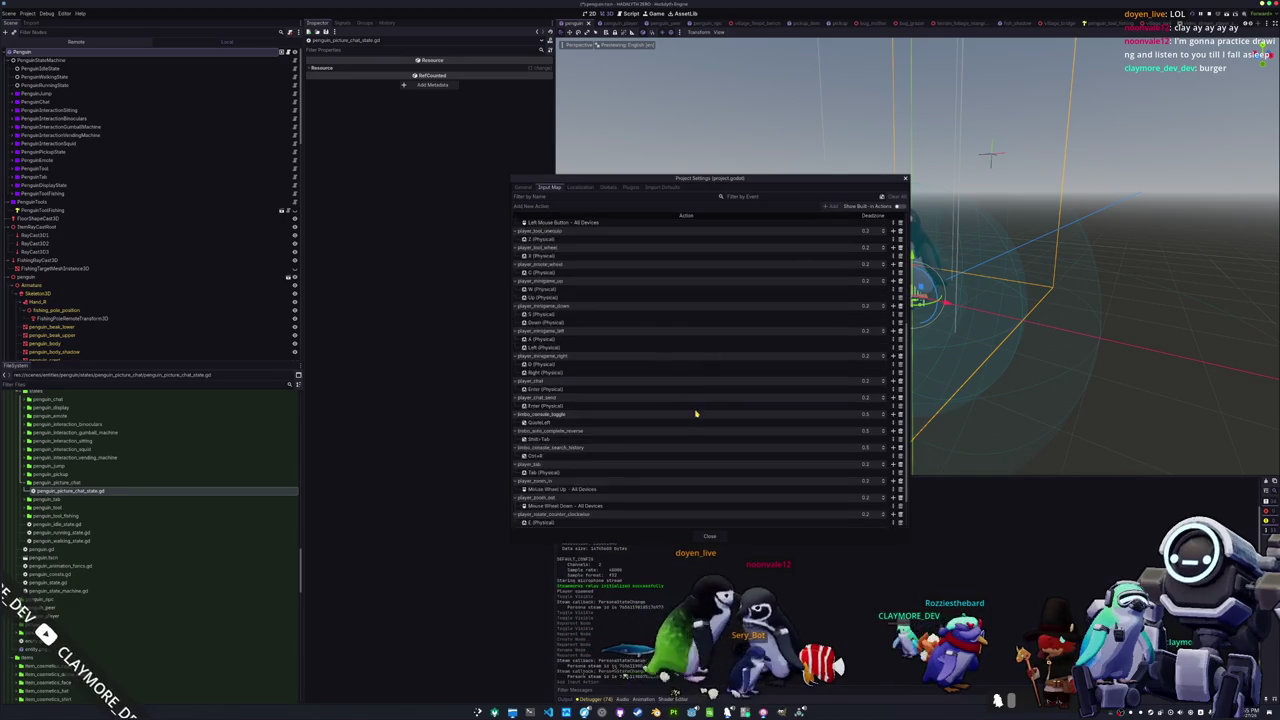
left_click(893, 521)
key("p")
left_click(586, 416)
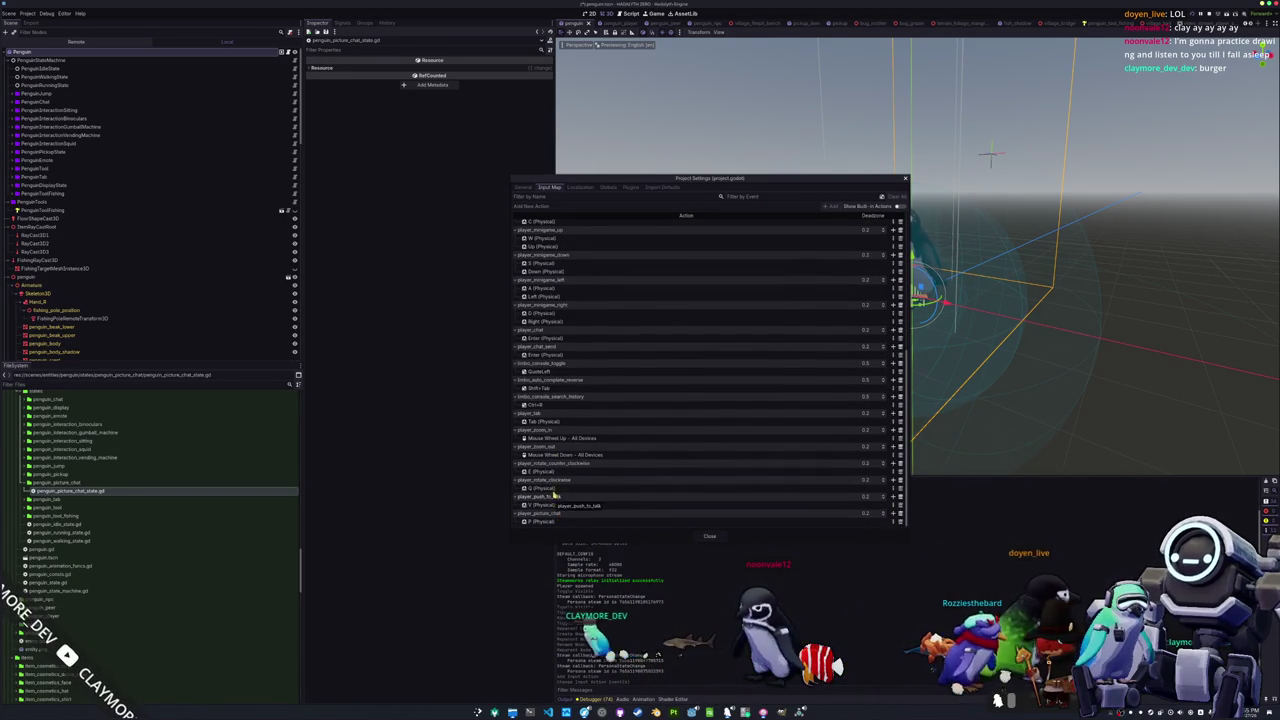
mouse_move(543, 513)
left_mouse_down()
mouse_move(565, 350)
mouse_move(567, 364)
left_mouse_up()
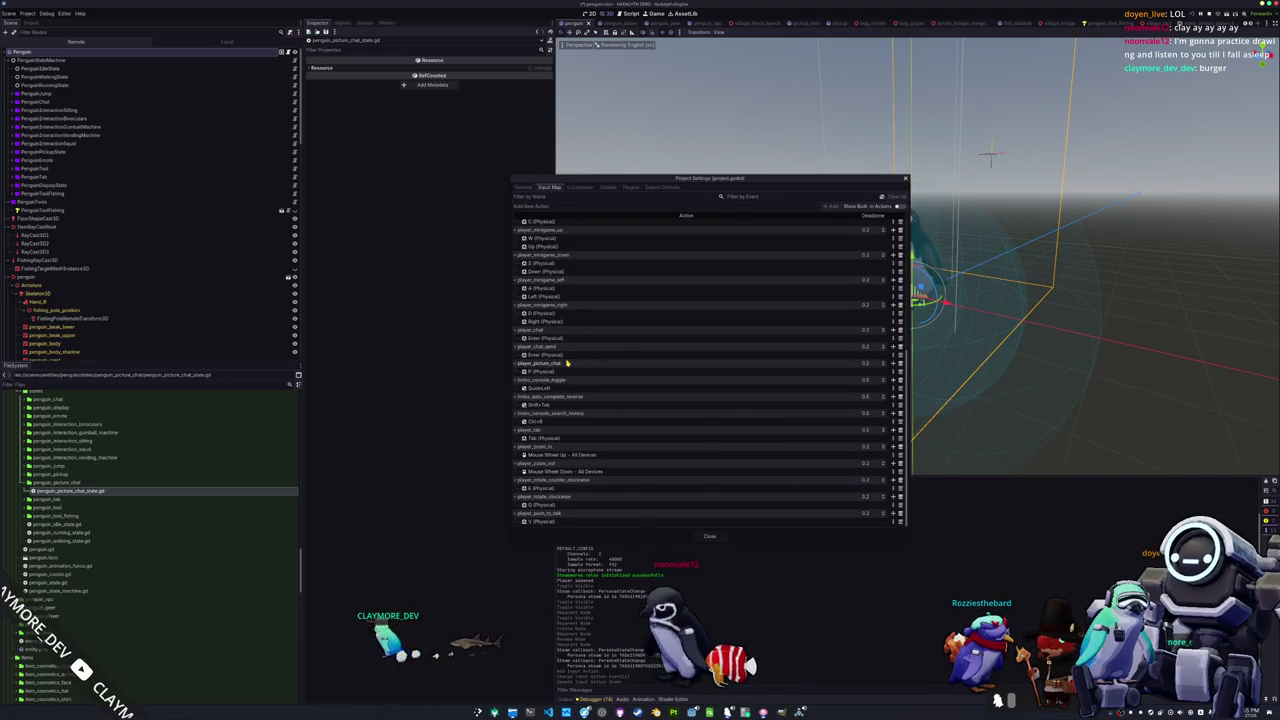
left_click(709, 537)
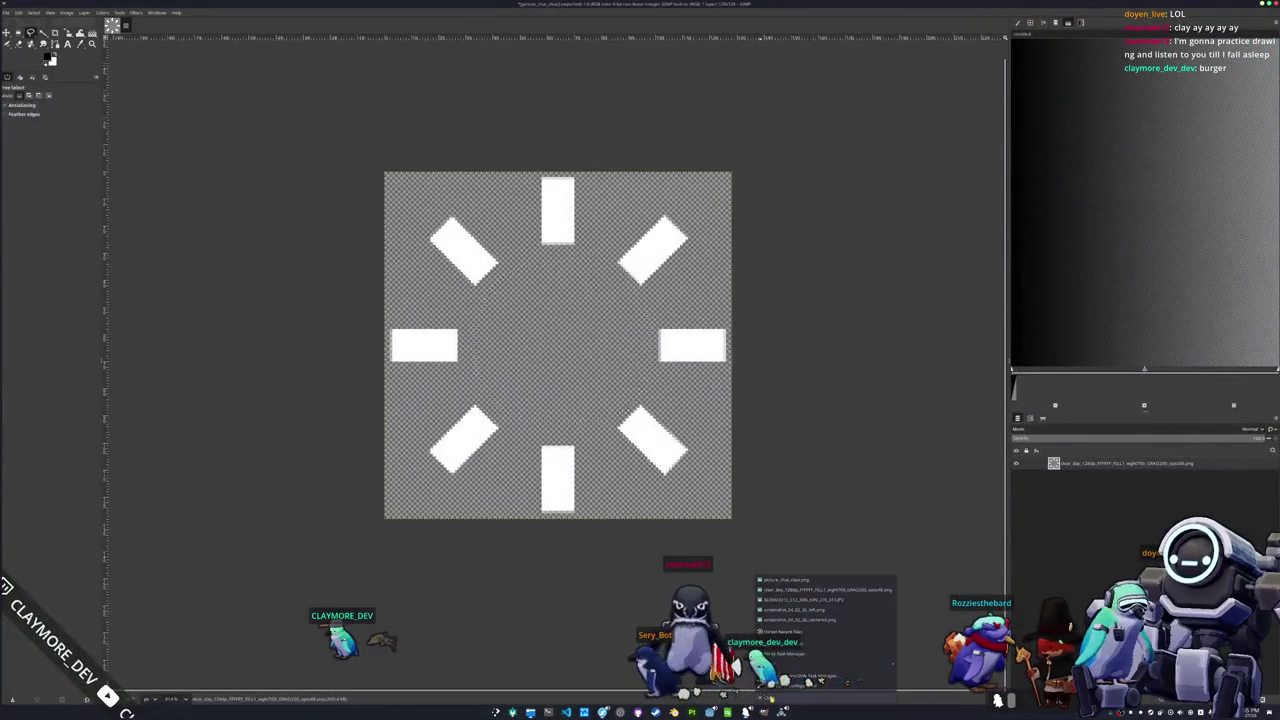
Step: Quit GIMP discarding unsaved image changes, and return to the picture chat state script
left_click(790, 677)
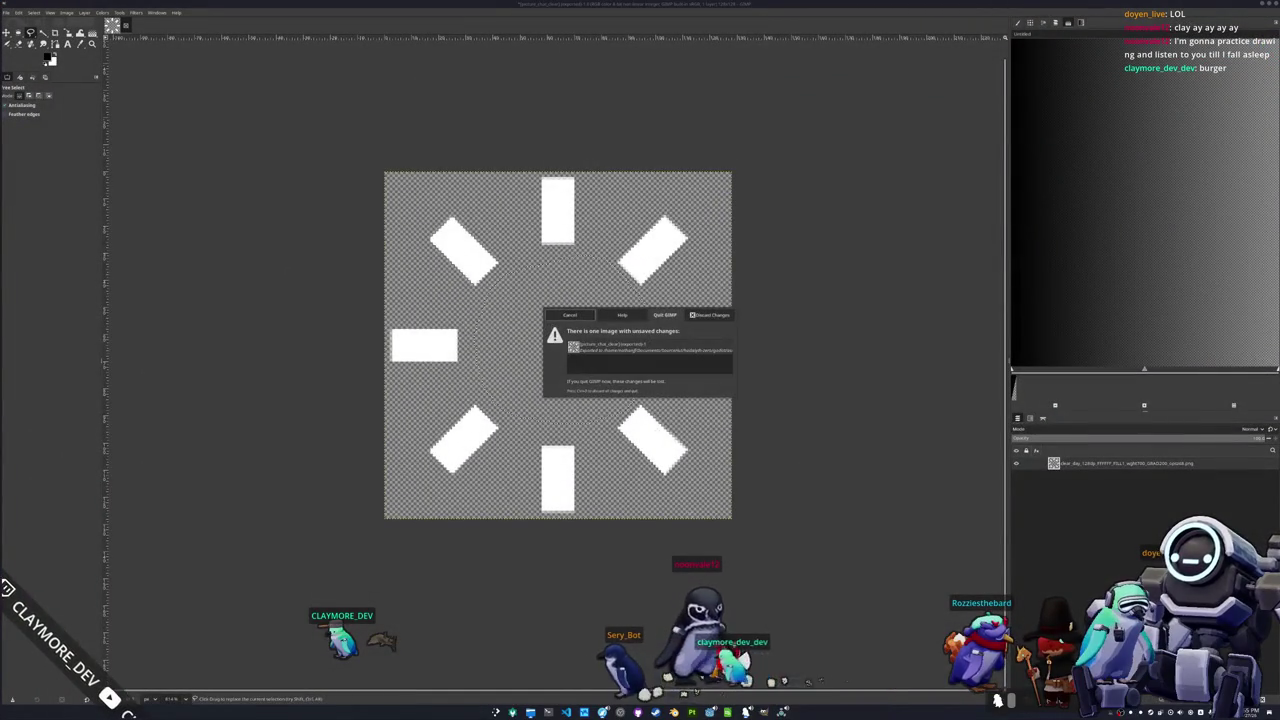
left_click(720, 316)
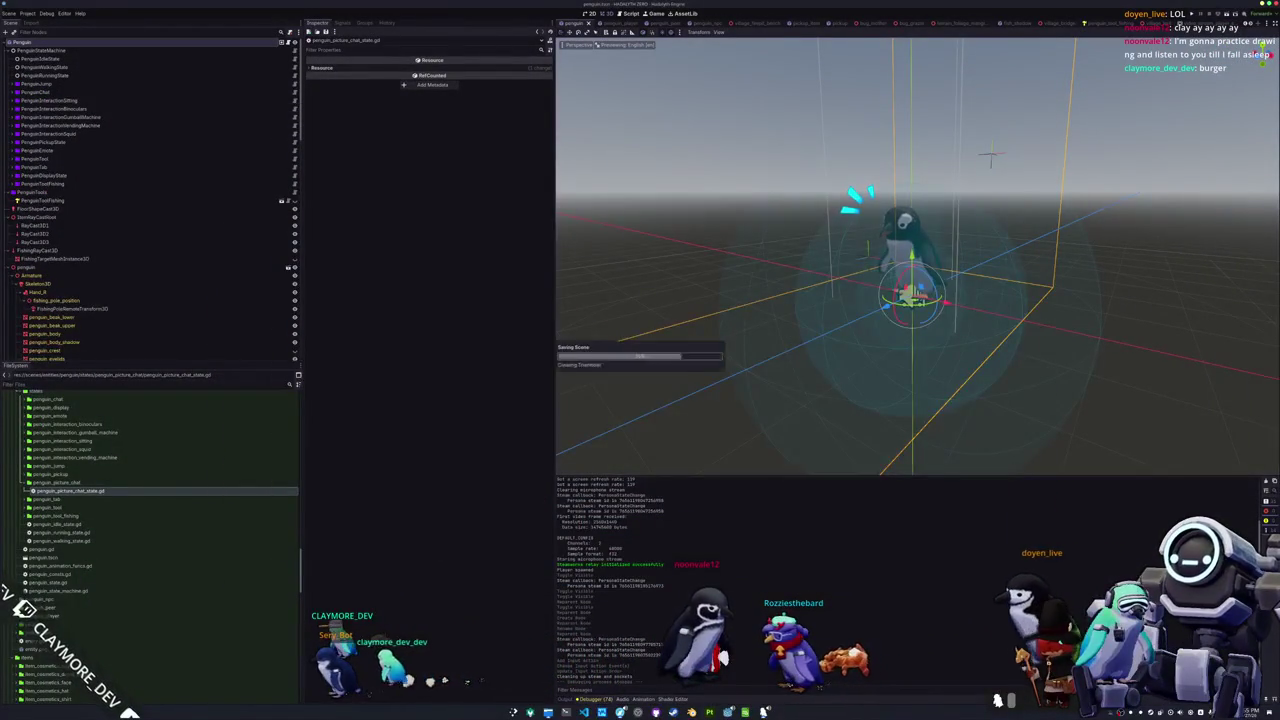
key("alt+Tab")
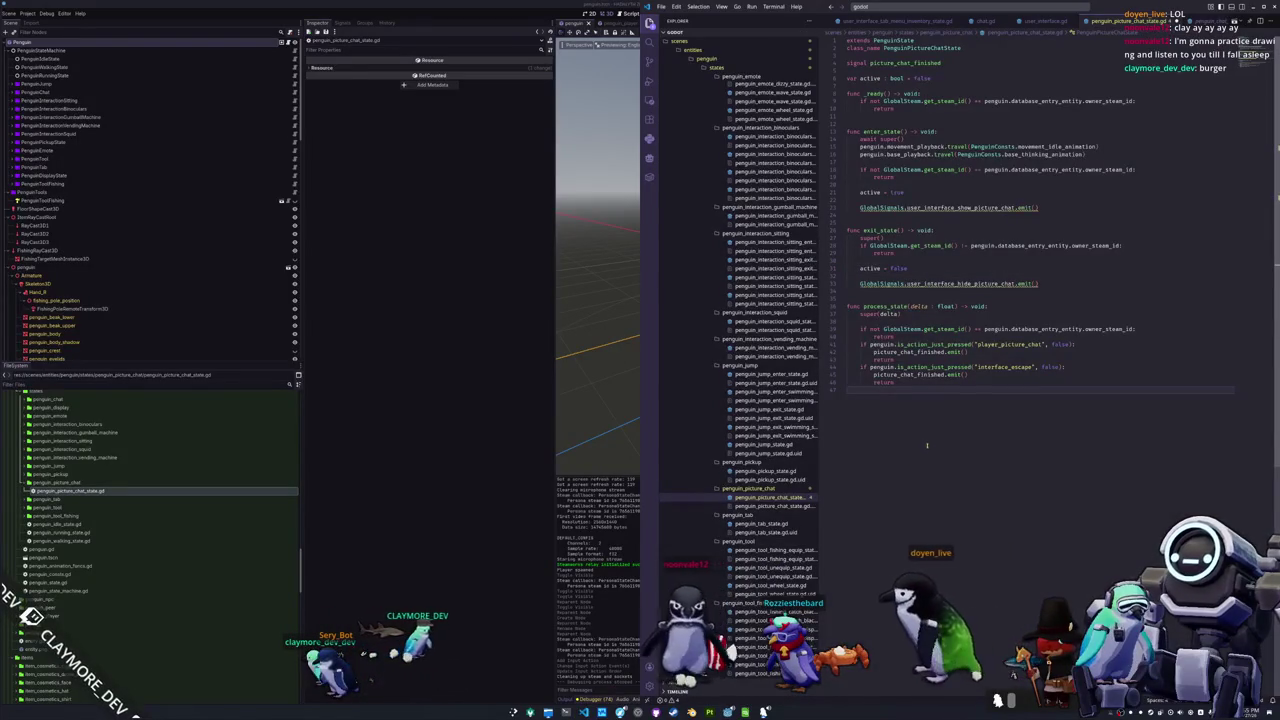
Step: Go to the GlobalSignals definition and declare user_interface_clear_picture_chat after the chat signals
left_click(885, 283)
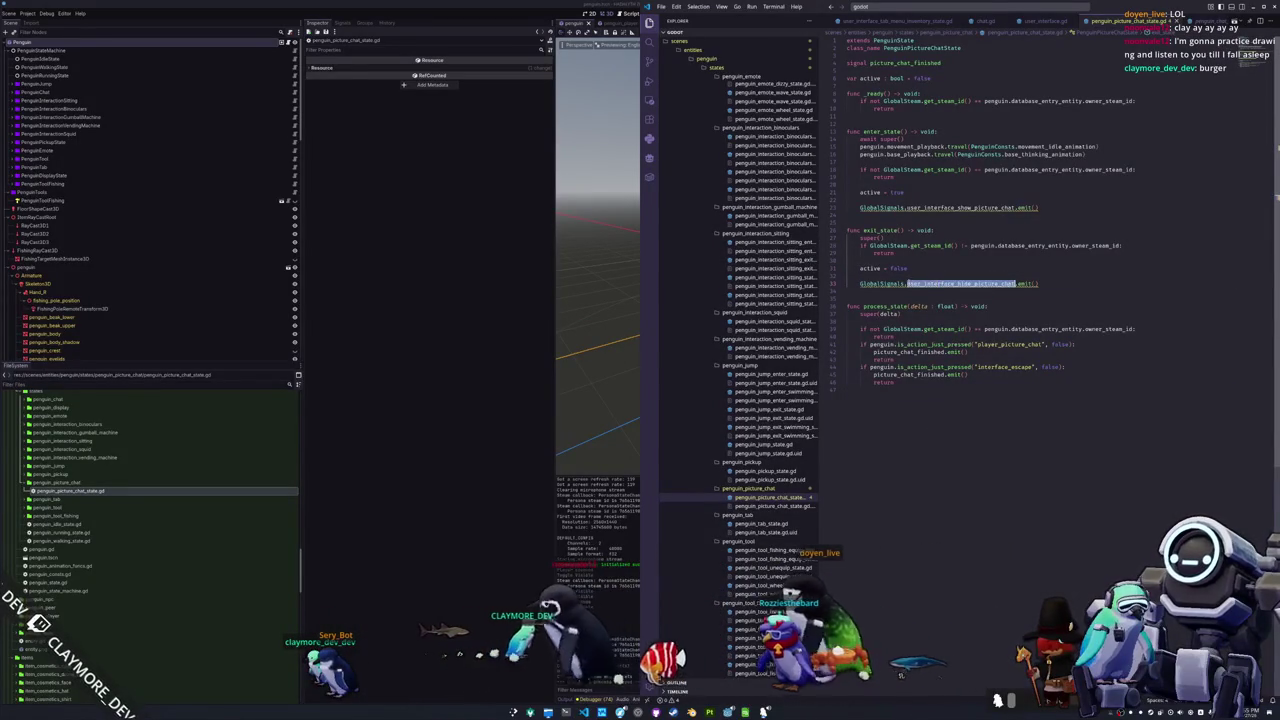
key("F12")
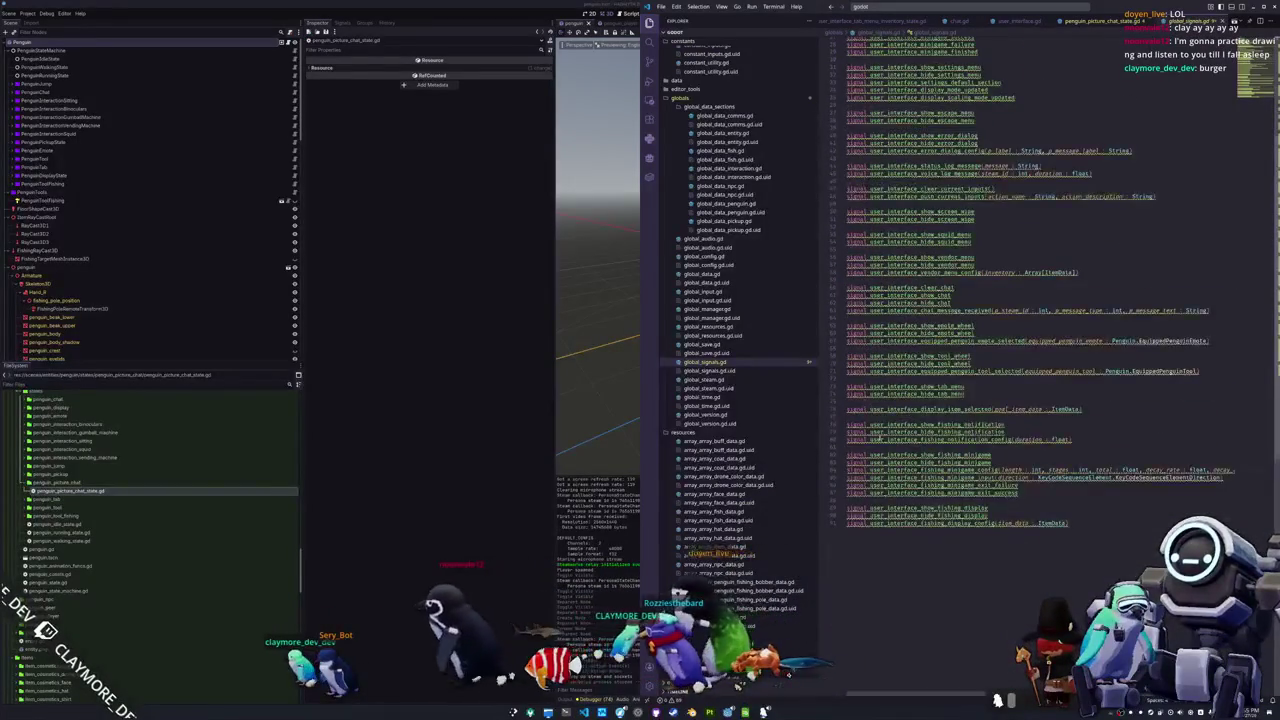
scroll(881, 446, "up", 3)
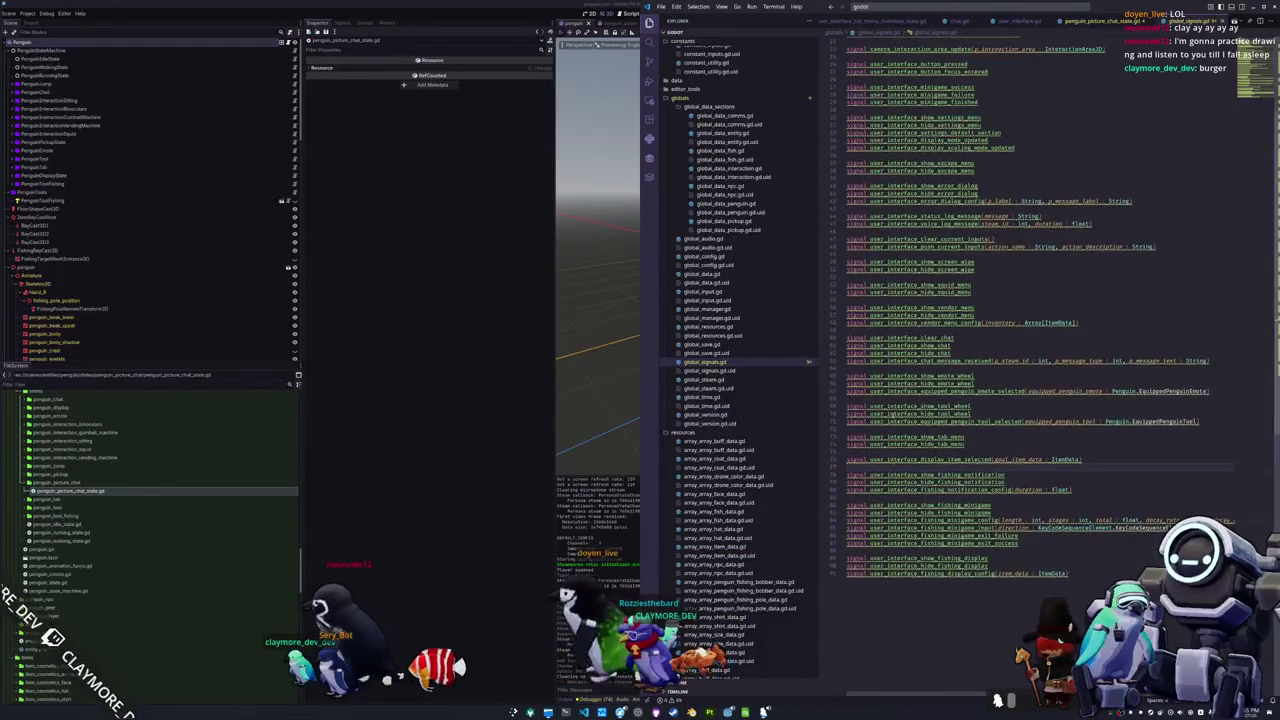
left_click(889, 385)
key("Return")
key("Return")
key("Up")
type("signal ")
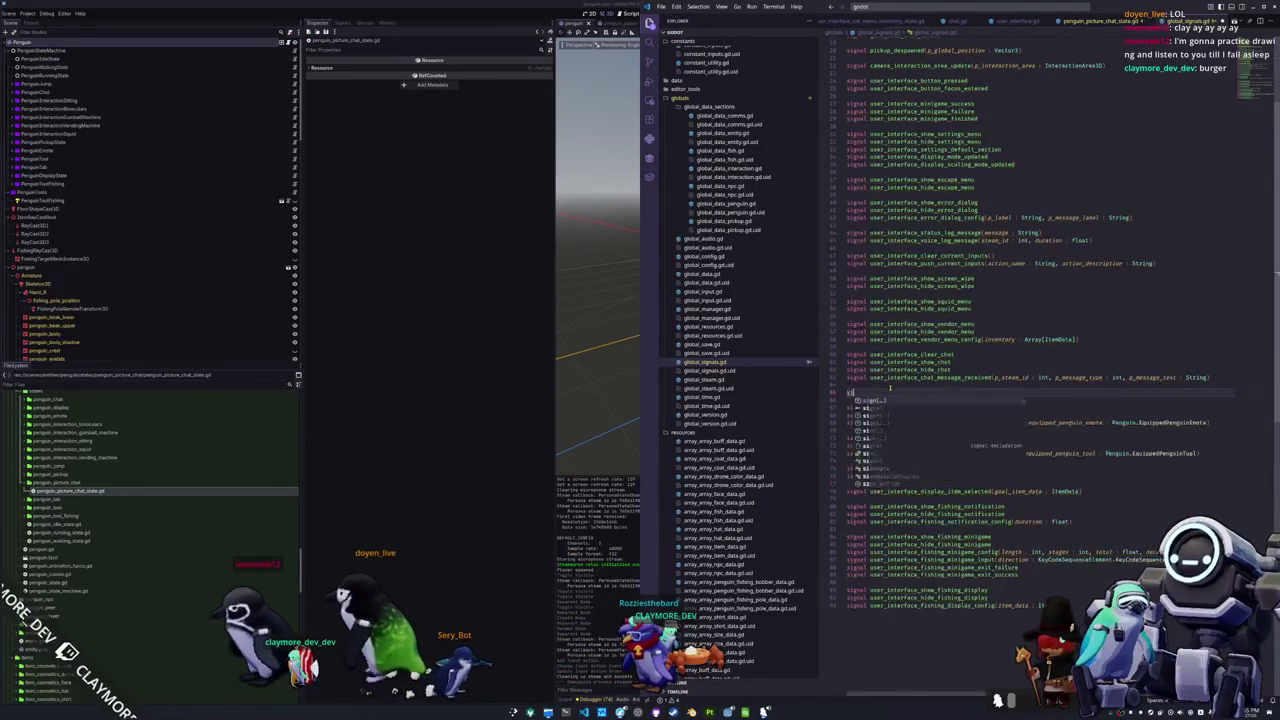
type("user_interface")
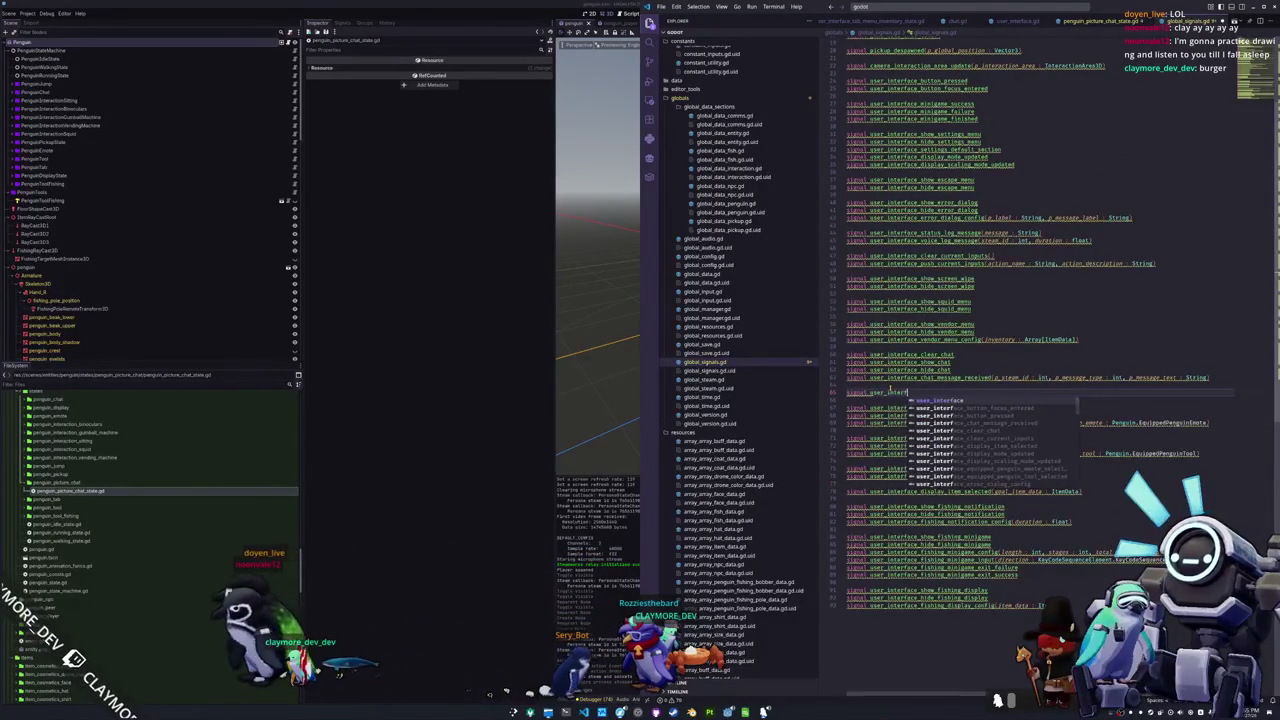
type("_clear_")
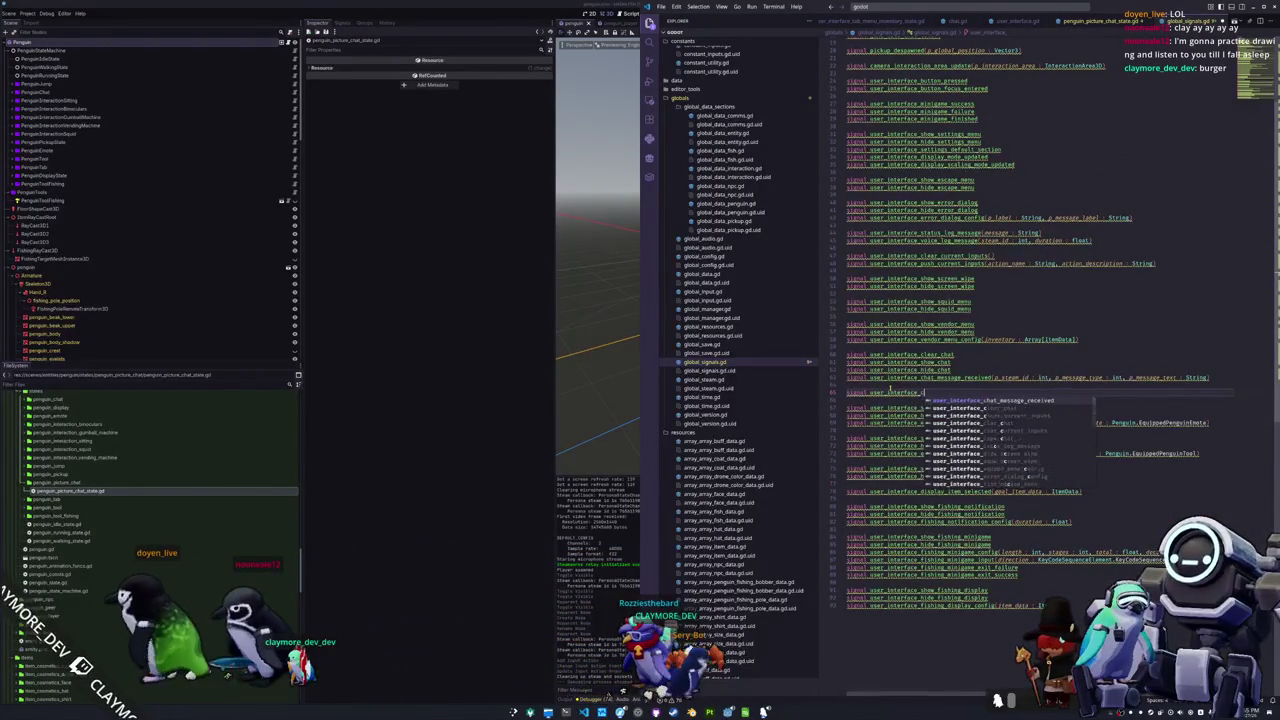
type("picture_chat")
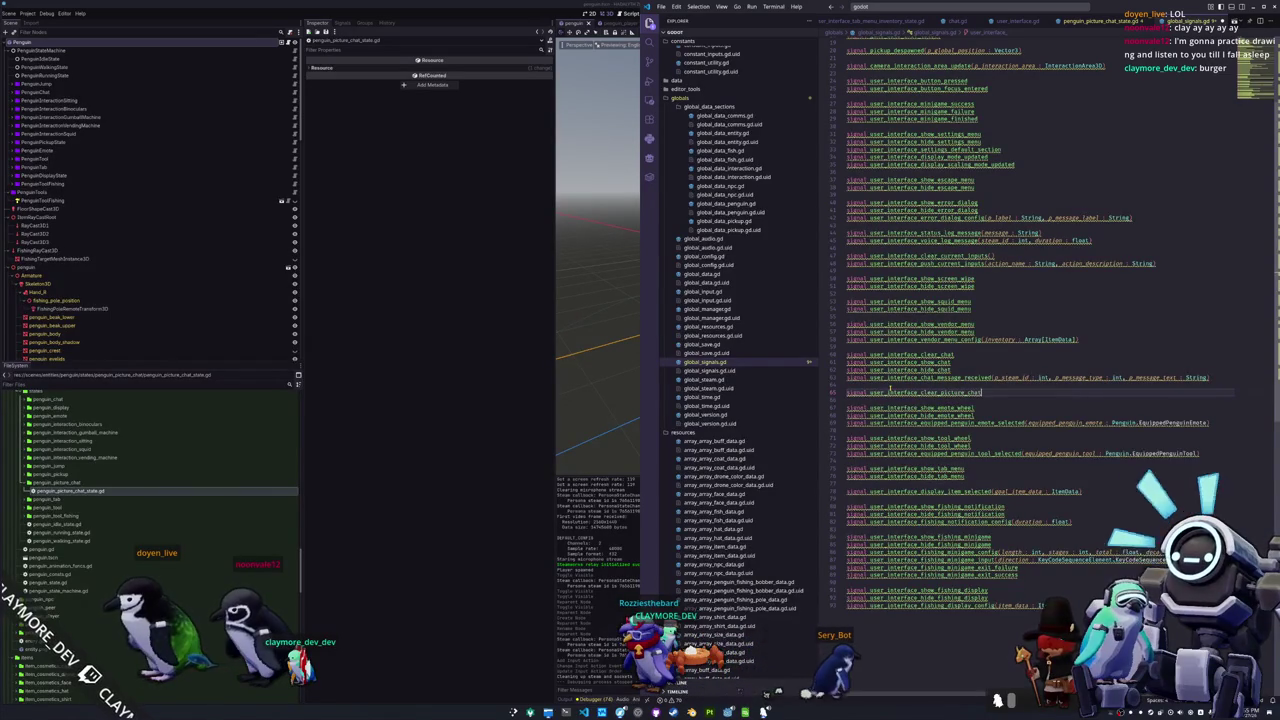
key("Return")
Step: Declare user_interface_show_picture_chat and user_interface_hide_picture_chat, separated by blank lines
type("signal user_interface")
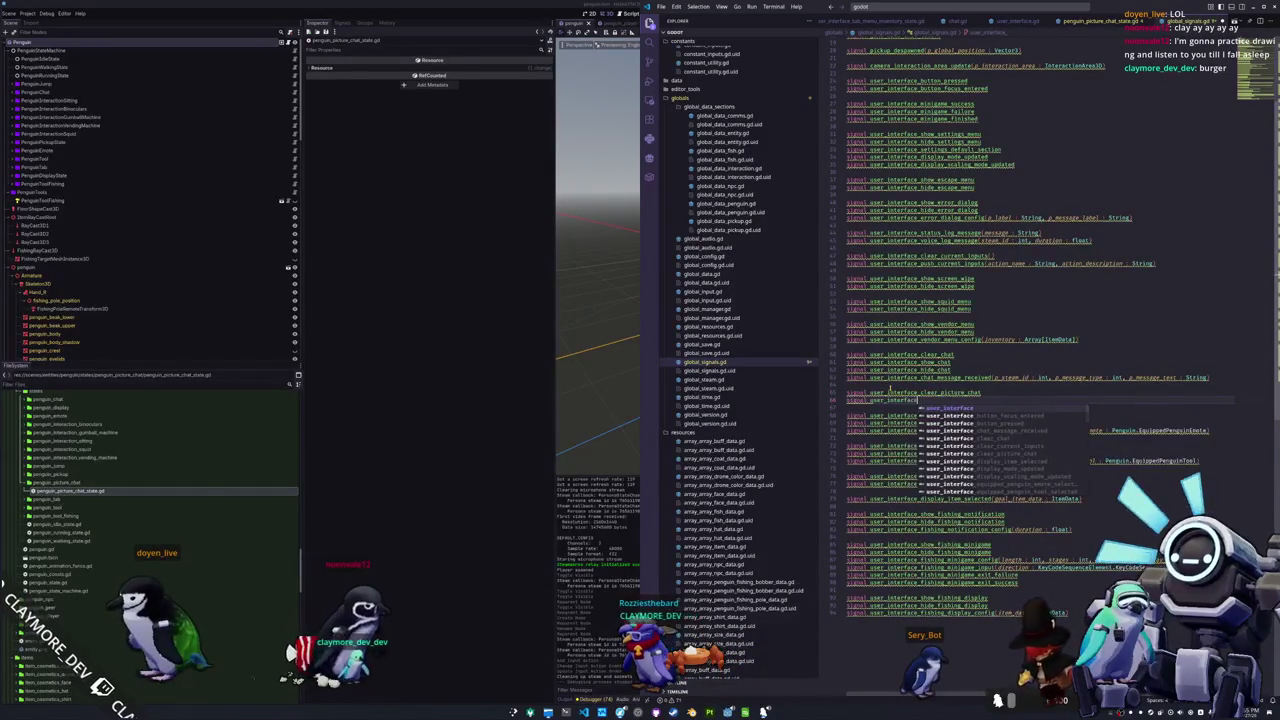
type("_show_picture_chat")
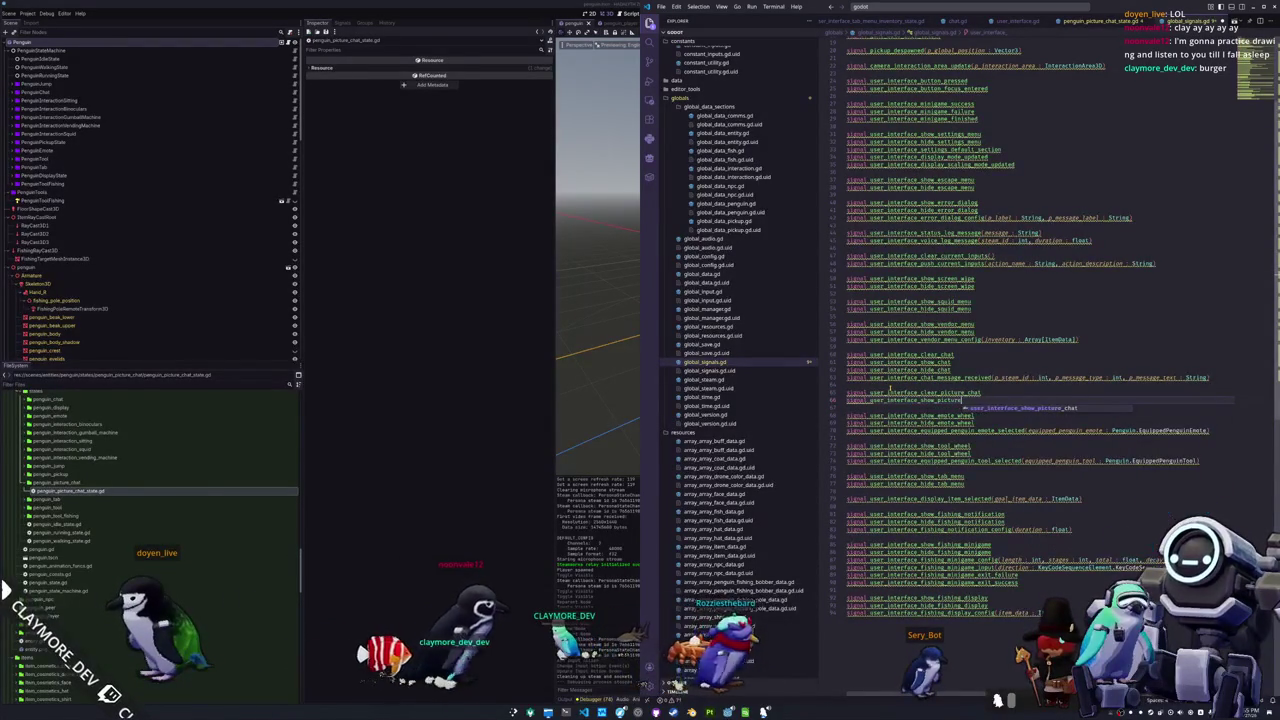
key("Tab")
key("Return")
type("signal user_interface_hide_")
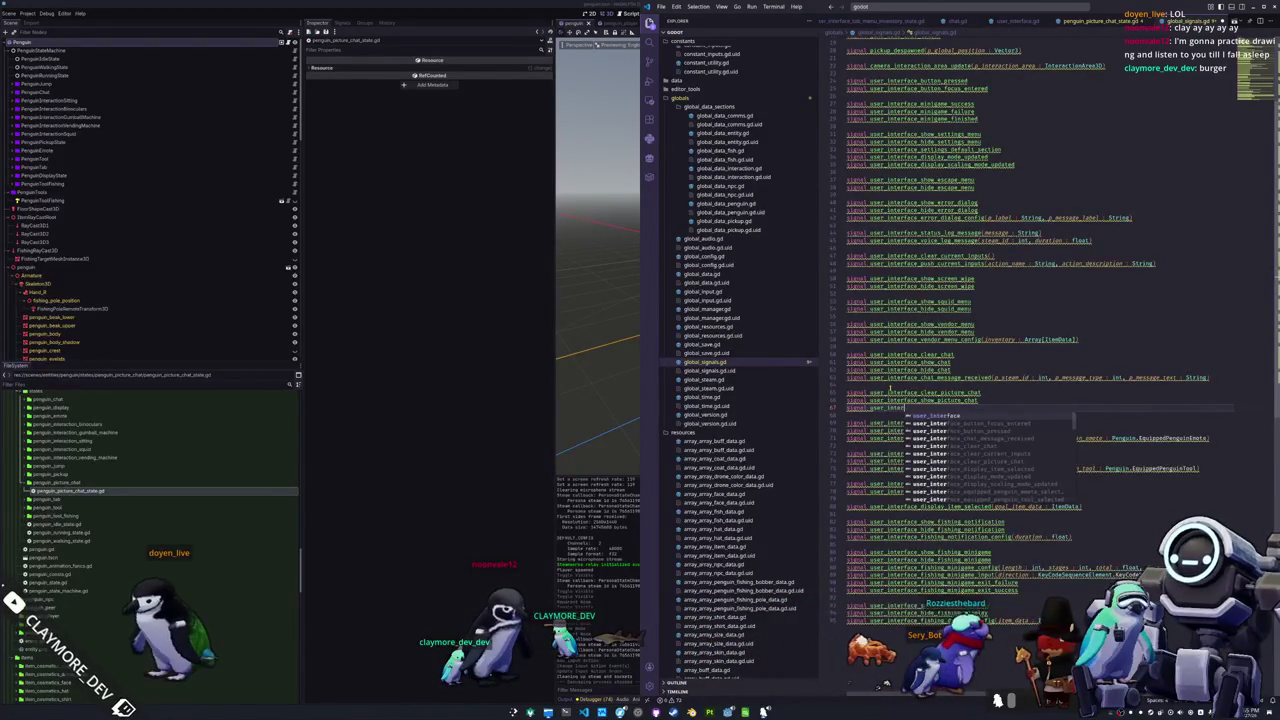
type("pi")
key("Tab")
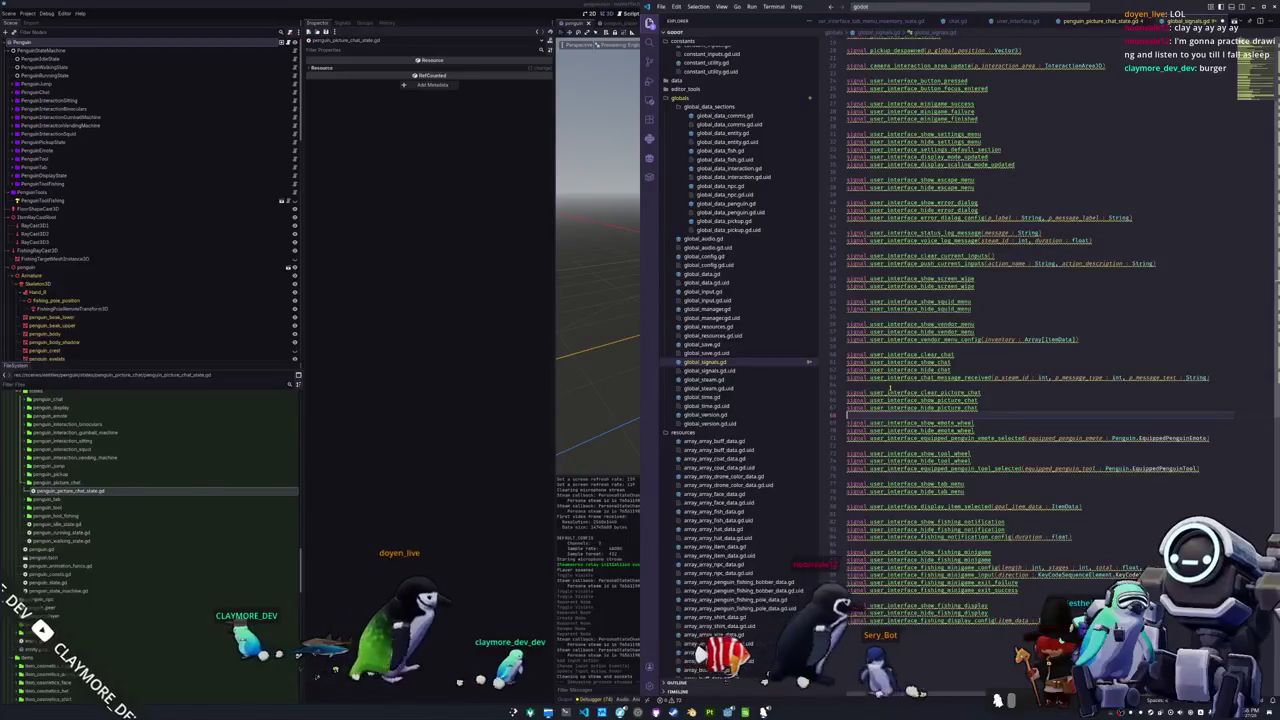
key("Return")
key("Up")
key("Up")
key("Up")
key("Return")
key("Down")
key("Down")
key("Down")
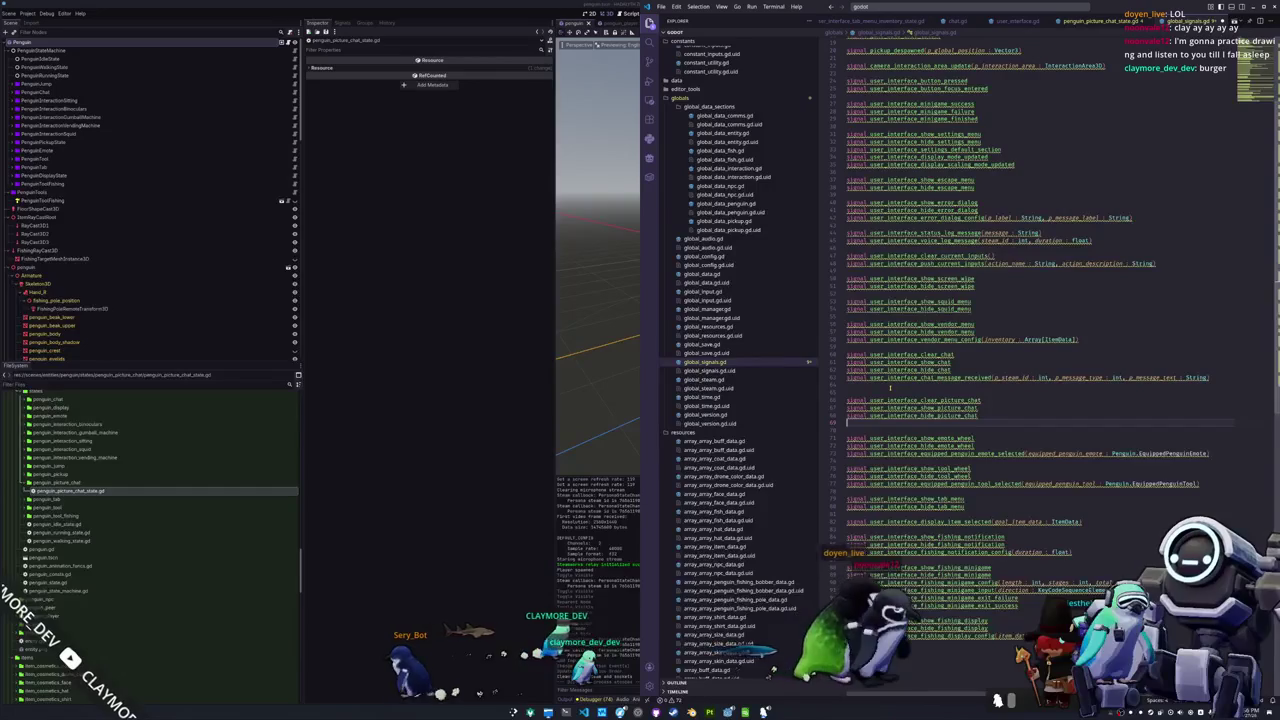
Step: Declare user_interface_picture_chat_message_received taking an int steam ID and Image message data
type("signal user_interface_")
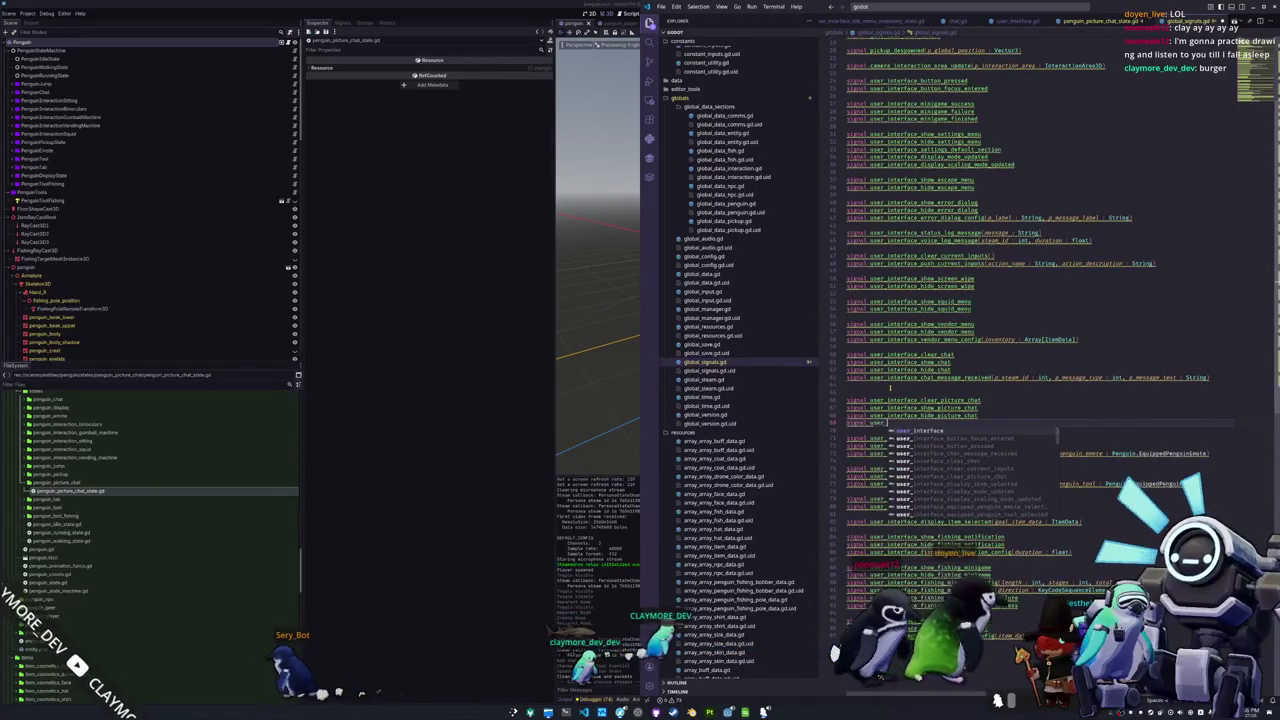
type("picture_chat_")
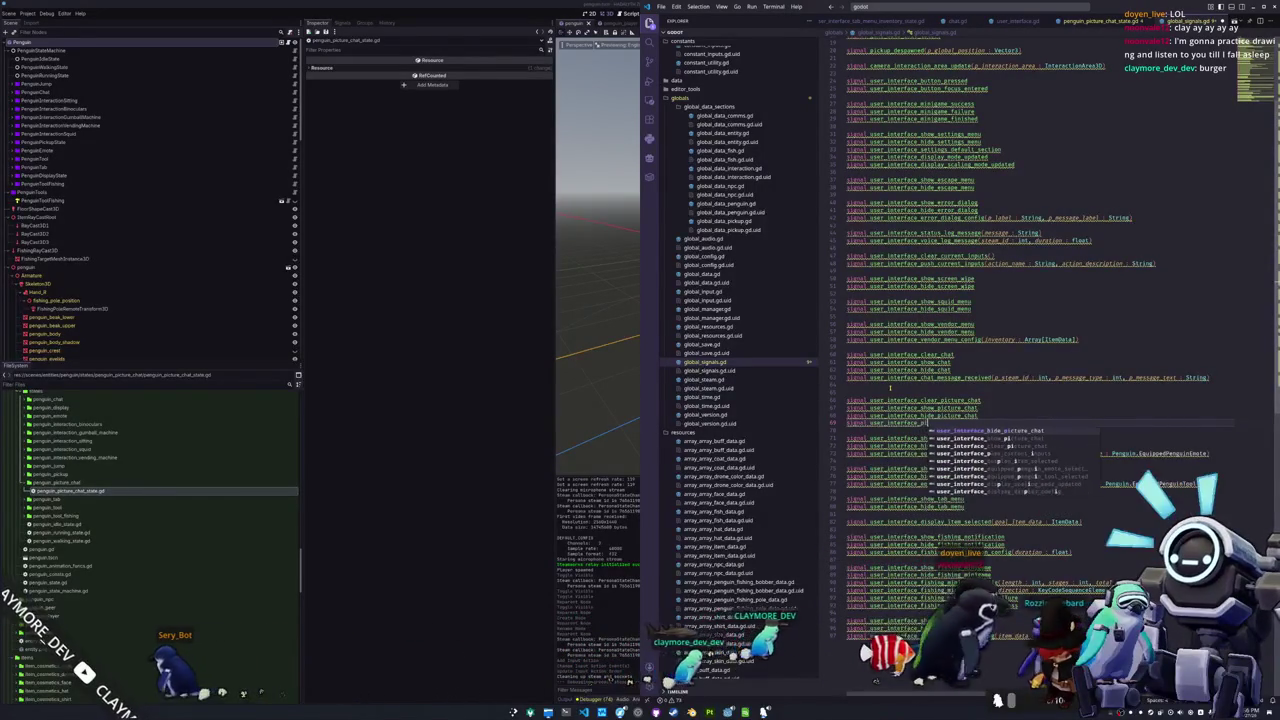
type("message_received(p_steam_id : int, p_message_data : P")
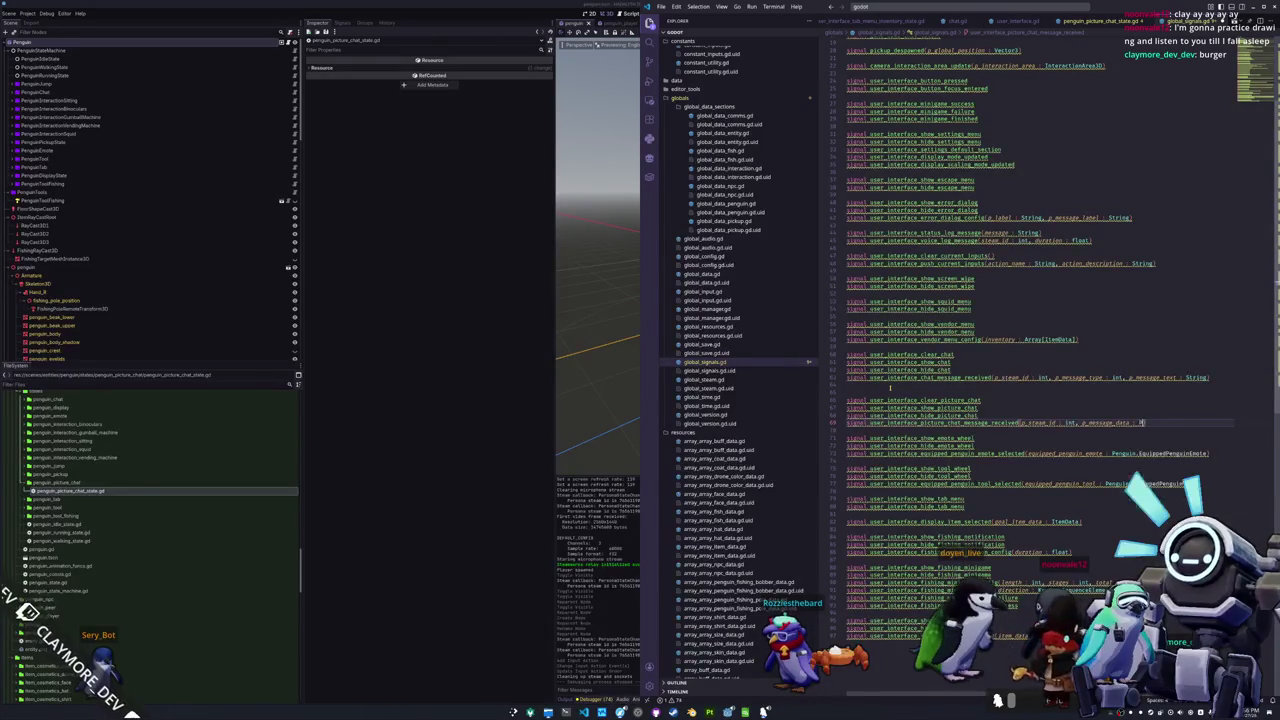
type("ackedByteArray")
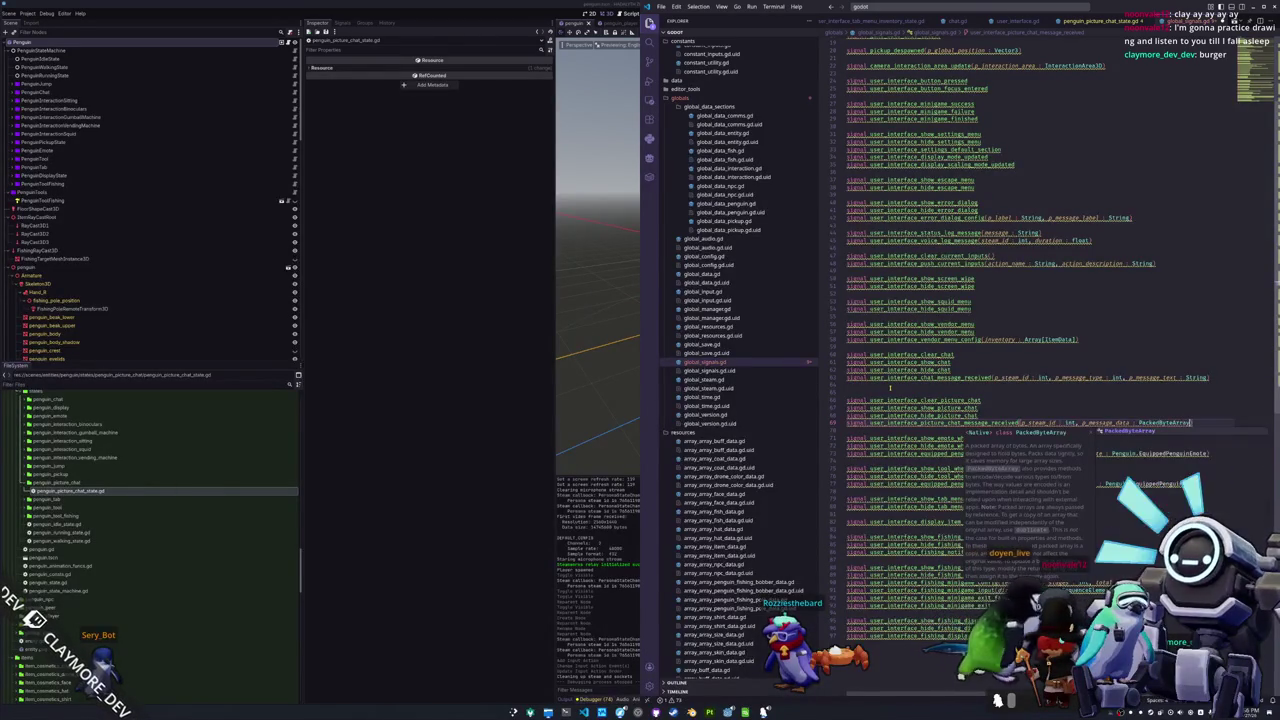
key("Return")
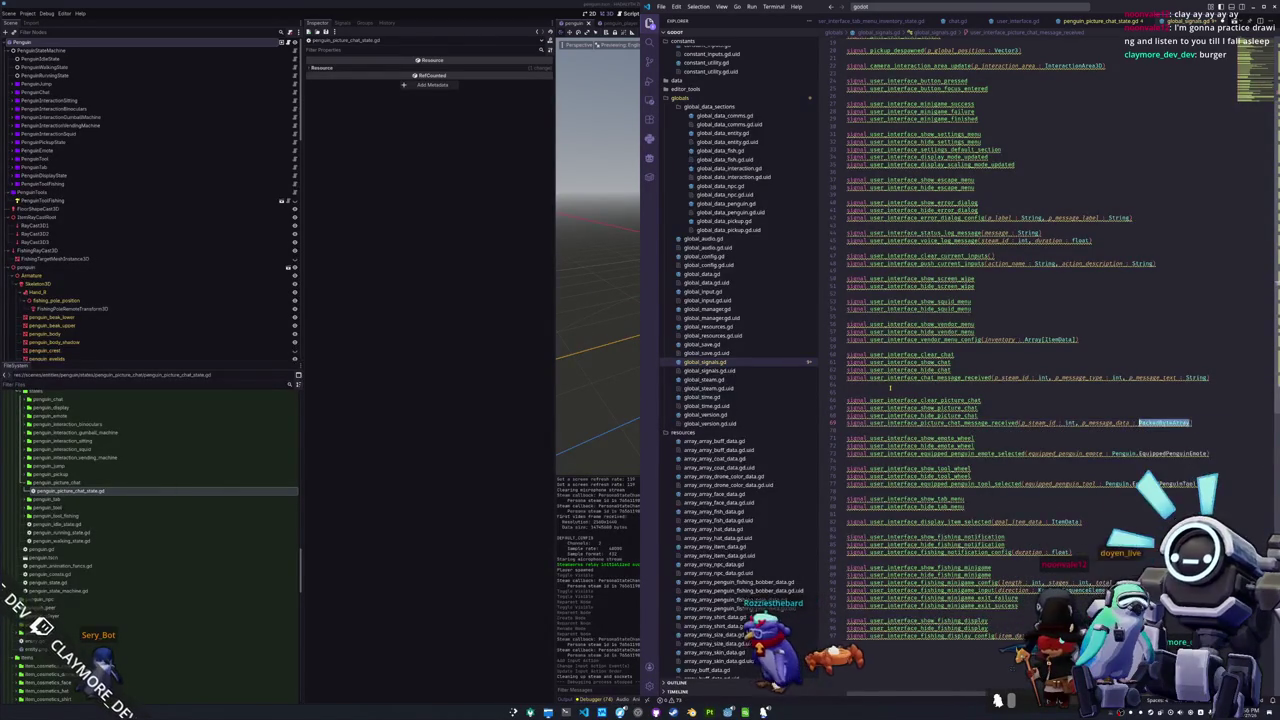
type("Image")
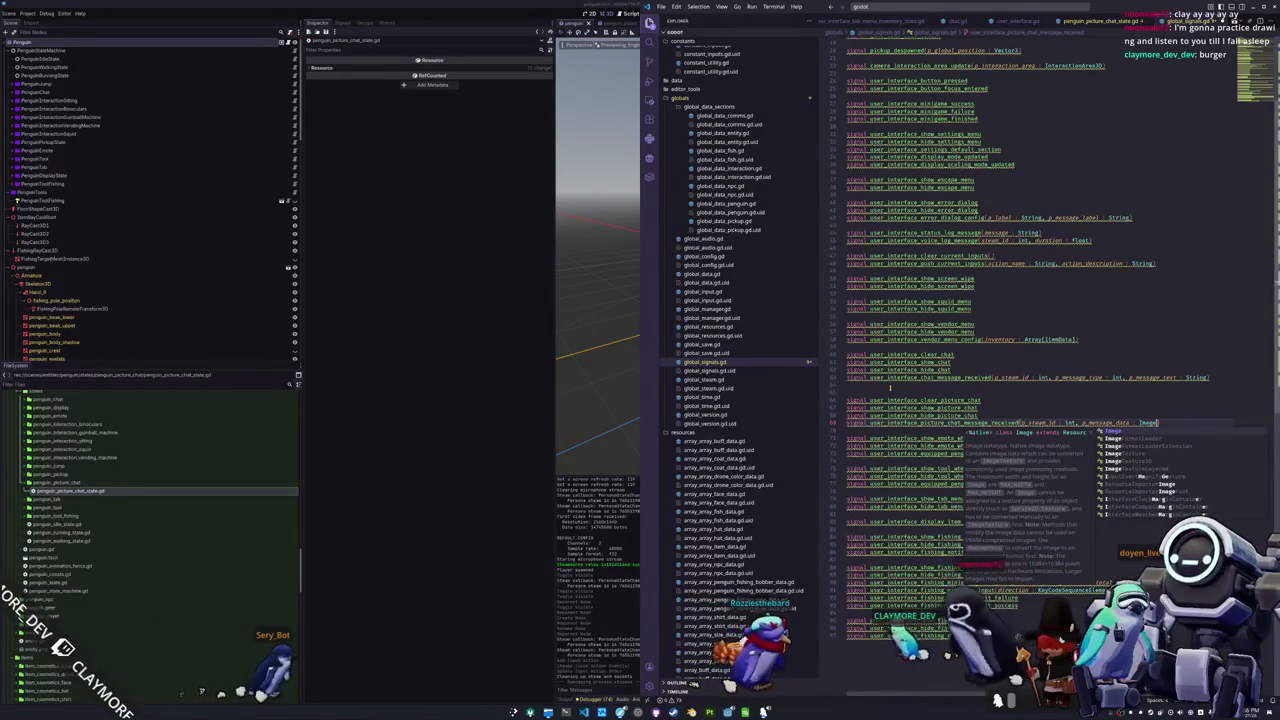
key("Return")
double_click(1069, 422)
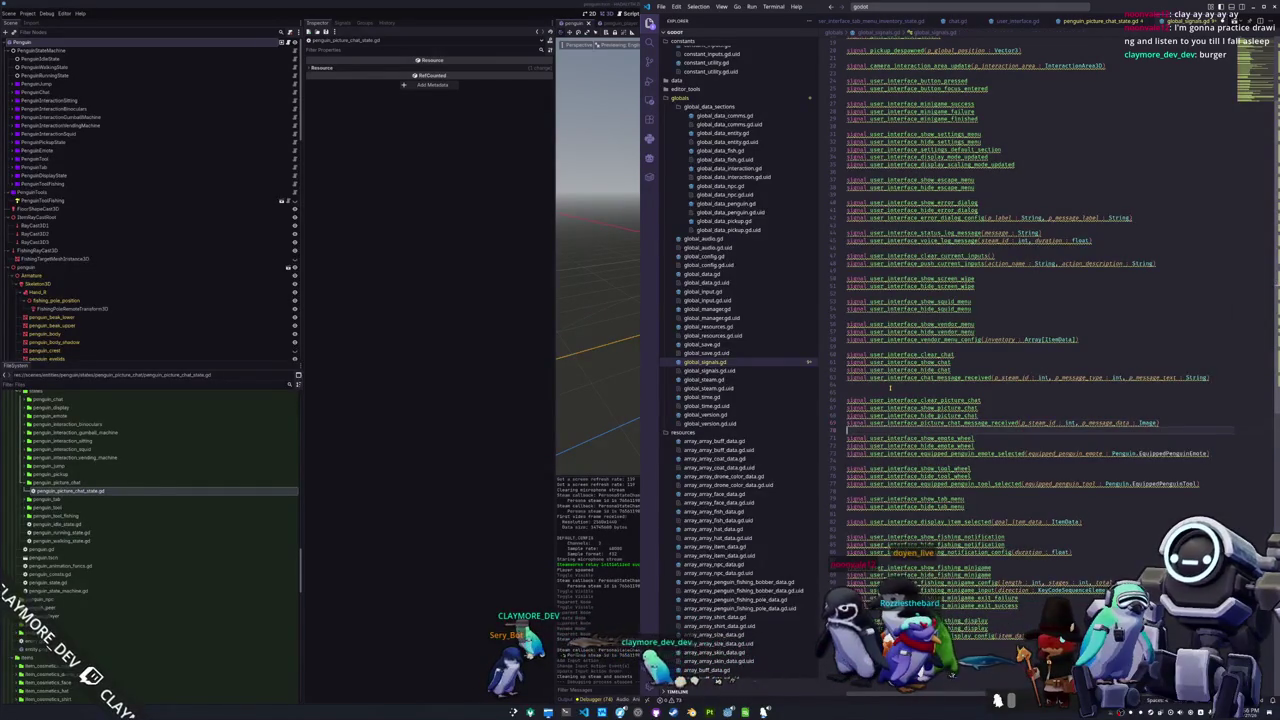
Step: Add blank lines between the emote wheel, tool wheel and tab menu signal groups
key("Return")
key("Down")
key("Down")
key("Down")
key("Return")
key("Down")
key("Down")
key("Down")
key("Down")
key("Return")
key("Down")
key("Down")
key("Down")
key("Down")
Step: Insert blank lines above the fishing, vendor, squid, screen wipe, error, escape, settings and minigame signal groups
key("Return")
key("Down")
key("Down")
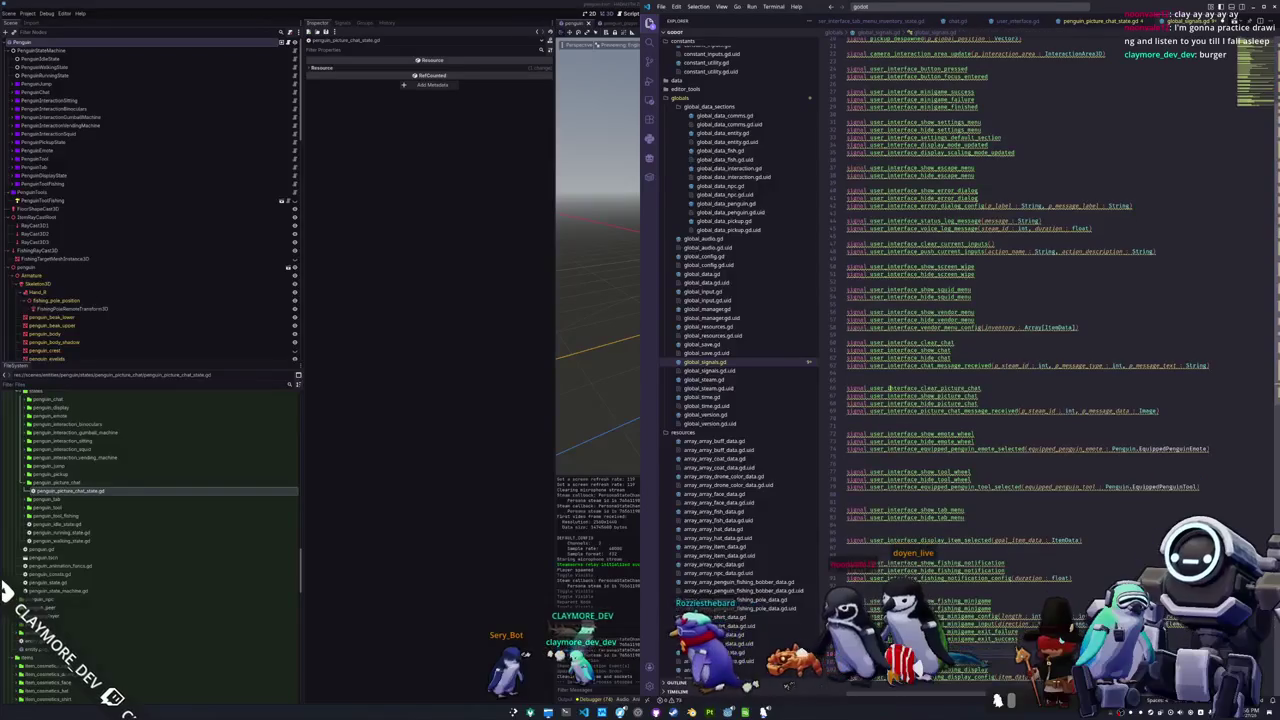
key("Up")
key("Up")
key("Up")
key("Return")
key("Up")
key("Up")
key("Up")
key("Return")
key("Up")
key("Up")
key("Up")
key("Return")
key("Up")
key("Up")
key("Up")
key("Return")
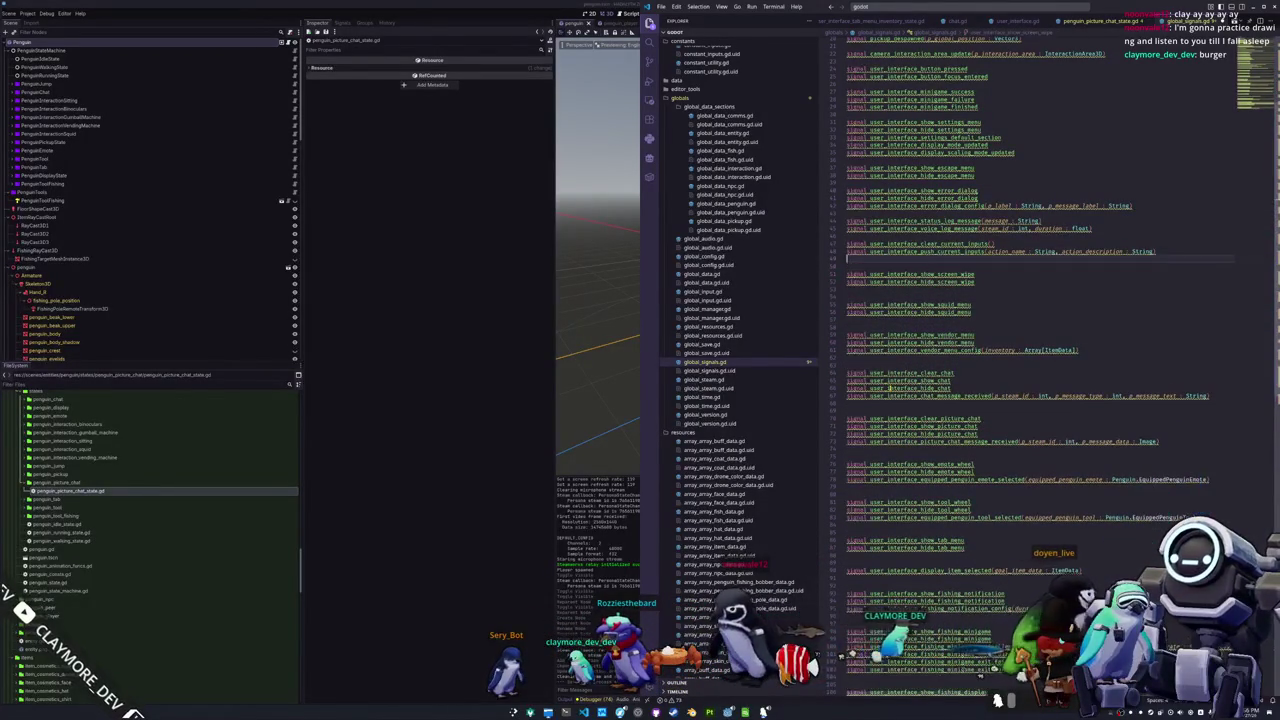
key("Up")
key("Up")
key("Return")
key("Up")
key("Up")
key("Up")
key("Return")
key("Up")
key("Up")
key("Up")
key("Return")
key("Up")
key("Up")
key("Up")
key("Return")
key("Up")
key("Up")
key("Return")
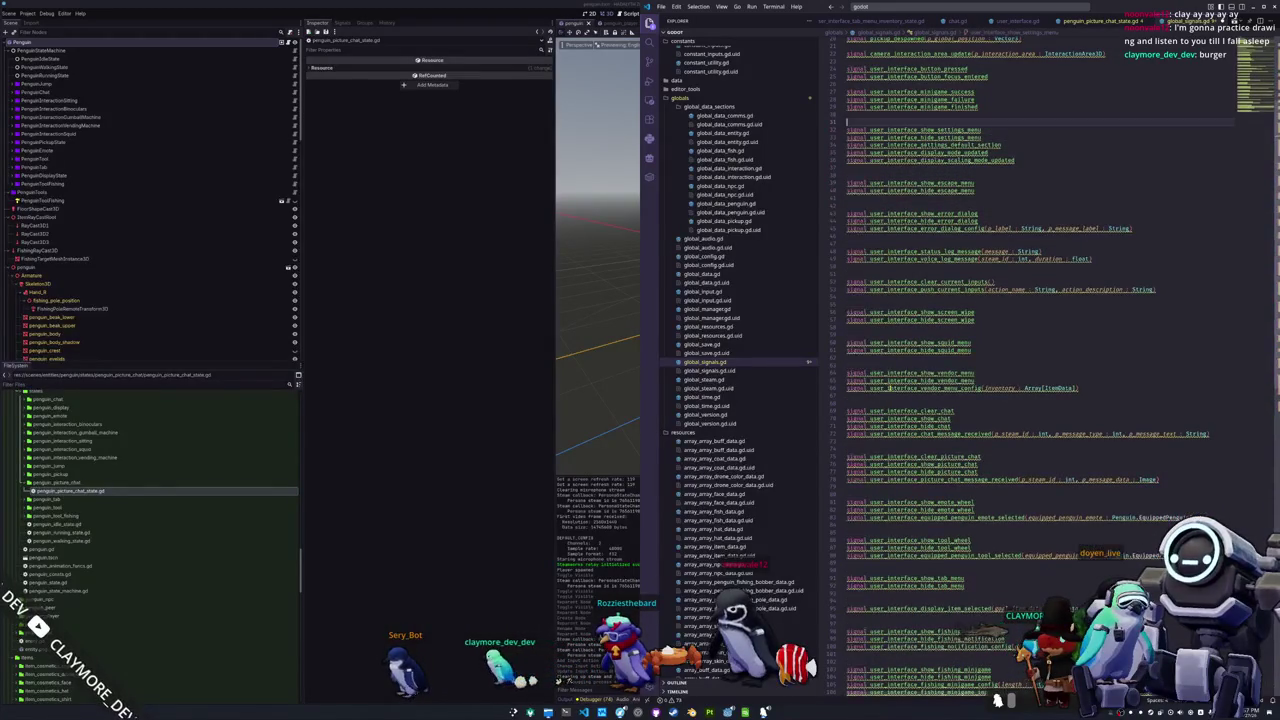
key("Up")
key("Up")
key("Up")
key("Return")
Step: Space out the button, camera, pickup and top game signal groups, plus below extends Node
key("Up")
key("Up")
key("Up")
key("Return")
key("Up")
key("Up")
key("Return")
key("Up")
key("Up")
key("Return")
key("Up")
key("Up")
key("Return")
key("Up")
key("Up")
key("Return")
key("Up")
key("Up")
key("Up")
key("Return")
key("Up")
key("Up")
key("Up")
key("Up")
key("Up")
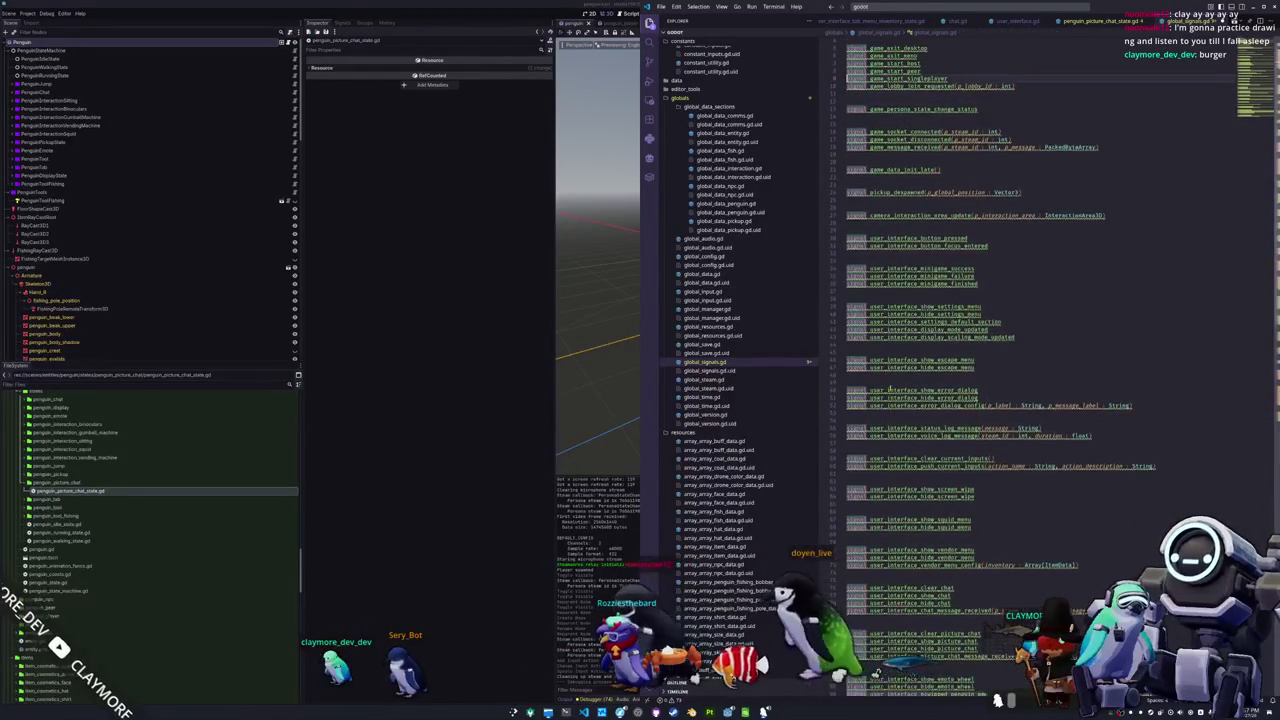
key("Return")
key("Up")
key("Up")
key("Up")
key("Return")
key("Up")
key("Up")
key("Return")
key("Down")
key("Down")
key("Down")
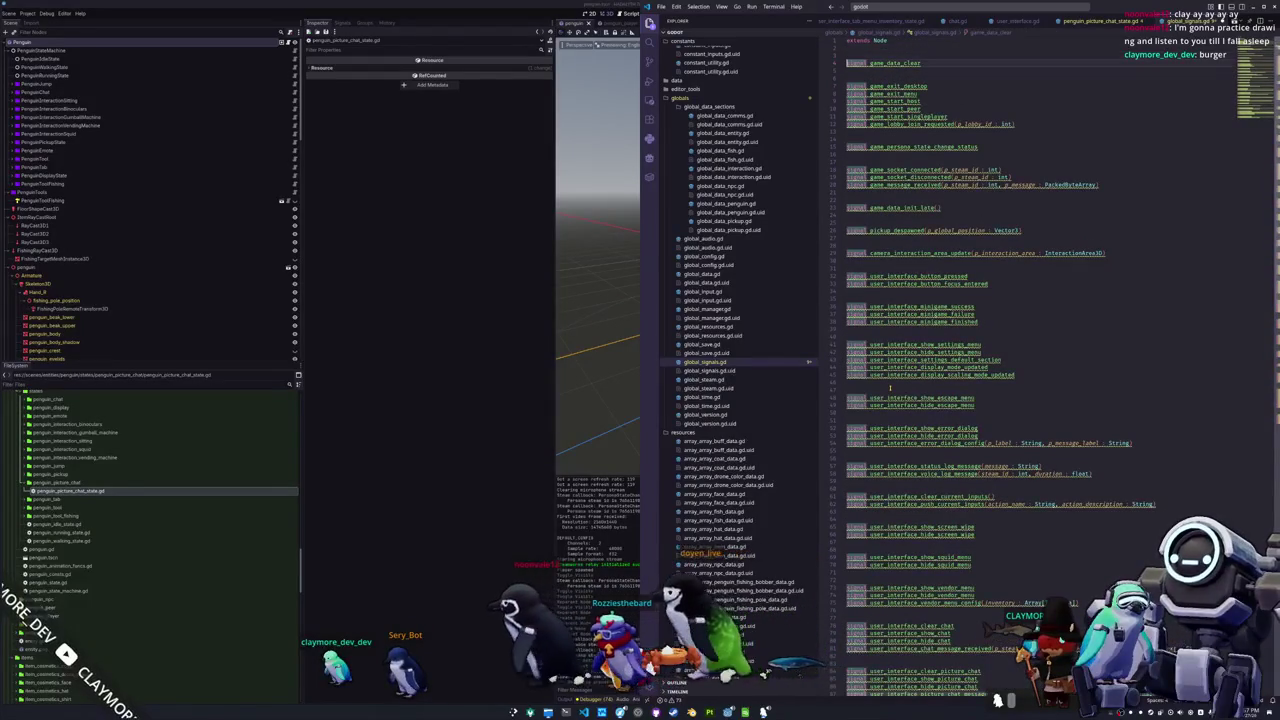
Step: Review the spaced signal groups, then switch to the translations spreadsheet
key("Down")
key("Down")
key("Down")
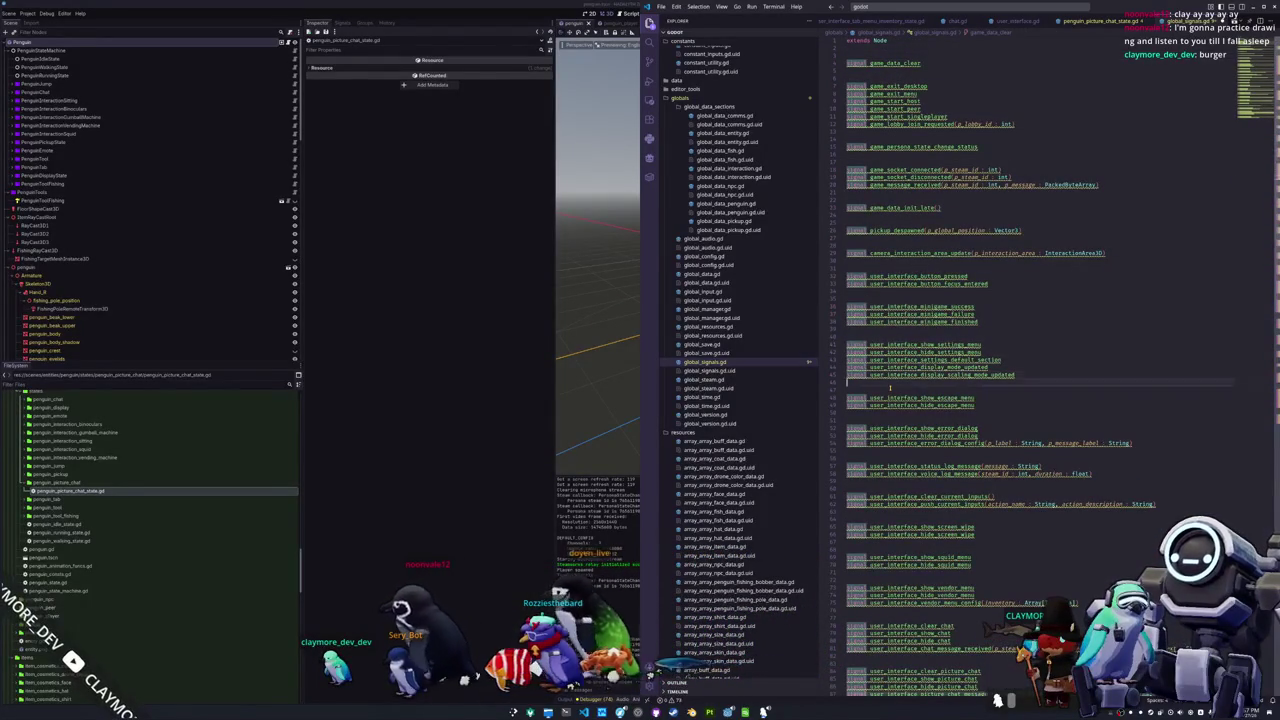
key("Down")
key("Down")
key("Down")
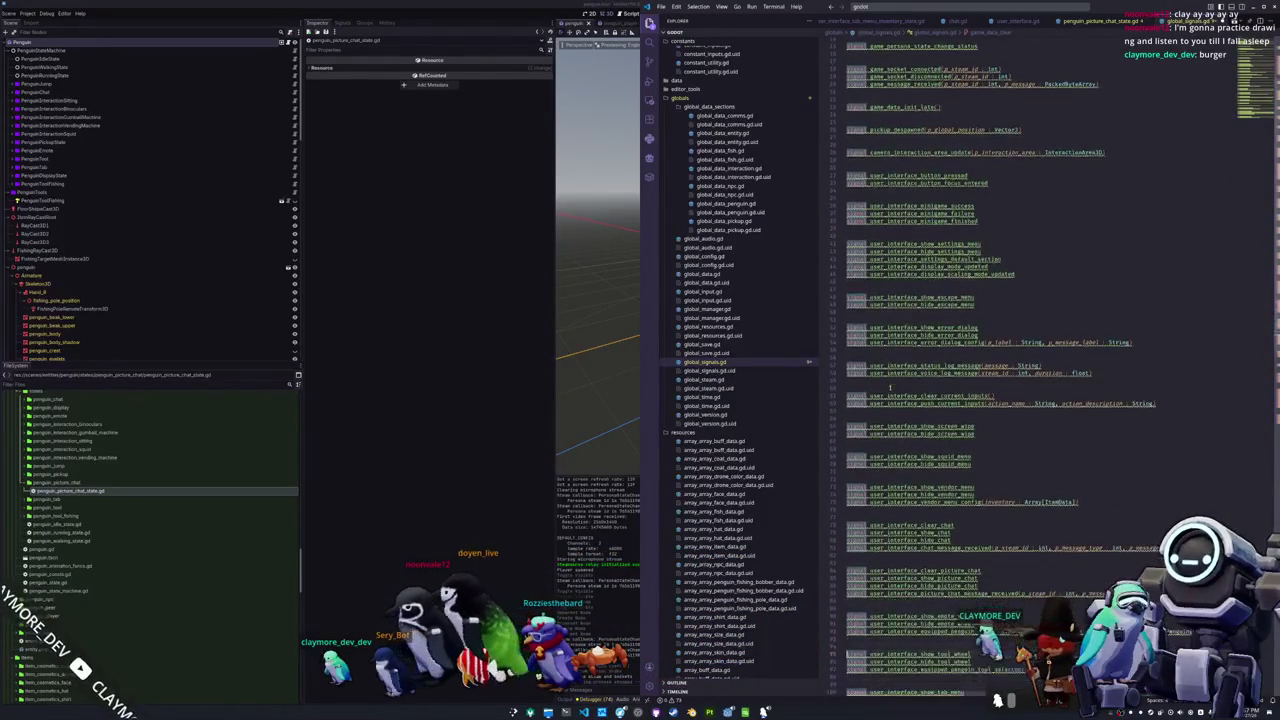
key("alt+Tab")
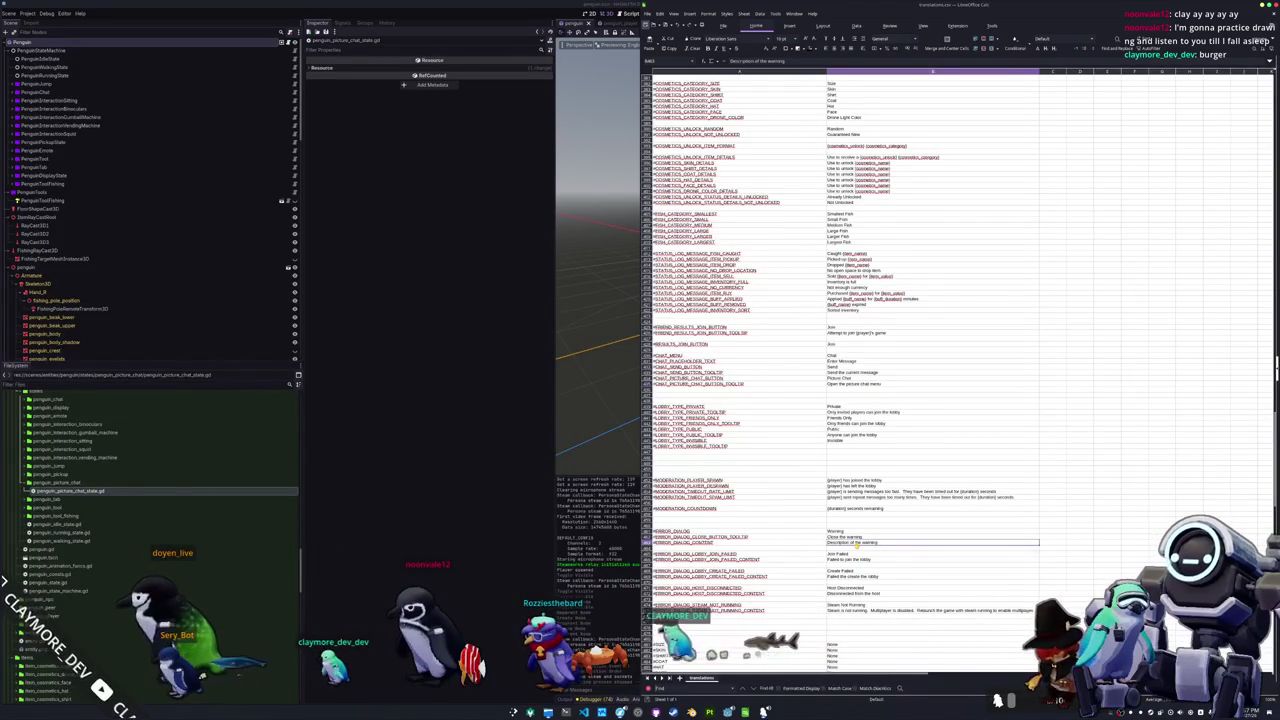
Step: Add key CURRENT_INPUTS_PLAYER_PICTURE_CHAT_MENU with text 'Open picture chat' below the chat menu entry
key("Return")
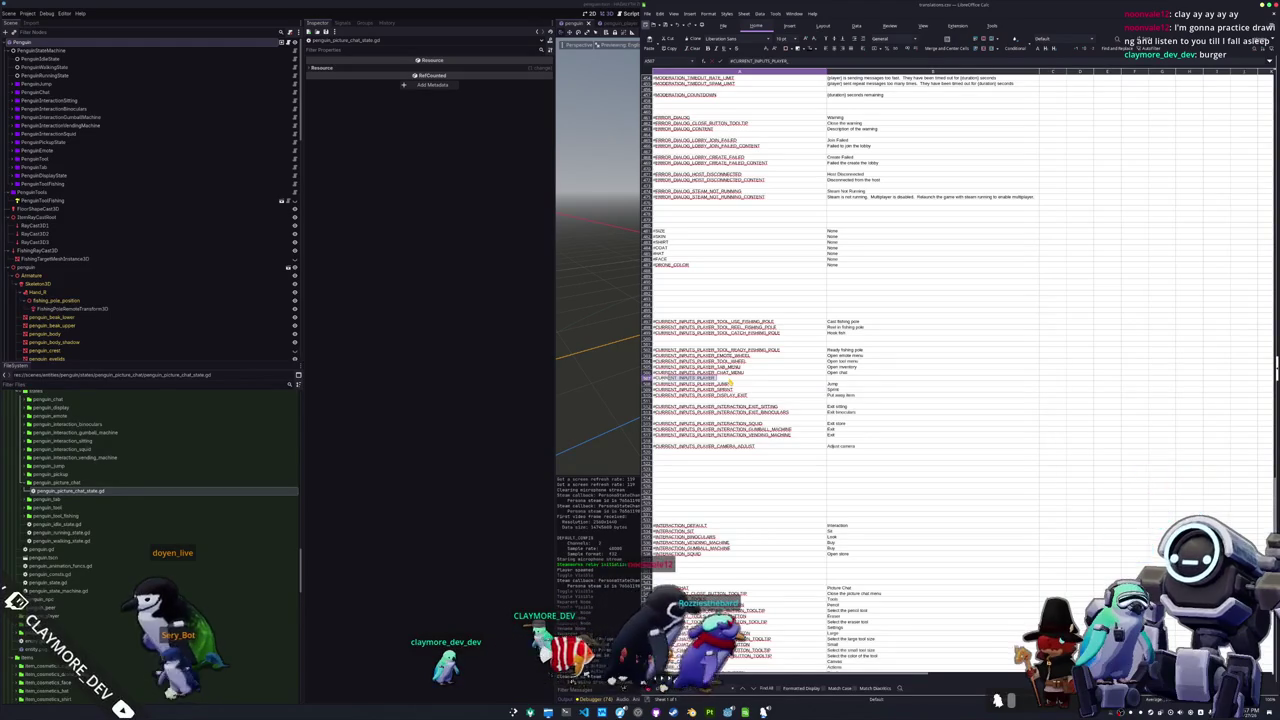
type("PIC")
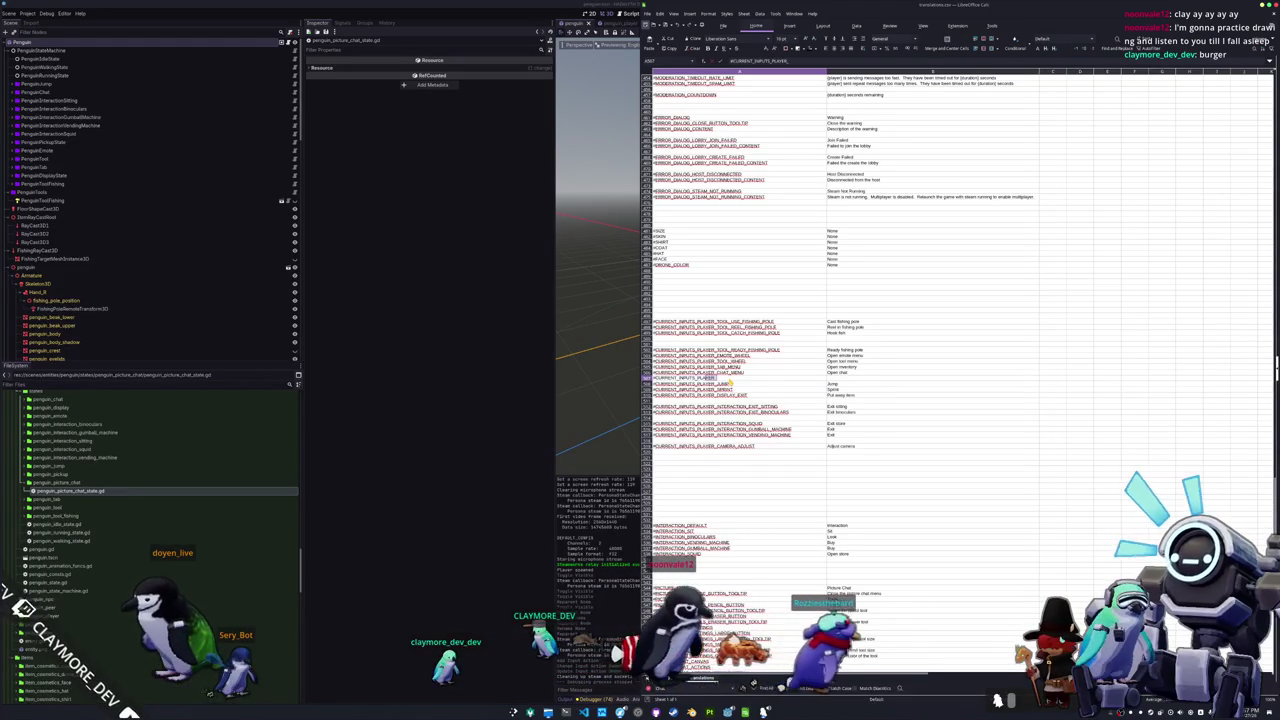
type("TURE_CHAT_MENU")
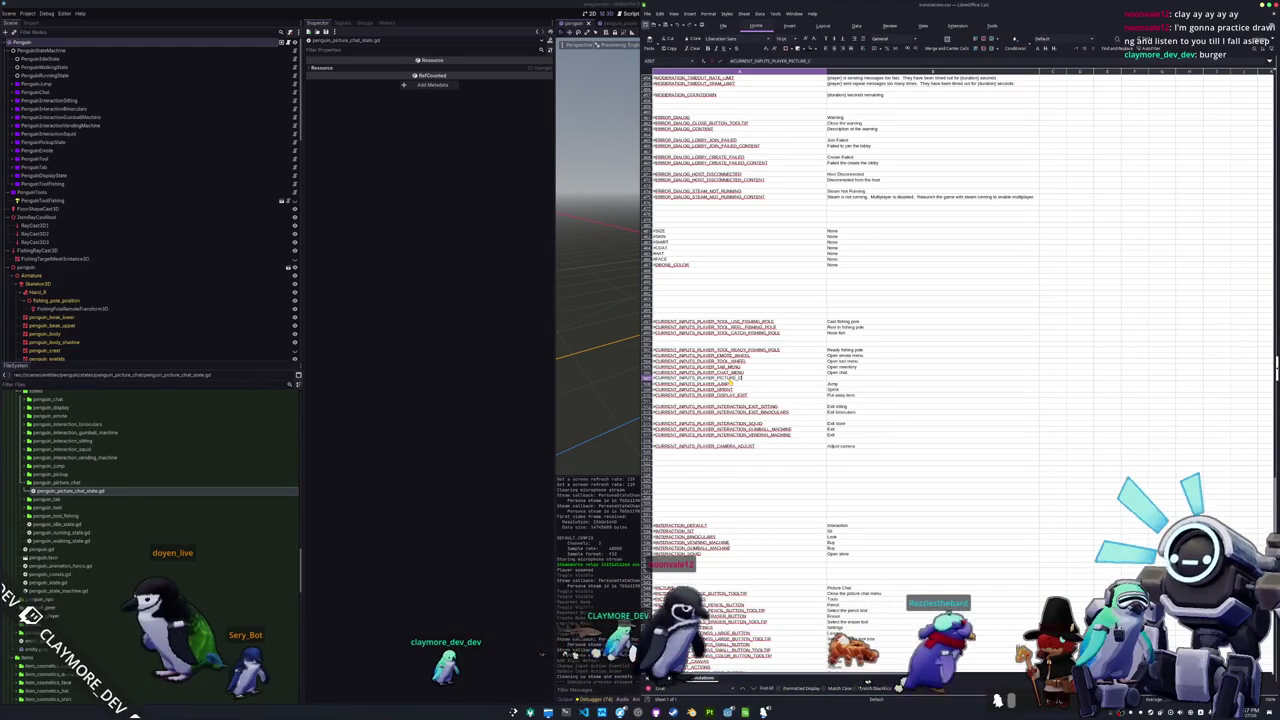
key("Tab")
type("Open picture chat")
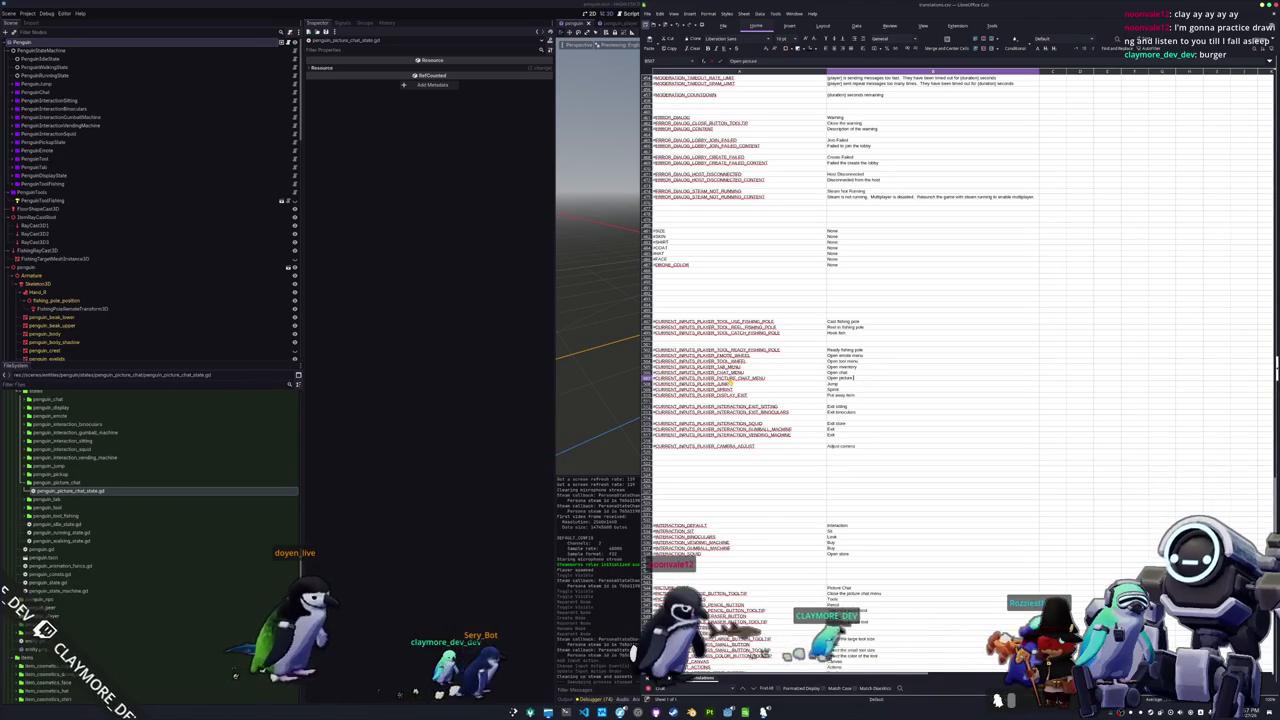
left_click(732, 382)
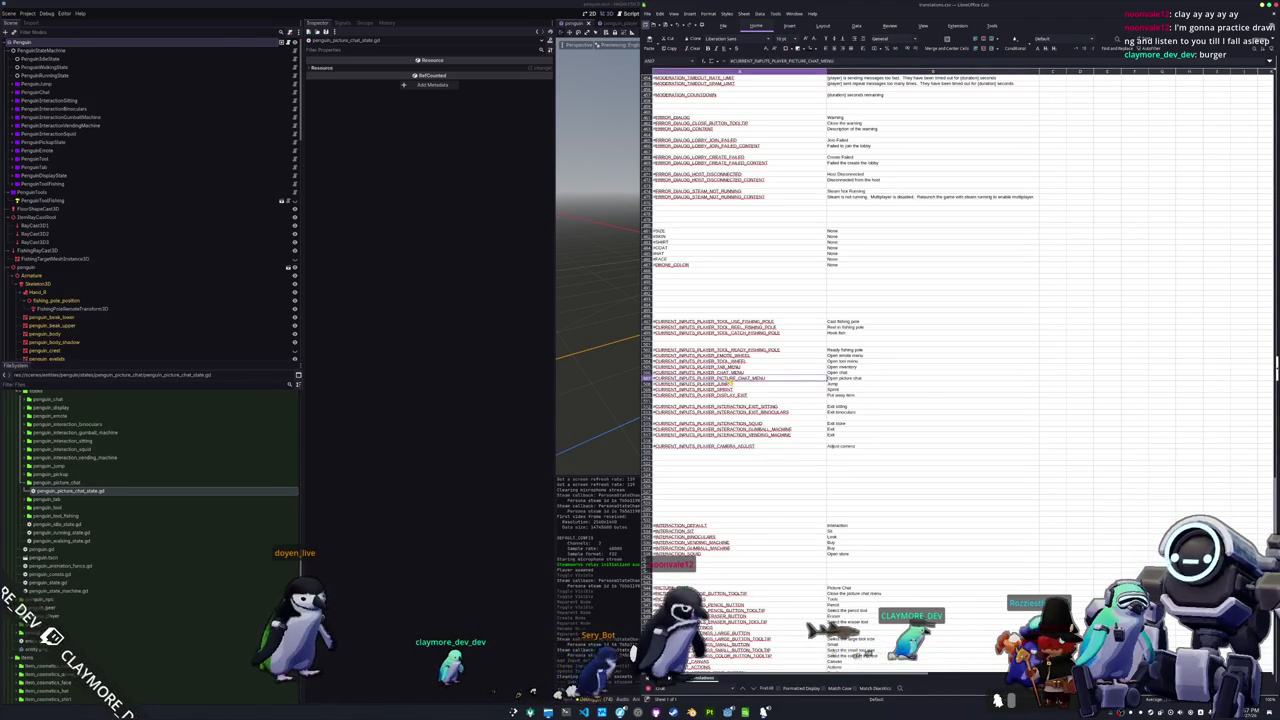
key("alt+Tab")
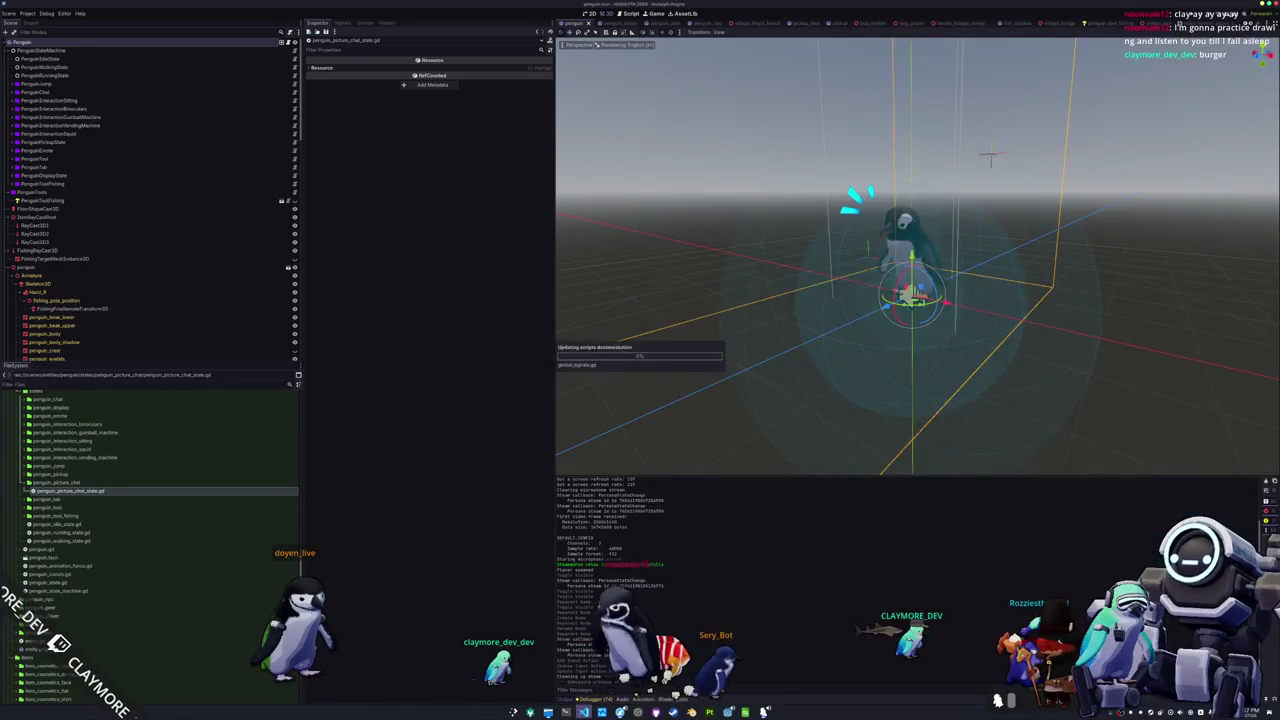
Step: Open penguin_idle_state.gd in the code editor
key("alt+Tab")
key("ctrl+p")
type("idle_state")
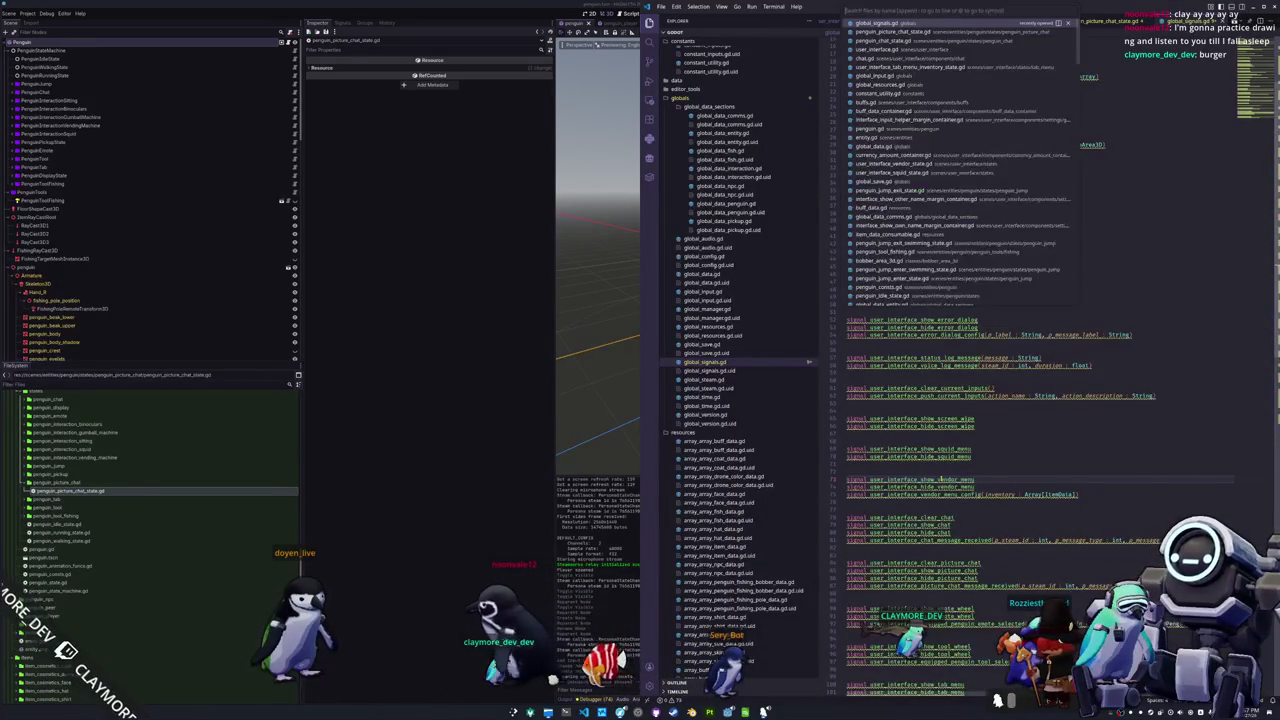
key("Return")
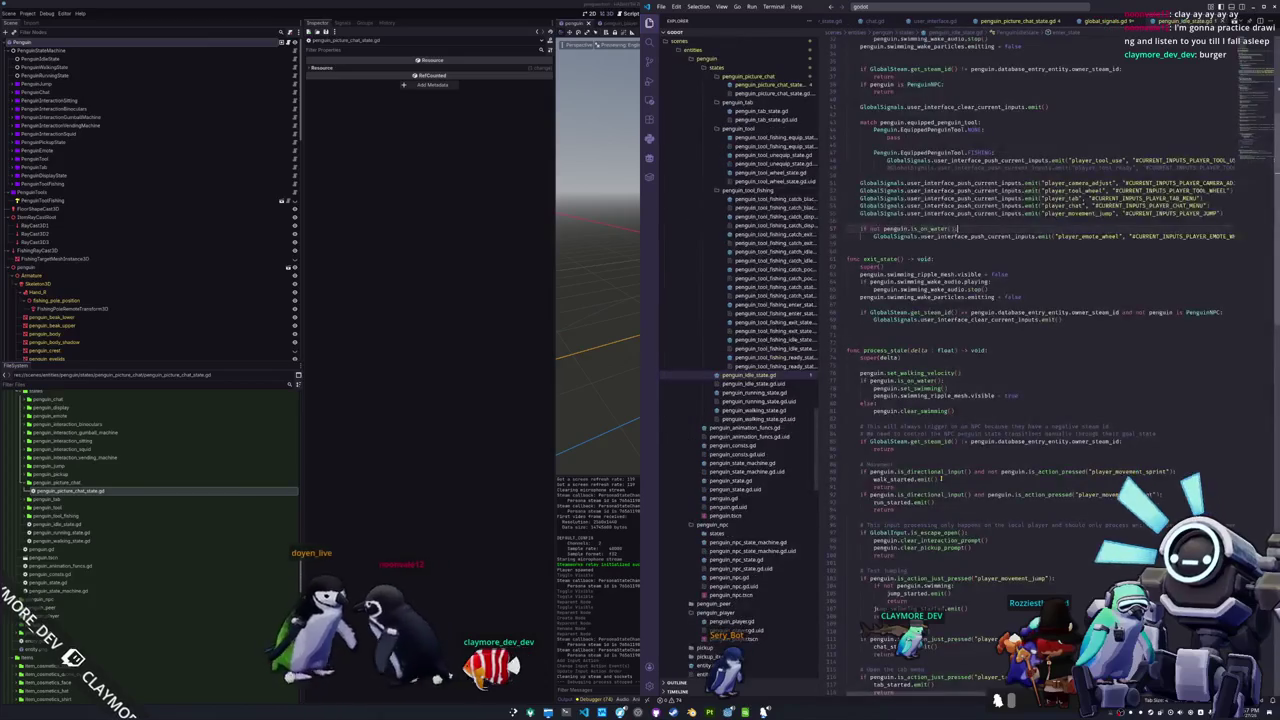
Step: Push a player_picture_chat current input labelled CURRENT_INPUTS_PLAYER_PICTURE_CHAT_MENU, moved above the jump line
key("Return")
type("GlobalSig")
key("Tab")
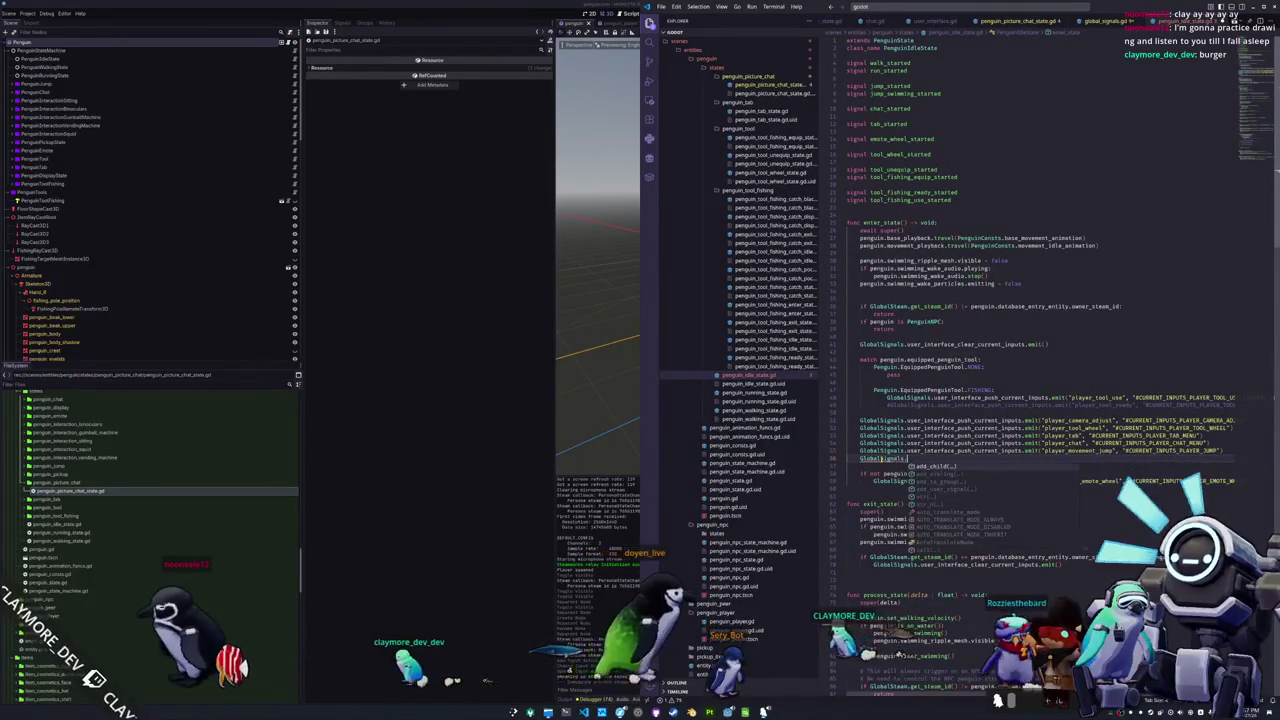
type(".user_interface_push_current_inputs")
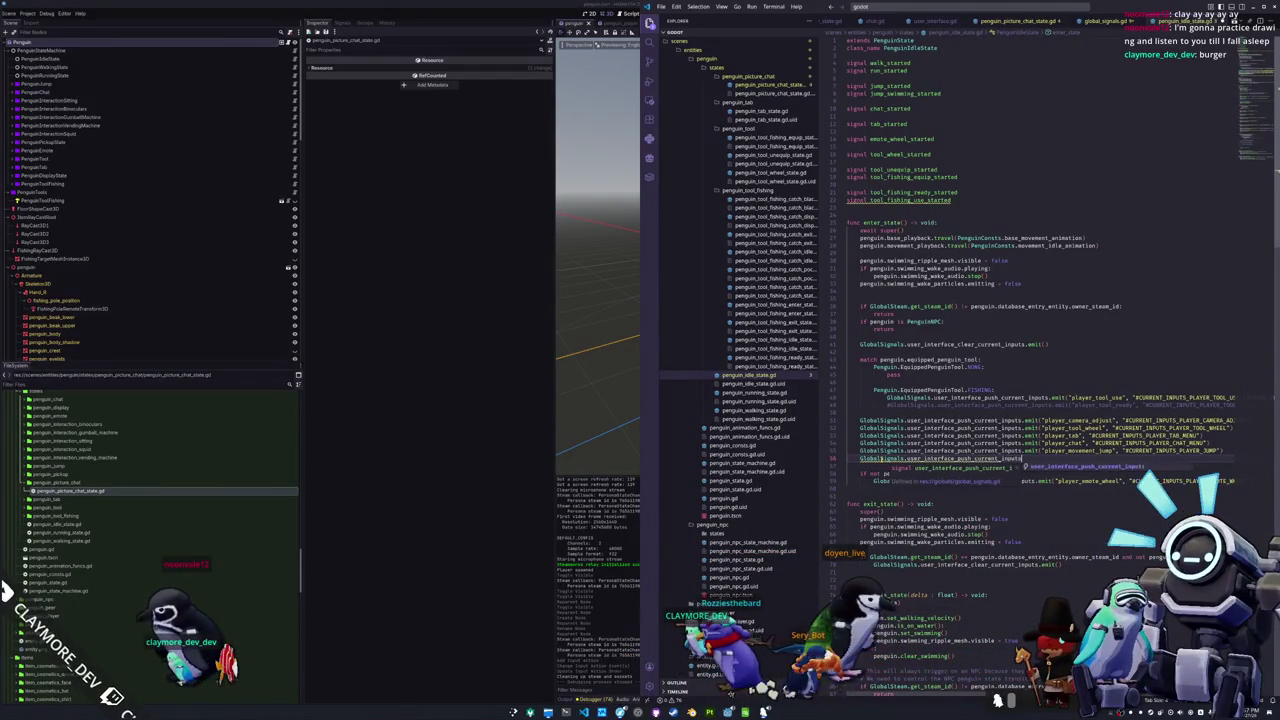
key("Tab")
type(".emit(\"pla")
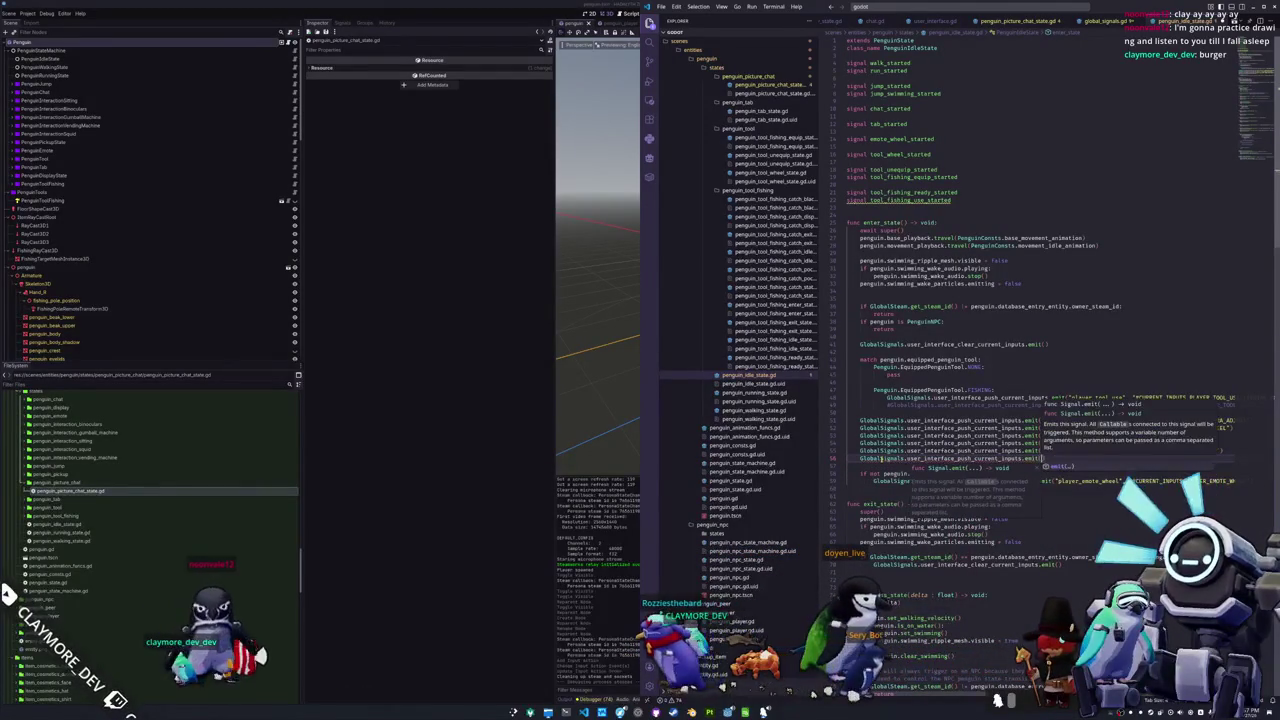
type("yer_picture_chat")
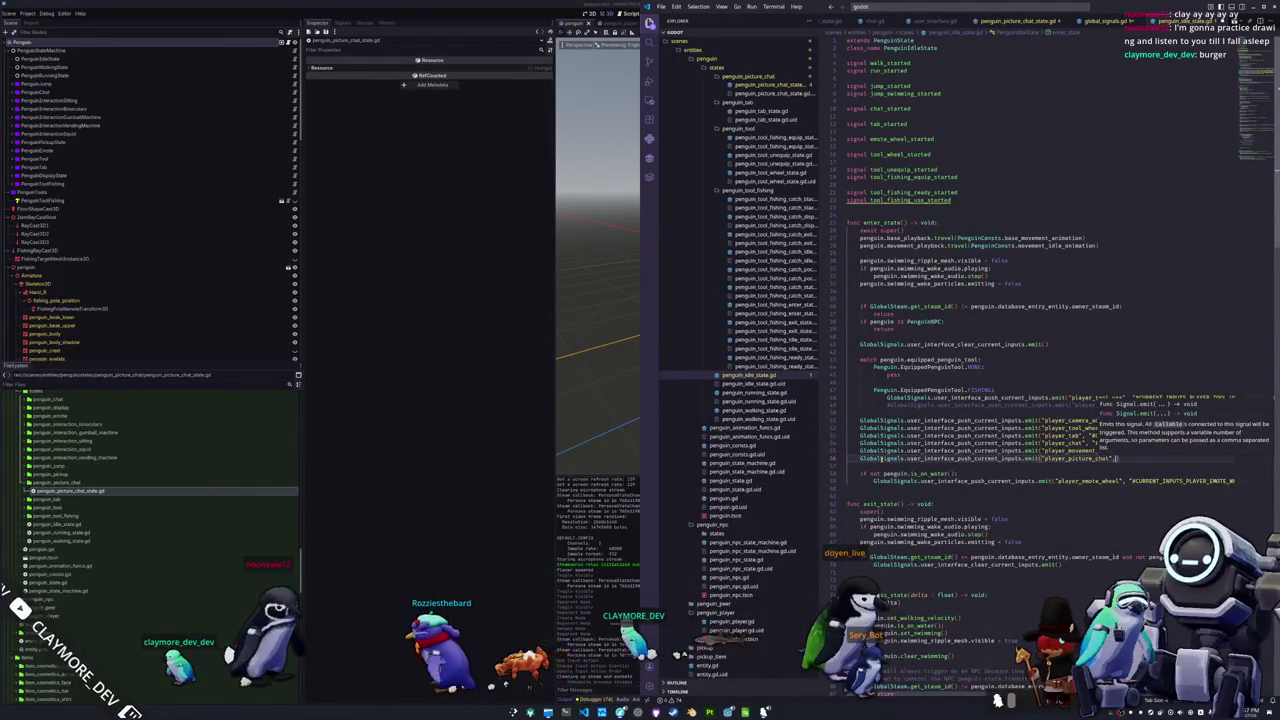
key("Escape")
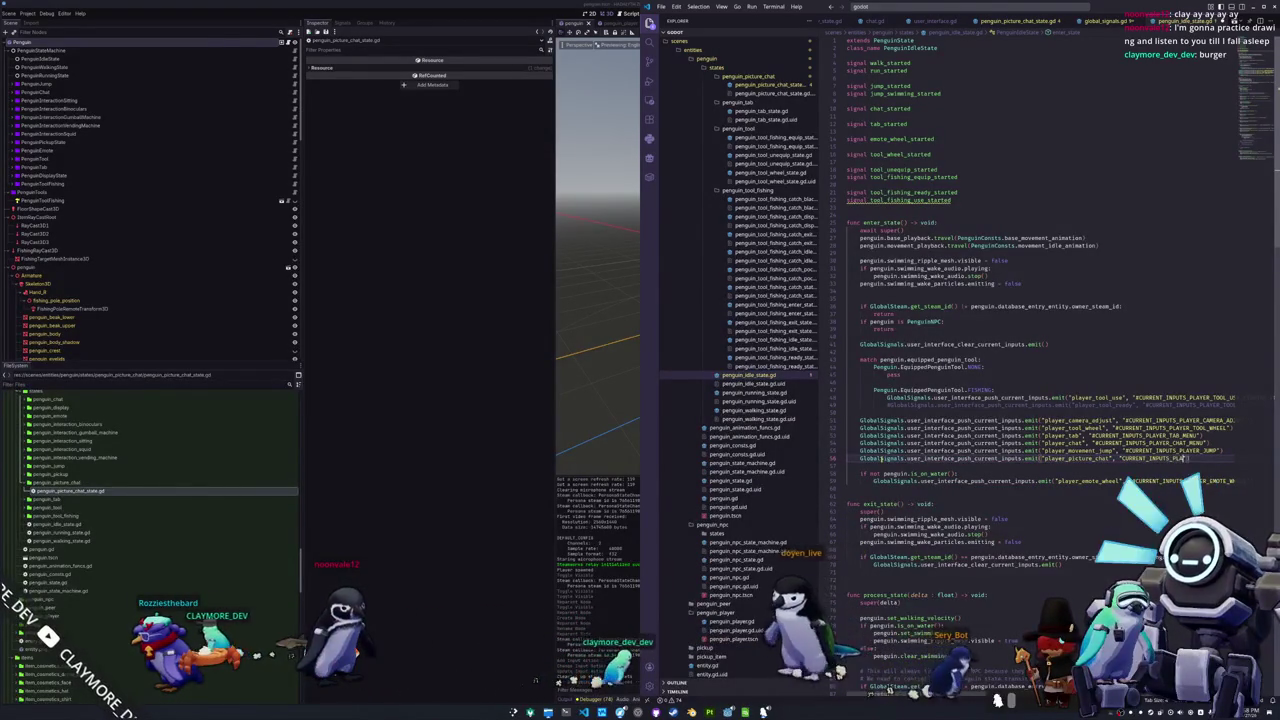
type("\"CURRENT_INPUTS_PLAYER_PICTURE_")
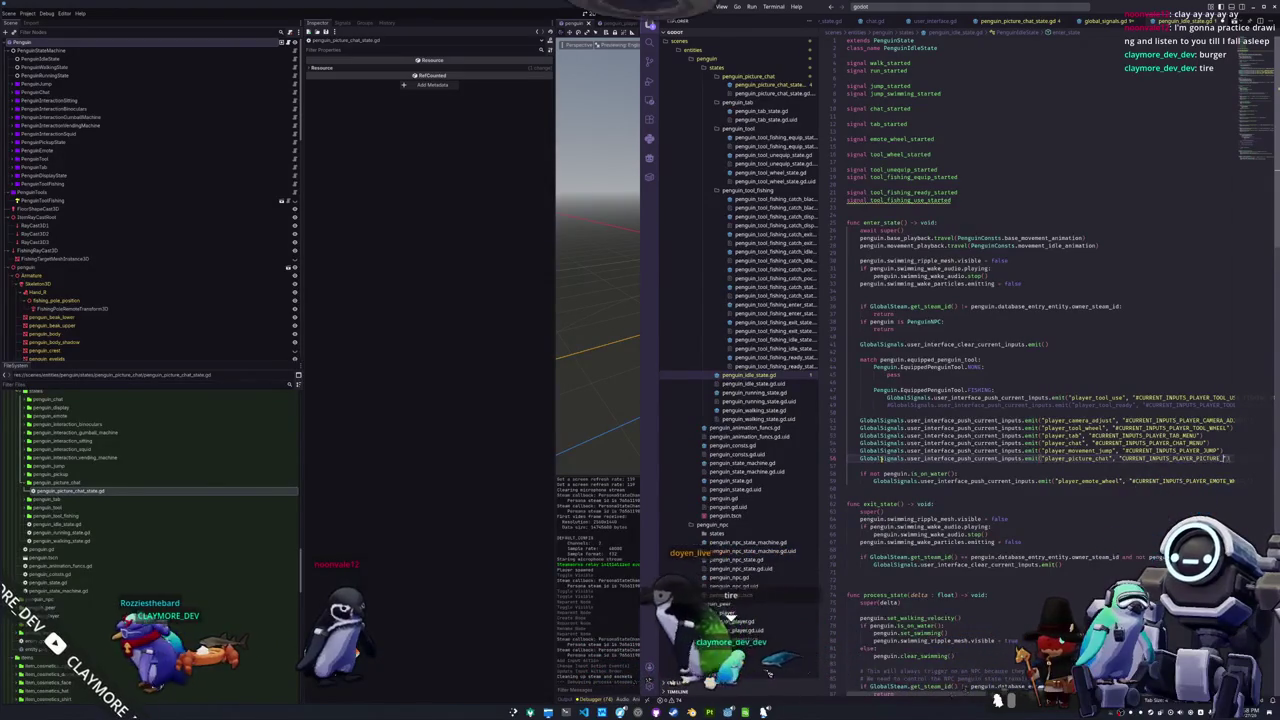
type("CHAT_MENU")
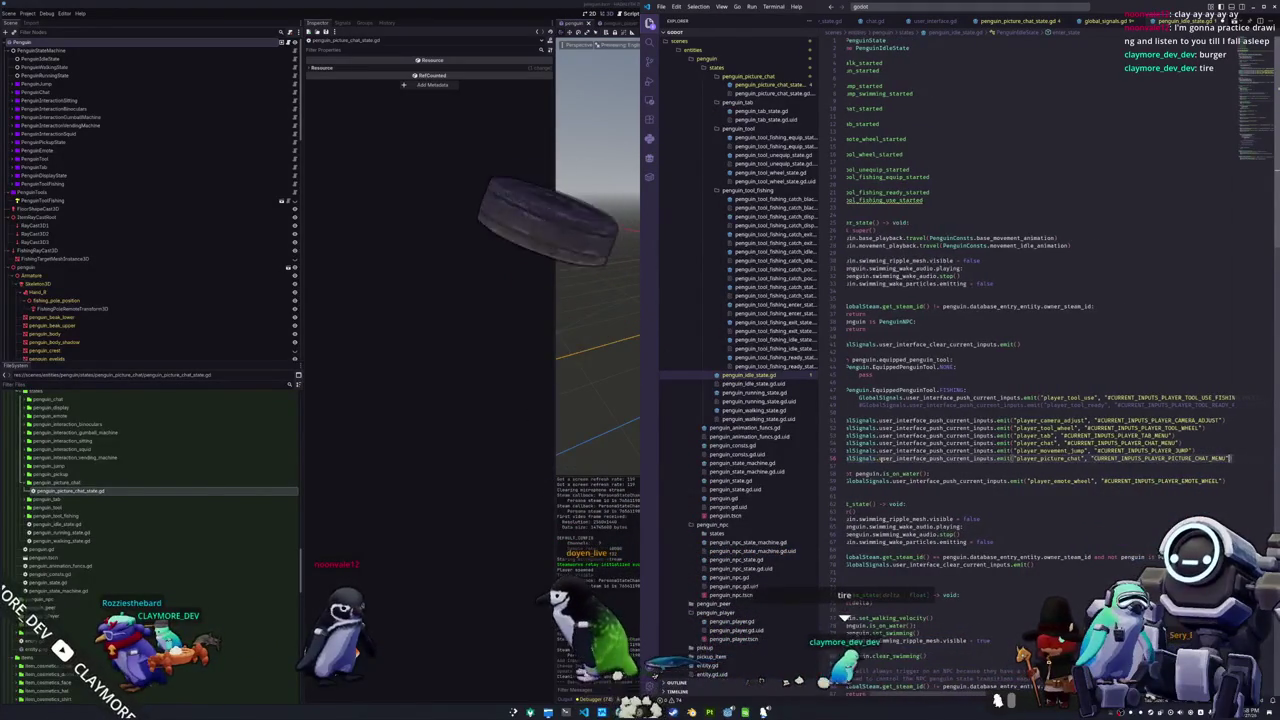
key("alt+Up")
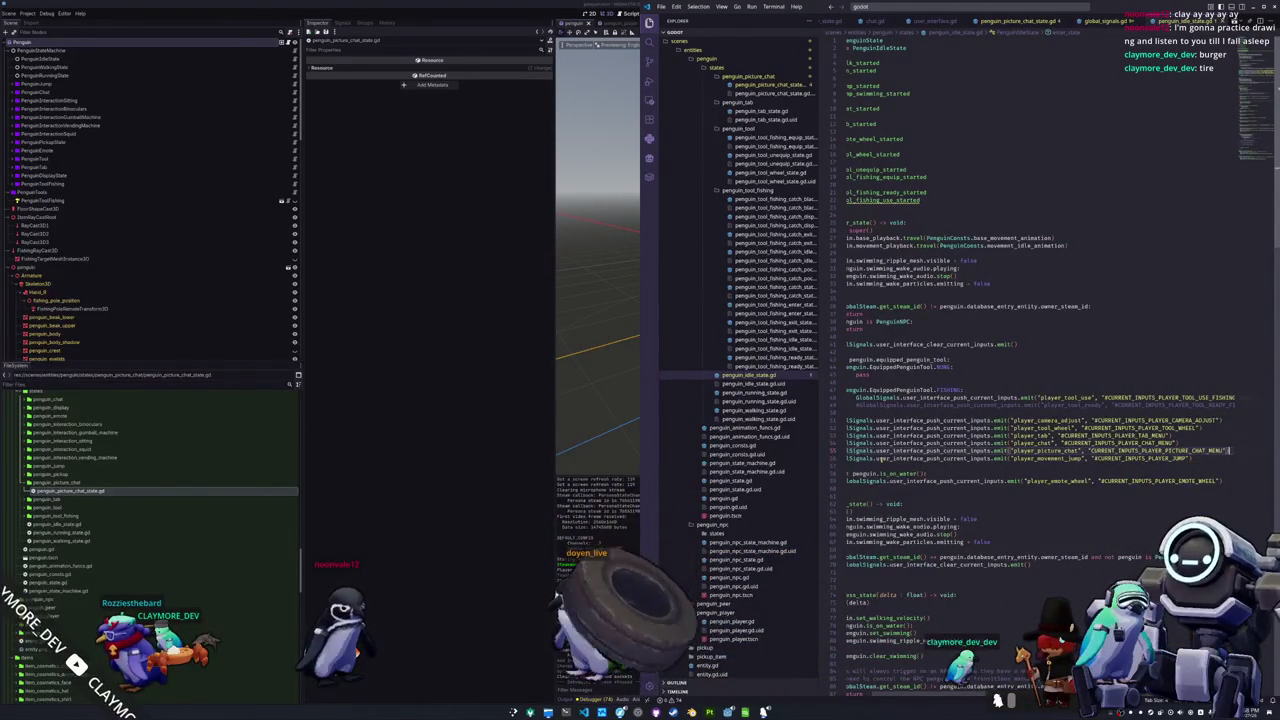
key("Home")
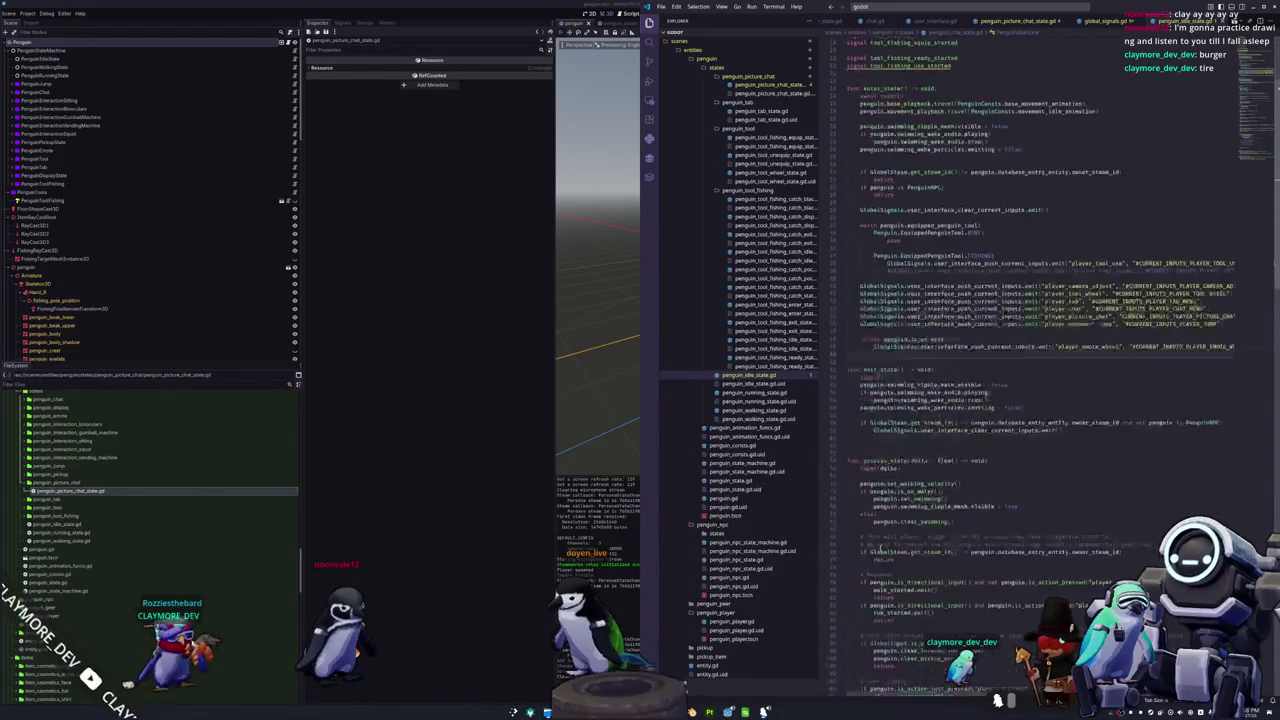
Step: Declare a new picture_chat_ signal on the line below chat_started
left_click(881, 108)
key("End")
key("Return")
type("signal picture_cha")
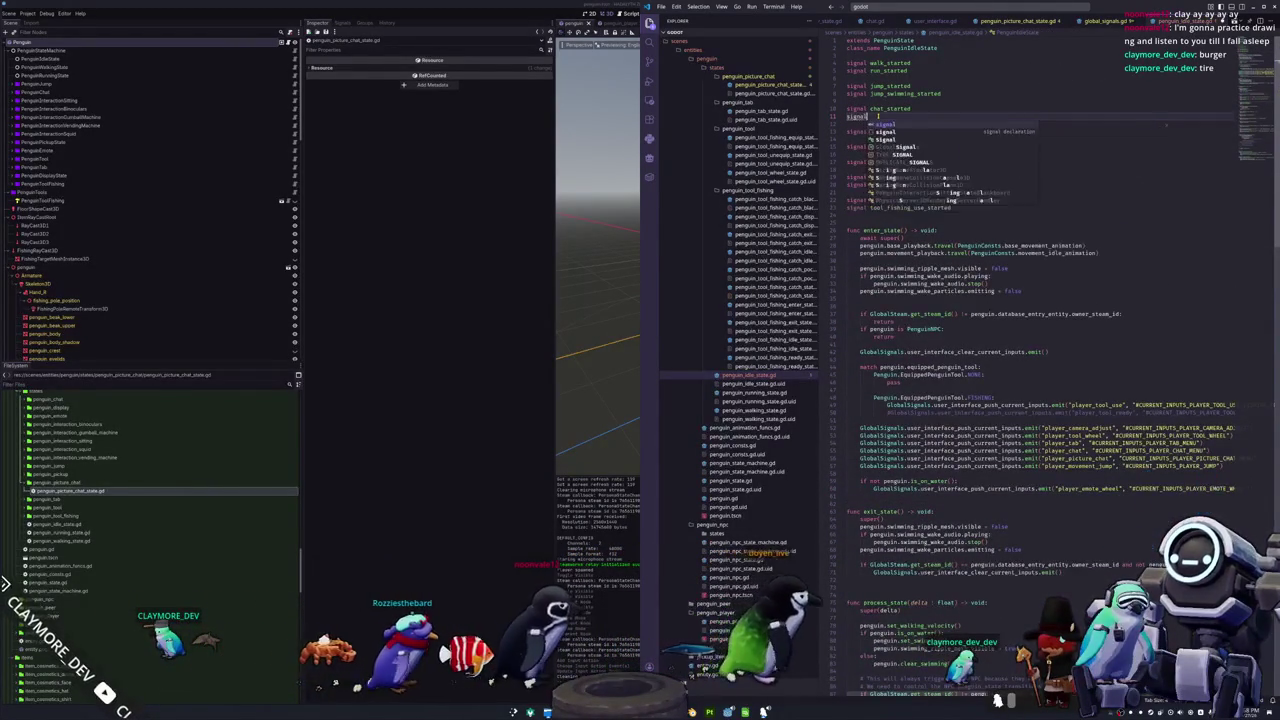
type("t_started")
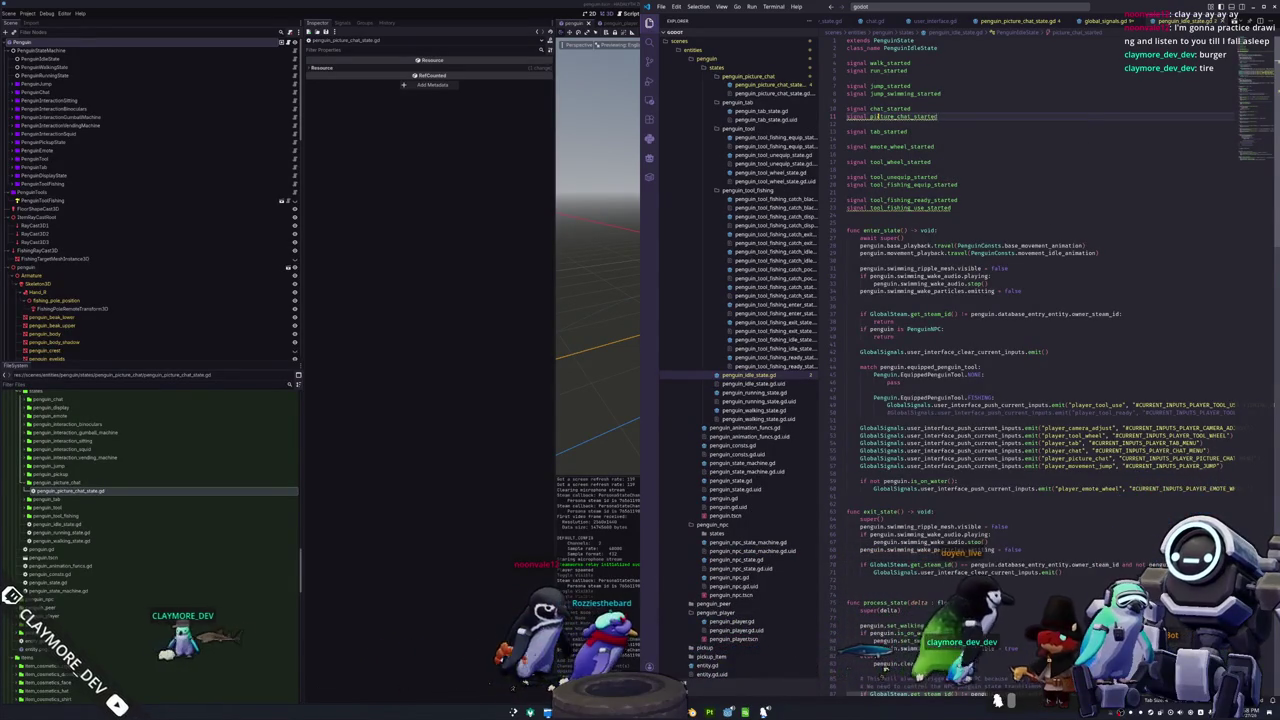
Step: Duplicate the 'Open the chat panel' check directly below itself
scroll(853, 432, "down", 20)
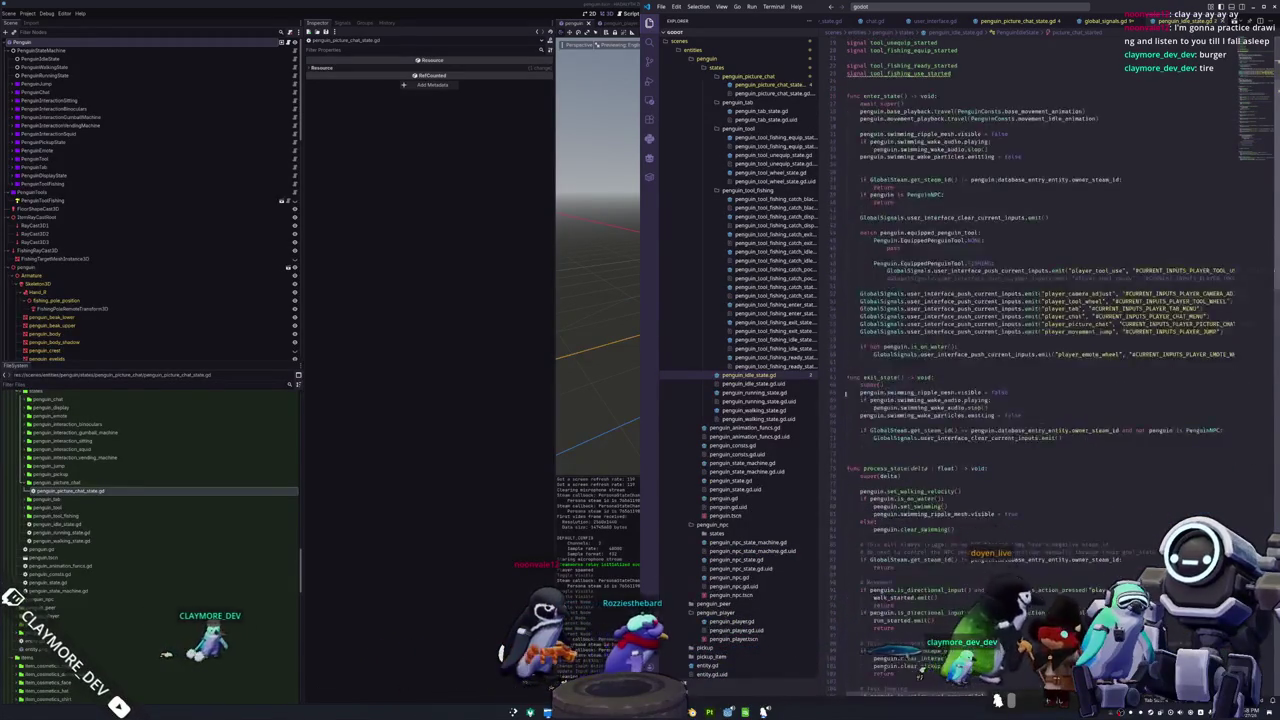
scroll(853, 432, "down", 2)
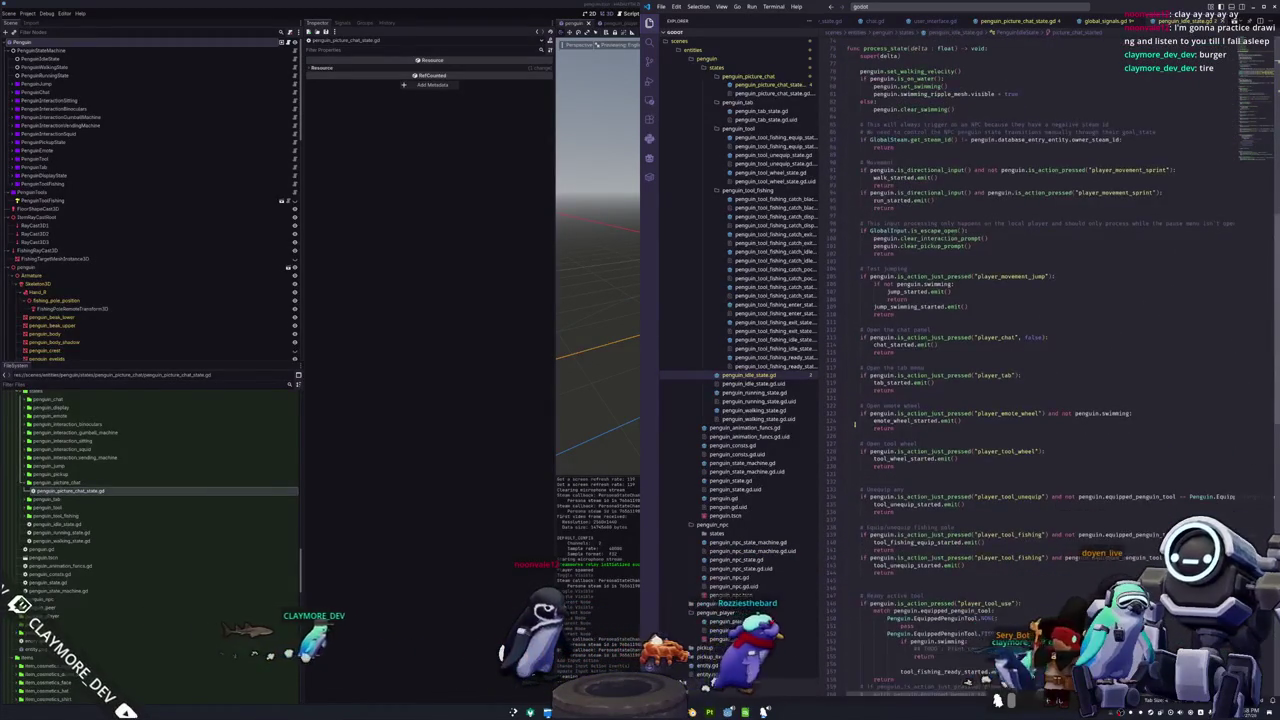
left_click(871, 360)
key("Return")
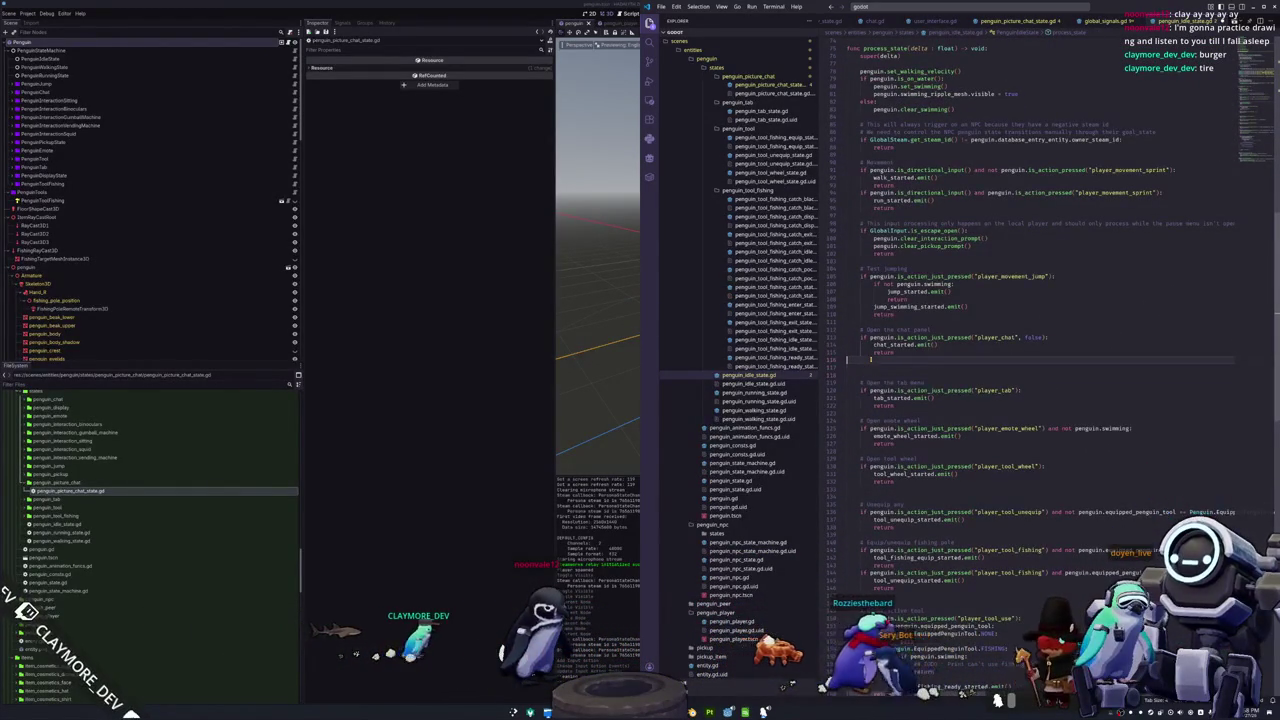
key("shift+Up")
key("shift+Up")
key("shift+Up")
key("ctrl+c")
key("Right")
key("ctrl+v")
key("Up")
key("Up")
key("Up")
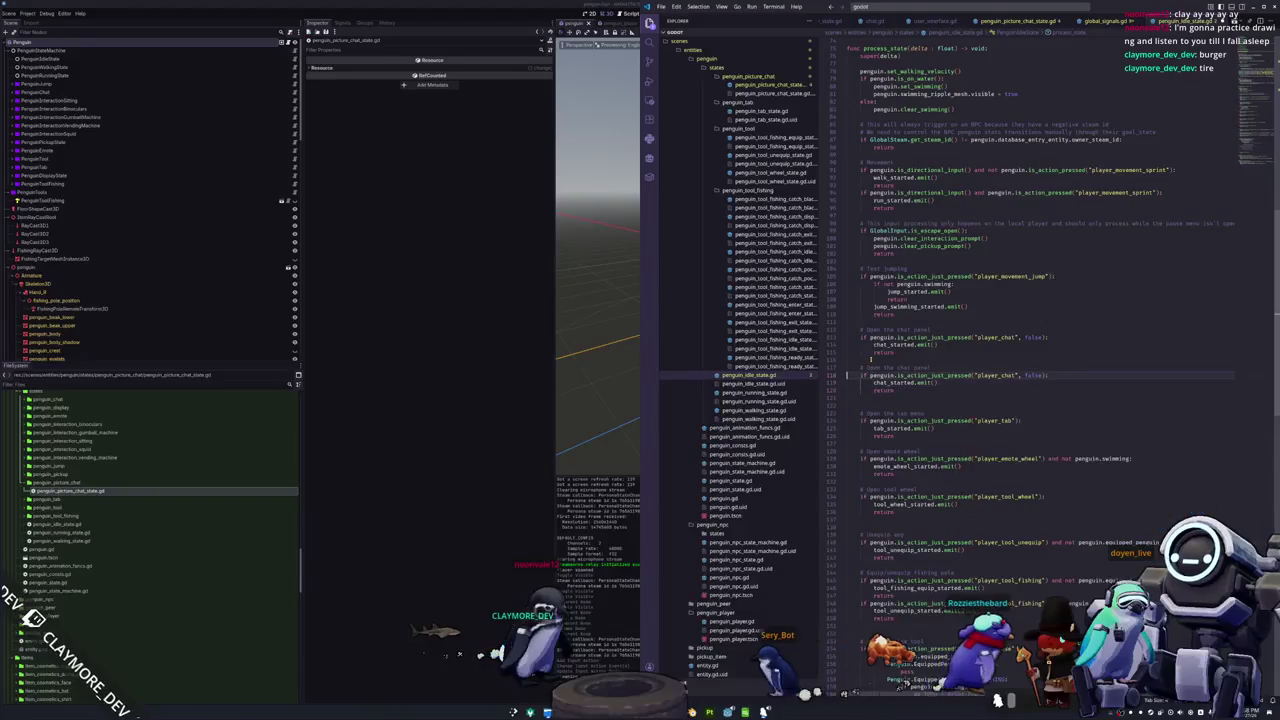
Step: Change the copy to player_picture_chat and picture_chat_started.emit(), removing the false argument
left_click(978, 375)
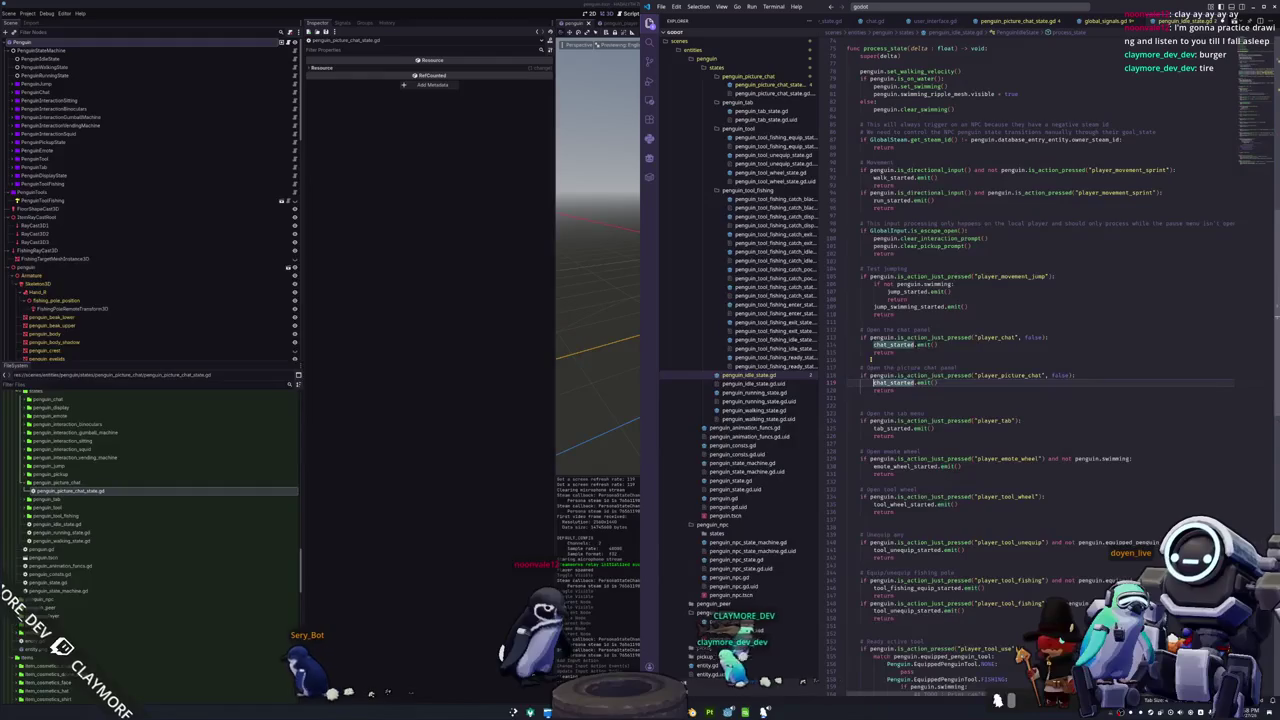
type("icture_chat_started")
key("Down")
key("Down")
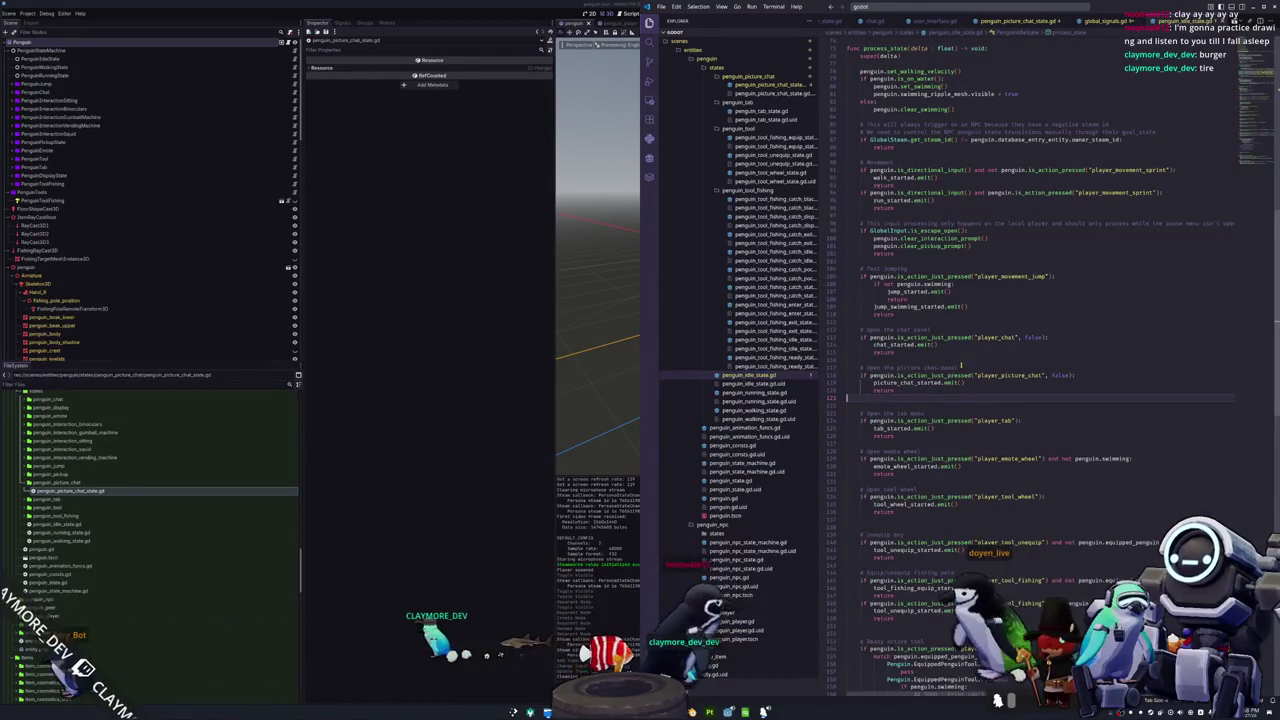
mouse_move(938, 376)
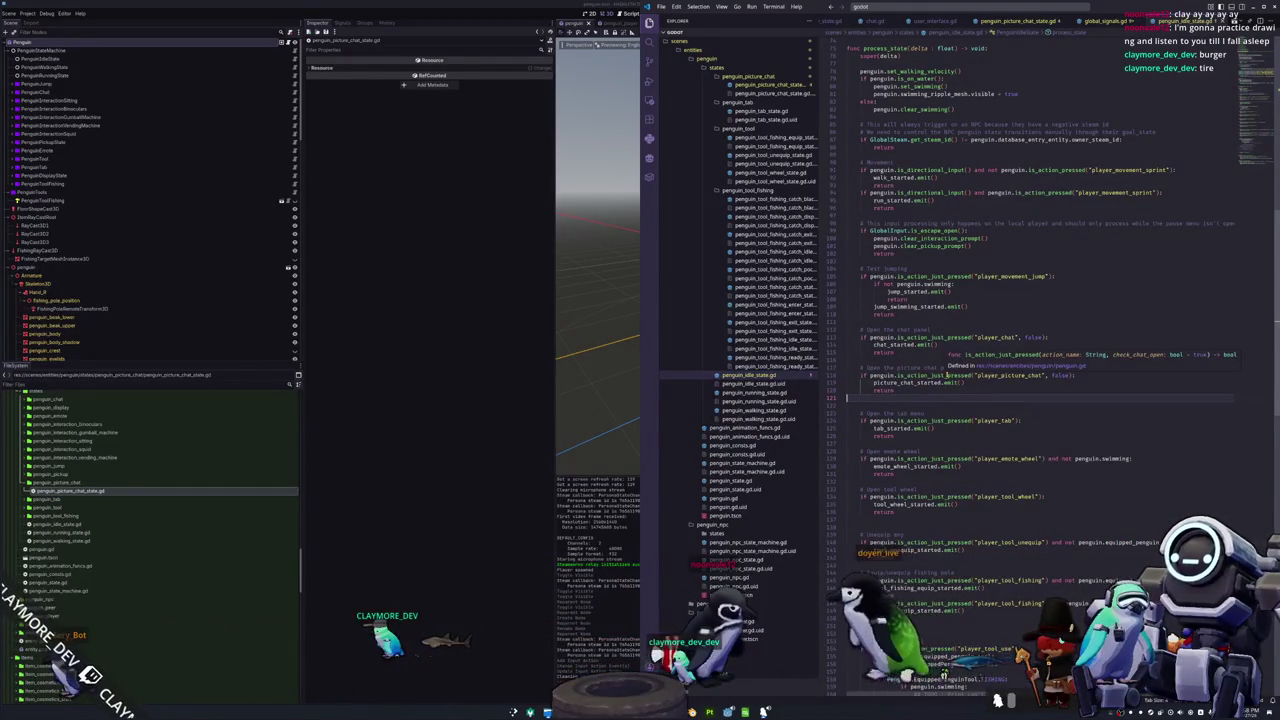
double_click(1060, 375)
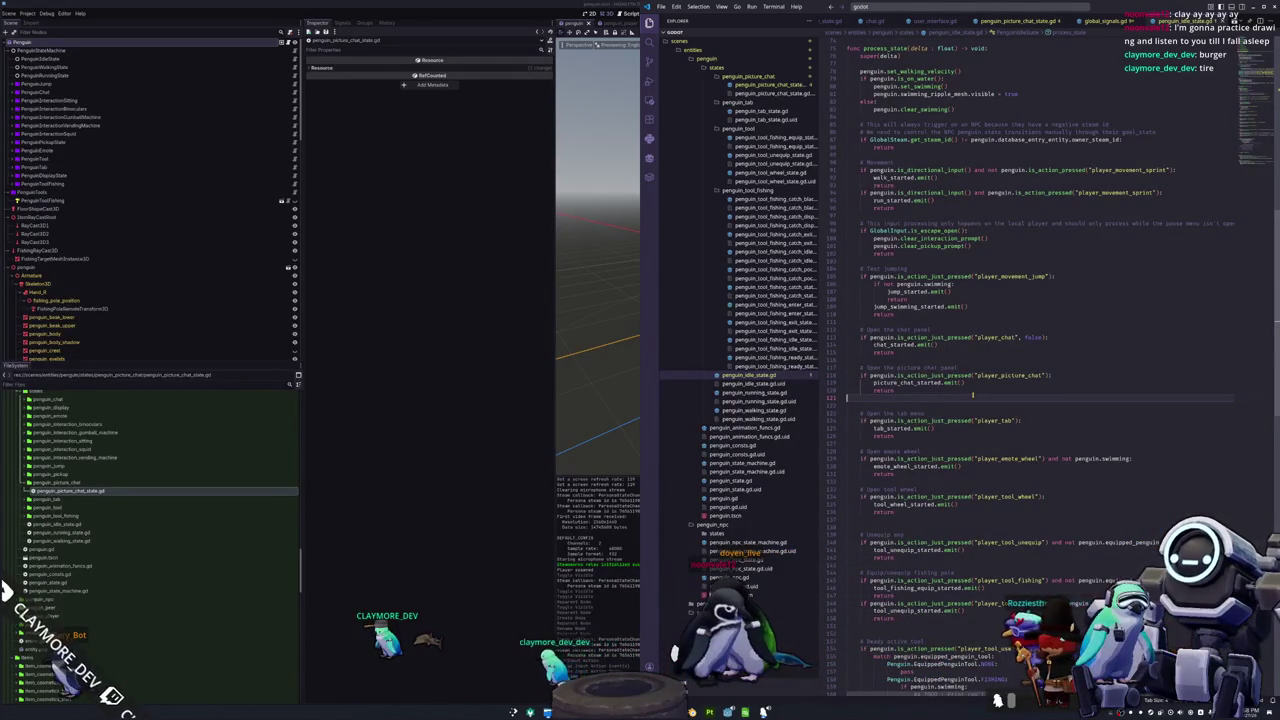
scroll(760, 400, "up", 1)
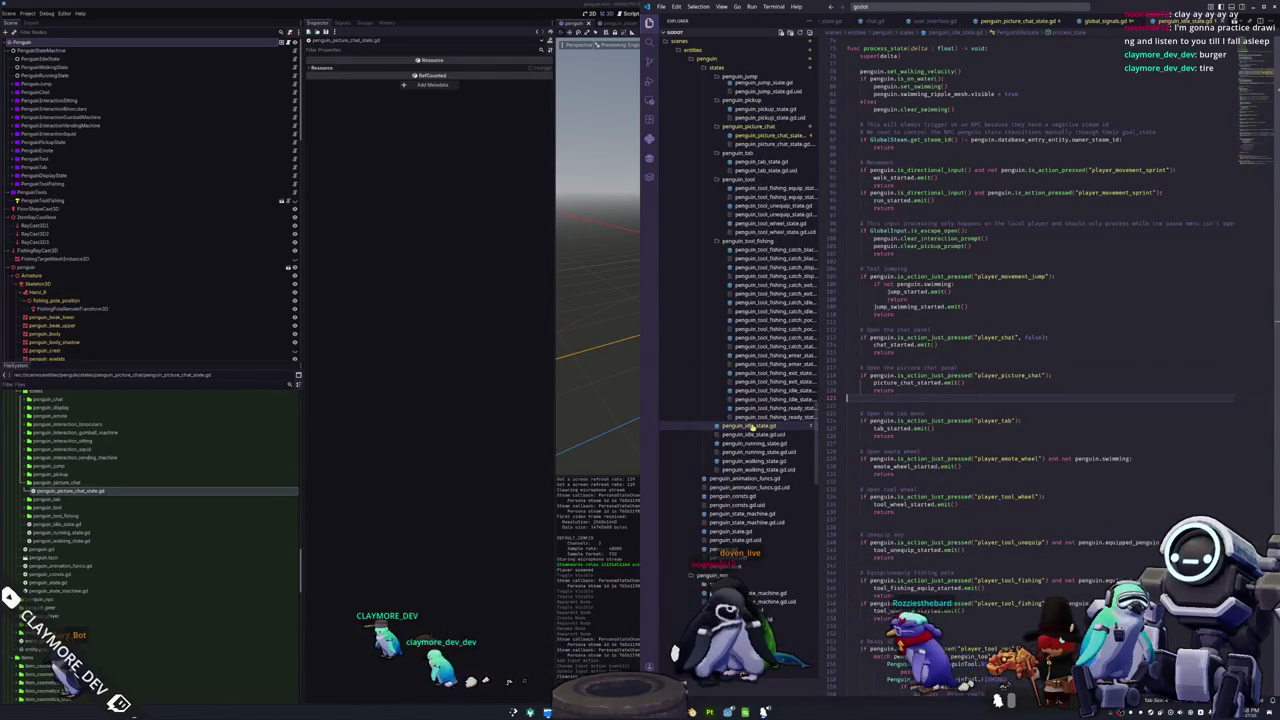
Step: Look over the edited penguin_idle_state.gd and return to the Godot editor
left_click(497, 522)
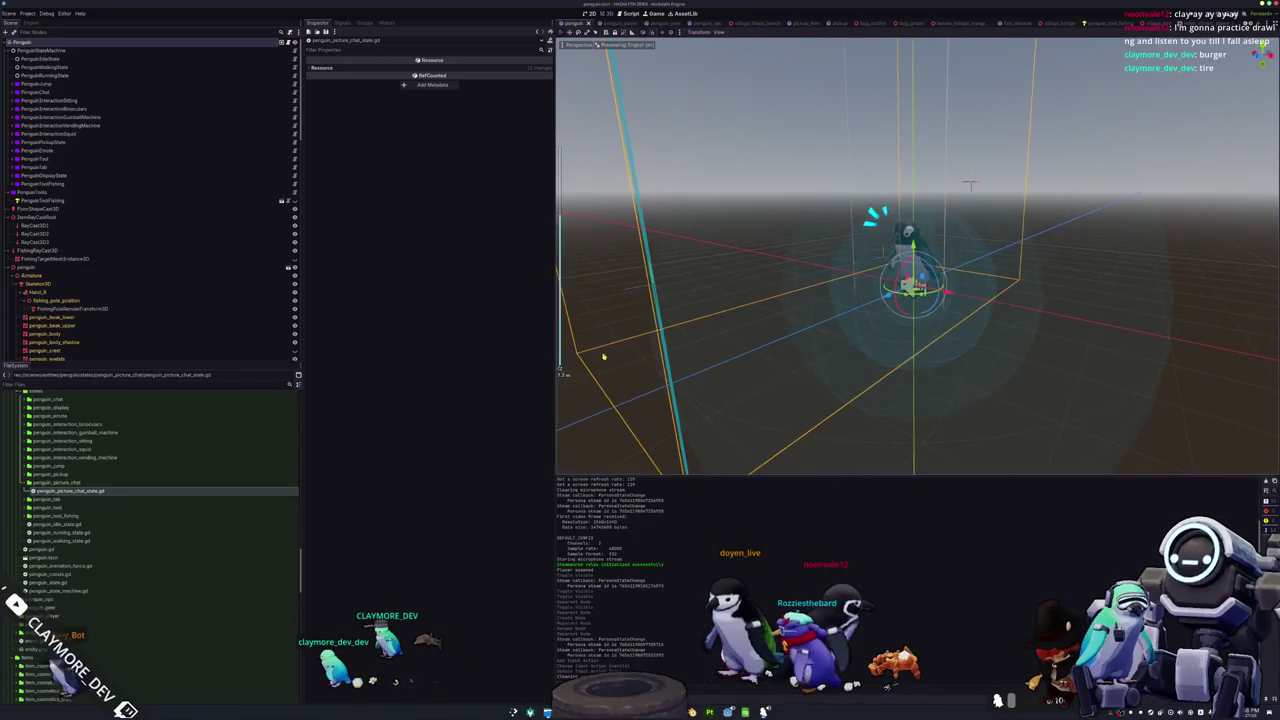
key("alt+Tab")
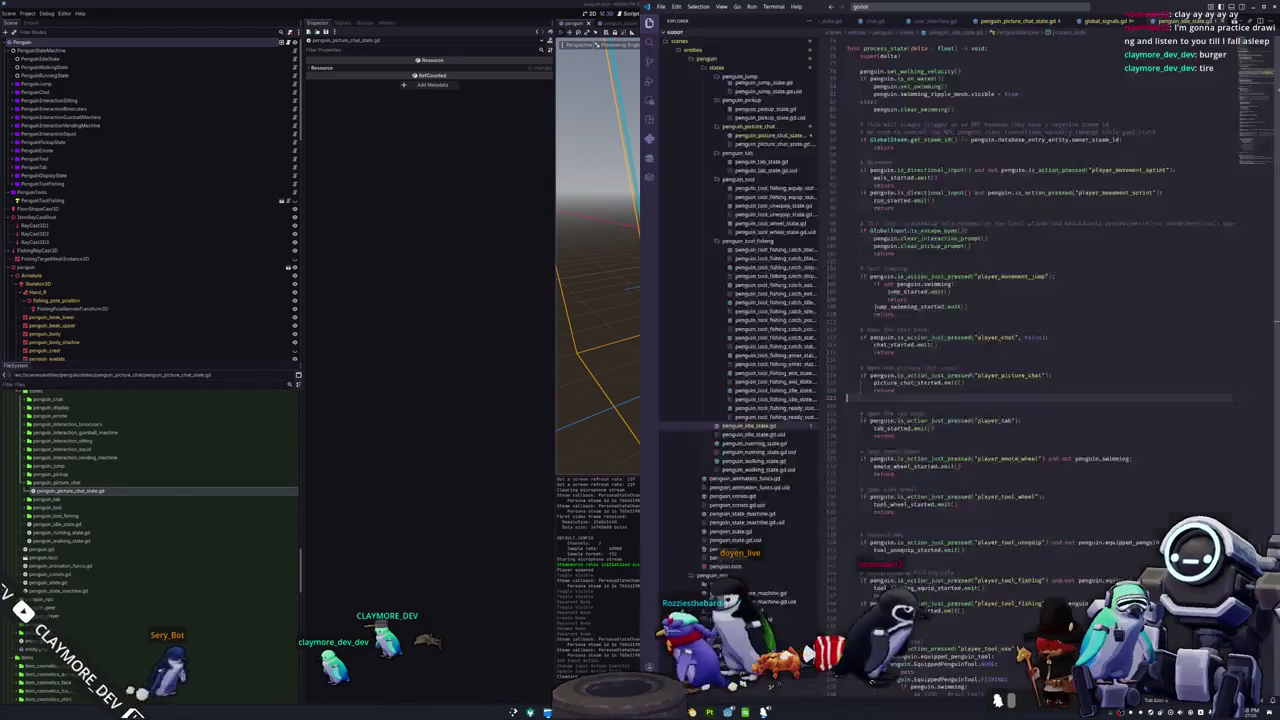
scroll(783, 468, "down", 15)
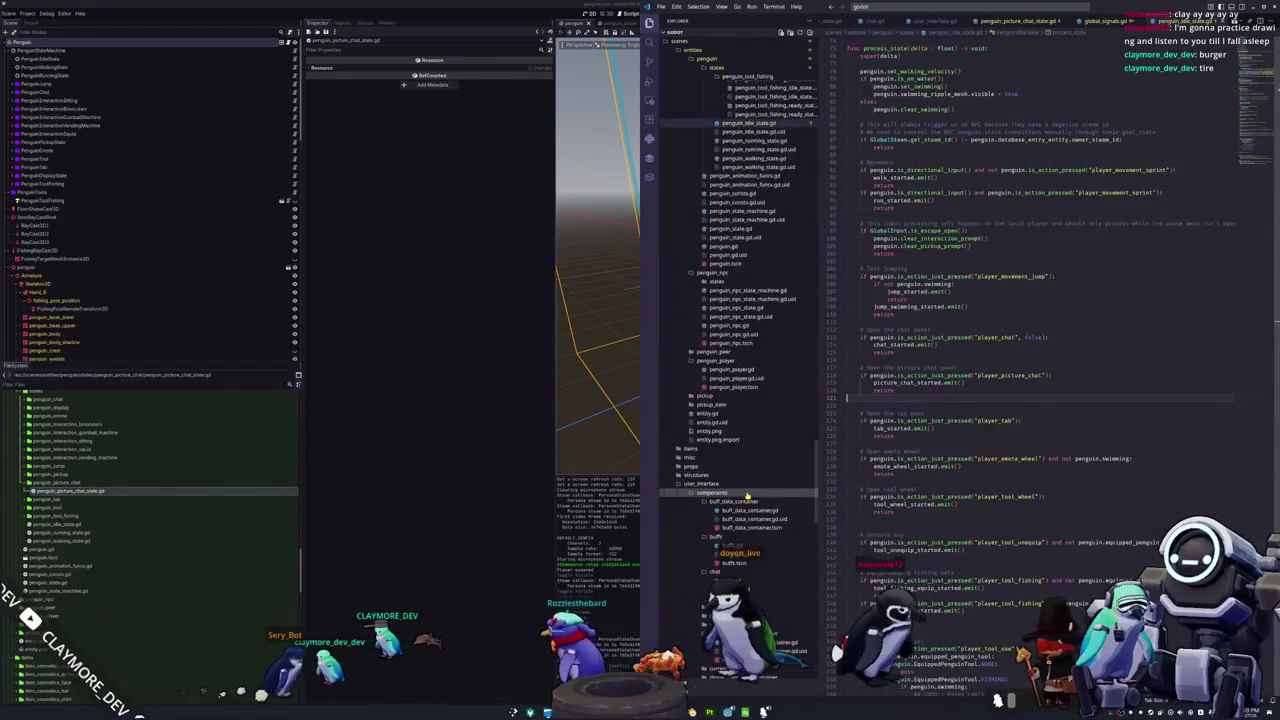
scroll(737, 482, "down", 20)
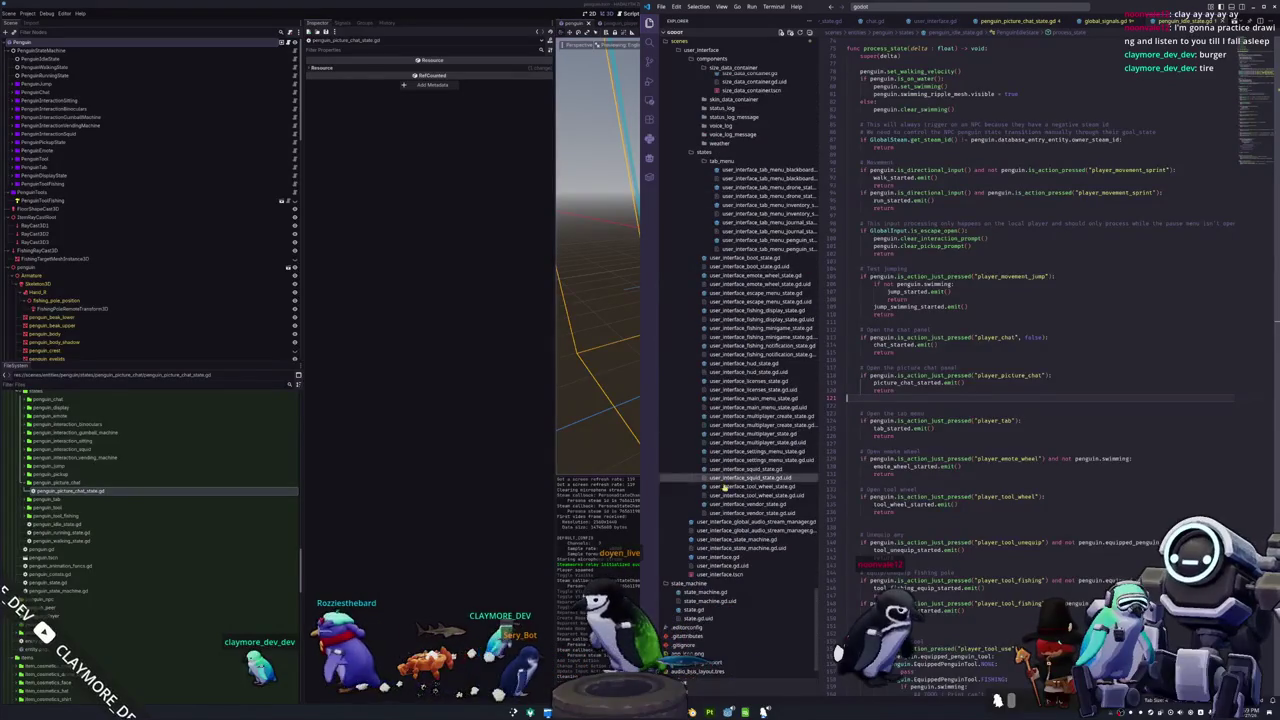
left_click(479, 421)
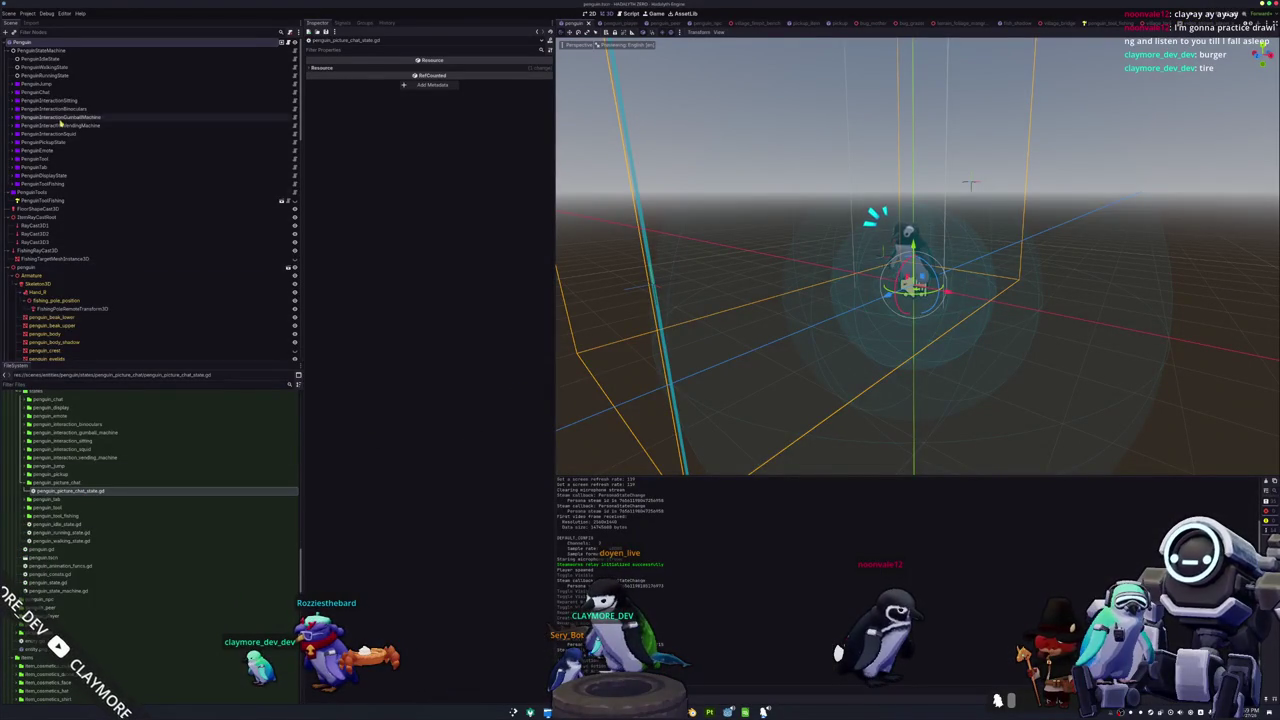
Step: Add a NodeFolder named PenguinPictureChat under PenguinStateMachine, placed just below PenguinChat
right_click(30, 49)
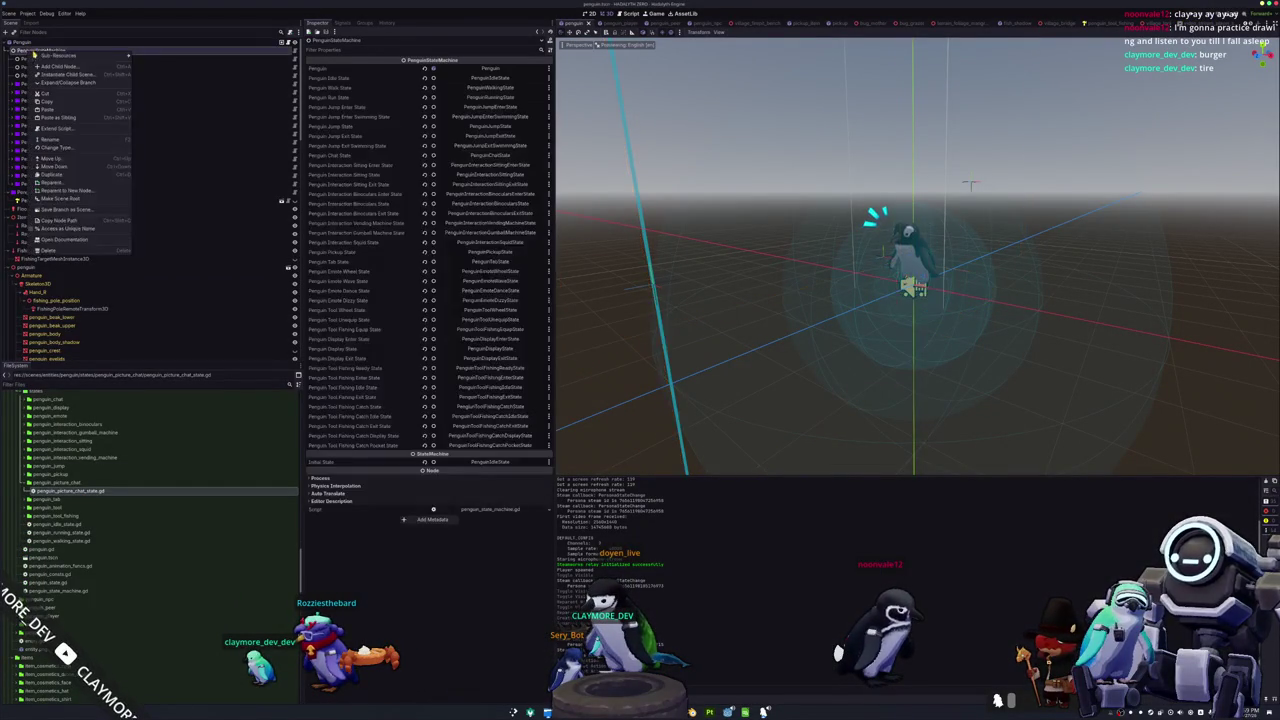
left_click(42, 67)
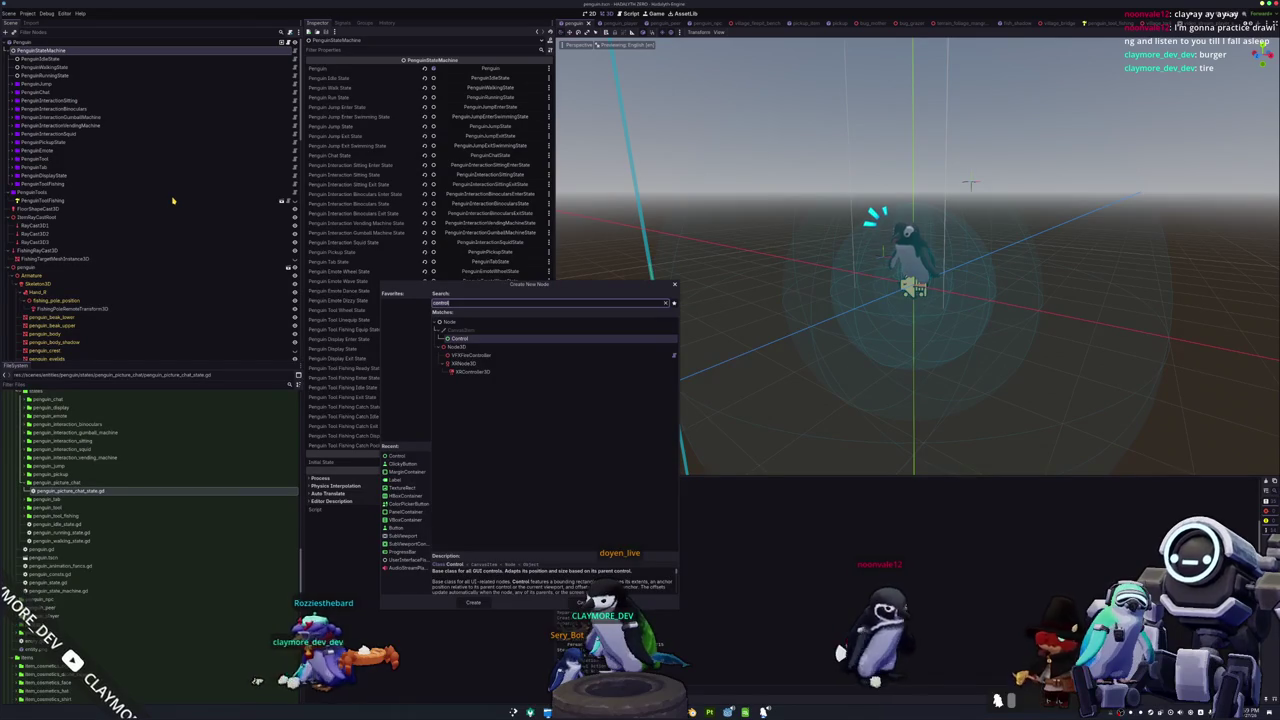
type("nodefolder")
key("Return")
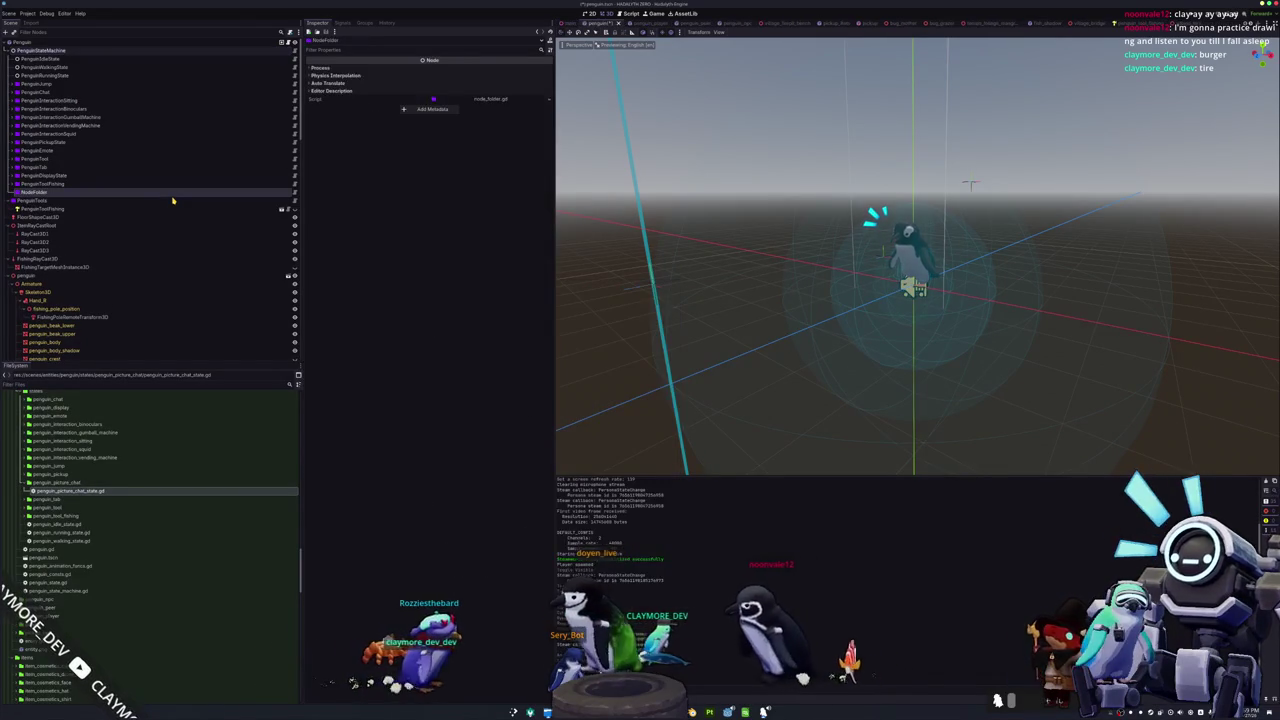
left_click_drag(71, 97, 72, 100)
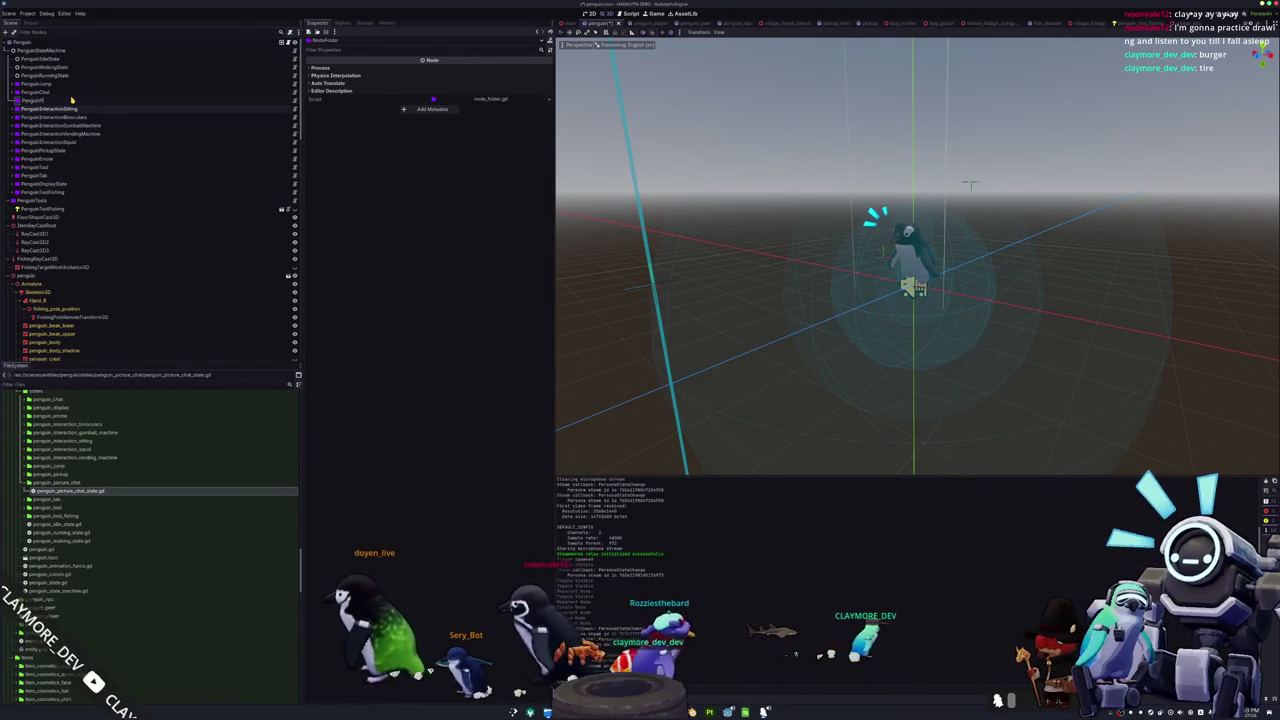
type("hat")
key("Return")
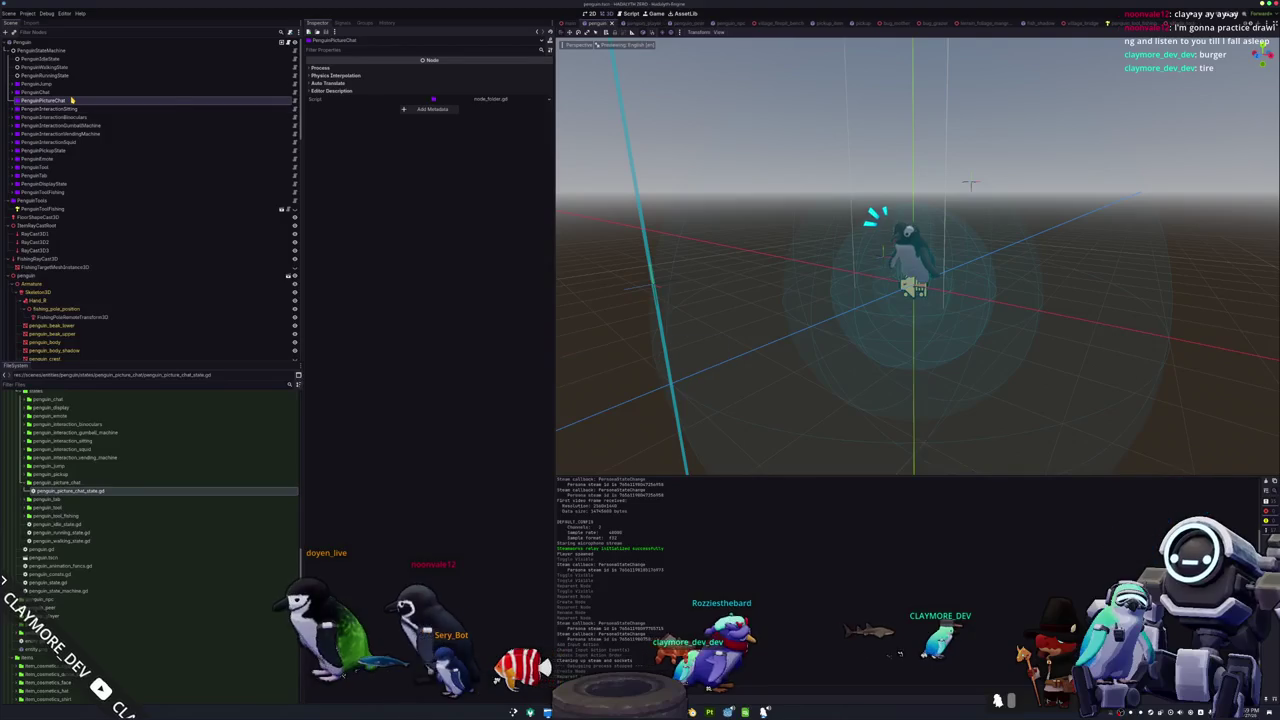
Step: Add a PenguinPictureChatState child to the folder and assign Penguin as its reference
right_click(72, 100)
left_click(97, 112)
type("penguinp")
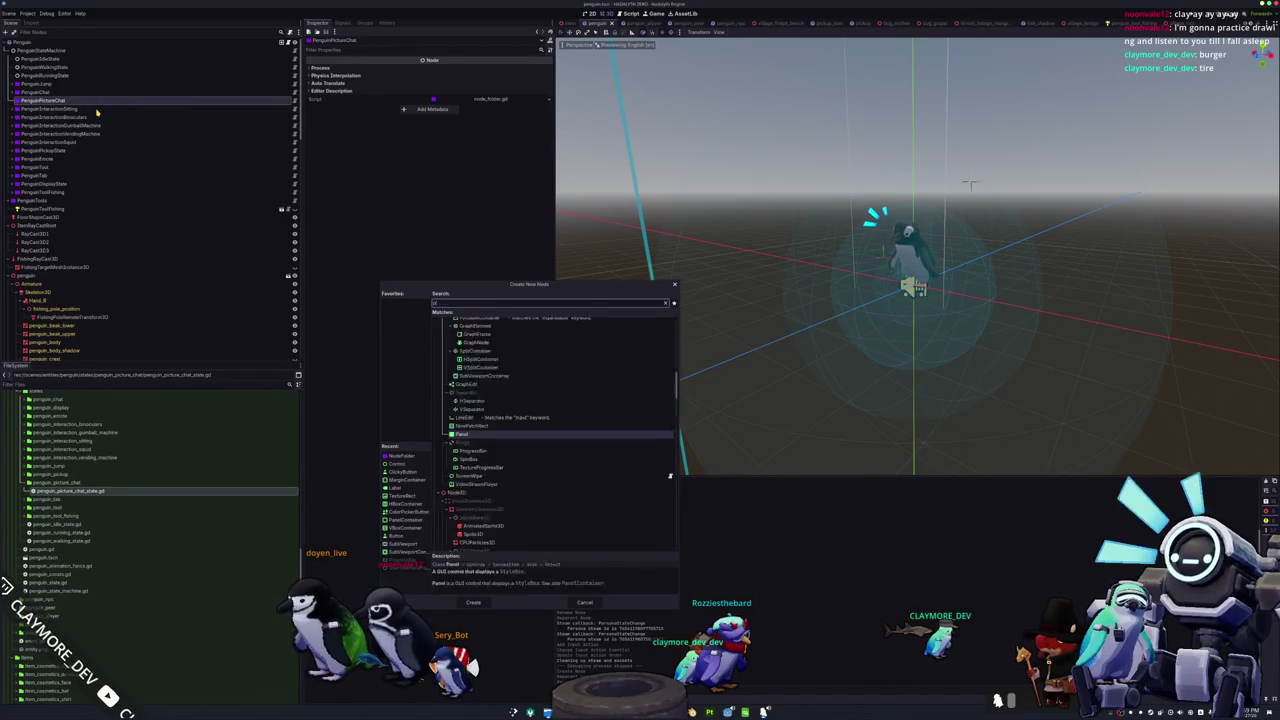
type("icture")
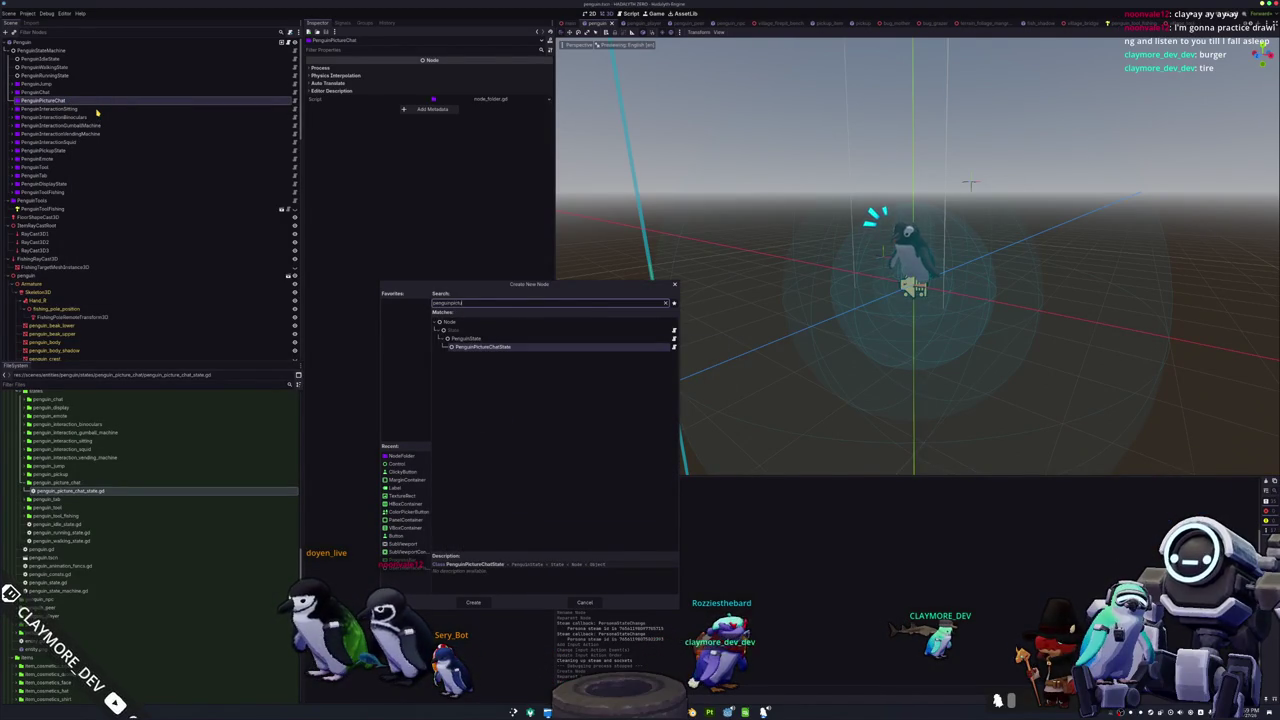
key("Return")
left_click(490, 69)
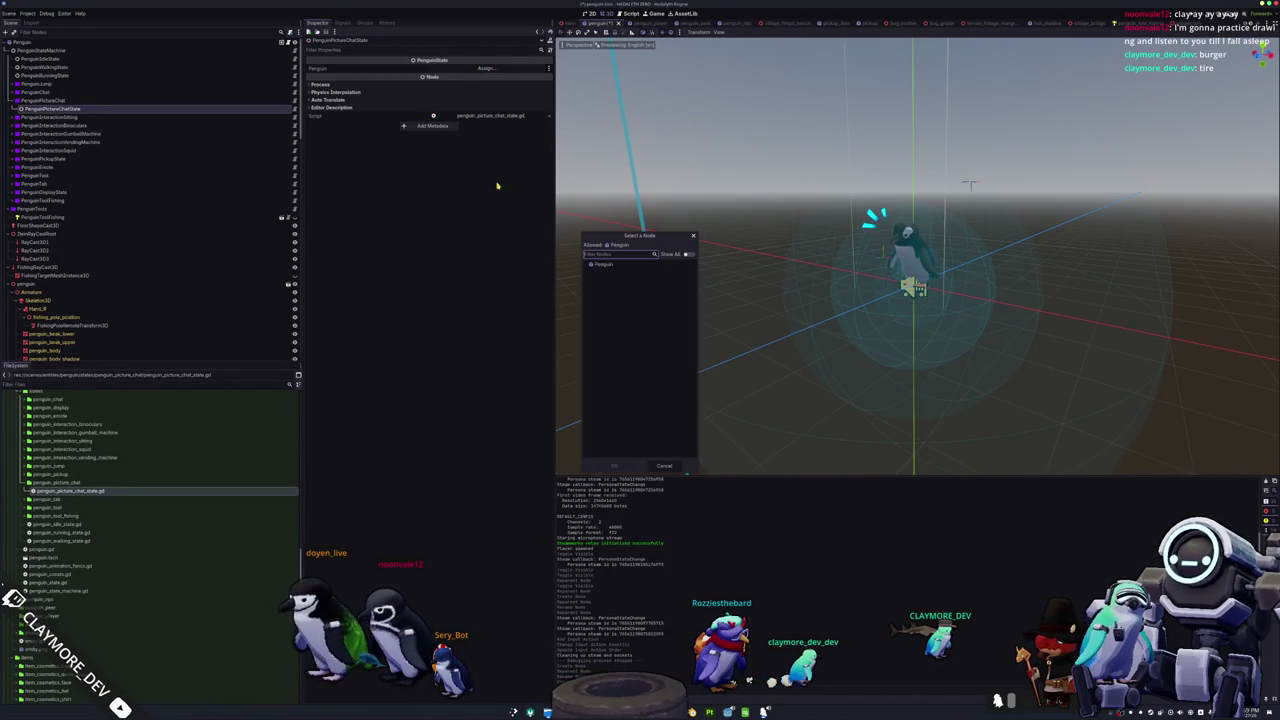
double_click(616, 266)
left_click(237, 51)
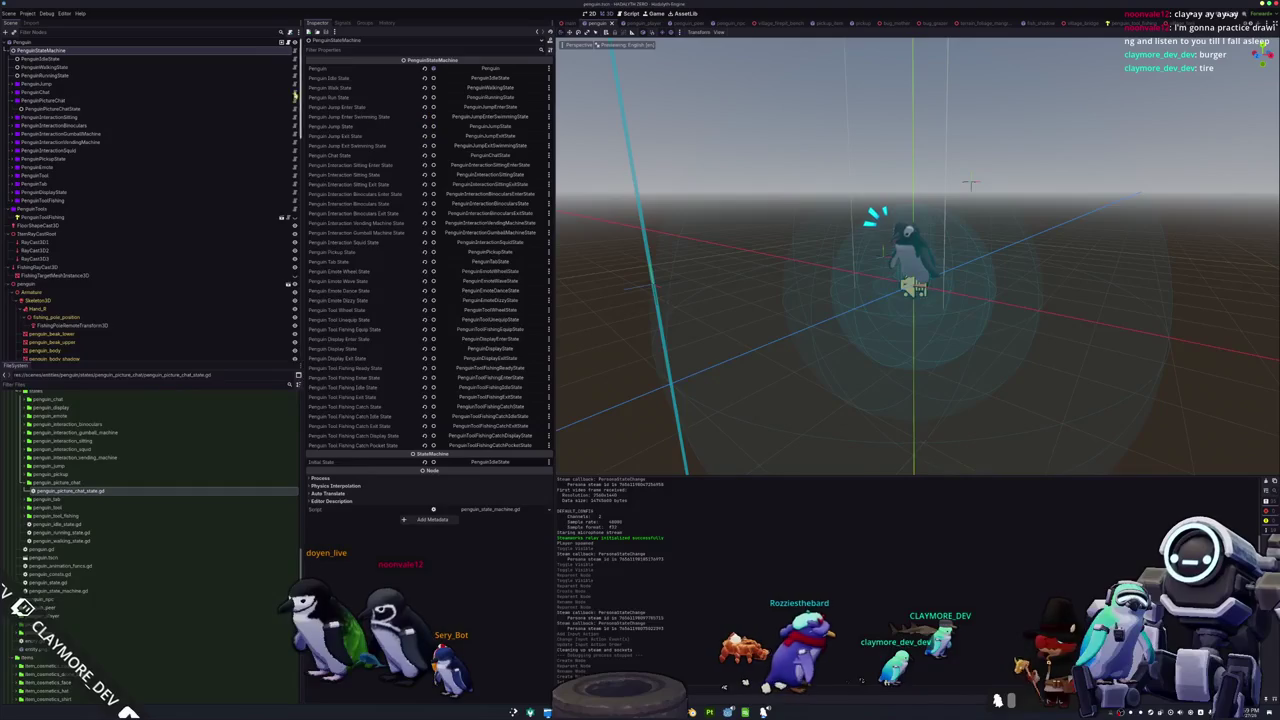
key("alt+Tab")
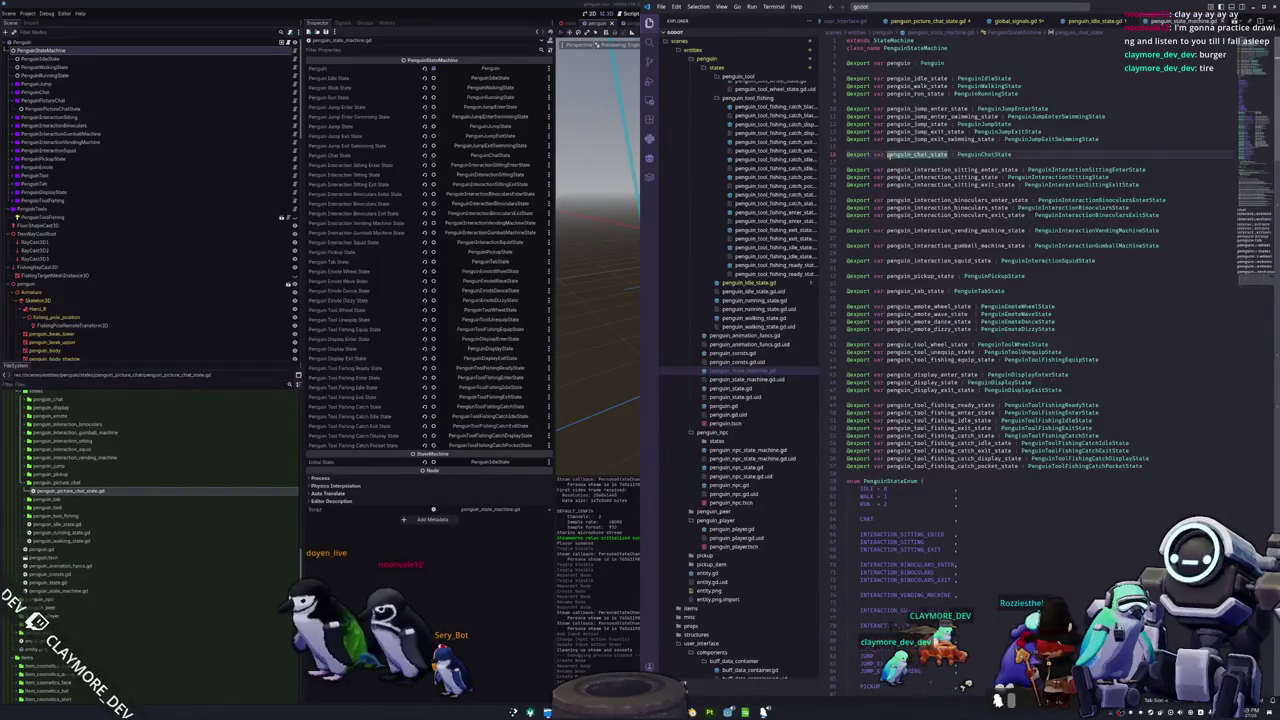
Step: Add an exported penguin_picture_chat_state variable of type PenguinPictureChatState below penguin_chat_state
key("End")
key("Return")
type("@export var penguin_picture")
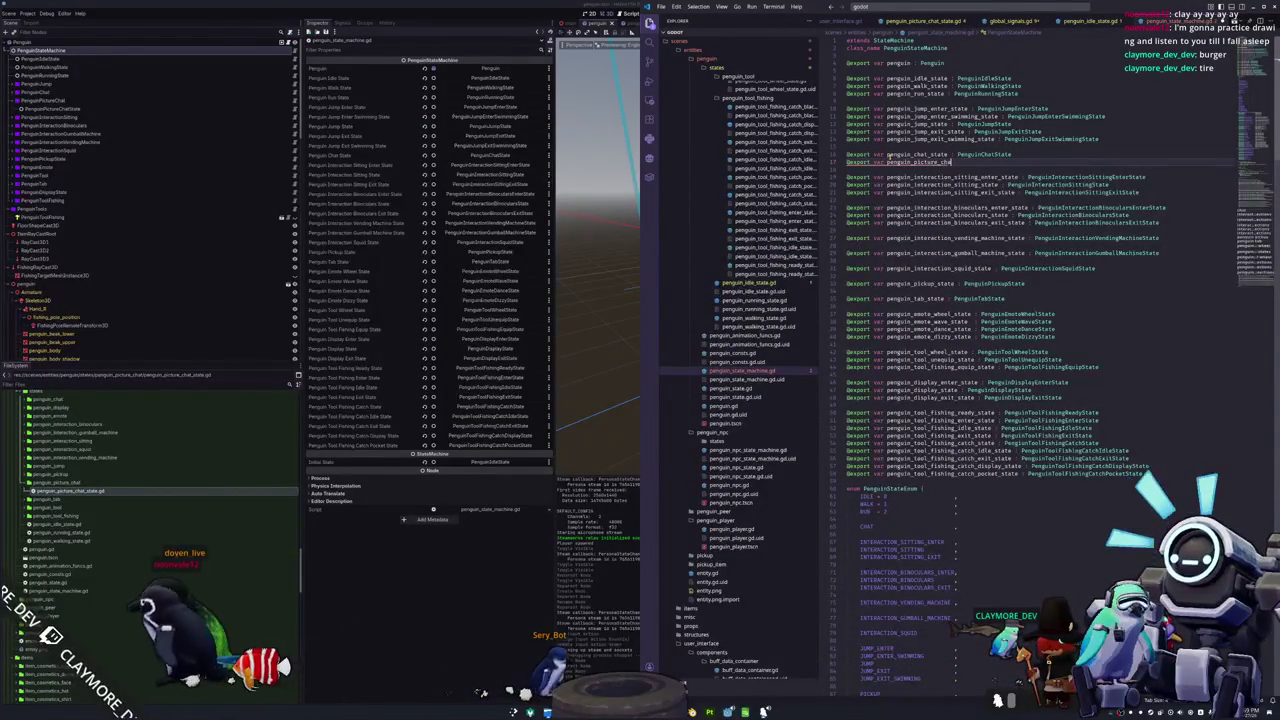
type("_chat_state : PenguinPicture")
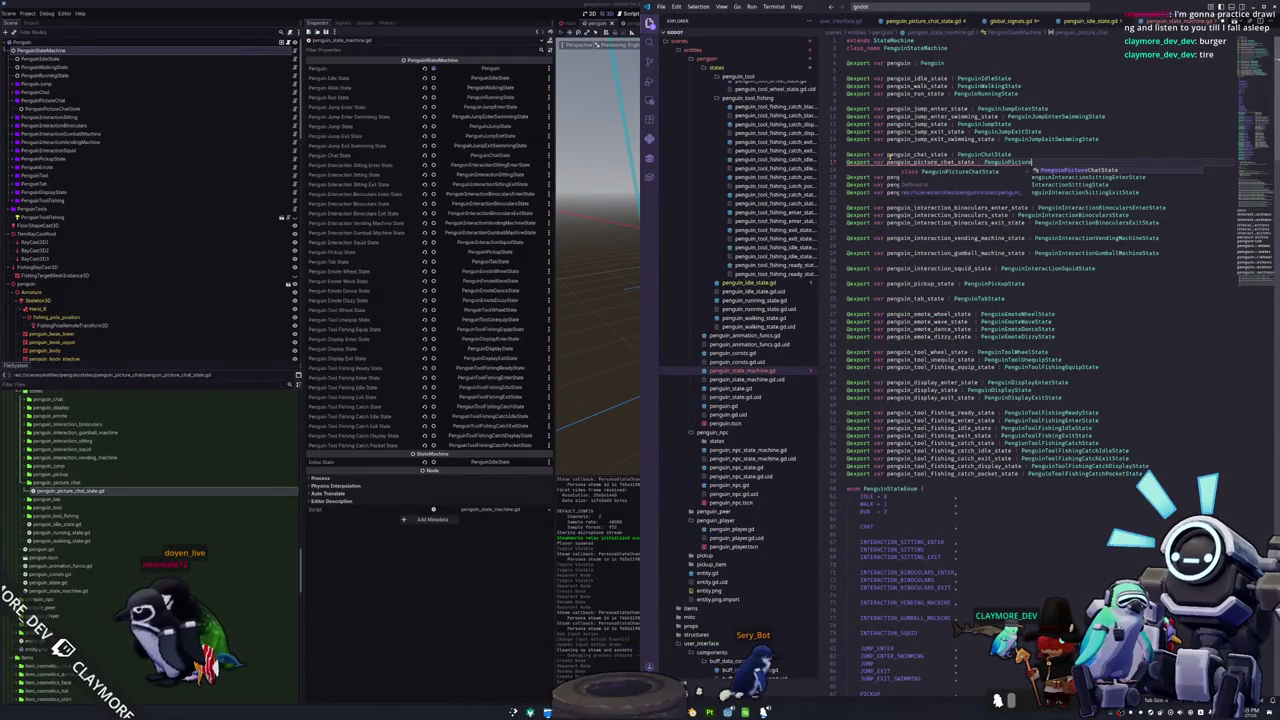
key("Return")
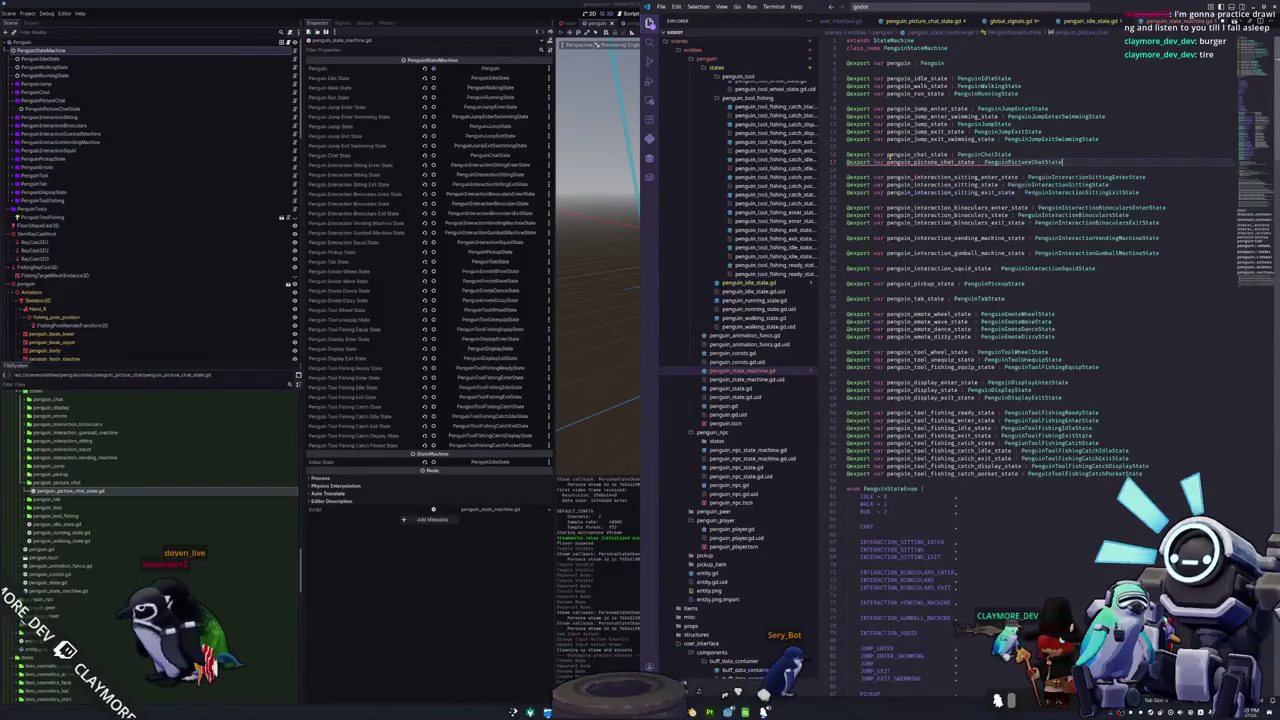
Step: Insert PICTURE_CHAT into PenguinStateEnum after INTERACTION_SQUID
scroll(900, 300, "down", 5)
left_click(958, 427)
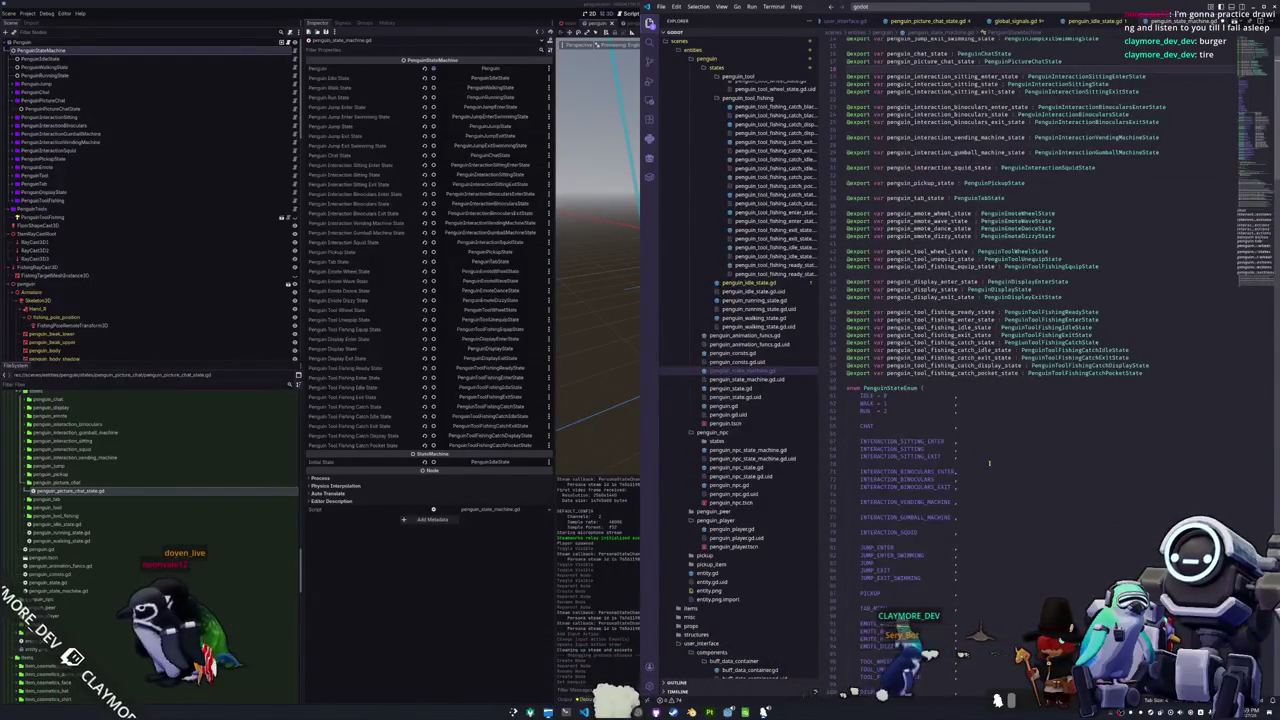
scroll(963, 428, "down", 5)
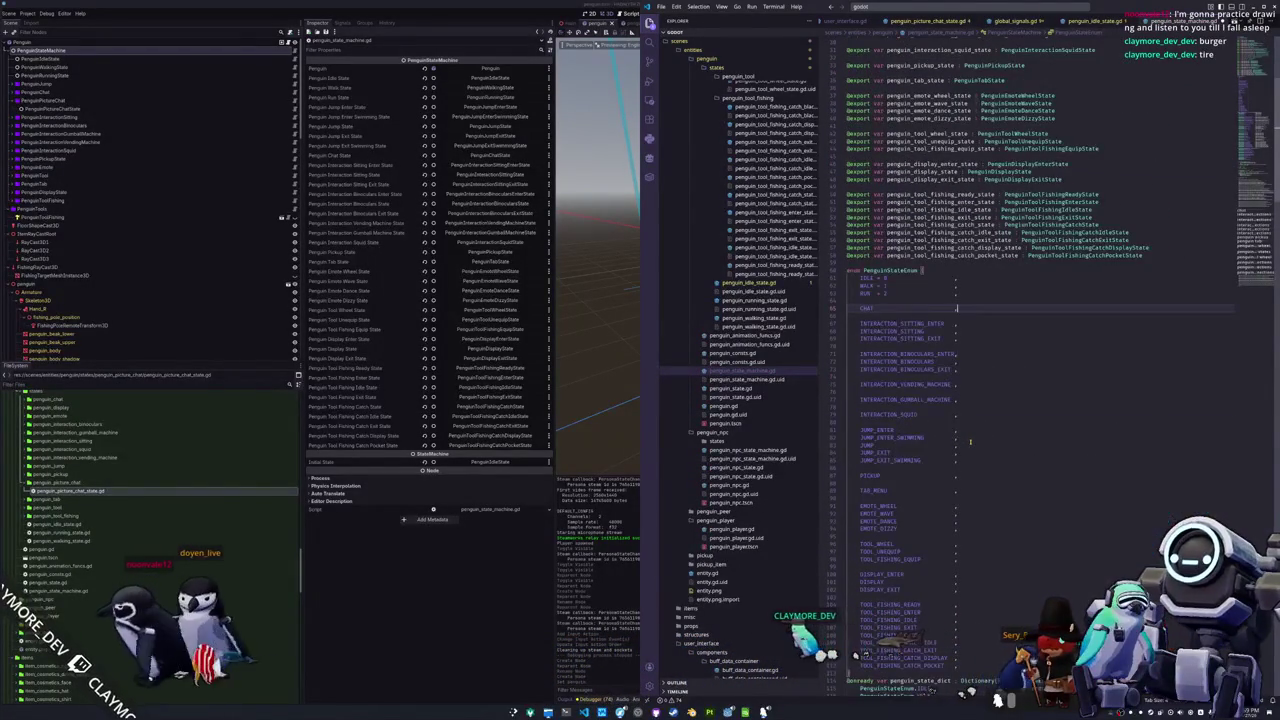
left_click(955, 422)
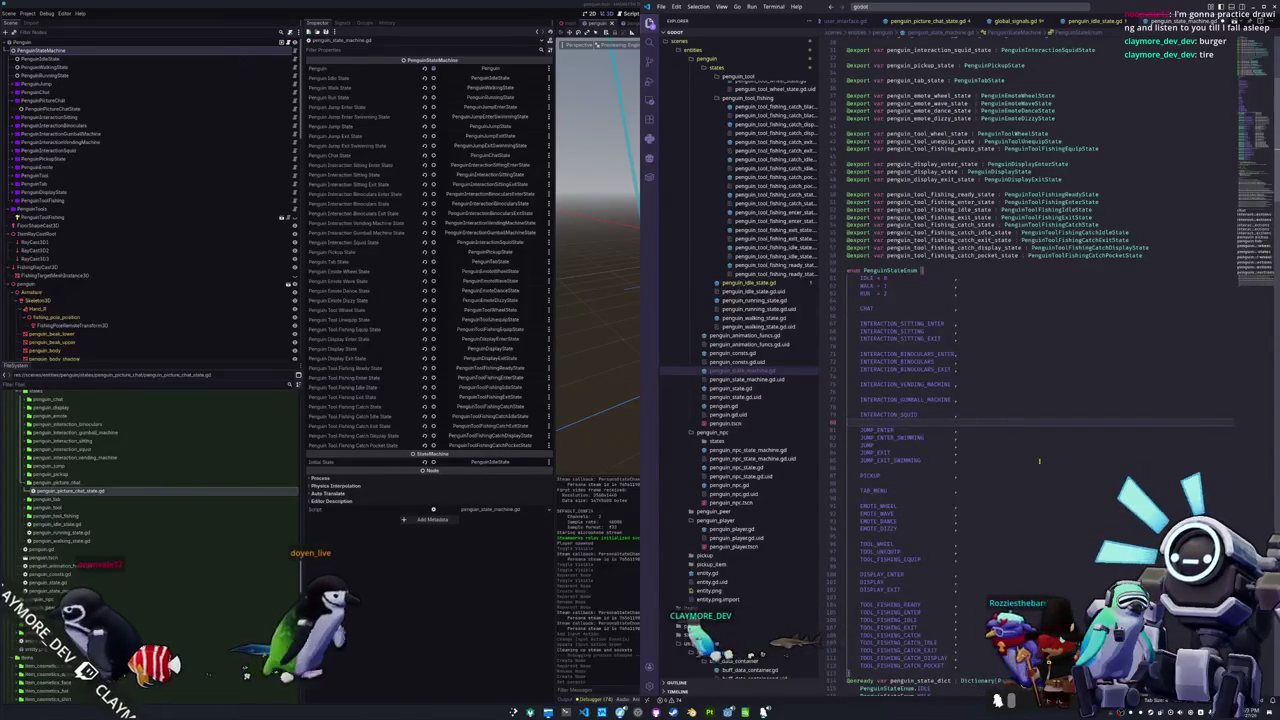
key("Return")
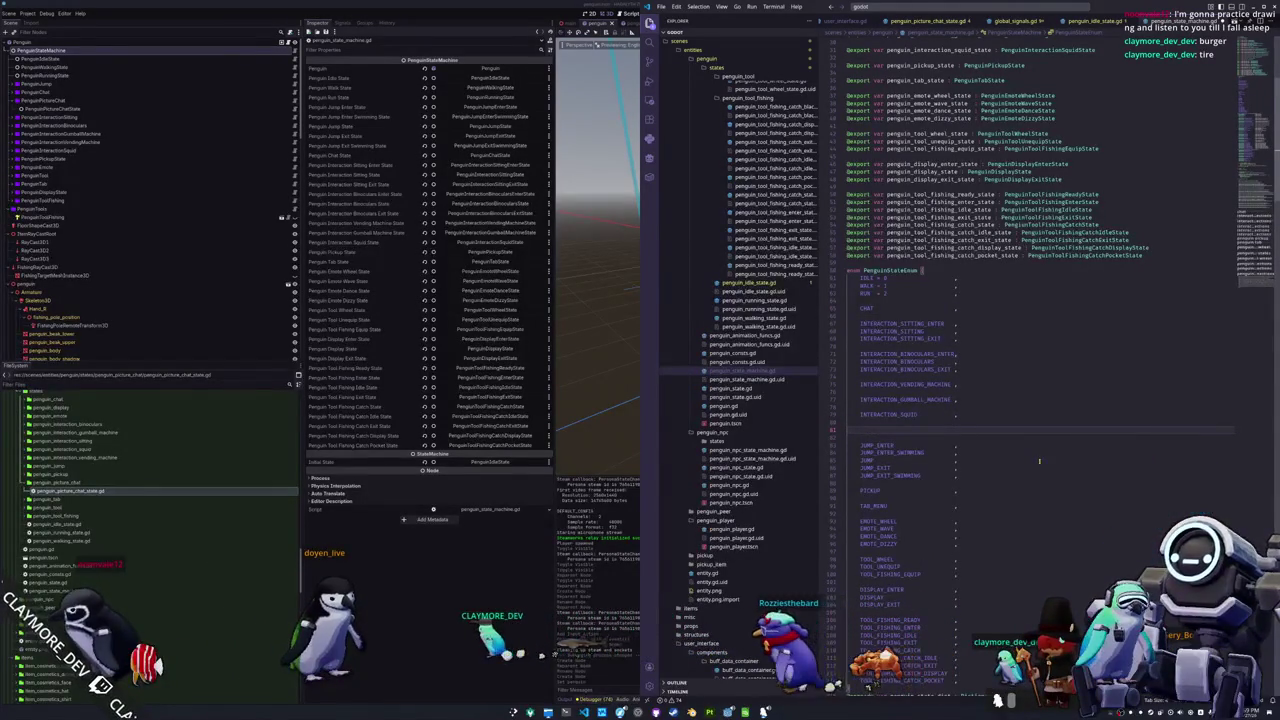
type("PICTURE_CHAT")
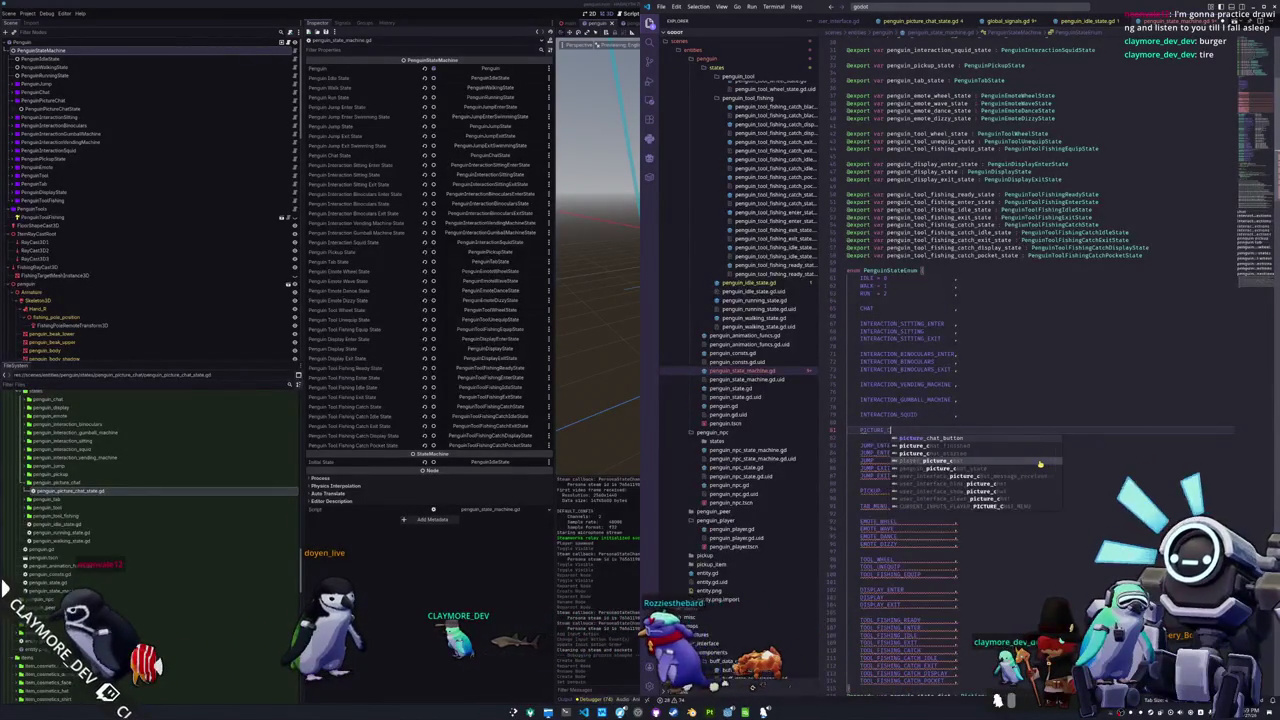
type(",")
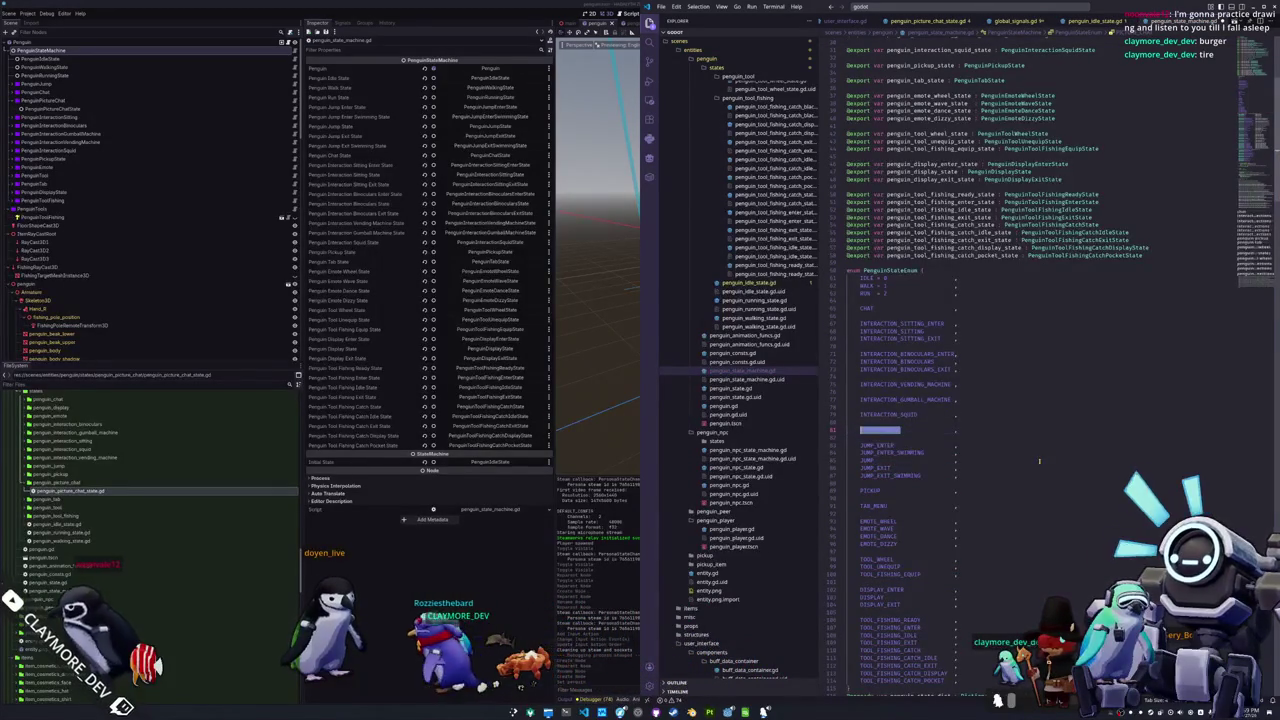
scroll(1040, 461, "down", 9)
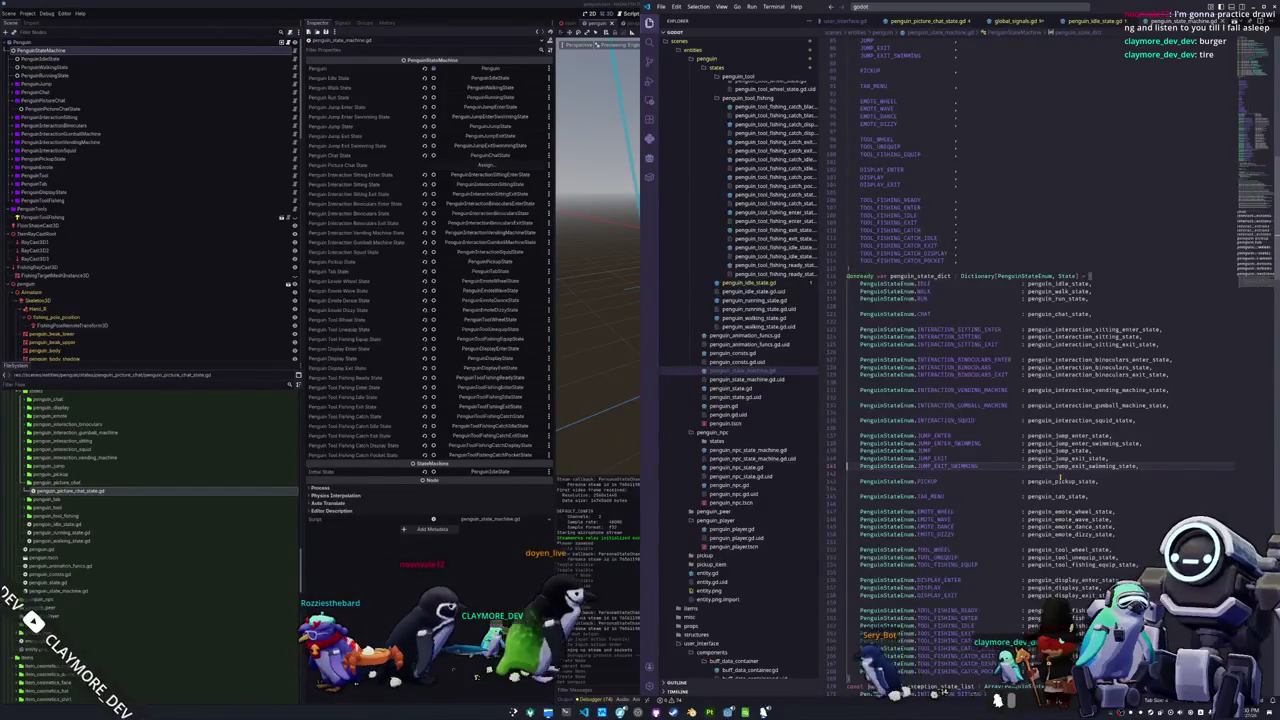
Step: Add 'PenguinStateEnum.PICTURE_CHAT : penguin_picture_chat_state' to penguin_state_dict after the squid entry
scroll(1060, 480, "up", 4)
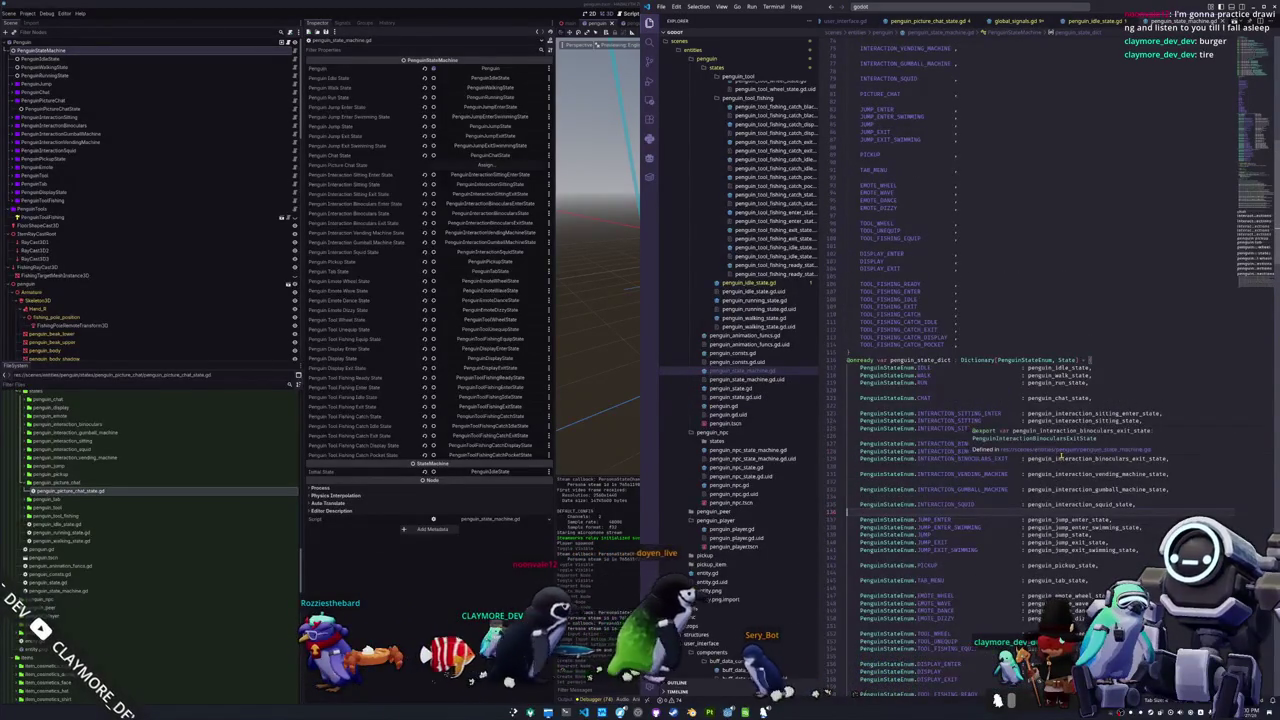
key("Return")
type("PenguinS")
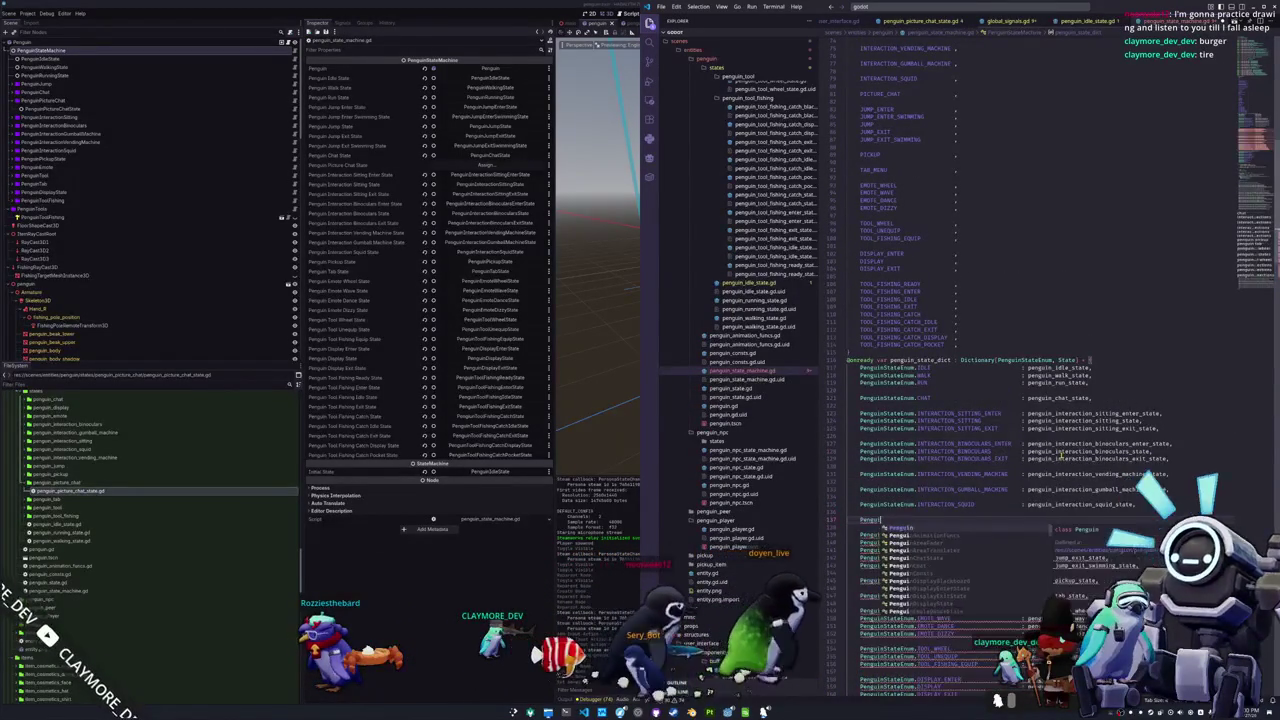
type("tateEnum.PICTURE_CHAT")
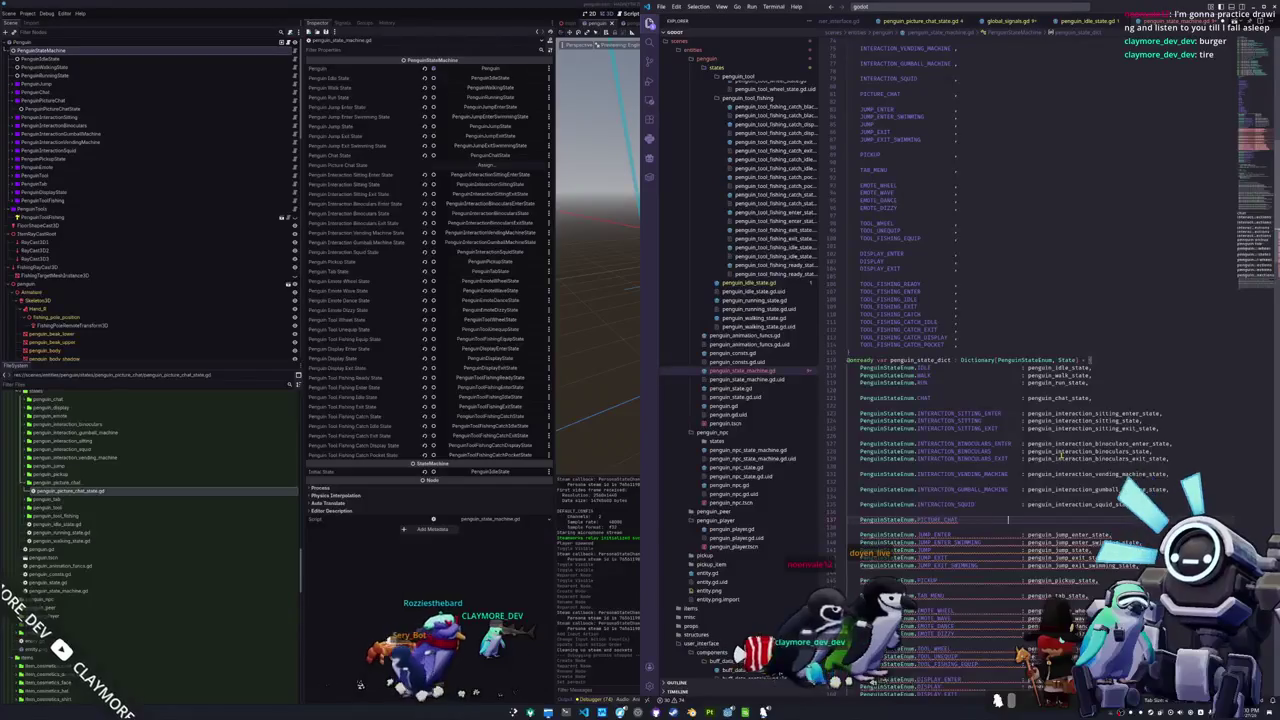
key("Return")
type(": penguin_picture_chat_state,")
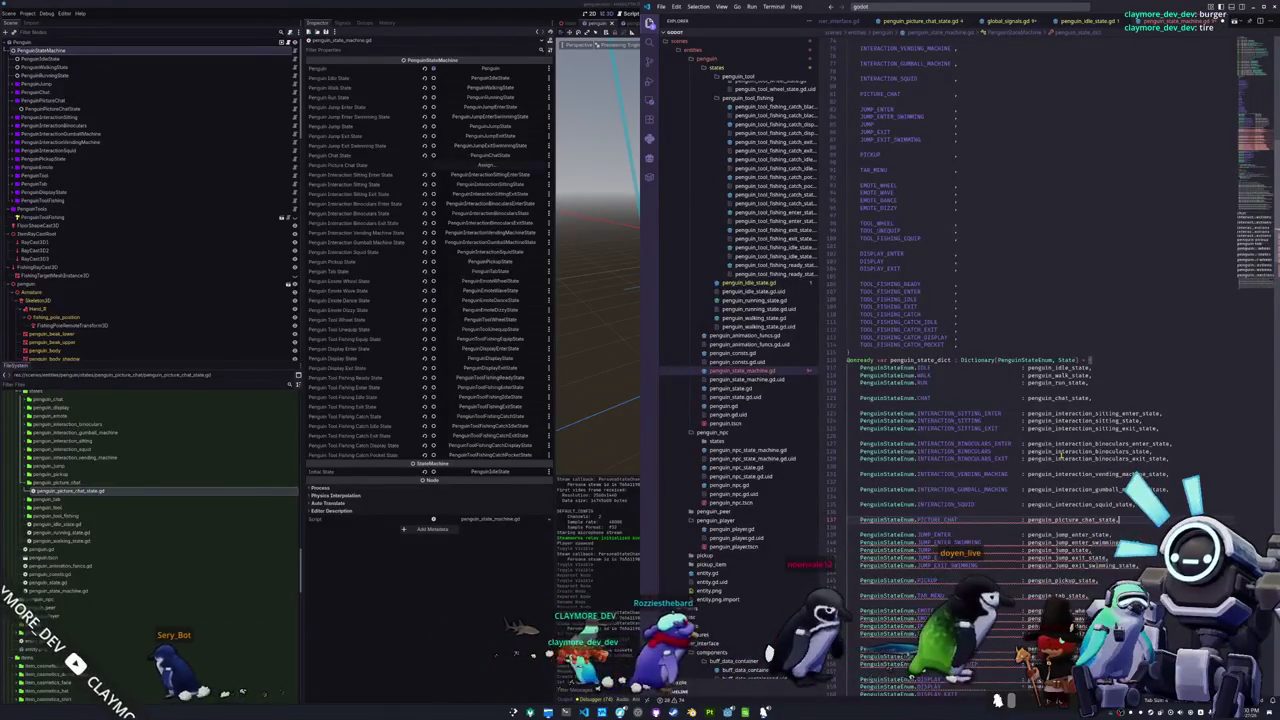
scroll(1061, 453, "down", 10)
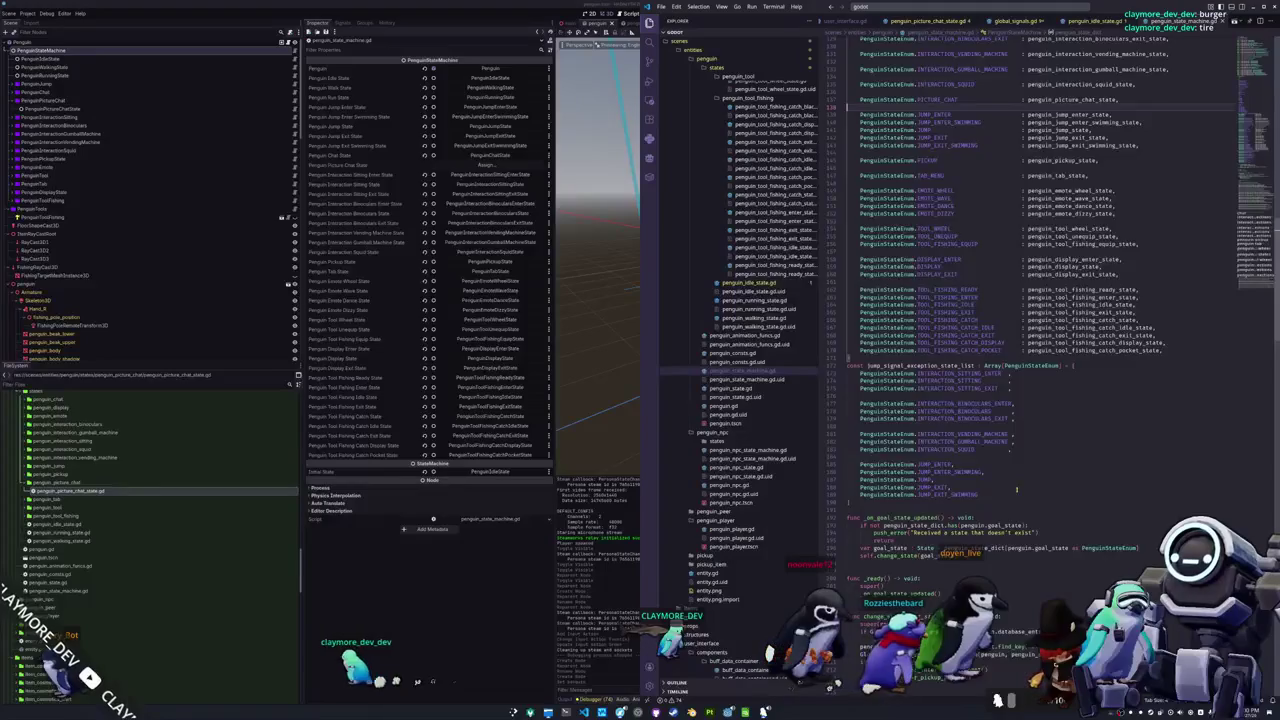
scroll(1016, 489, "down", 20)
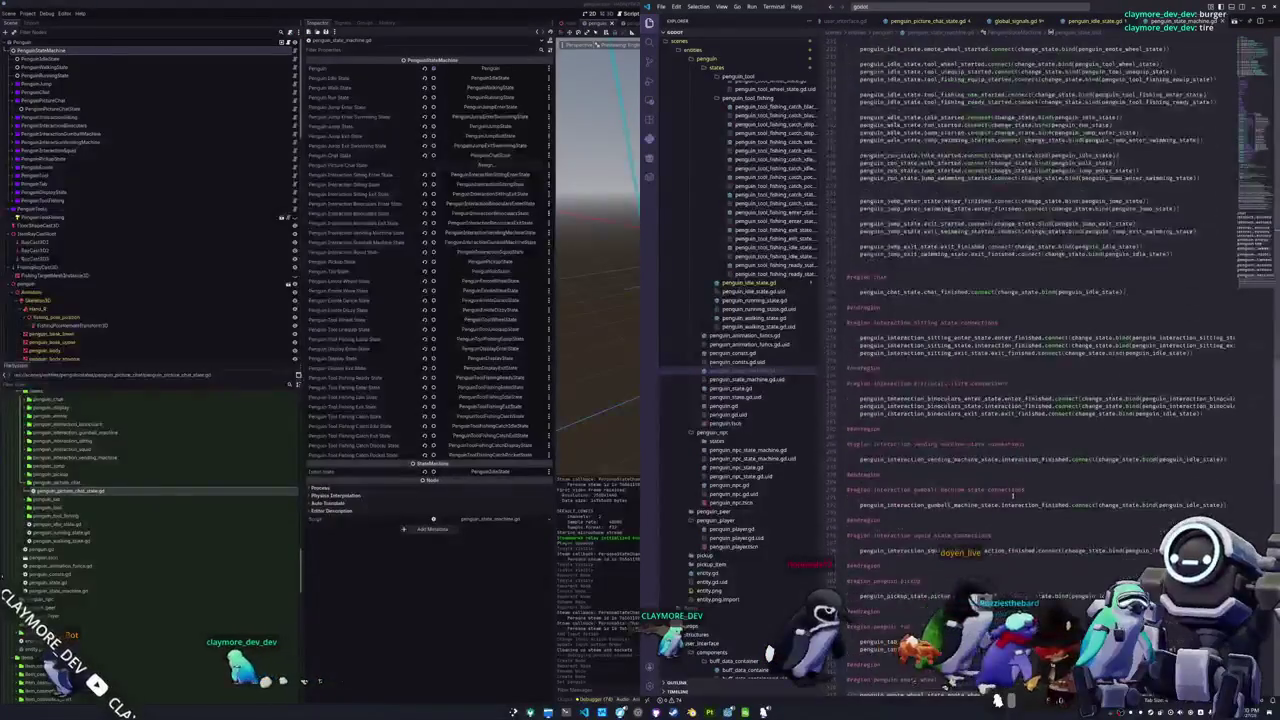
Step: Duplicate the chat_started connection so picture_chat_started enters penguin_picture_chat_state
scroll(1013, 494, "down", 5)
scroll(983, 522, "up", 15)
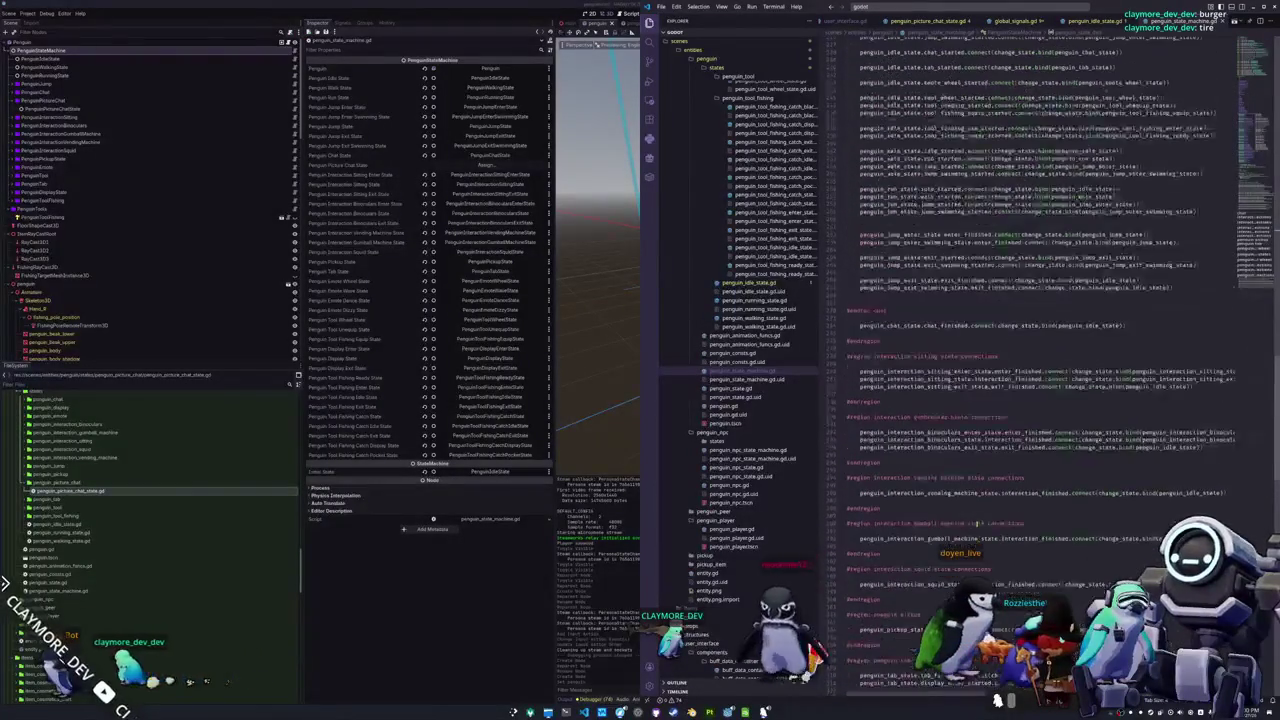
scroll(900, 360, "up", 3)
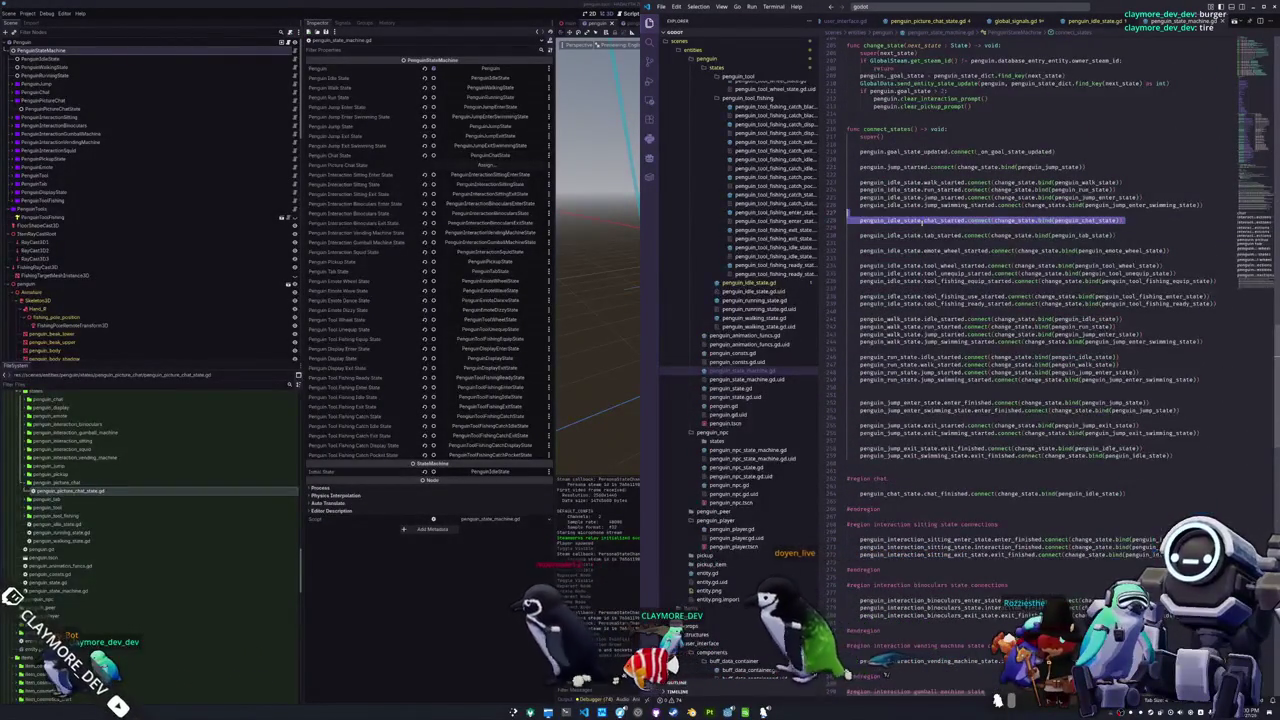
key("shift+alt+Down")
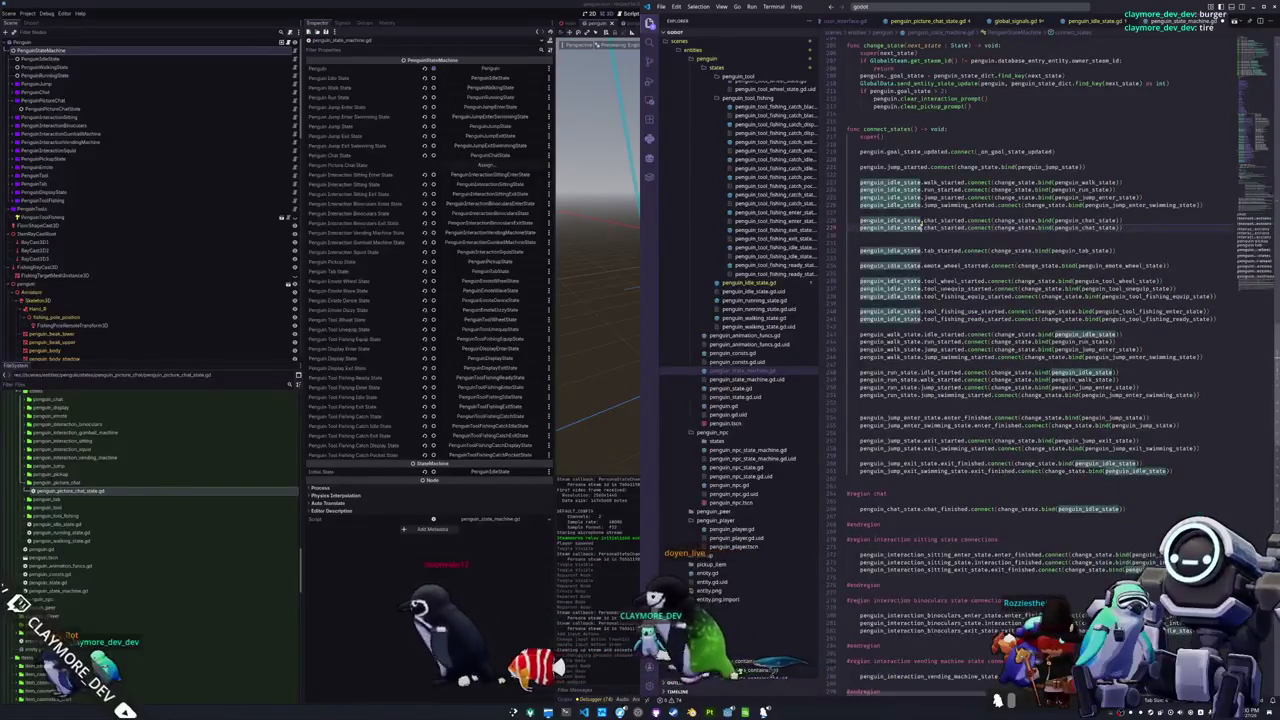
key("BackSpace")
key("BackSpace")
key("BackSpace")
key("Delete")
key("Delete")
key("Delete")
type("picture_chat")
key("Return")
double_click(1110, 228)
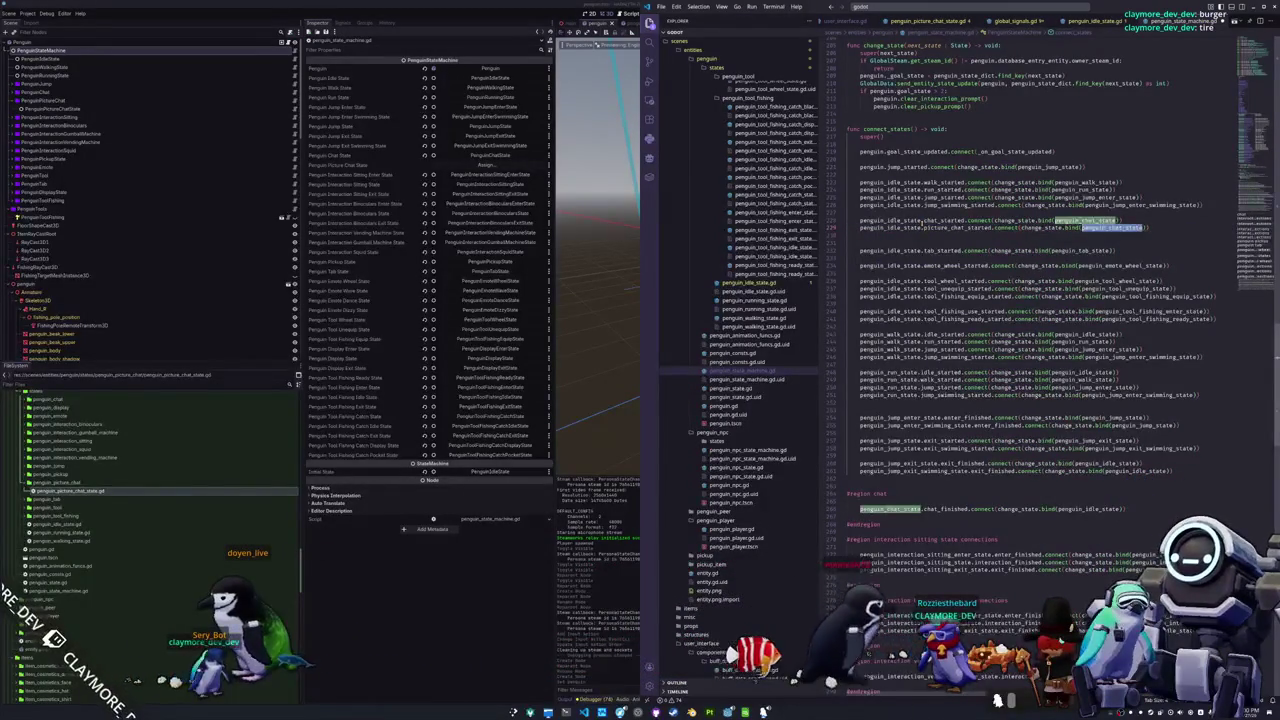
type("penguin_picture_")
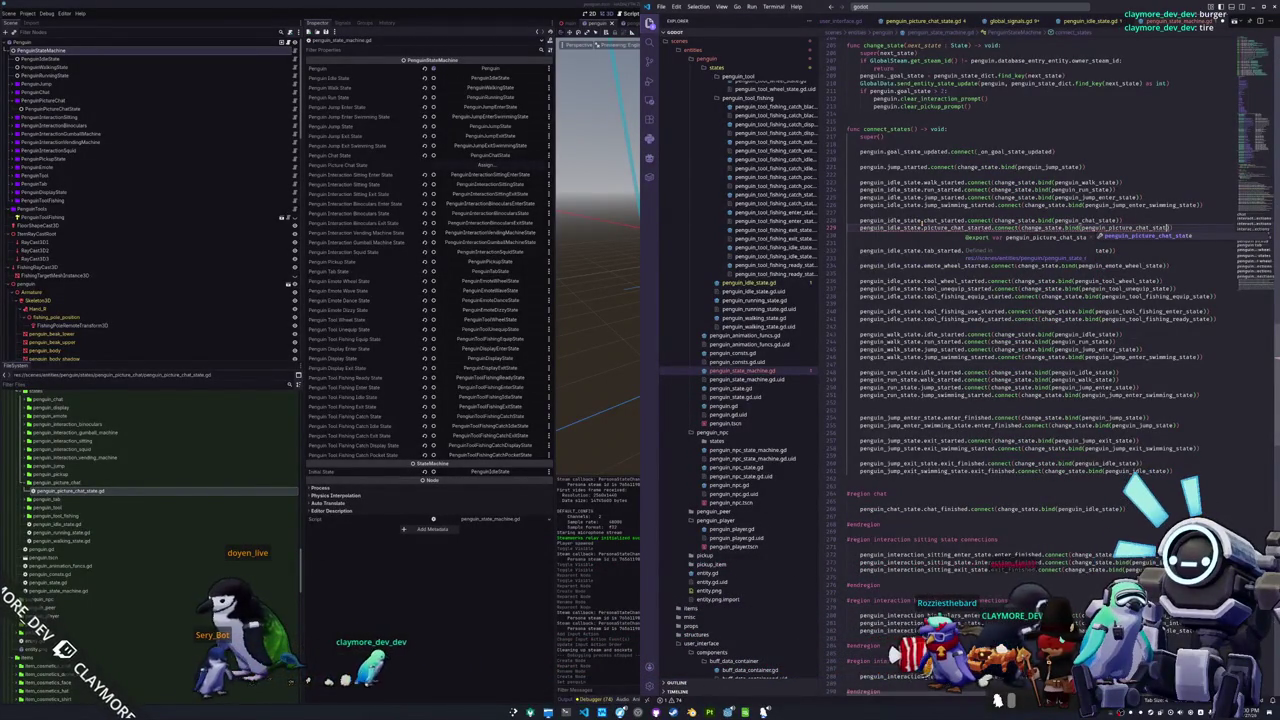
key("Return")
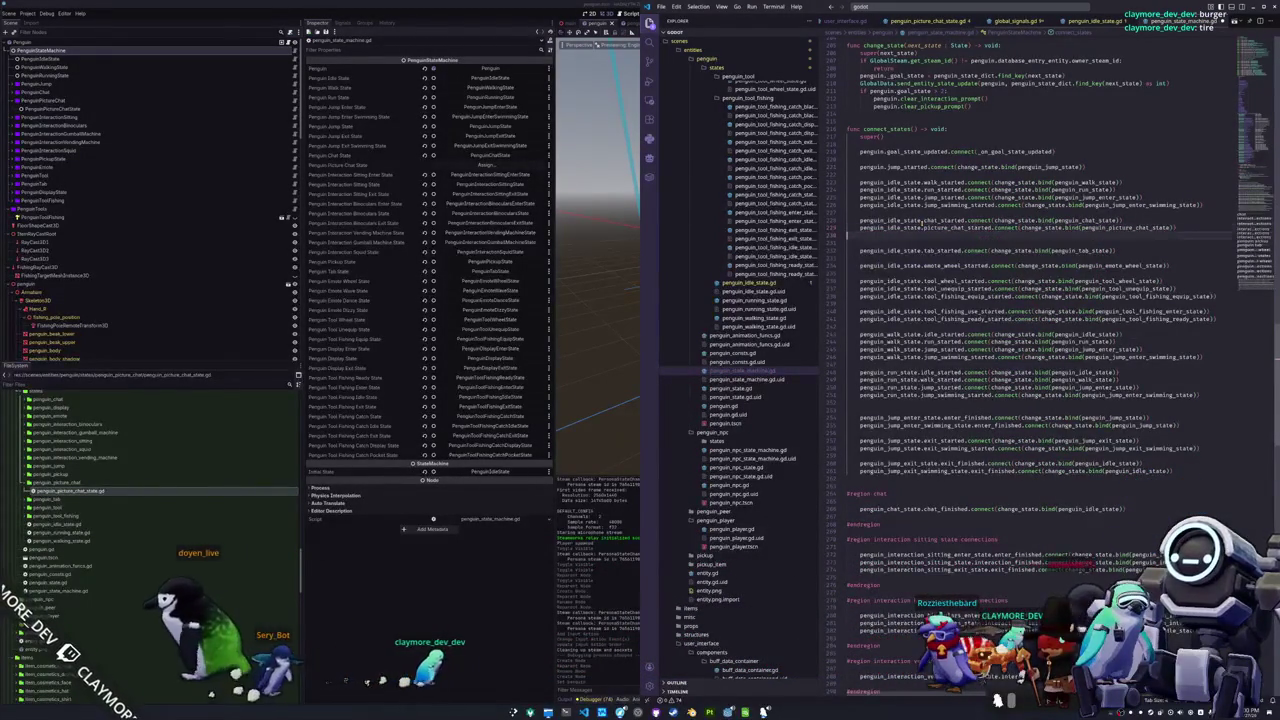
Step: Copy the chat region block and paste it as a picture_chat region returning to idle
scroll(1000, 300, "down", 10)
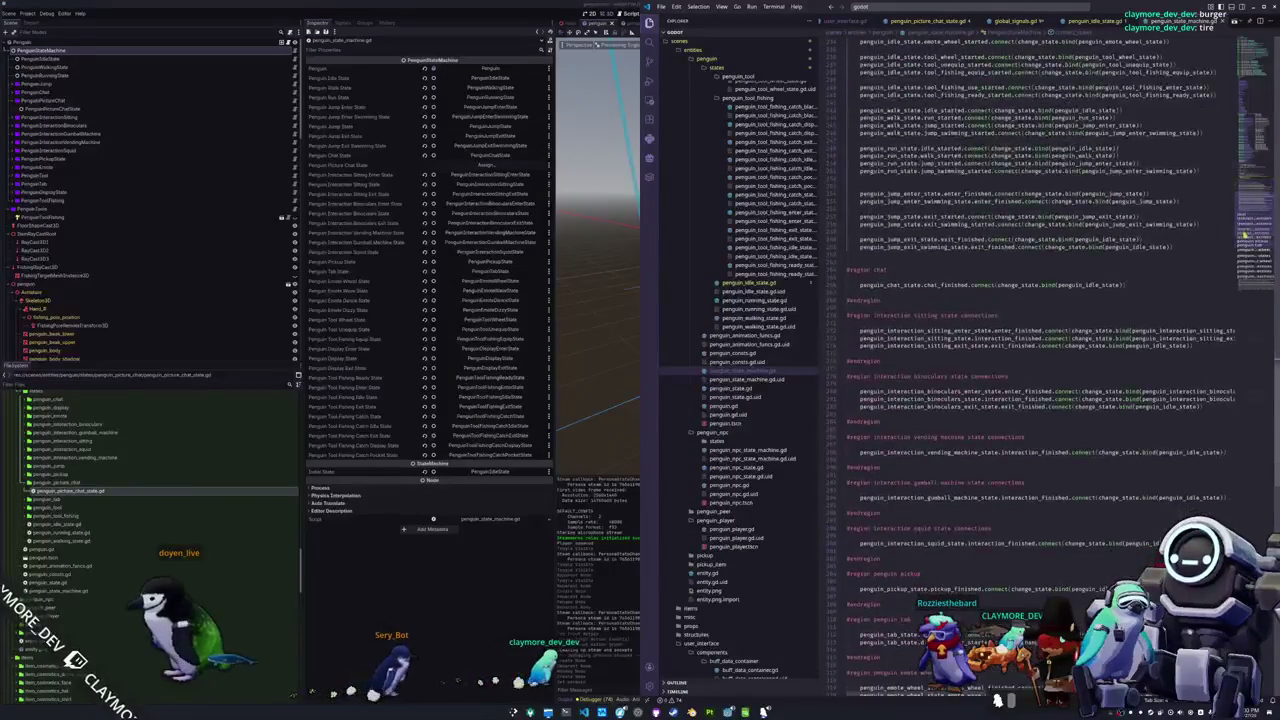
mouse_move(1128, 285)
left_mouse_down()
mouse_move(862, 286)
mouse_move(848, 264)
left_mouse_up()
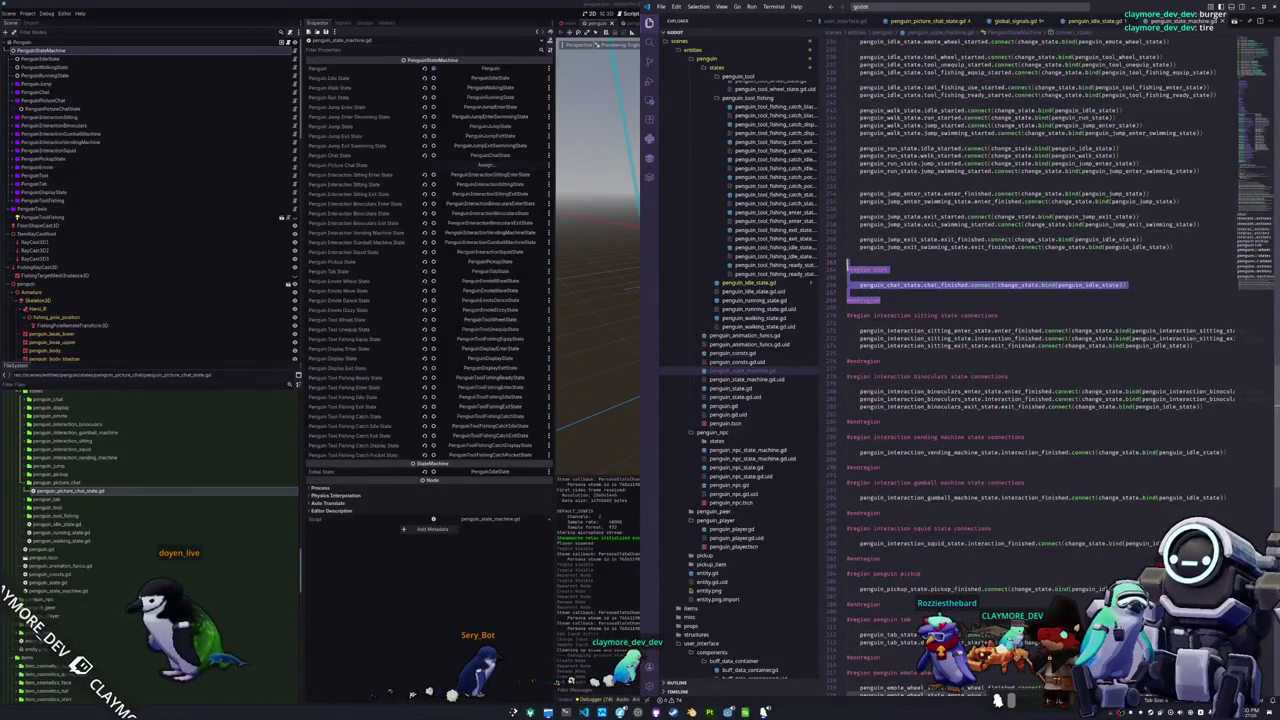
key("ctrl+c")
left_click(852, 308)
key("ctrl+v")
key("Return")
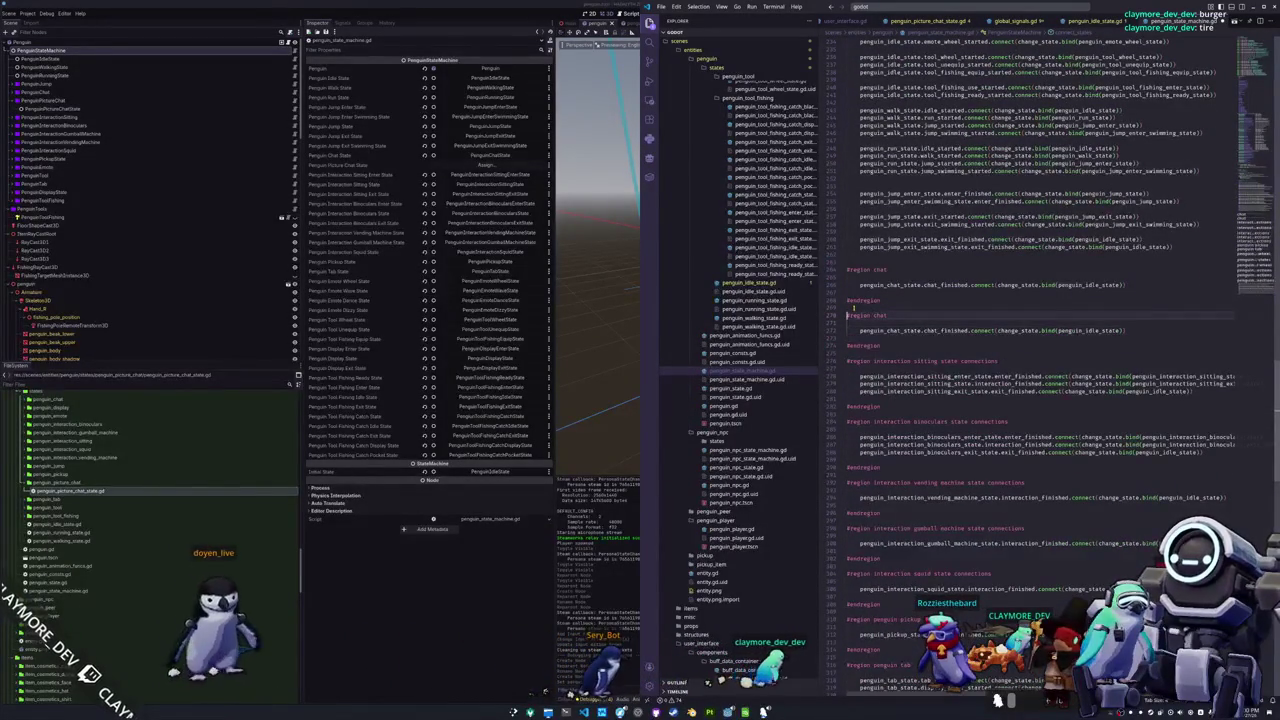
type("picture_chat")
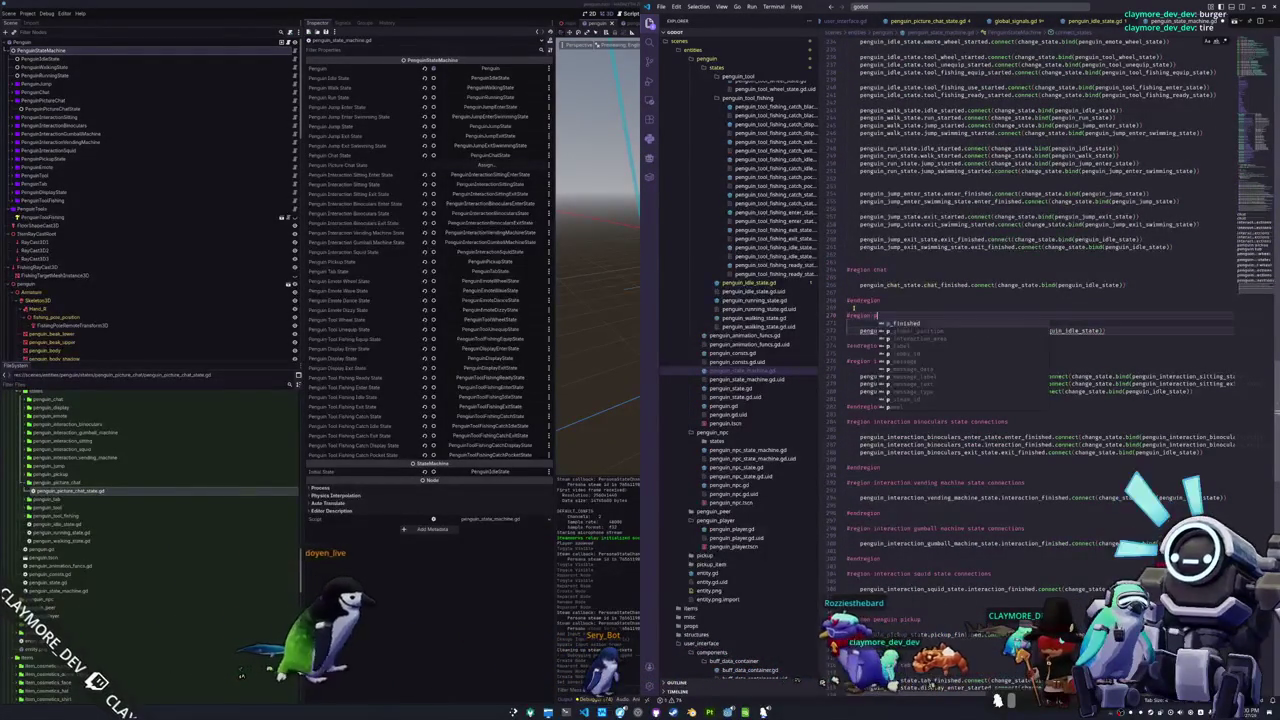
key("Escape")
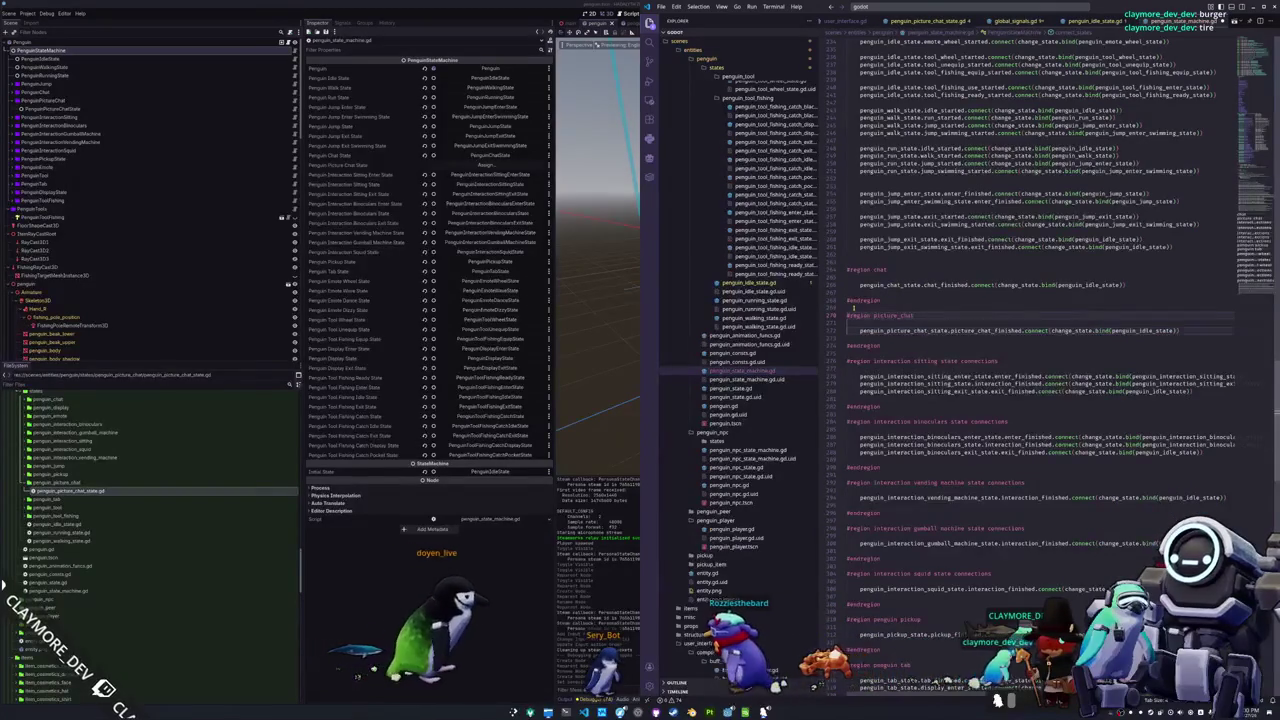
left_click(523, 541)
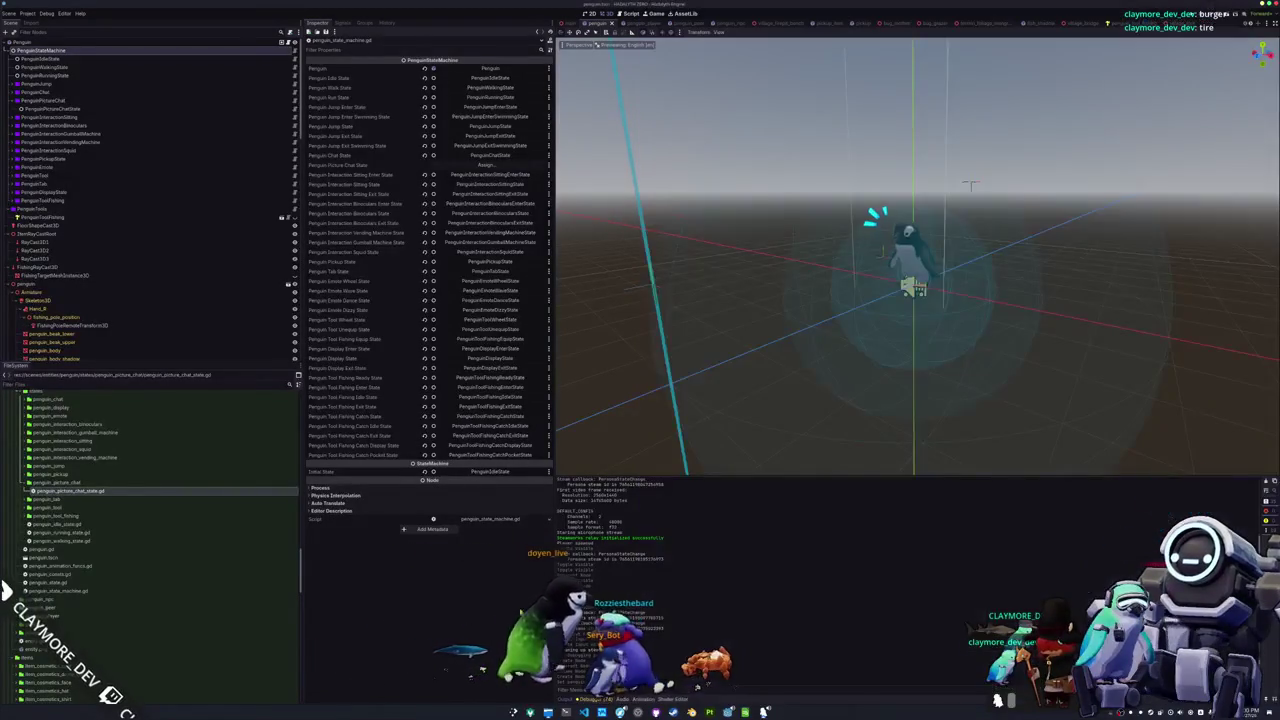
Step: Run the game with F5 and set the running state machine's Penguin Picture Chat State to PenguinPictureChatState
key("F5")
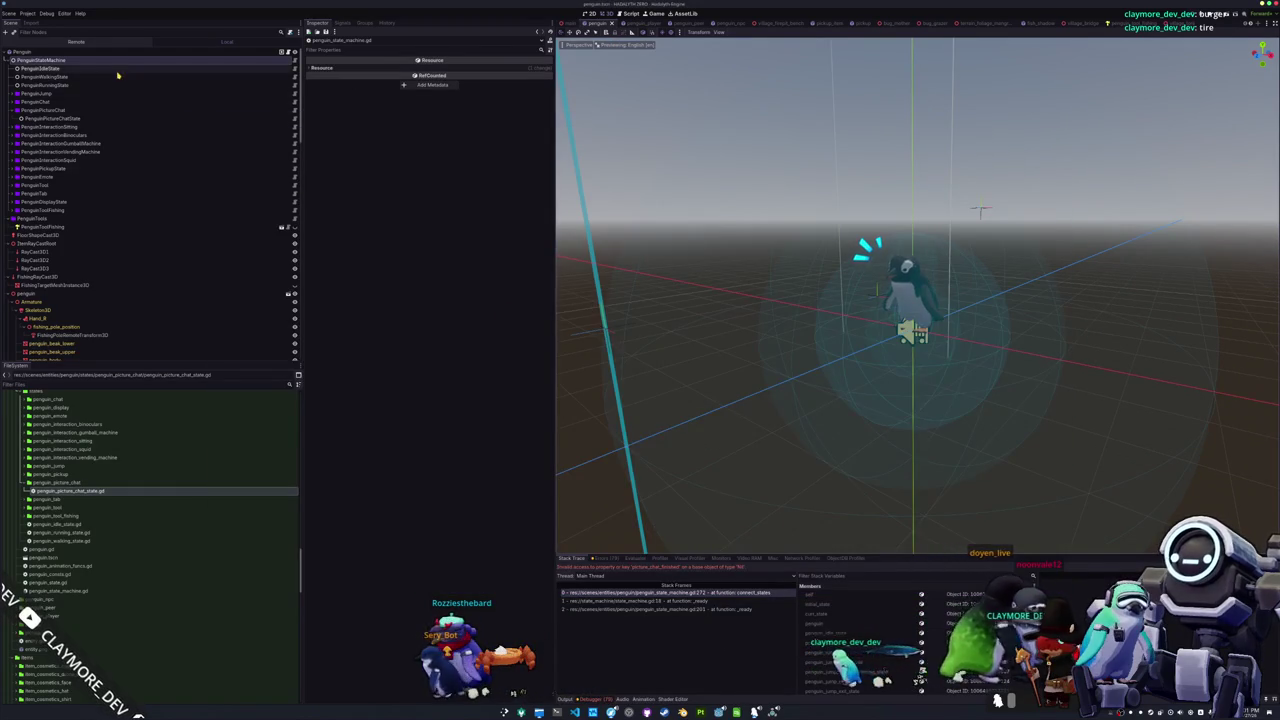
left_click(117, 60)
left_click(463, 166)
double_click(656, 290)
key("F8")
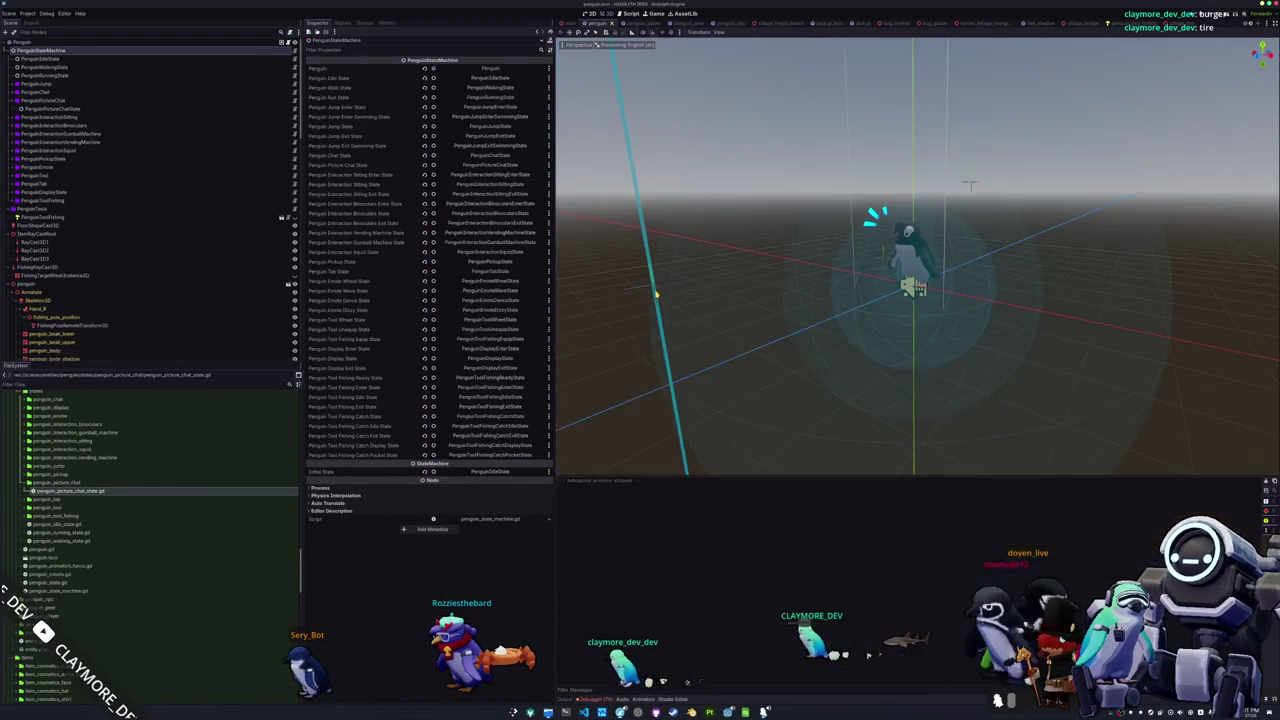
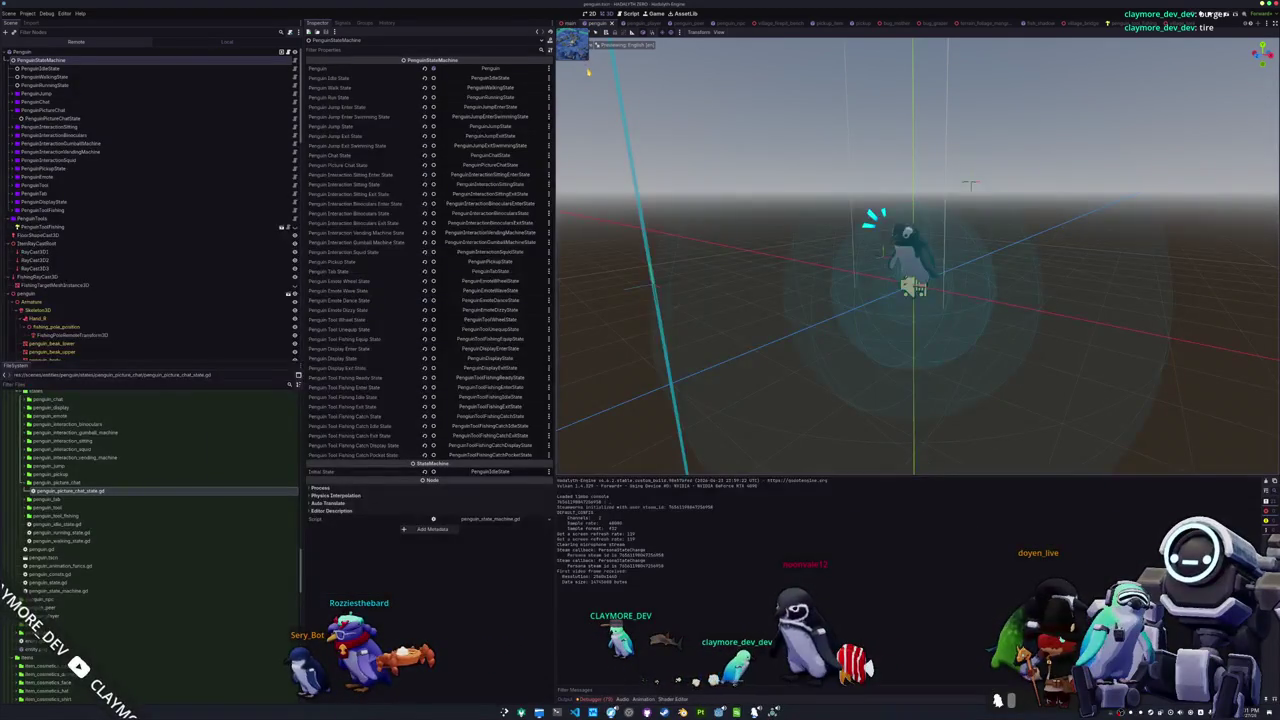
Step: Switch to the user_interface scene tab and run the project with F5
key("ctrl+shift+Tab")
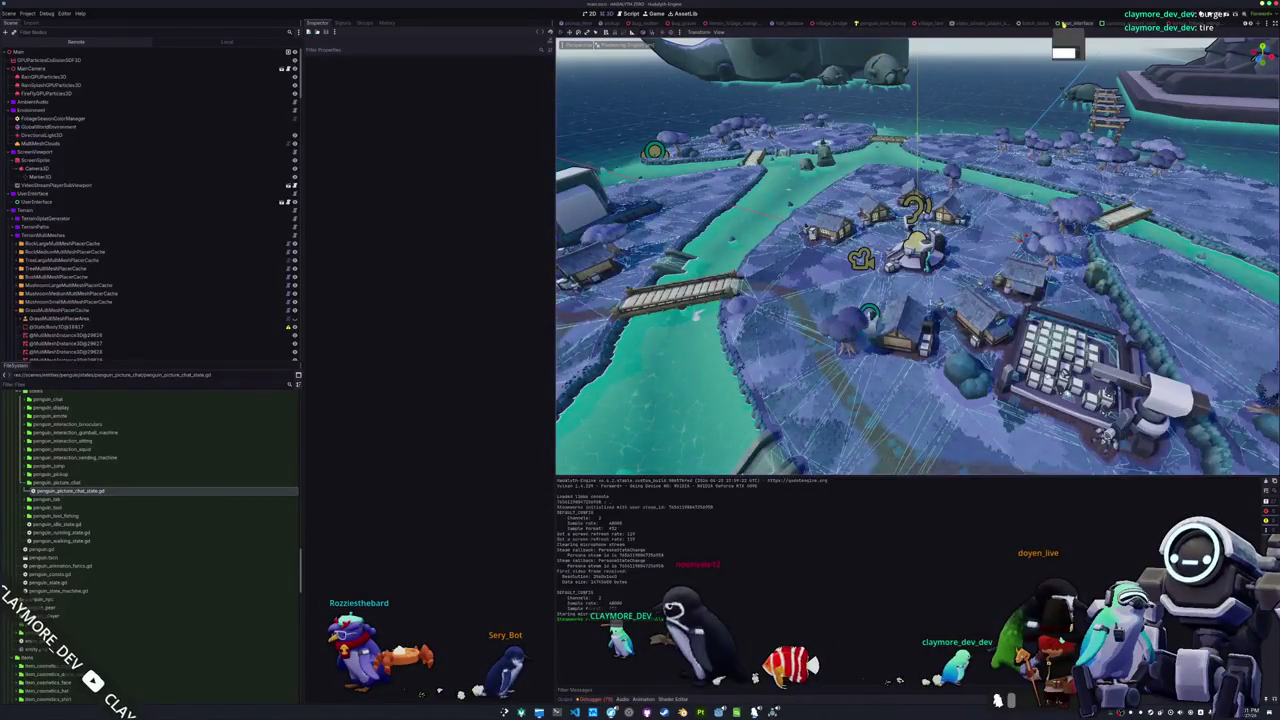
left_click(1080, 23)
scroll(200, 180, "down", 1)
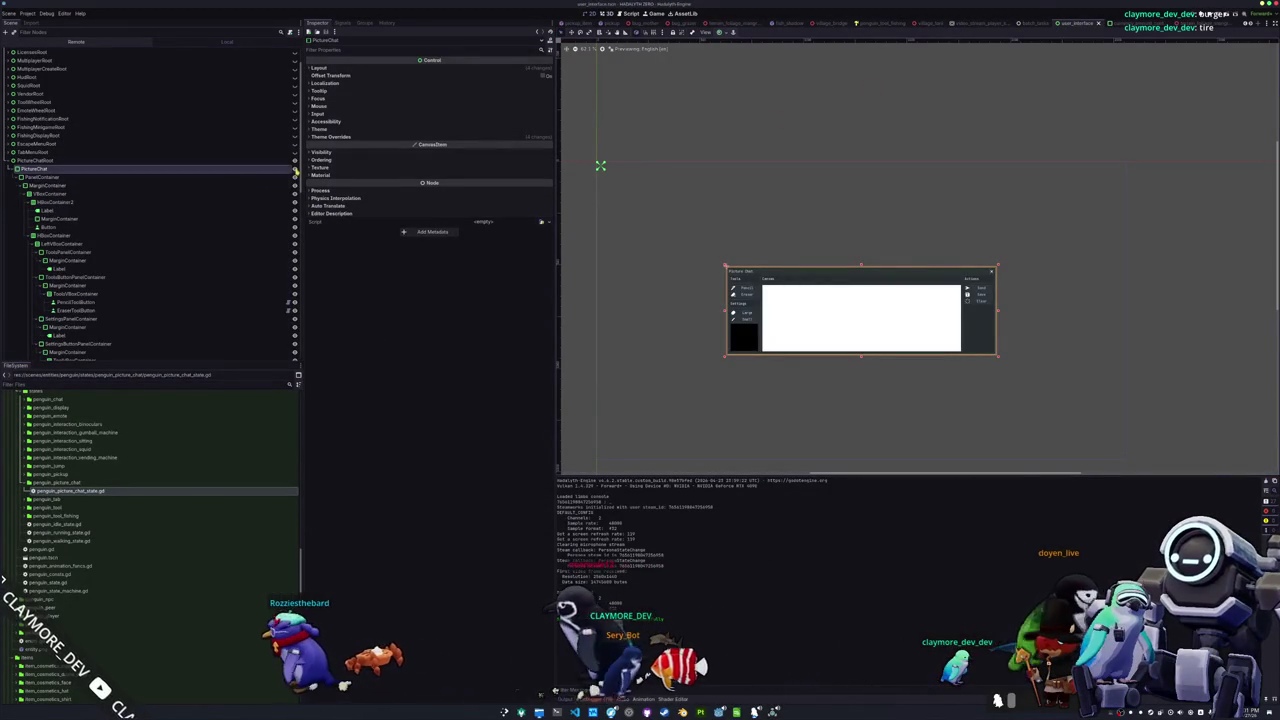
key("F5")
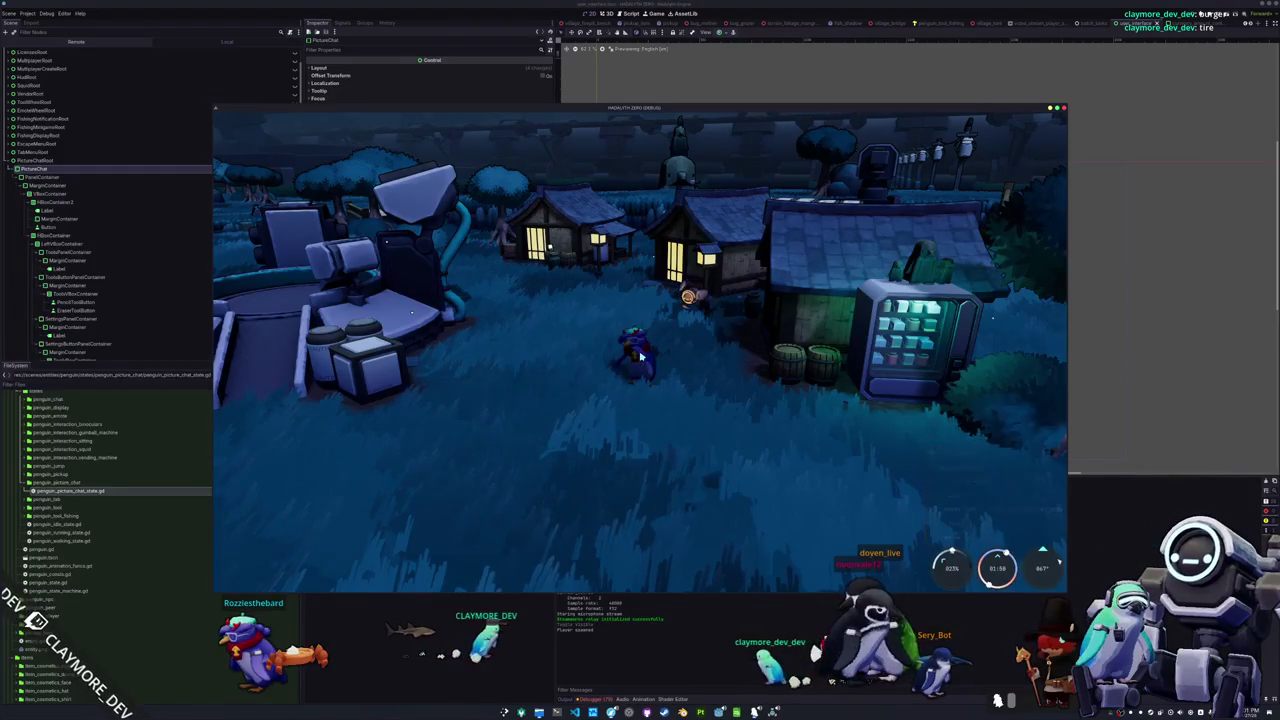
Step: Open the in-game chat and orbit the camera, then stop the game and save the scene
key("Return")
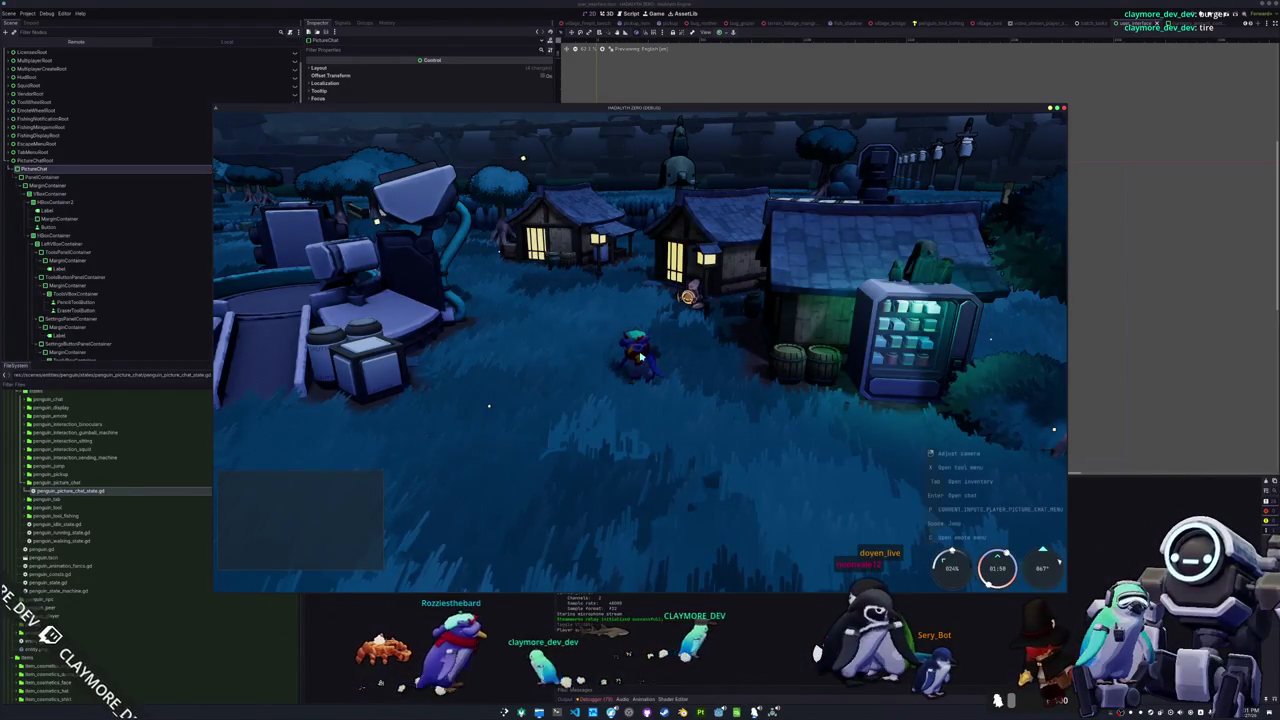
key("d")
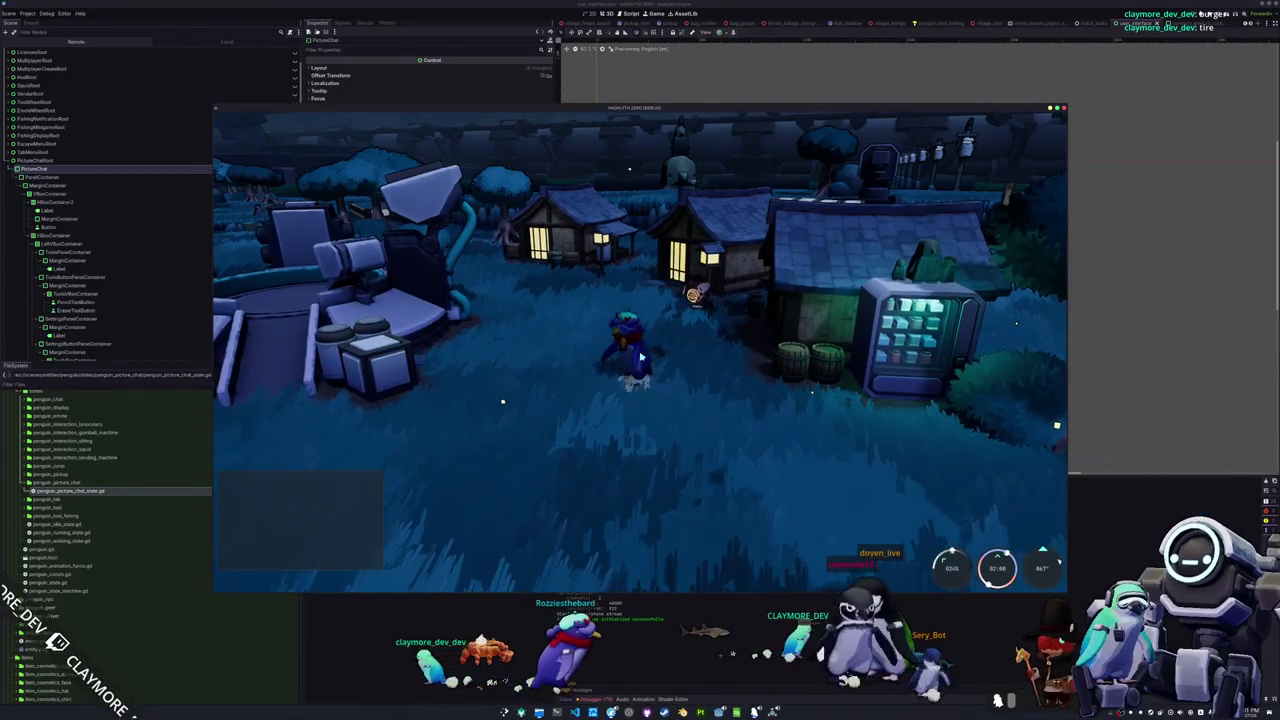
key("d")
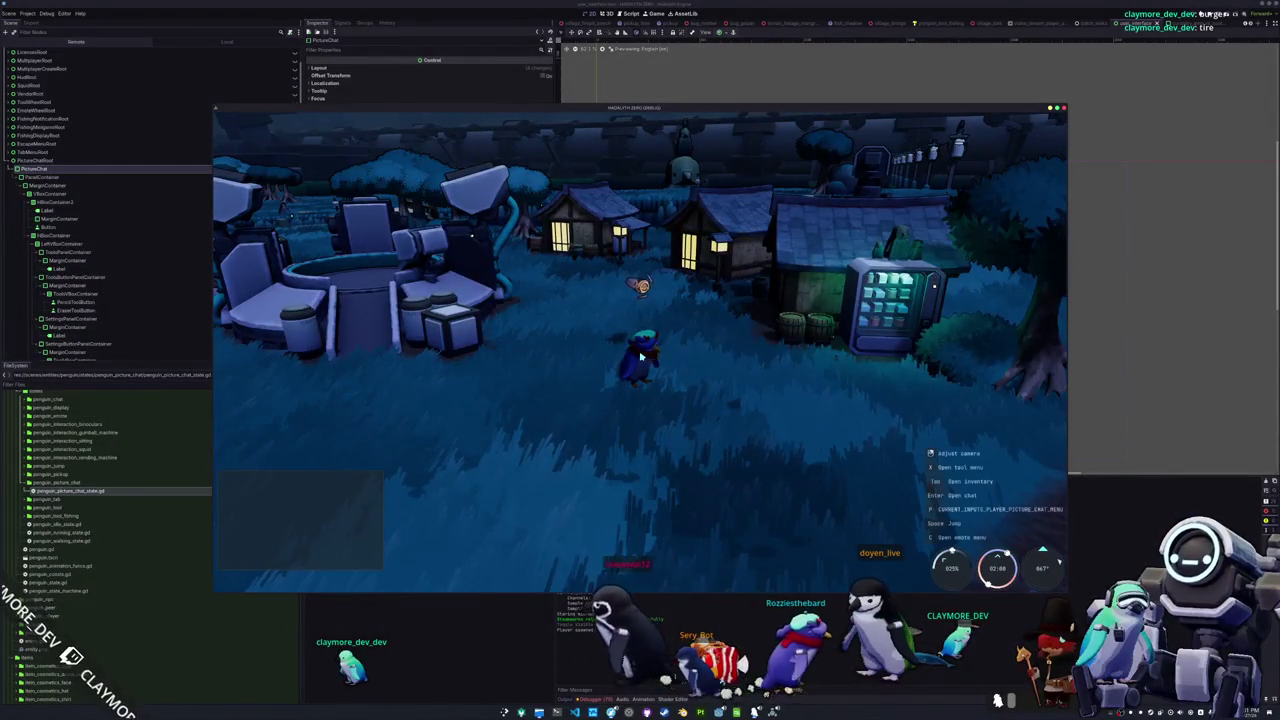
scroll(661, 333, "up", 2)
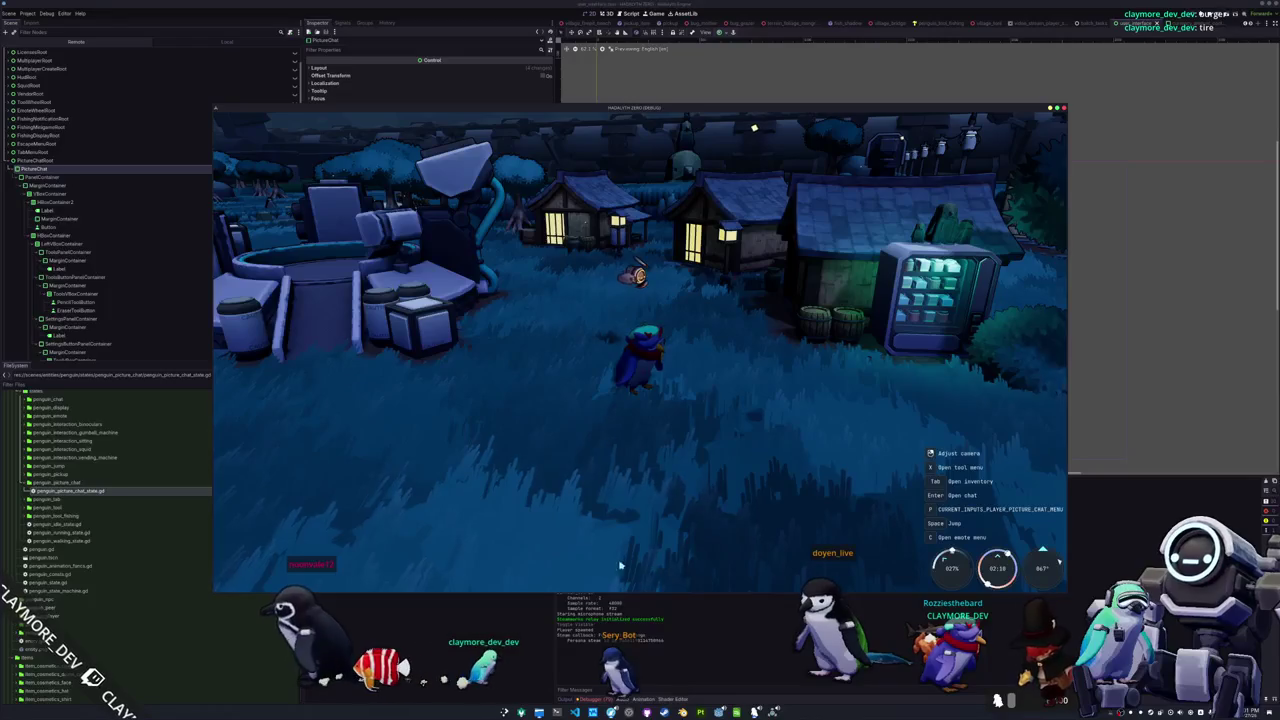
key("F8")
key("ctrl+s")
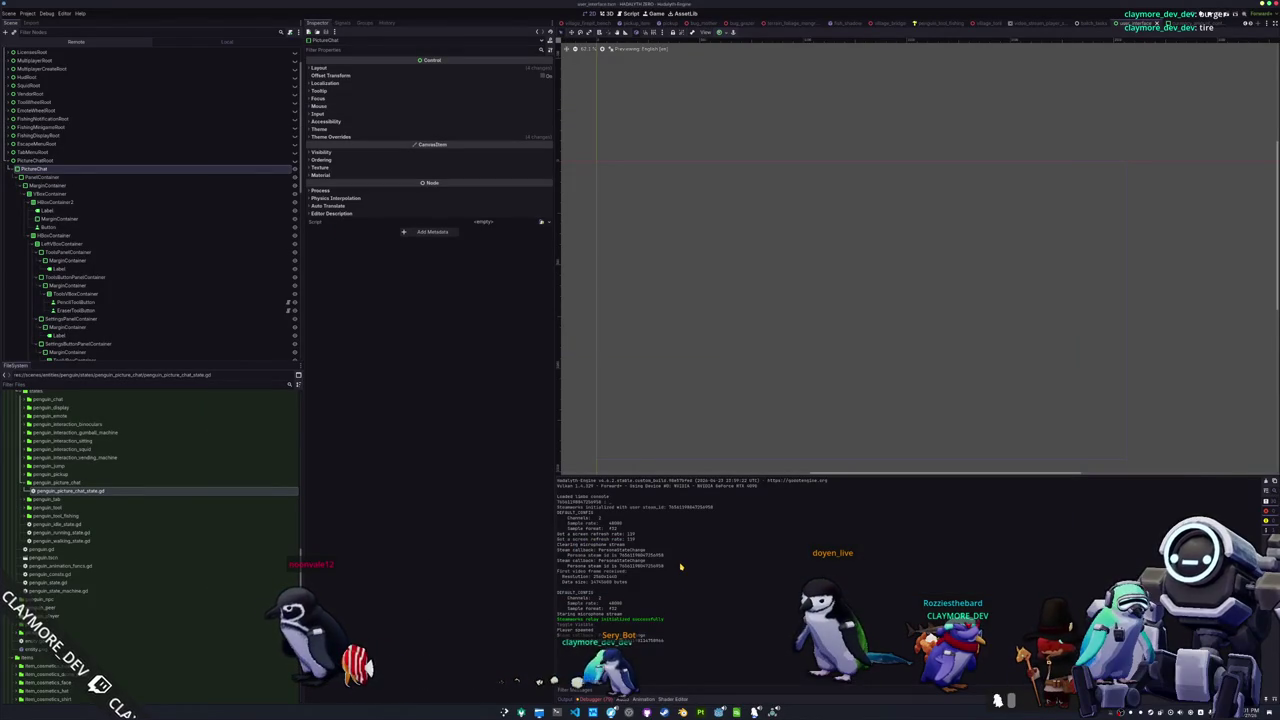
Step: Dismiss the quick-open list and select the PictureChat node in the Scene tree
key("alt+shift+o")
key("Escape")
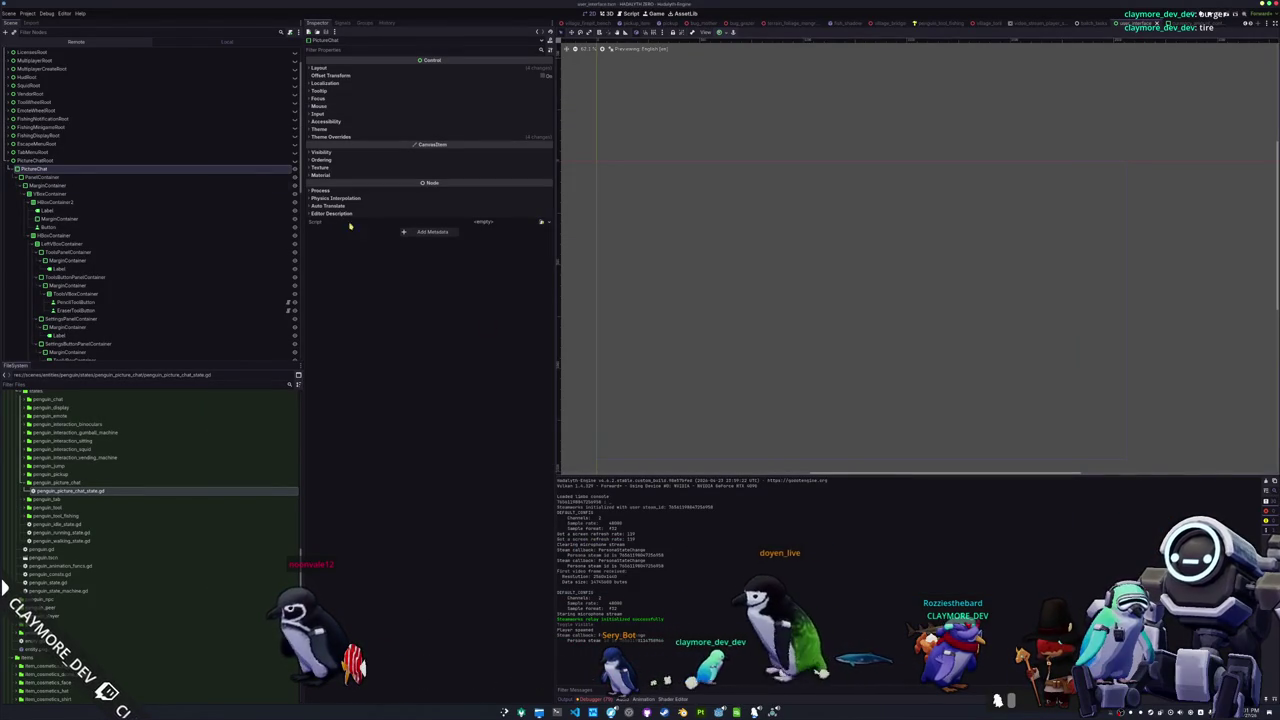
scroll(168, 229, "down", 3)
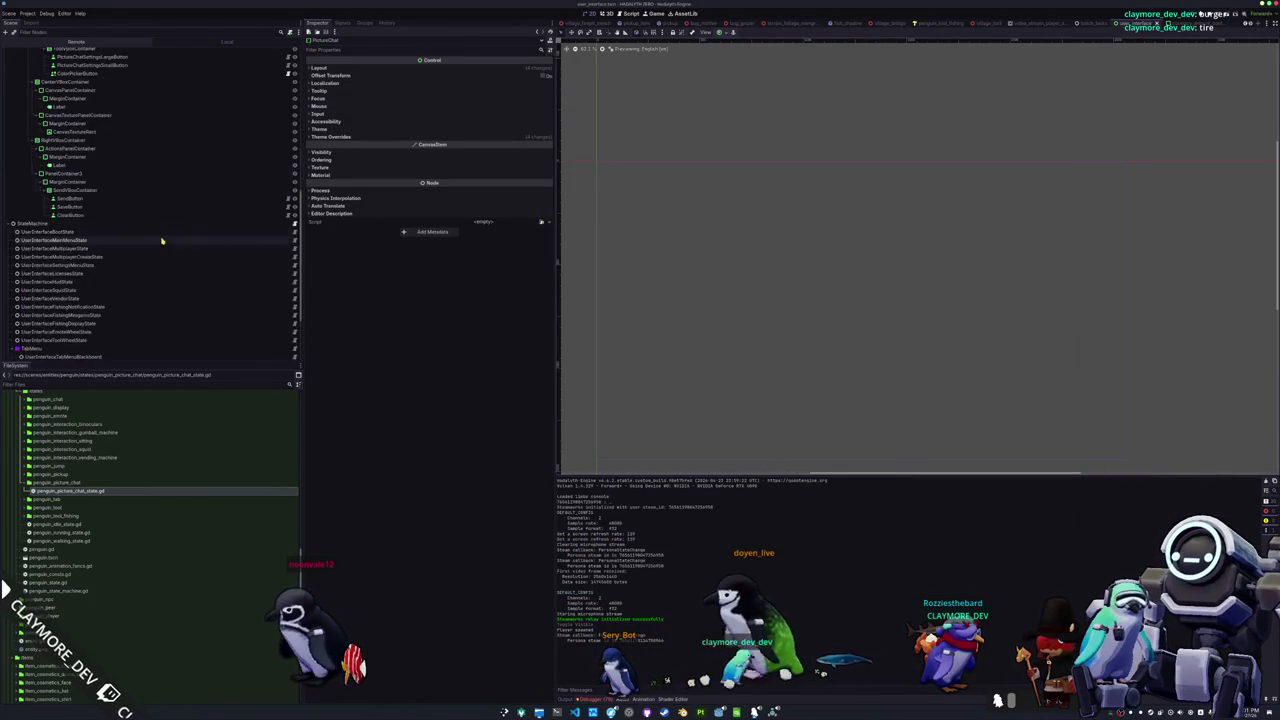
left_click(295, 89)
scroll(734, 386, "up", 2)
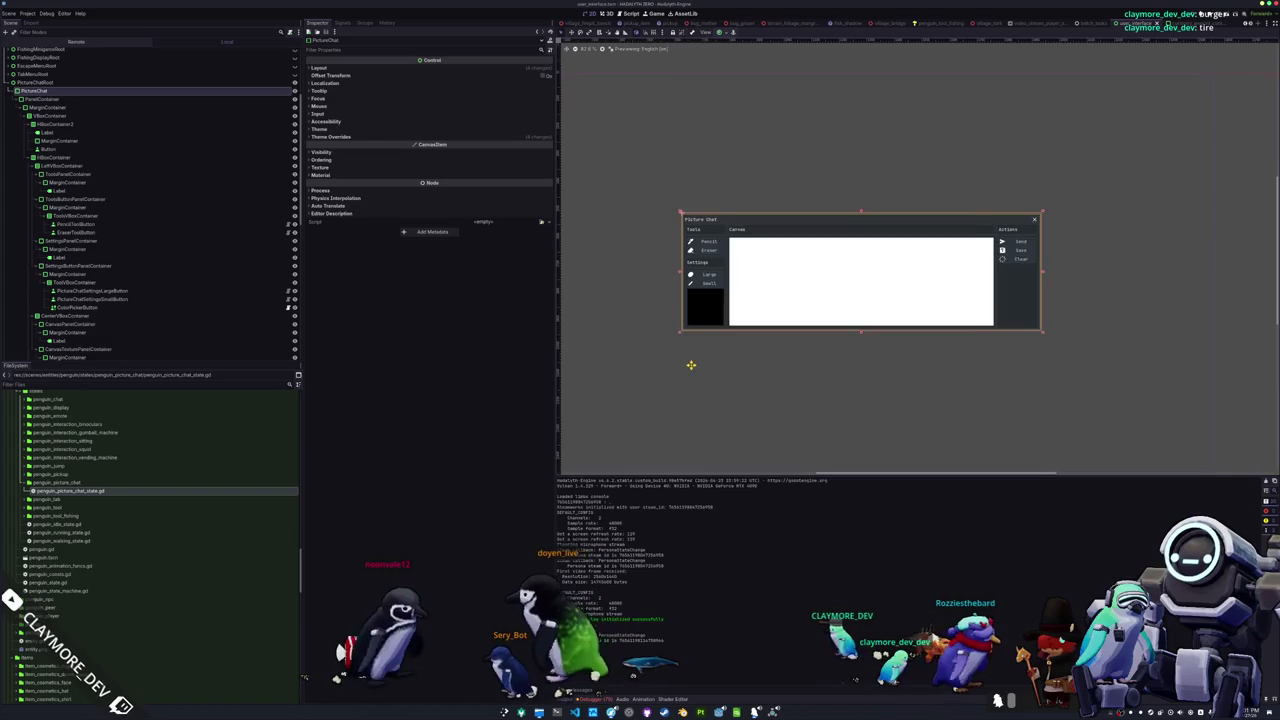
Step: Scroll the FileSystem panel and expand the user_interface states folder
scroll(105, 489, "down", 2)
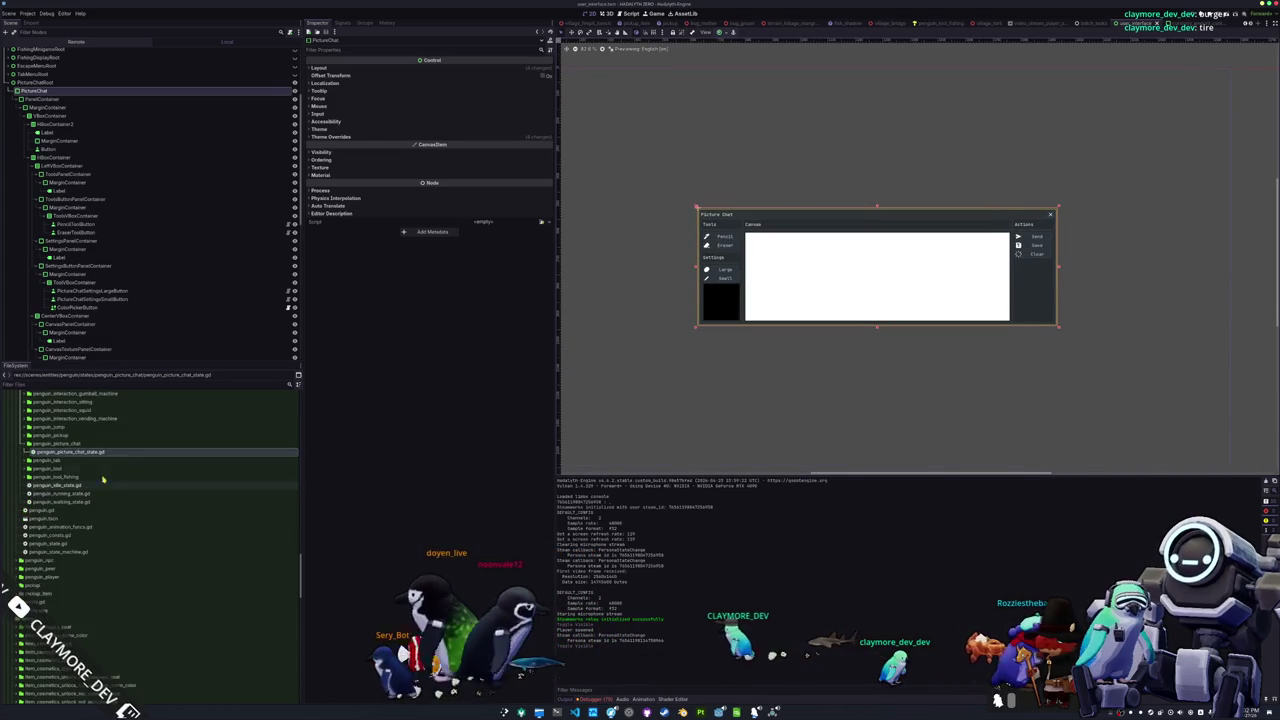
scroll(110, 478, "down", 10)
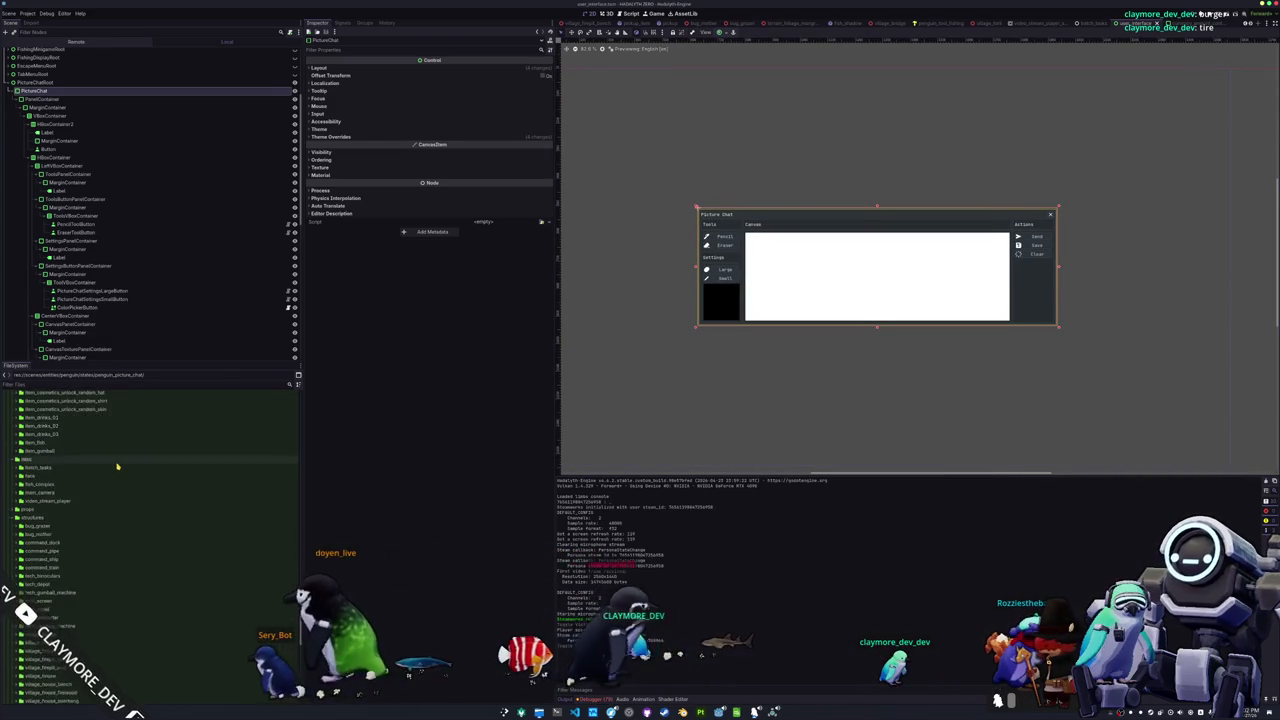
scroll(117, 467, "down", 10)
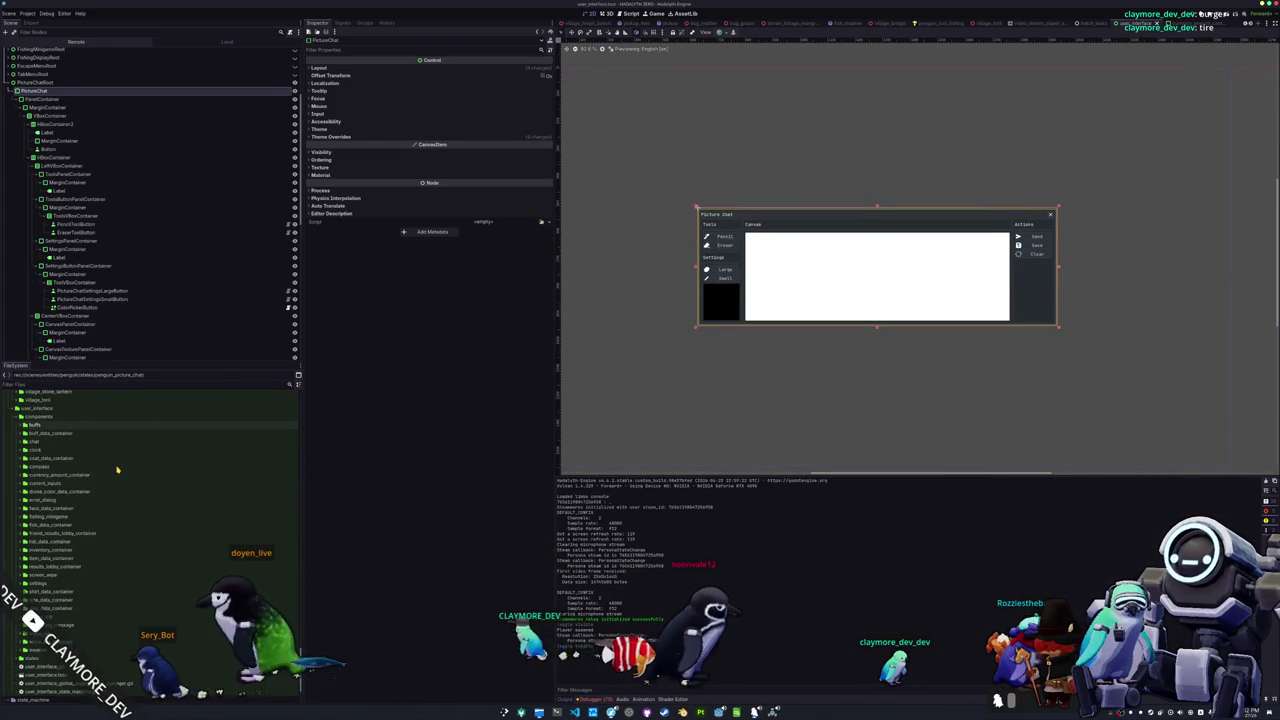
scroll(117, 469, "down", 4)
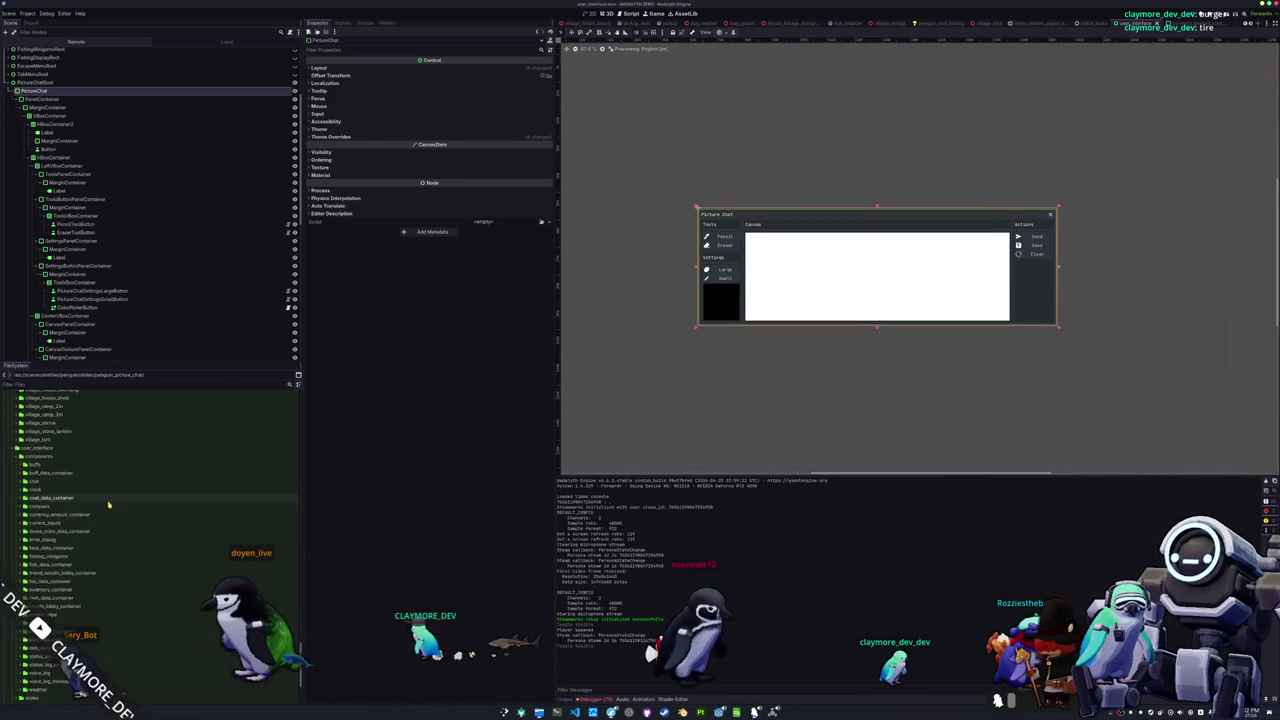
scroll(109, 500, "up", 10)
scroll(55, 567, "down", 5)
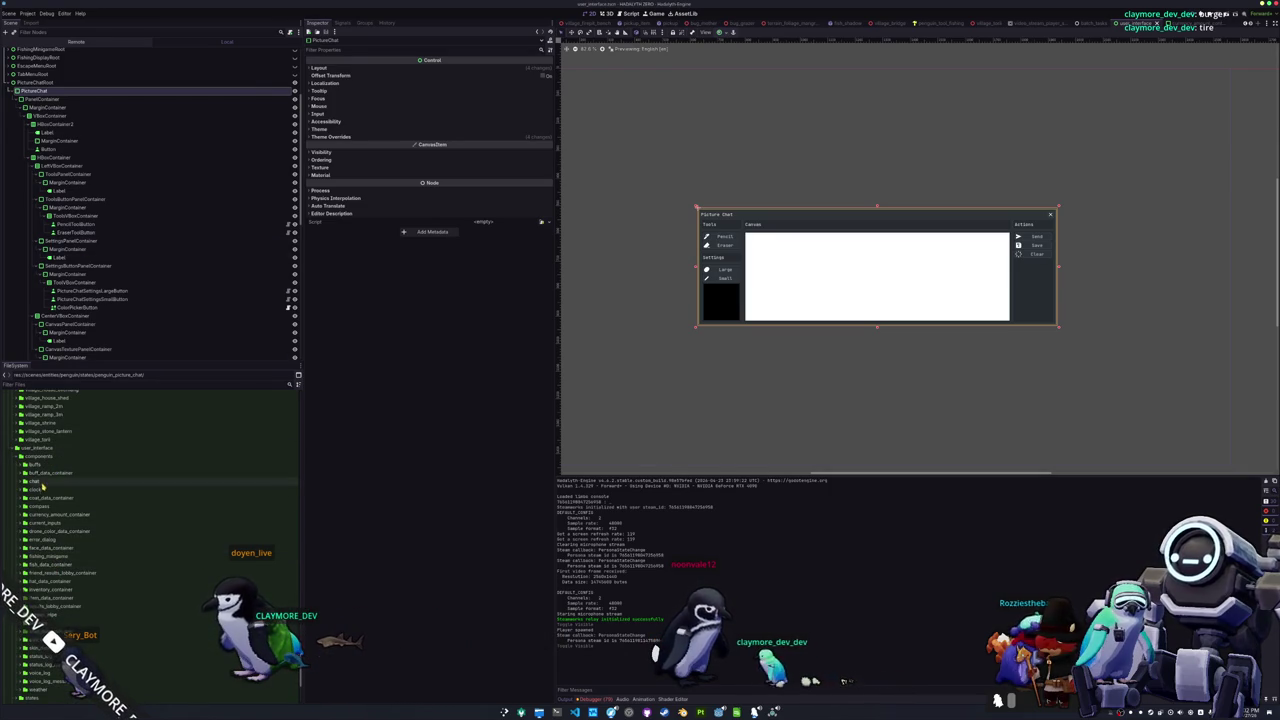
scroll(43, 484, "down", 5)
double_click(32, 581)
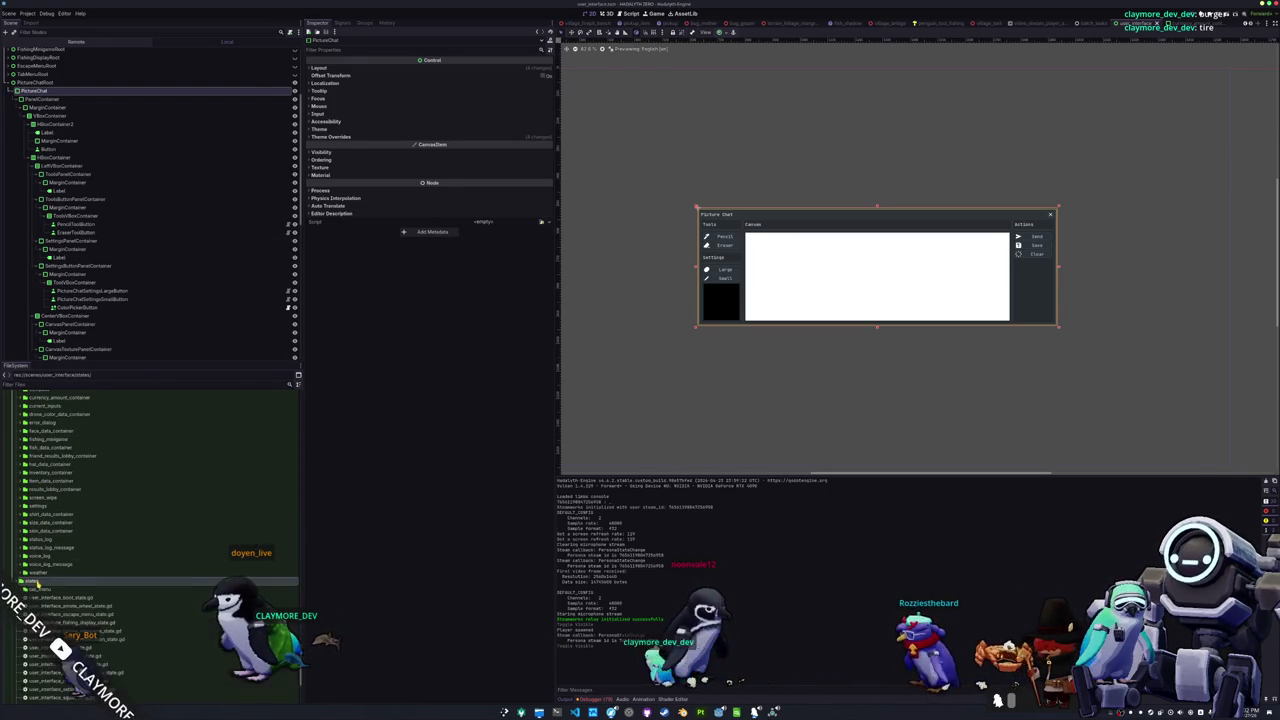
scroll(40, 500, "down", 5)
Step: Create user_interface_picture_chat_state.gd in the states folder and select the new file
right_click(62, 450)
mouse_move(62, 451)
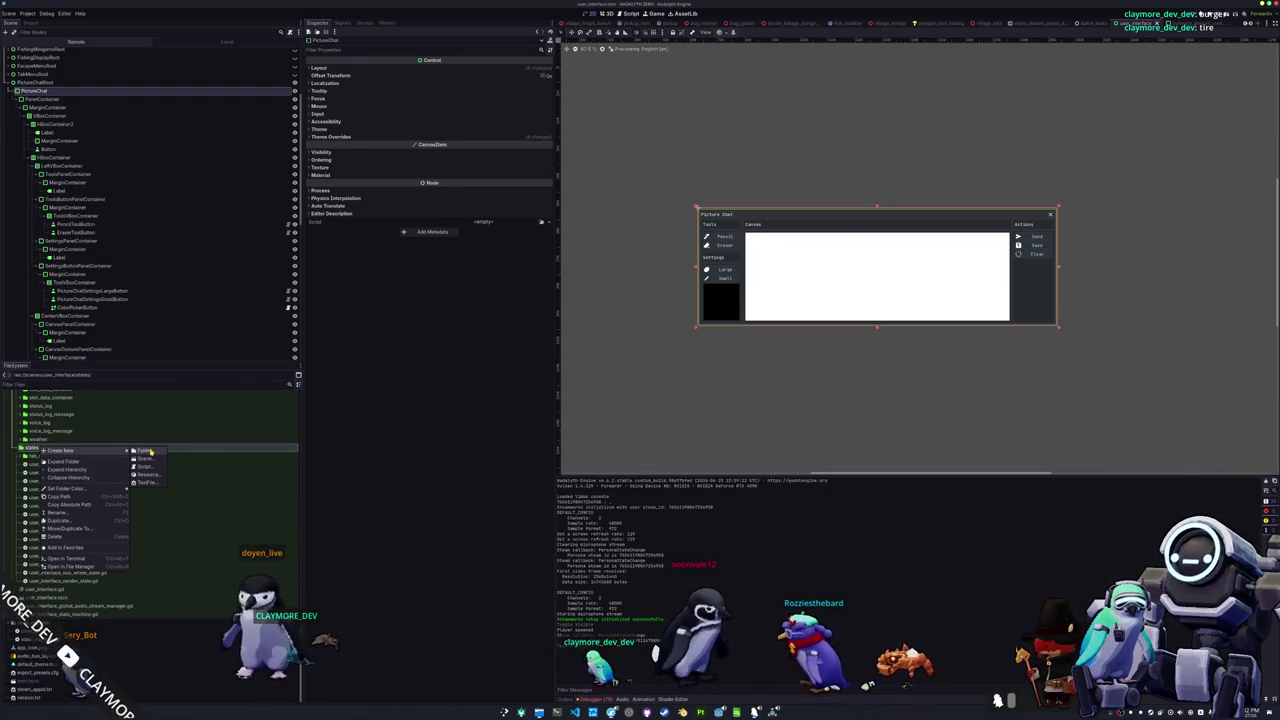
left_click(145, 467)
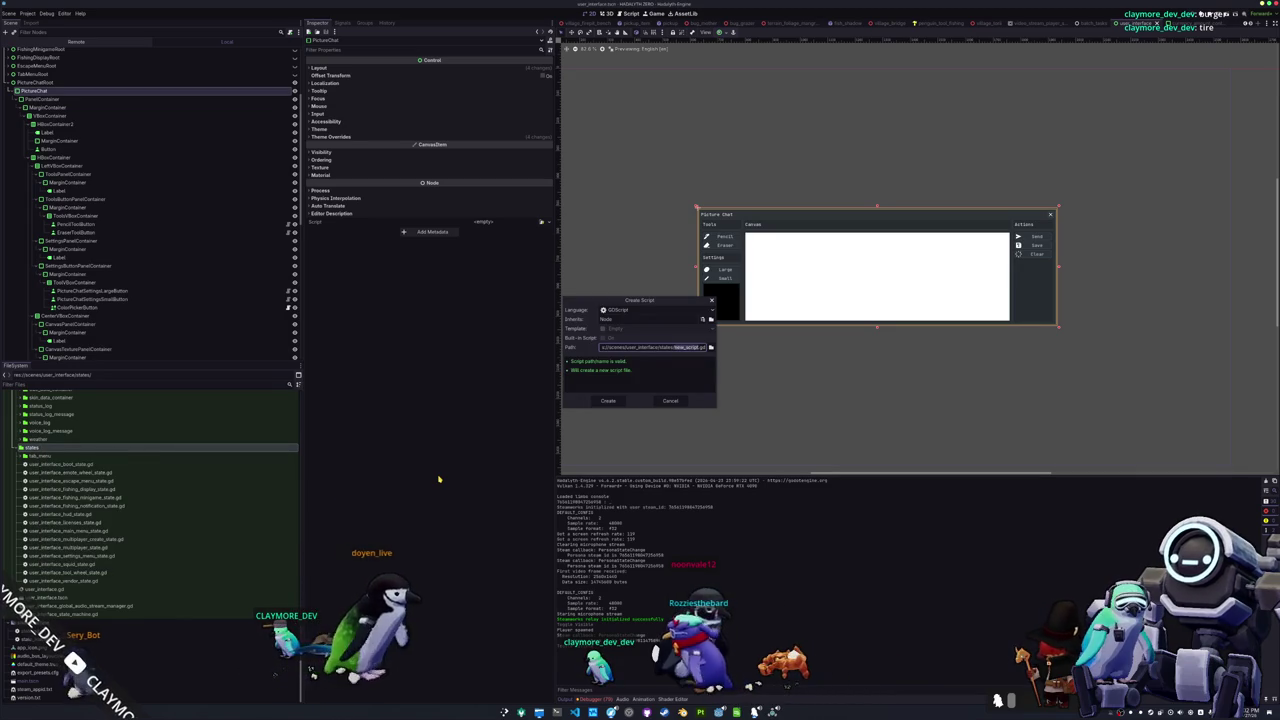
type("ture_chat")
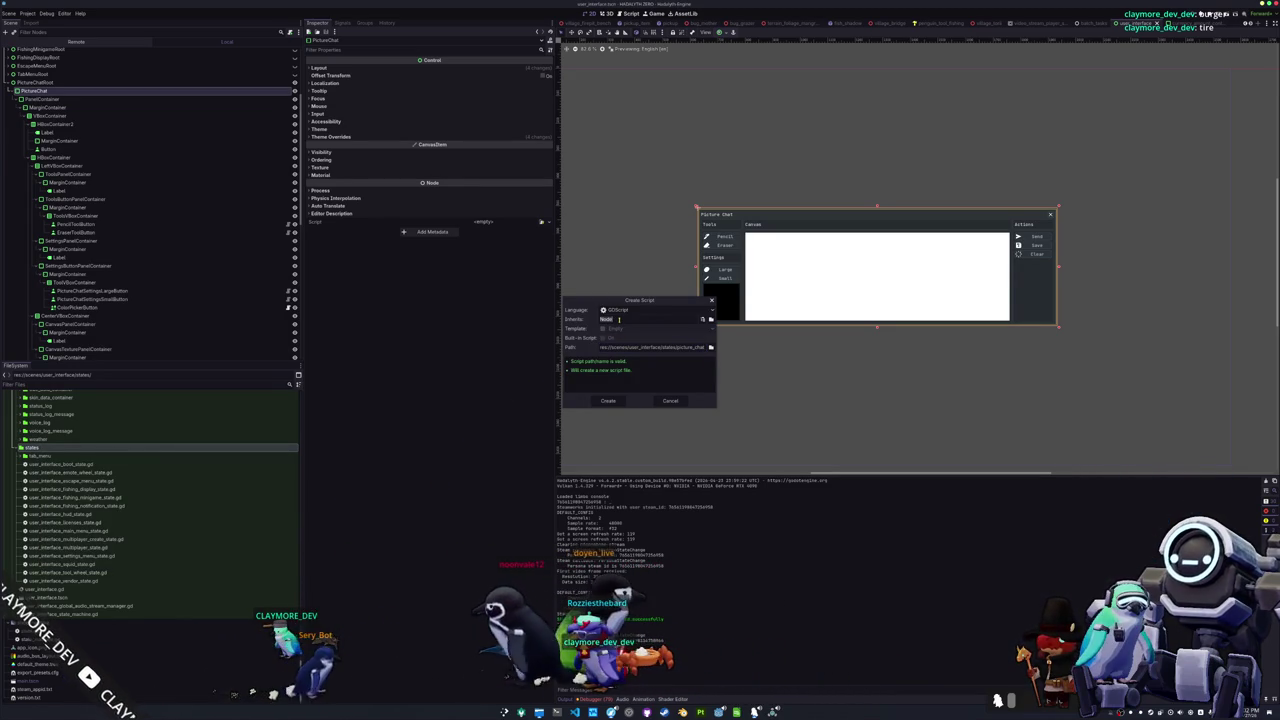
left_click(667, 347)
type("user_")
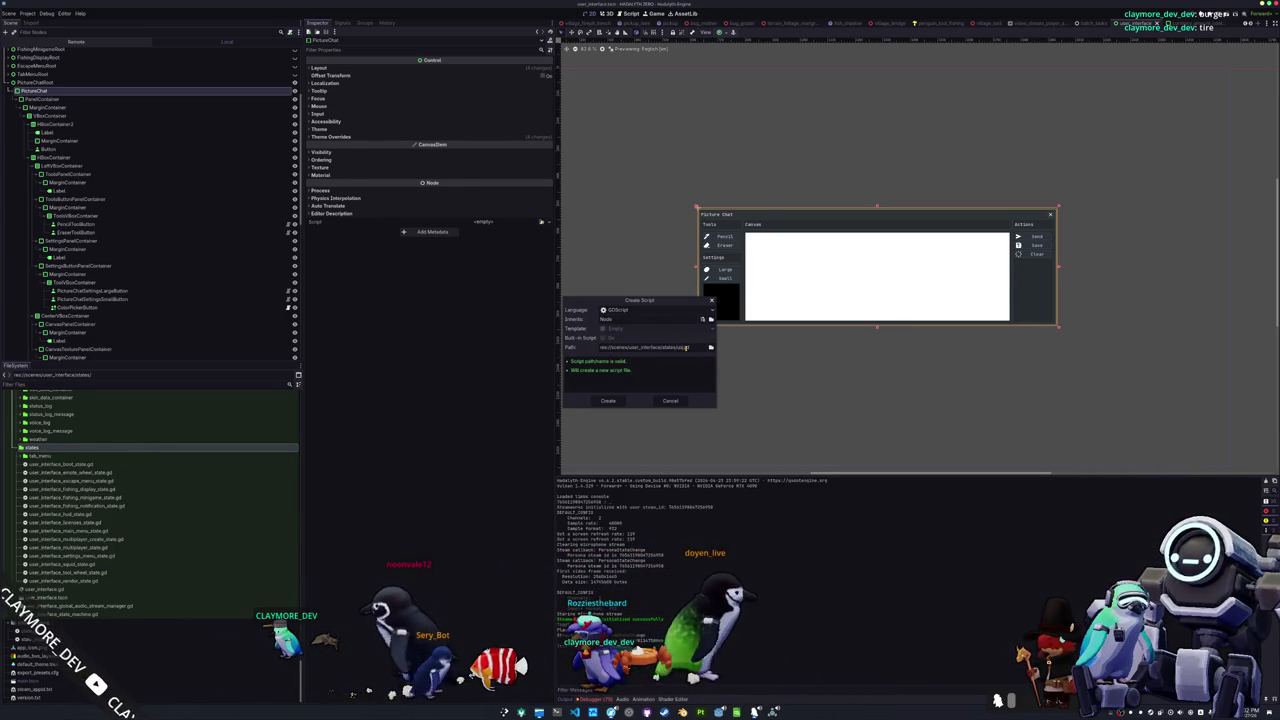
type("interface_picture_chat_state")
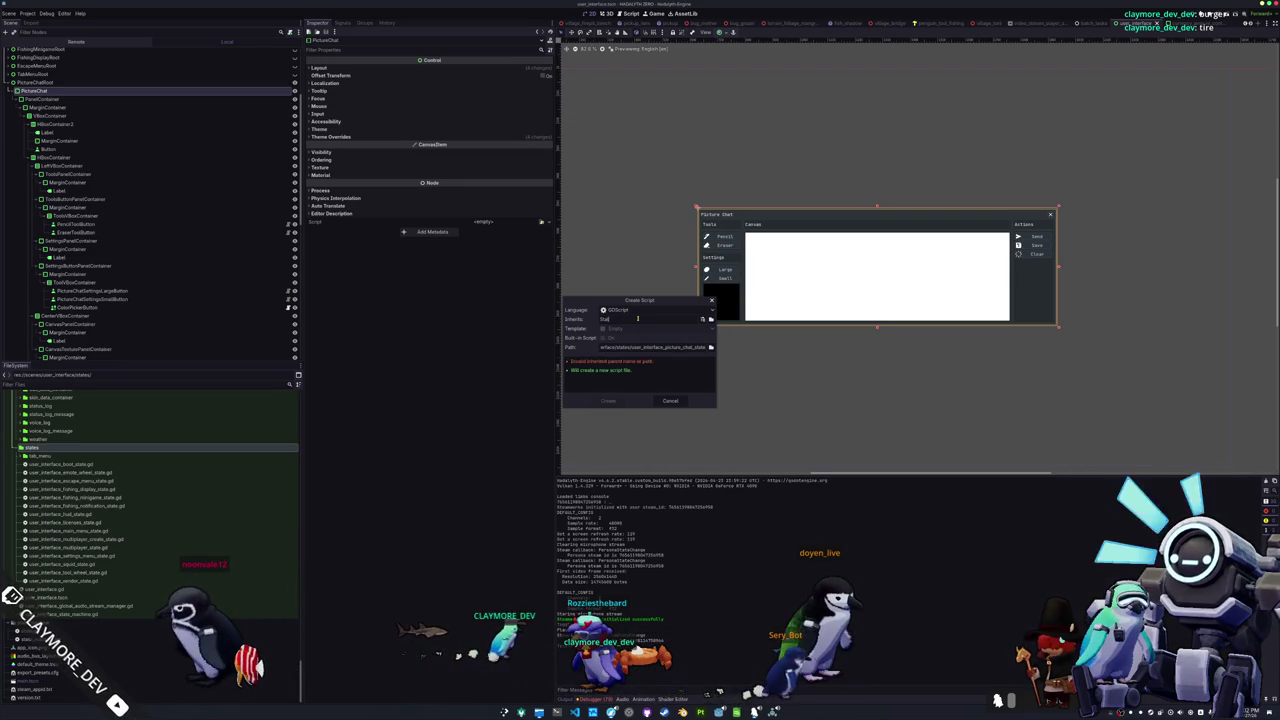
left_click(613, 402)
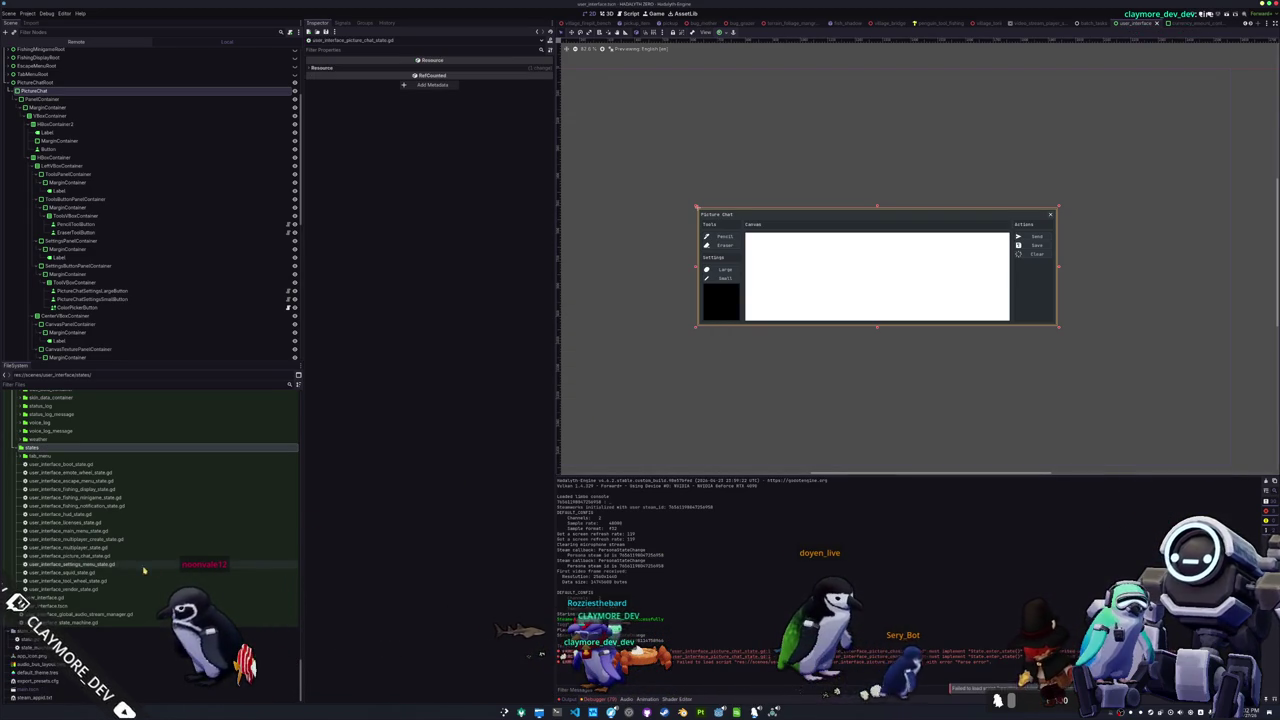
left_click(99, 556)
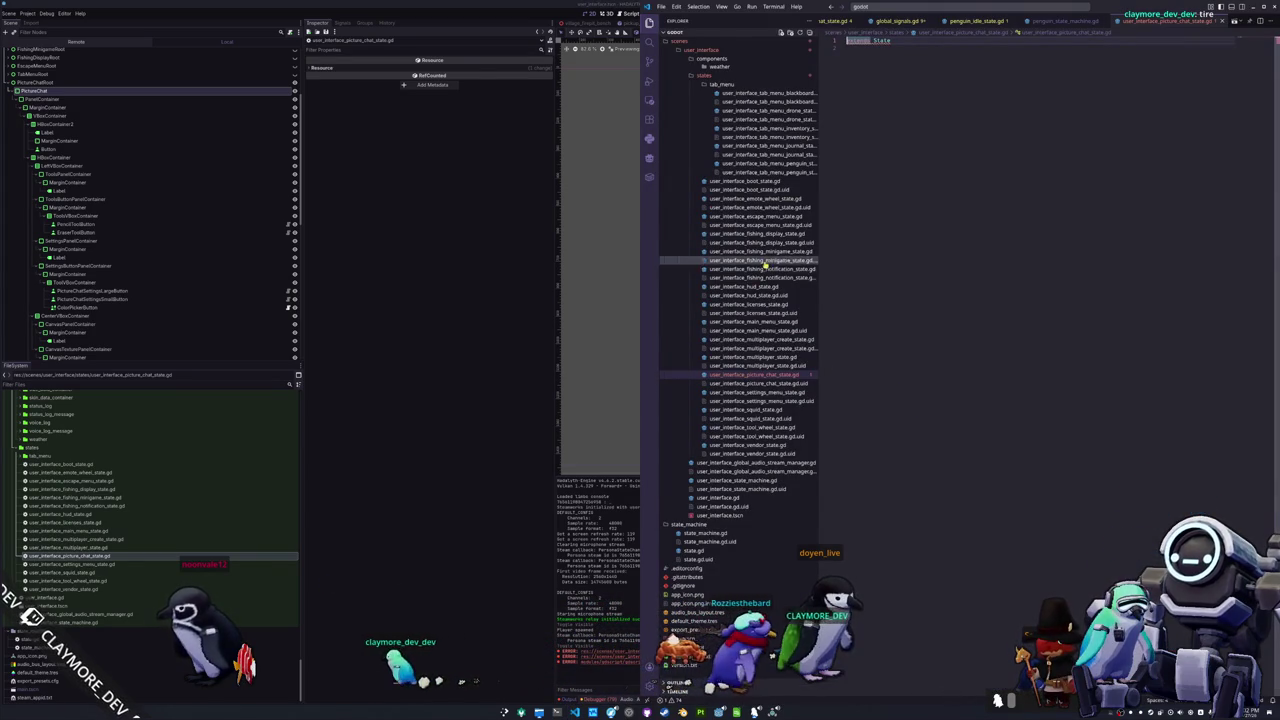
Step: Scroll the VS Code Explorer to the states files, then return to the Godot editor
scroll(749, 269, "up", 2)
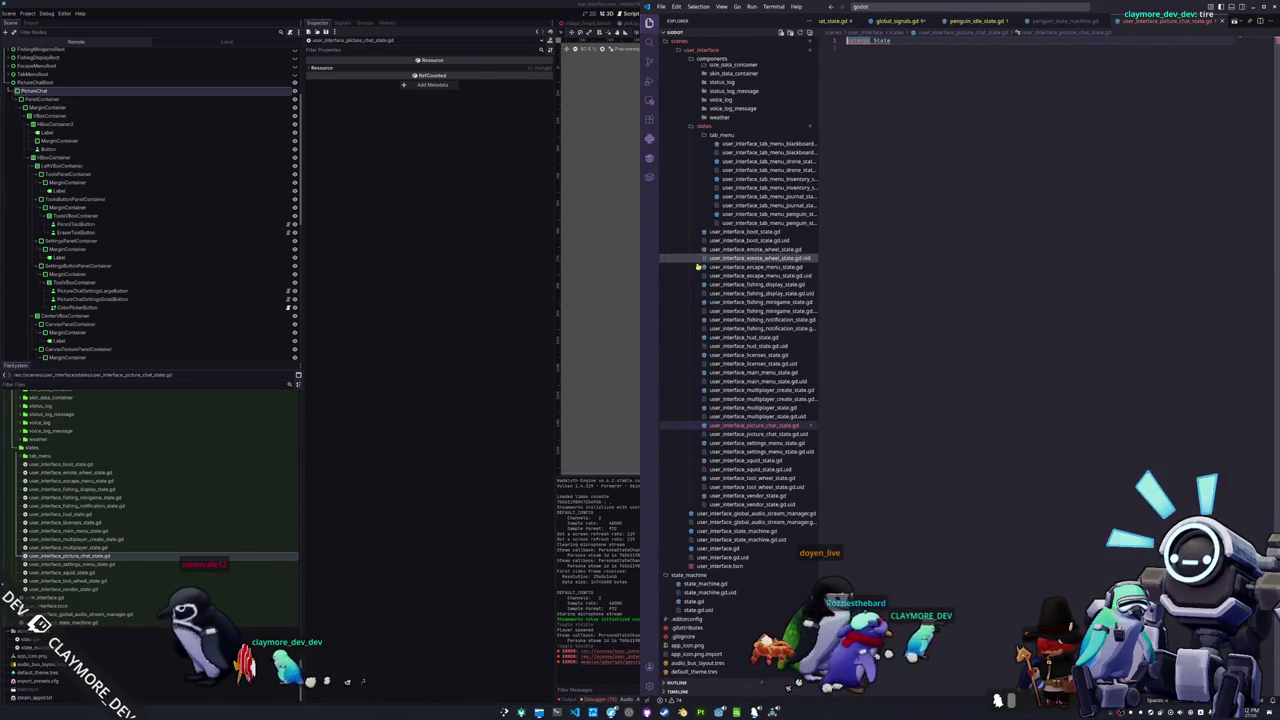
scroll(677, 285, "up", 1)
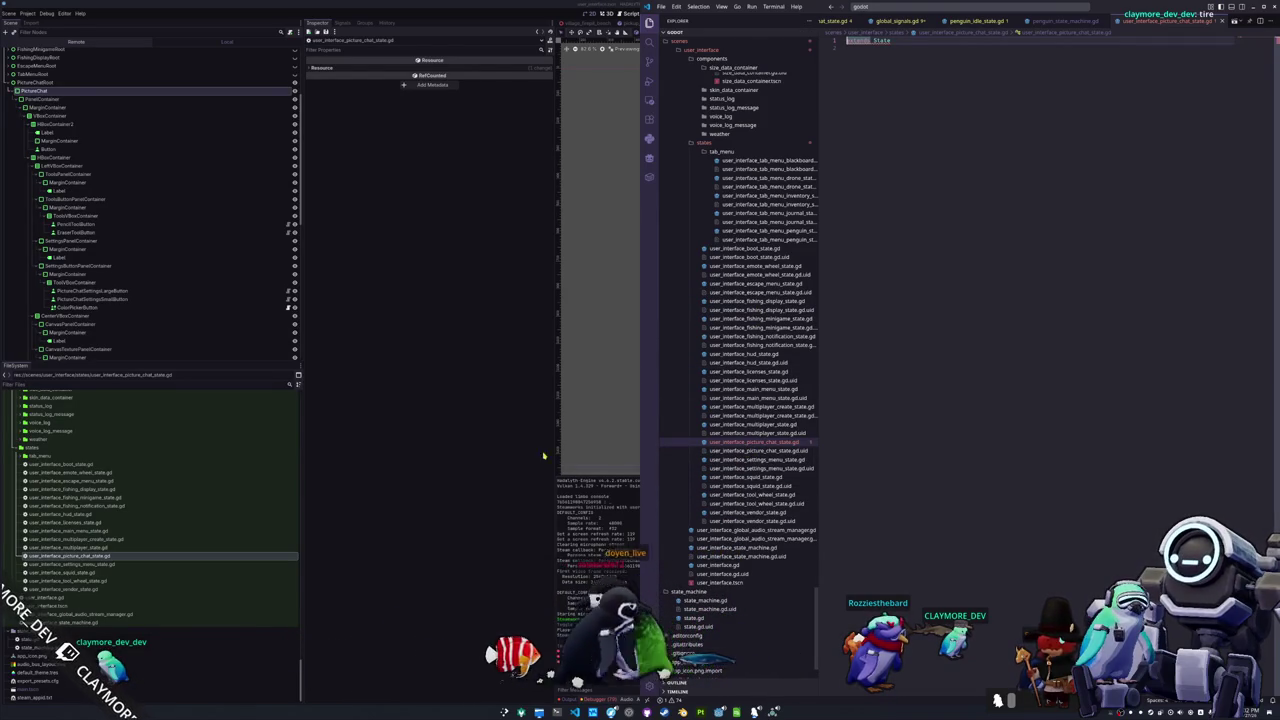
left_click(467, 464)
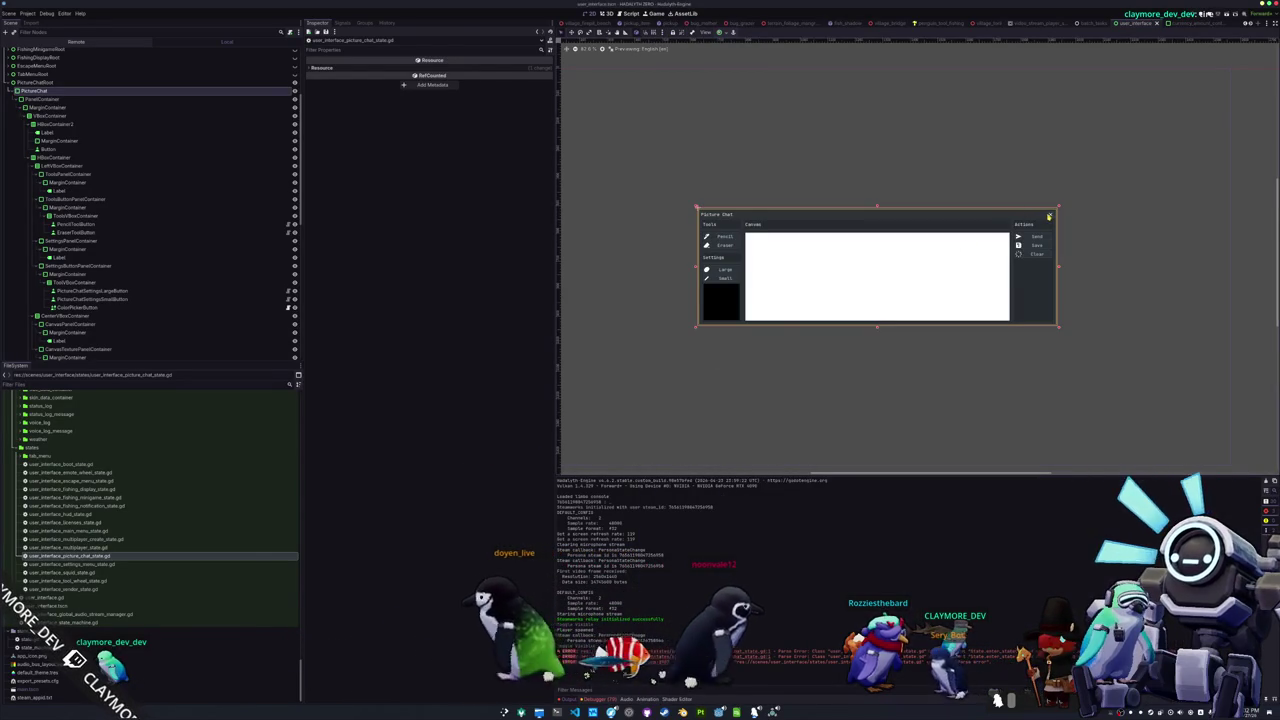
Step: Delete the Picture Chat panel's close Button node and switch back to VS Code
left_click(48, 149)
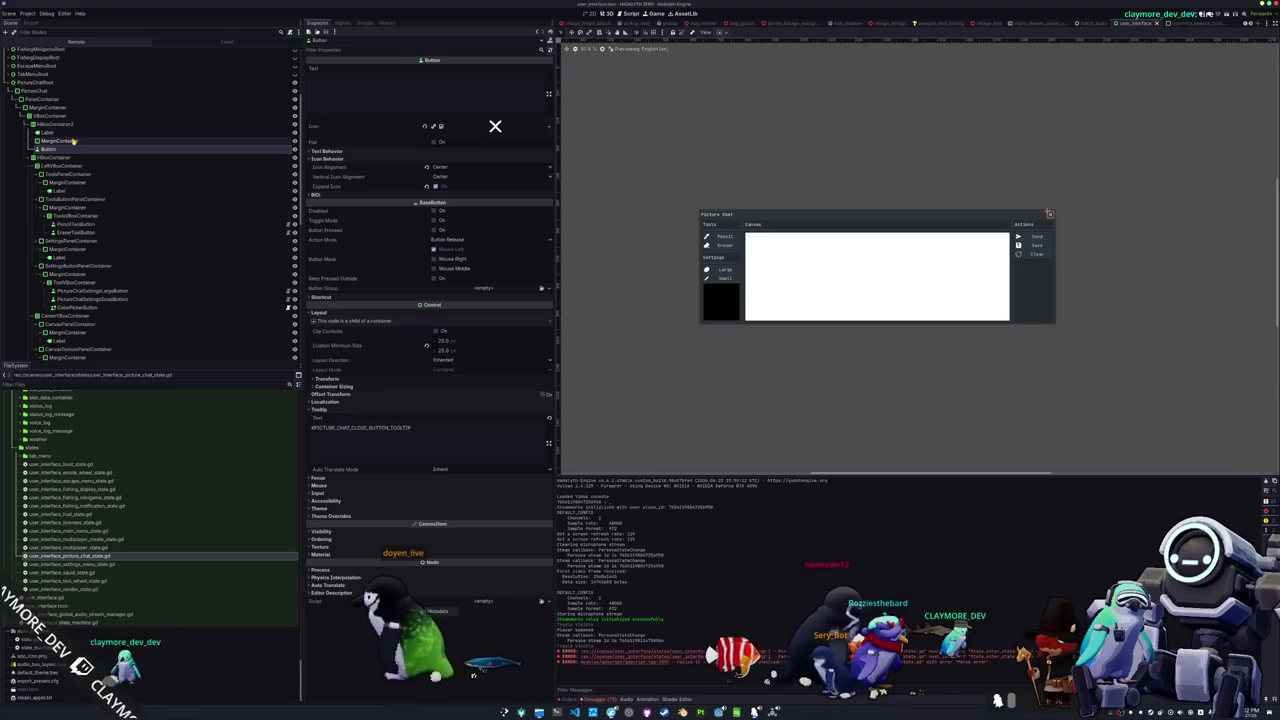
key("Delete")
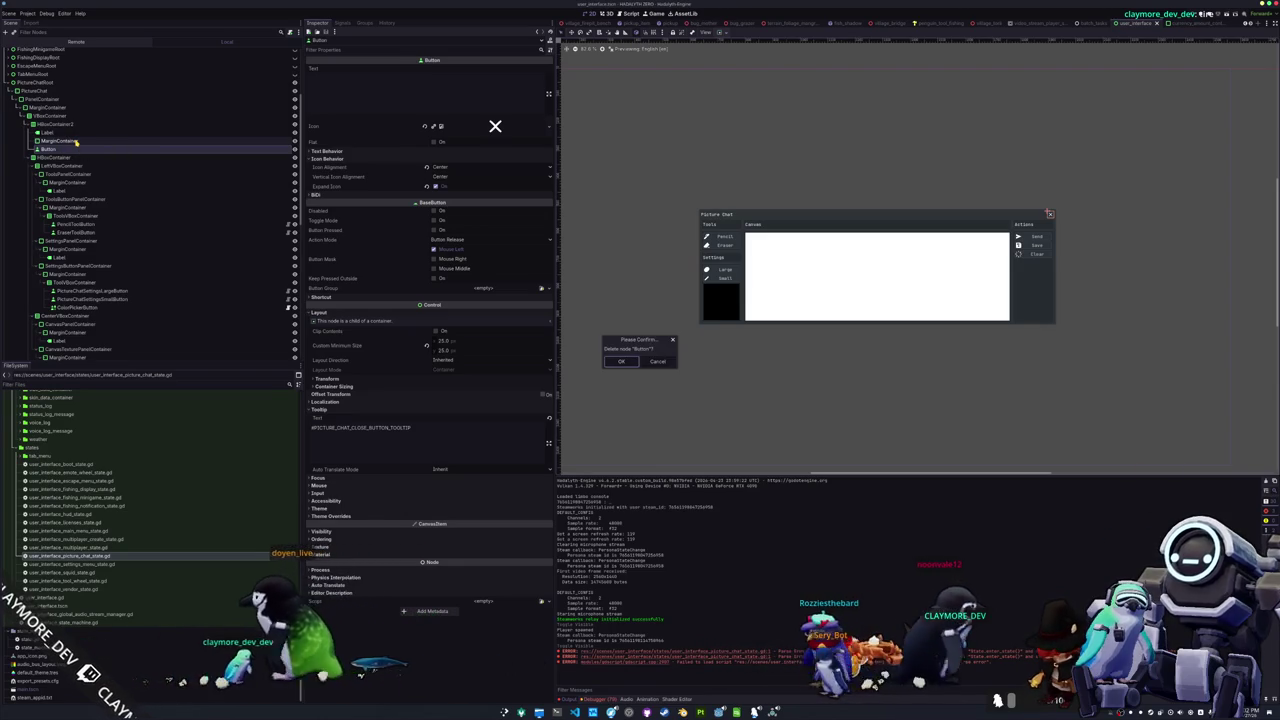
key("Return")
key("alt+Tab")
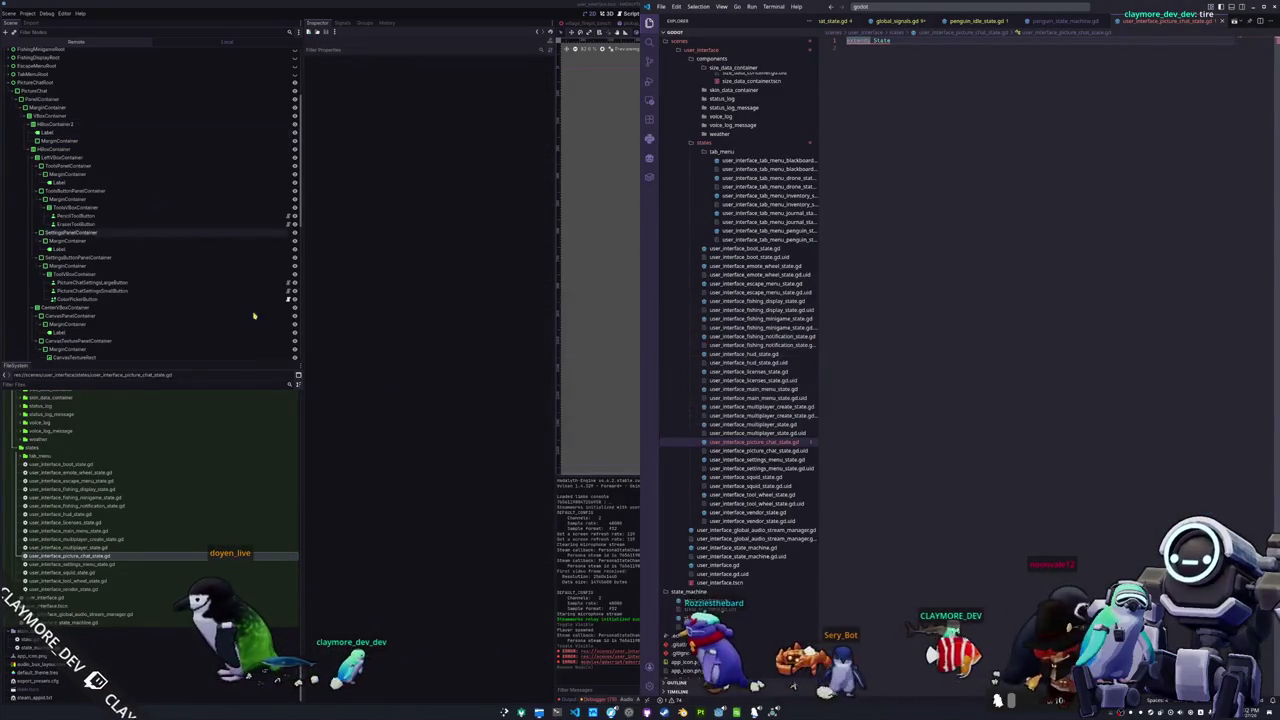
Step: Paste the fishing notification state's code into user_interface_picture_chat_state.gd as a template
left_click(737, 425)
left_click(737, 442)
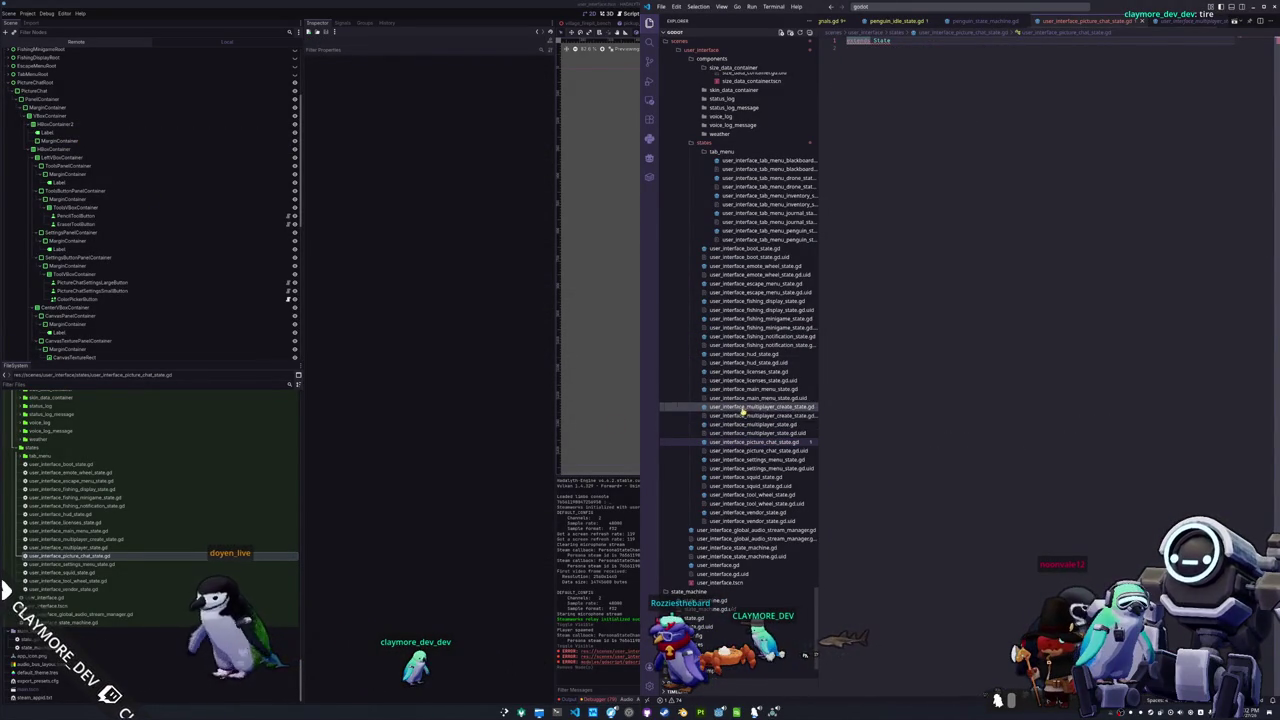
left_click(756, 283)
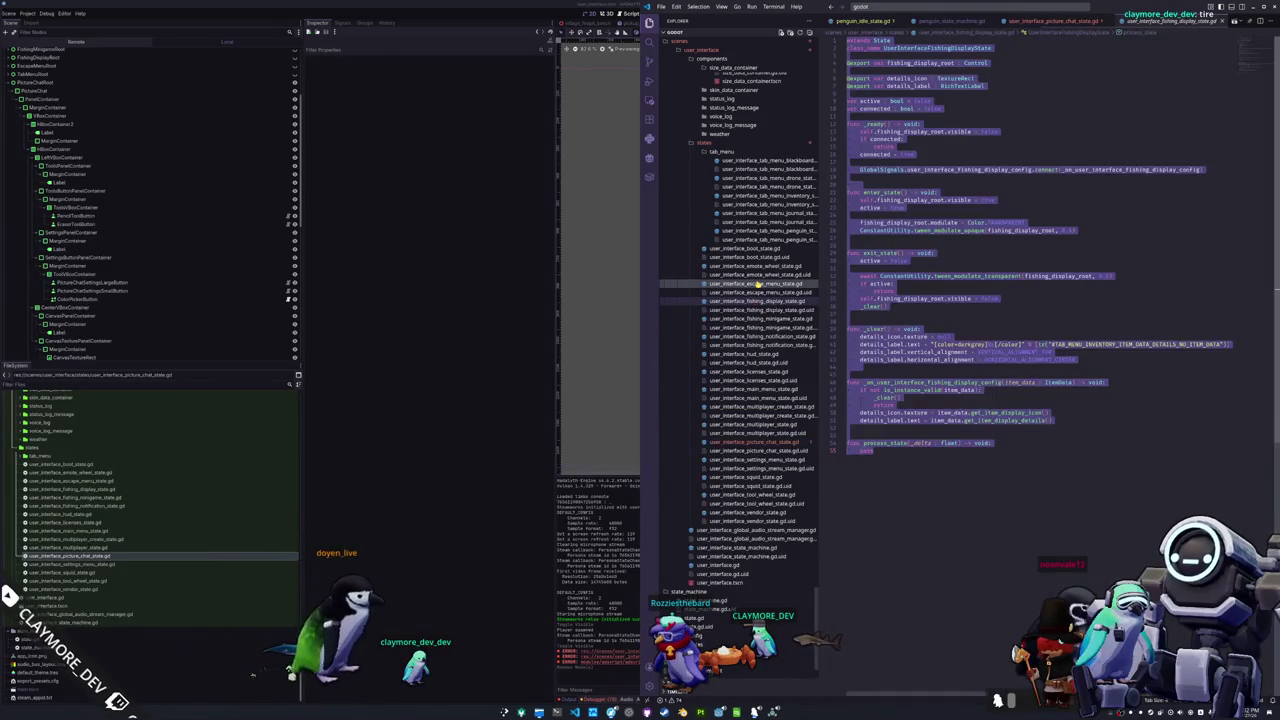
left_click(752, 319)
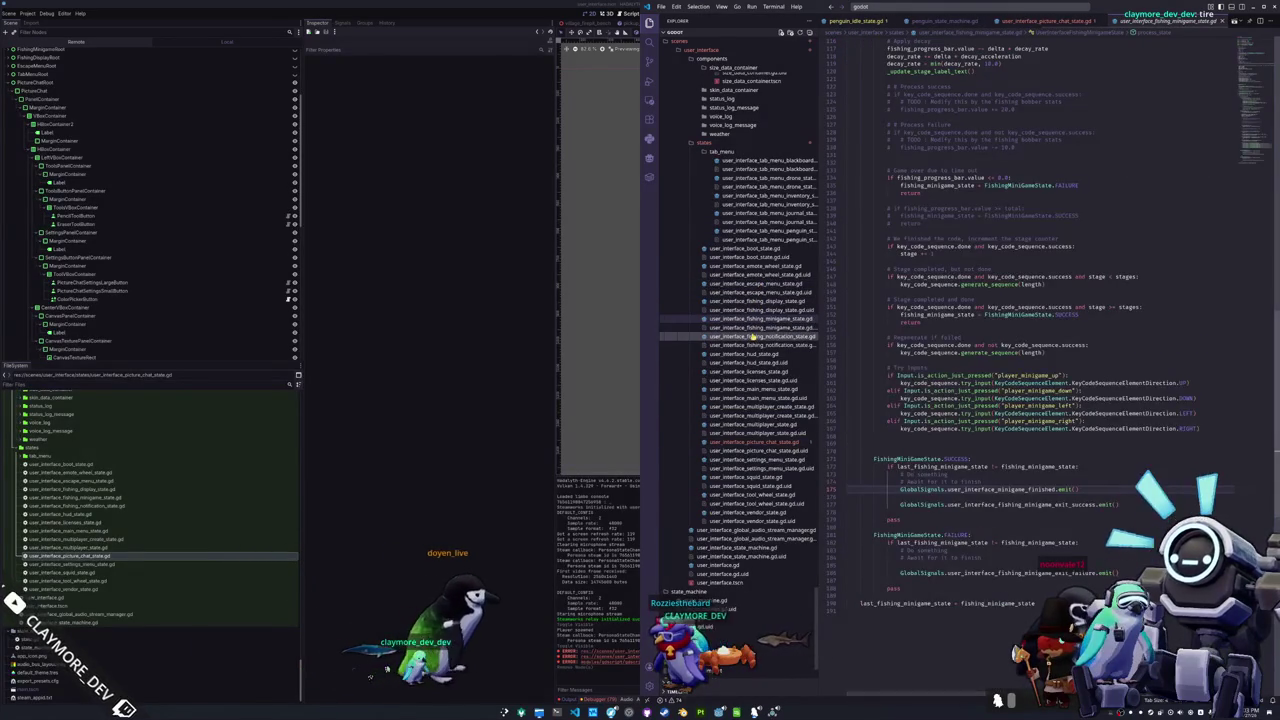
left_click(754, 336)
left_click(757, 442)
key("ctrl+v")
double_click(937, 47)
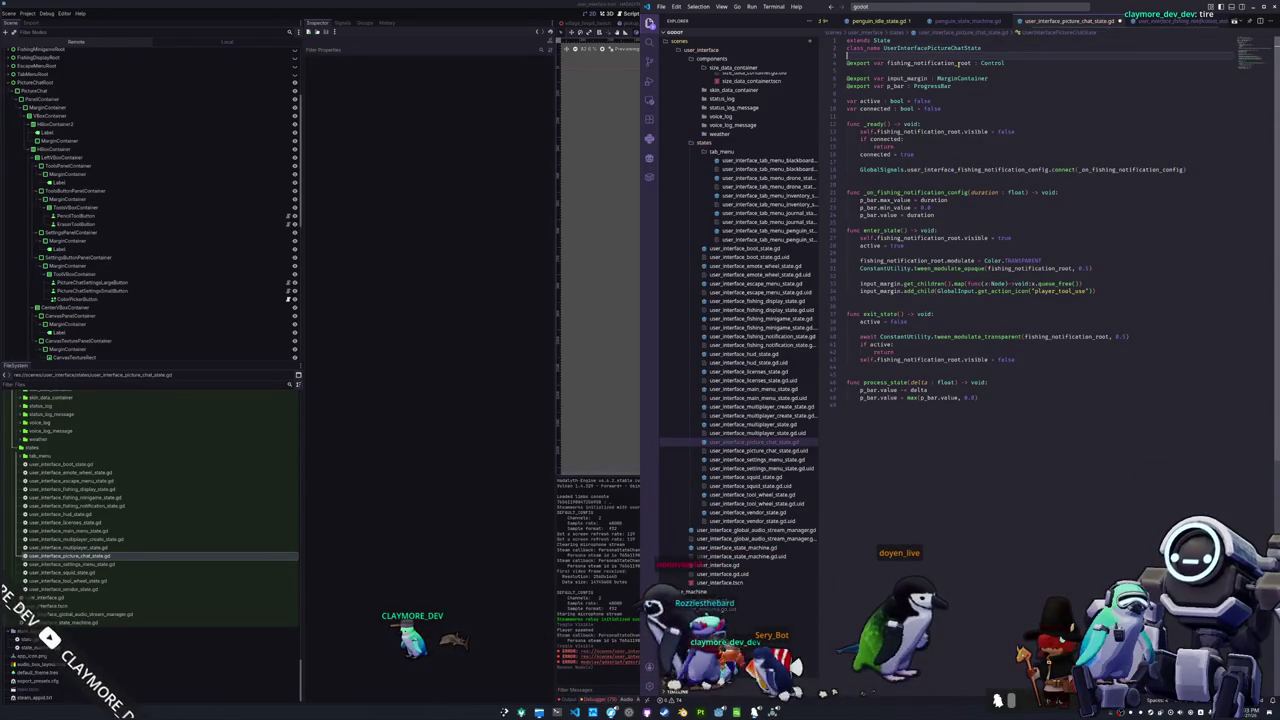
double_click(930, 62)
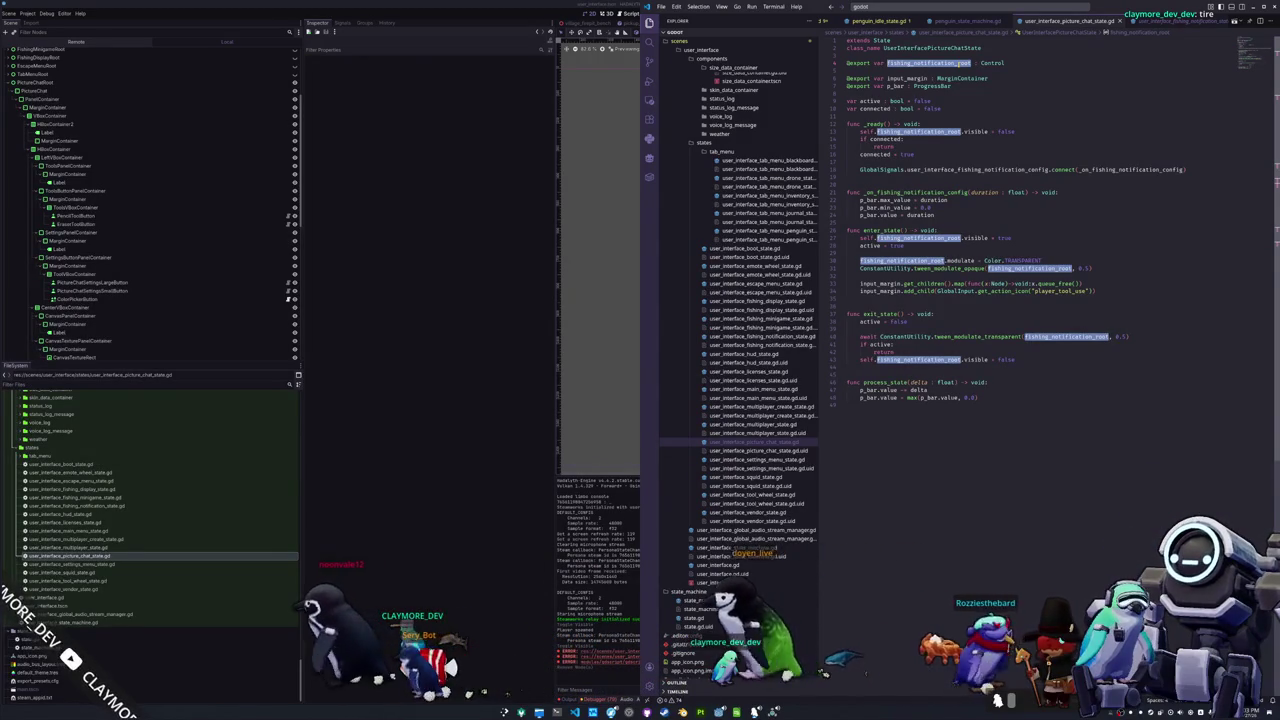
Step: Rename every fishing_notification_root occurrence to picture_chat_root
type("picture_")
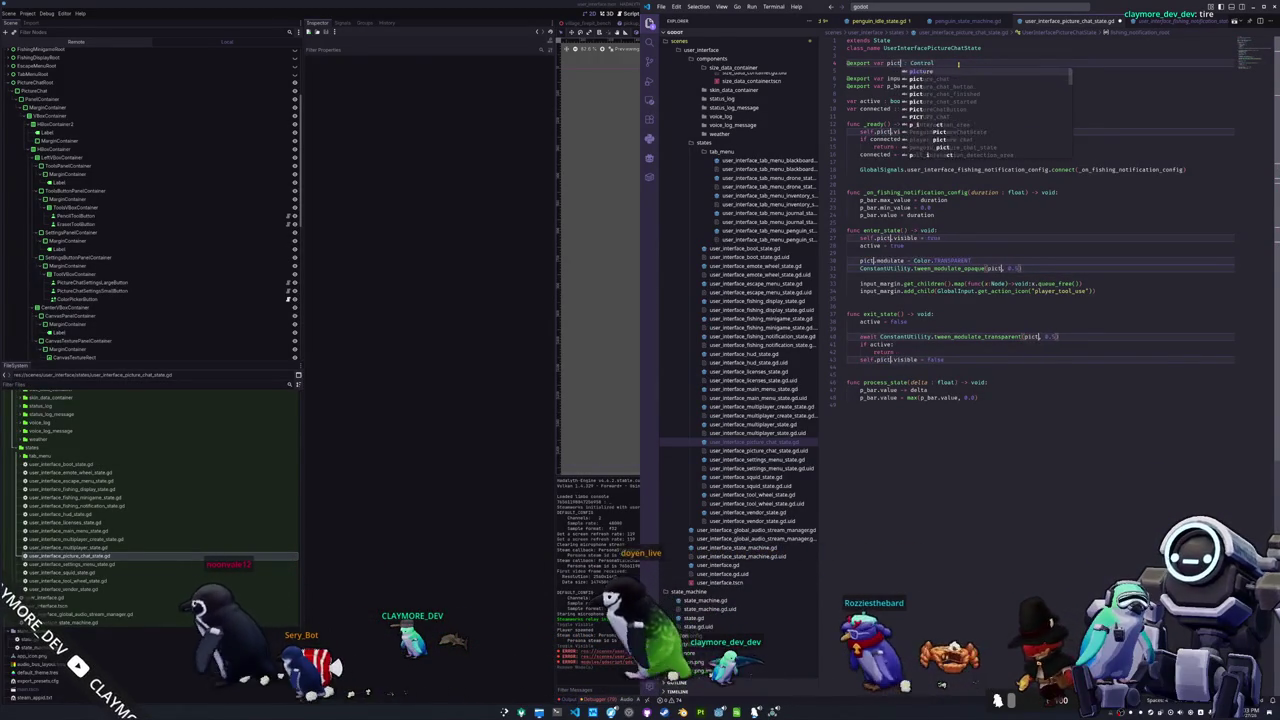
type("chat_root")
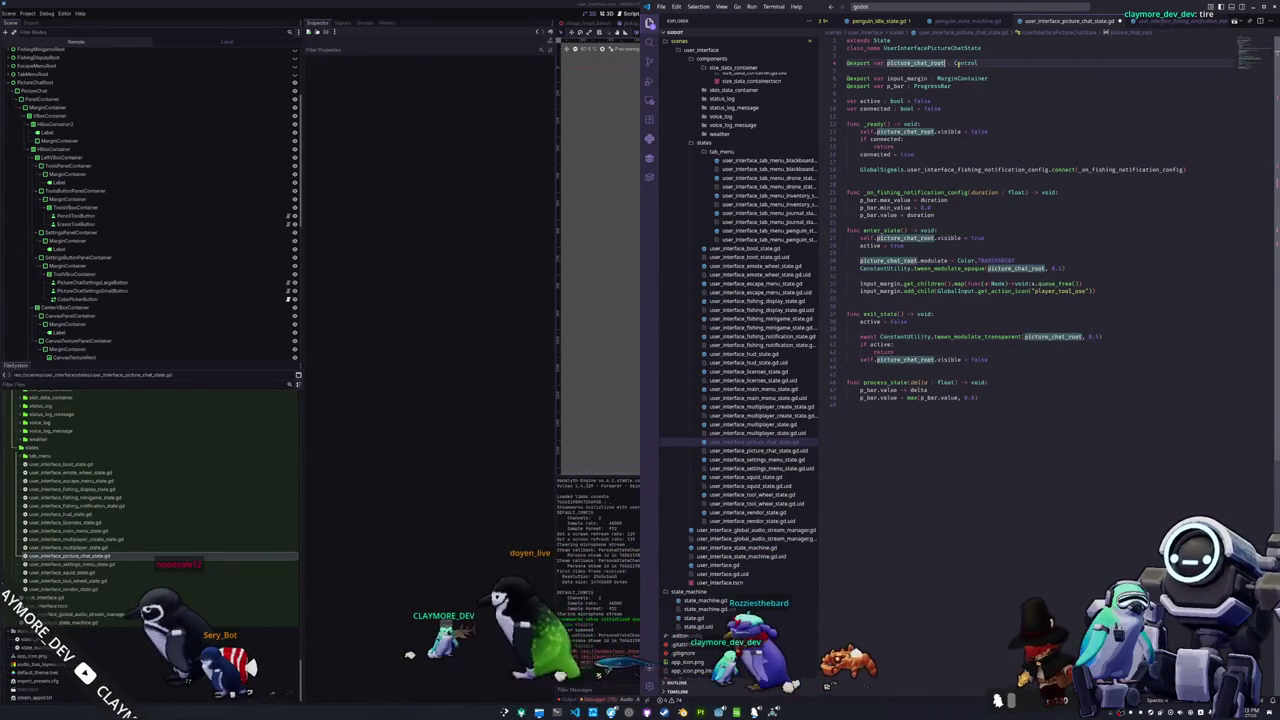
key("Escape")
key("Down")
key("Down")
key("Down")
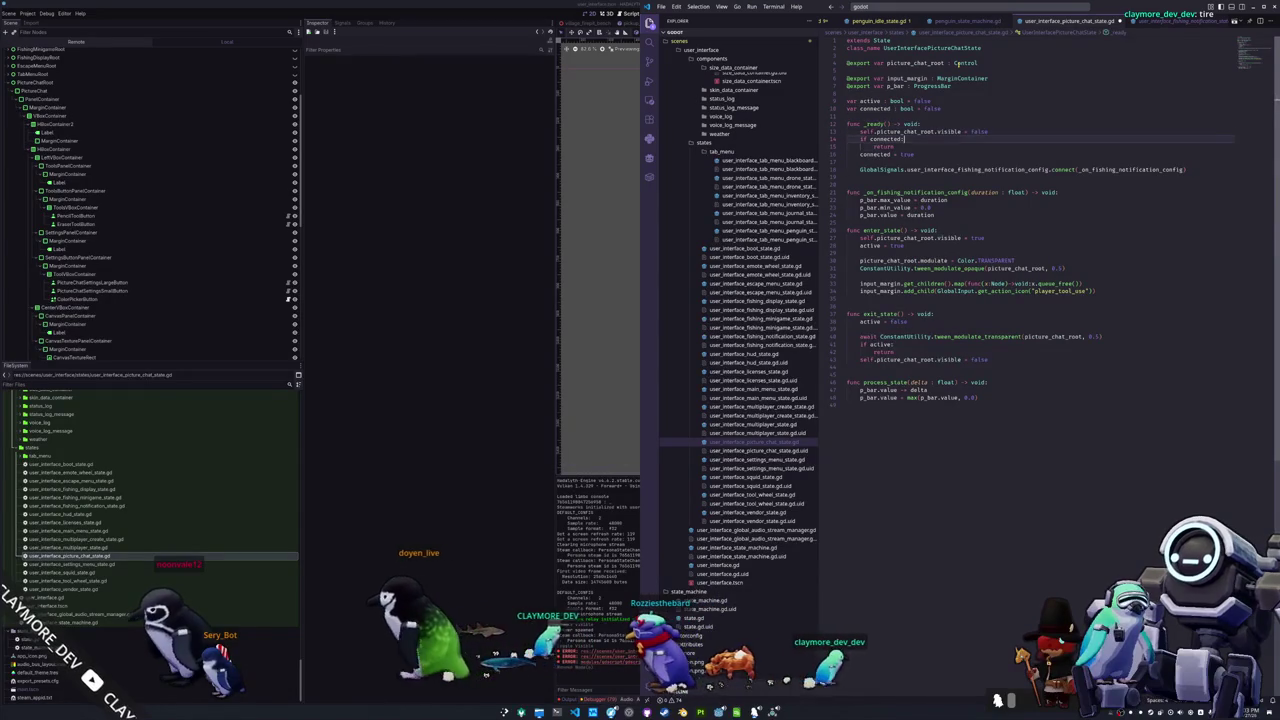
key("Down")
key("Down")
key("Down")
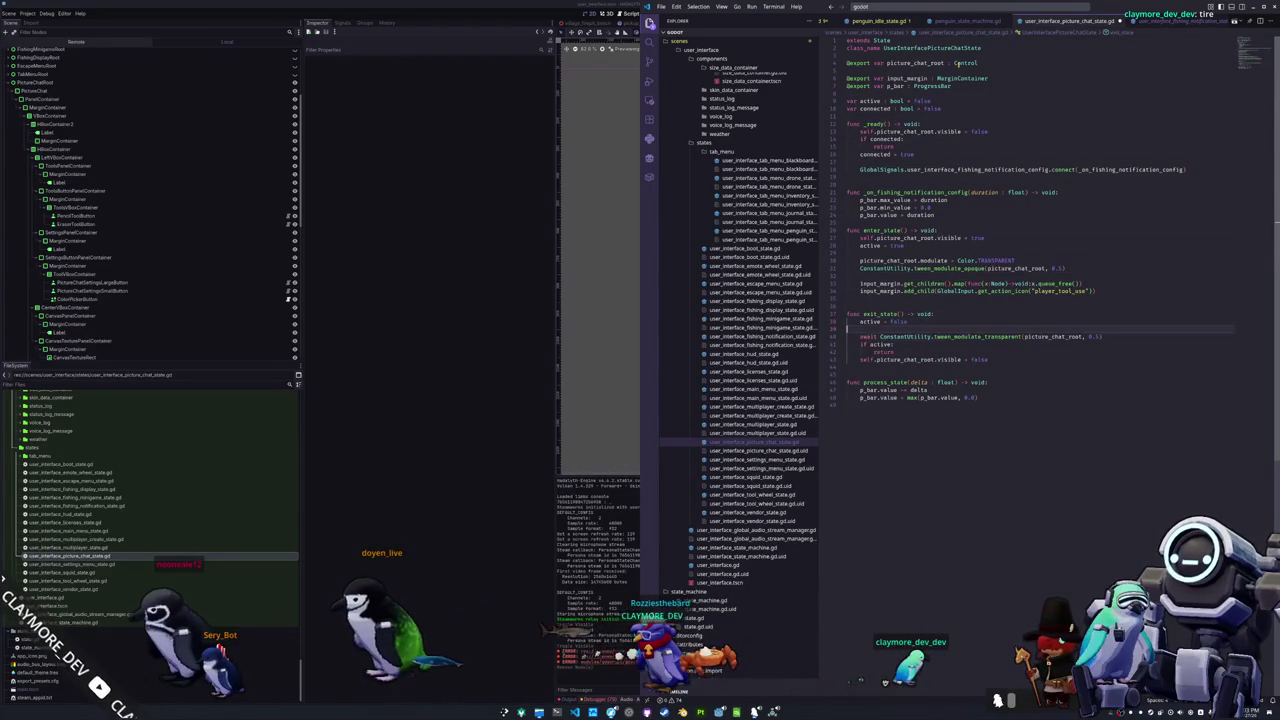
key("Up")
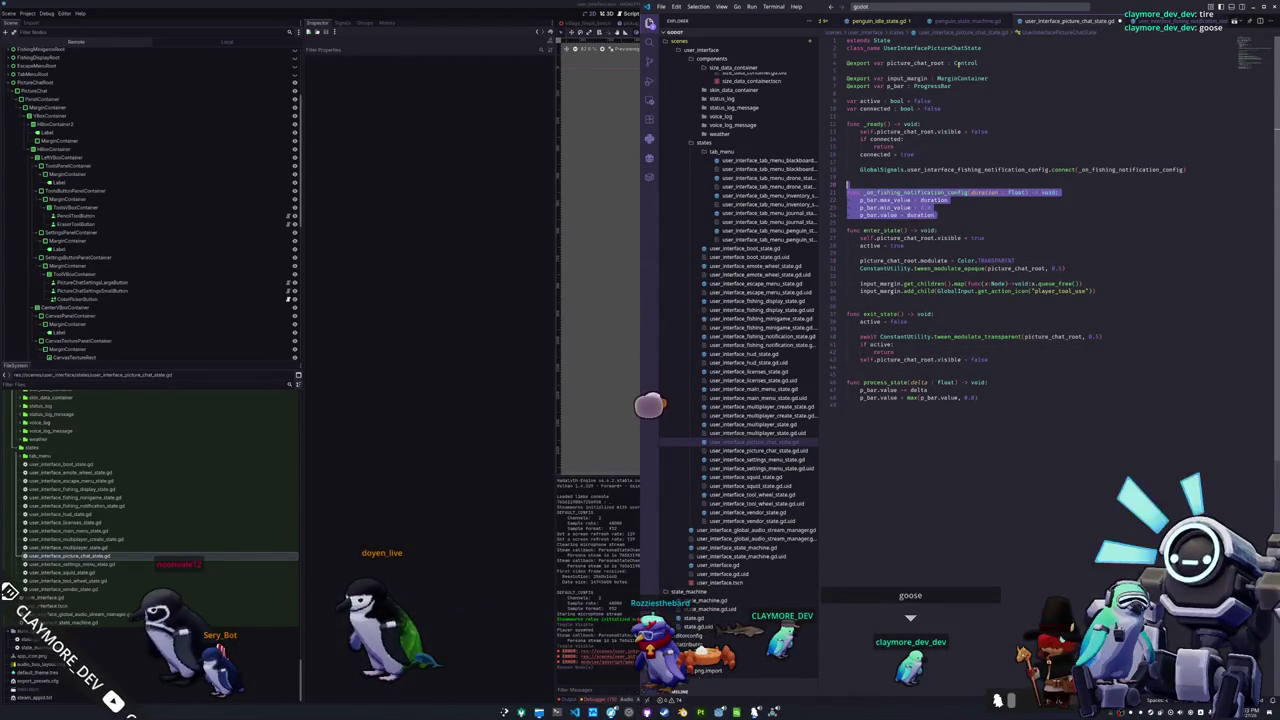
Step: Delete the notification config function and its GlobalSignals connection line
key("Delete")
key("Down")
key("shift+End")
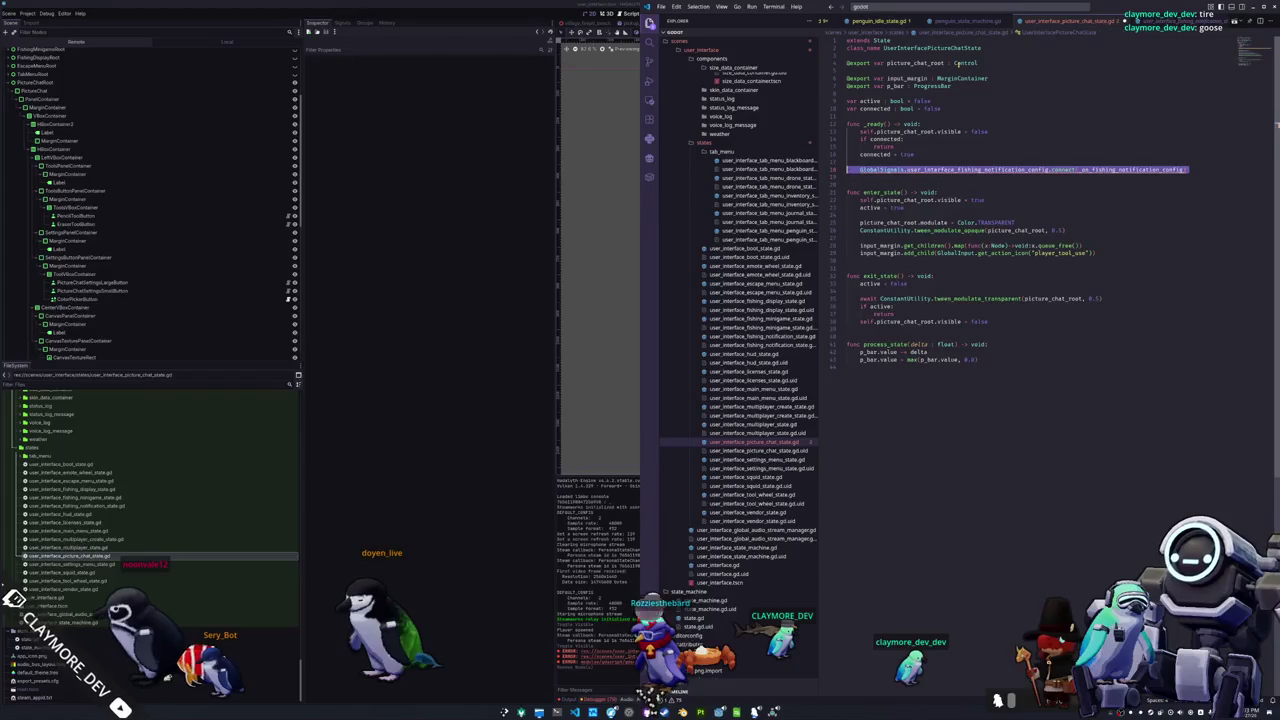
key("ctrl+shift+k")
key("BackSpace")
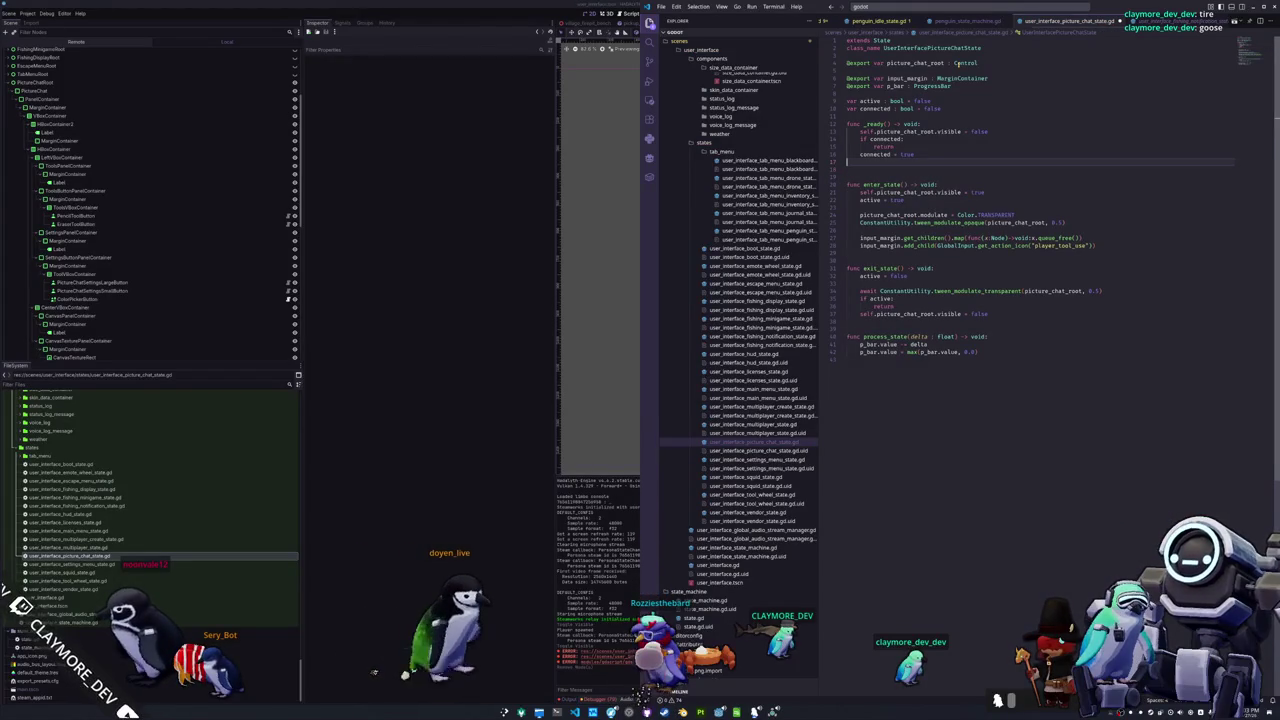
key("Delete")
Step: Remove the input_margin and p_bar exports and their uses in enter_state and process_state
key("Up")
key("Up")
key("Up")
key("Up")
key("shift+Up")
key("shift+Up")
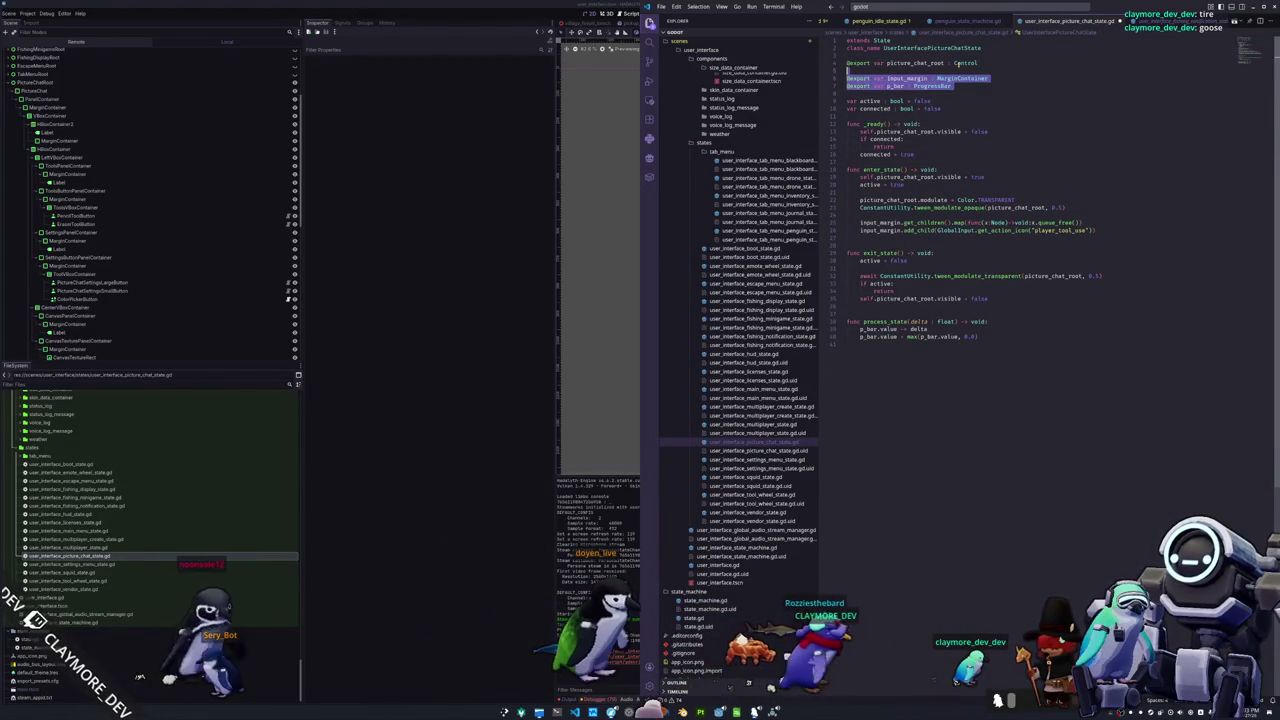
key("Delete")
key("Delete")
key("Down")
key("Down")
key("Down")
key("Down")
key("Down")
key("Down")
key("shift+Down")
key("shift+Down")
key("Delete")
key("Down")
key("Down")
key("Down")
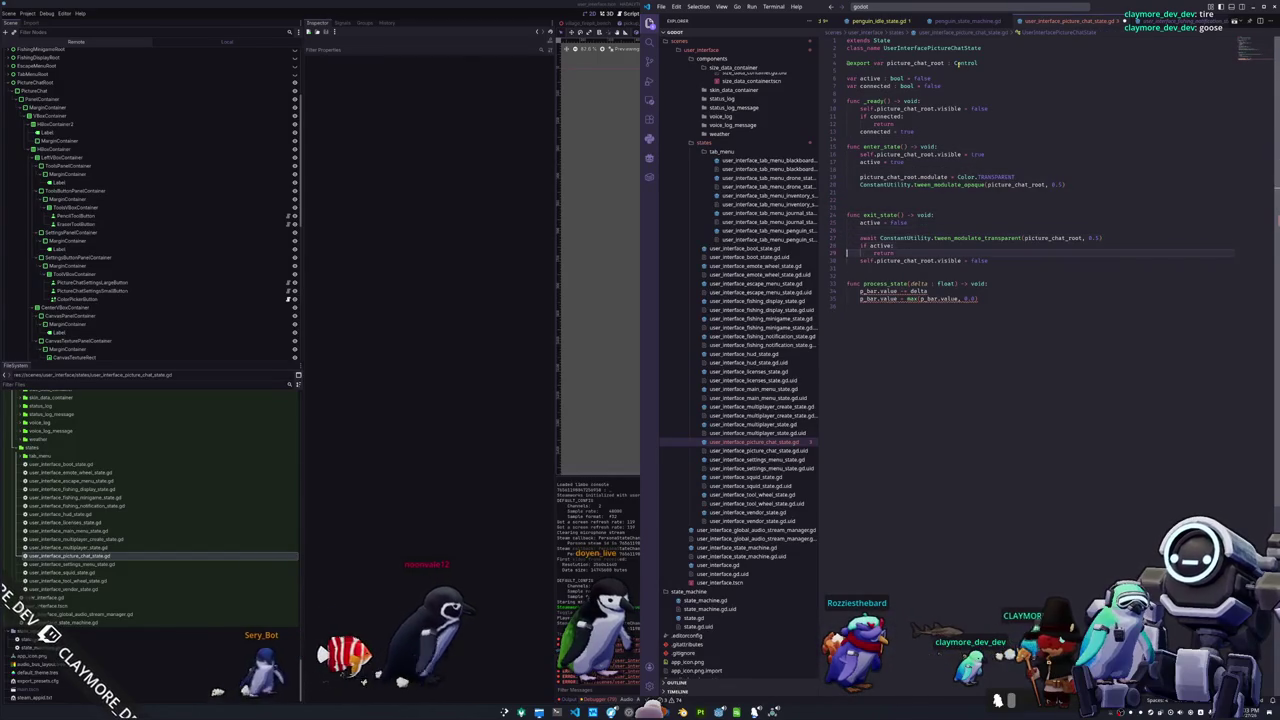
key("Down")
key("Down")
key("Down")
key("shift+Down")
key("shift+Down")
key("Delete")
Step: Put pass in process_state, tidy the blank lines, and return to Godot
type("pass")
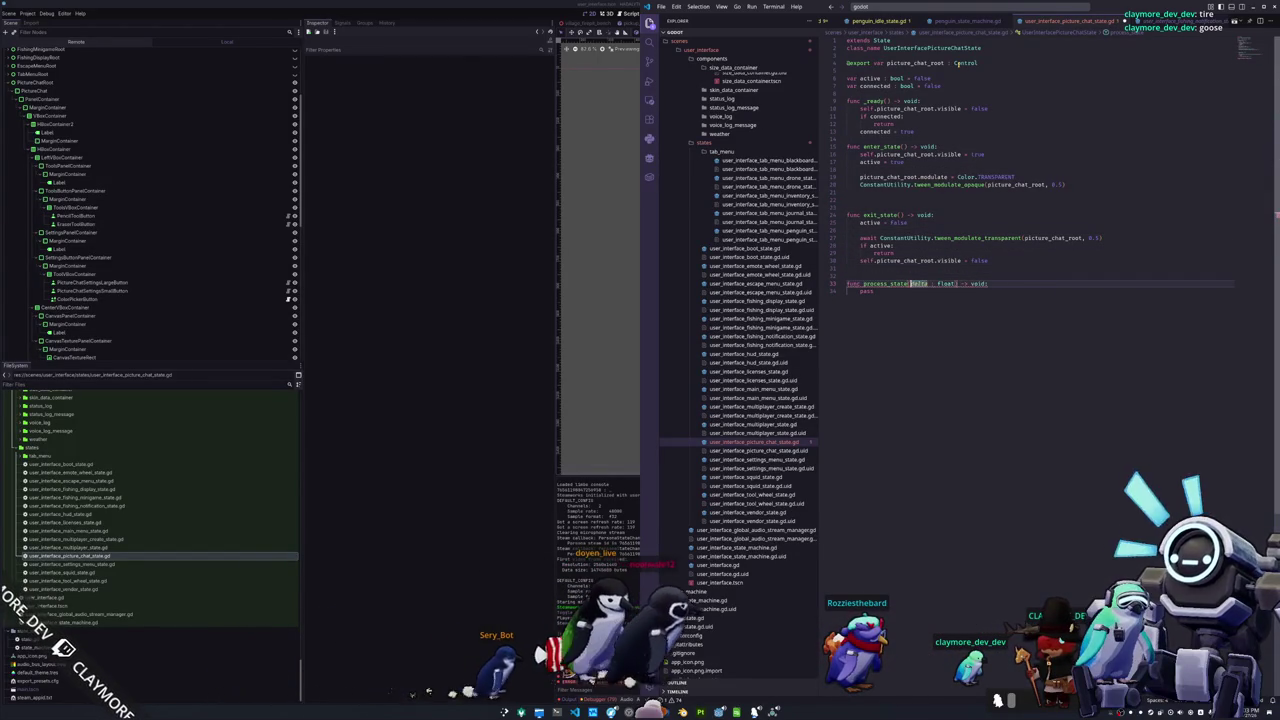
type("_")
key("ctrl+shift+p")
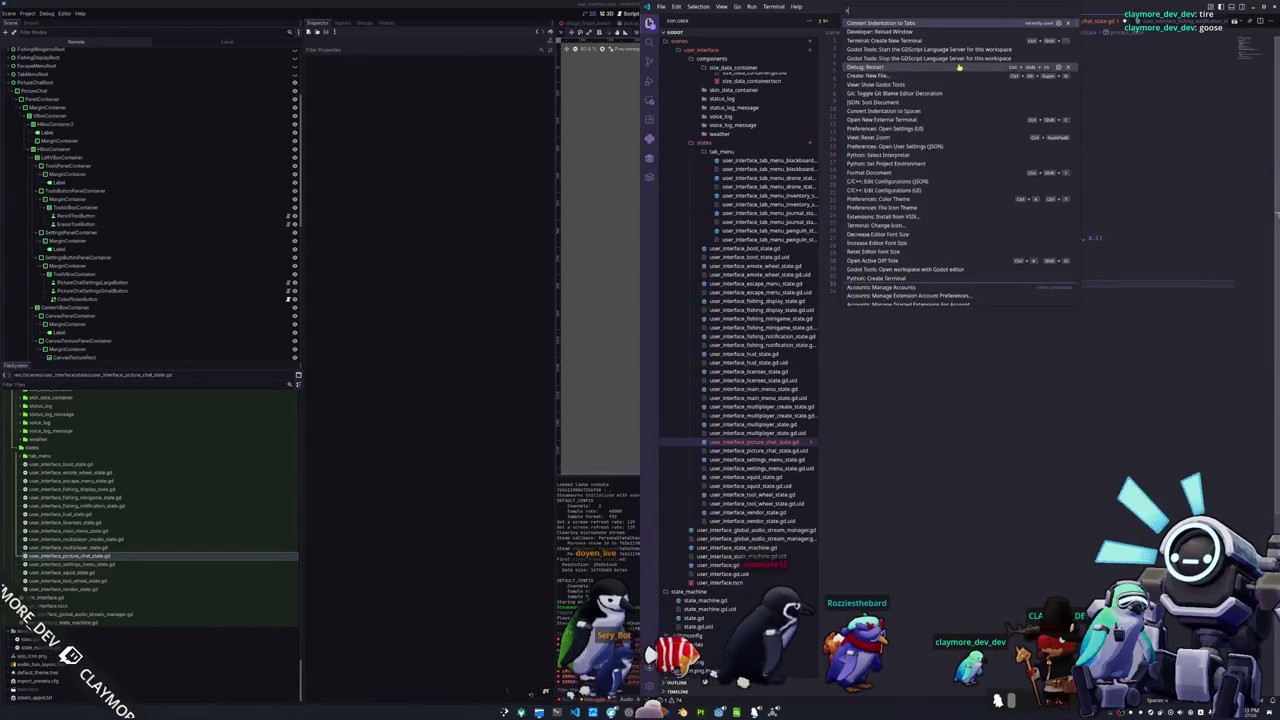
key("Escape")
key("Up")
key("Up")
key("Up")
key("Up")
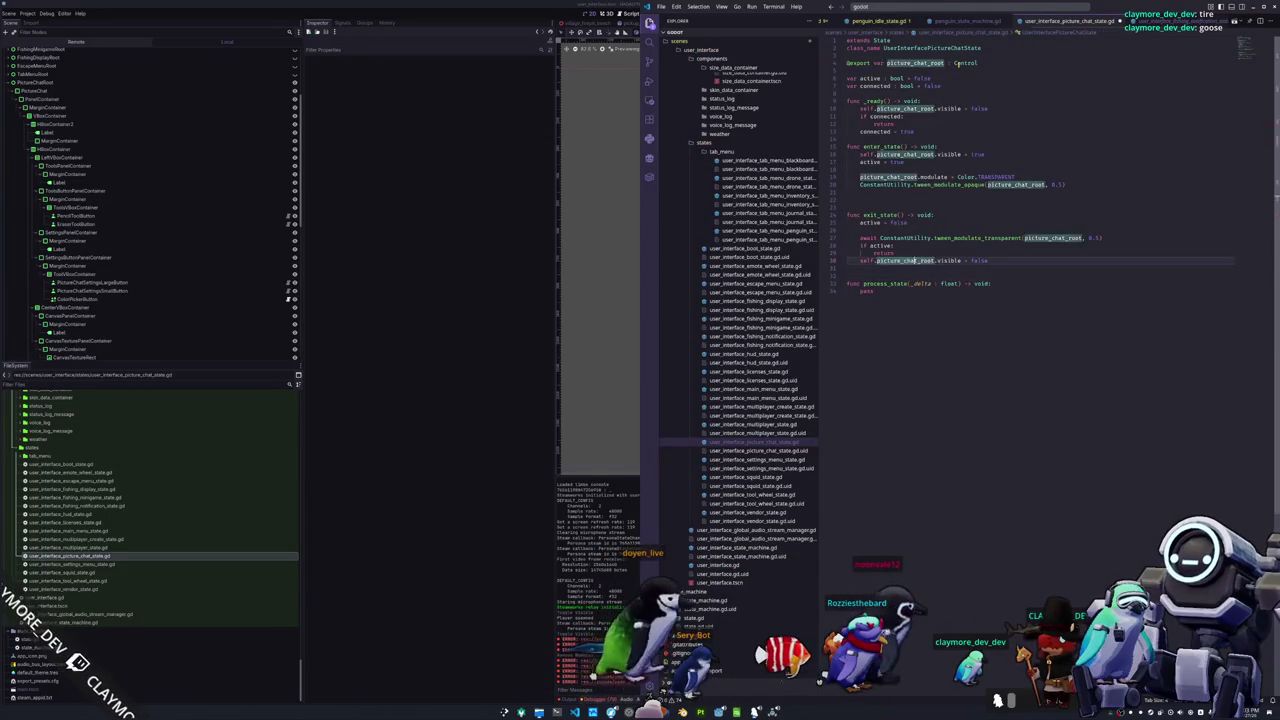
key("BackSpace")
key("Up")
key("Up")
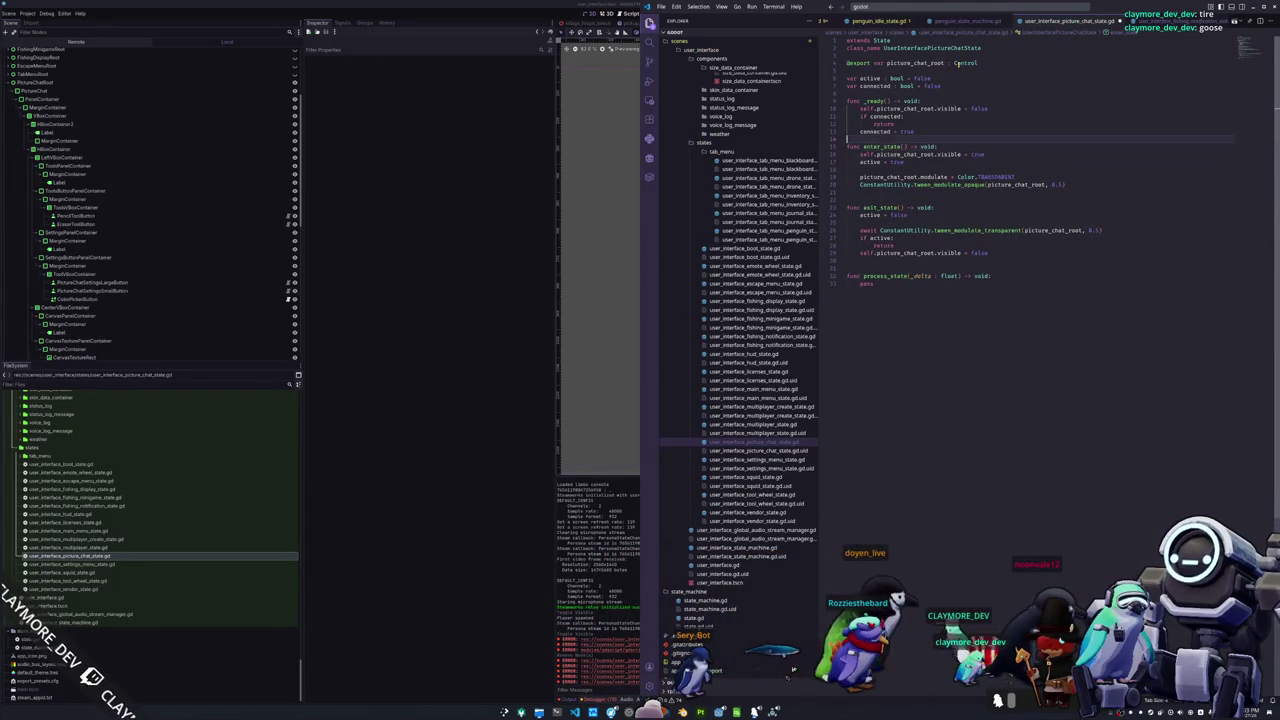
key("Return")
key("Return")
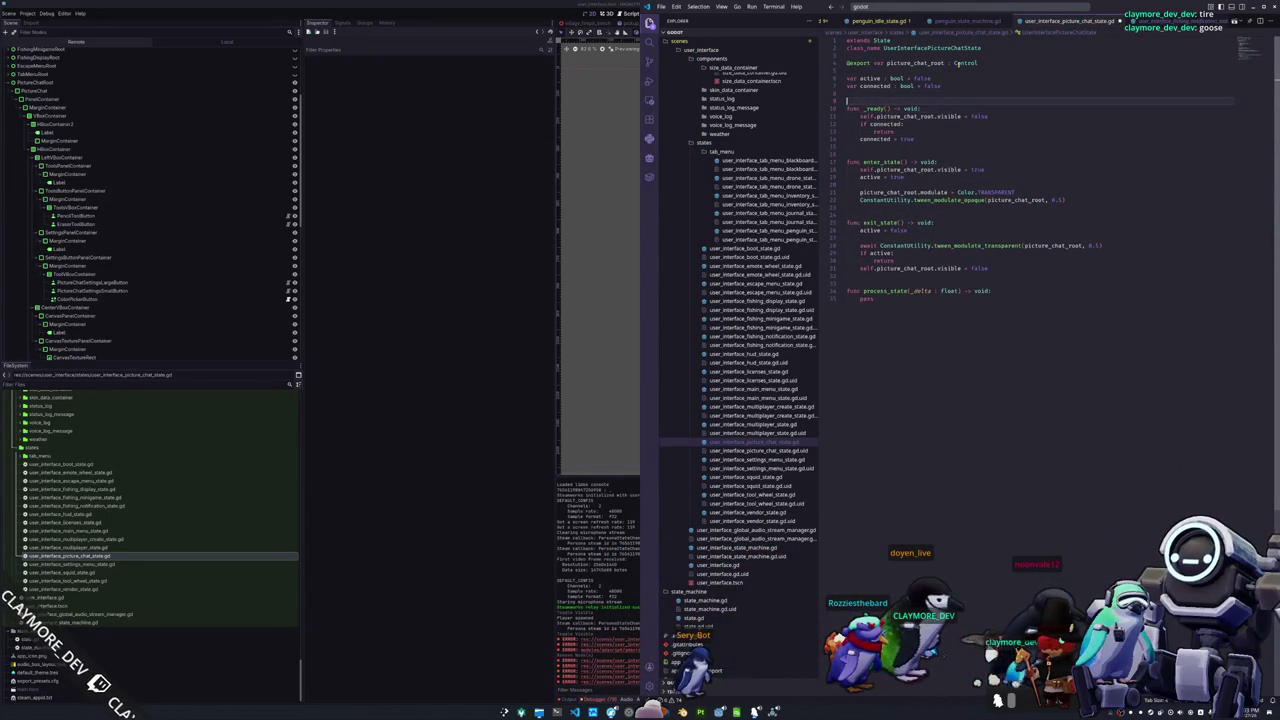
left_click(438, 370)
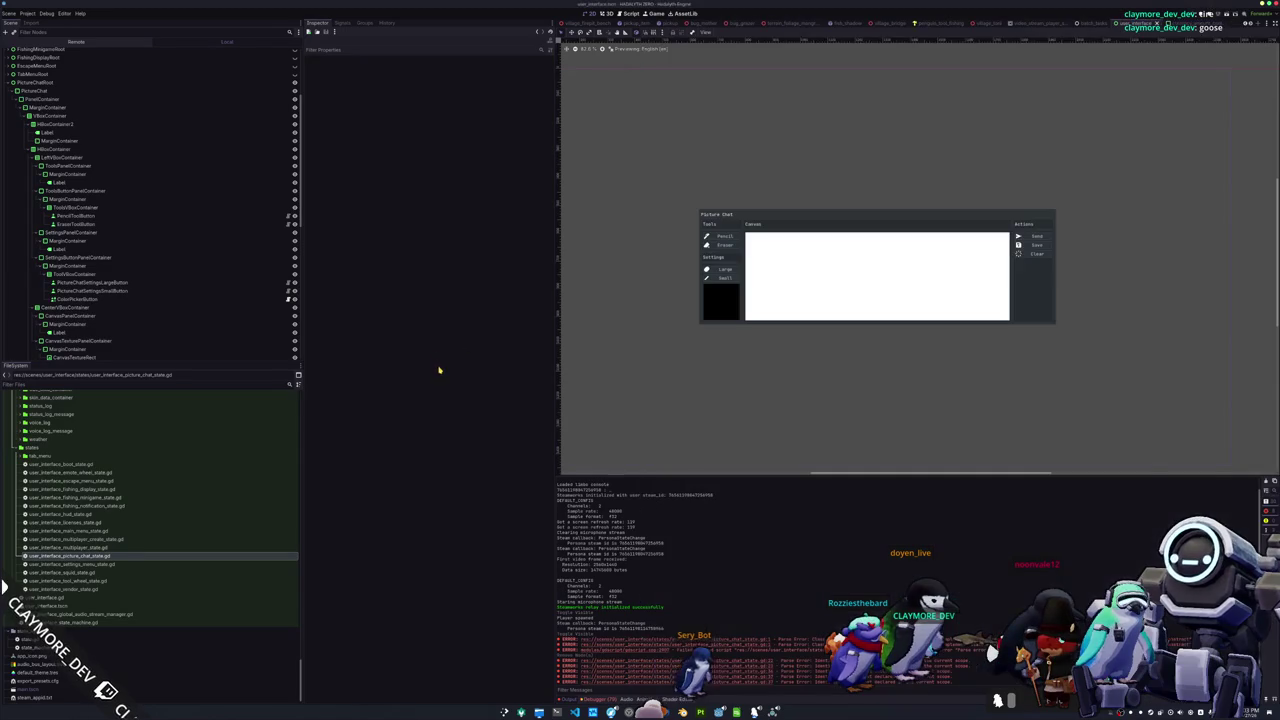
Step: Add a UserInterfacePictureChatState child under StateMachine and move it beside the HUD state
scroll(40, 263, "down", 10)
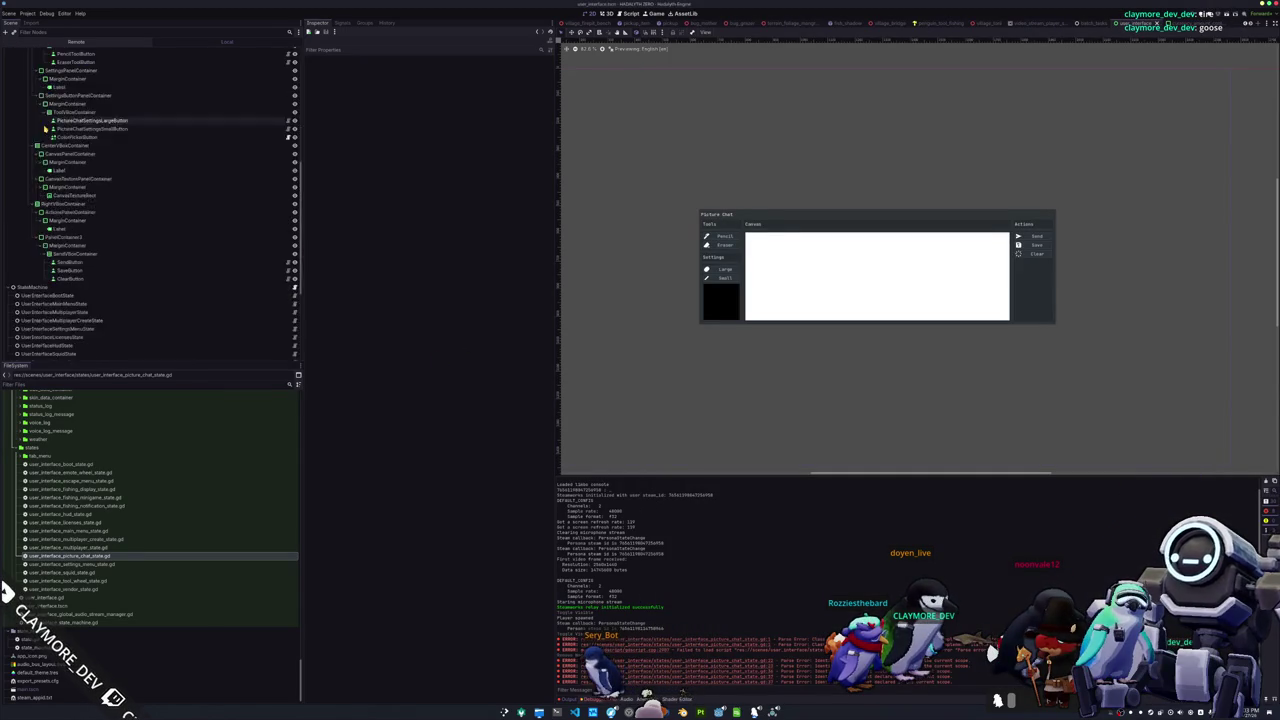
right_click(42, 131)
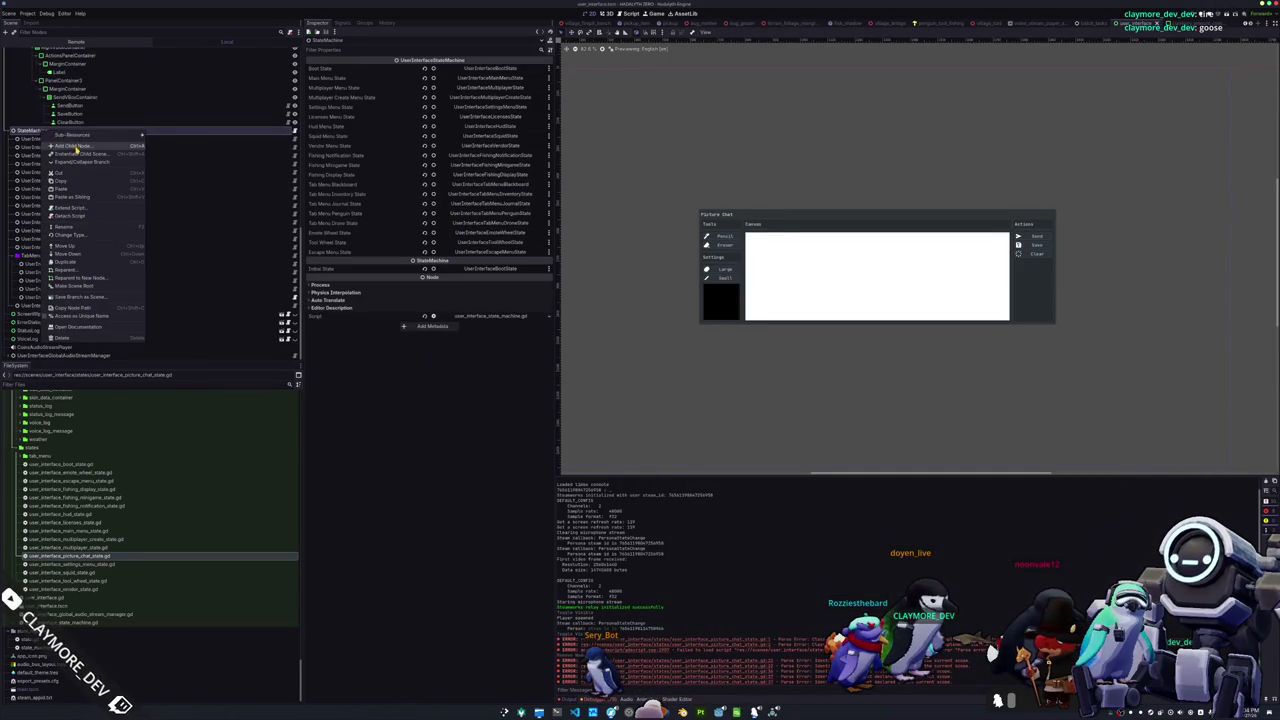
left_click(75, 147)
type("picturechat")
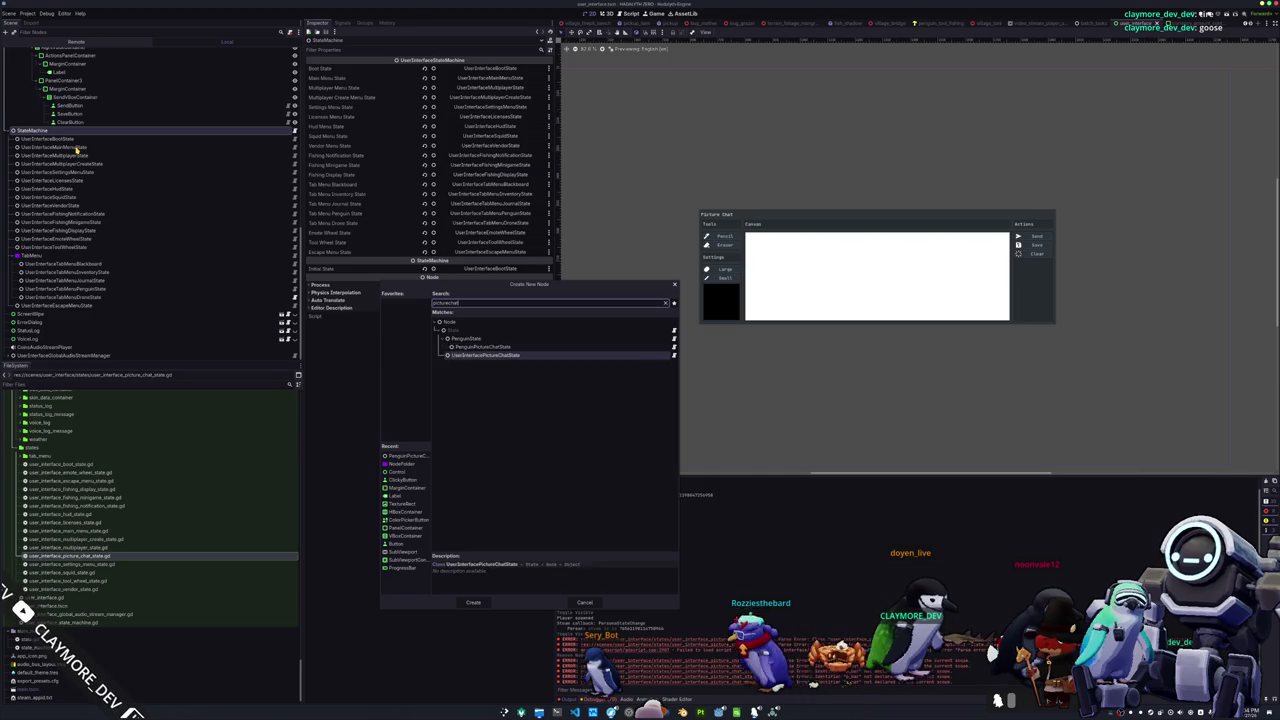
key("Return")
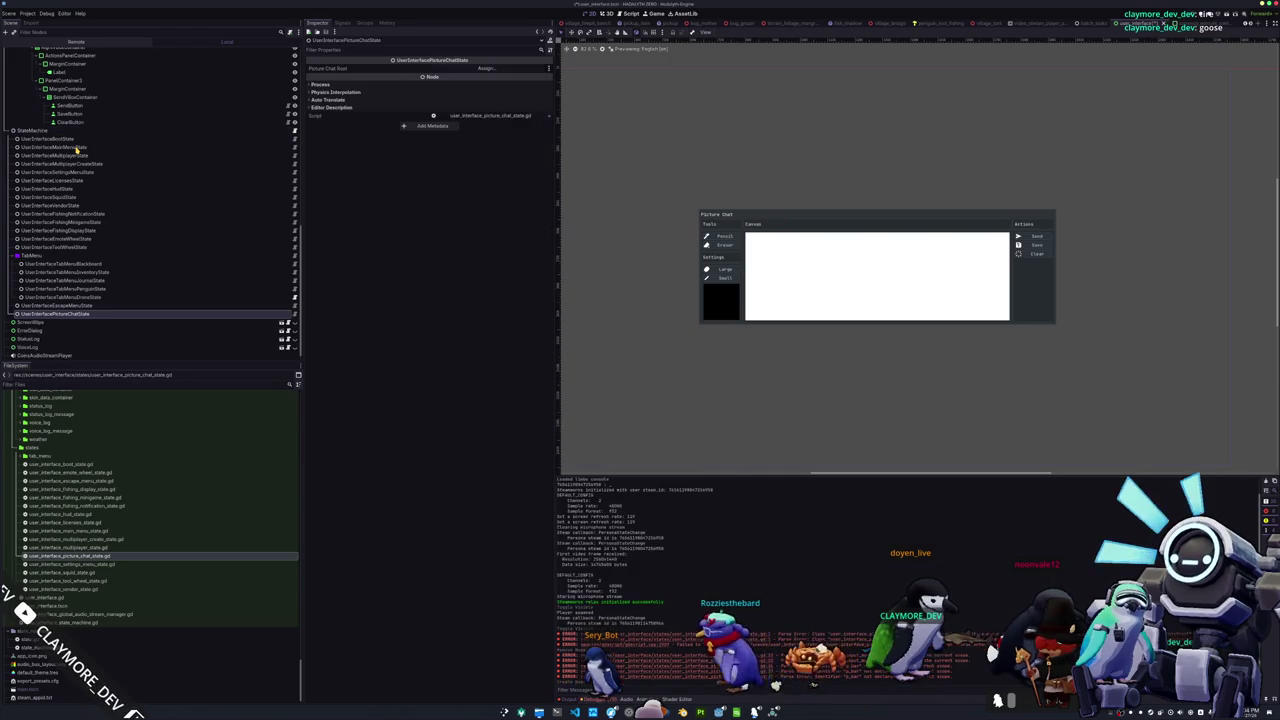
mouse_move(158, 258)
left_mouse_down()
mouse_move(94, 161)
mouse_move(75, 222)
mouse_move(124, 189)
left_mouse_up()
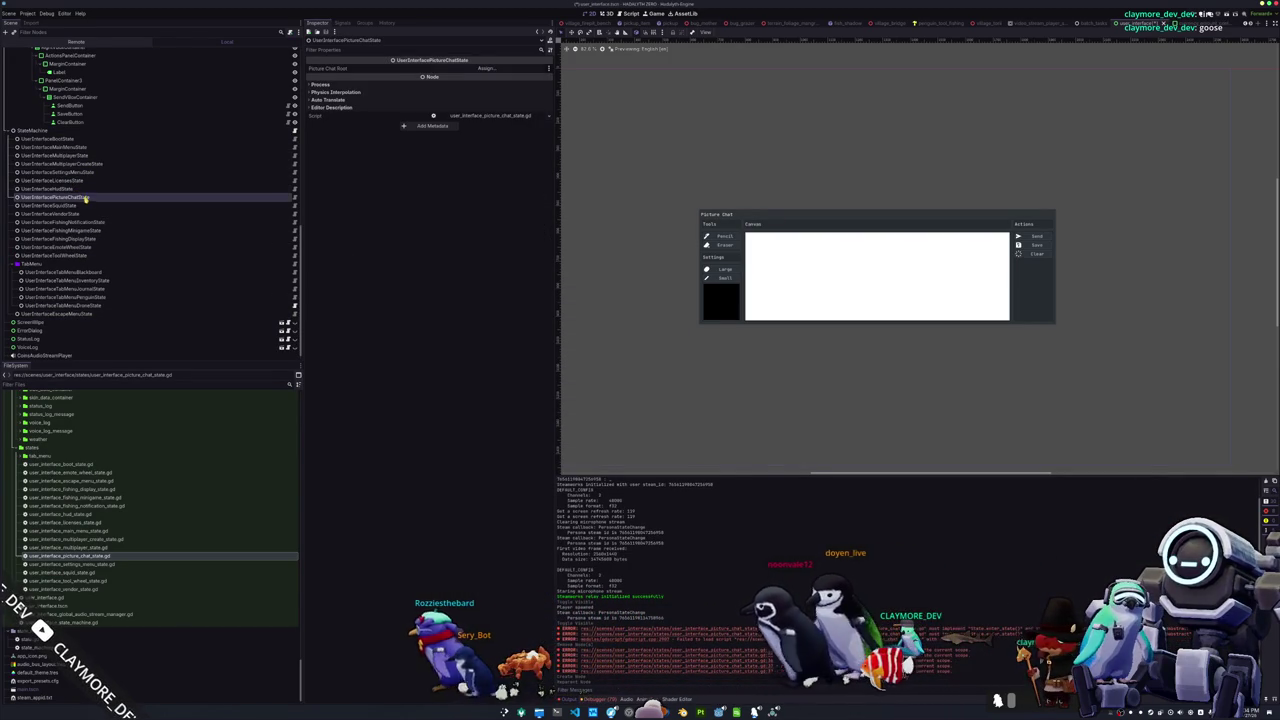
Step: Assign PictureChatRoot as the state's Picture Chat Root and select StateMachine
left_click(486, 68)
type("ictur")
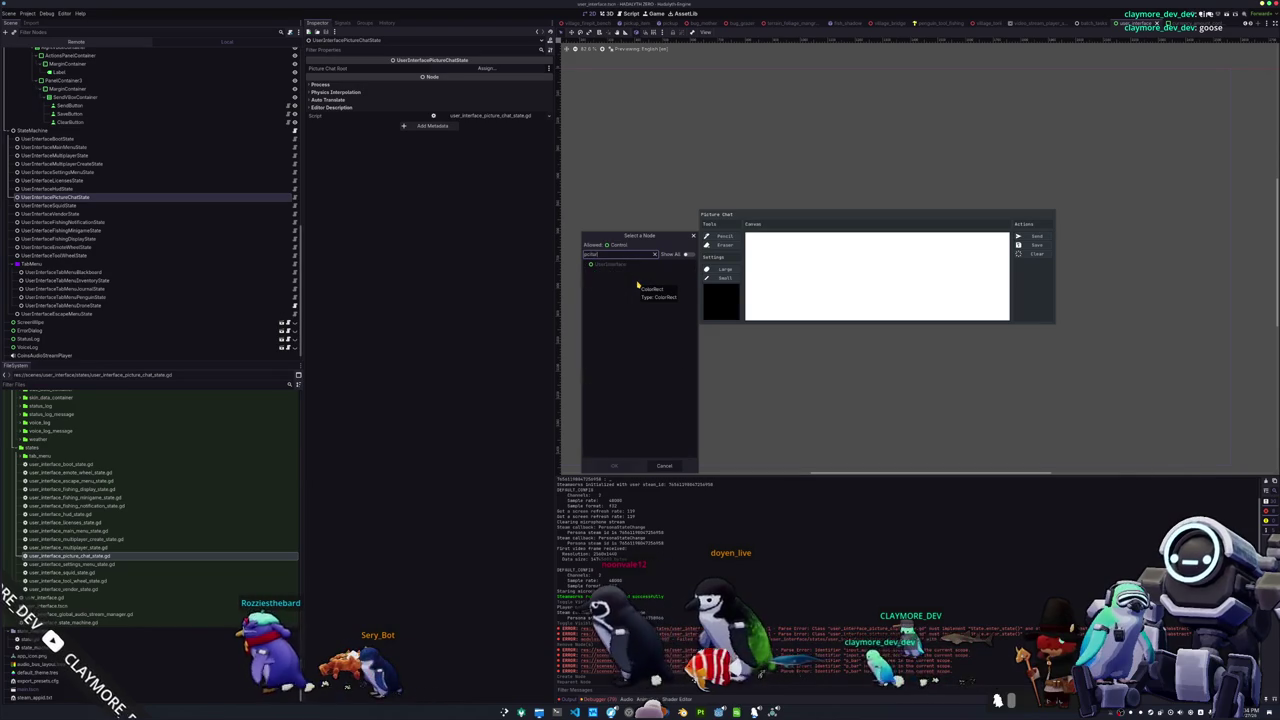
key("BackSpace")
key("BackSpace")
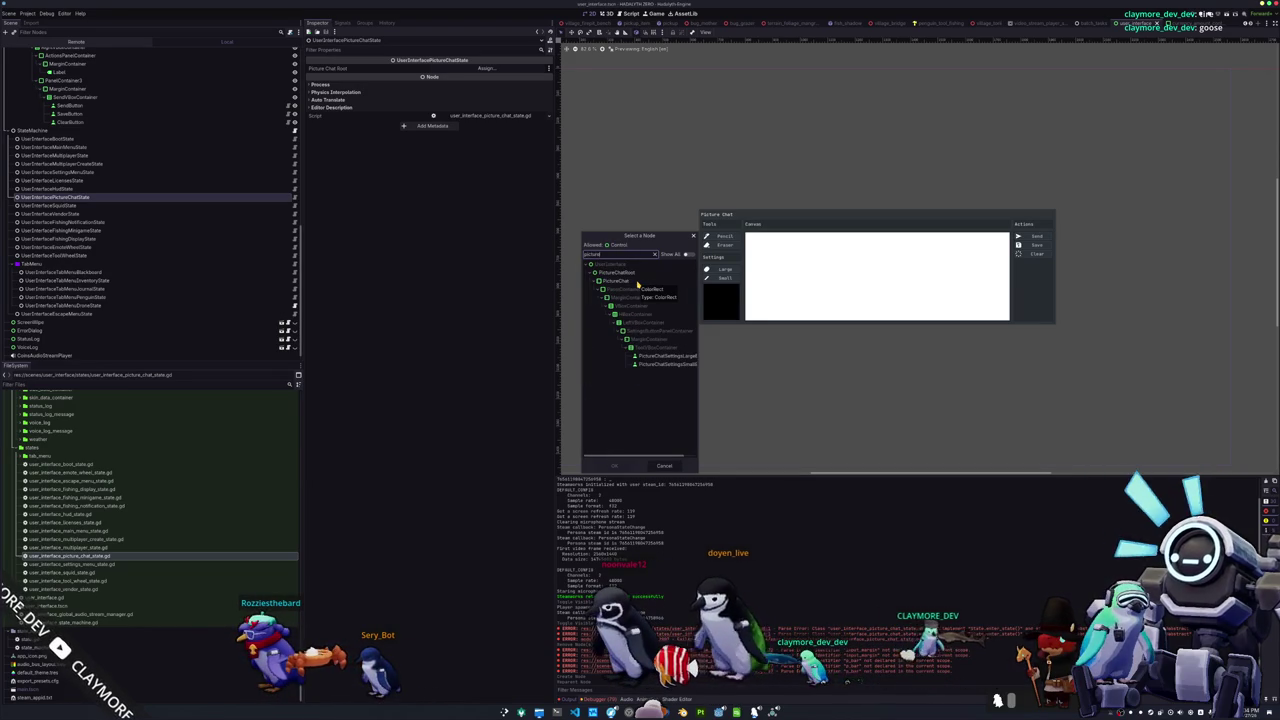
left_click(295, 131)
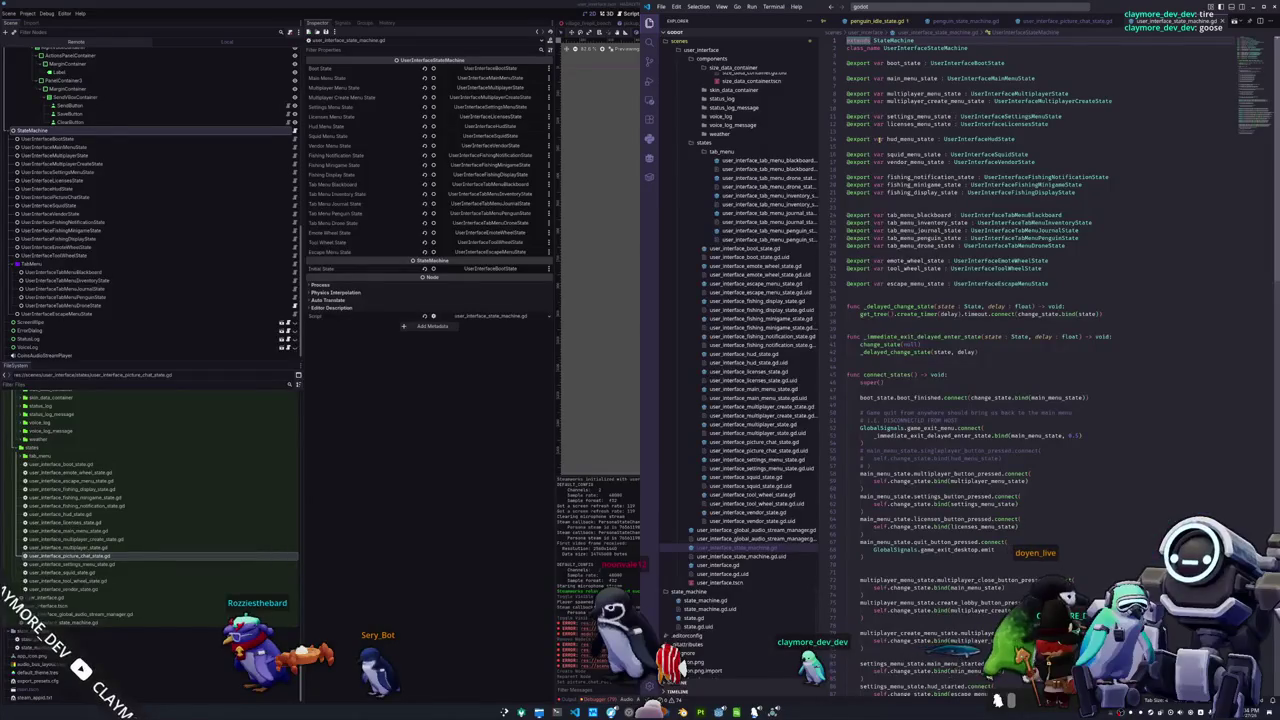
Step: Add an exported picture_chat_state : UserInterfacePictureChatState variable to the state machine script
key("Return")
key("Return")
type("port var picture_chat_state : User")
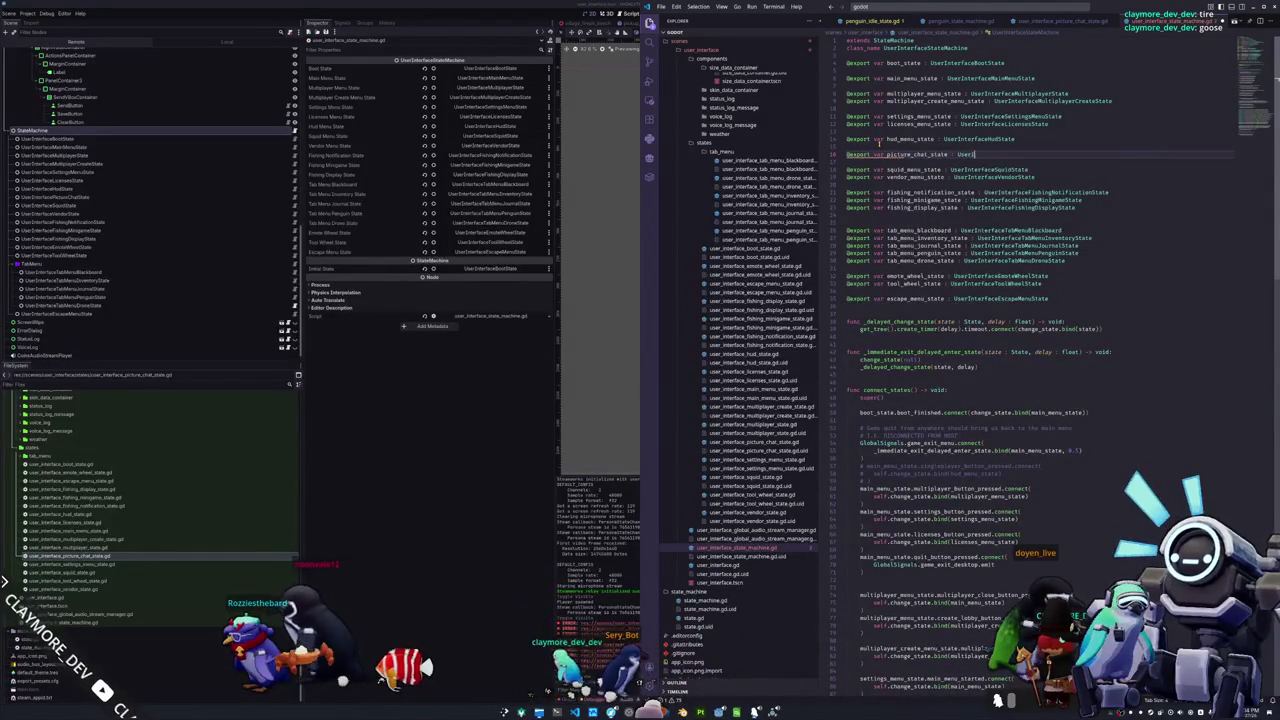
type("InterfacePictureChatState")
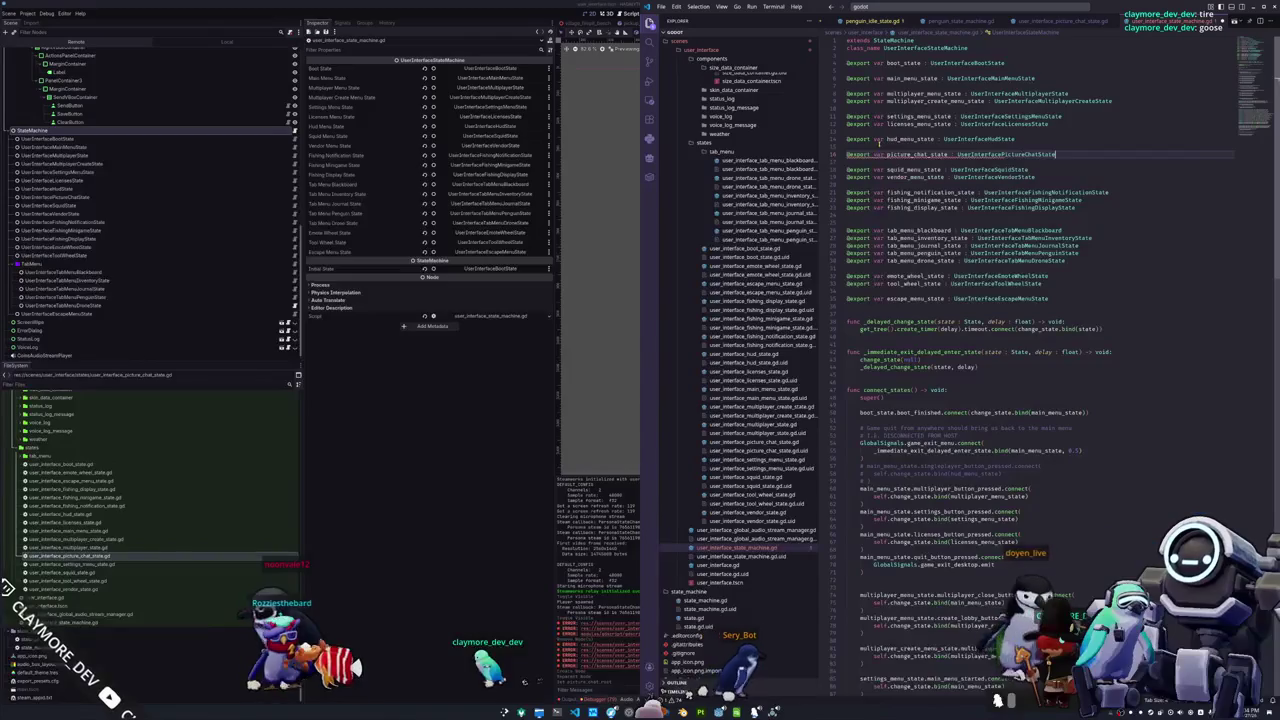
key("Down")
key("Down")
key("Down")
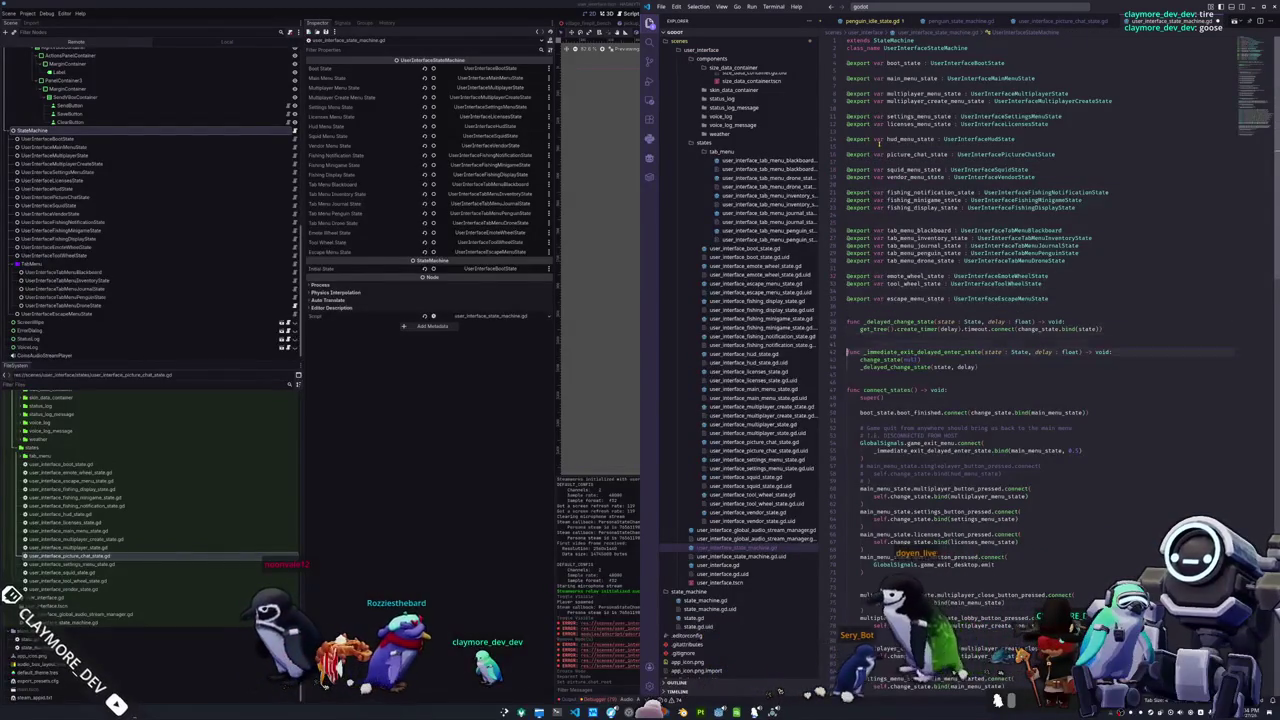
key("Down")
key("Down")
key("Down")
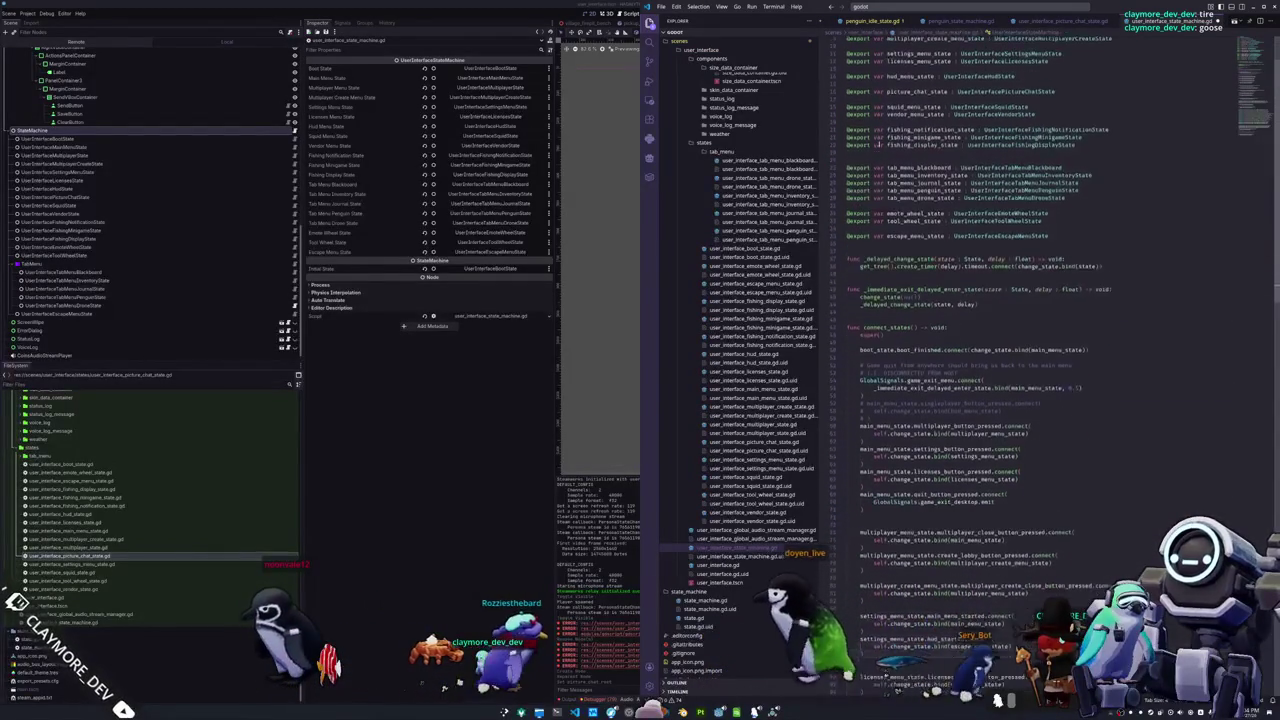
key("Down")
key("Down")
key("Down")
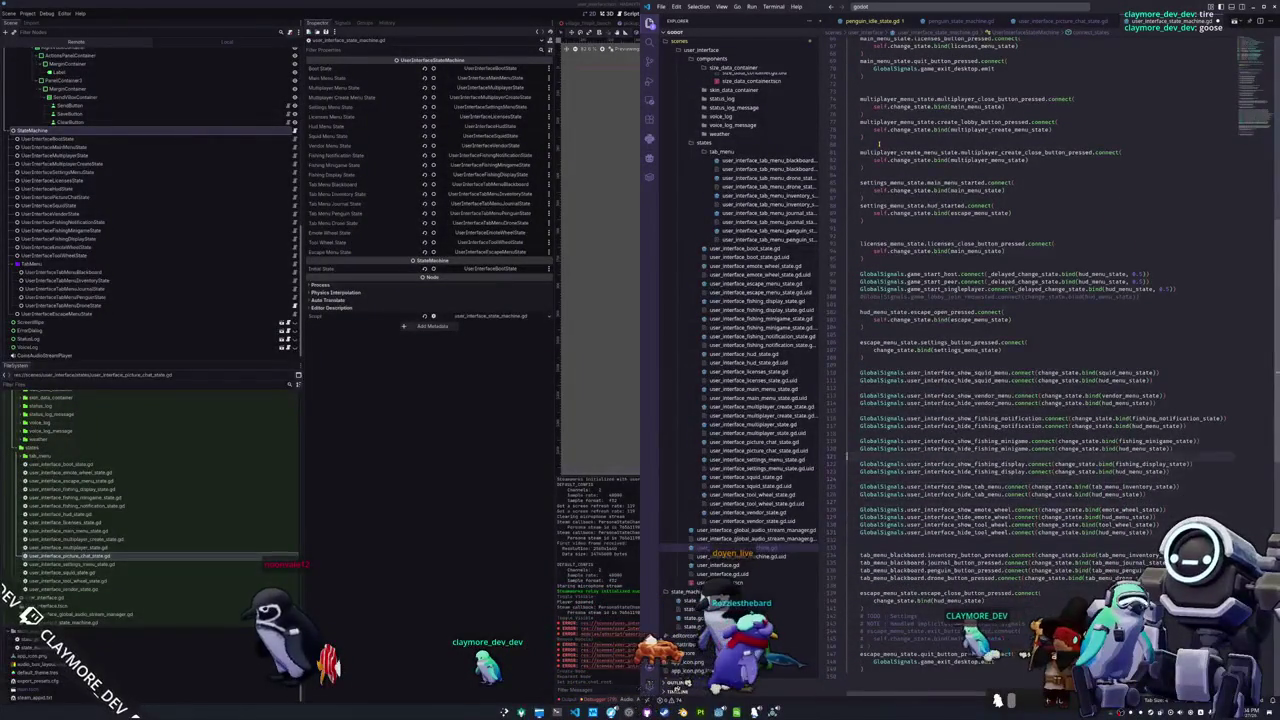
Step: Connect user_interface_show_picture_chat to change_state bound to picture_chat_state
key("Return")
key("Return")
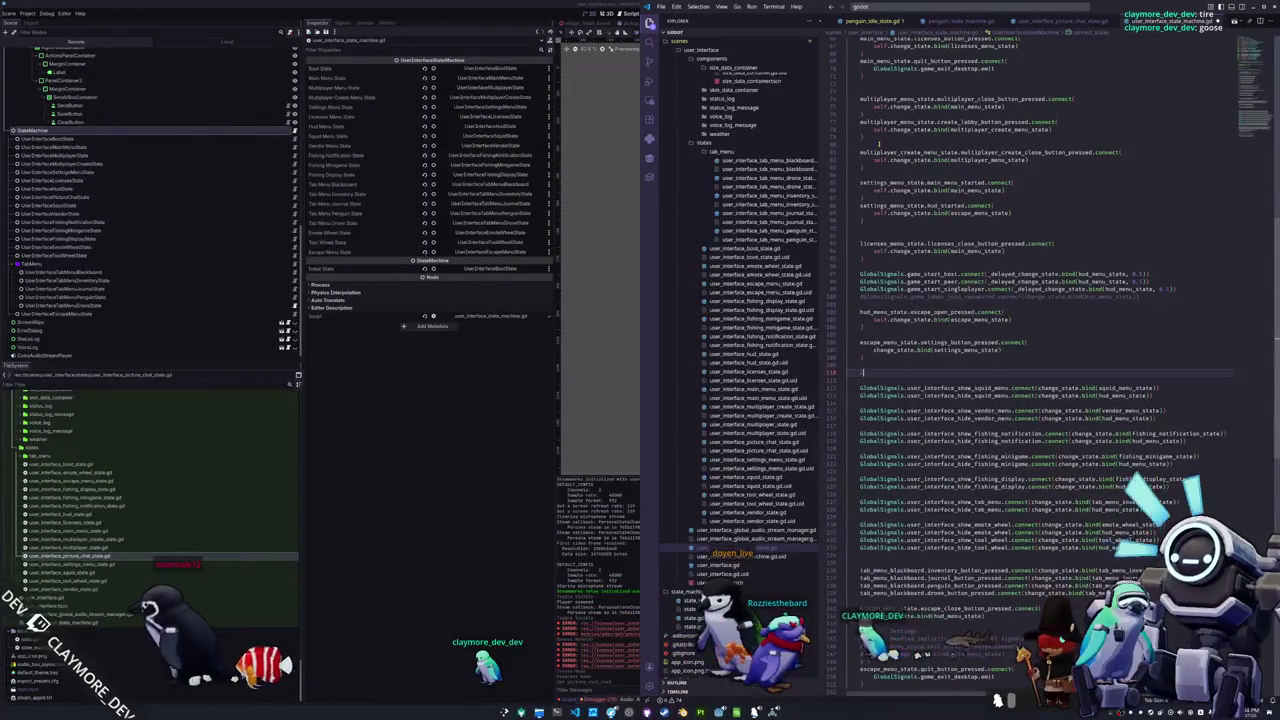
type("GlobalSignals.user")
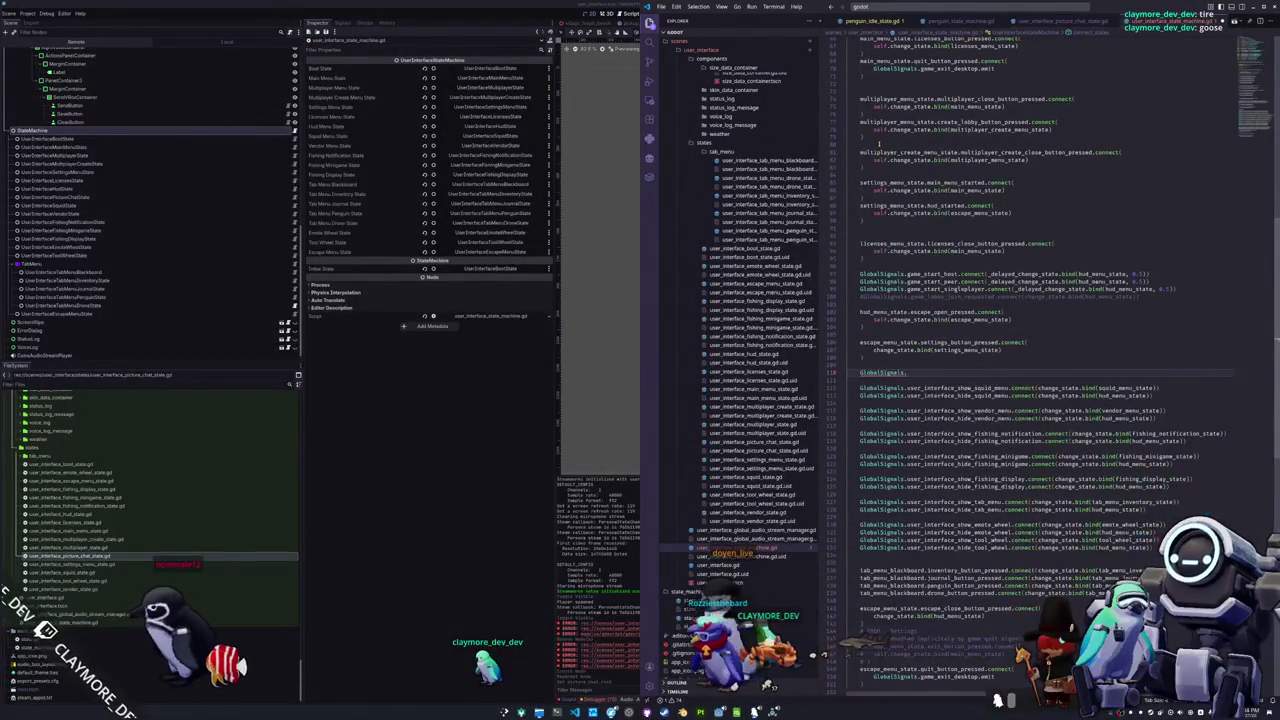
type("_interface_")
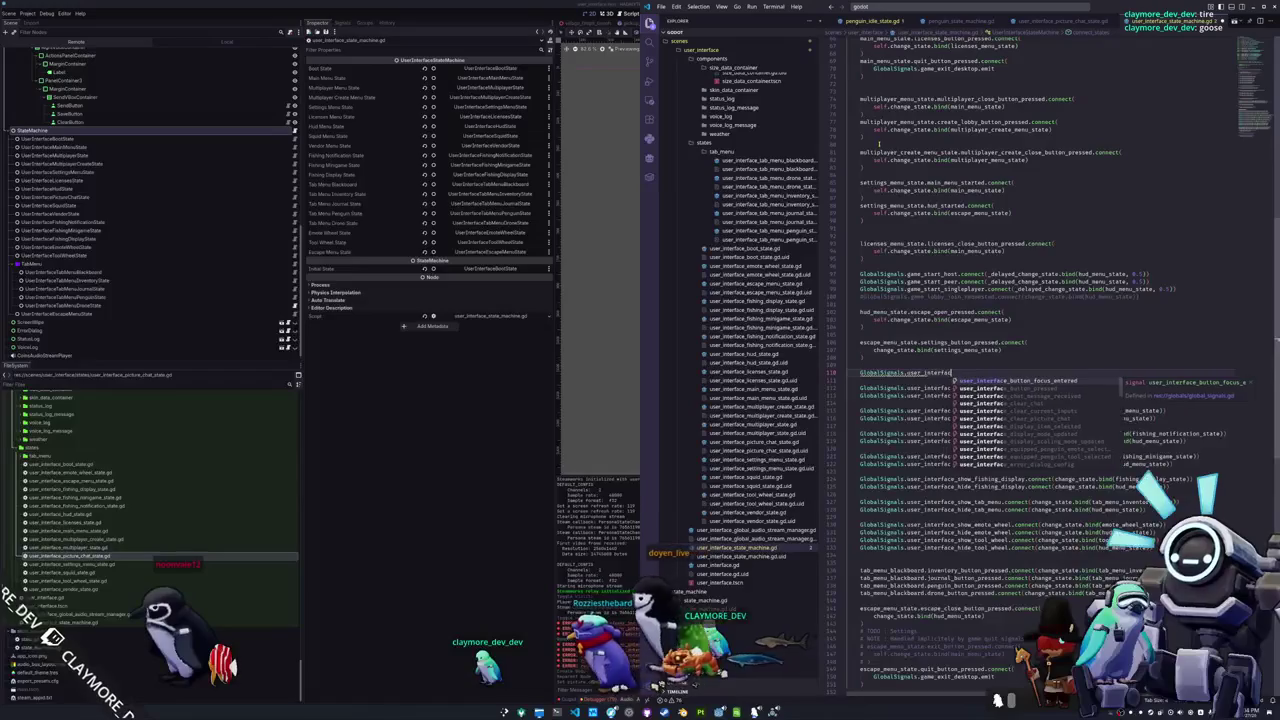
type("show_pictur")
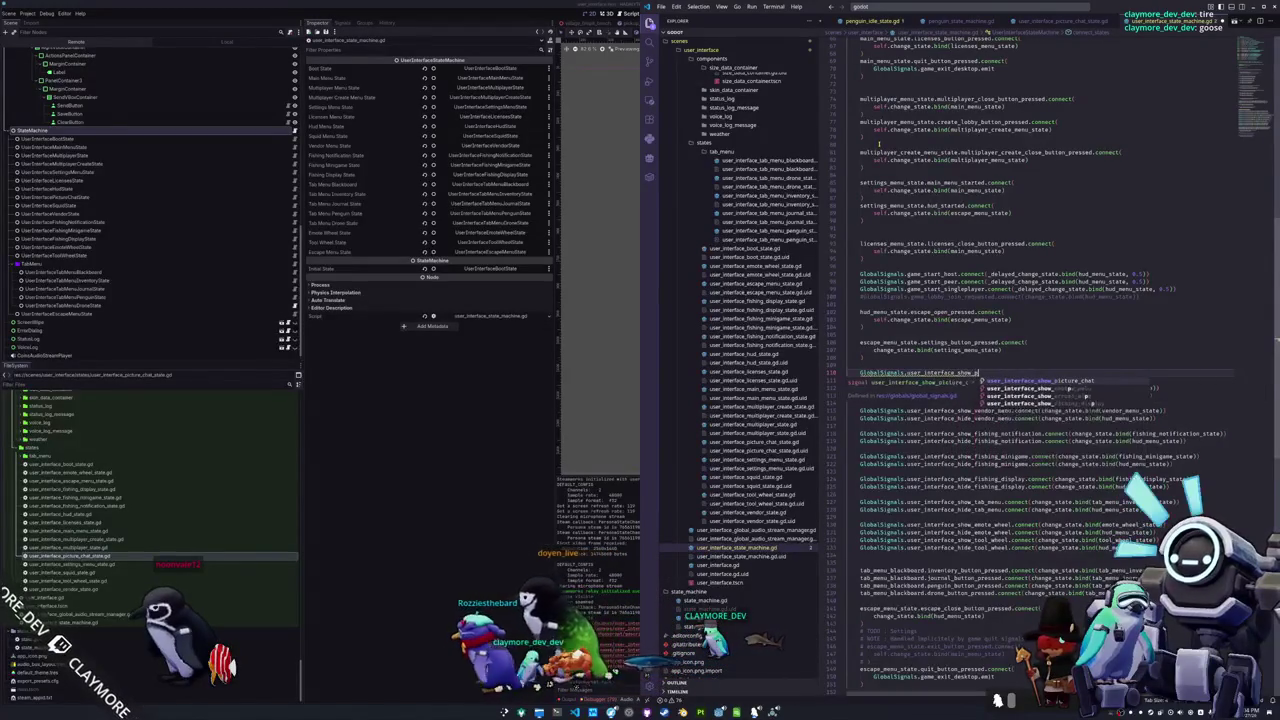
key("Tab")
type(".connec")
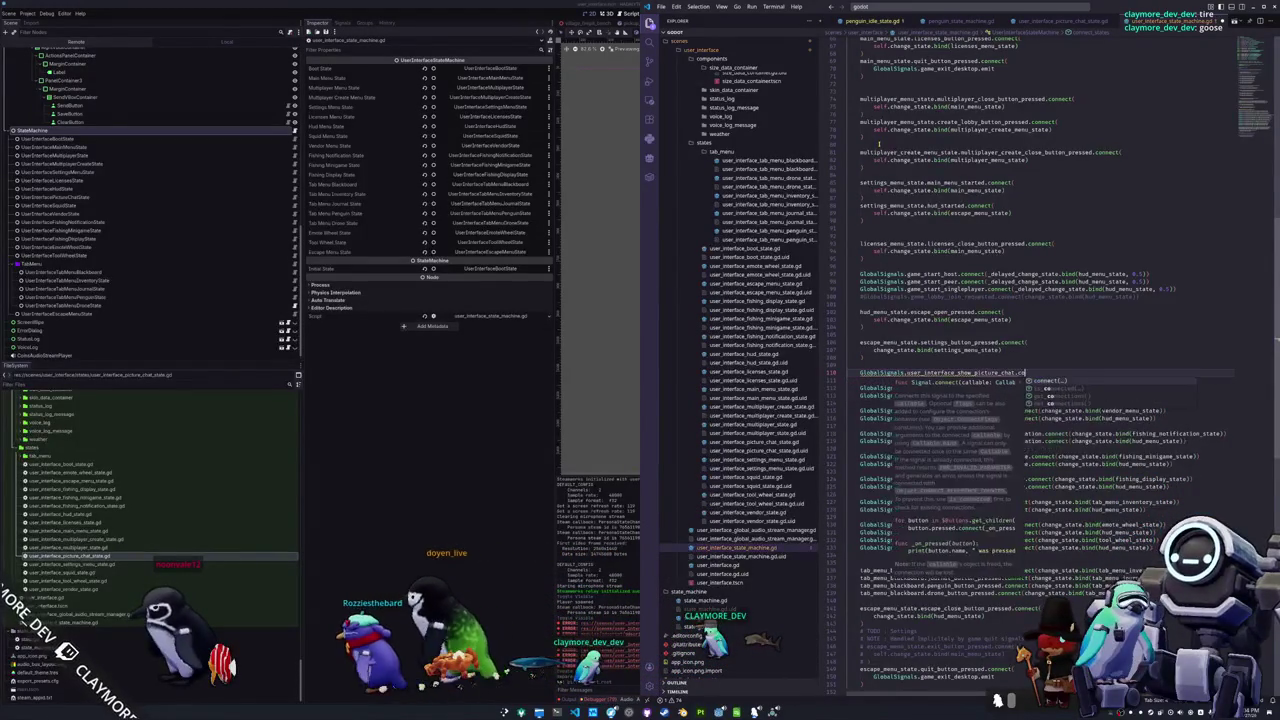
type("t(change_state.b")
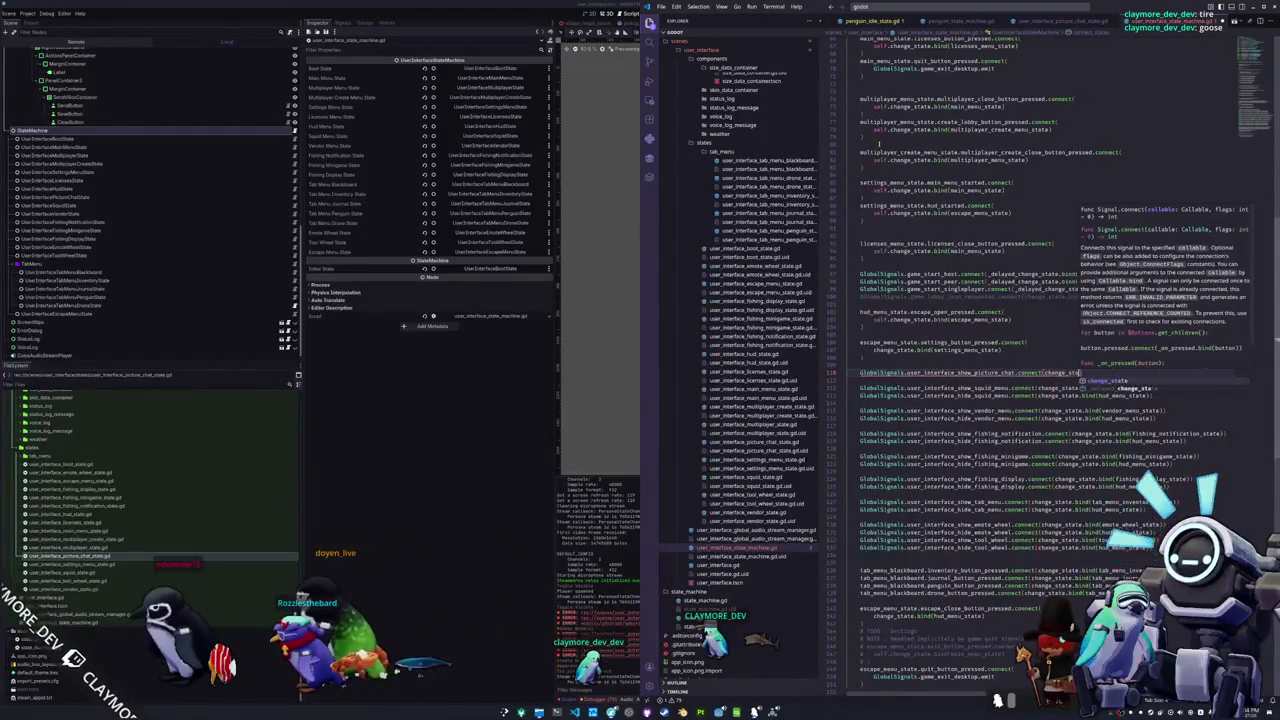
type("ind(picture_chat_state")
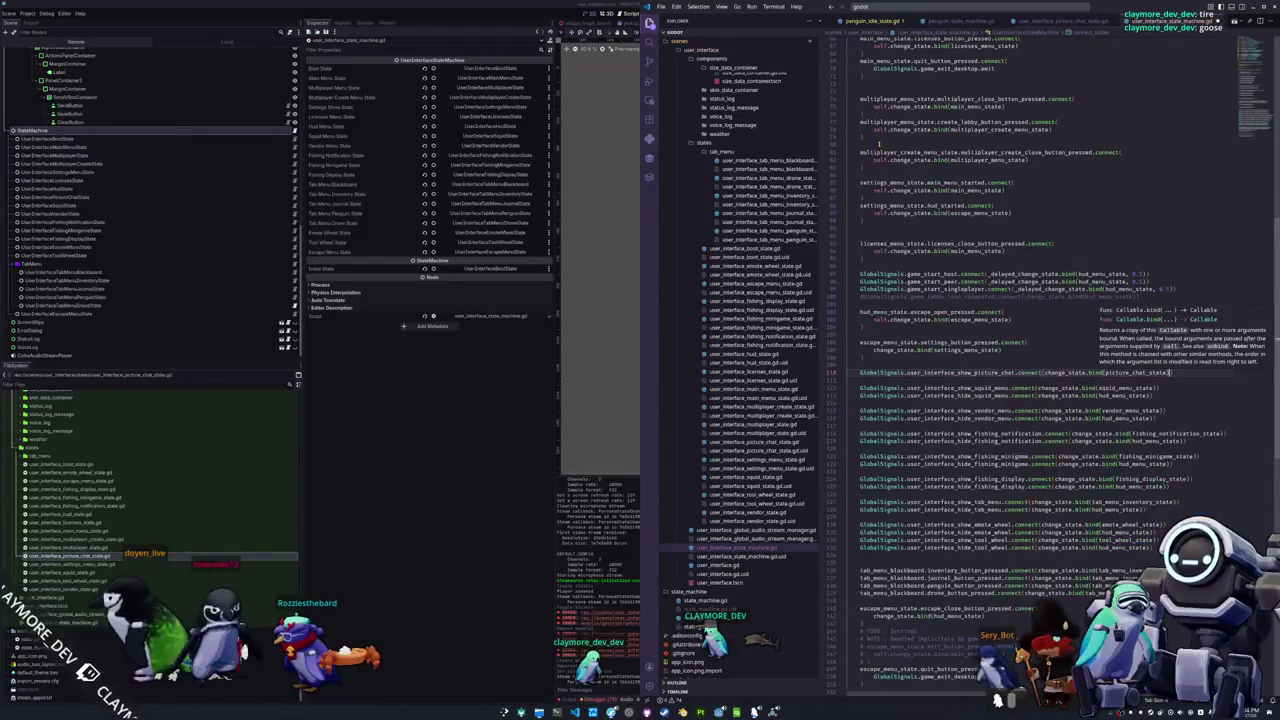
Step: Add a matching hide_picture_chat connection bound to hud_menu_state, then run the project
key("Escape")
key("shift+alt+Down")
key("ctrl+Left")
key("ctrl+Left")
key("ctrl+Left")
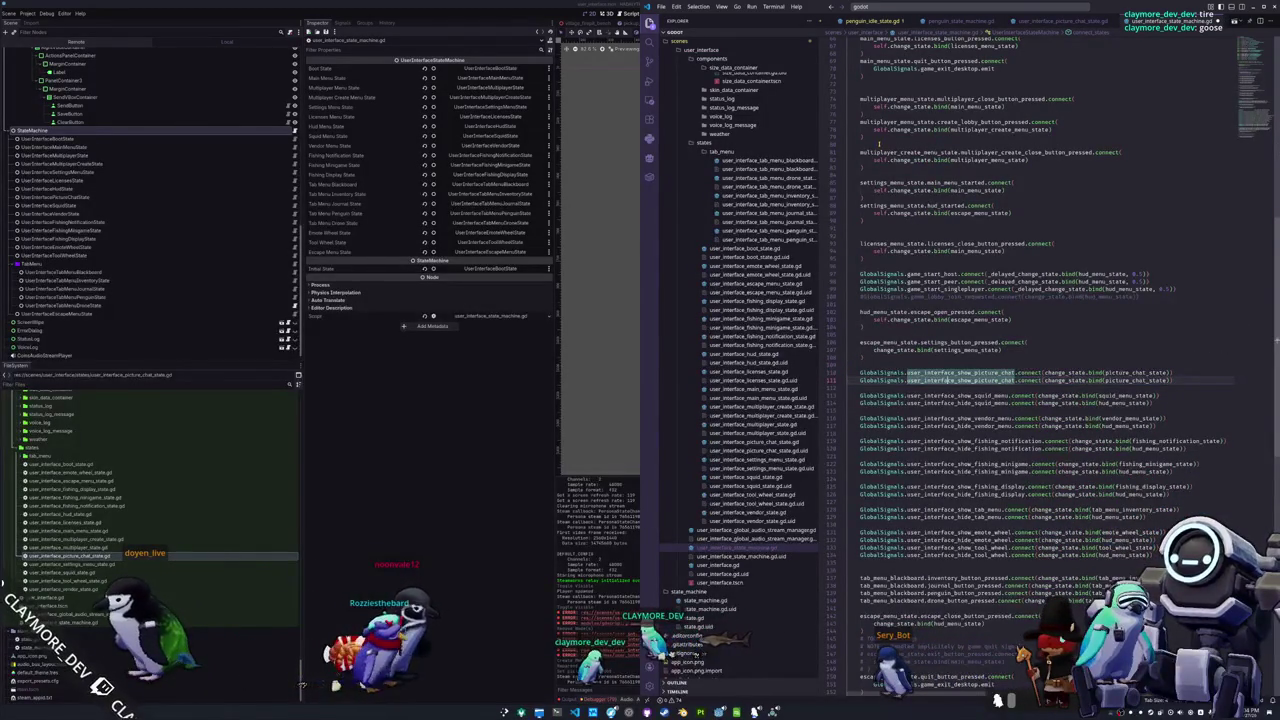
key("ctrl+shift+Right")
key("ctrl+shift+Right")
key("ctrl+shift+Right")
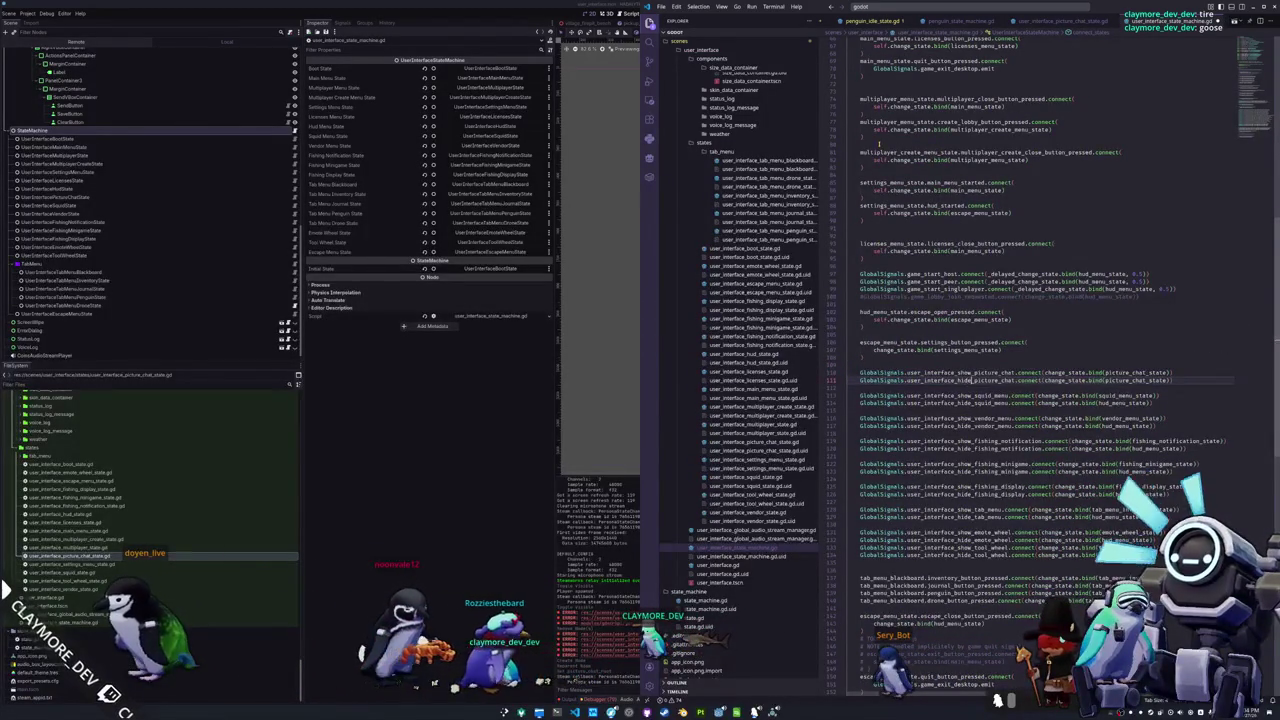
key("ctrl+Right")
key("ctrl+Right")
key("ctrl+Right")
key("ctrl+shift+Right")
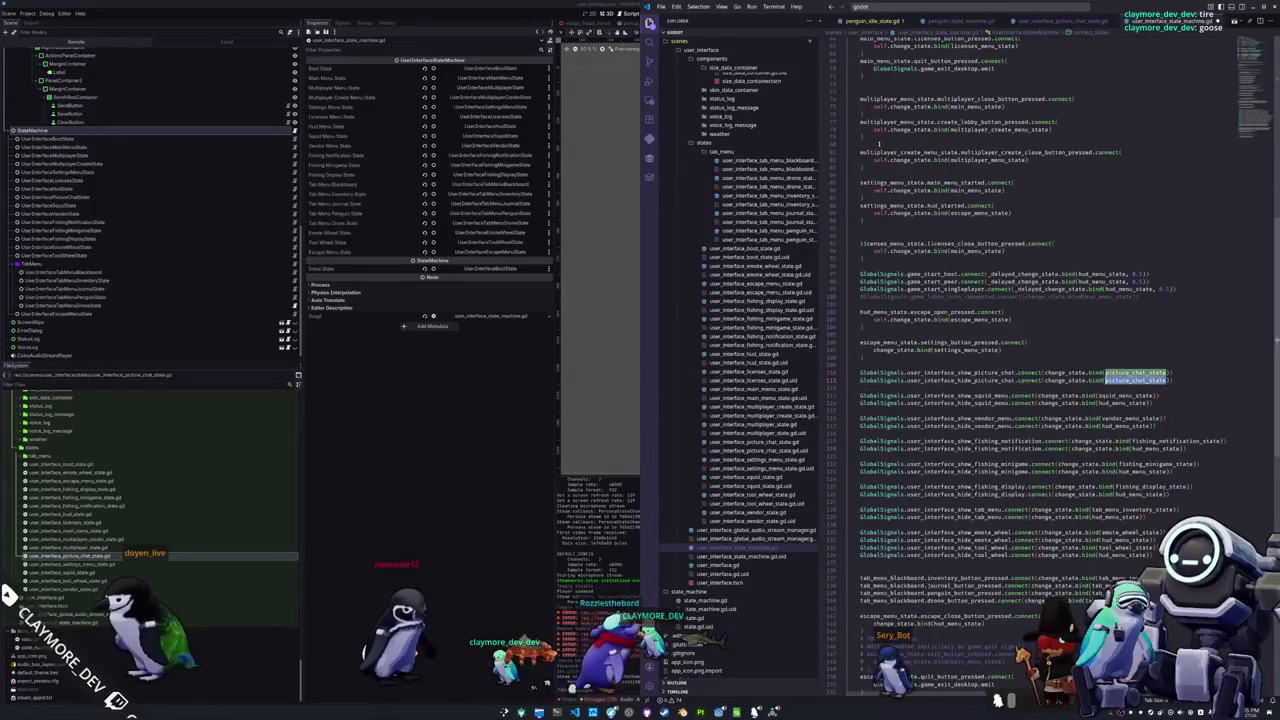
key("Escape")
type("hud_me")
key("Return")
key("F5")
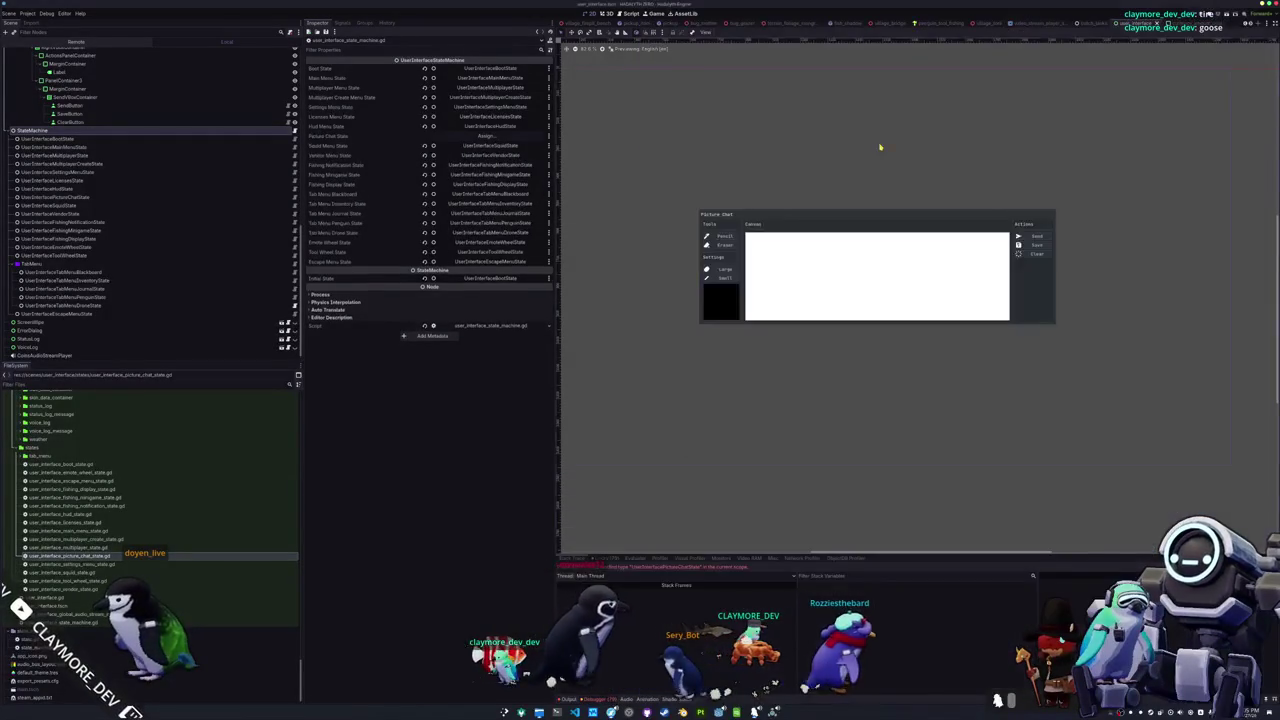
Step: Assign the UserInterfacePictureChatState node to the StateMachine's Picture Chat State property
left_click(708, 413)
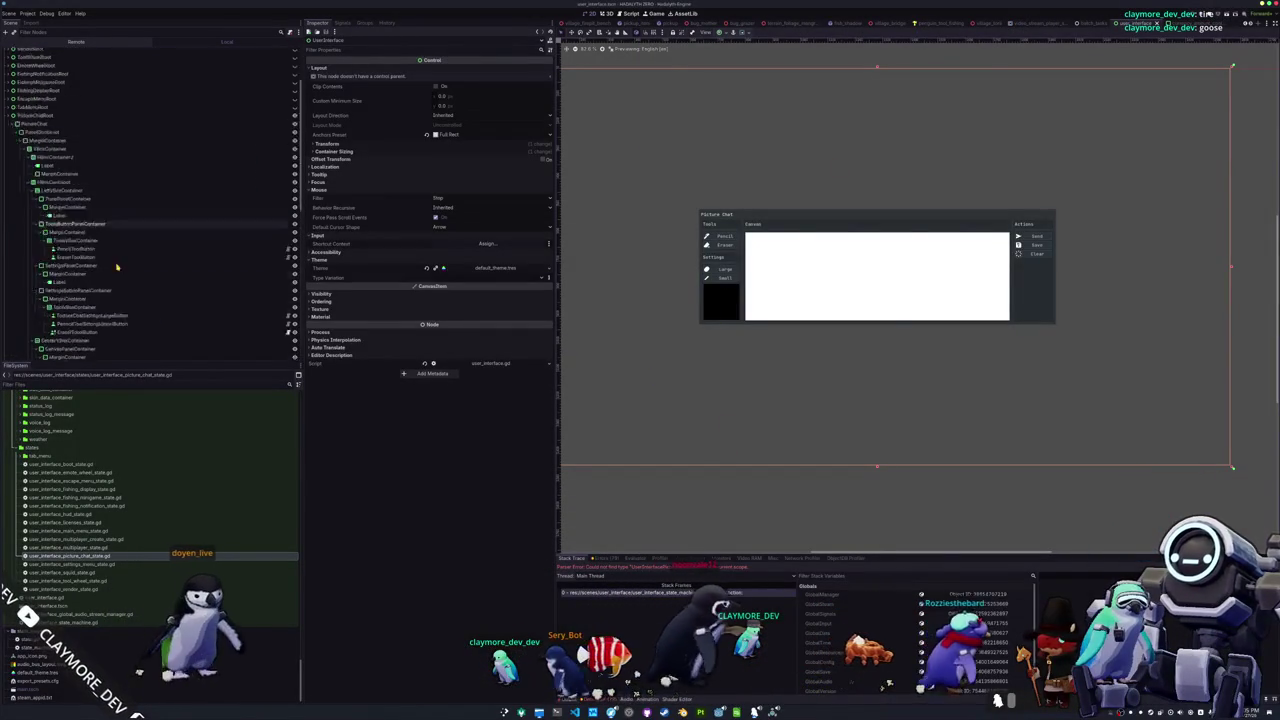
left_click(35, 121)
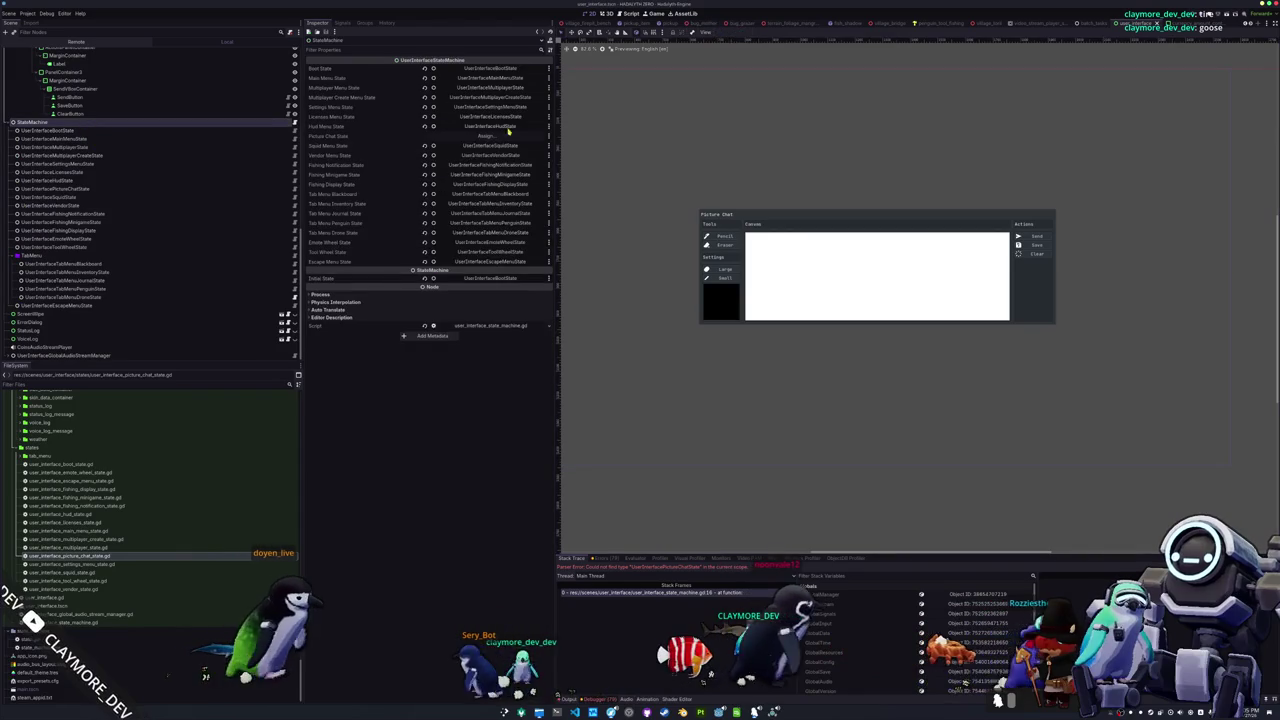
left_click(498, 137)
double_click(636, 280)
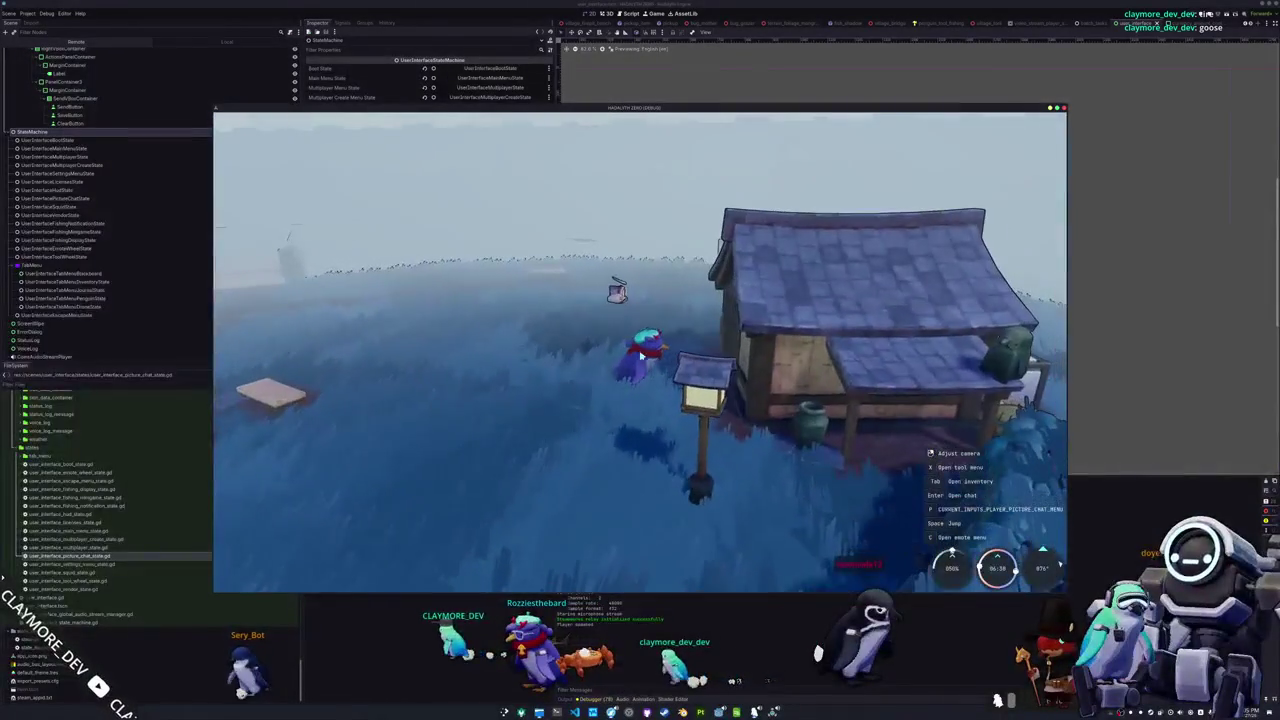
Step: In the running game, open Picture Chat with P and set the drawing colour to full red
key("p")
key("p")
key("p")
key("p")
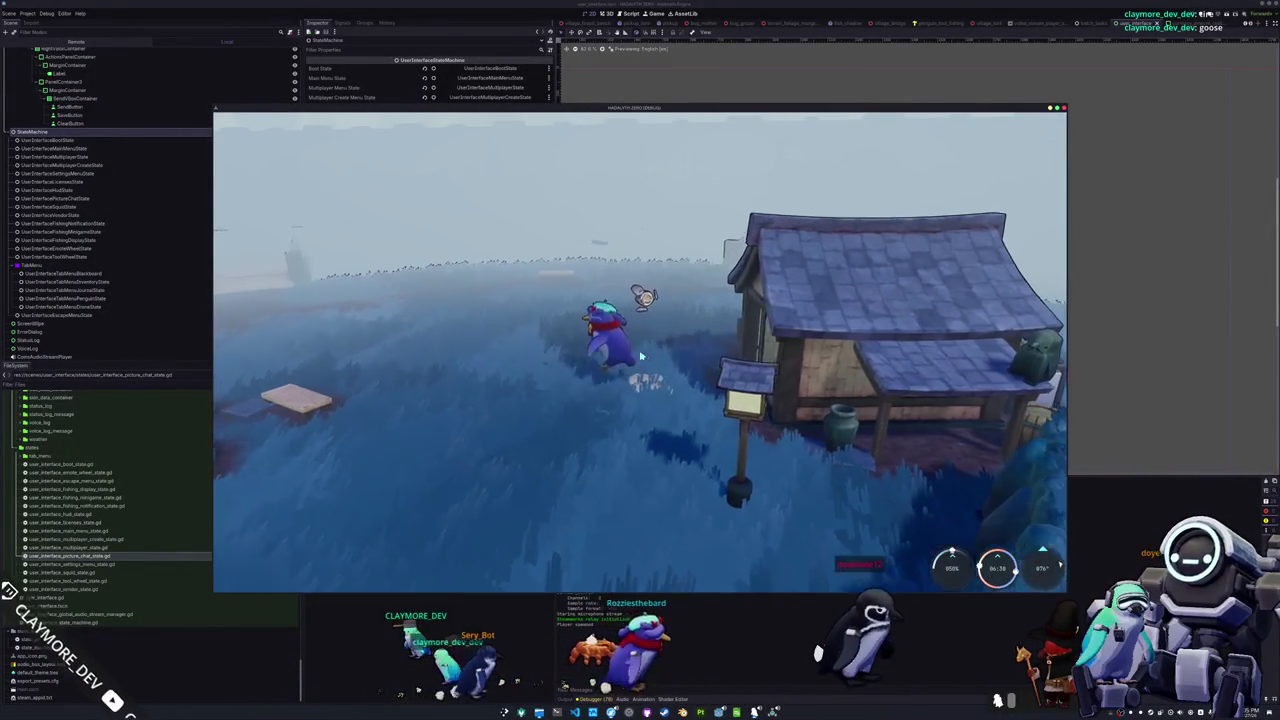
key("a")
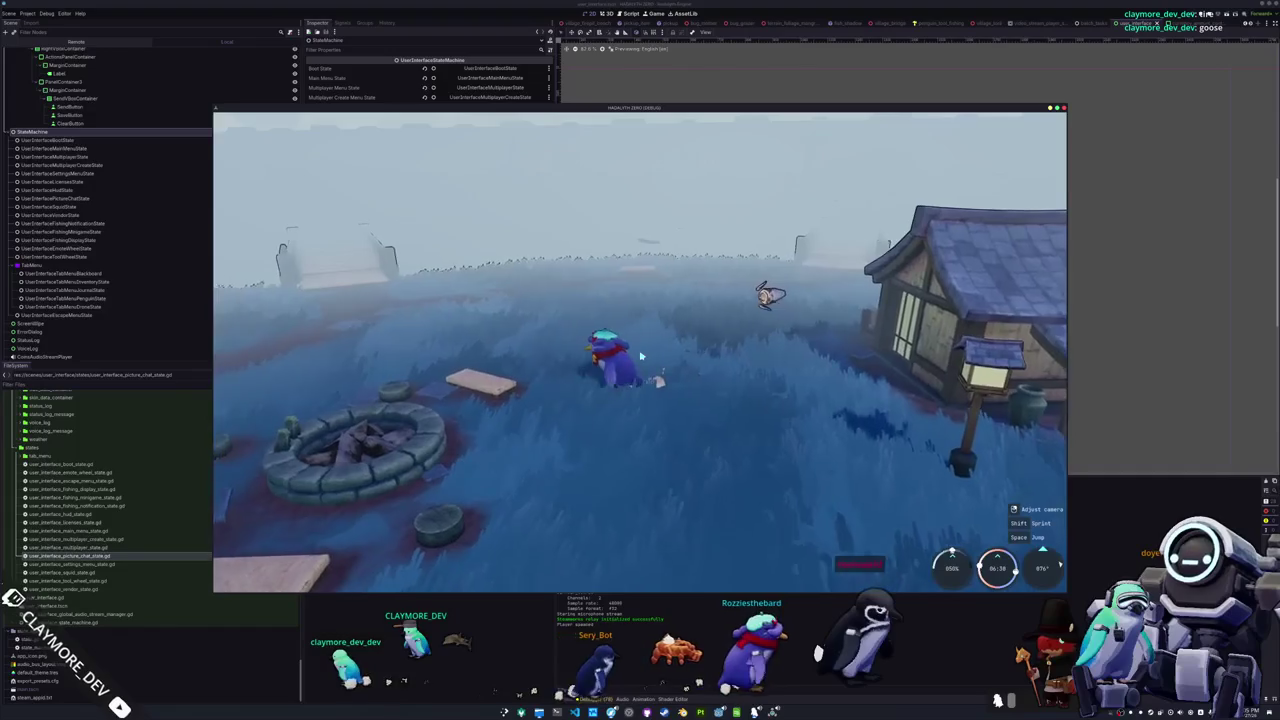
key("p")
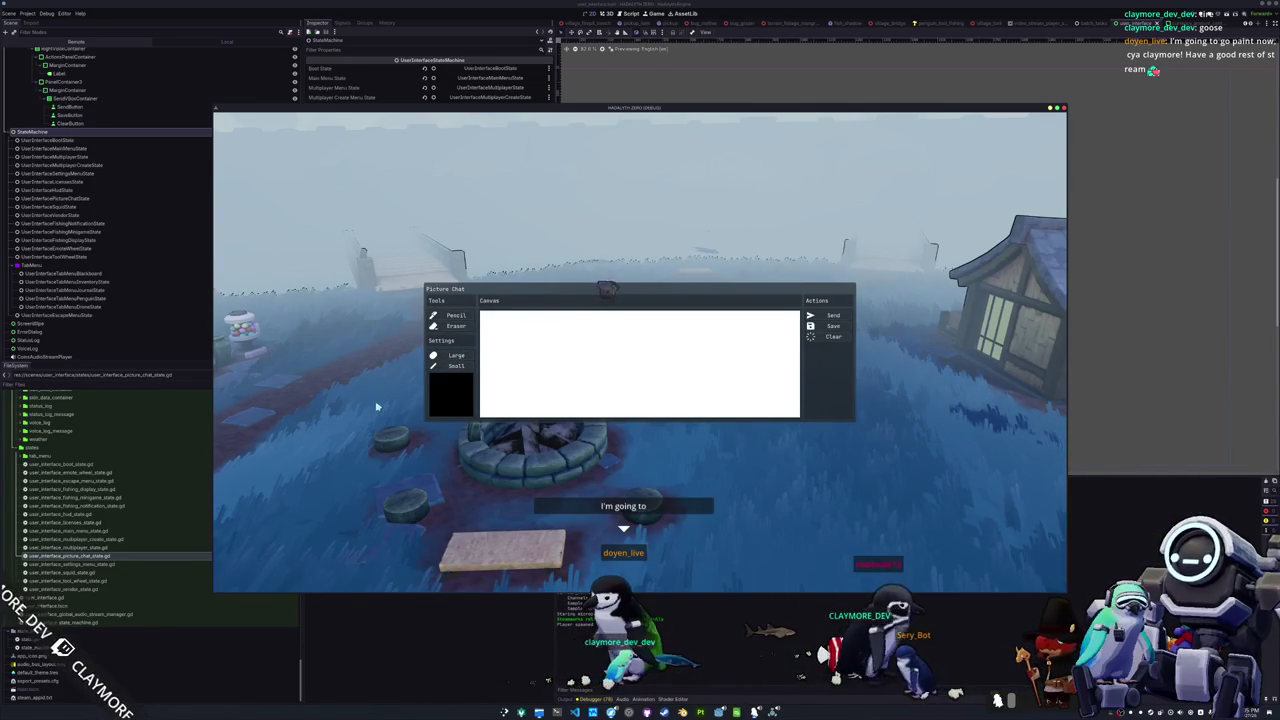
left_click(448, 386)
left_click_drag(407, 283, 510, 285)
left_click(510, 290)
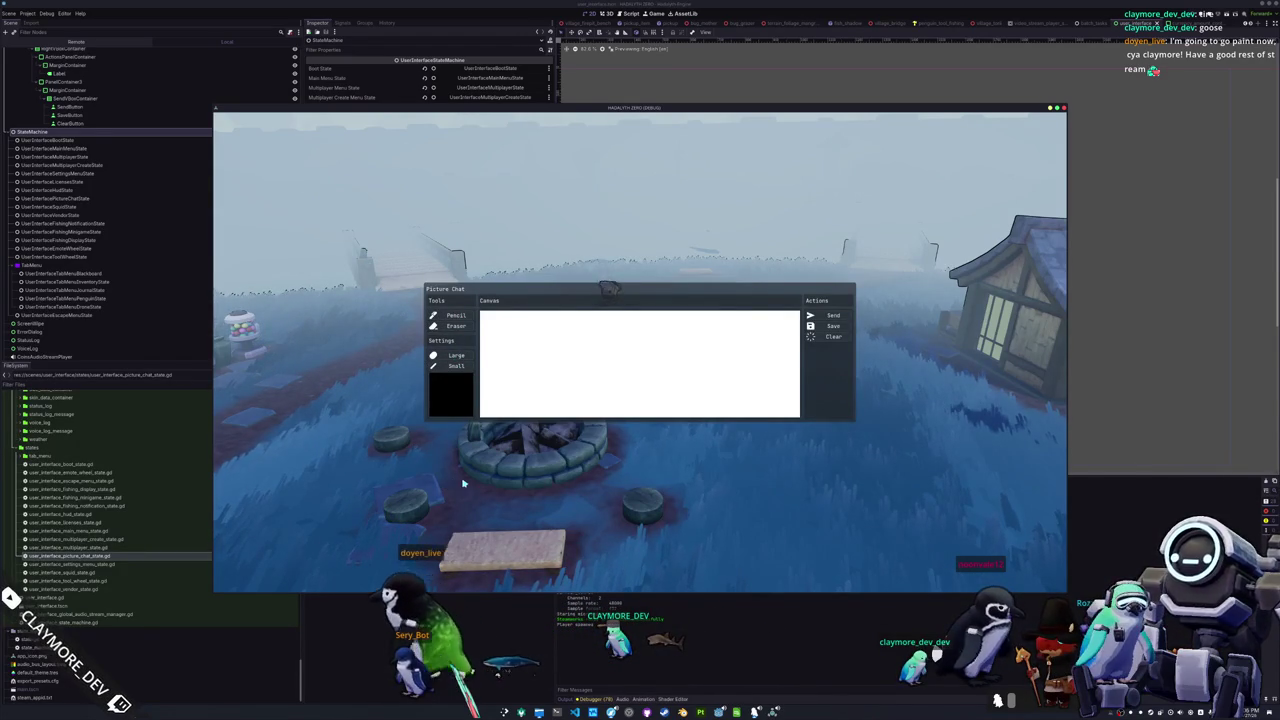
Step: Close Picture Chat and the game, then return to VS Code
key("Escape")
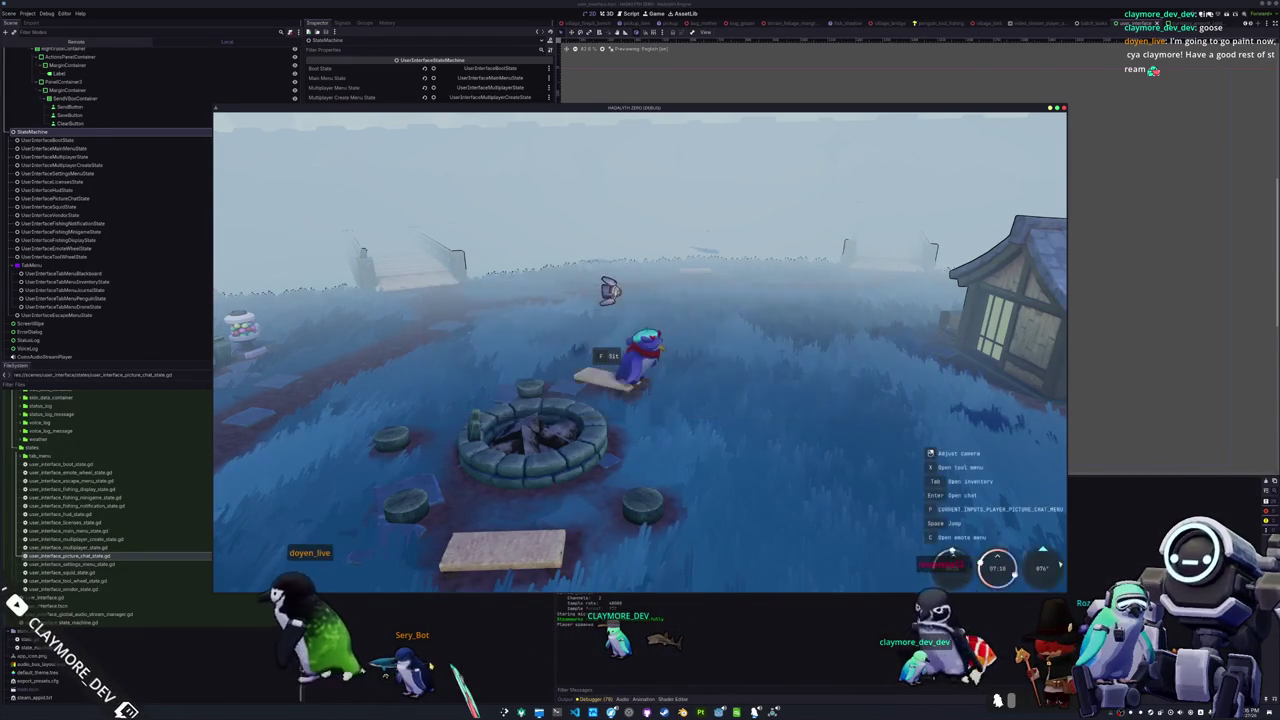
key("F8")
key("alt+Tab")
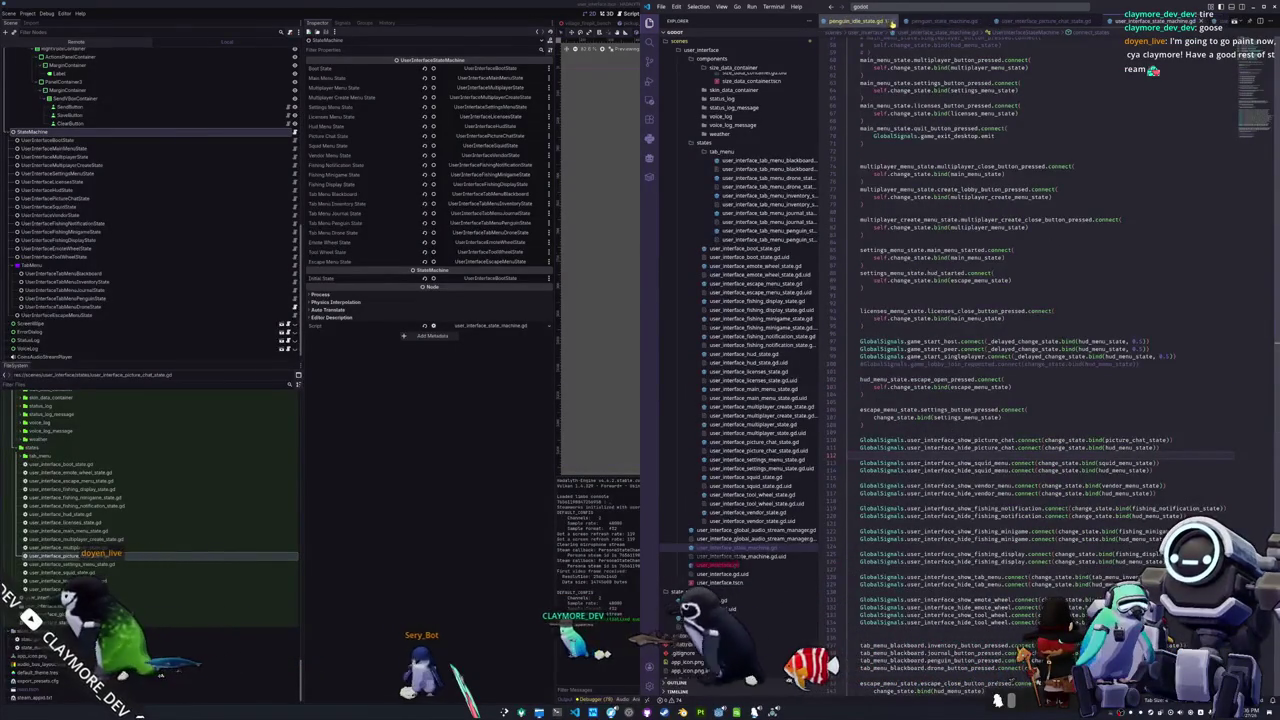
Step: In the picture chat state script, declare enum SelectedTool { PENCIL = 0, ERASER = 1 }
left_click(1040, 21)
left_click(872, 100)
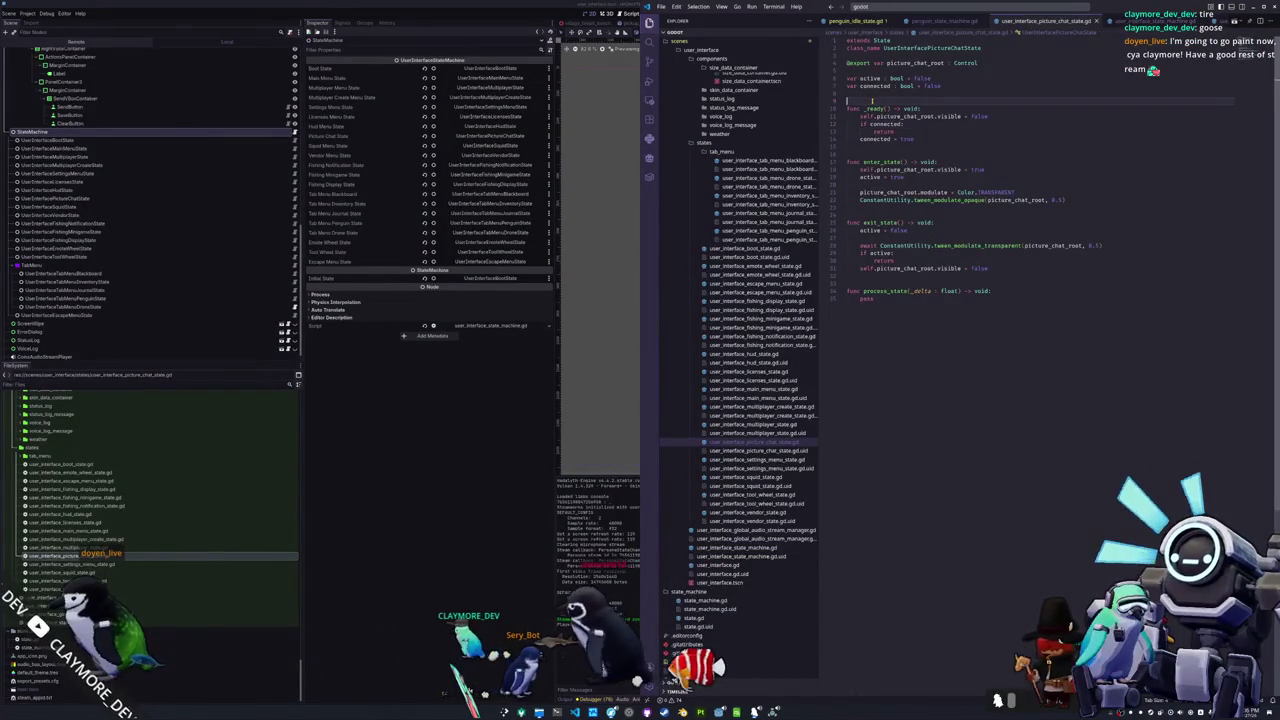
key("Return")
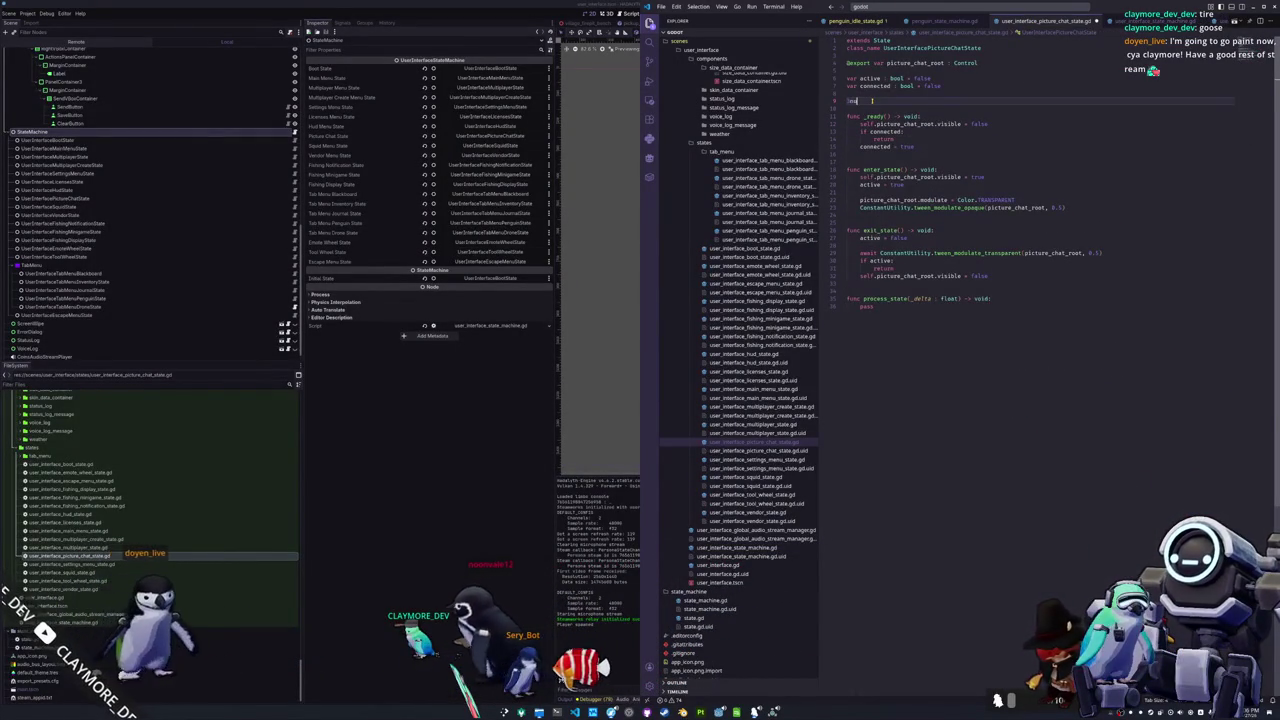
type("num ")
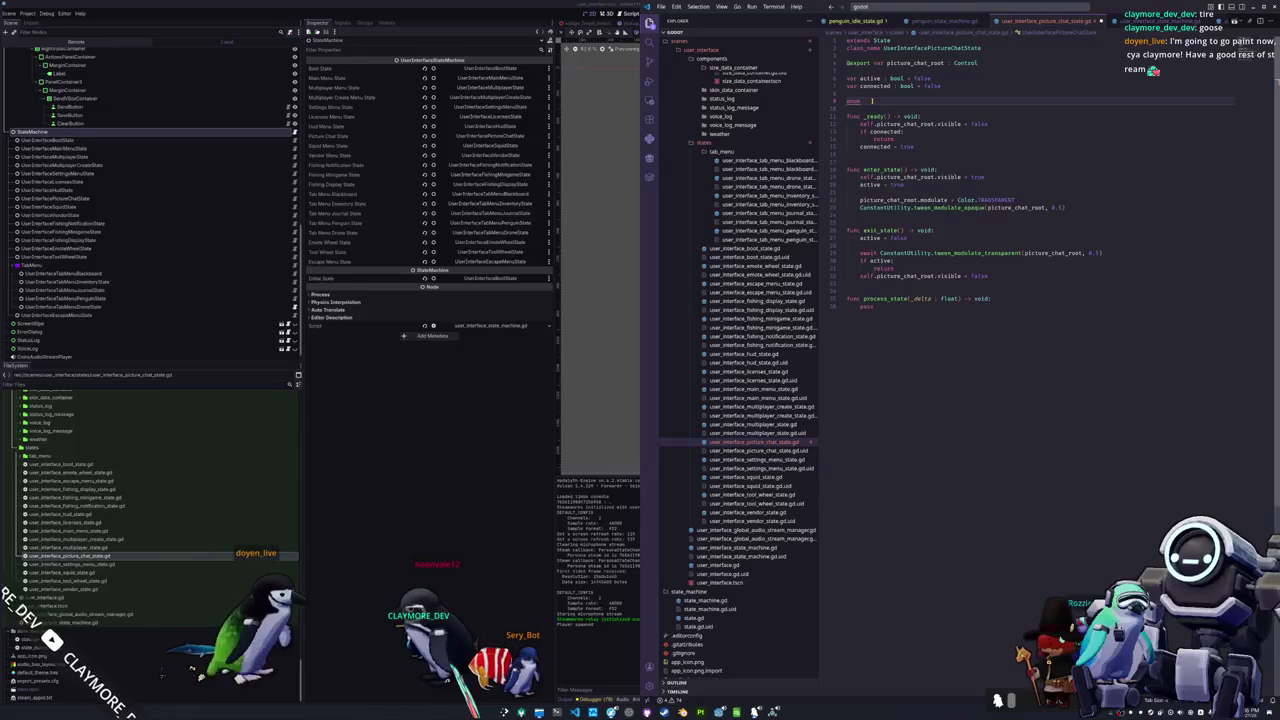
type("to")
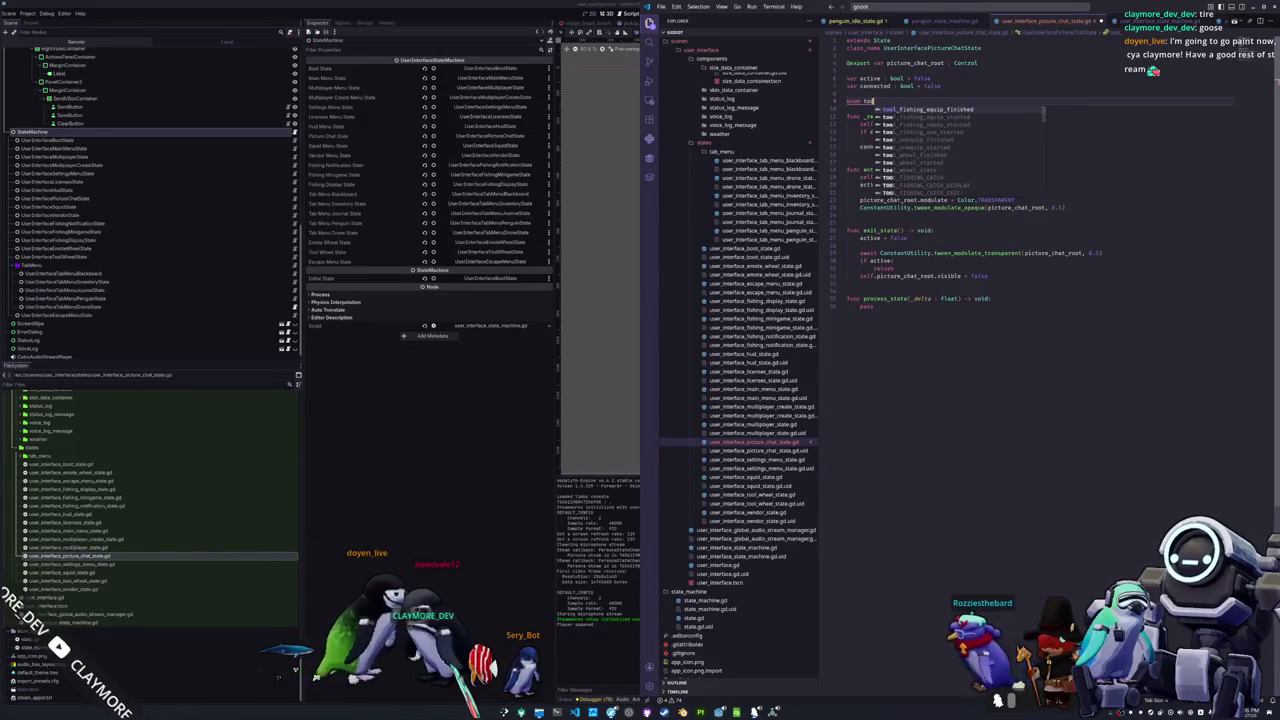
key("BackSpace")
key("BackSpace")
key("BackSpace")
type("lectedTool ")
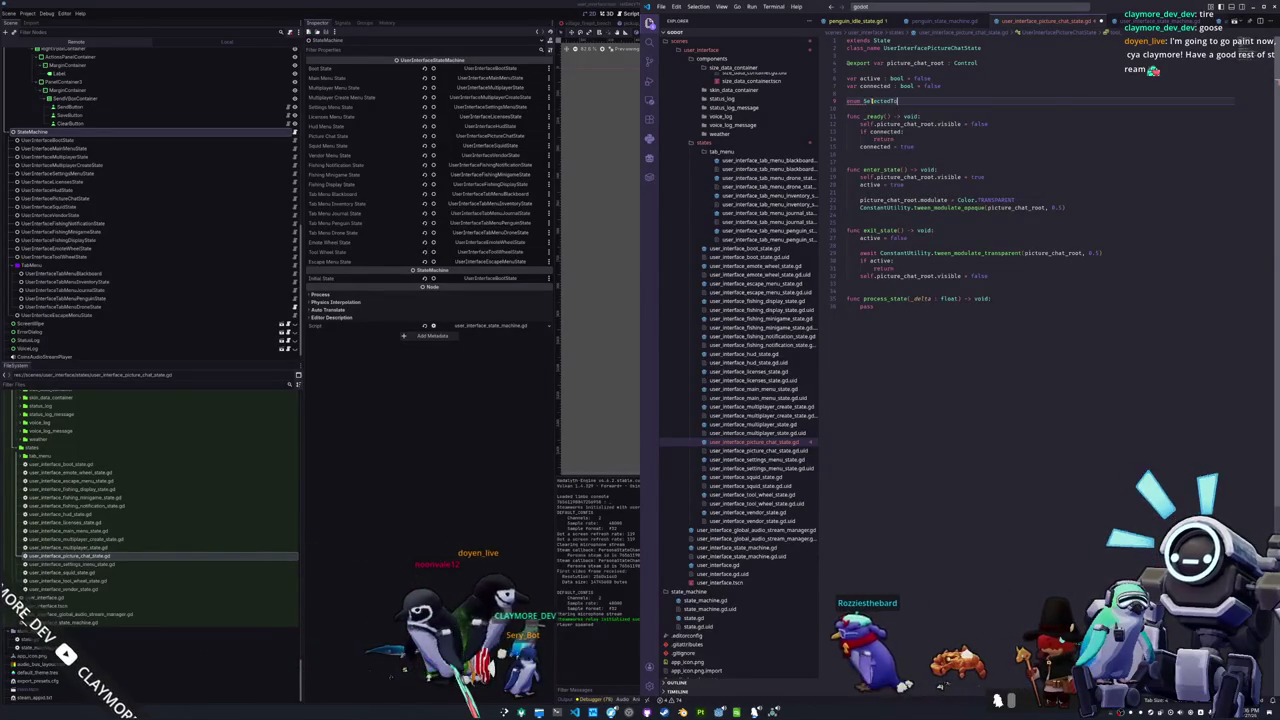
type("{")
key("Return")
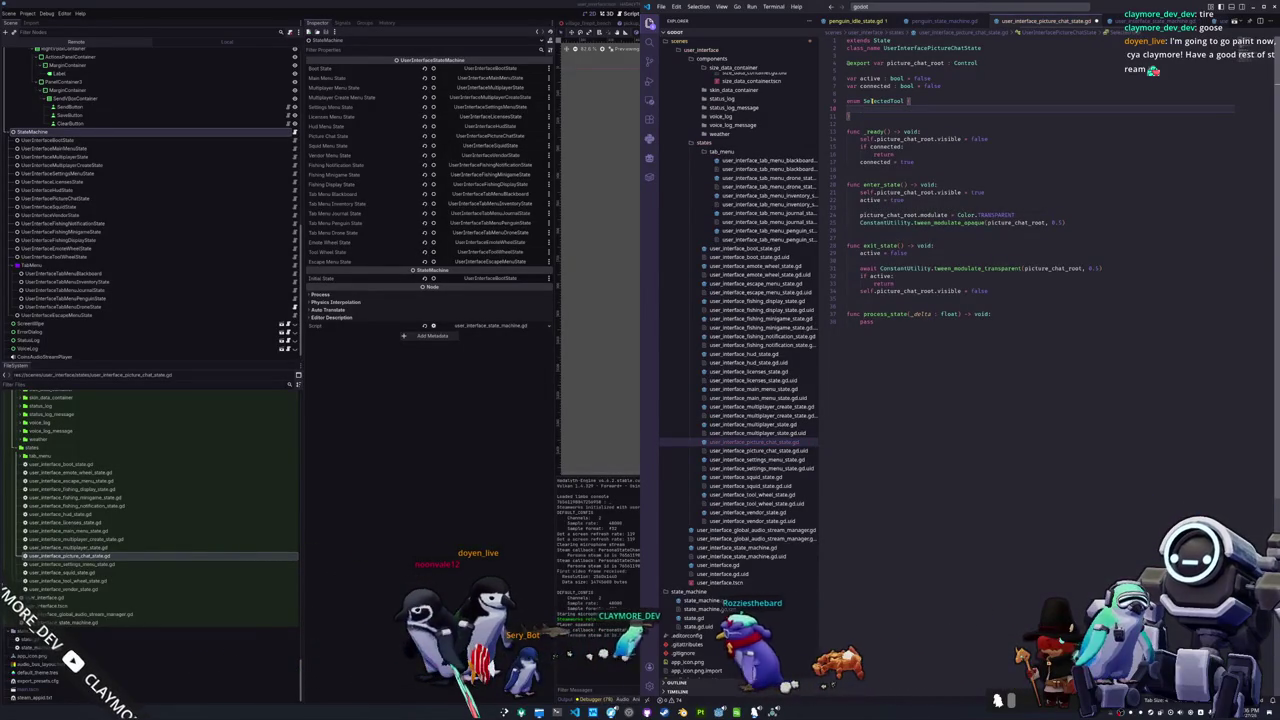
type("PENCIL = 0,")
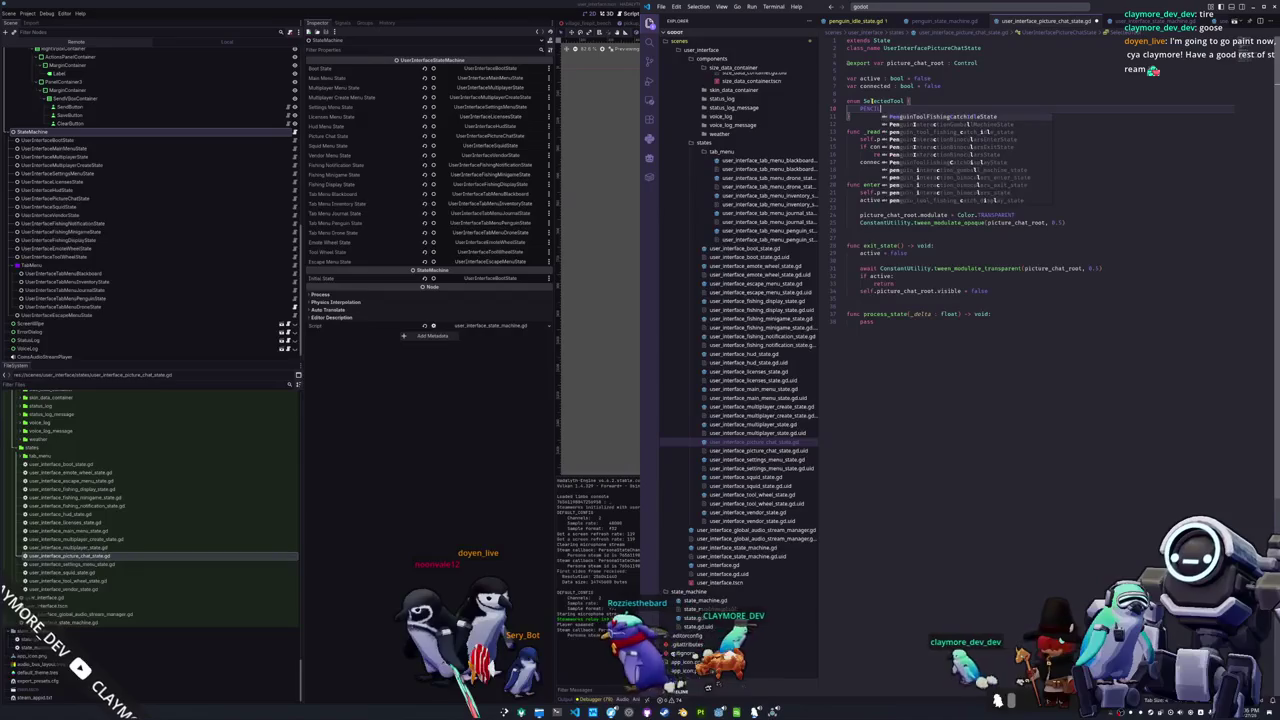
key("Return")
type("ERASER = 1,")
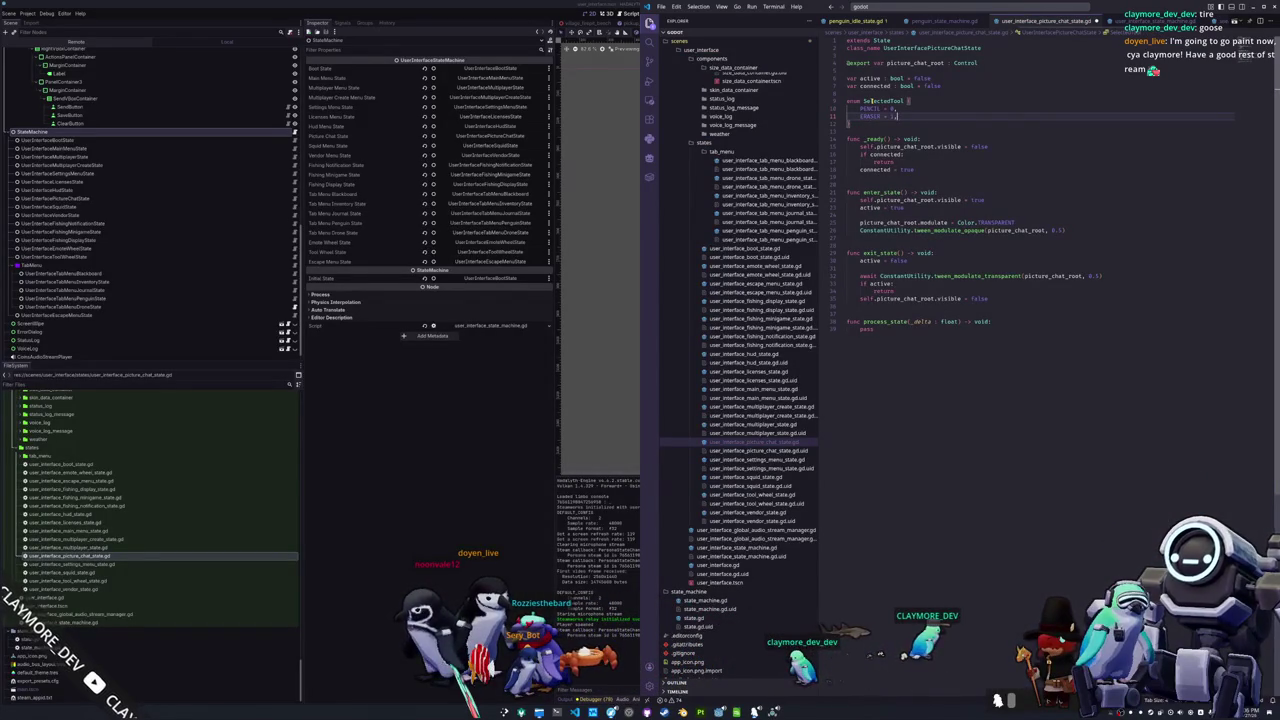
type("}")
key("Return")
type("enum Sel")
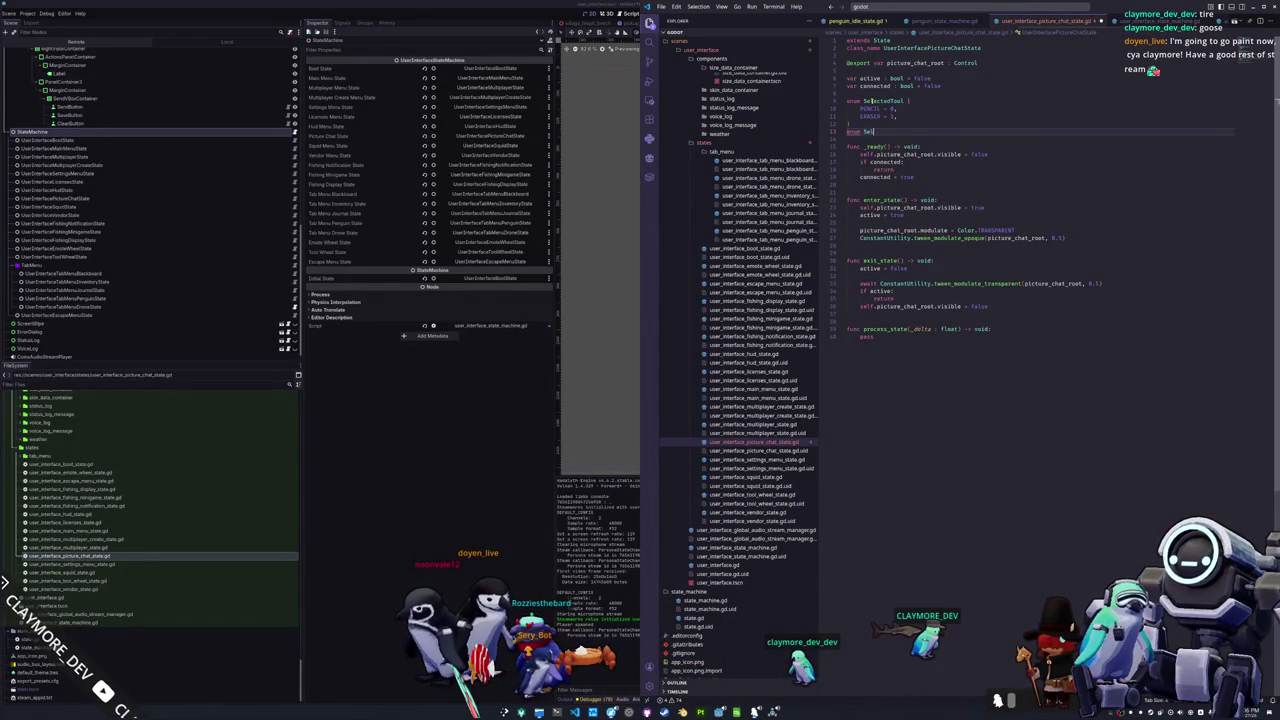
Step: Declare enum SelectedSize { LARGE = 0, SMALL = 1 } and begin a selected_tool variable
type("ectedColor {")
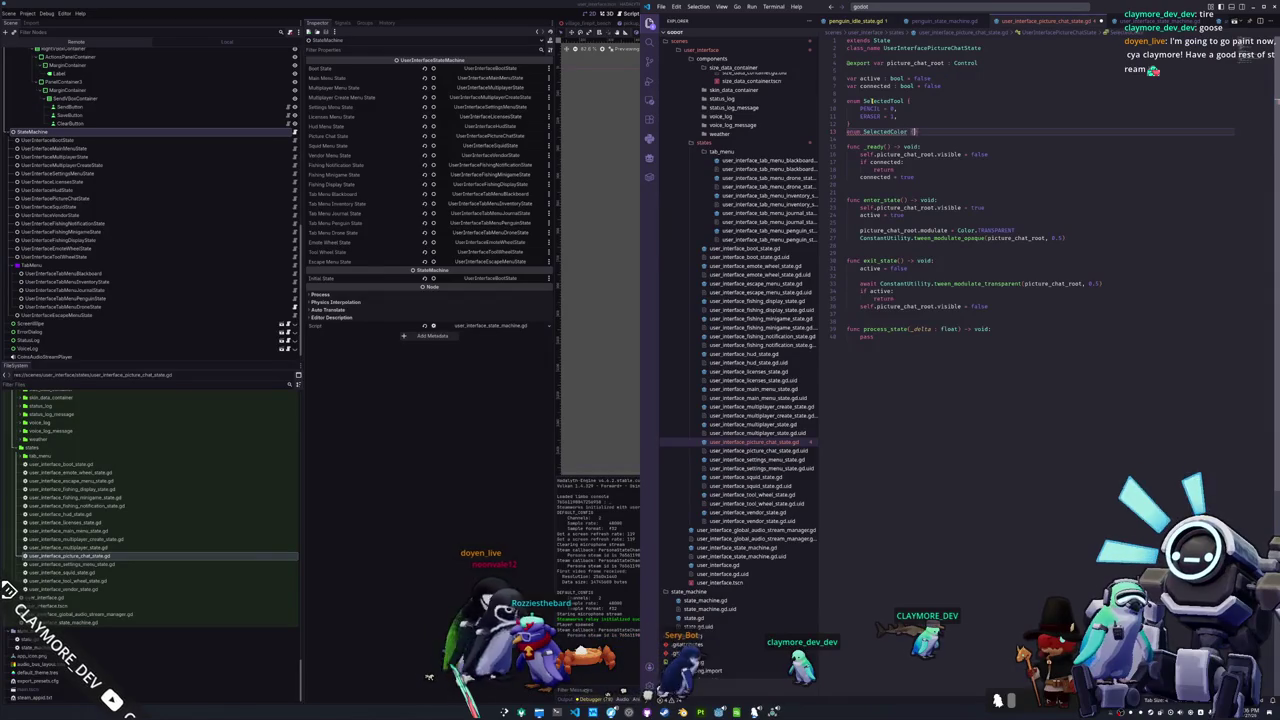
key("Return")
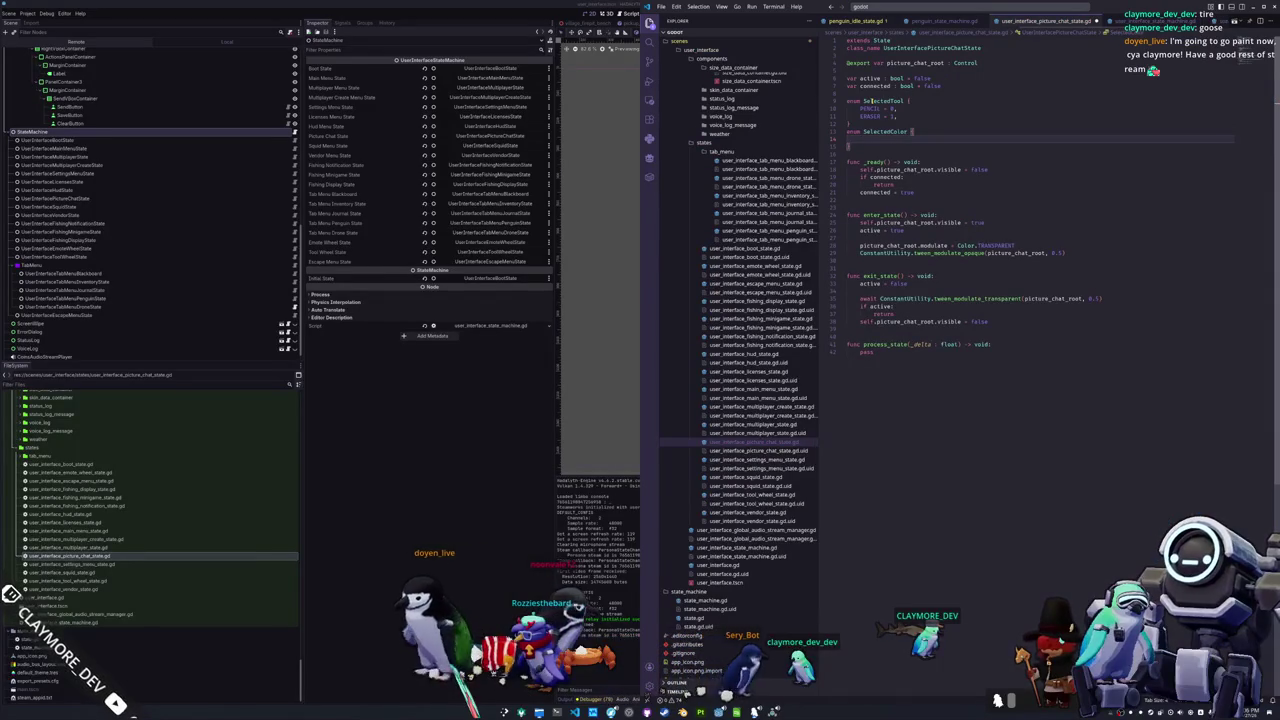
key("BackSpace")
key("BackSpace")
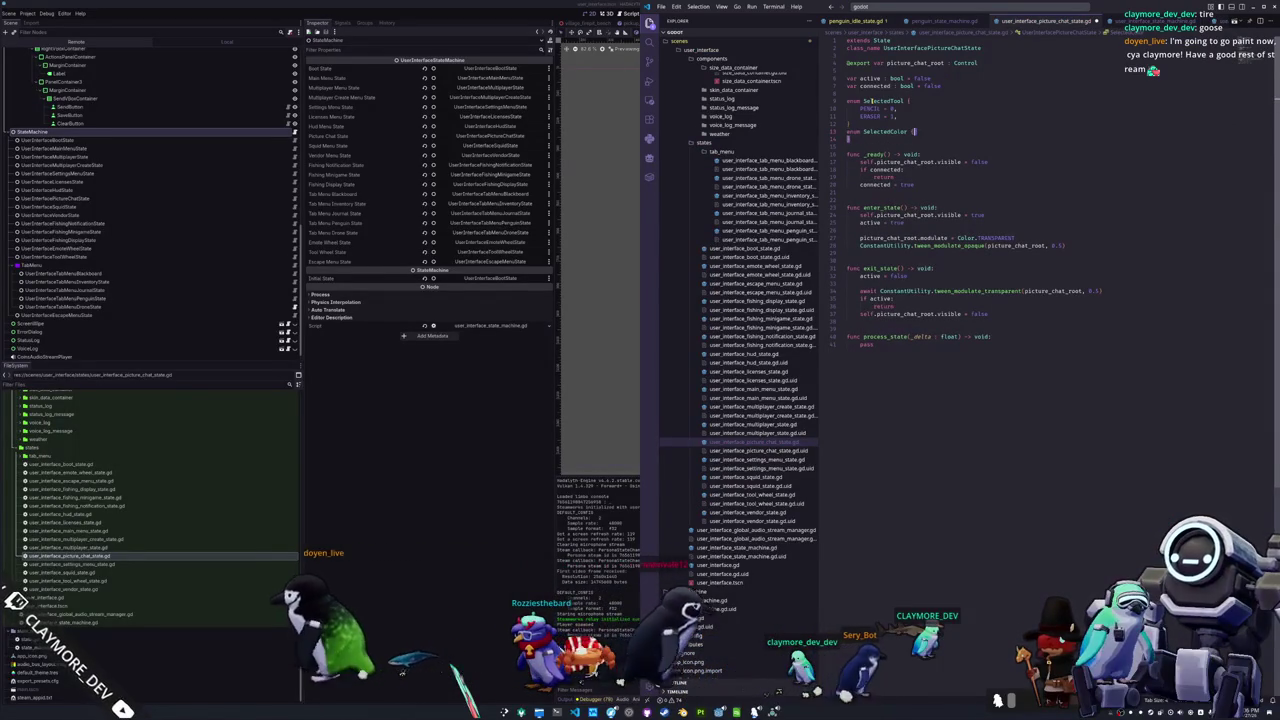
key("BackSpace")
key("BackSpace")
key("BackSpace")
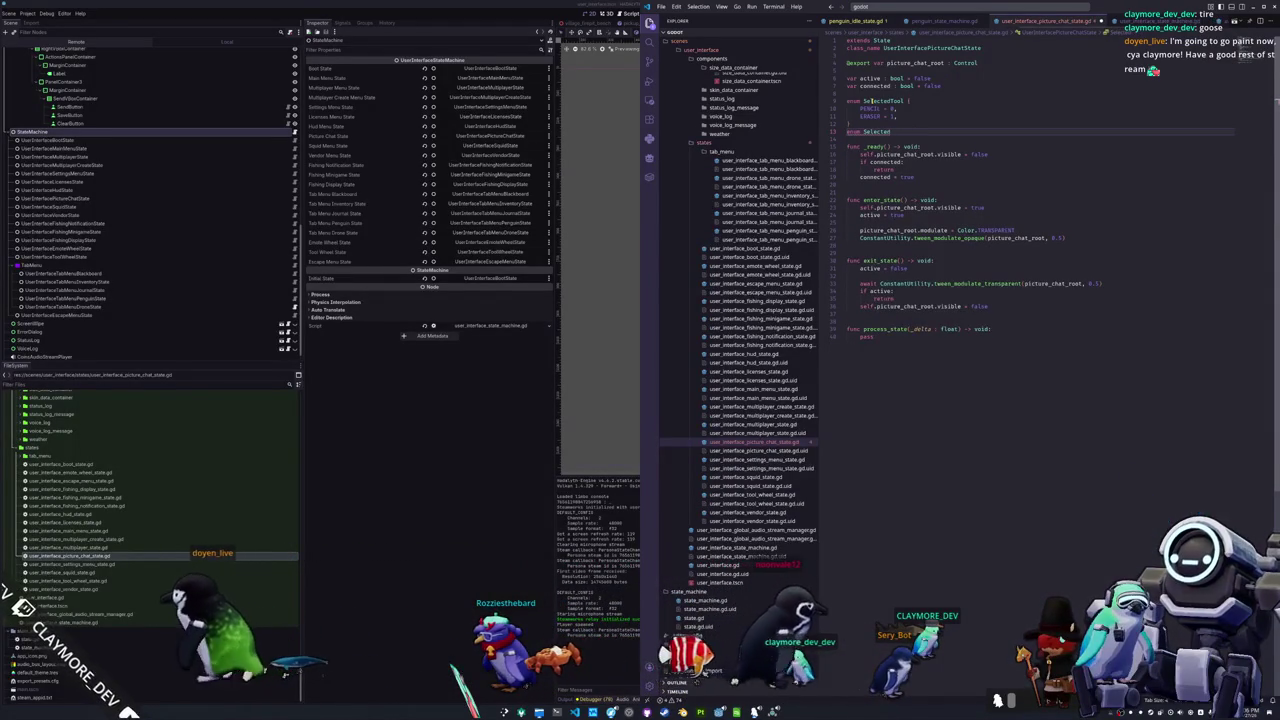
type("Size")
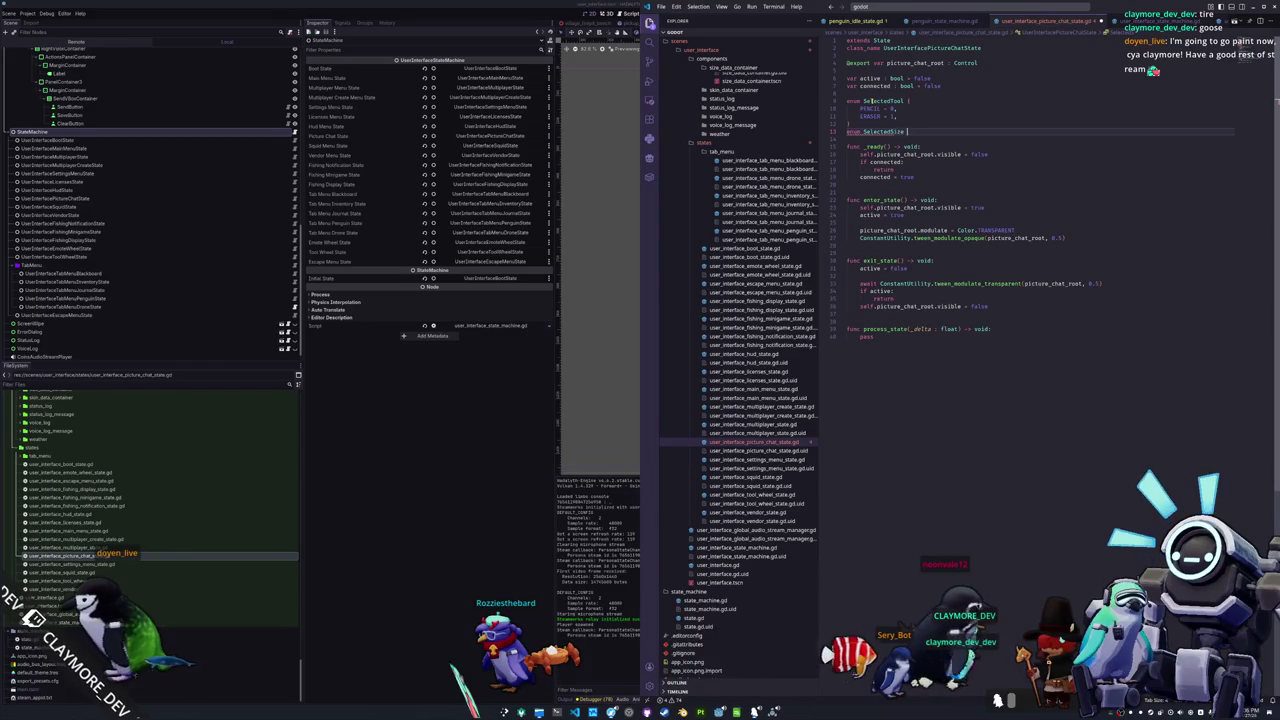
key("Return")
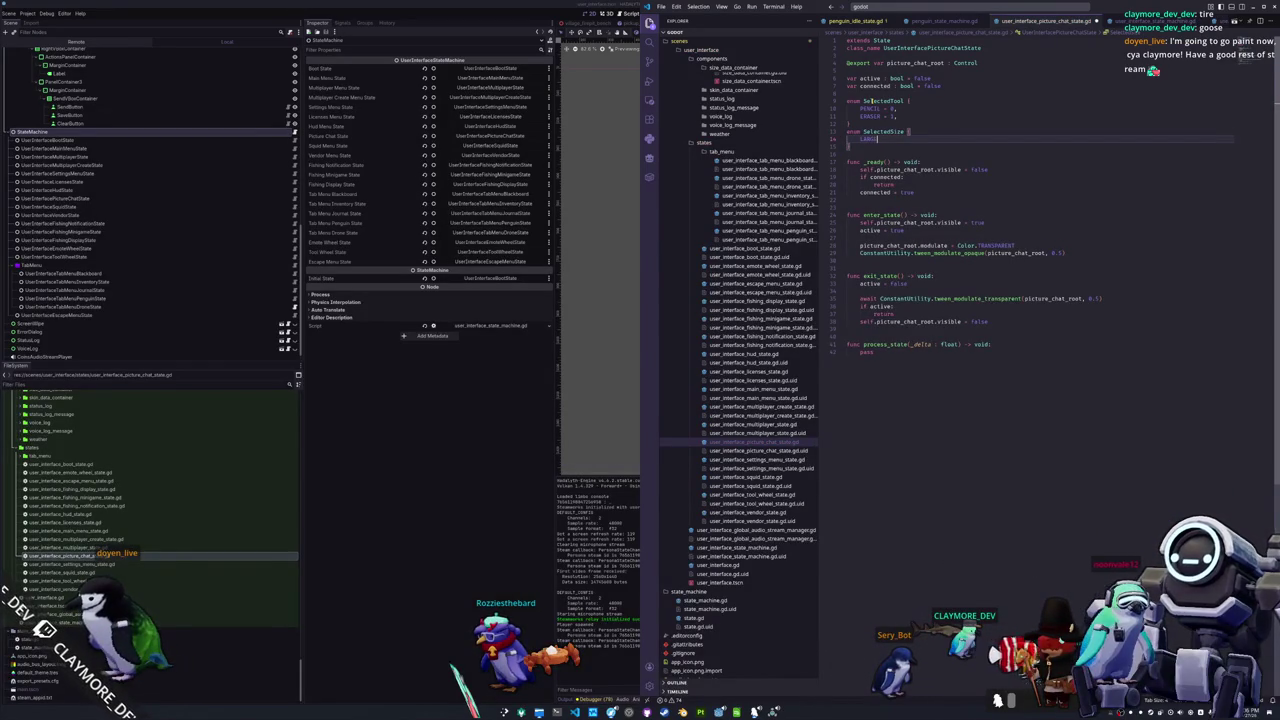
type(",")
key("Return")
type("SMALL = 1")
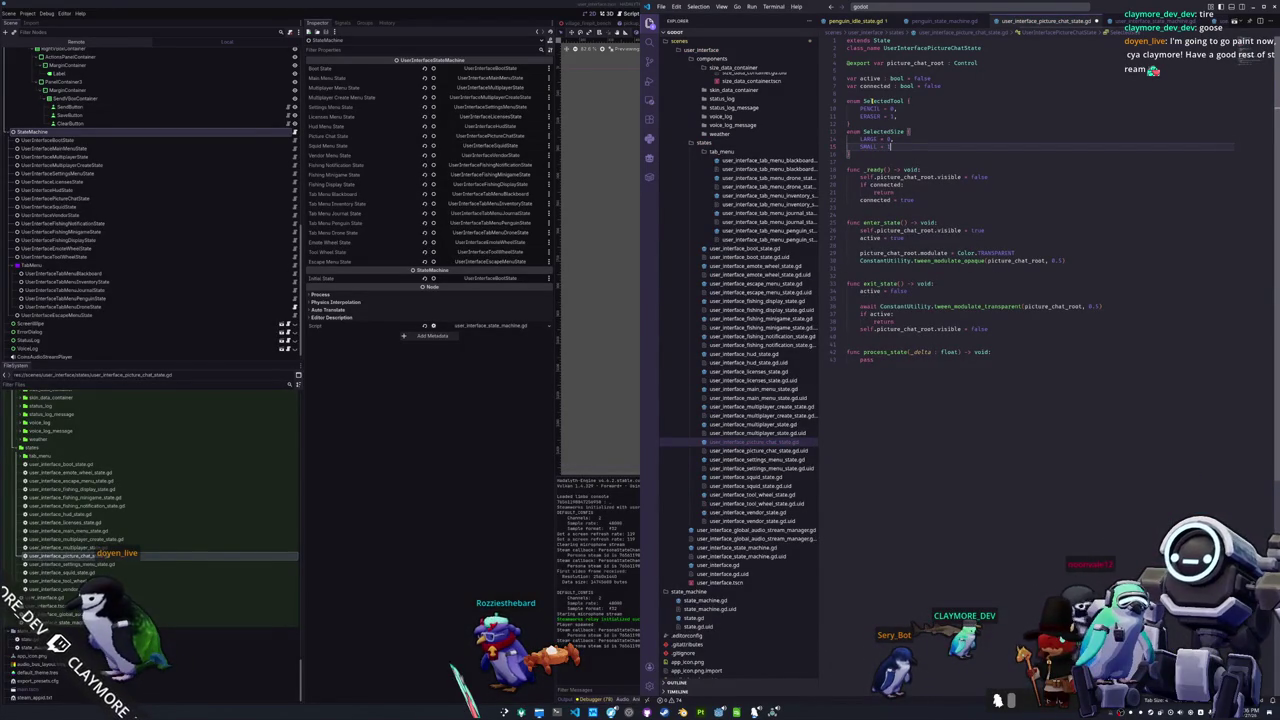
key("Return")
key("Return")
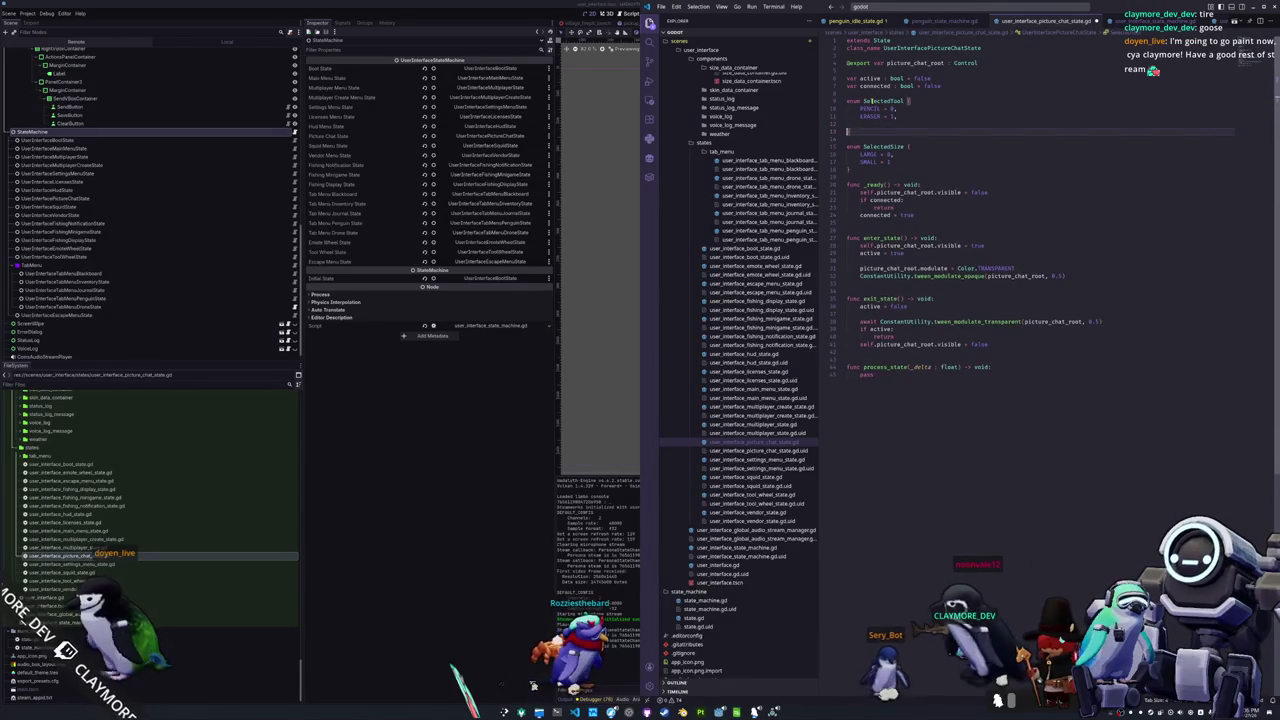
type("var select")
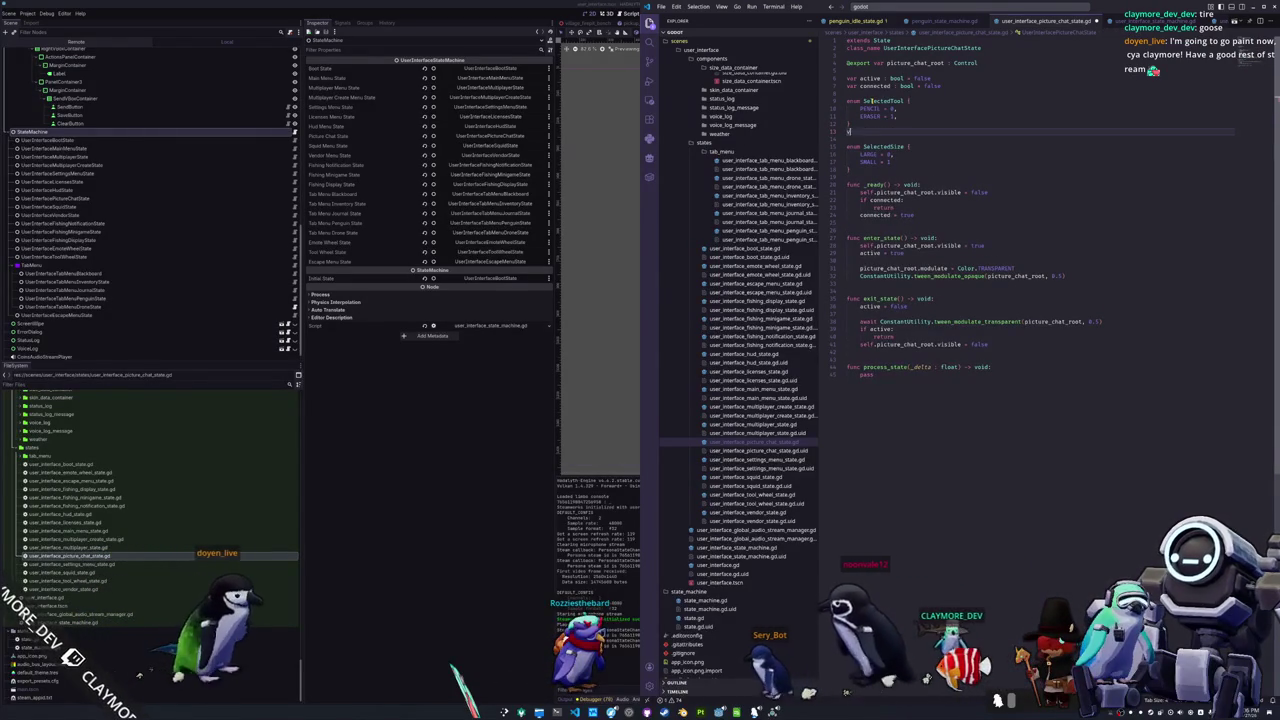
type("ed_tool : S")
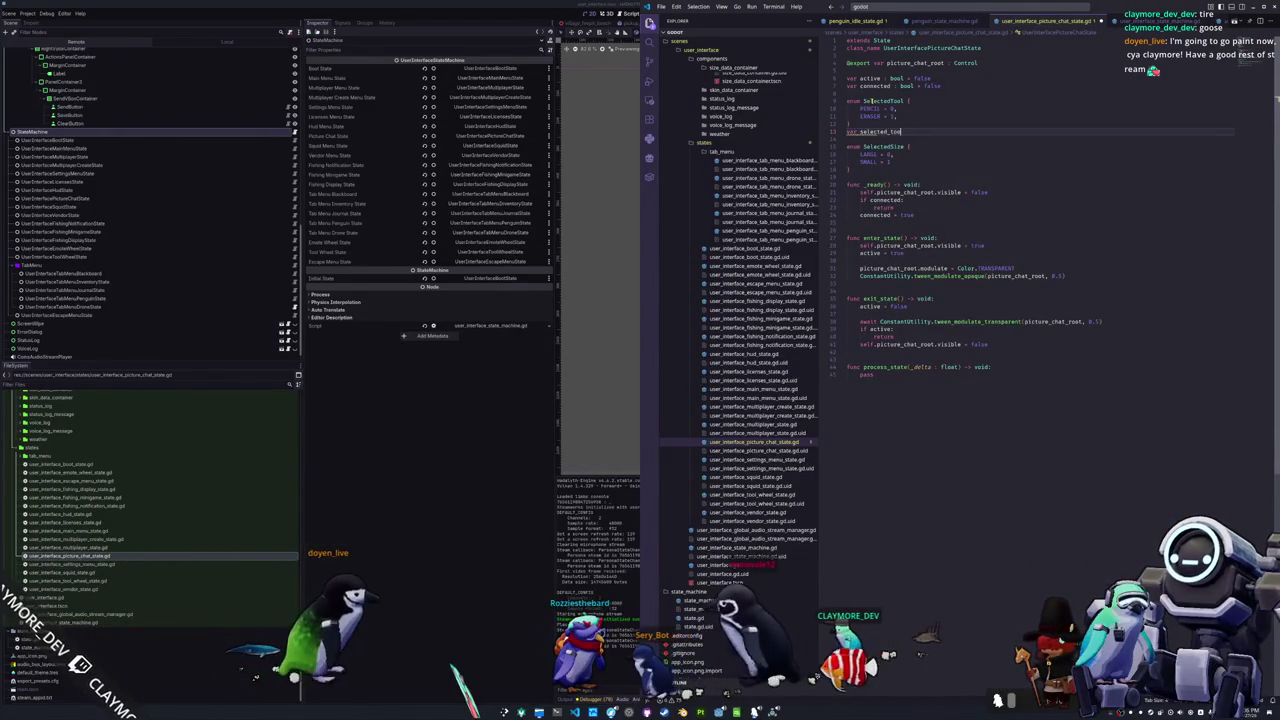
type("elected")
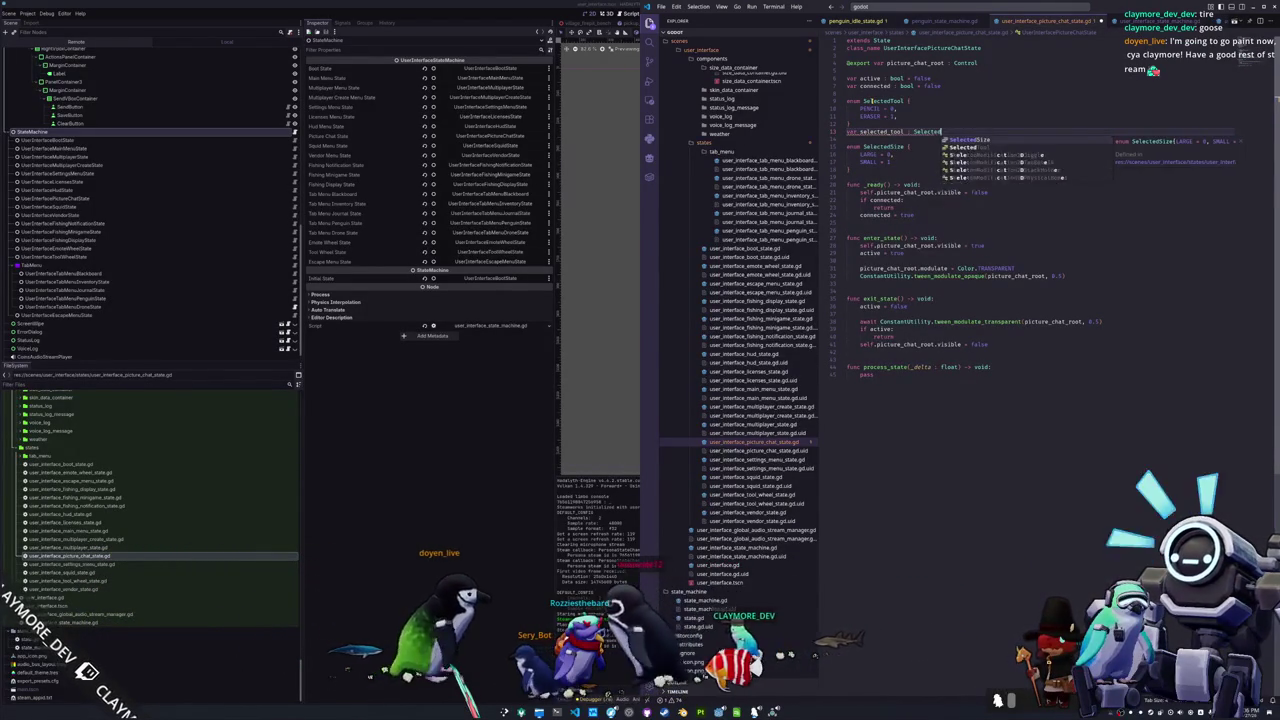
Step: Add var selected_tool = SelectedTool.PENCIL and var selected_size = SelectedSize.SMALL
key("Tab")
type("edT")
key("Tab")
key("Down")
key("Down")
key("Down")
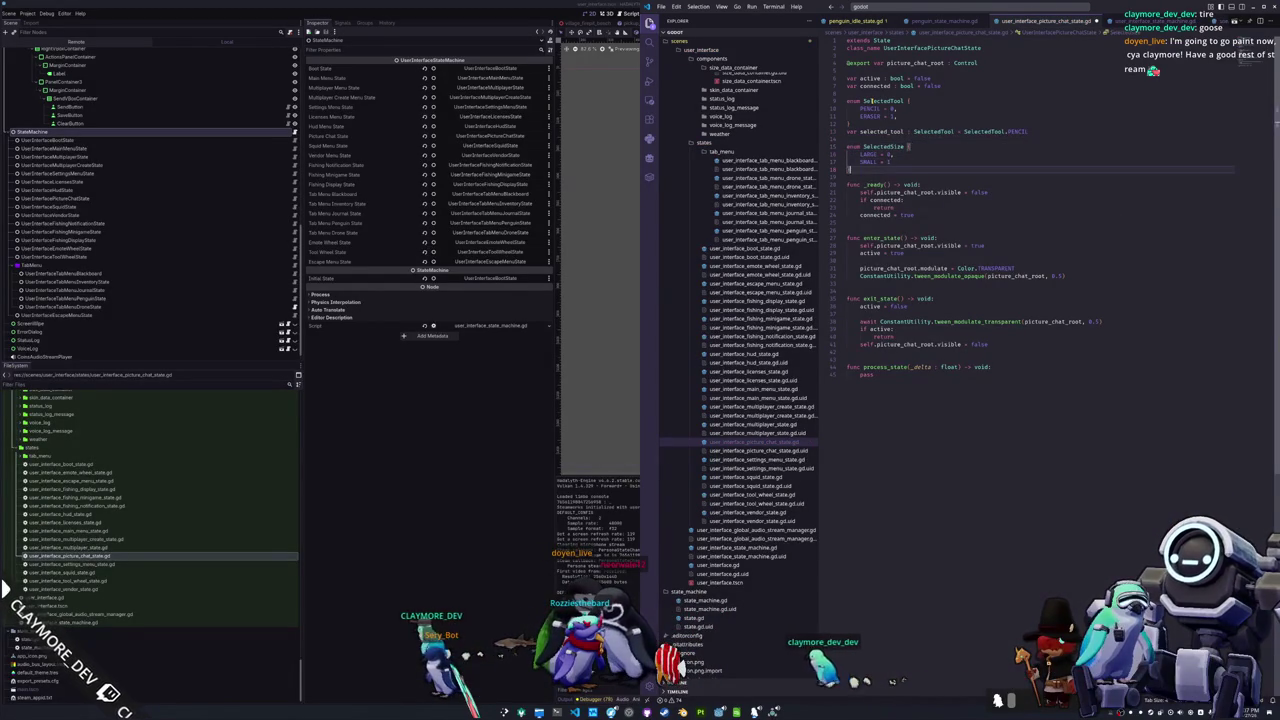
key("Return")
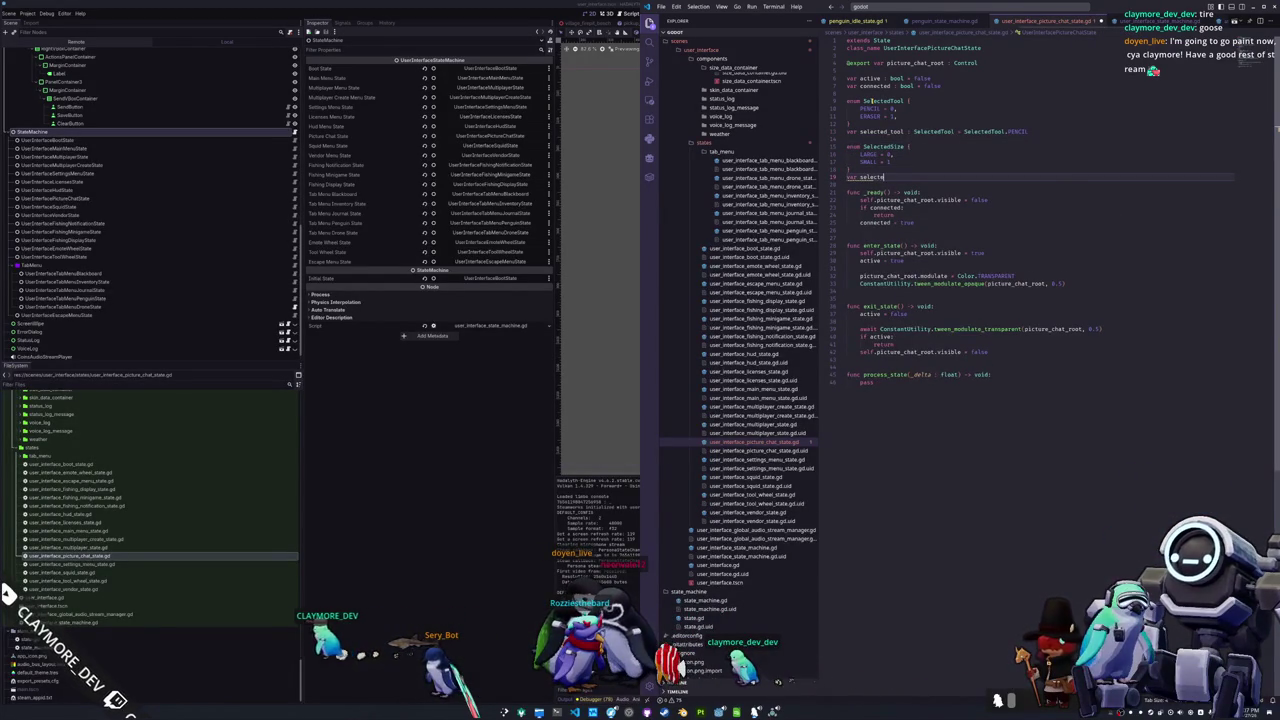
type("d_size : Select")
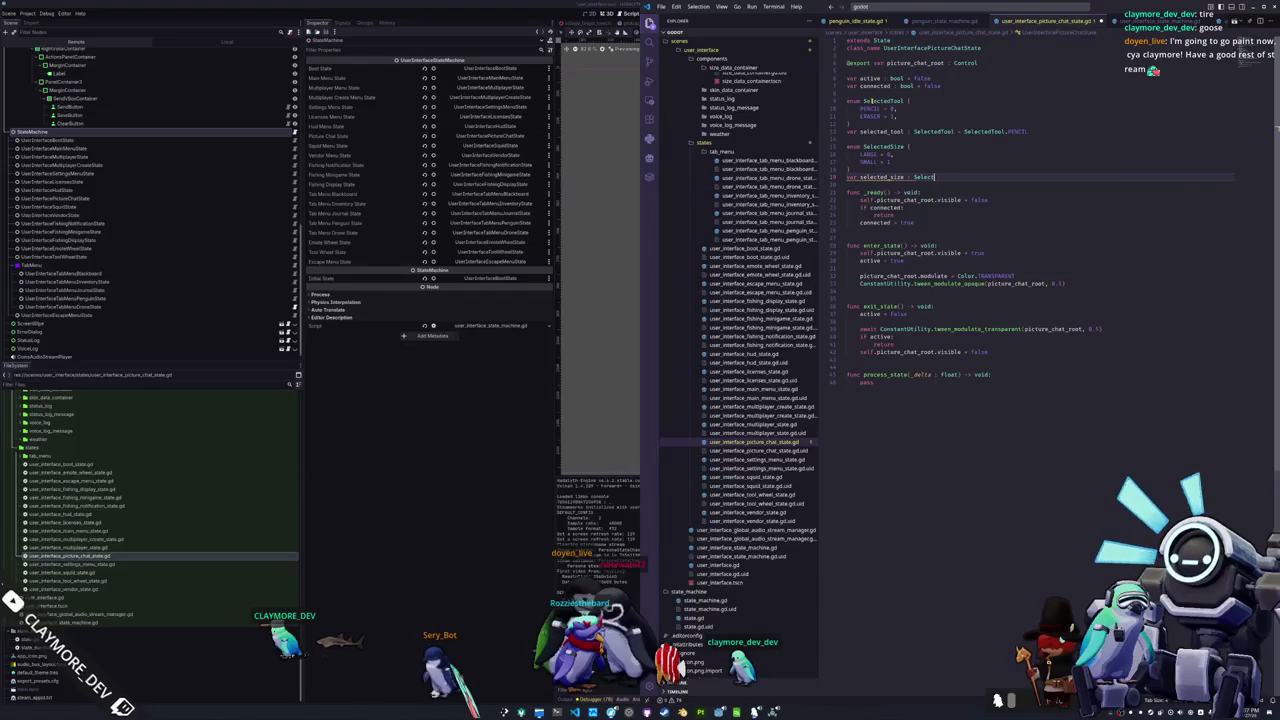
type("edSize = SelectedSize")
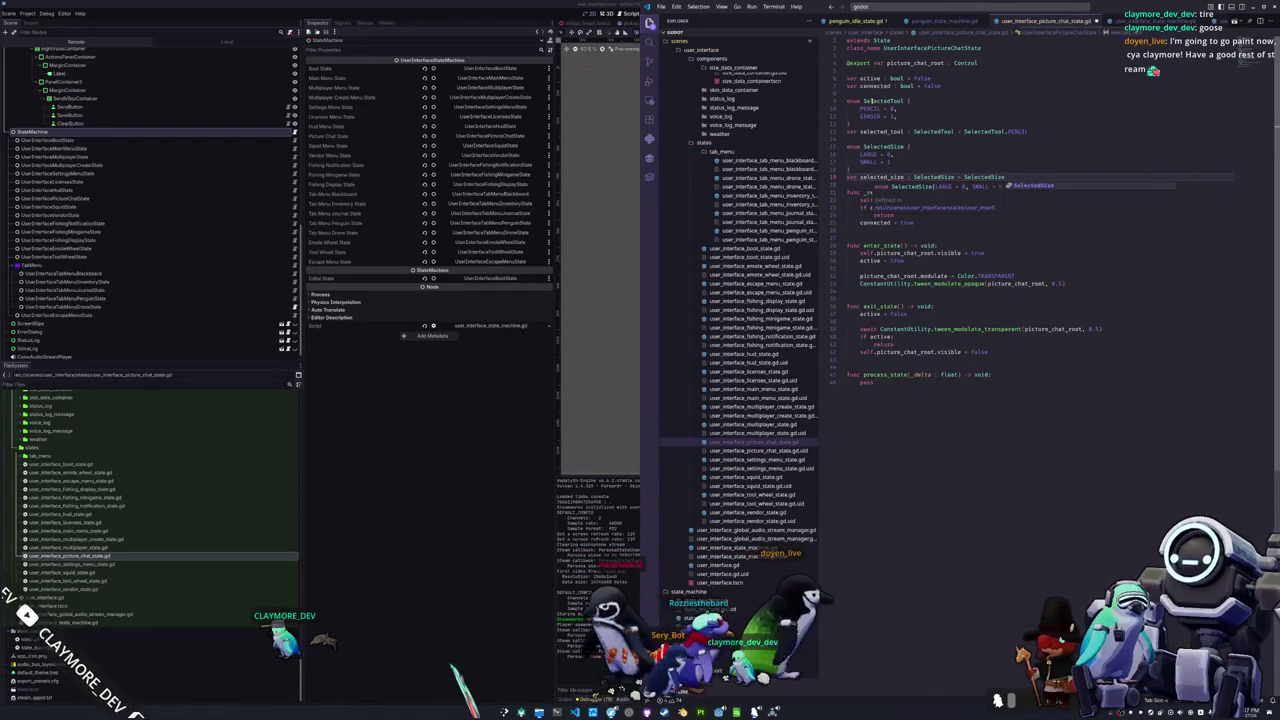
type(".SMALL")
key("Down")
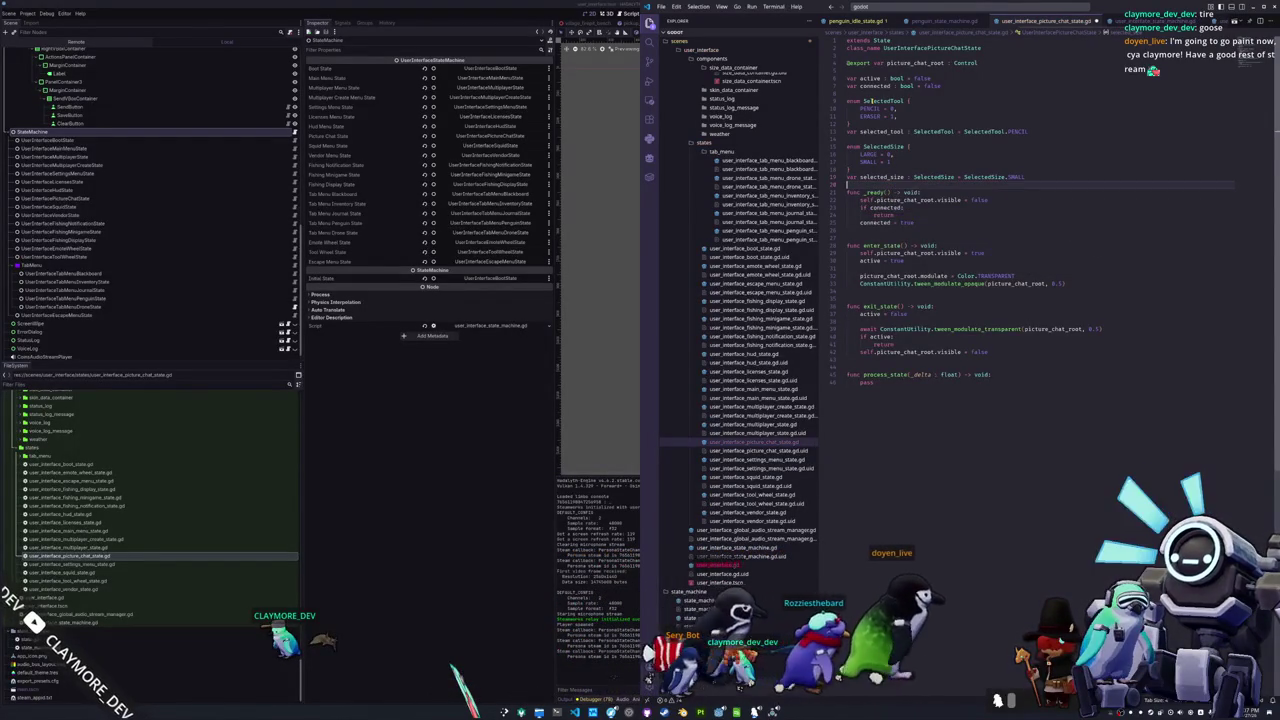
Step: Start a new function _default_tools() -> void: above _ready
key("Return")
key("Down")
key("Down")
key("Down")
key("Up")
key("Up")
key("Up")
key("Return")
key("Return")
type("_default_tools() -> void")
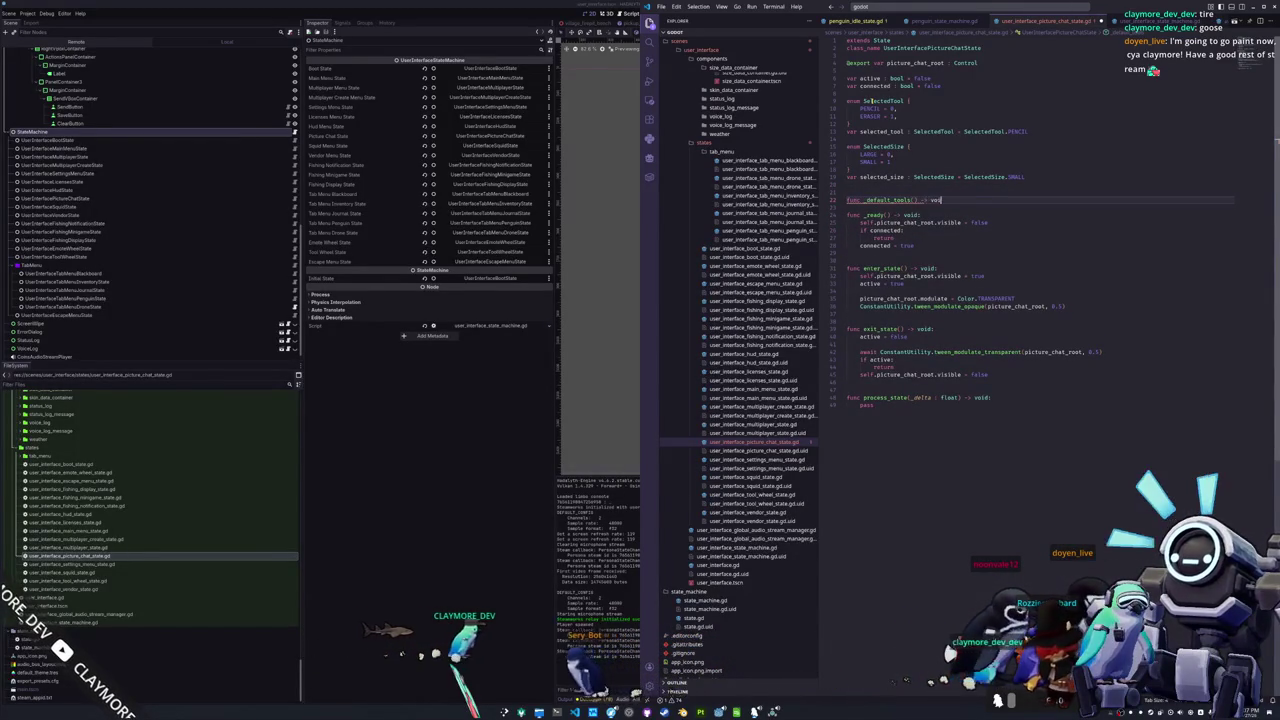
type(":")
Step: Make _default_tools reset selected_tool to PENCIL and selected_size to SMALL, and call it in _ready
key("Return")
key("Return")
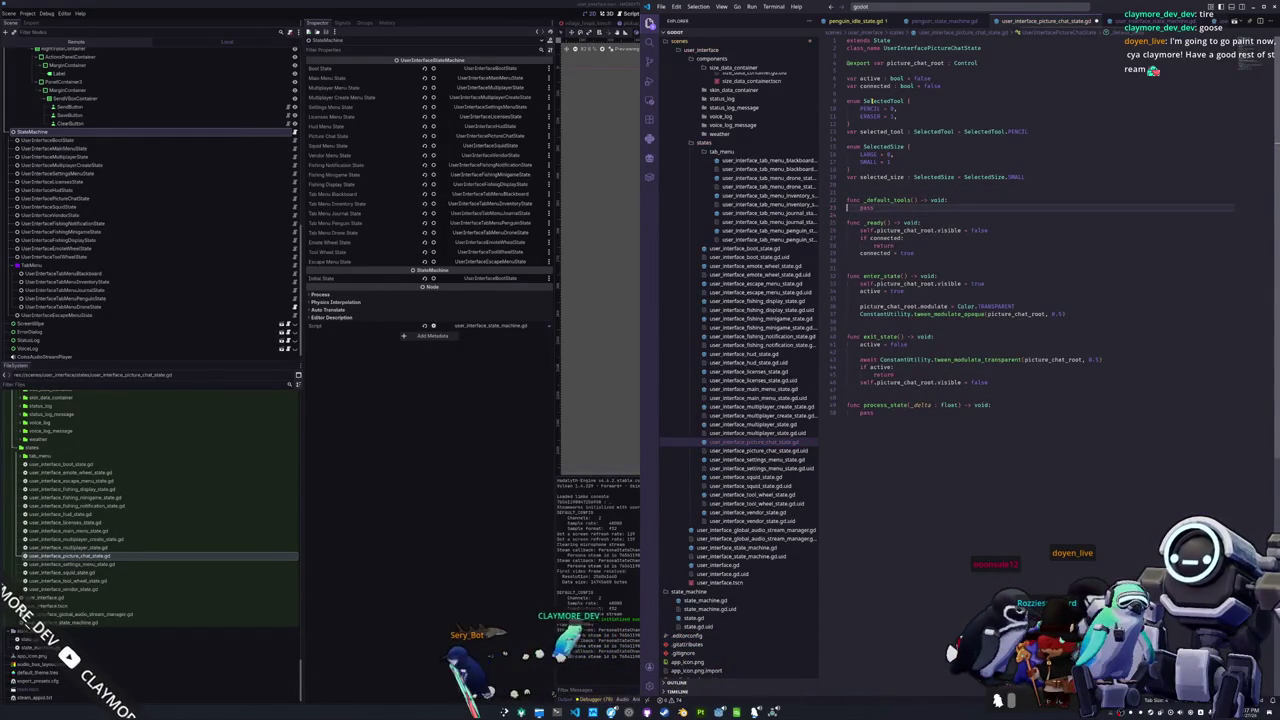
type("cted_tool = Sele")
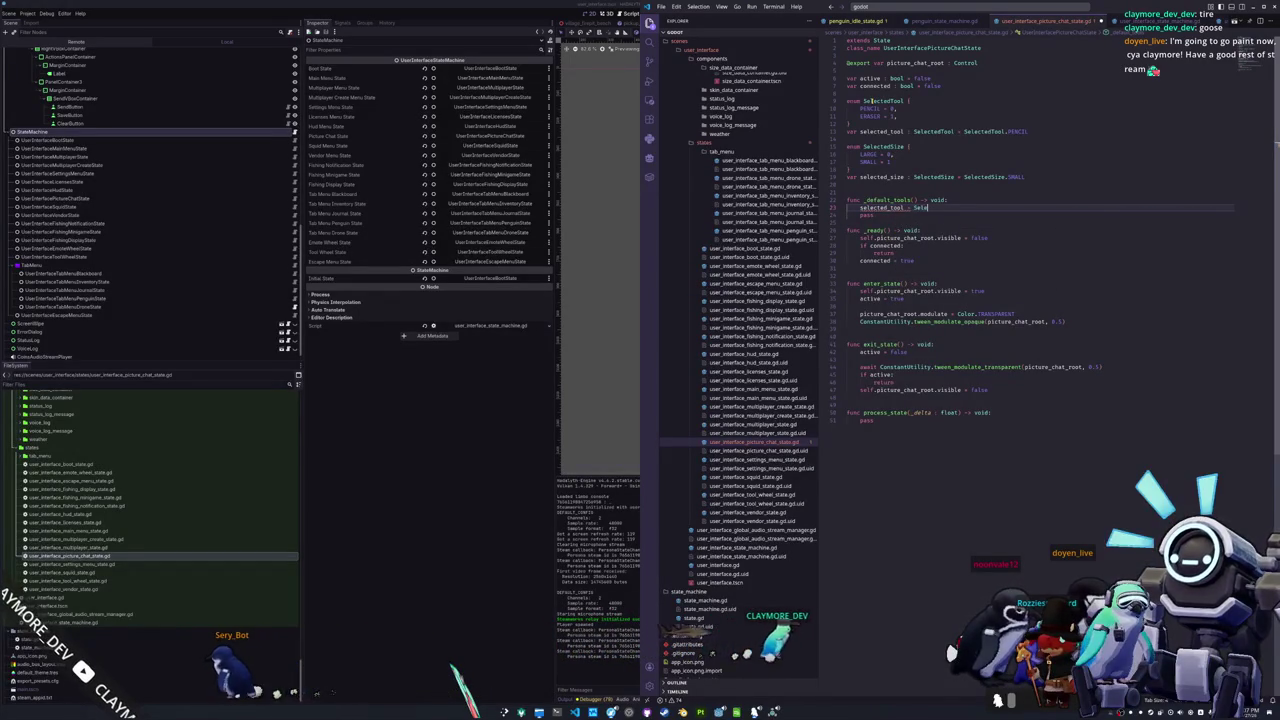
type("ctedTool.PENCIL")
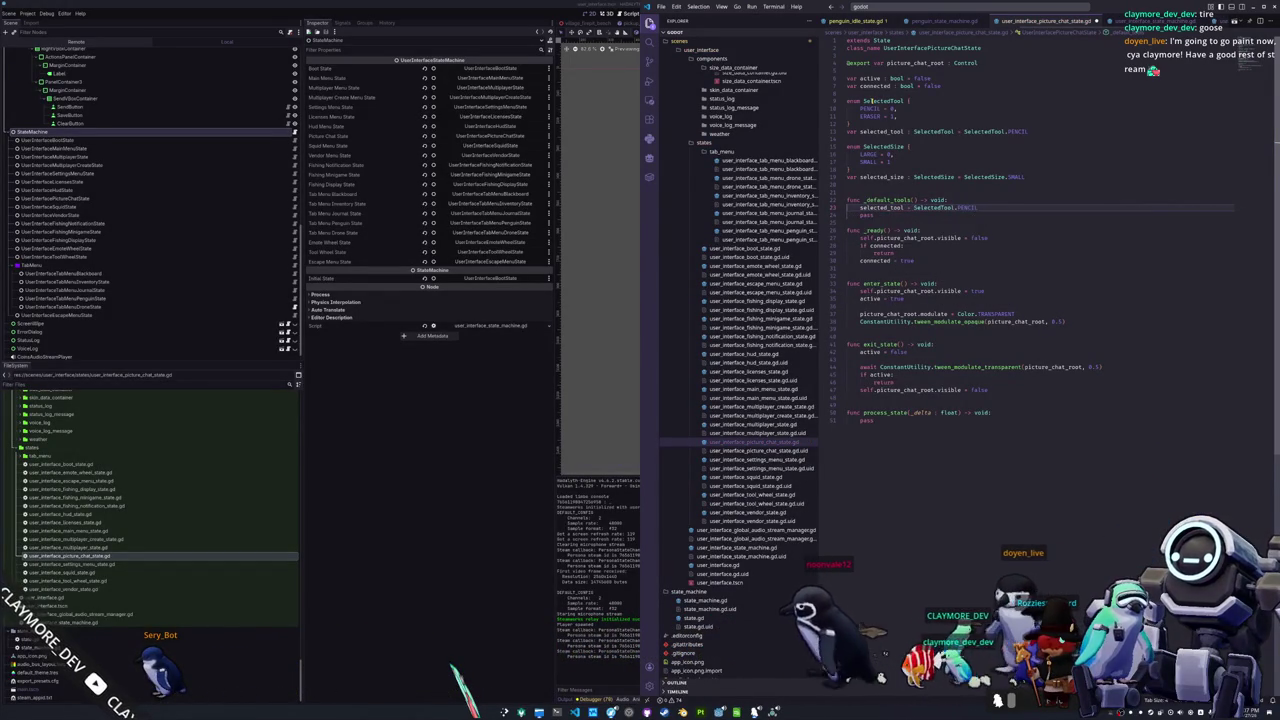
key("Return")
type("selec")
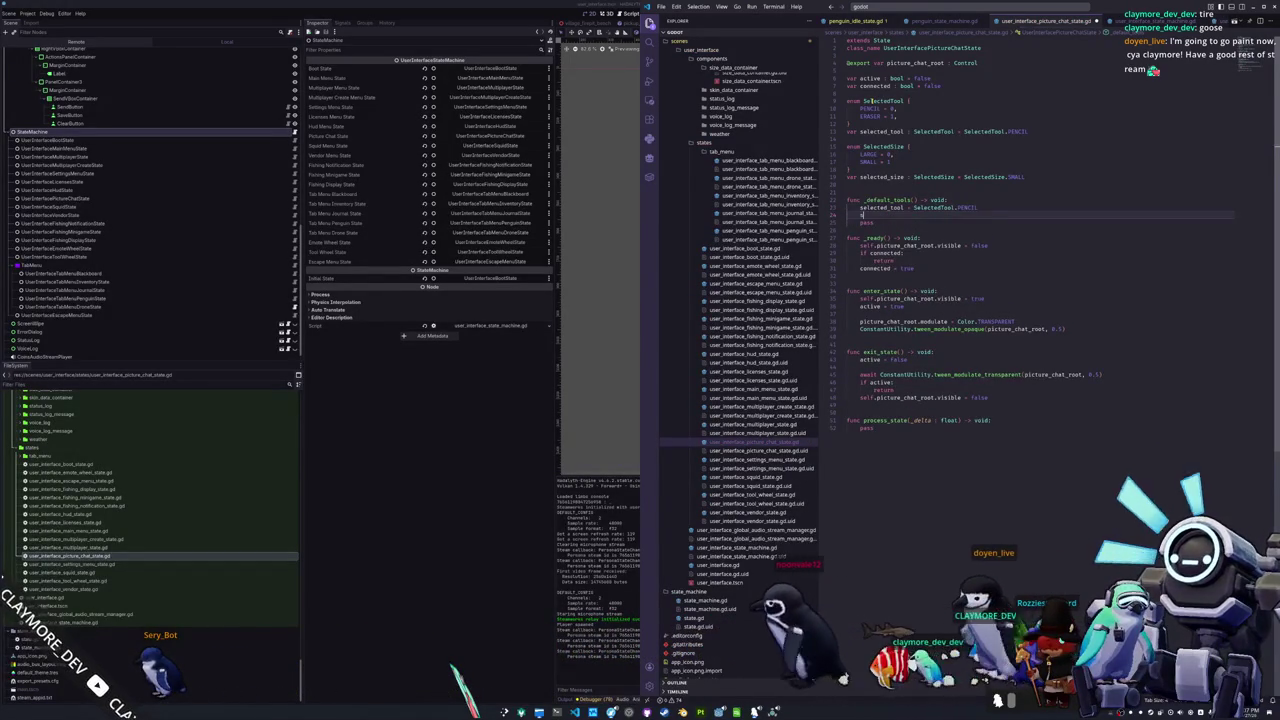
type("ted_size = ")
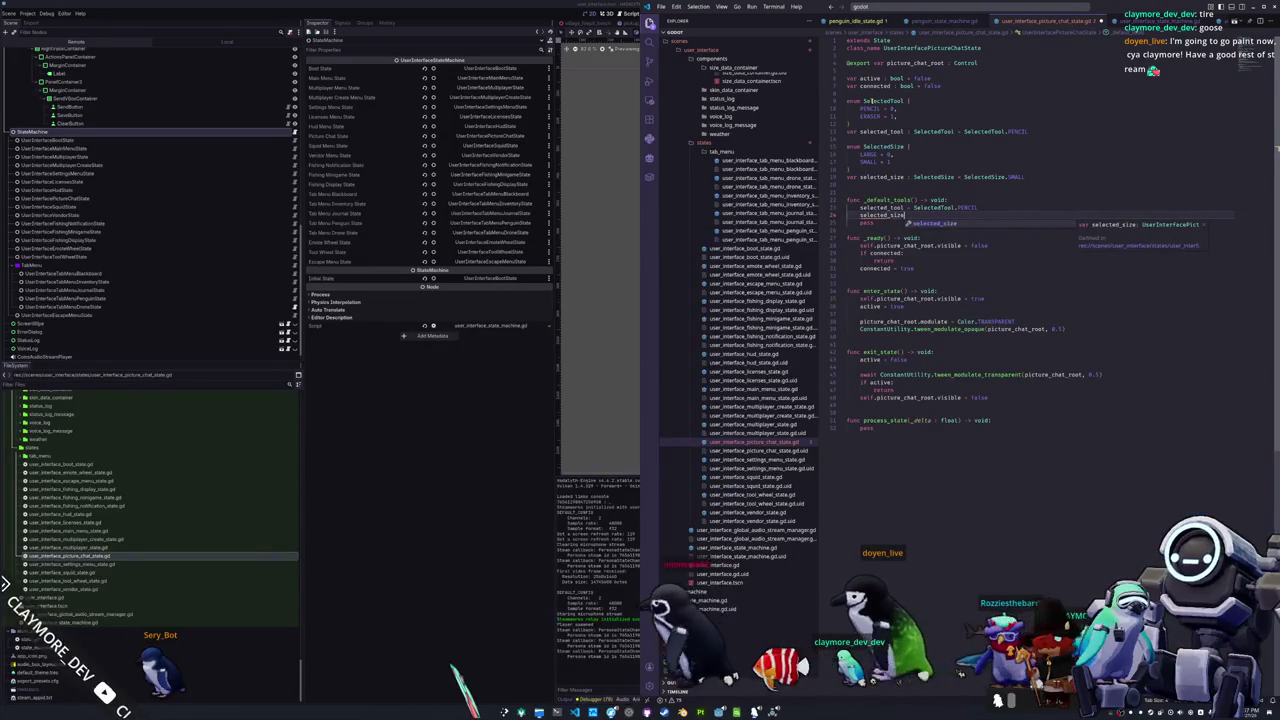
type("Selected")
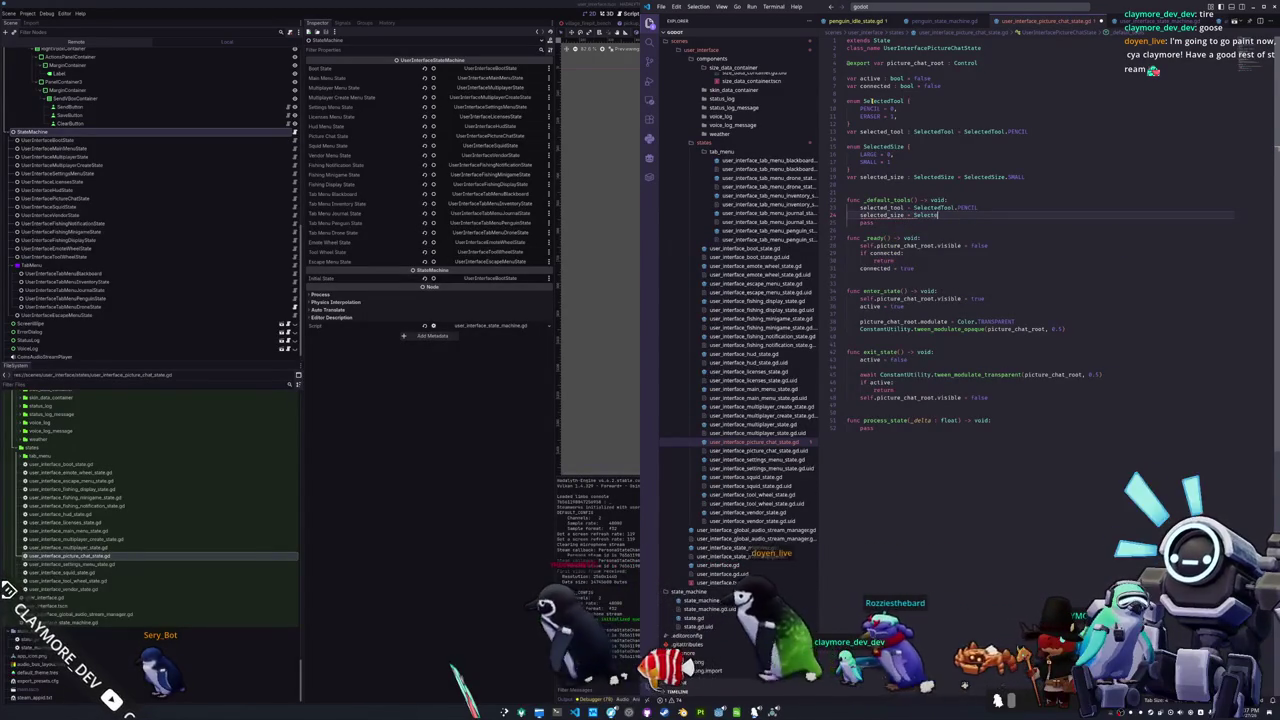
type("Size.S")
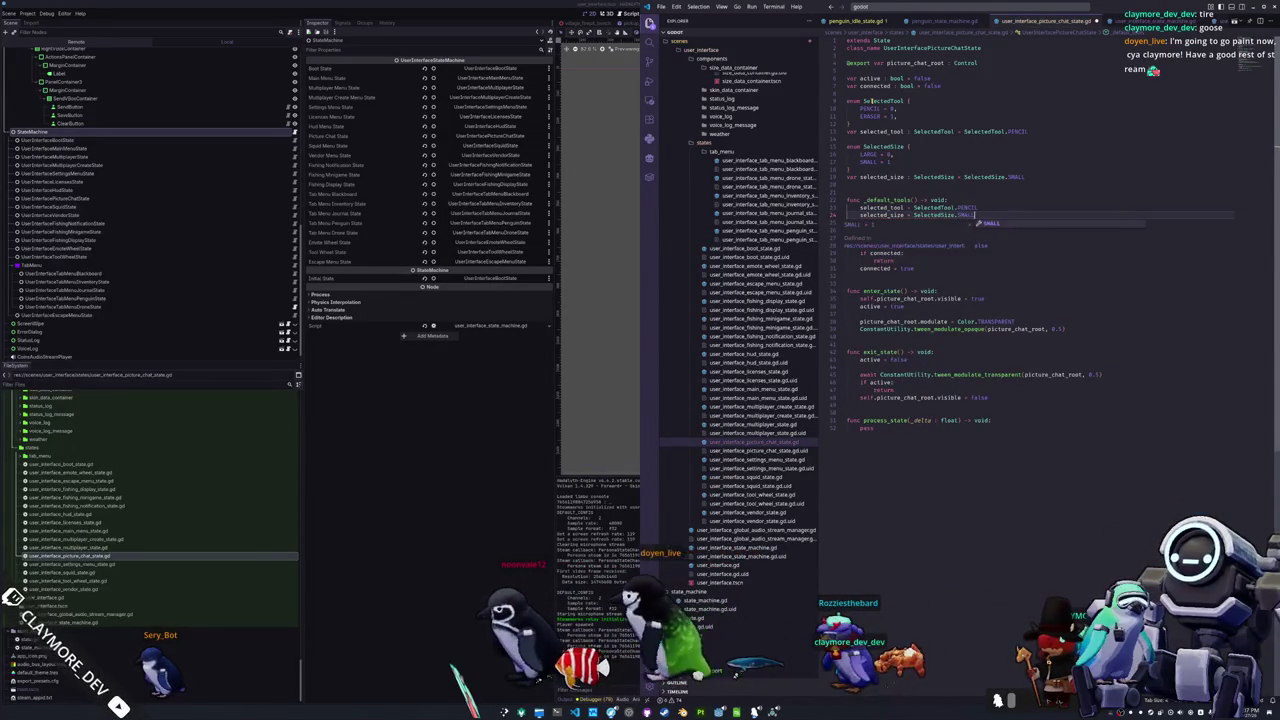
type("MALL")
key("Down")
key("ctrl+shift+k")
key("Return")
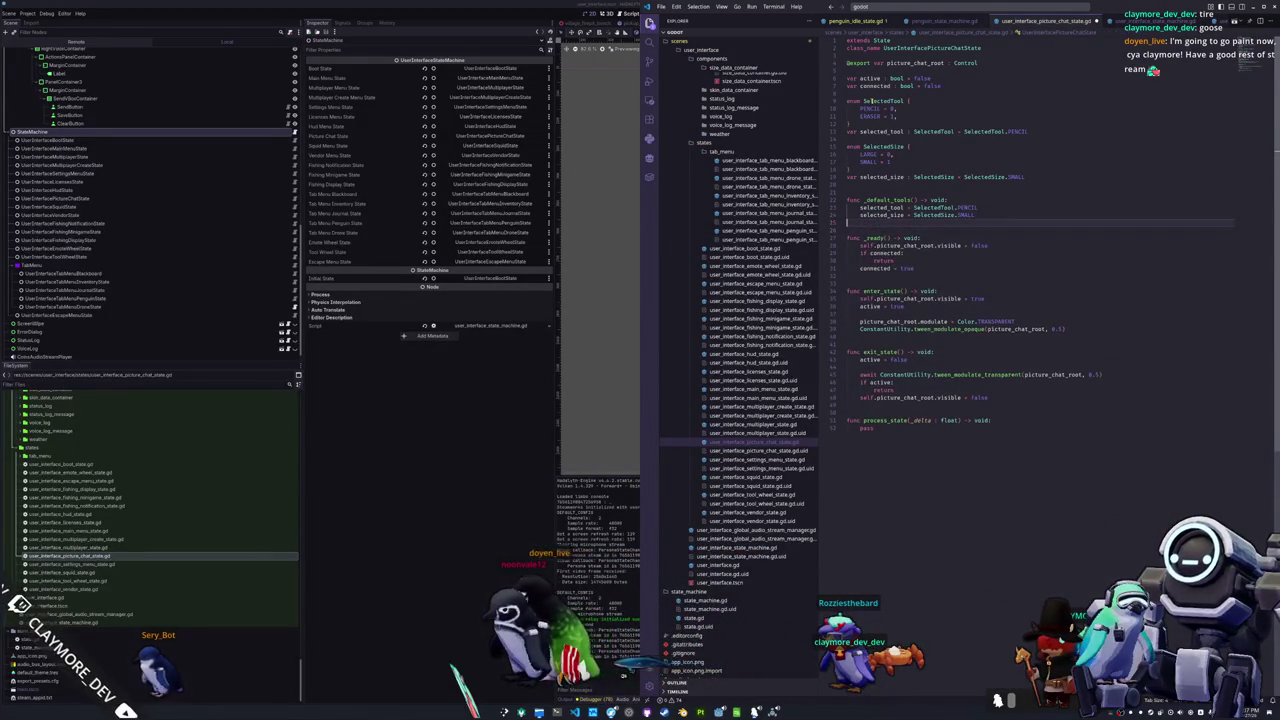
key("Return")
key("Return")
type("_default_tools(")
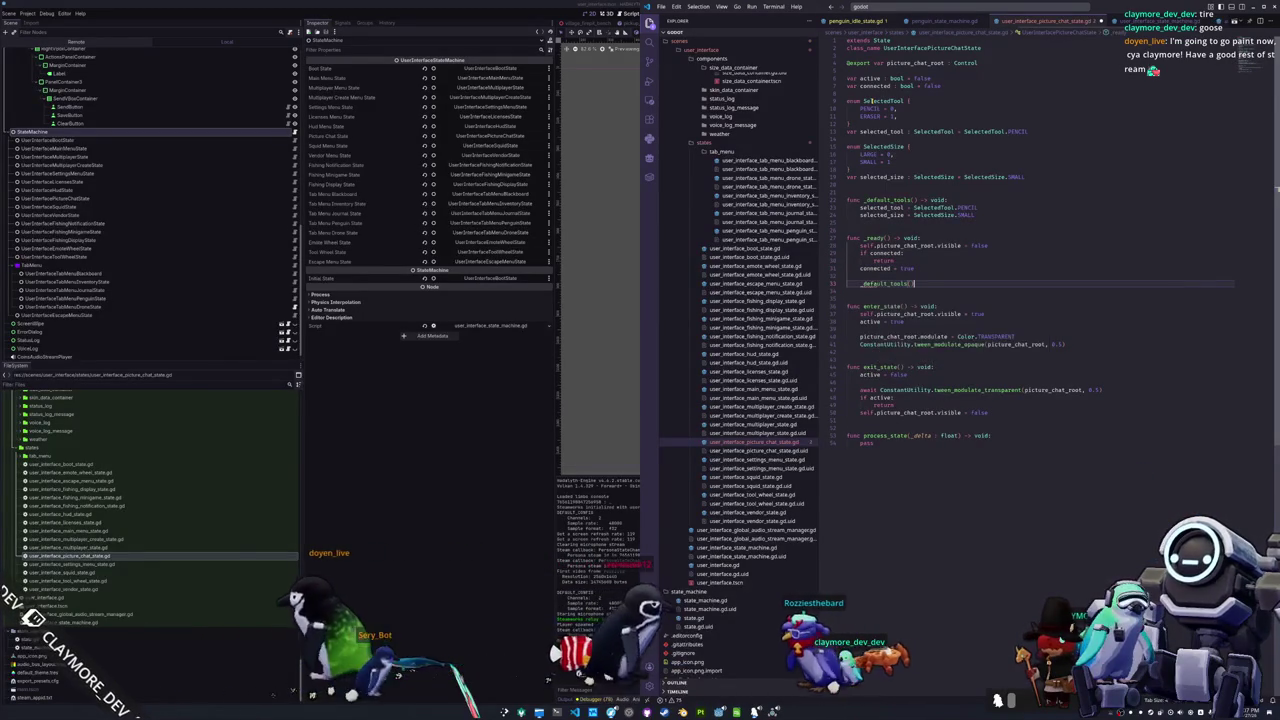
key("Return")
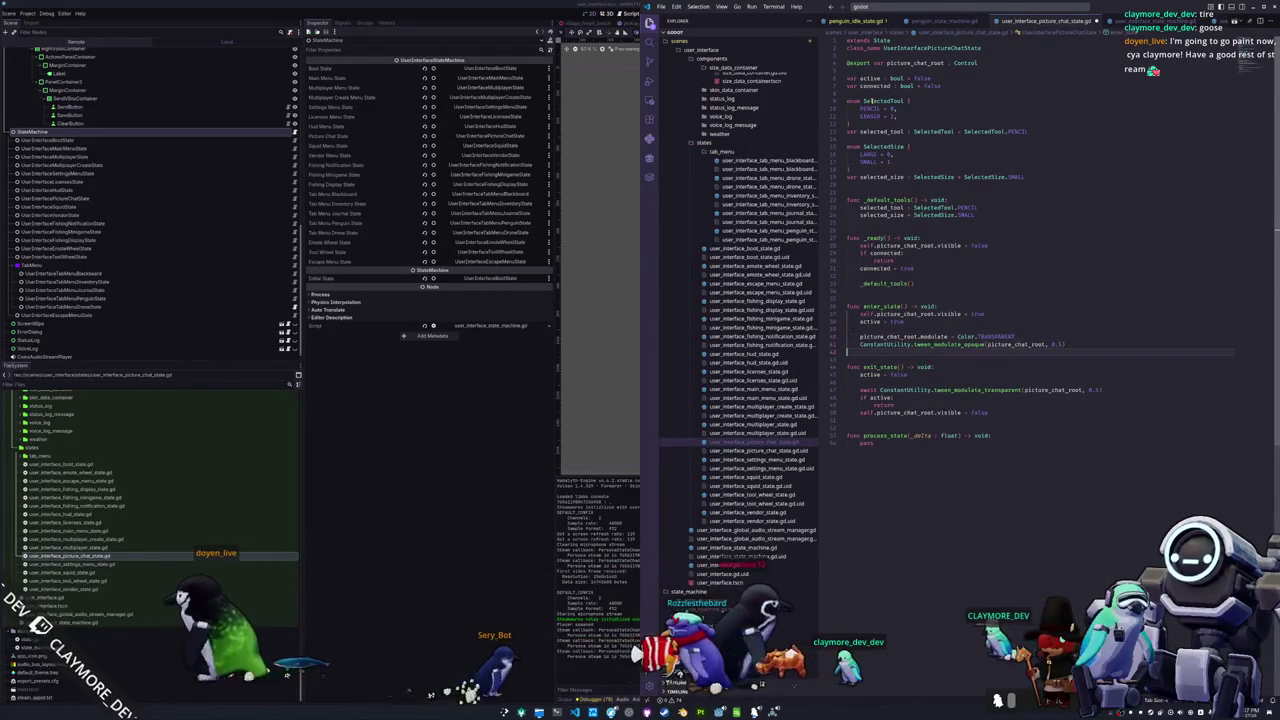
Step: Add a _default_tools() call to enter_state, then undo it and the extra blank line
left_click(860, 352)
key("Return")
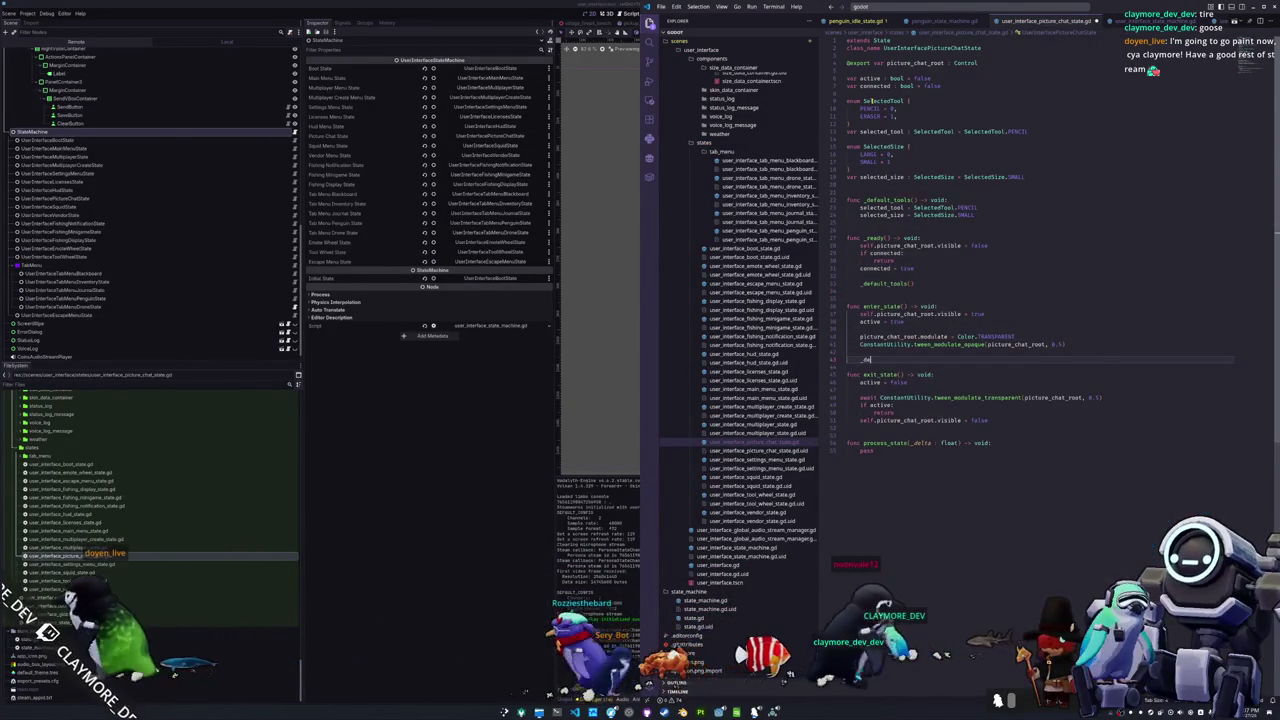
type("_de")
key("Return")
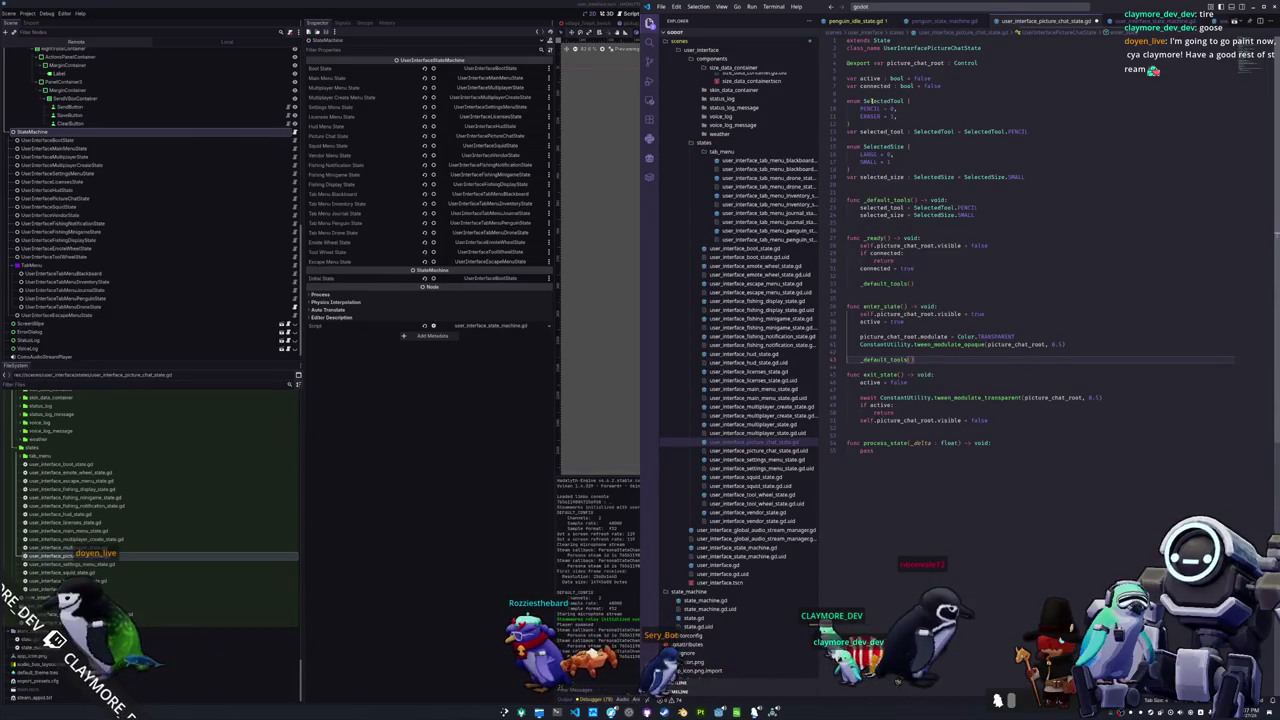
key("ctrl+z")
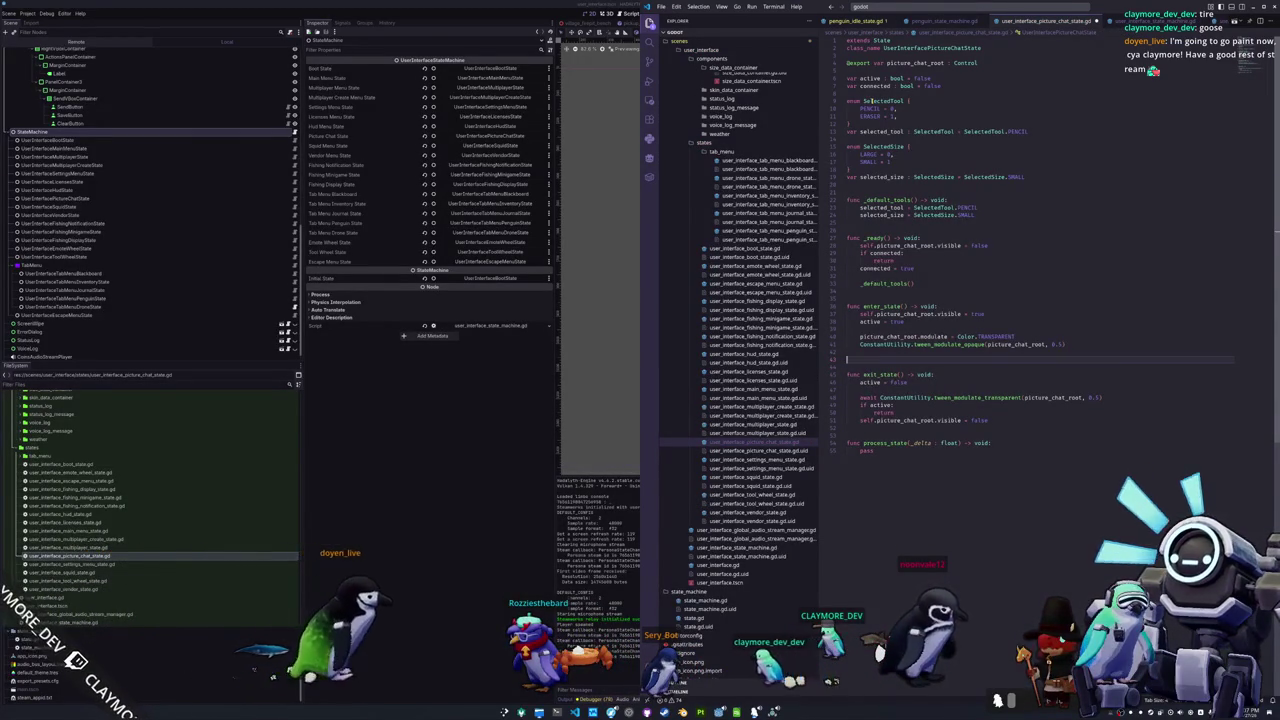
key("ctrl+z")
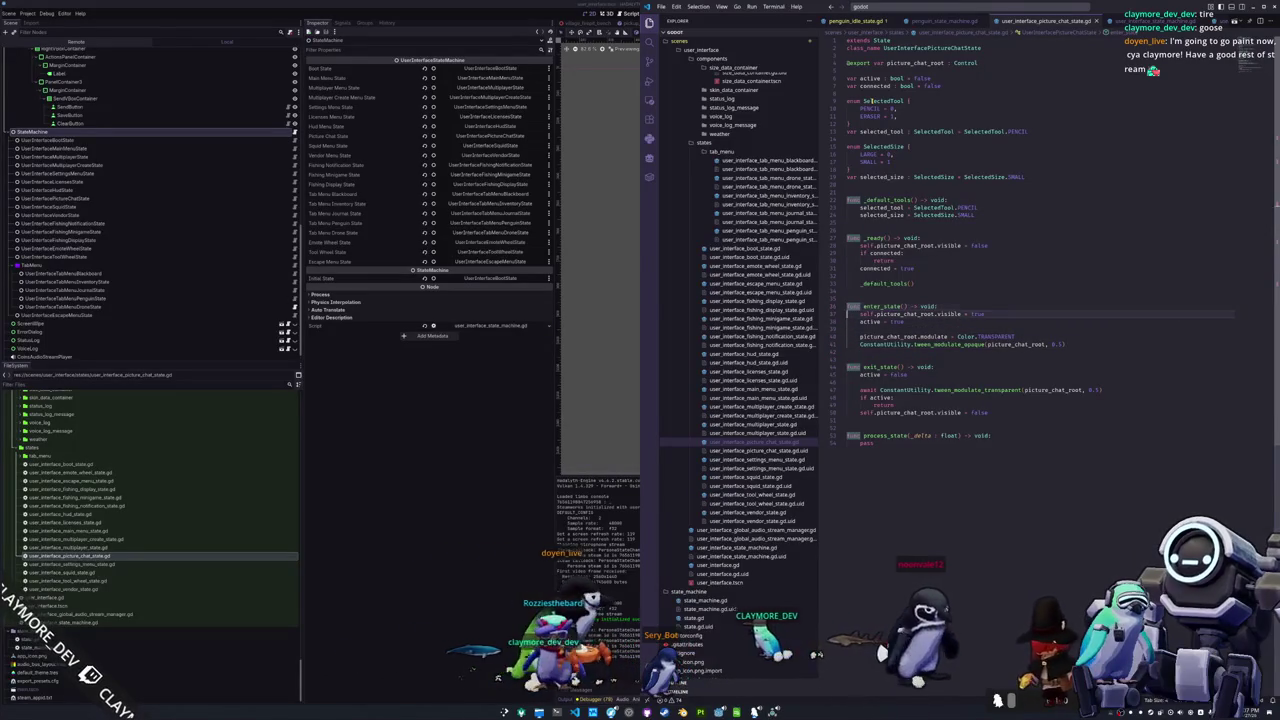
key("ctrl+z")
key("ctrl+z")
key("ctrl+z")
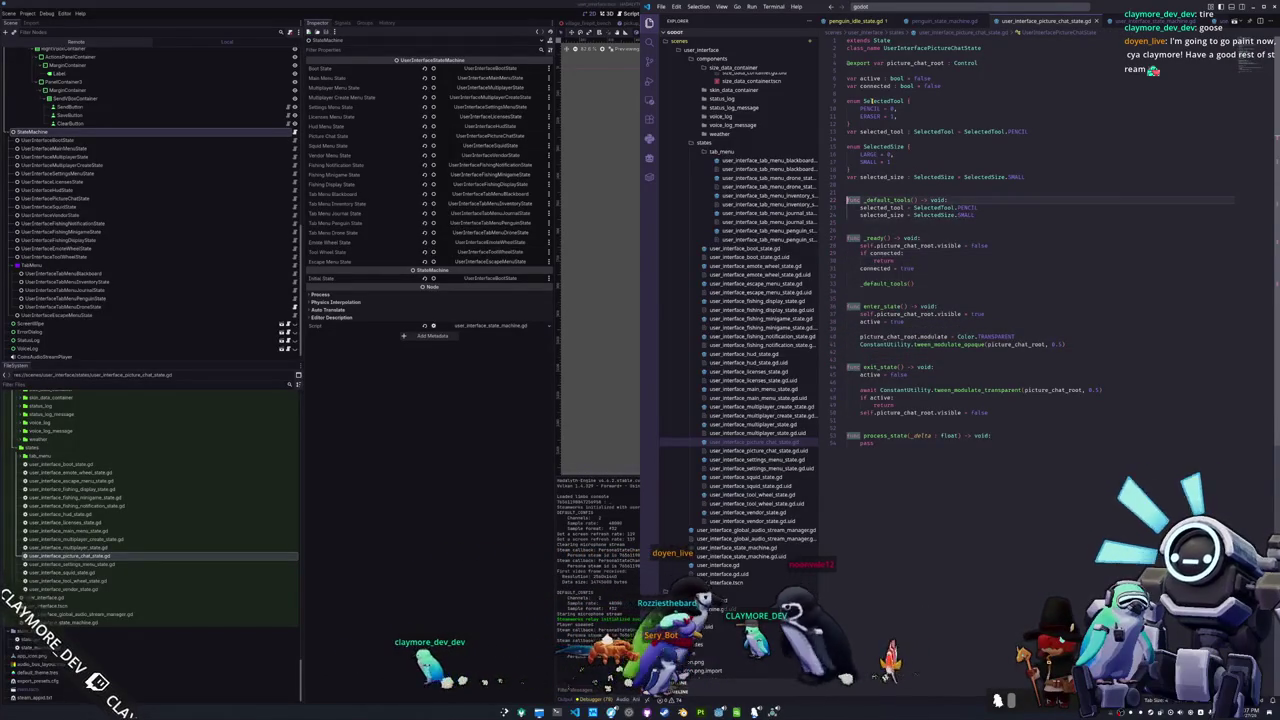
left_click(507, 253)
Step: Add a TextureRect child node under PencilToolButton
scroll(134, 240, "up", 6)
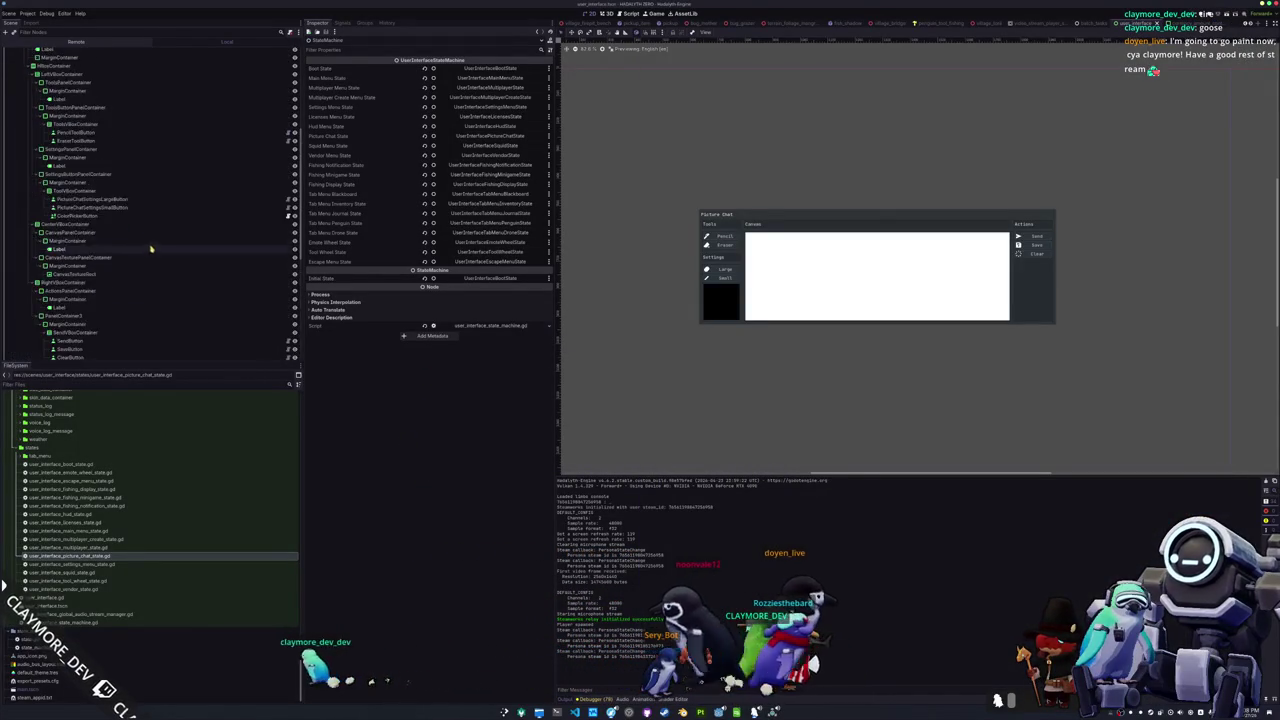
left_click(88, 171)
right_click(86, 170)
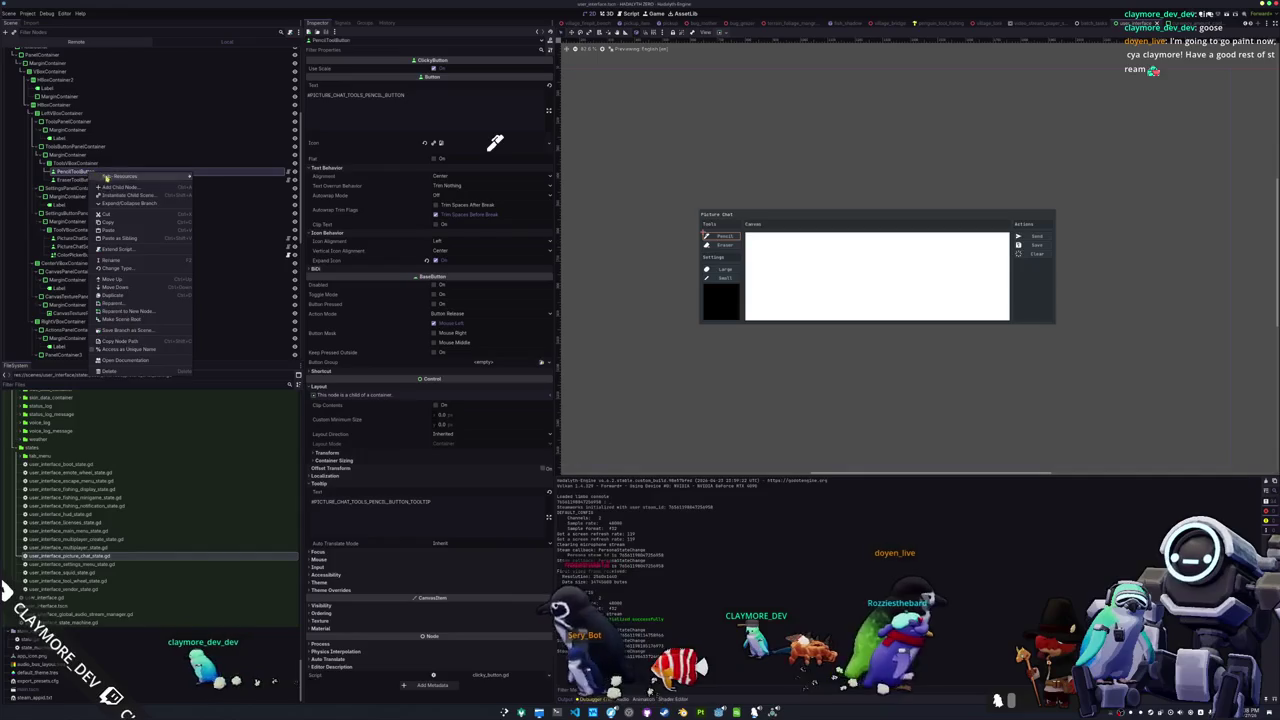
left_click(110, 189)
type("select")
key("ctrl+a")
type("texture")
key("Return")
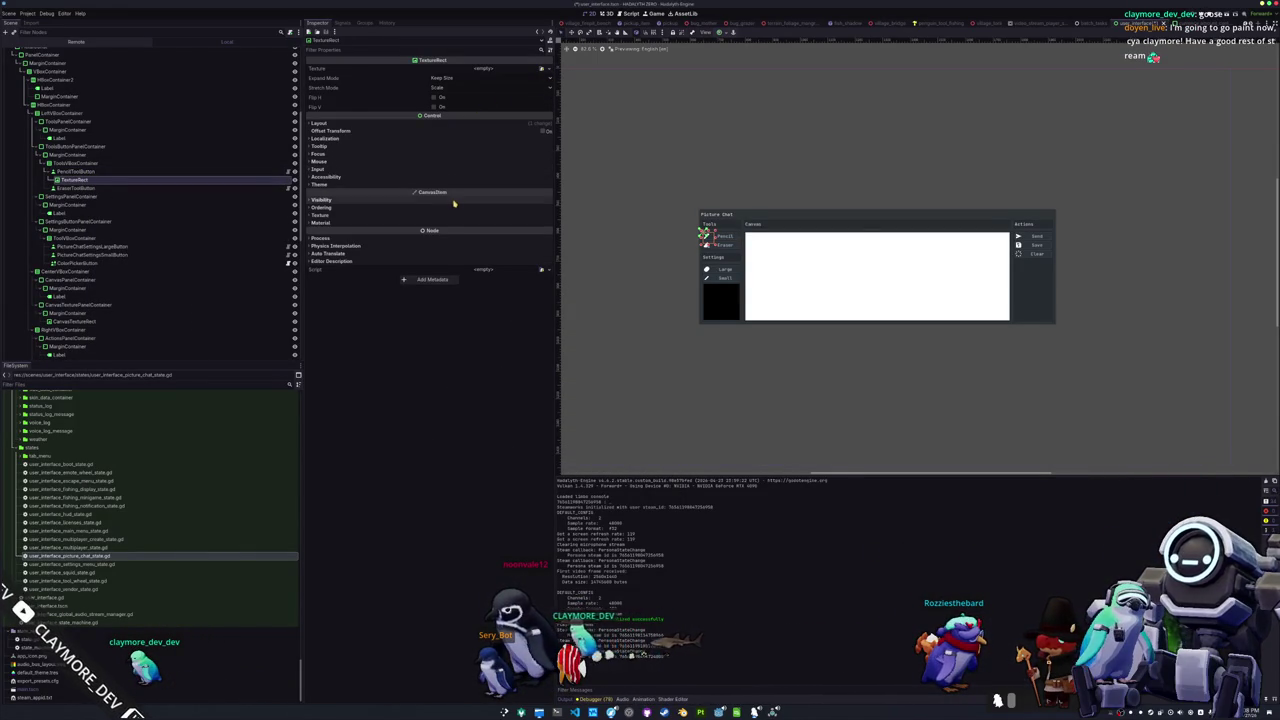
Step: Add a ColorRect child under PencilToolButton and pick a resource for its Material slot
left_click(82, 172)
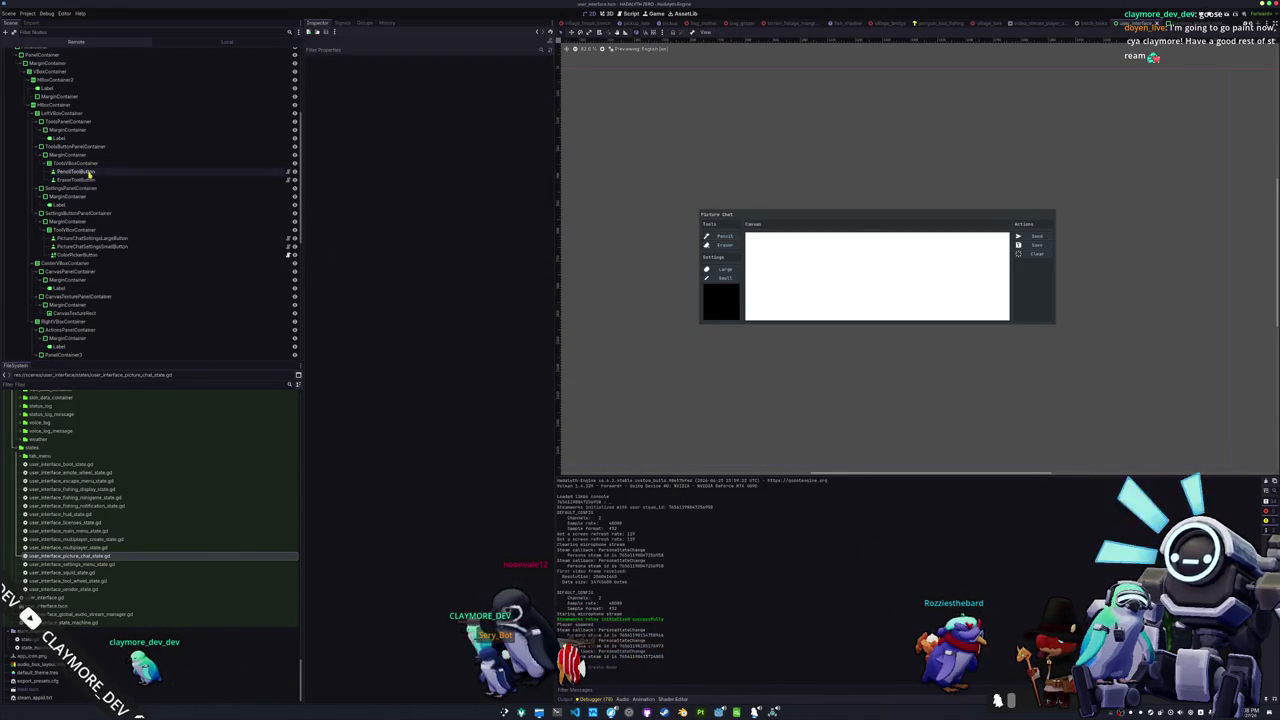
right_click(90, 173)
left_click(117, 188)
type("colorrect")
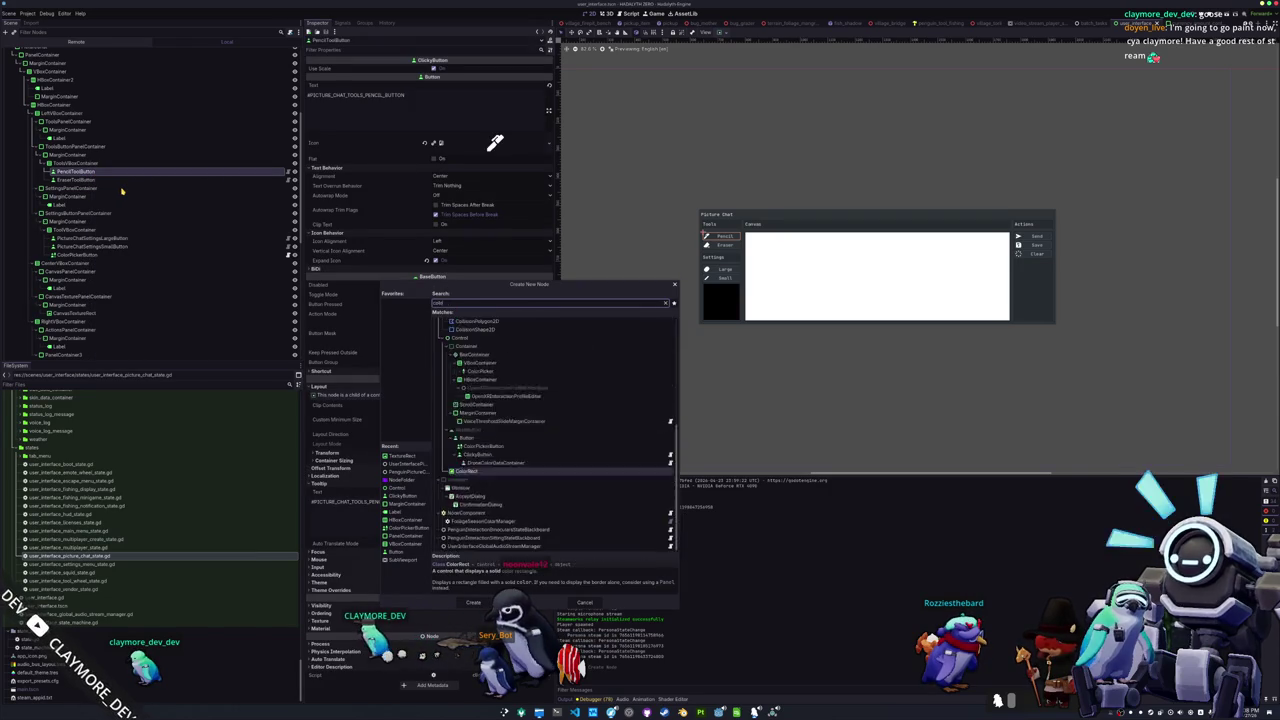
key("Return")
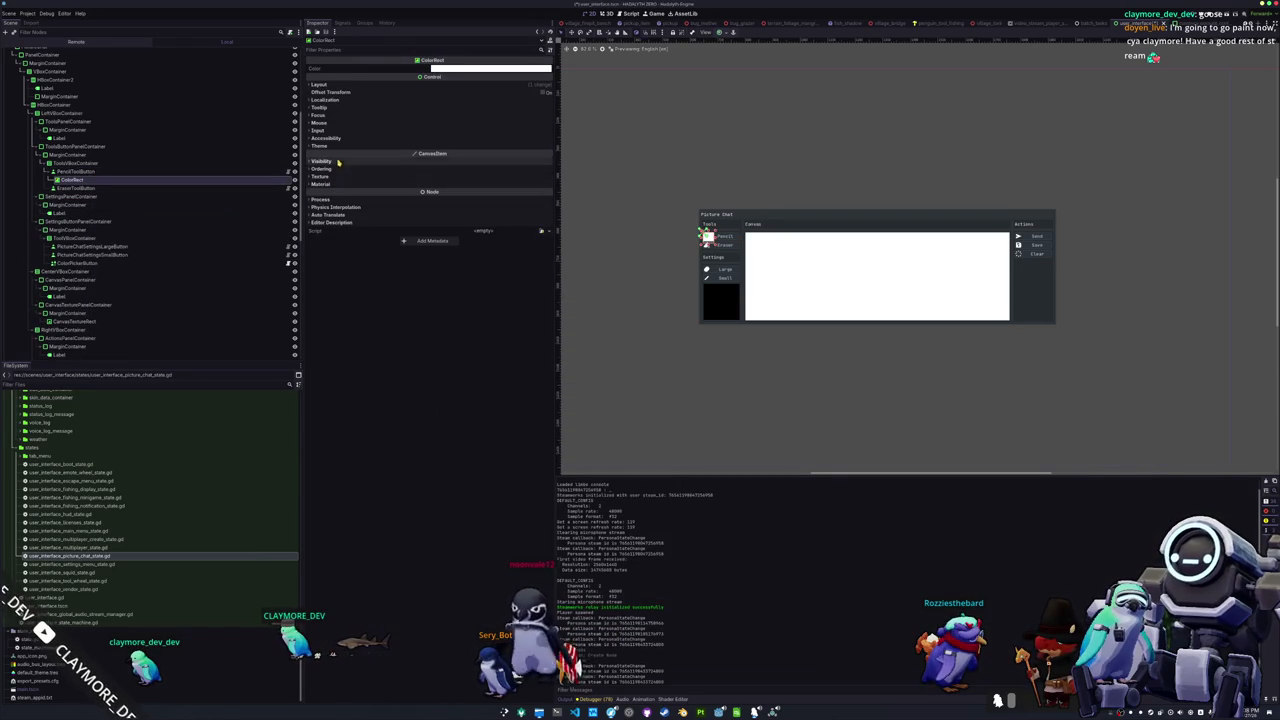
left_click(358, 184)
left_click(540, 194)
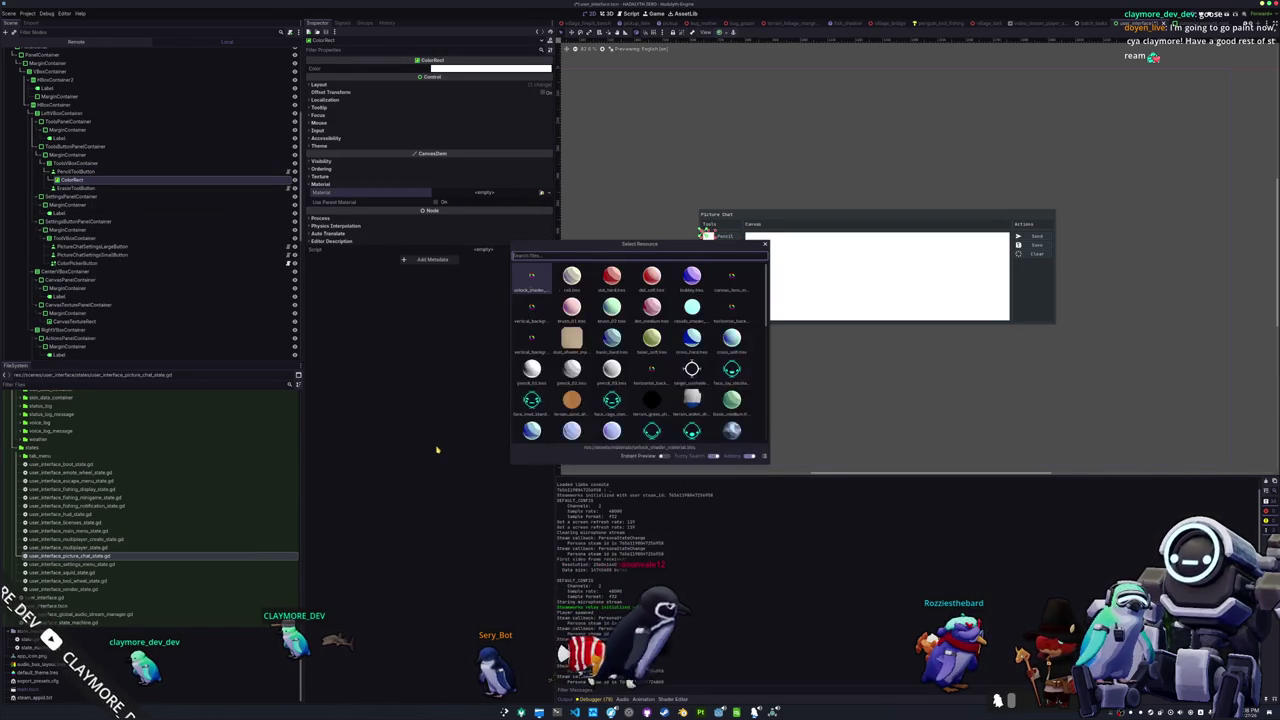
Step: Browse the available materials in the resource picker, then cancel without choosing one
type("ion_rect")
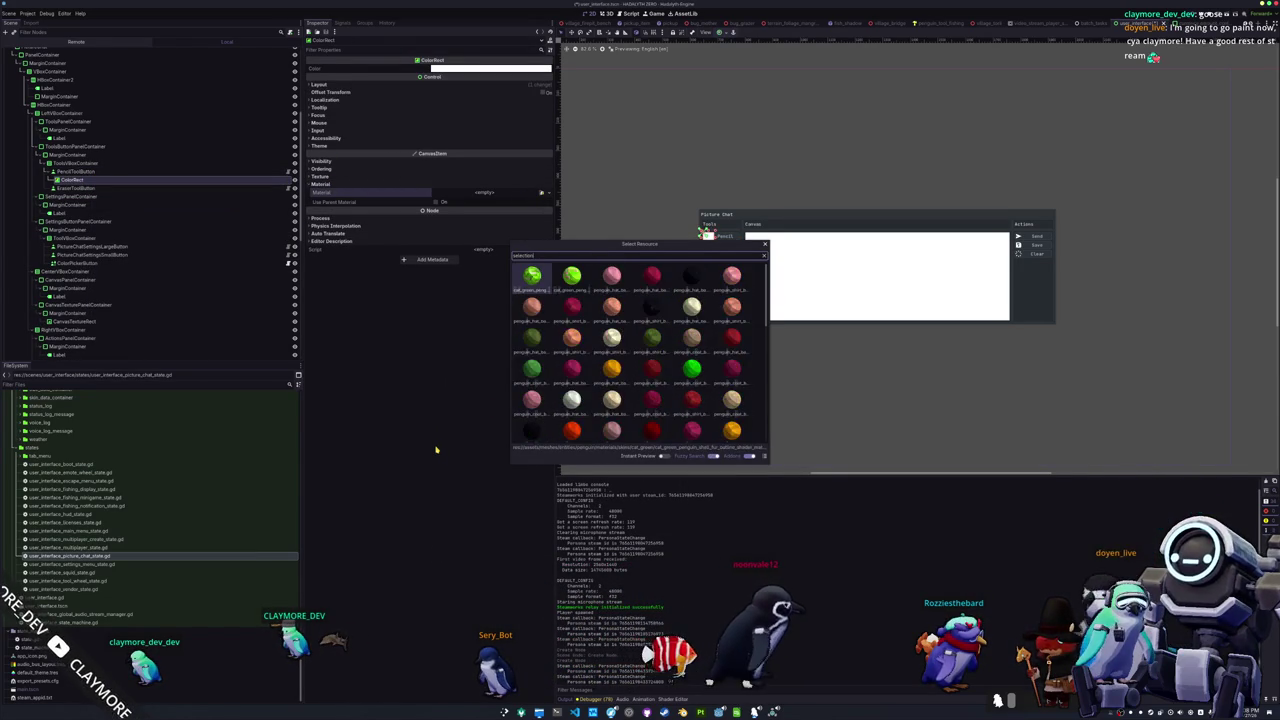
key("BackSpace")
key("BackSpace")
key("BackSpace")
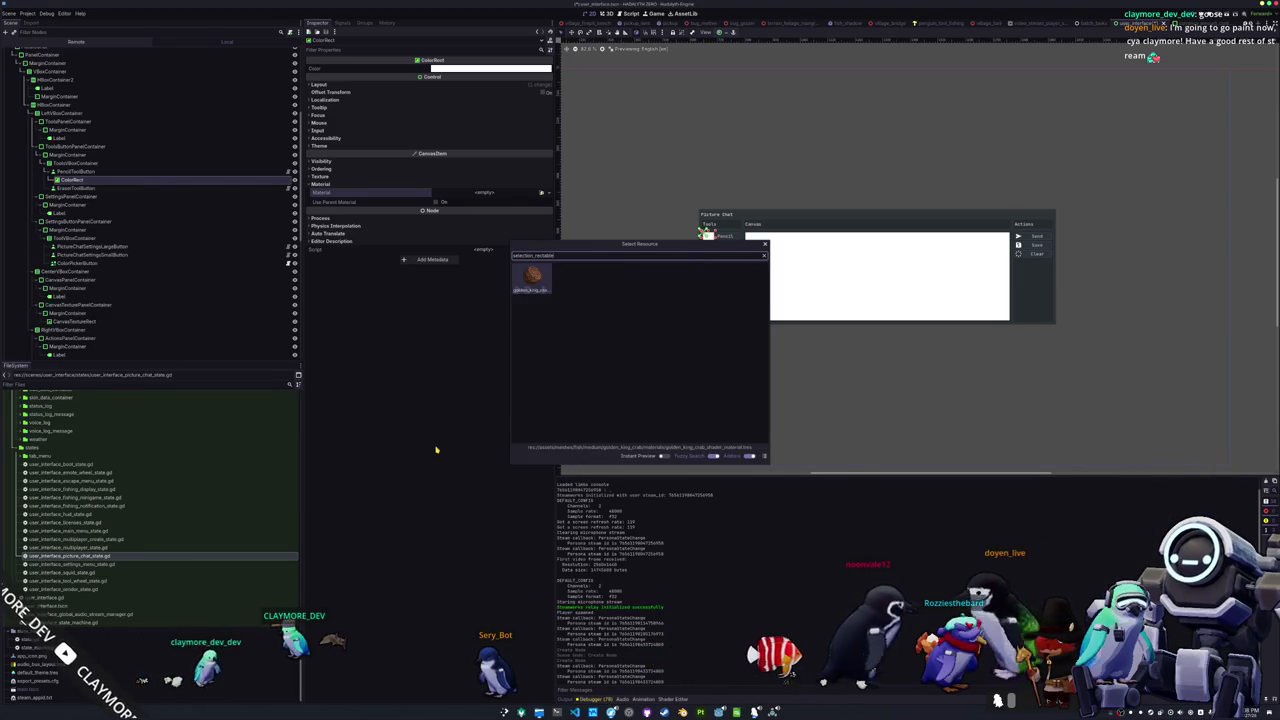
type("h")
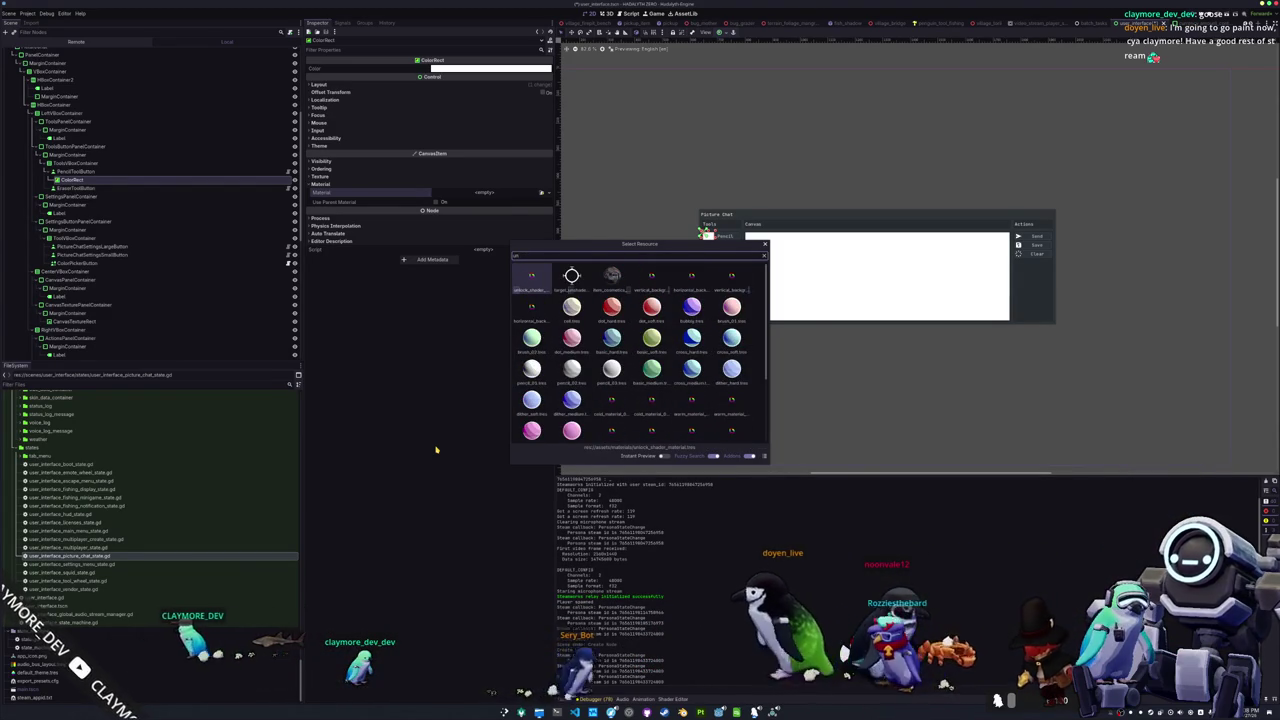
key("BackSpace")
key("BackSpace")
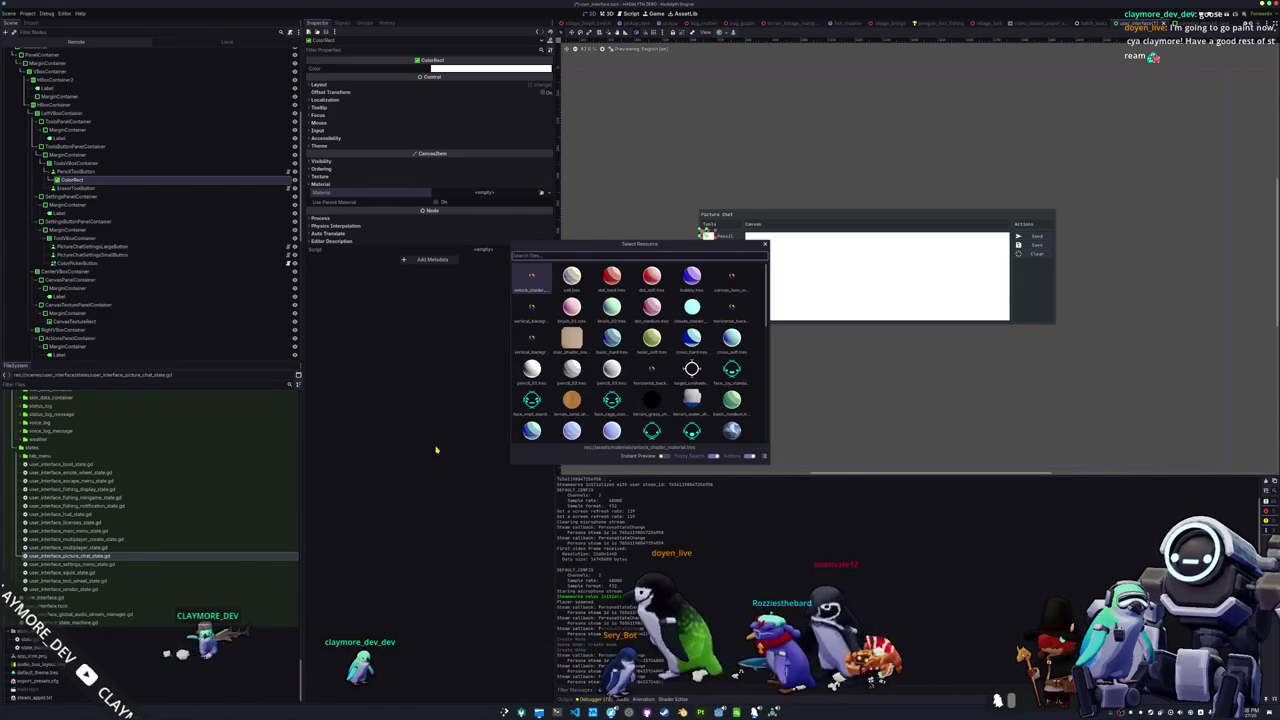
key("Down")
key("Down")
key("Down")
key("Down")
key("Down")
key("Down")
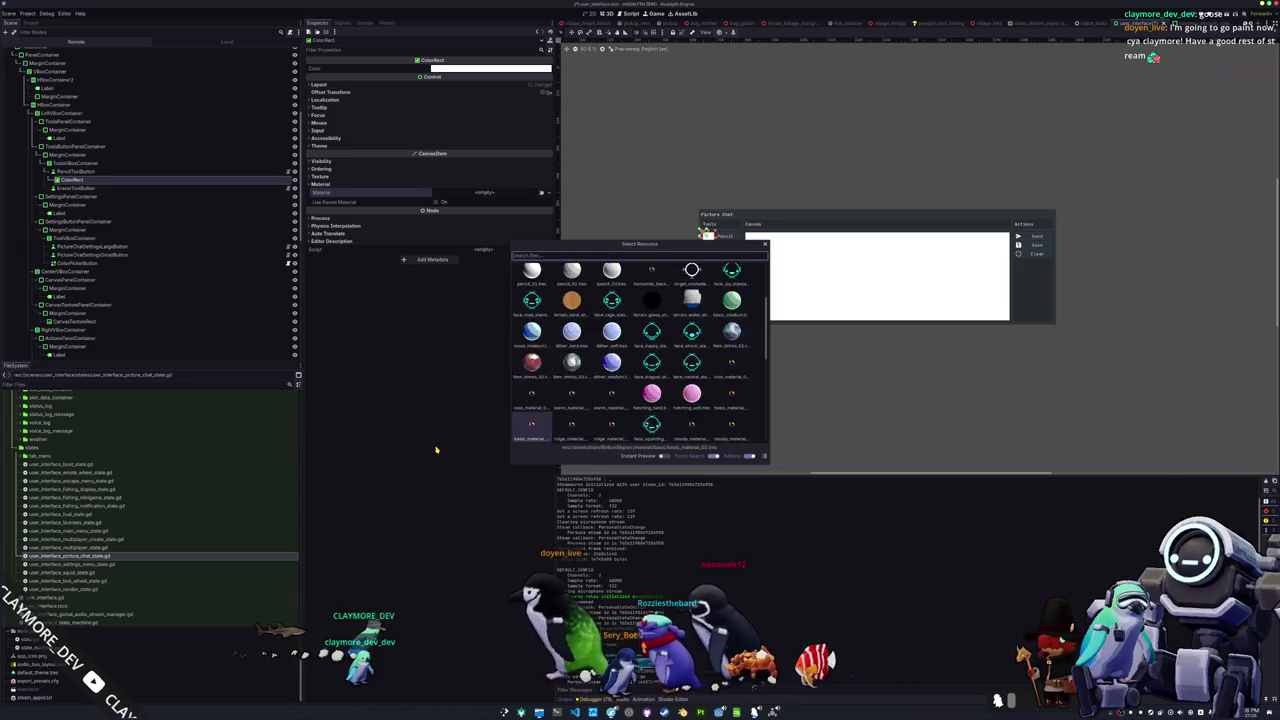
key("Right")
key("Right")
key("Right")
key("Right")
key("Right")
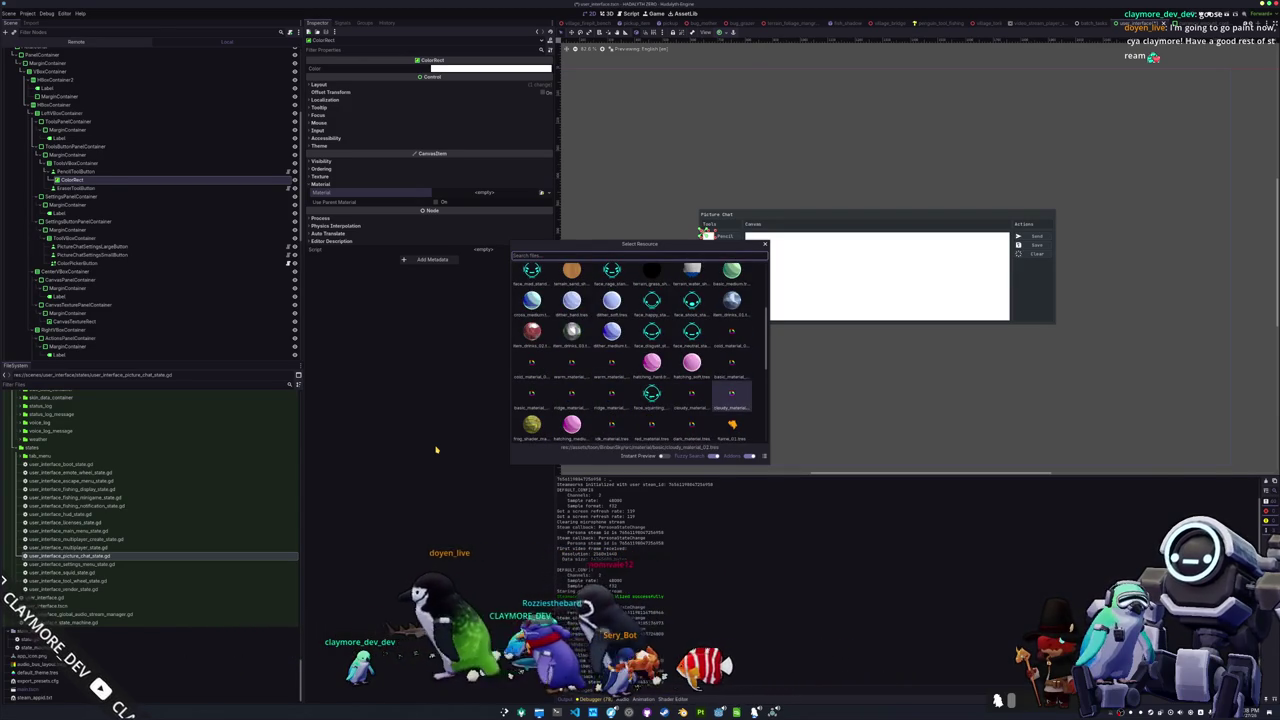
key("Down")
key("Down")
key("Down")
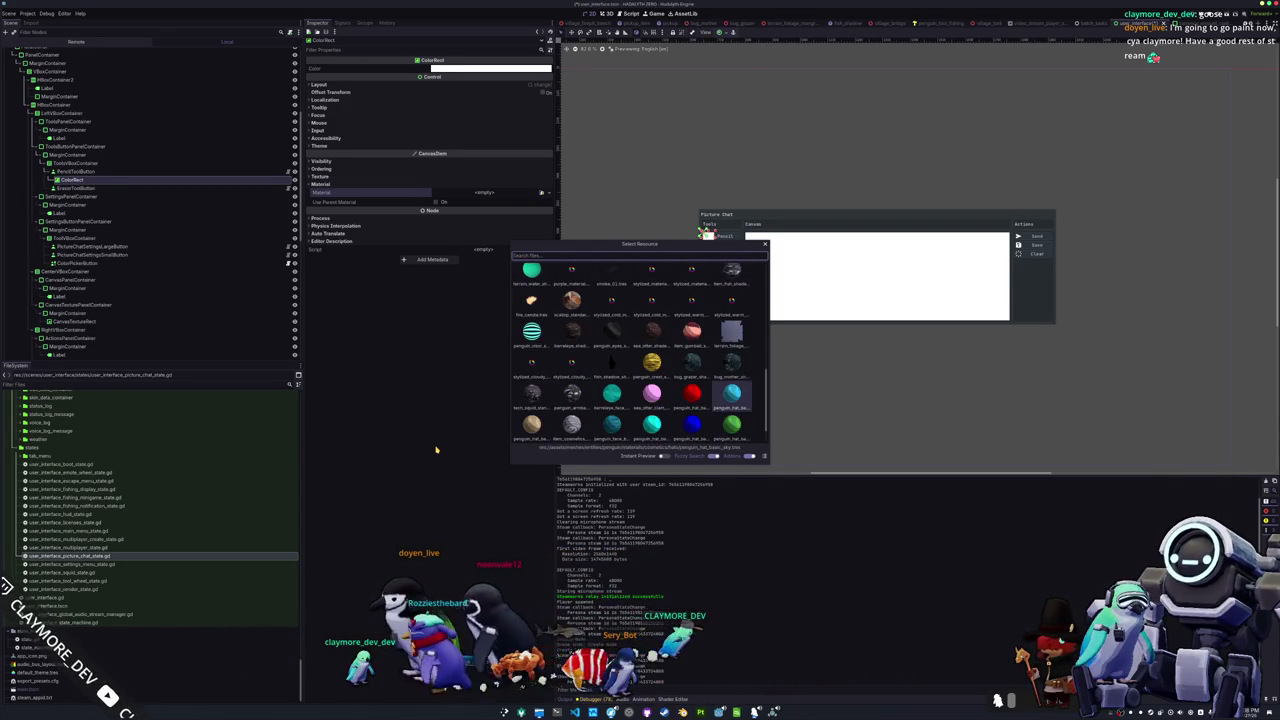
key("Up")
key("Up")
key("Up")
key("Left")
key("Left")
key("Down")
key("Down")
key("Down")
key("Up")
key("Up")
key("Up")
key("Right")
key("Right")
key("Down")
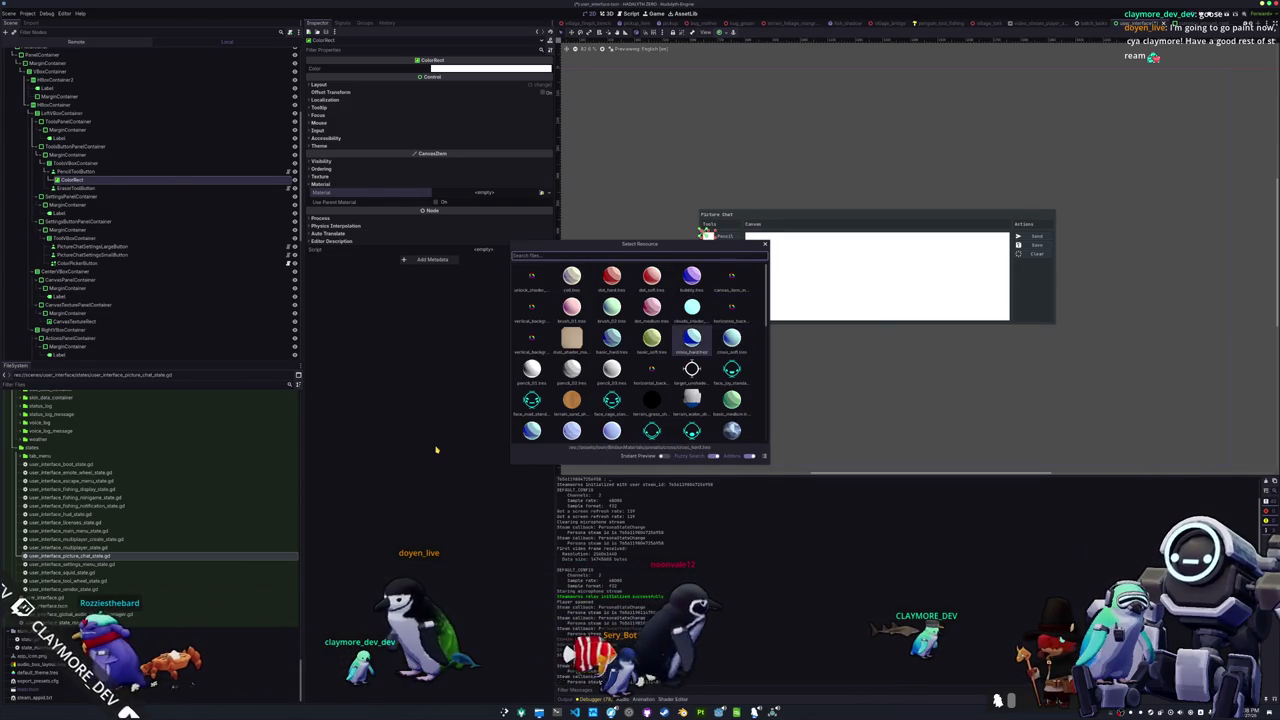
key("Down")
key("Down")
key("Down")
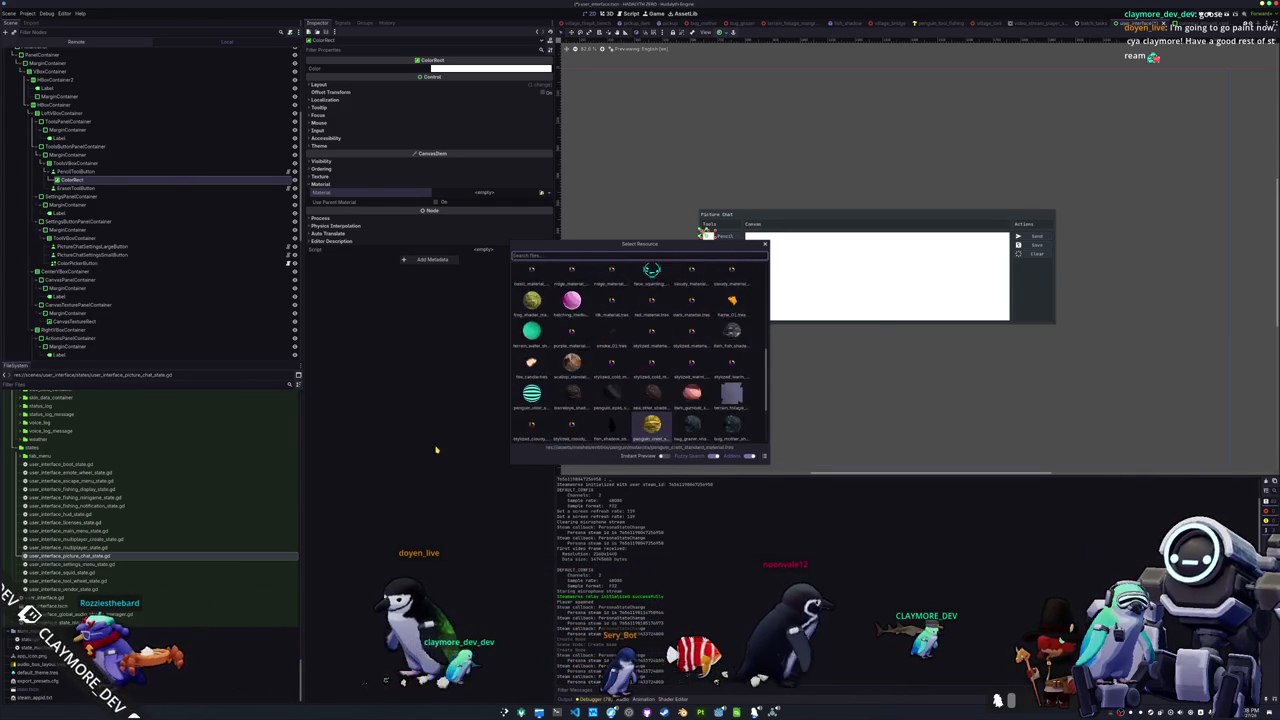
key("Escape")
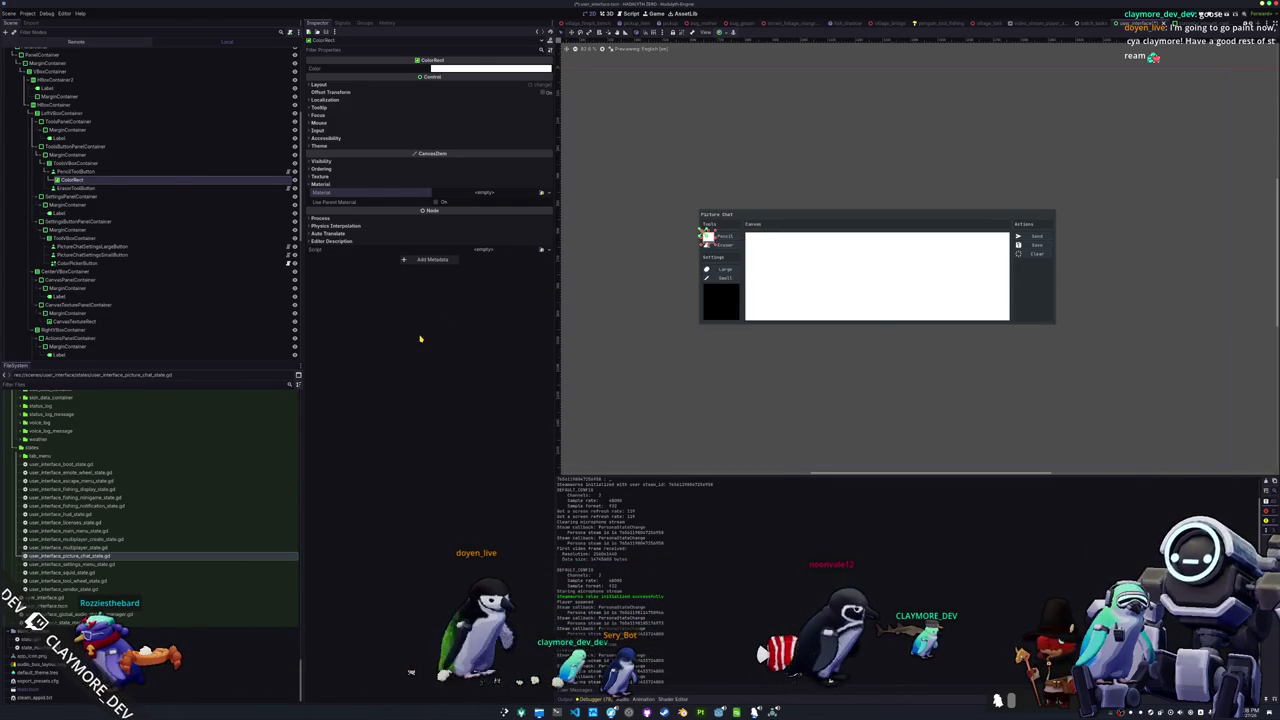
Step: Quick-open the shirt_data_container.tscn scene by searching 'shirt_data_con'
key("alt+shift+o")
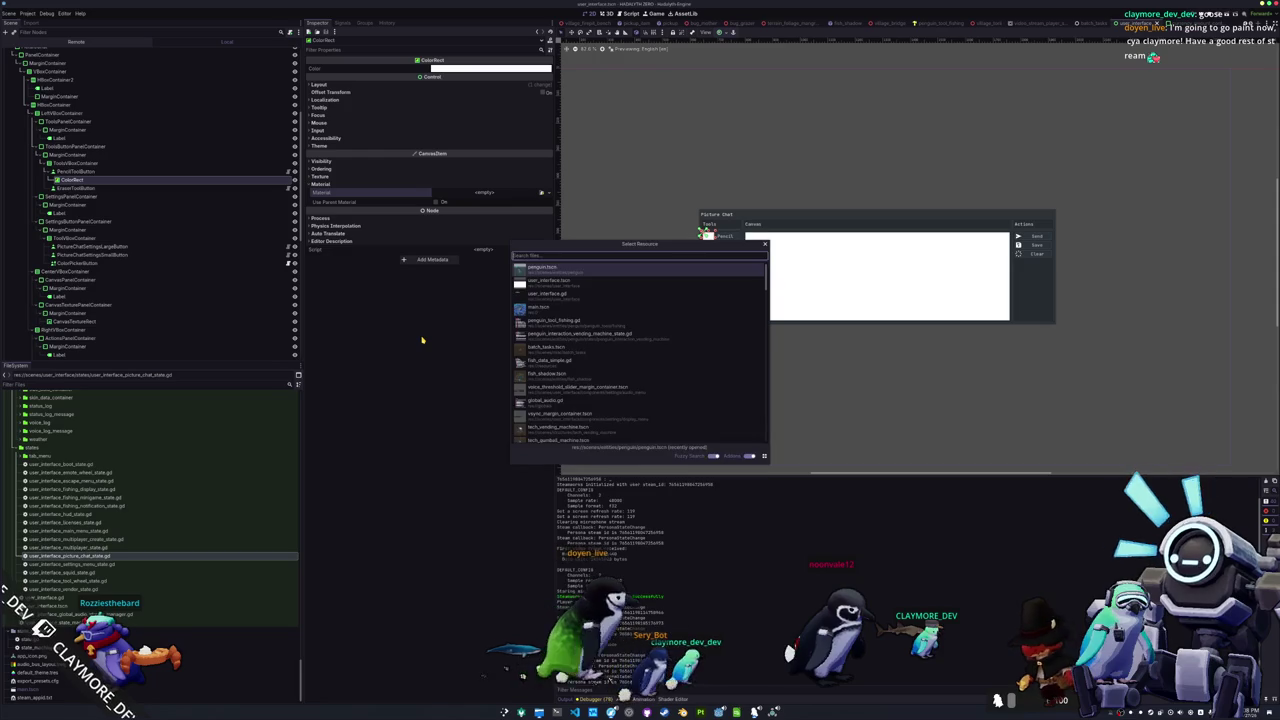
type("shirt_data_con")
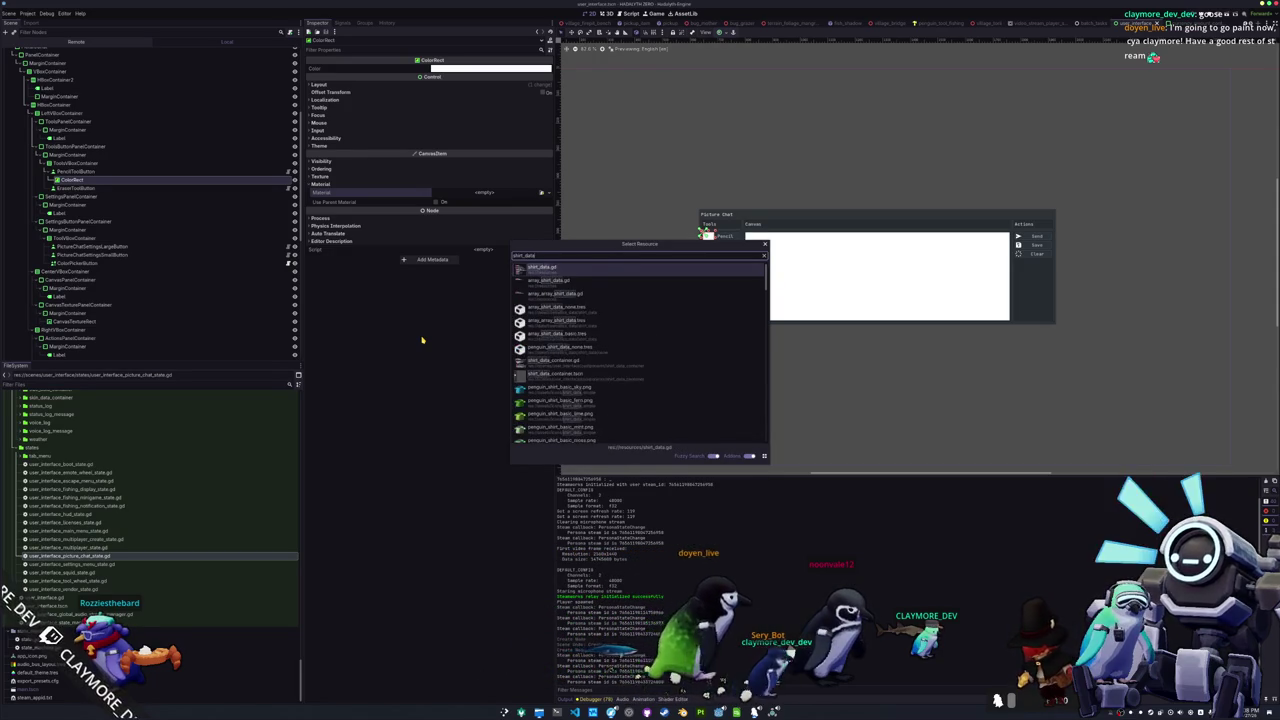
key("Down")
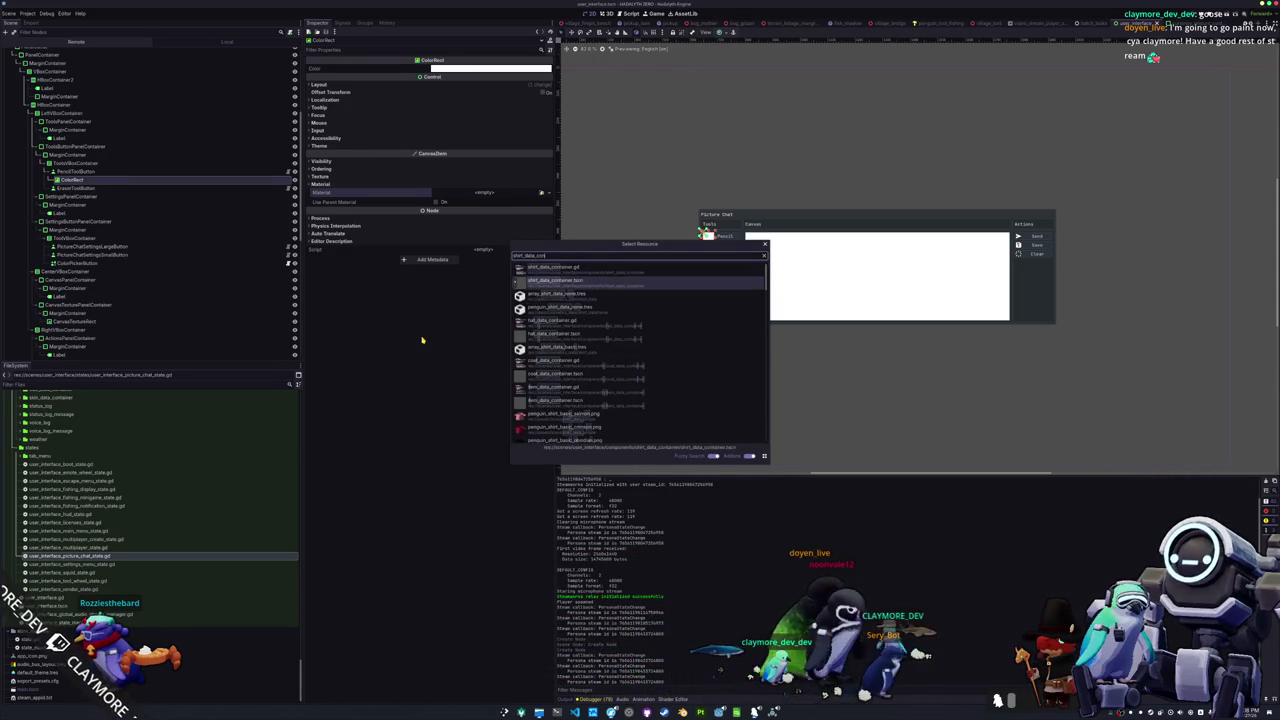
key("Return")
Step: Inspect the SelectionColorRect's ShaderMaterial in shirt_data_container and save the scene
left_click(80, 60)
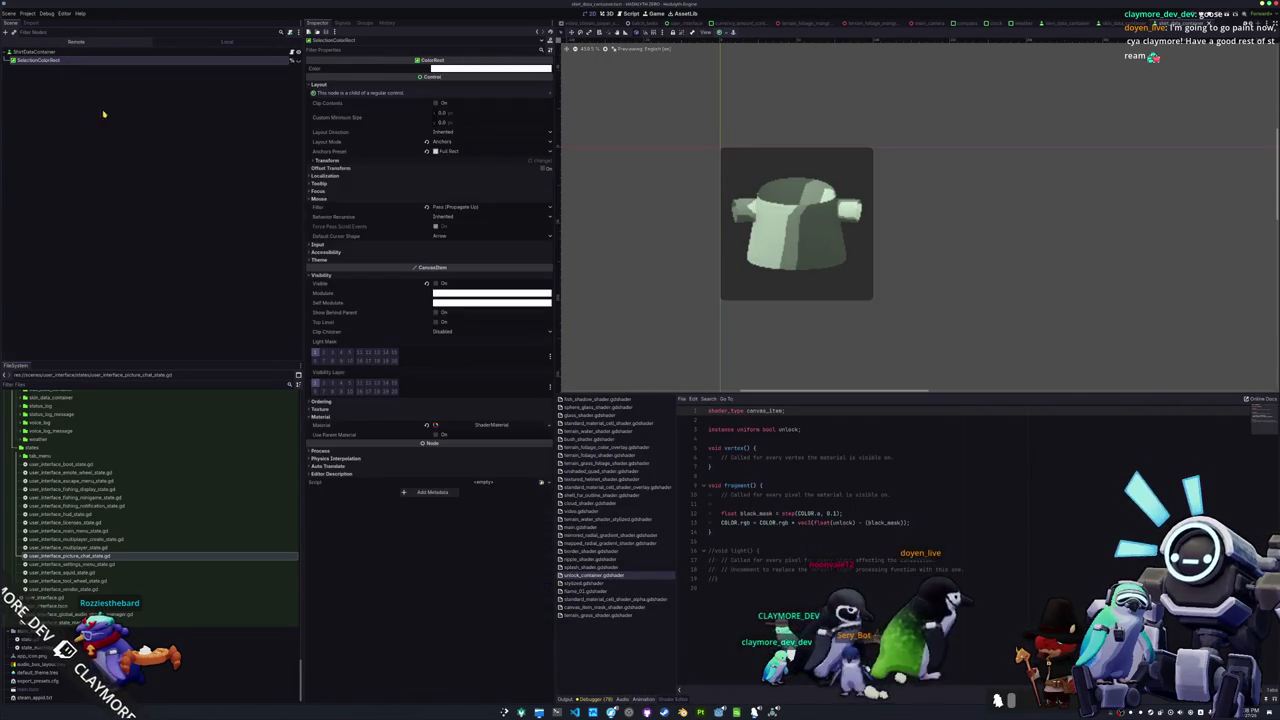
left_click(474, 430)
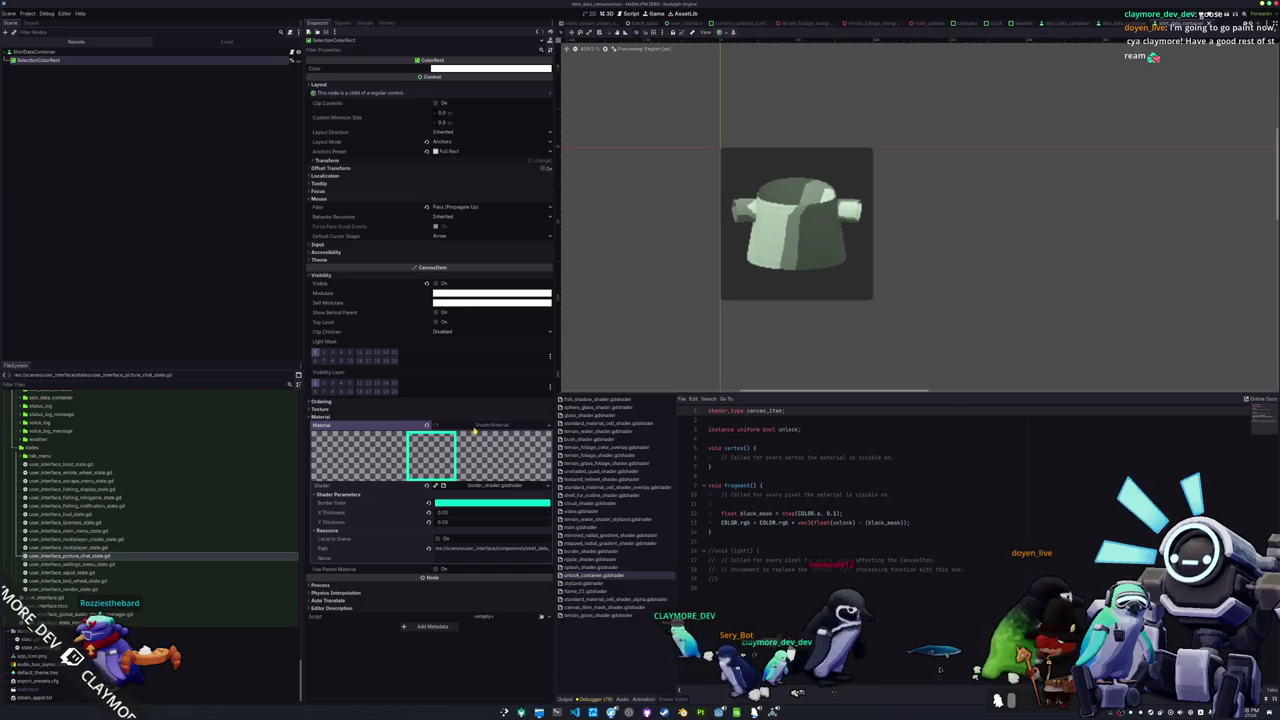
left_click(482, 548)
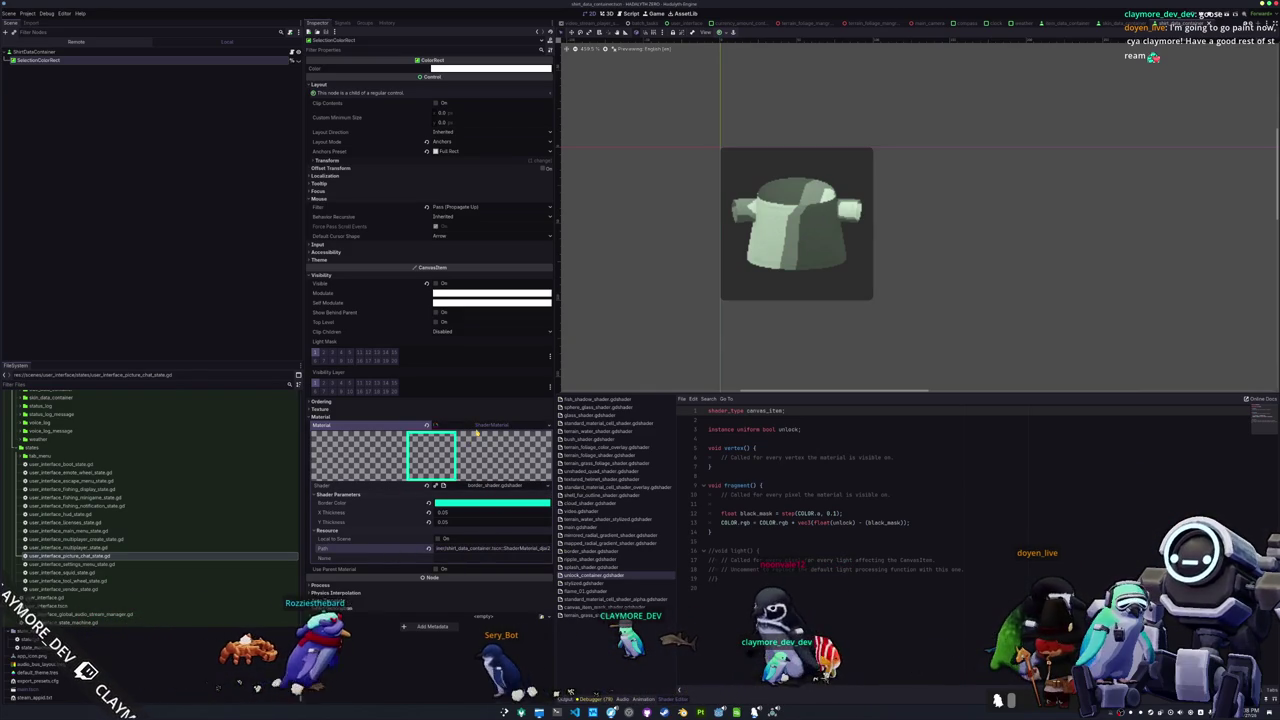
key("ctrl+s")
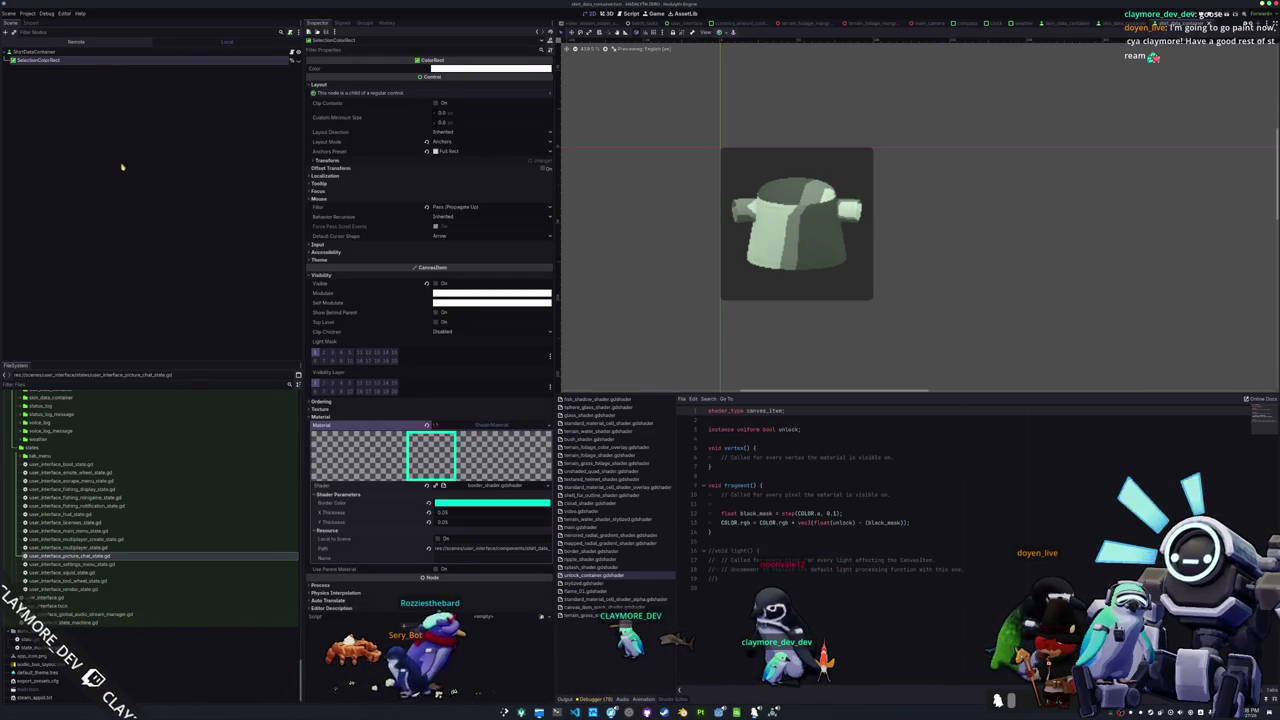
Step: Open user_interface.tscn and delete the extra ColorRect under the pencil button
key("alt+shift+o")
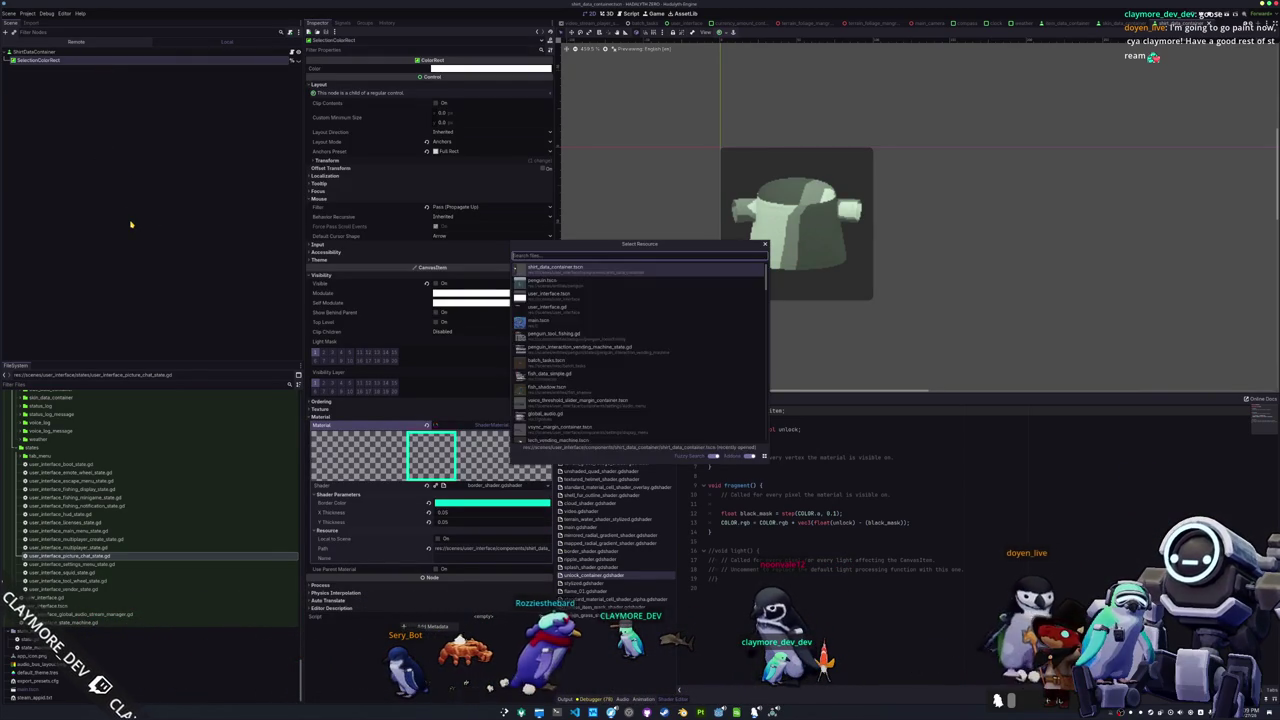
type("user")
key("Down")
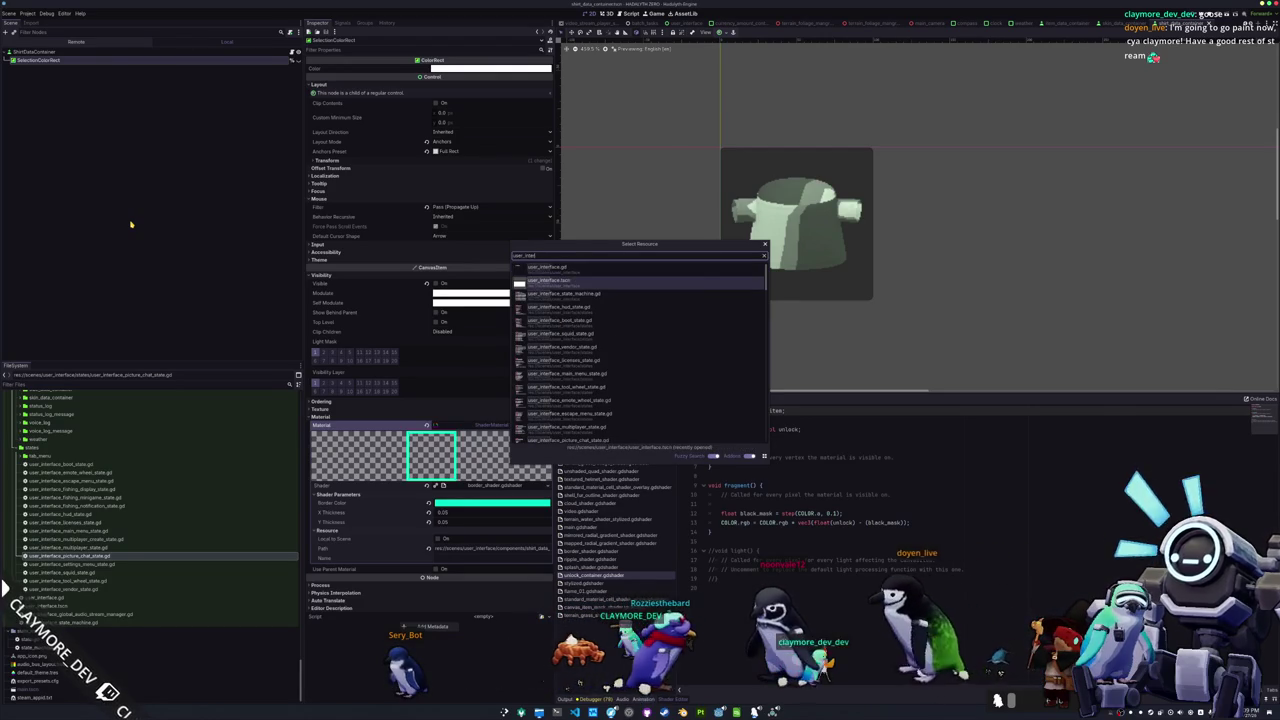
key("Return")
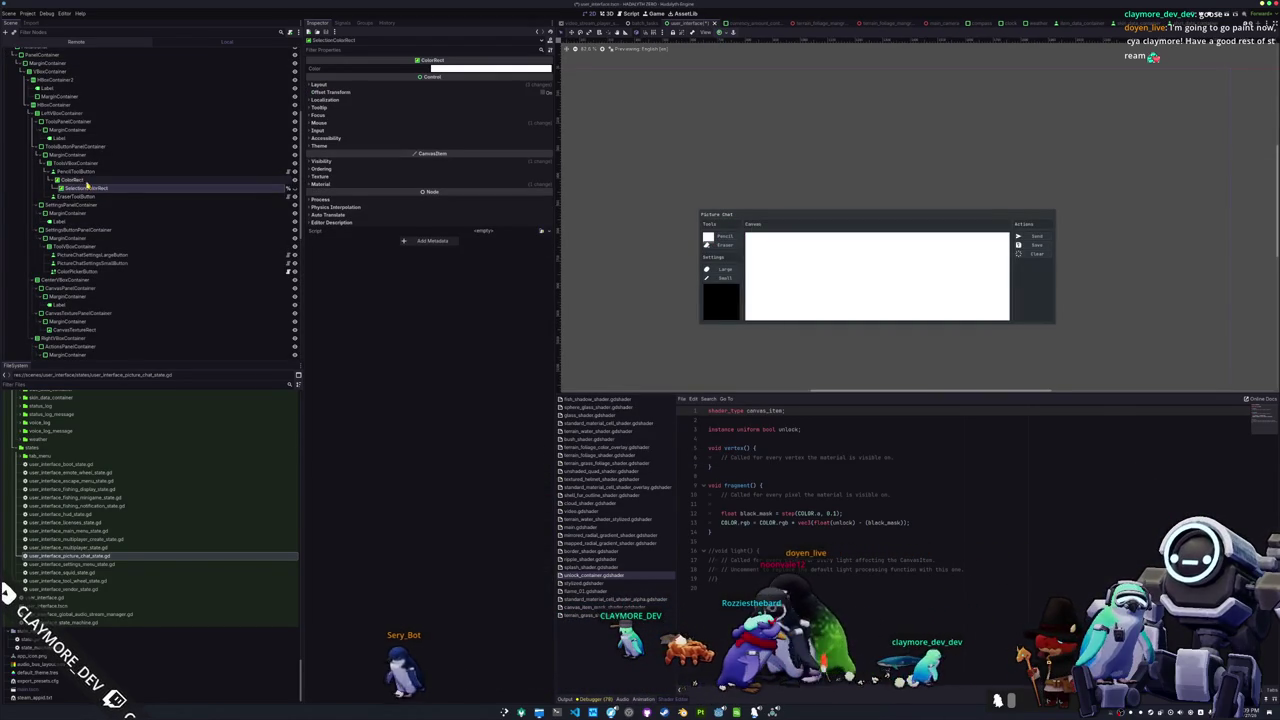
scroll(665, 237, "up", 4)
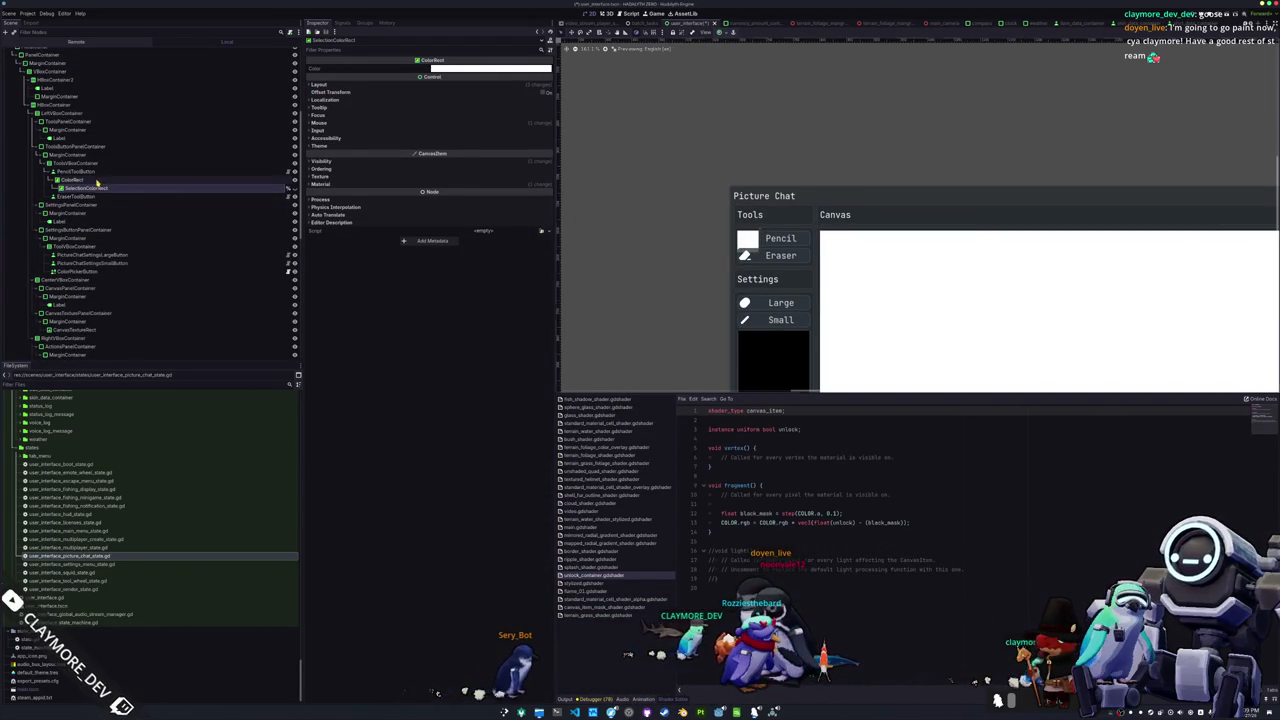
left_click(95, 188)
left_click(90, 180)
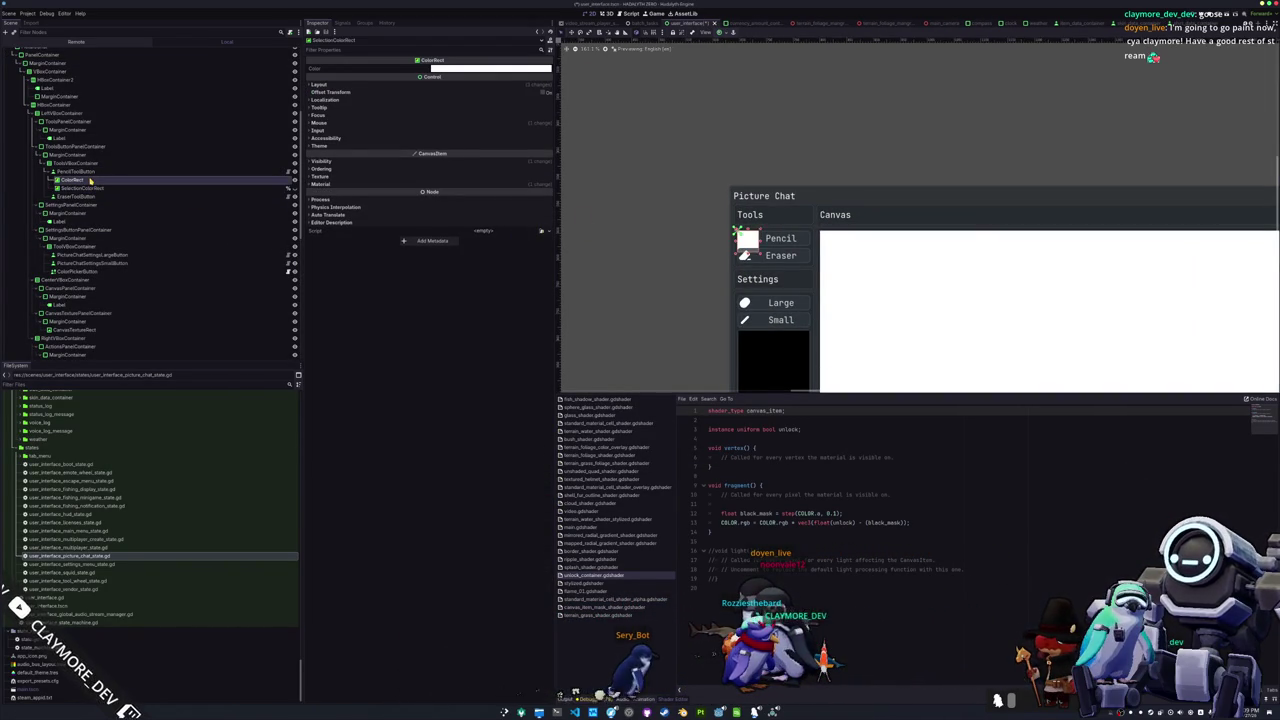
key("Return")
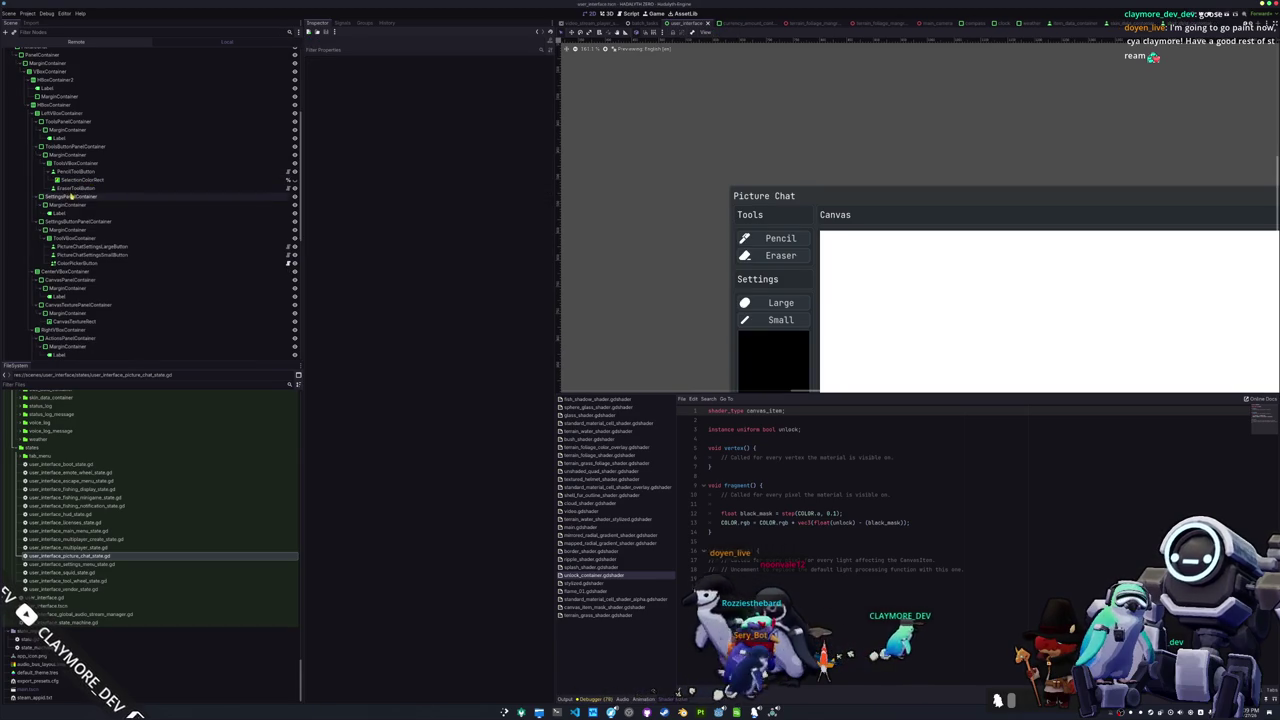
Step: Apply the Full Rect anchor preset to SelectionColorRect and review its Layout and Mouse properties
left_click(88, 180)
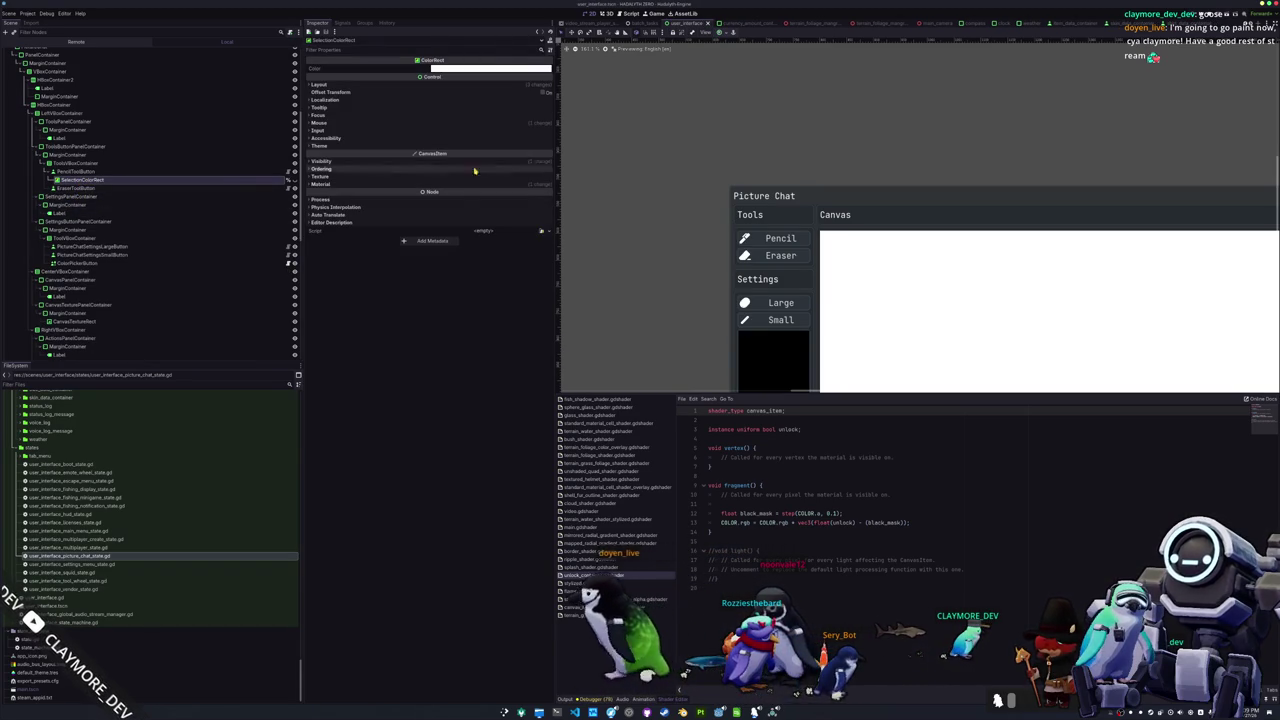
left_click(718, 32)
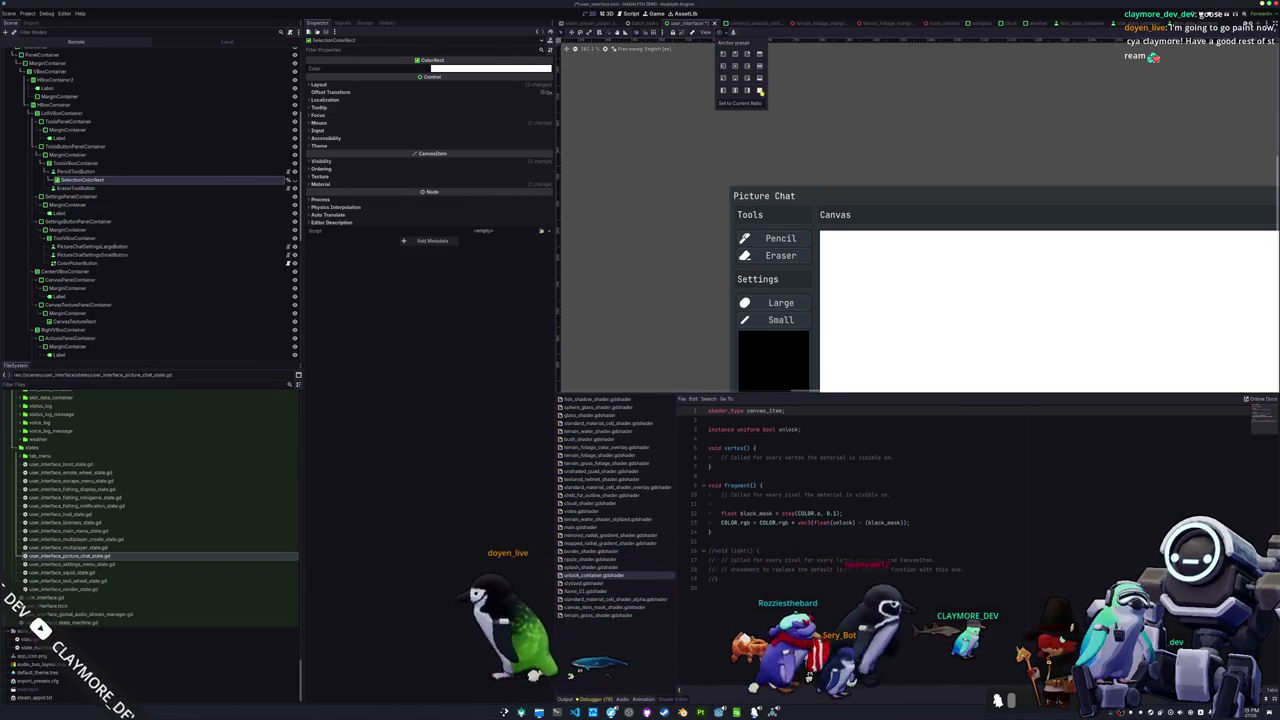
left_click(759, 89)
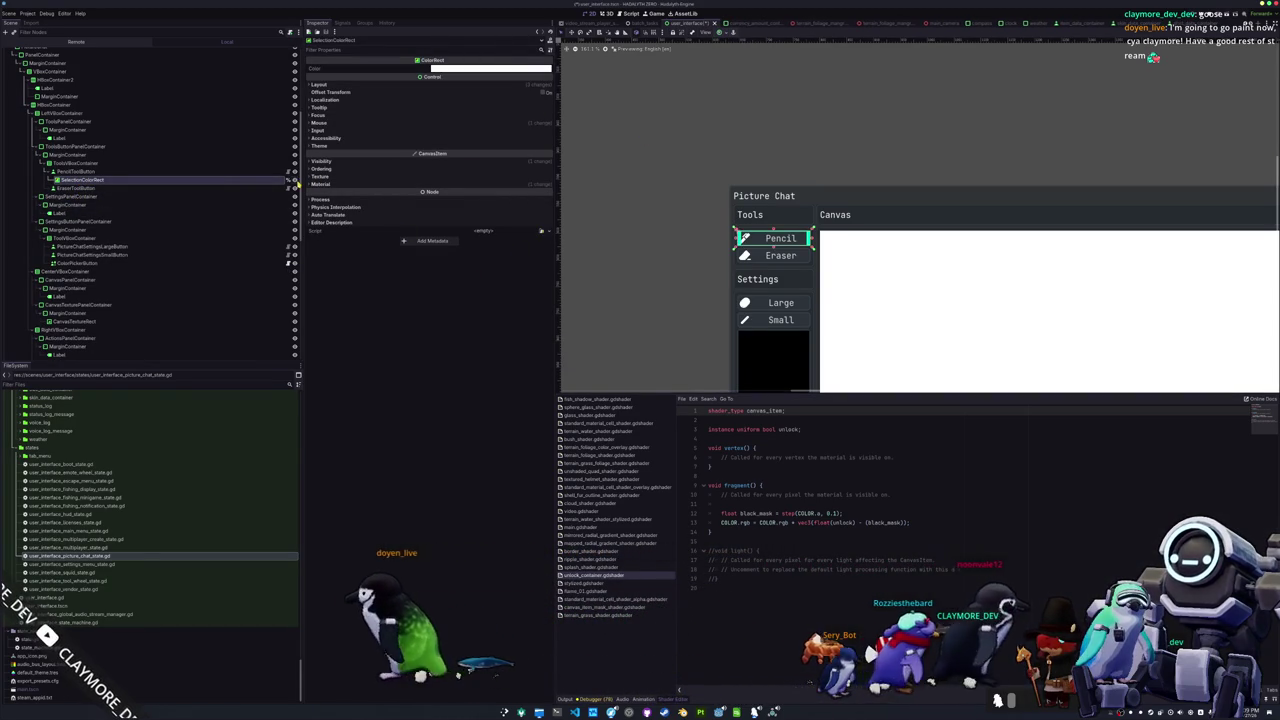
scroll(660, 246, "up", 5)
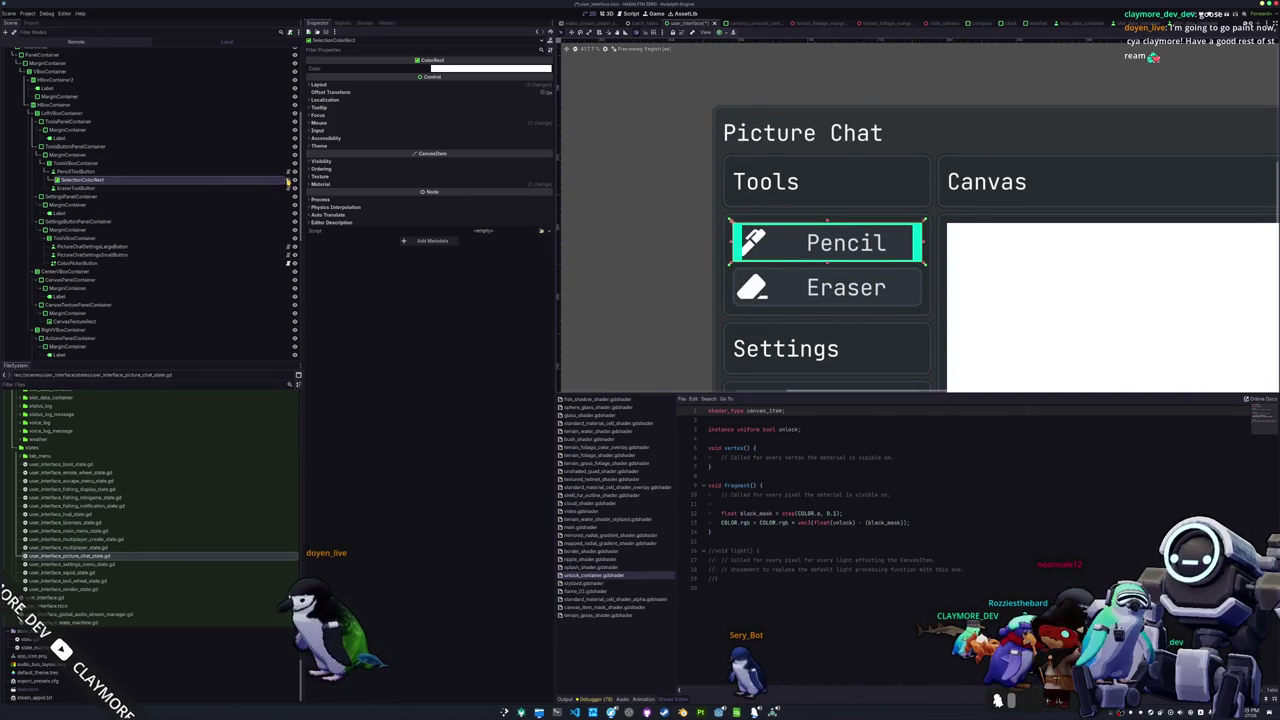
left_click(168, 172)
left_click(172, 180)
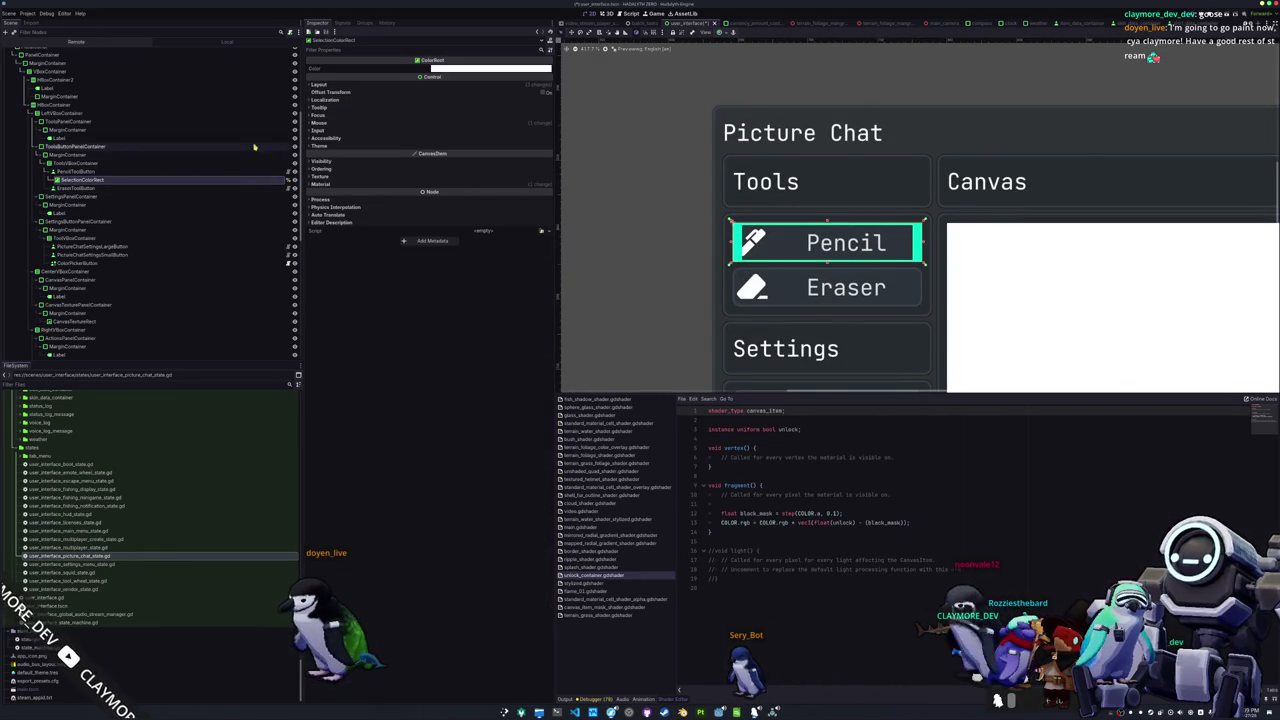
left_click(379, 86)
left_click(405, 199)
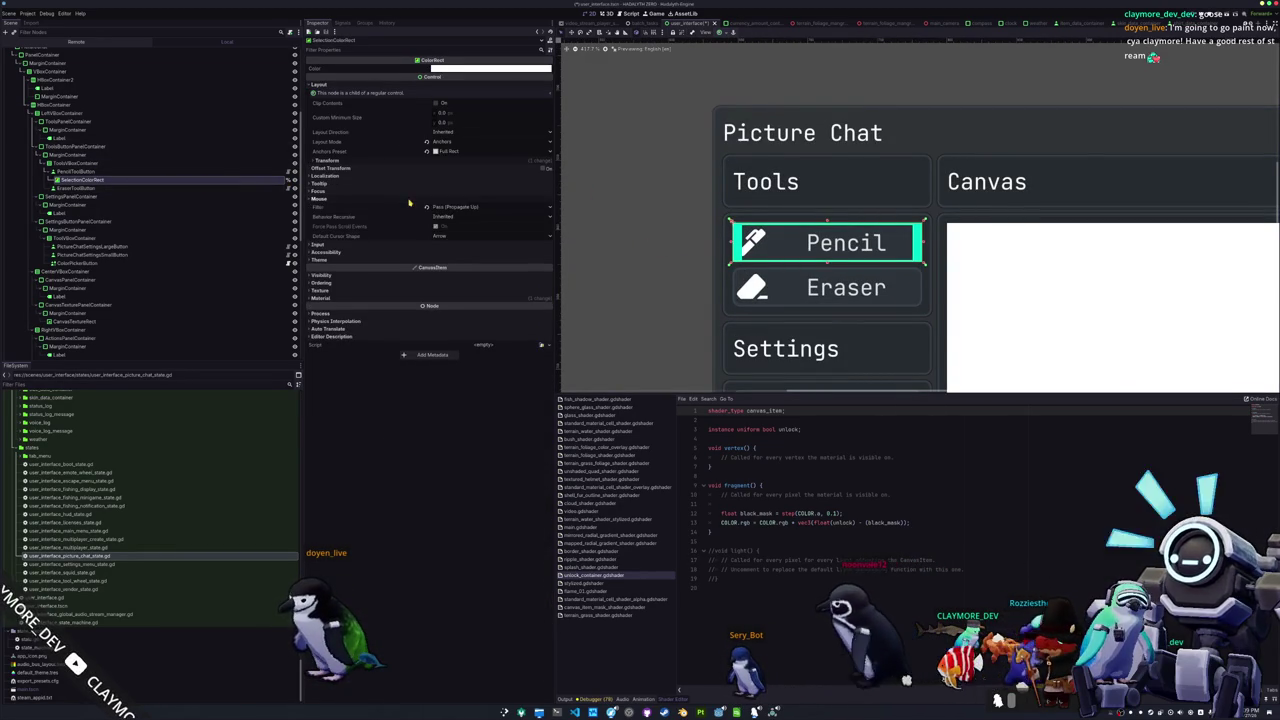
scroll(658, 299, "down", 2)
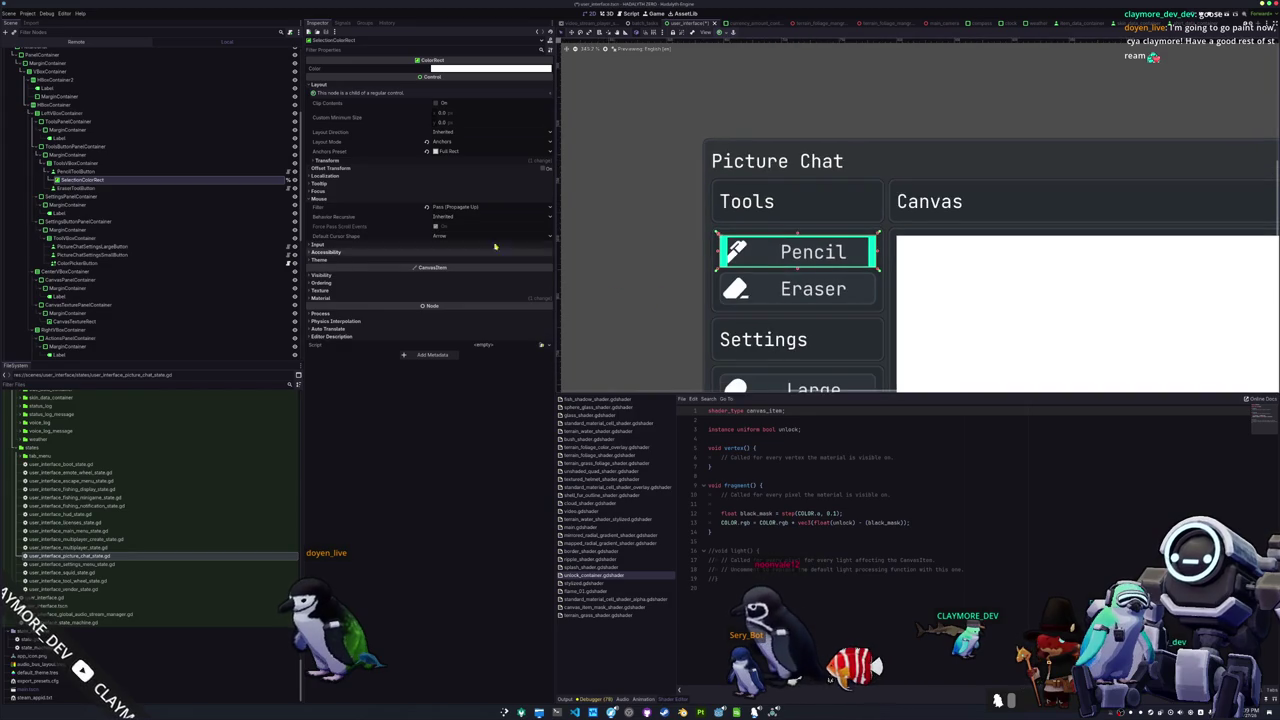
left_click(100, 172)
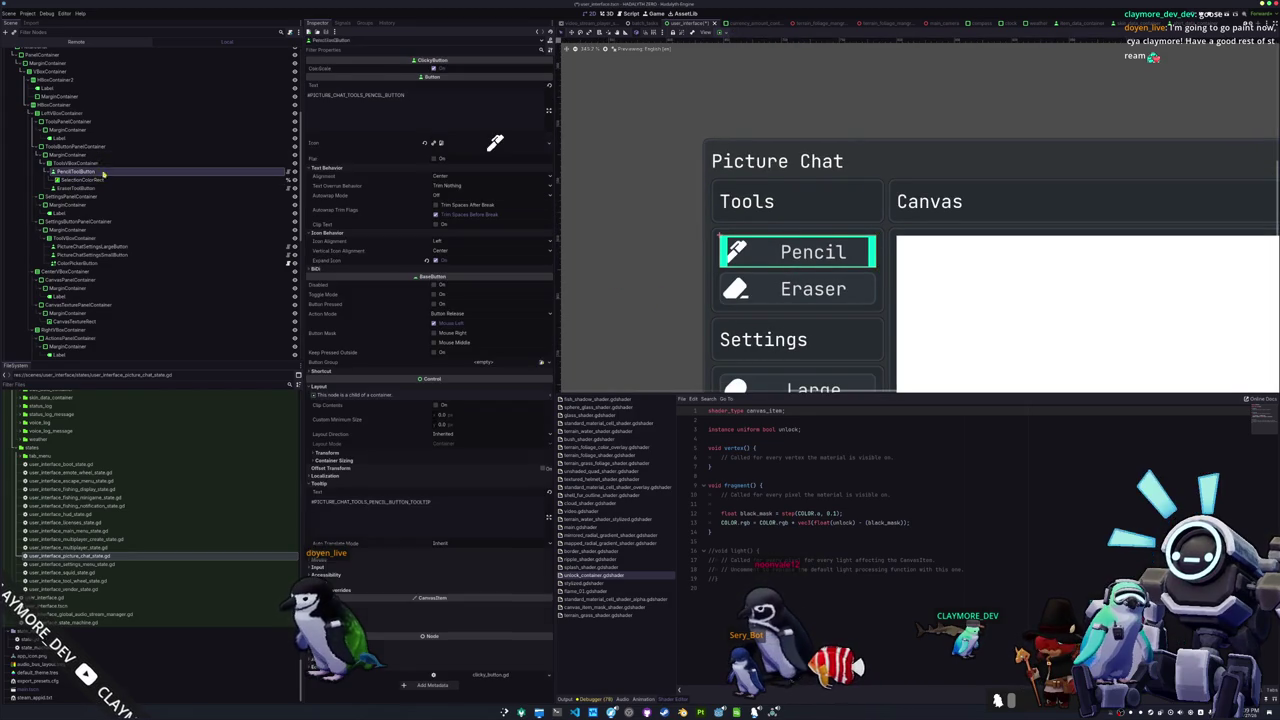
Step: Try widening the pencil button's custom minimum size, then undo the change
left_click(728, 33)
mouse_move(440, 414)
left_mouse_down()
mouse_move(506, 414)
mouse_move(520, 440)
left_mouse_up()
key("ctrl+z")
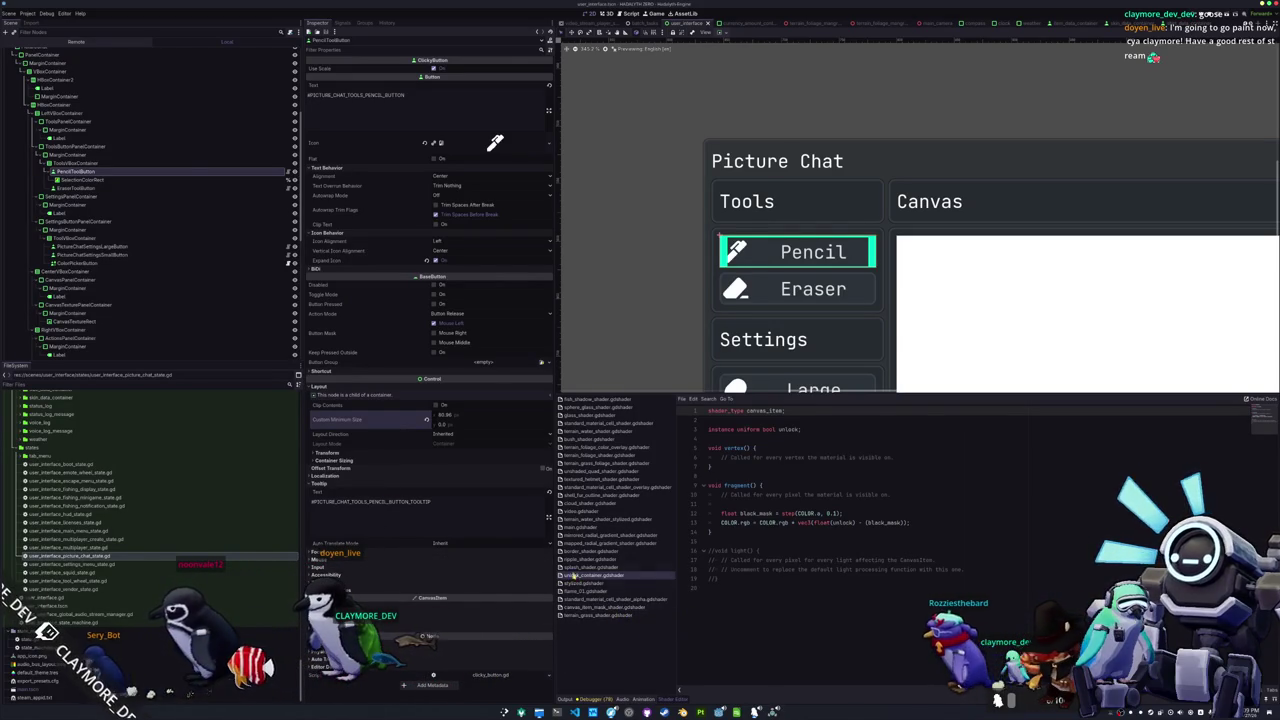
Step: Open border_shader.gdshader from SelectionColorRect's ShaderMaterial in the Shader Editor
left_click(102, 181)
left_click(510, 307)
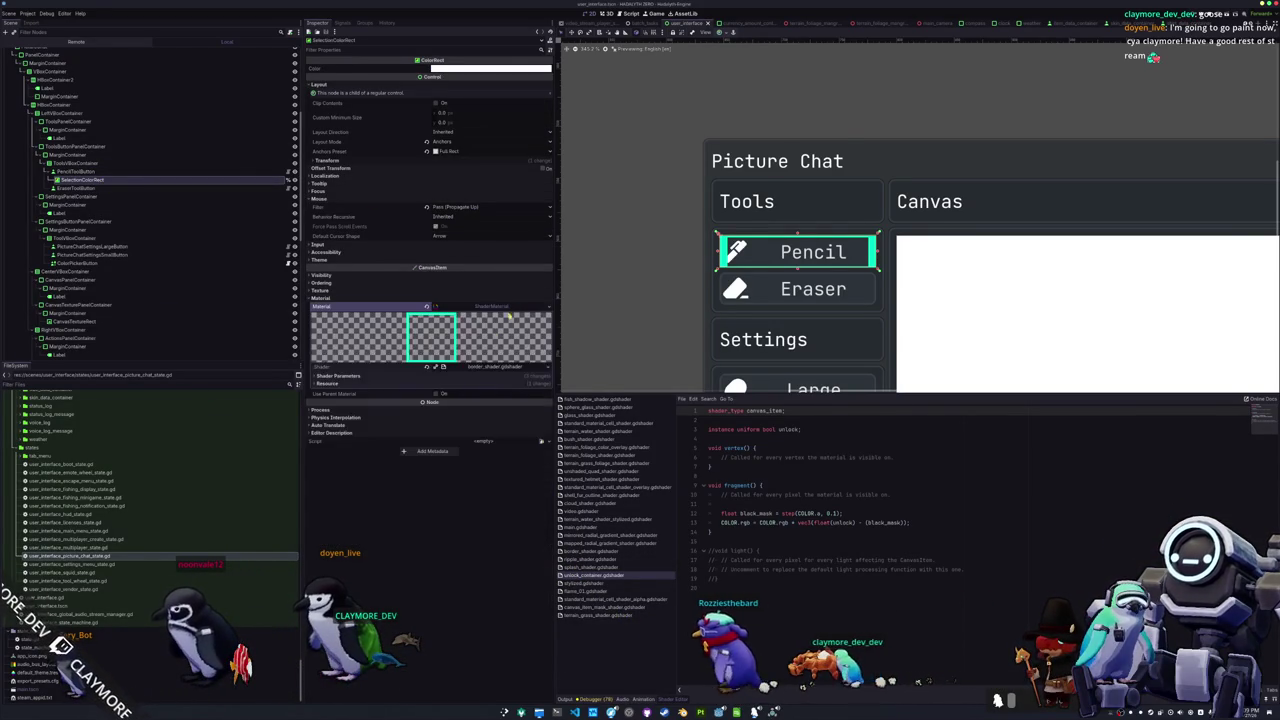
left_click(430, 376)
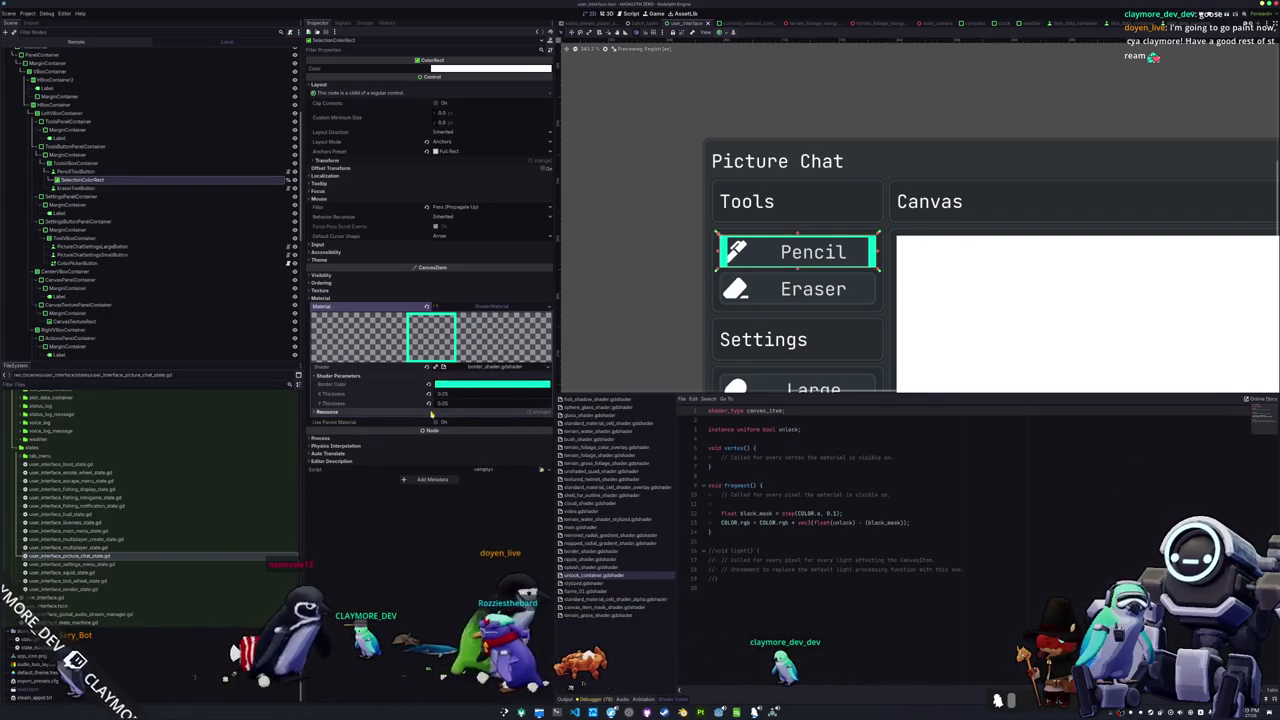
left_click(432, 413)
double_click(480, 428)
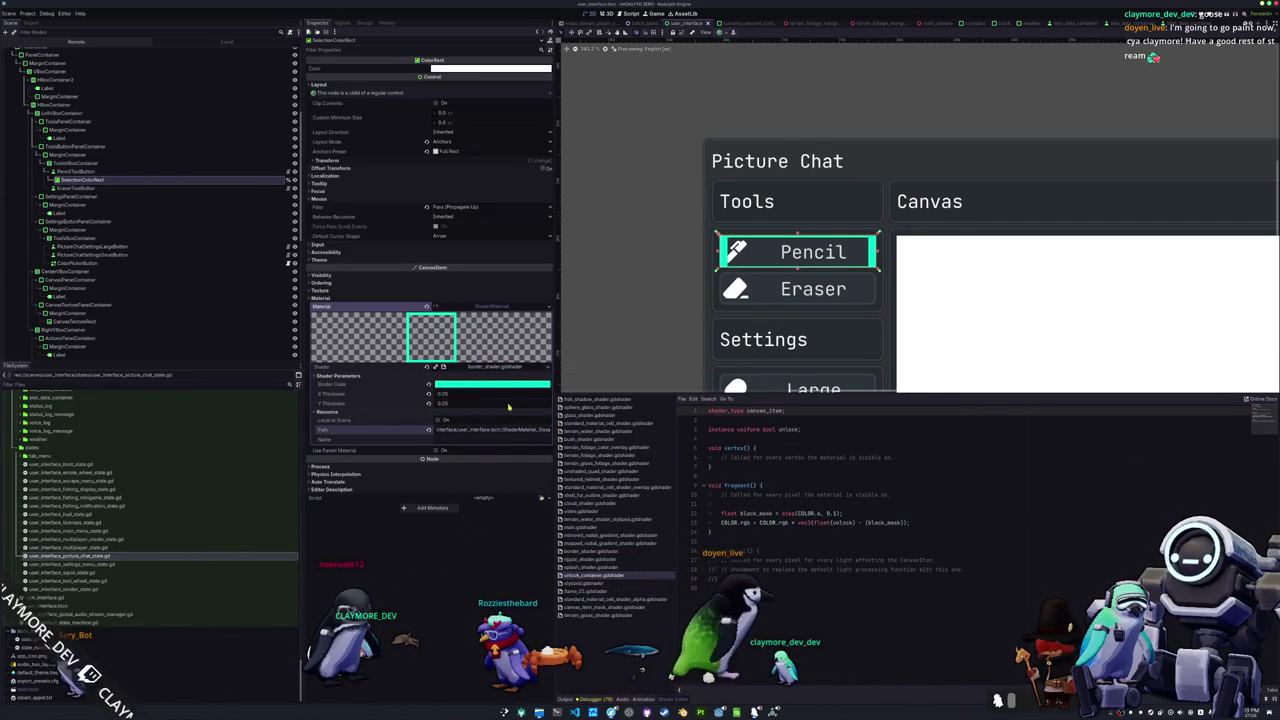
left_click(480, 368)
left_click(740, 457)
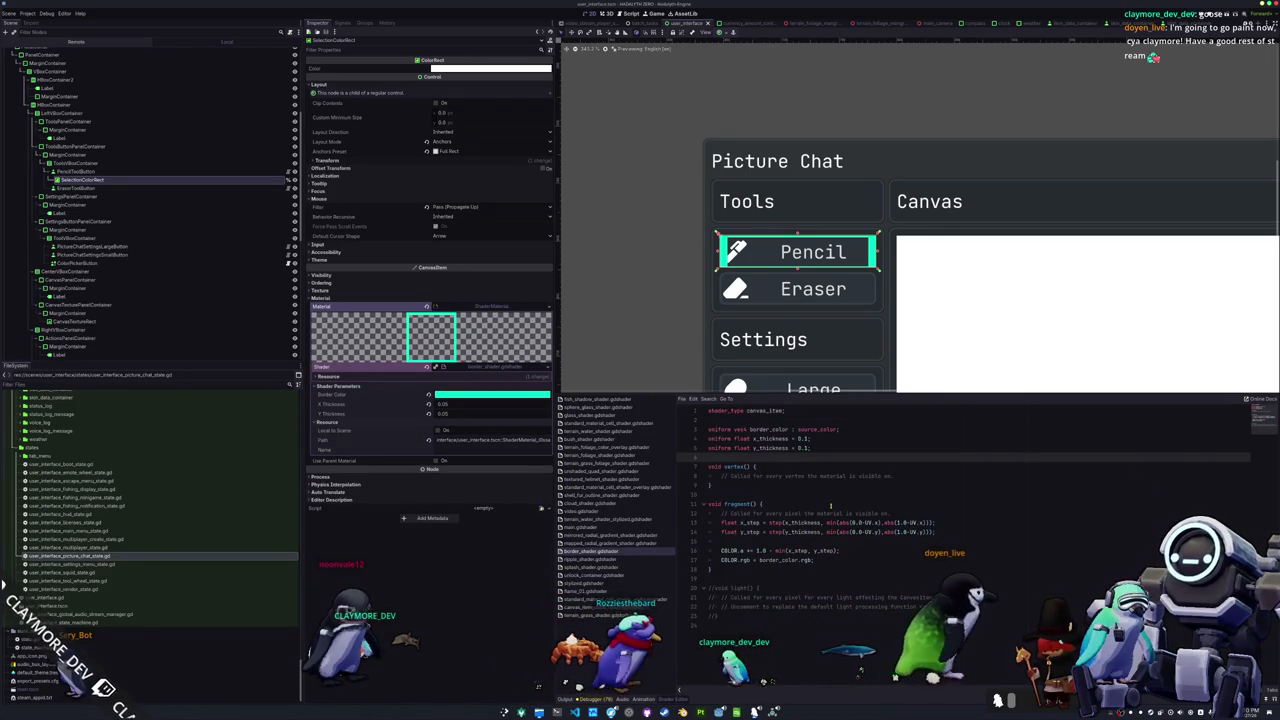
Step: Insert two blank lines under the y_thickness uniform in border_shader.gdshader
key("Return")
key("Down")
key("Down")
key("Down")
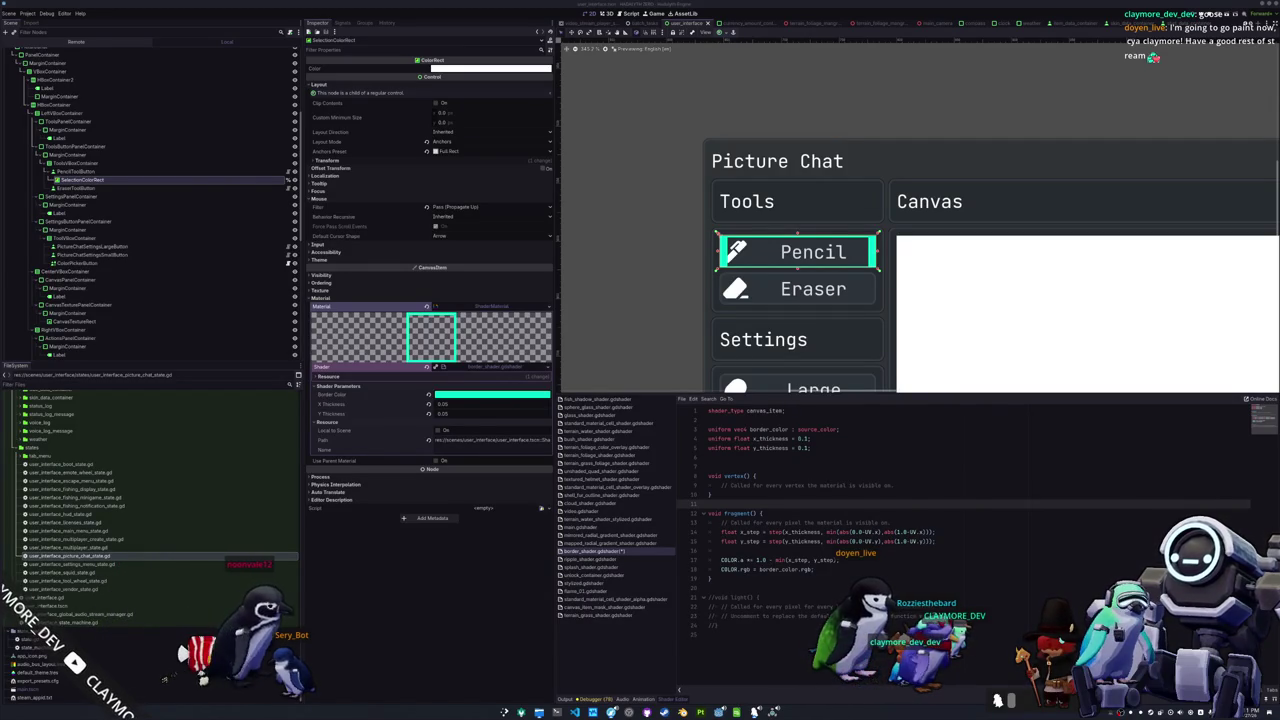
Step: Declare 'varying vec2 pixel_pos;' above vertex() and begin assigning pixel_pos inside vertex()
left_click(751, 466)
key("Return")
type("varying v")
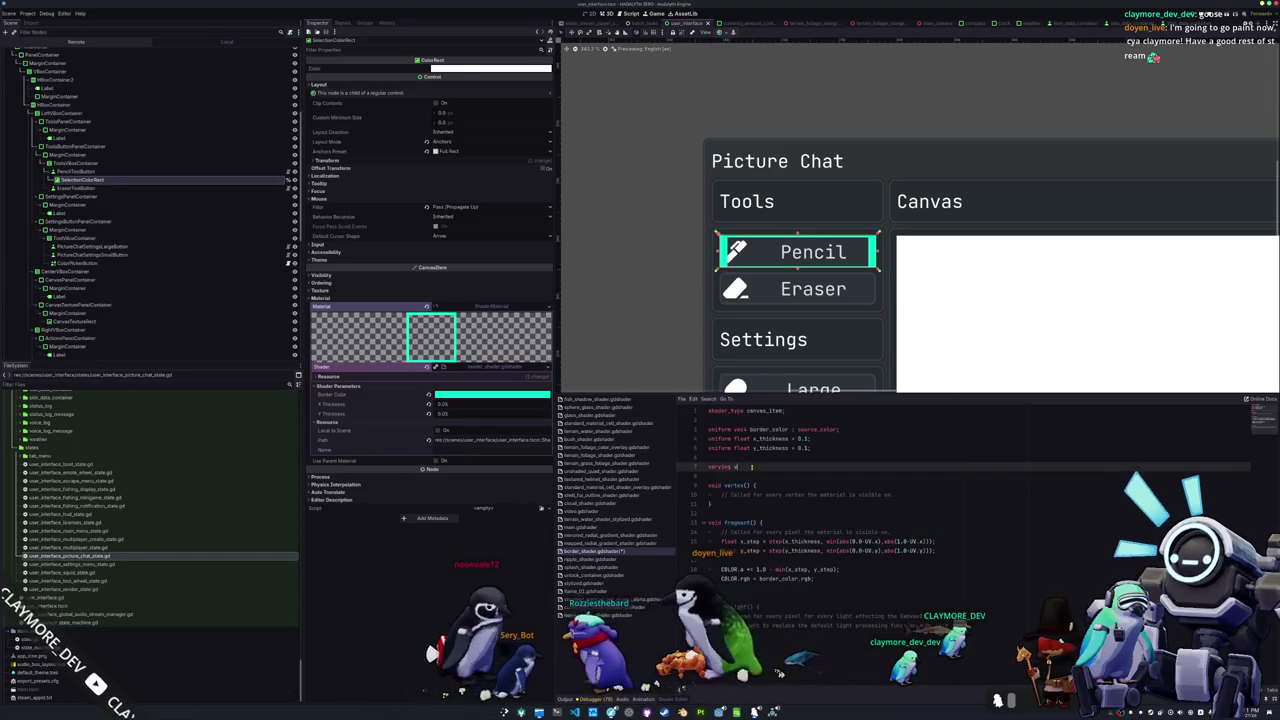
type("ec2 ")
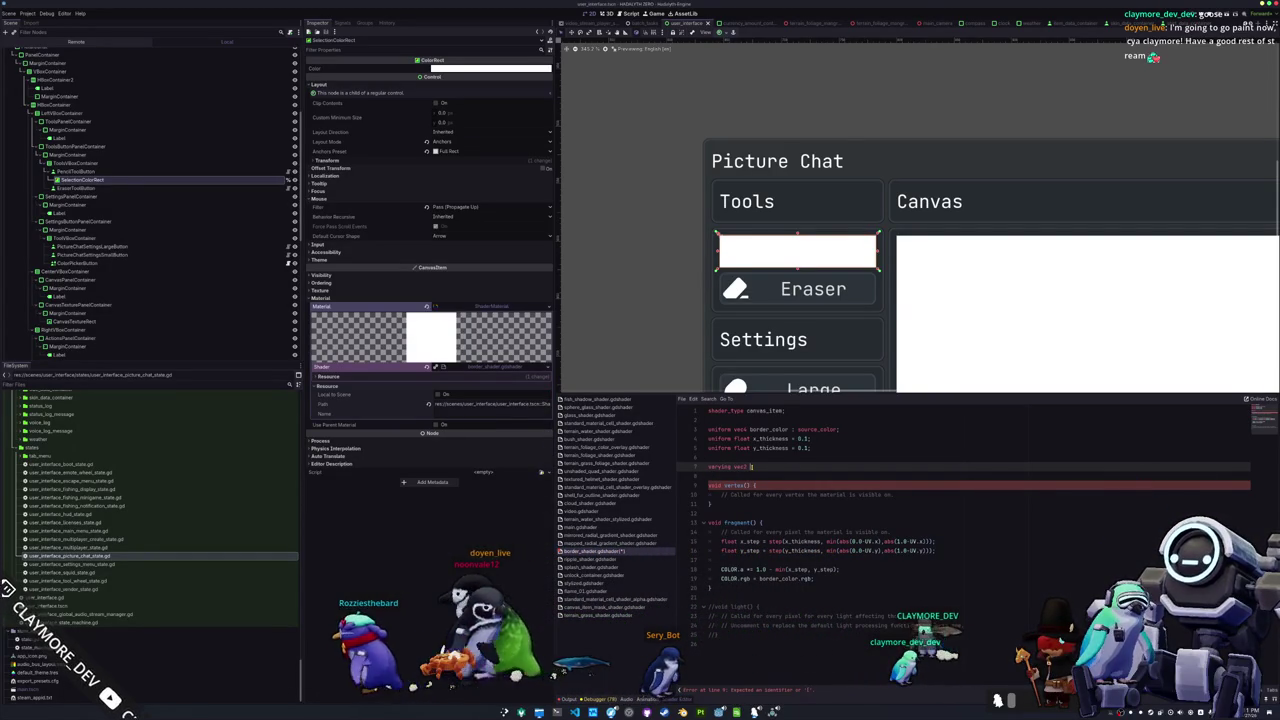
type("pixel_pos")
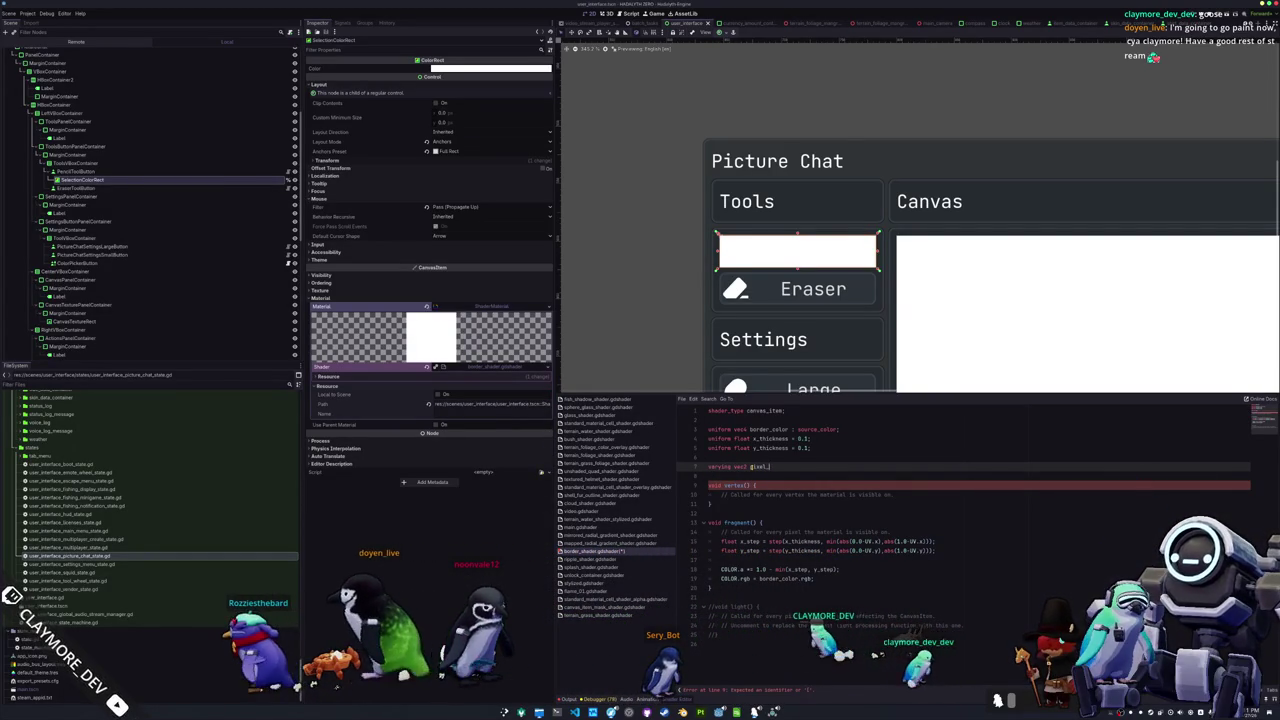
type(";")
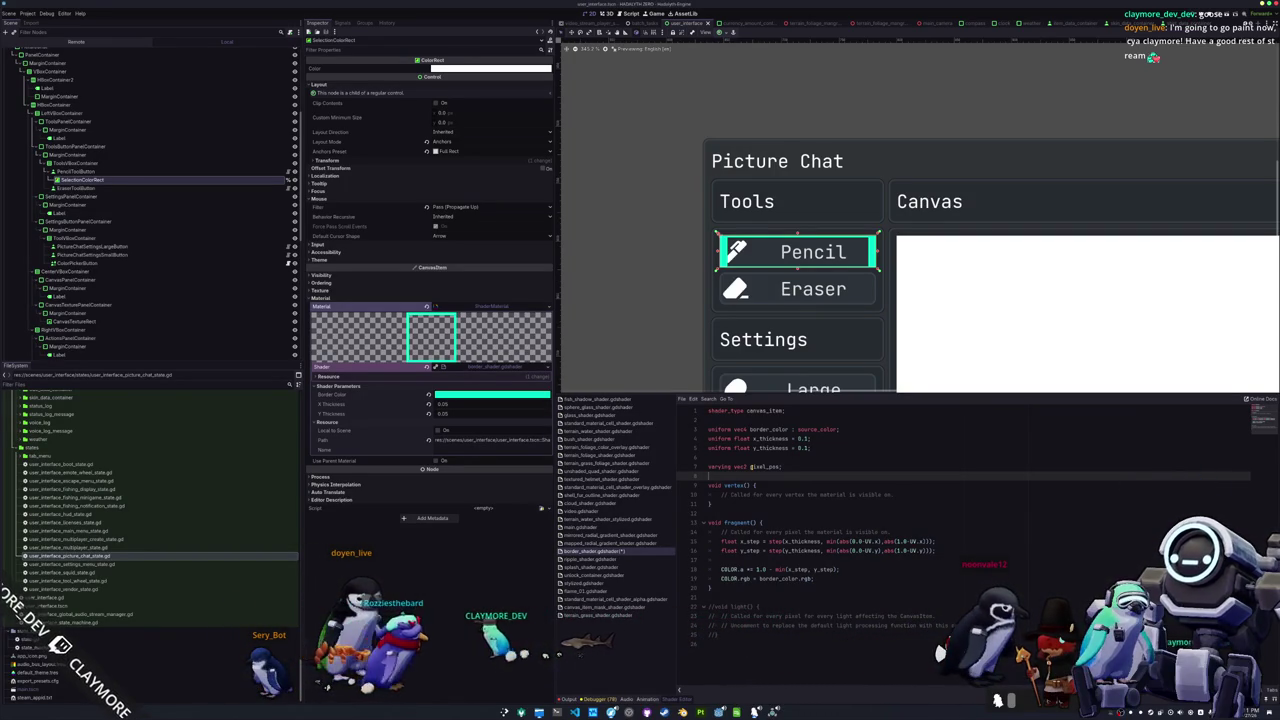
key("Return")
type("pixel_pos")
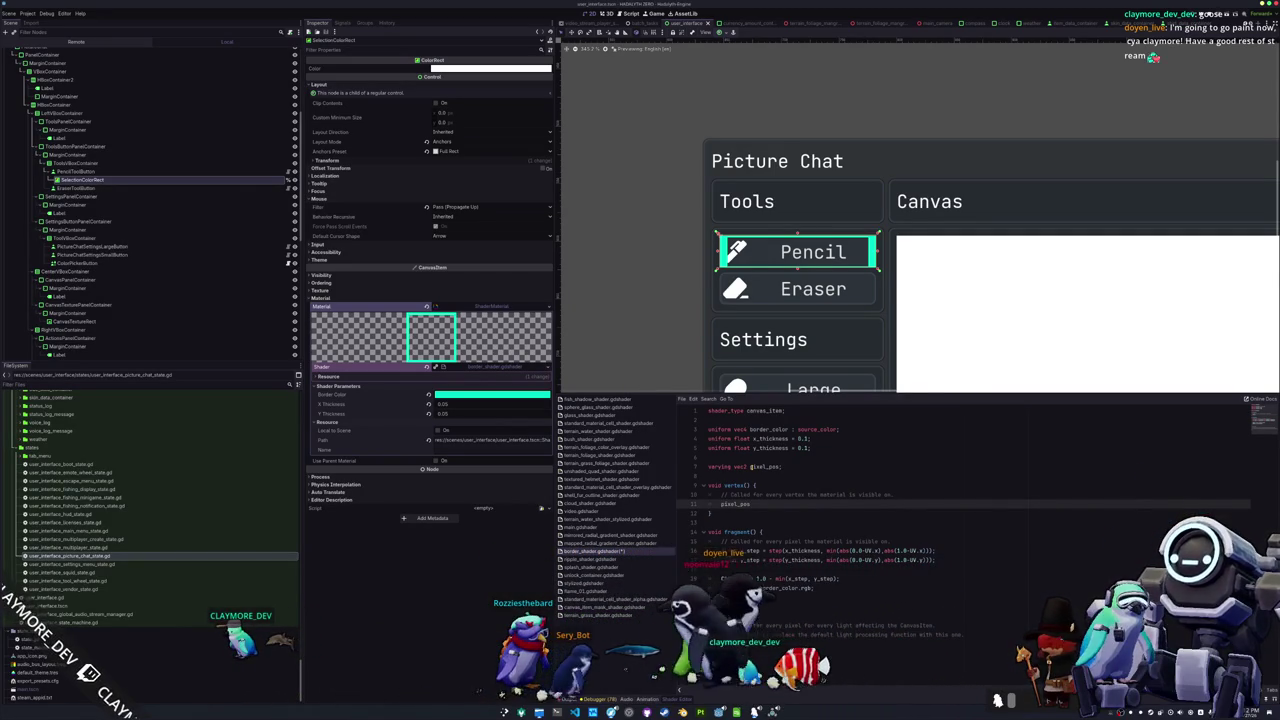
Step: Add a line after y_step in fragment() computing control_size as pixel_pos / UV
key("Down")
key("Down")
key("Down")
key("Down")
key("Down")
key("Down")
key("Return")
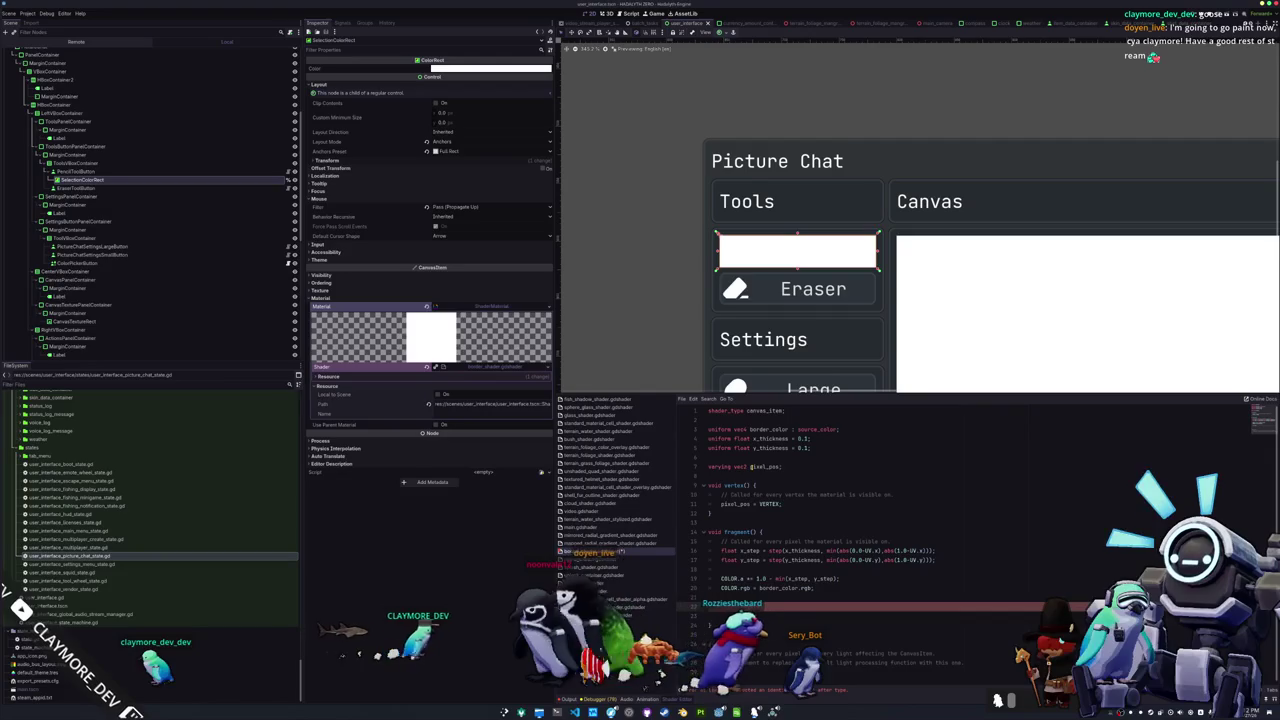
type("ixel_pos / UV;")
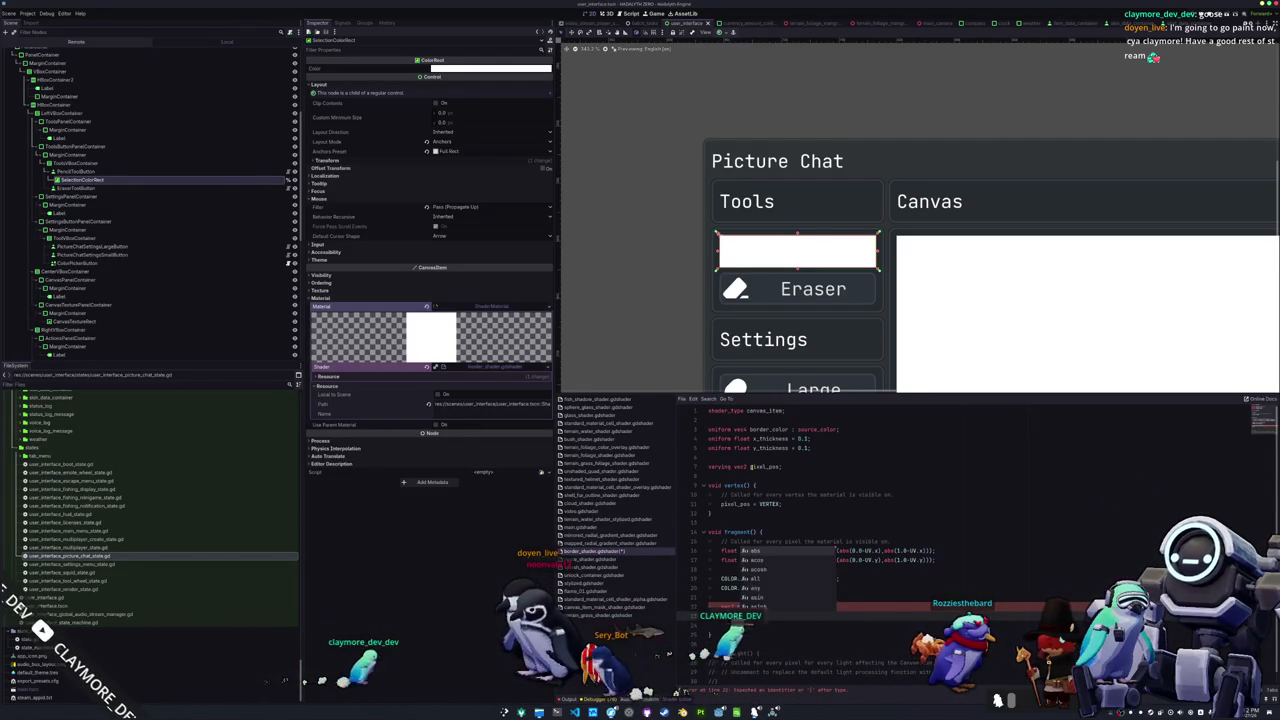